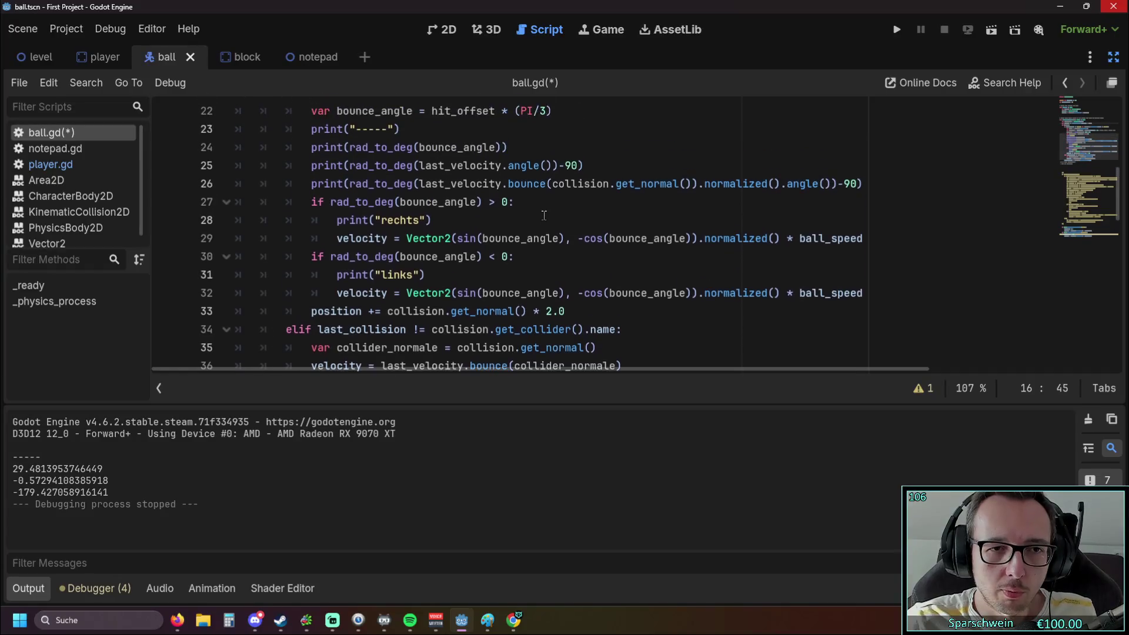
Save ball.gd and test-run the Breakout game with F5, then stop the game window.
{"action": "scroll", "coordinate": [544, 213], "scroll_direction": "down", "scroll_amount": 5}
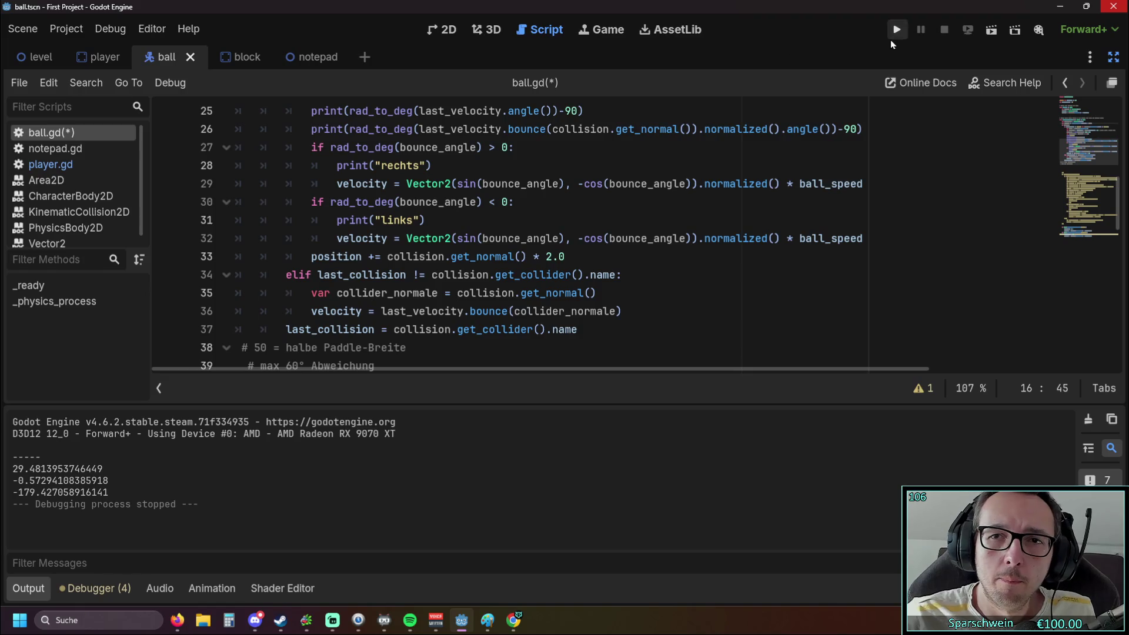
{"action": "key", "text": "F5"}
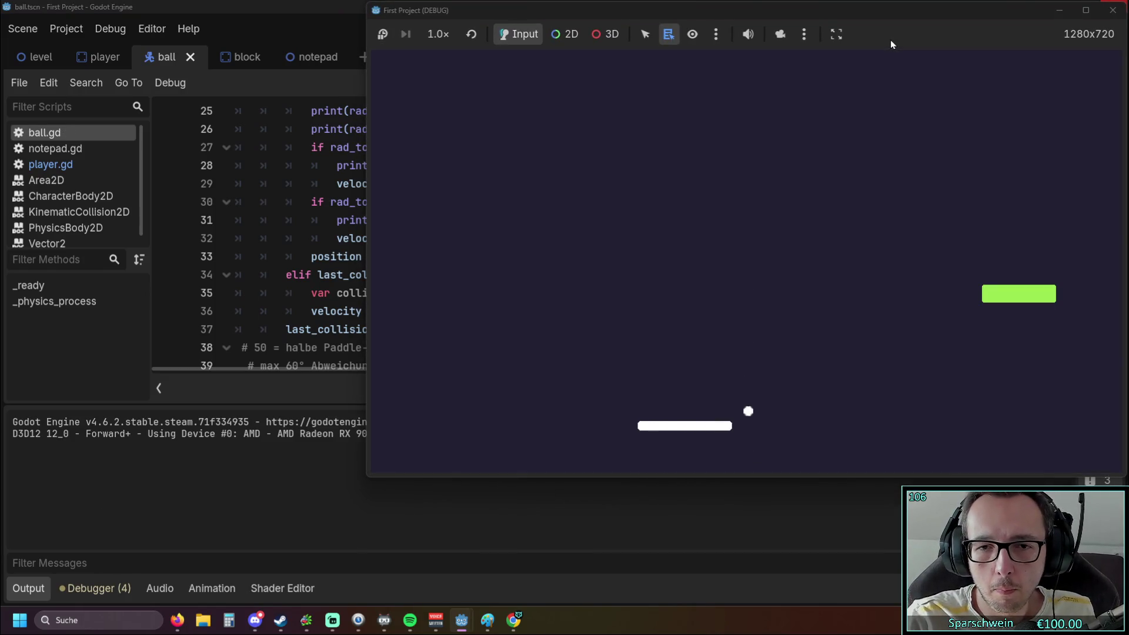
{"action": "left_click", "coordinate": [1113, 10]}
{"action": "scroll", "coordinate": [603, 253], "scroll_direction": "up", "scroll_amount": 1}
{"action": "scroll", "coordinate": [587, 253], "scroll_direction": "down", "scroll_amount": 1}
{"action": "scroll", "coordinate": [570, 248], "scroll_direction": "up", "scroll_amount": 1}
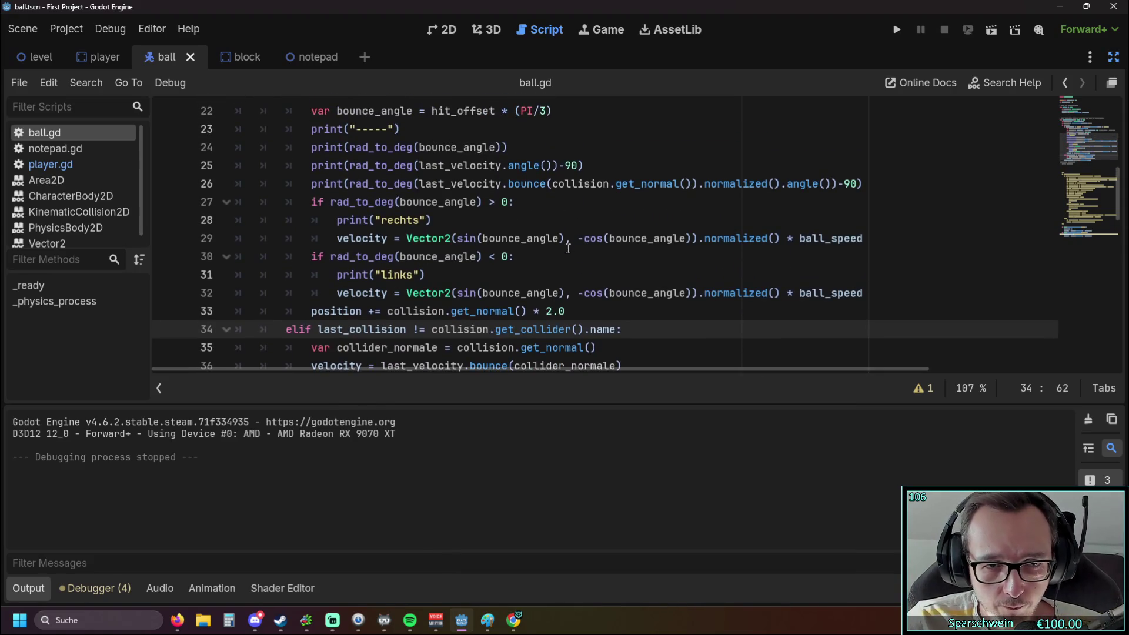
Copy the links-branch velocity line, add an 'e:' line, and paste the velocity line under the links print.
{"action": "scroll", "coordinate": [544, 254], "scroll_direction": "up", "scroll_amount": 1}
{"action": "scroll", "coordinate": [543, 254], "scroll_direction": "down", "scroll_amount": 1}
{"action": "scroll", "coordinate": [543, 255], "scroll_direction": "up", "scroll_amount": 1}
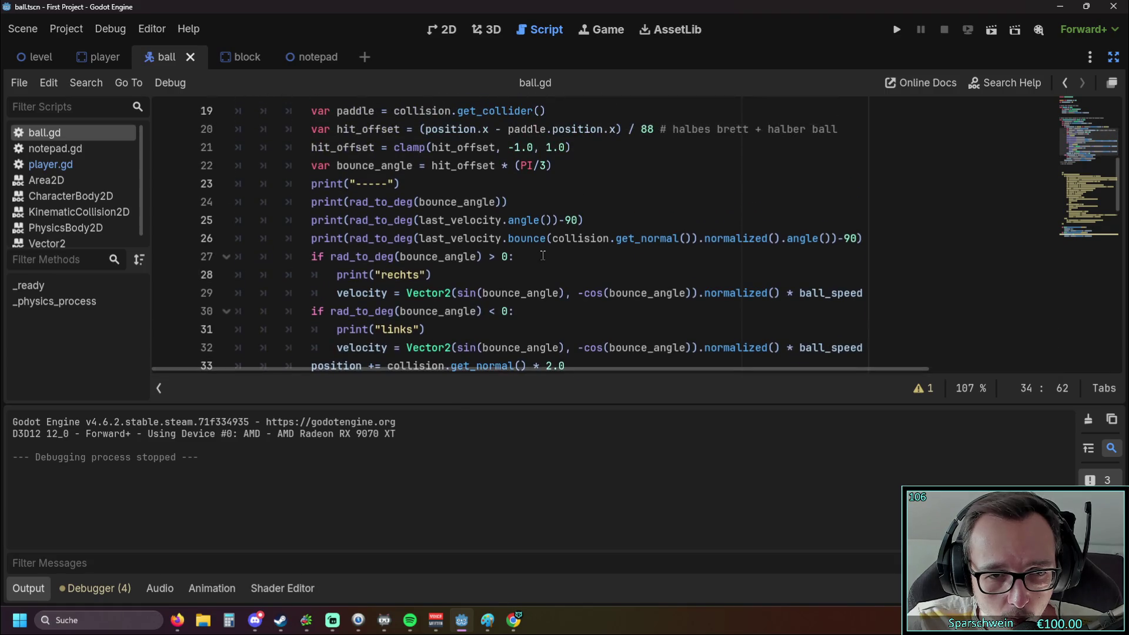
{"action": "scroll", "coordinate": [543, 256], "scroll_direction": "down", "scroll_amount": 1}
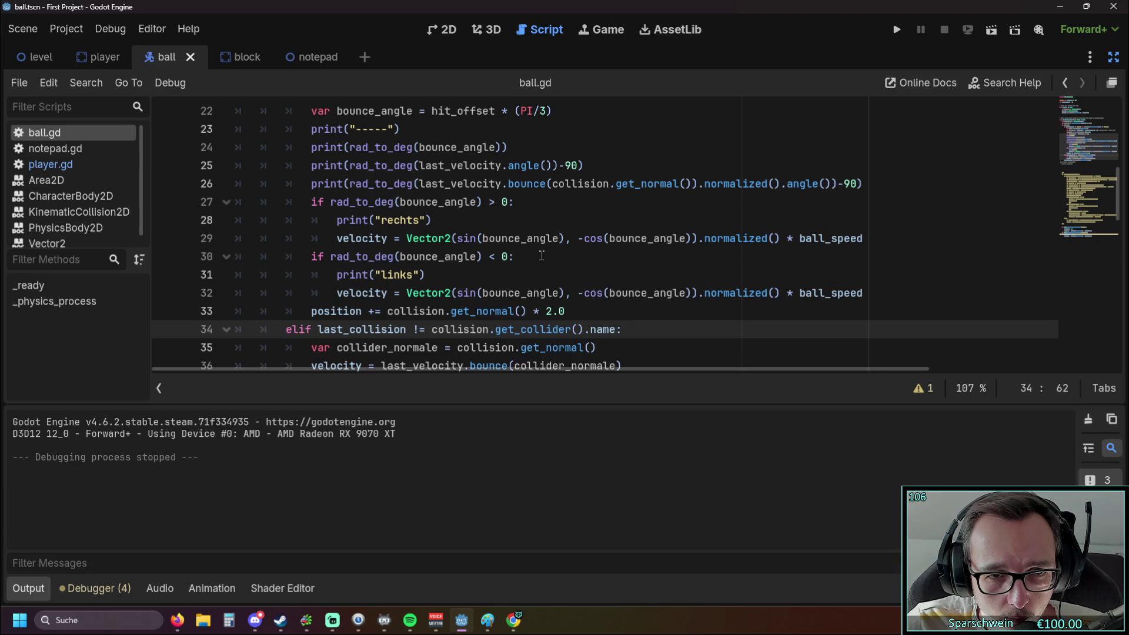
{"action": "scroll", "coordinate": [541, 255], "scroll_direction": "down", "scroll_amount": 1}
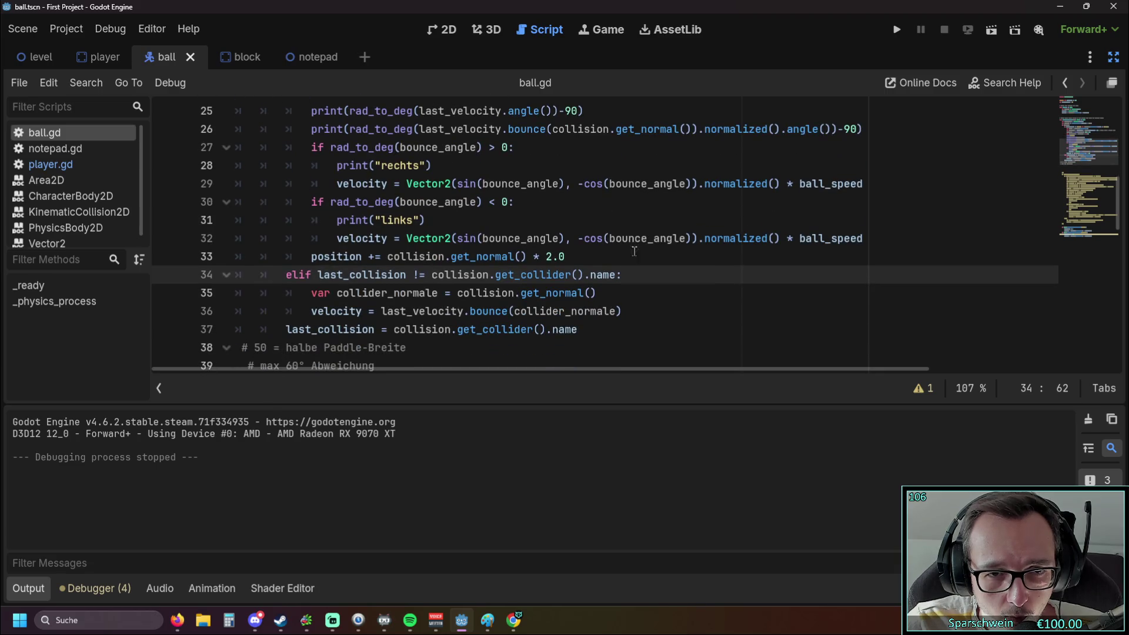
{"action": "left_click_drag", "start_coordinate": [866, 239], "coordinate": [339, 240]}
{"action": "key", "text": "ctrl+c"}
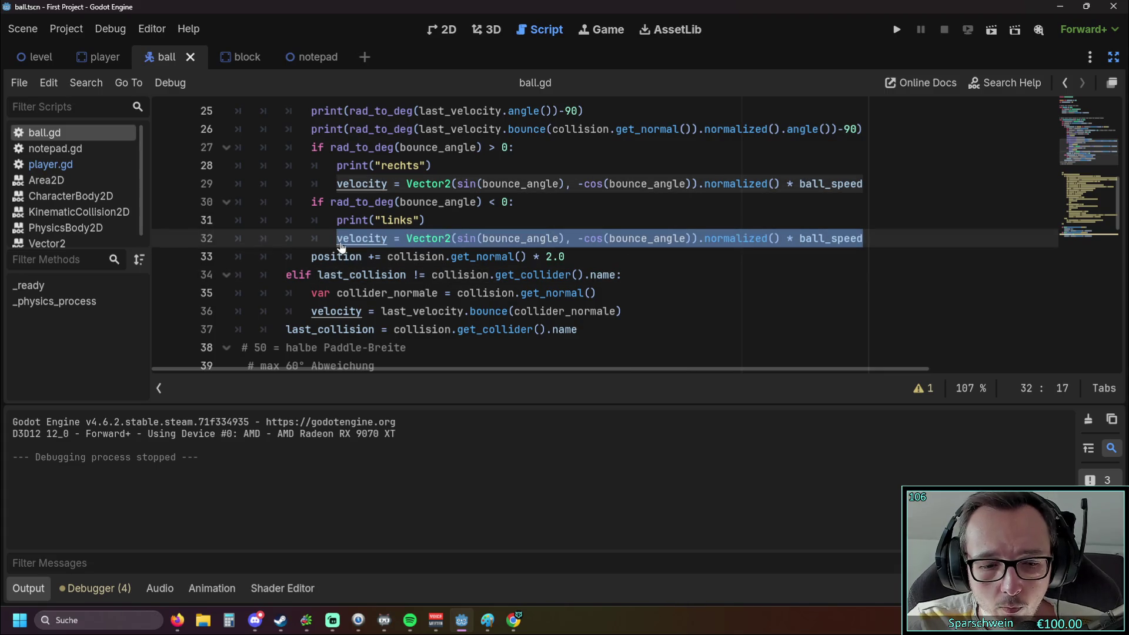
{"action": "left_click", "coordinate": [481, 226]}
{"action": "key", "text": "Return"}
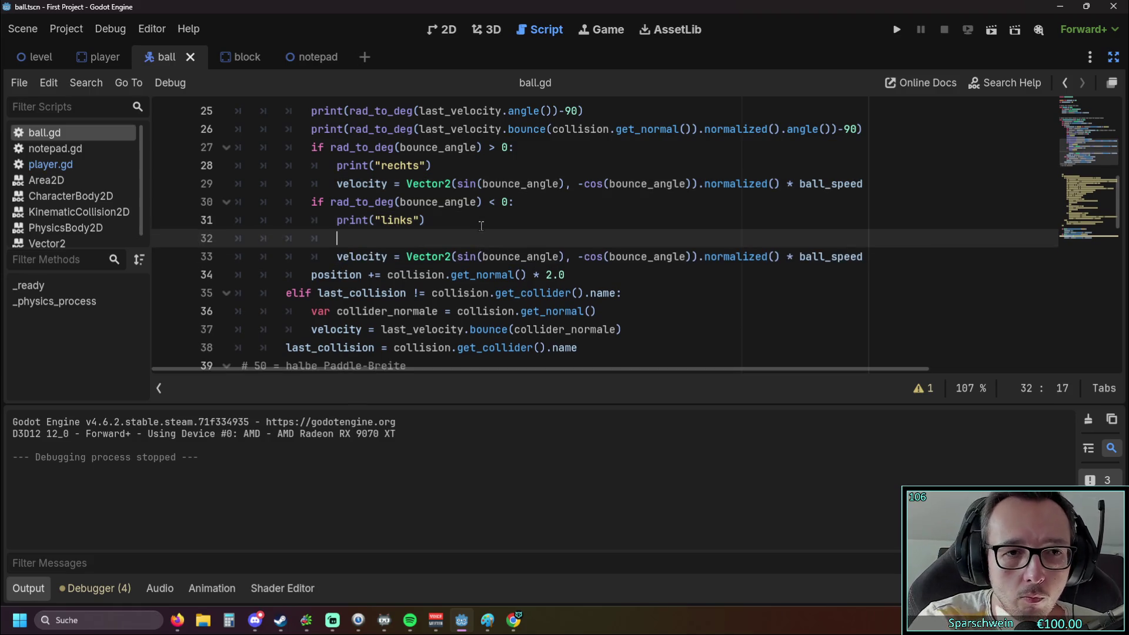
{"action": "type", "text": "else"}
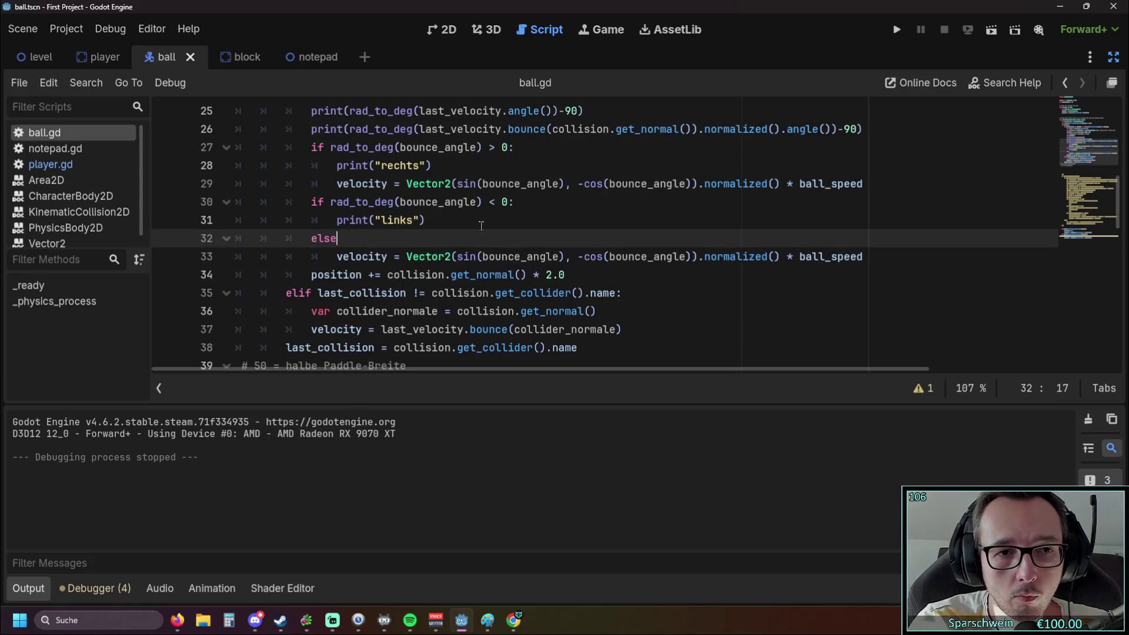
{"action": "type", "text": ":"}
{"action": "left_click", "coordinate": [456, 217]}
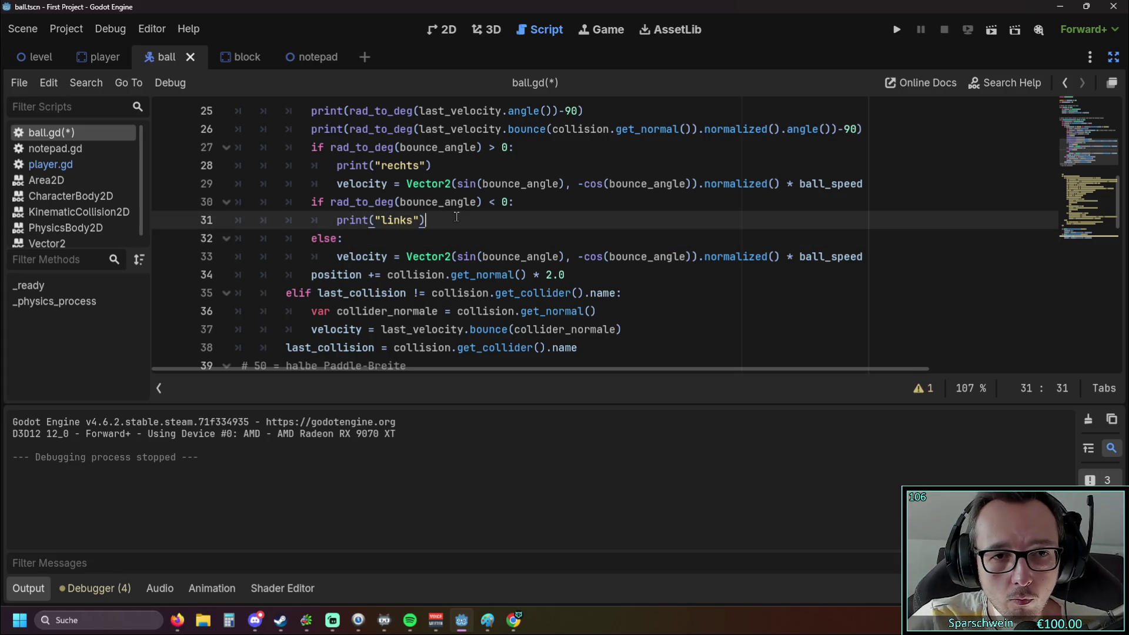
{"action": "key", "text": "Return"}
{"action": "key", "text": "ctrl+v"}
Try turning the second if into elif, revert it to a plain if, then save and run.
{"action": "scroll", "coordinate": [458, 248], "scroll_direction": "up", "scroll_amount": 2}
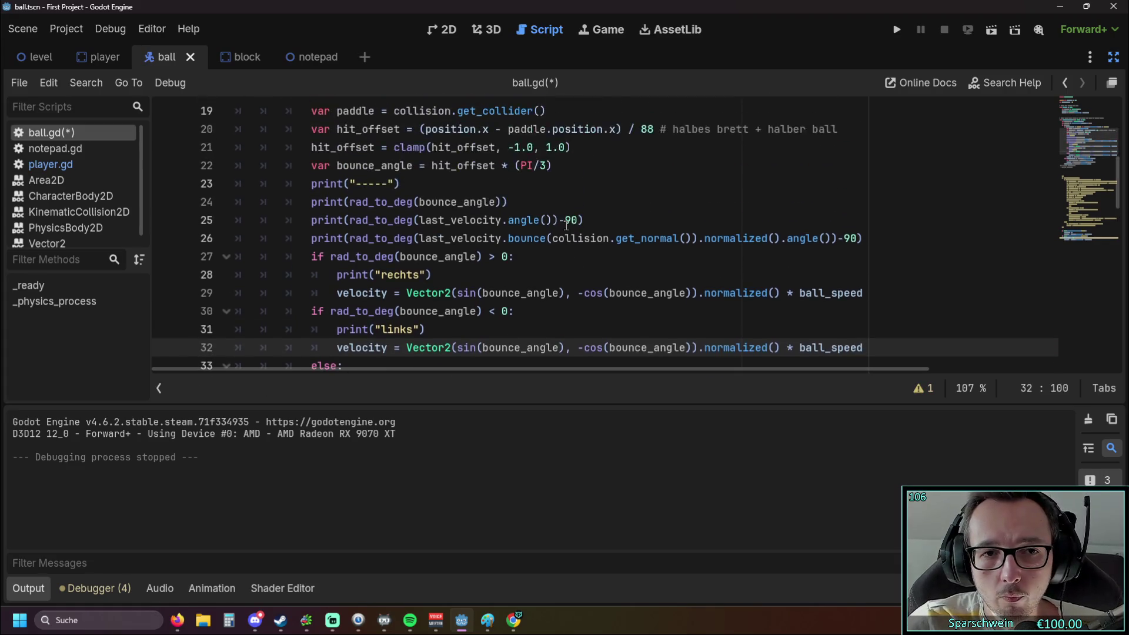
{"action": "scroll", "coordinate": [550, 228], "scroll_direction": "down", "scroll_amount": 1}
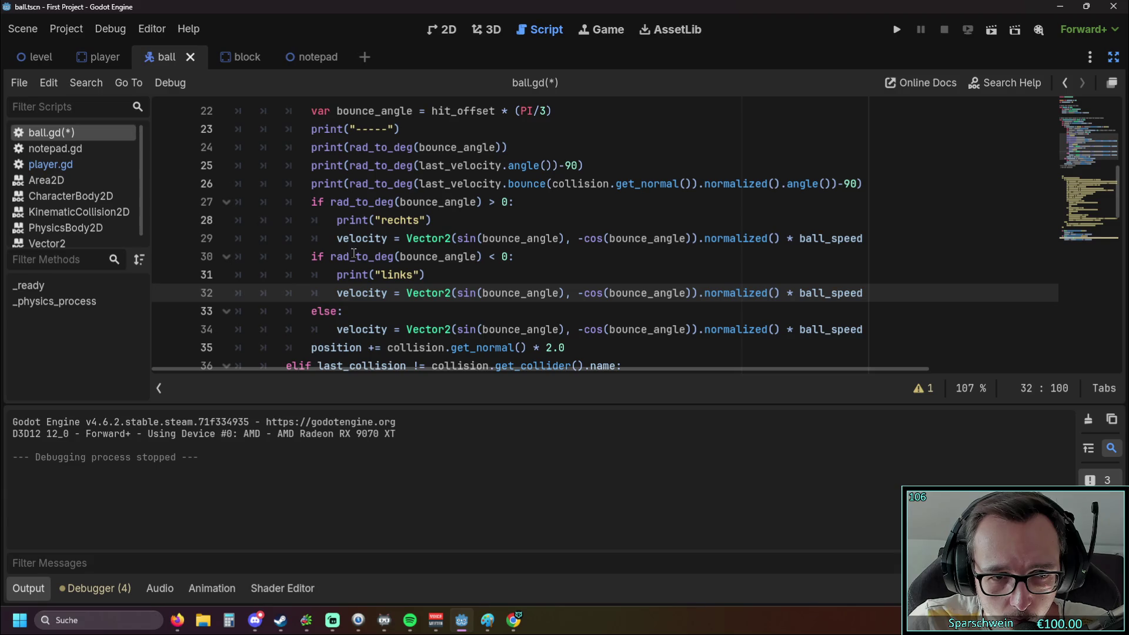
{"action": "left_click", "coordinate": [312, 255]}
{"action": "type", "text": "el"}
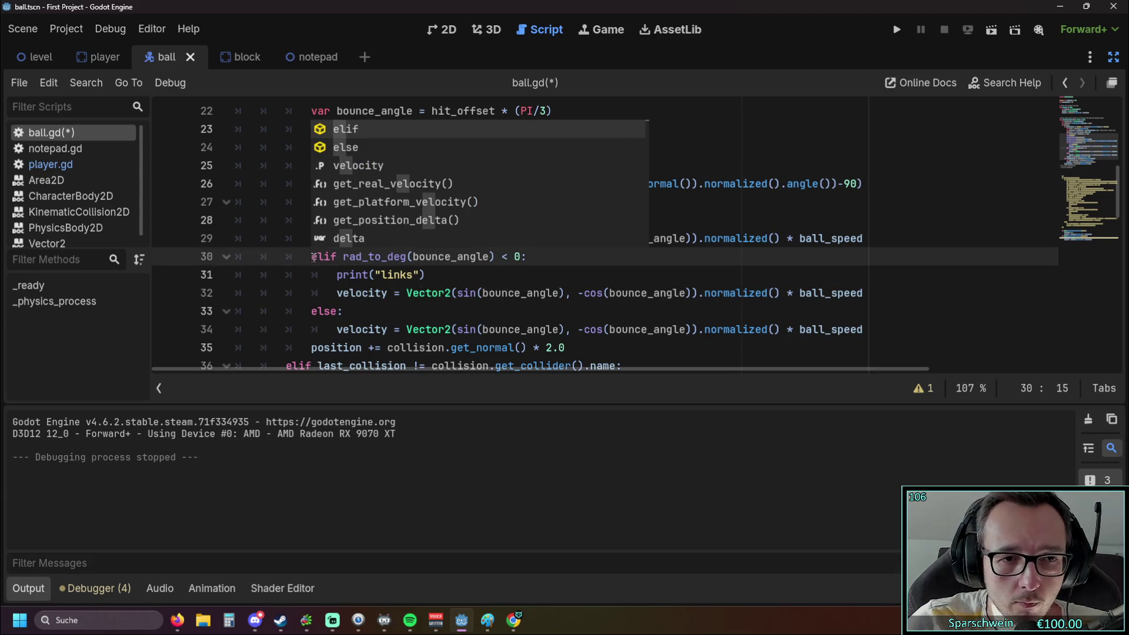
{"action": "left_click", "coordinate": [377, 294]}
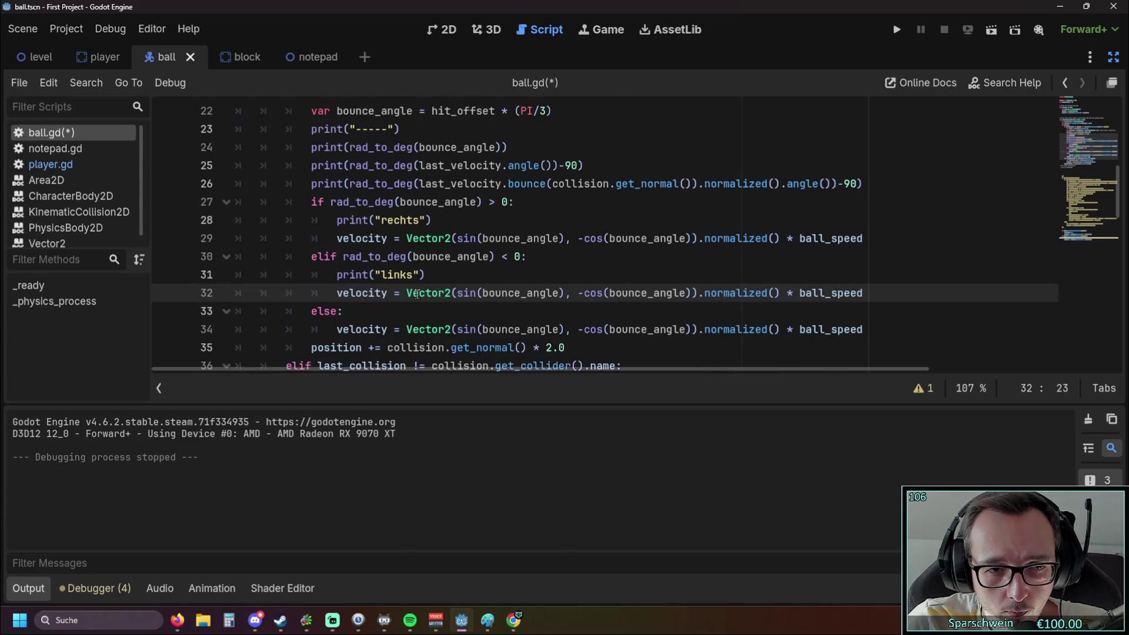
{"action": "mouse_move", "coordinate": [362, 288]}
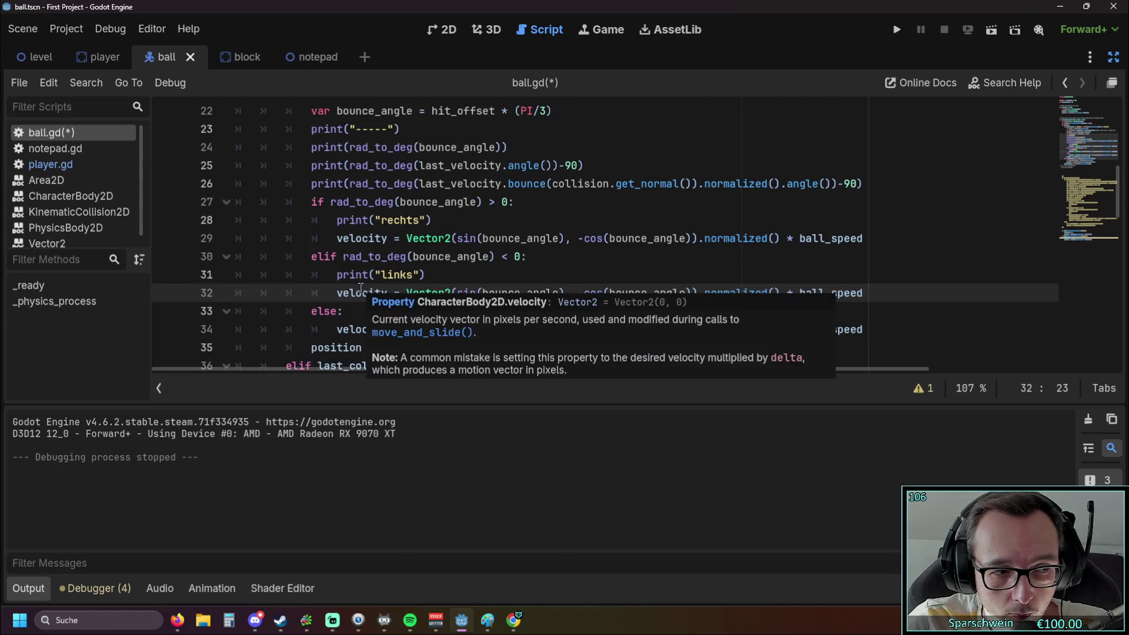
{"action": "left_click", "coordinate": [363, 256]}
{"action": "key", "text": "BackSpace"}
{"action": "key", "text": "BackSpace"}
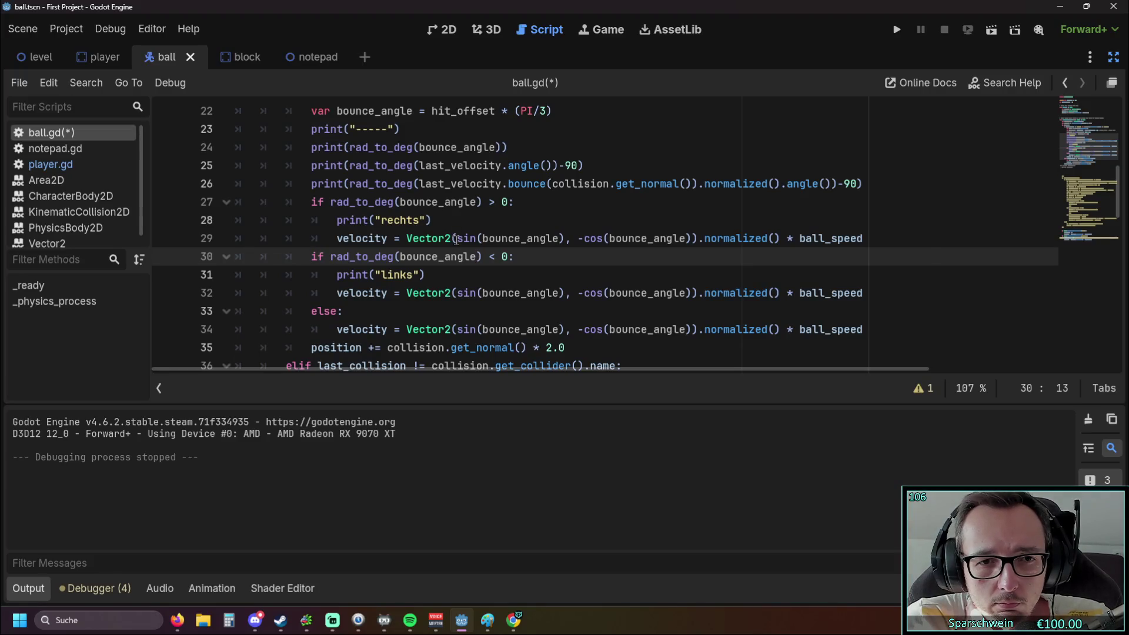
{"action": "mouse_move", "coordinate": [456, 239]}
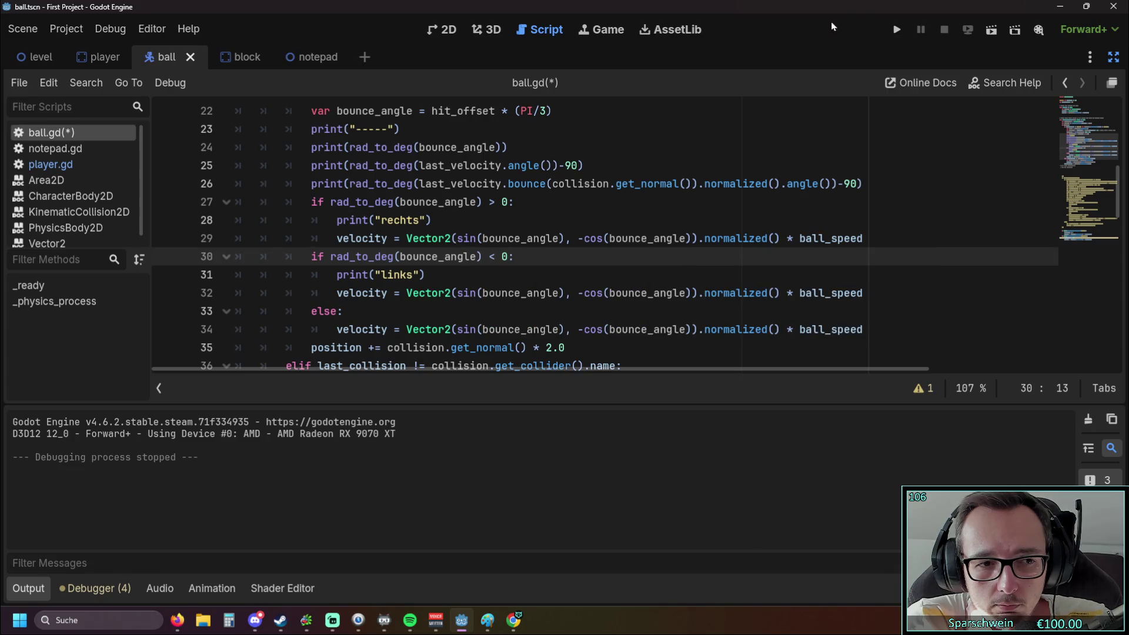
{"action": "left_click", "coordinate": [897, 33]}
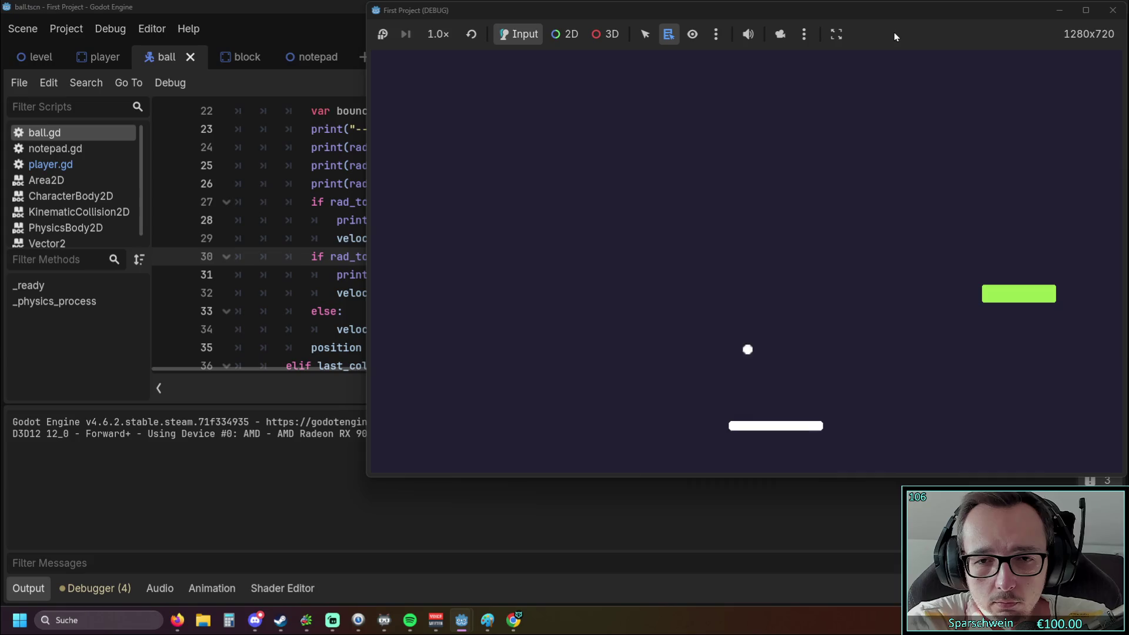
Move the paddle left and right to bounce the ball off both sides, then stop the game.
{"action": "key", "text": "Left"}
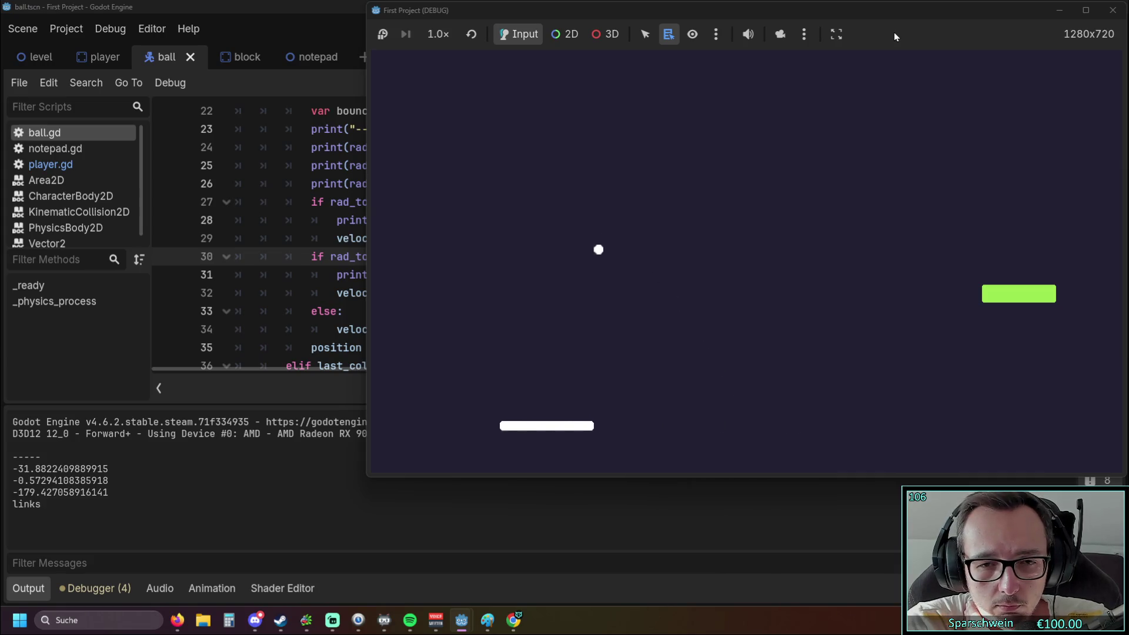
{"action": "key", "text": "Right"}
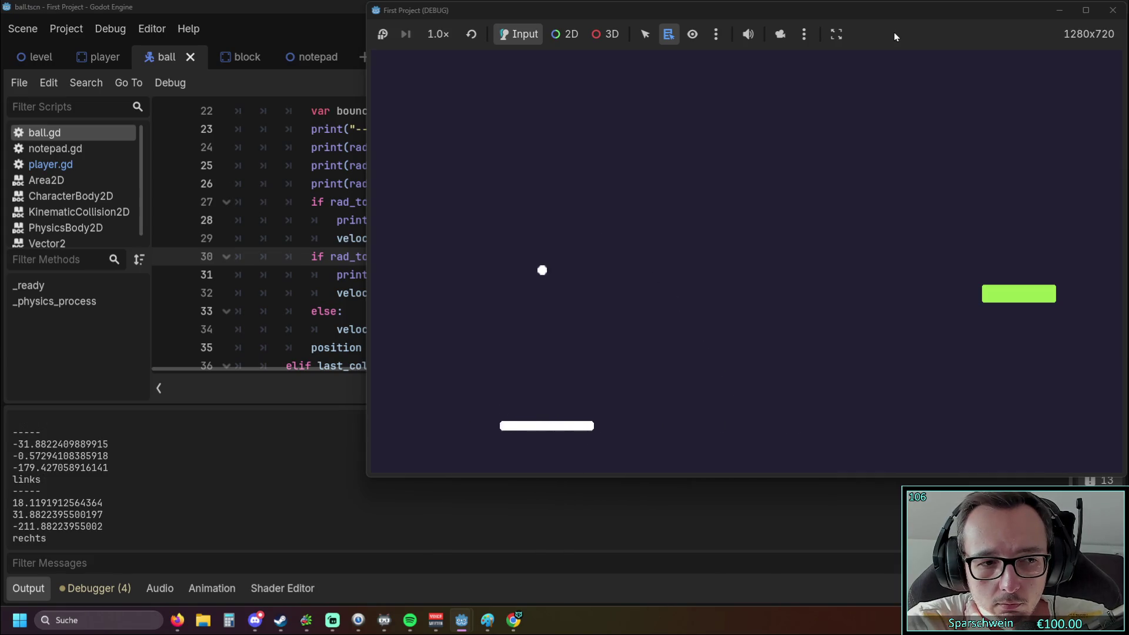
{"action": "key", "text": "Right"}
{"action": "key", "text": "Left"}
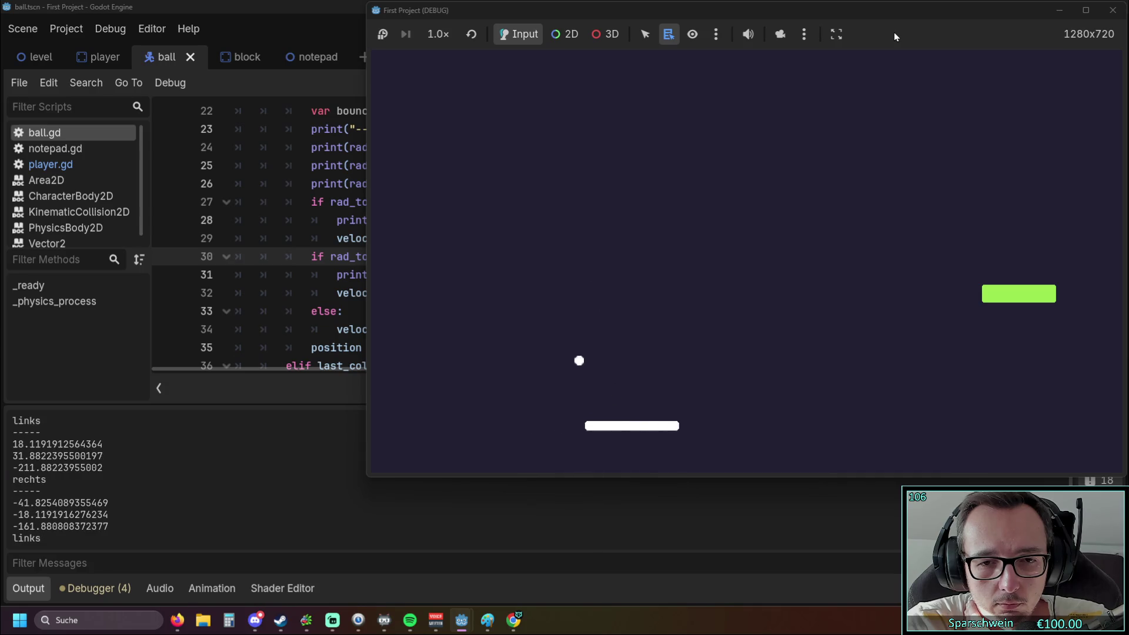
{"action": "key", "text": "Left"}
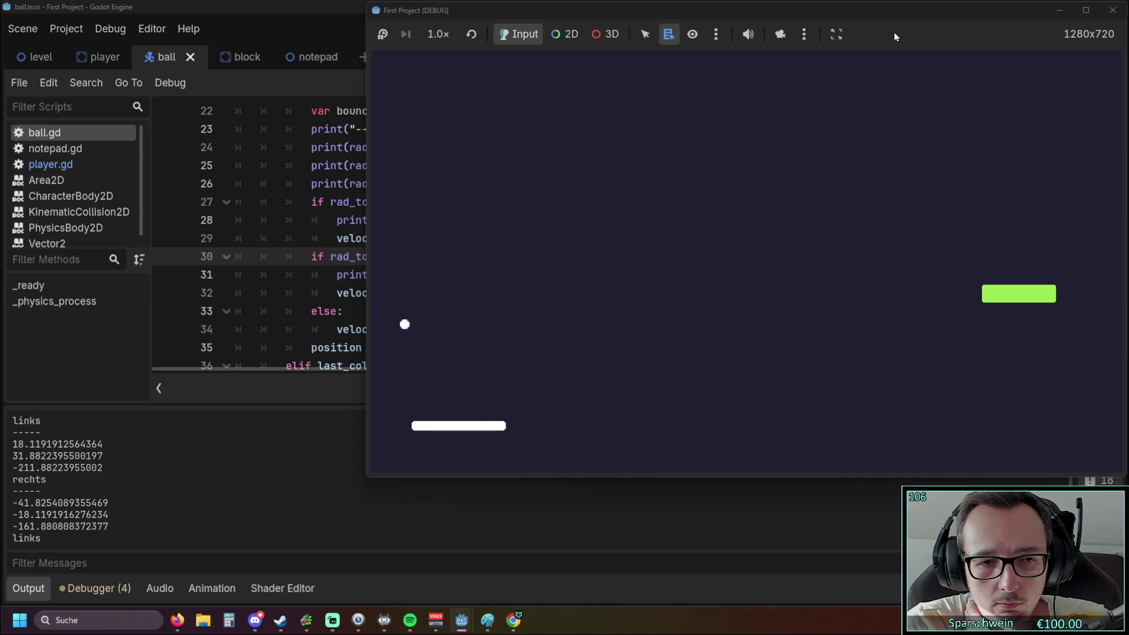
{"action": "key", "text": "Right"}
{"action": "key", "text": "Right"}
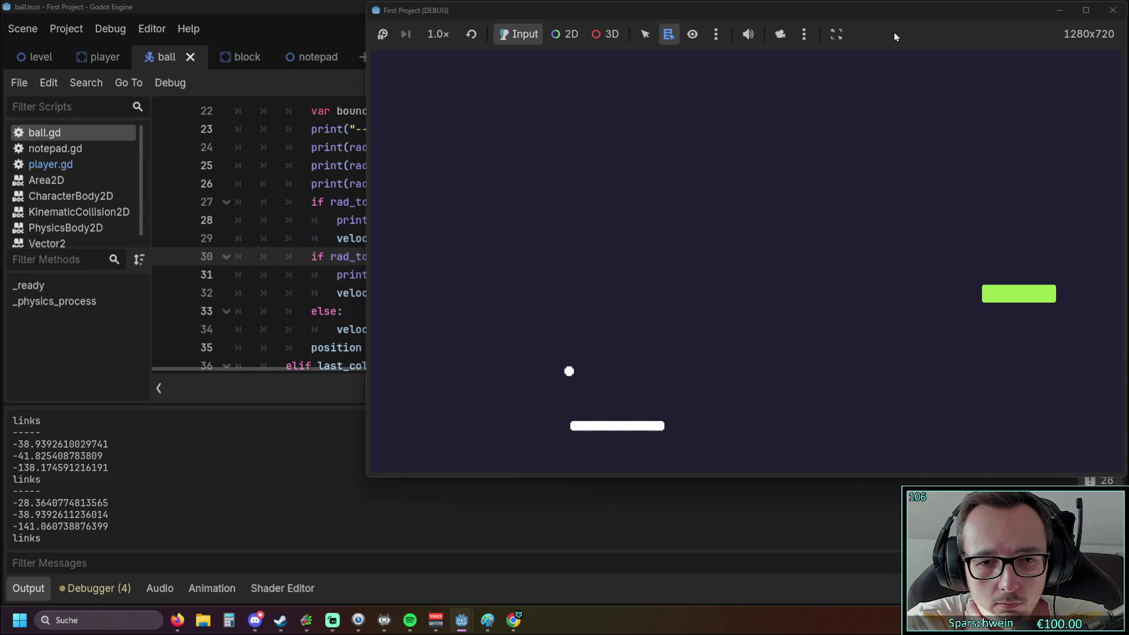
{"action": "key", "text": "Left"}
{"action": "key", "text": "Left"}
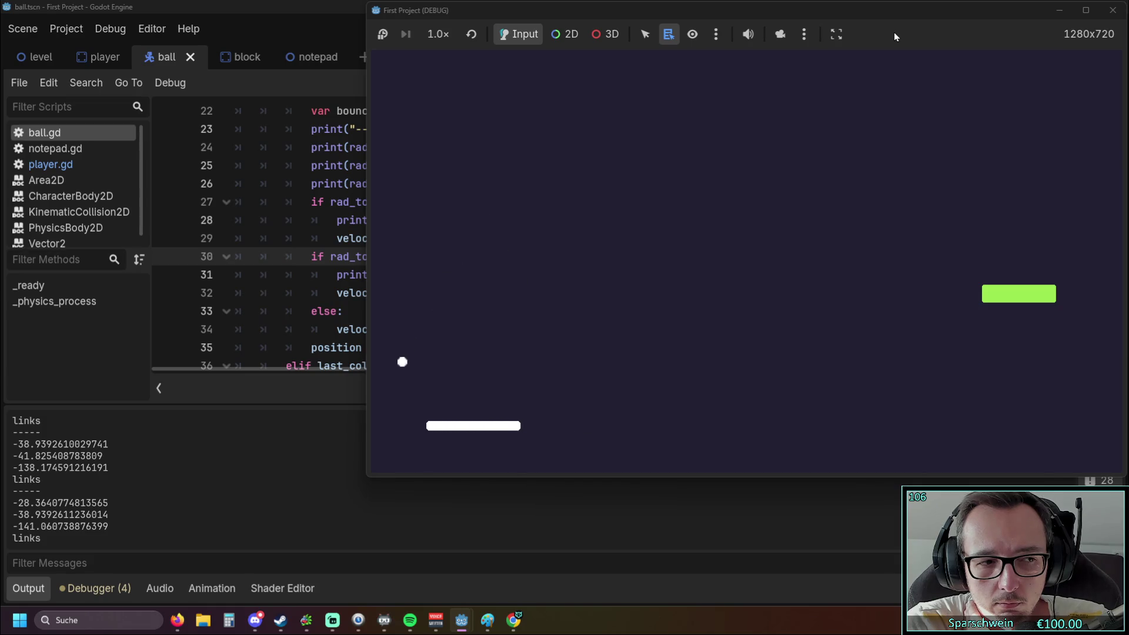
{"action": "key", "text": "Right"}
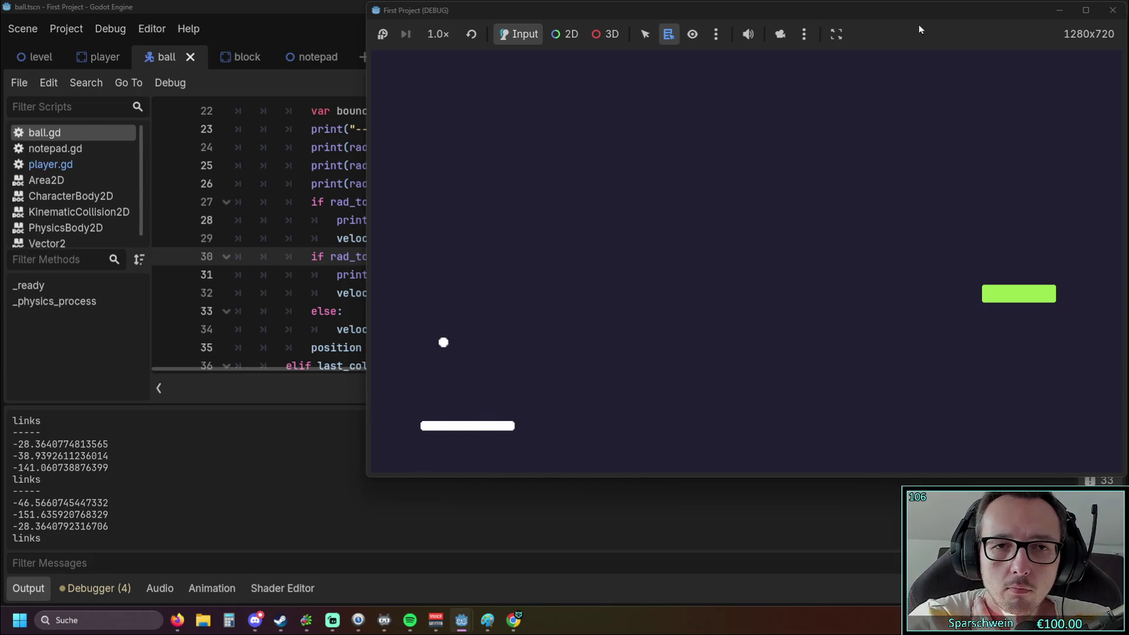
{"action": "left_click", "coordinate": [1110, 10]}
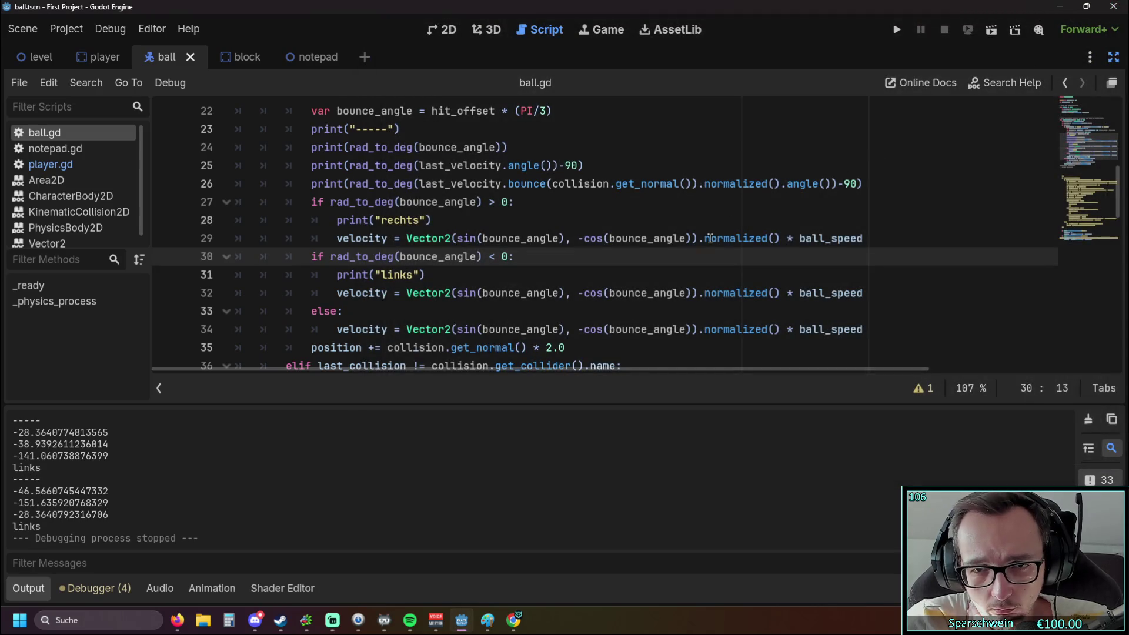
{"action": "scroll", "coordinate": [699, 247], "scroll_direction": "up", "scroll_amount": 1}
{"action": "scroll", "coordinate": [699, 246], "scroll_direction": "up", "scroll_amount": 1}
{"action": "scroll", "coordinate": [698, 246], "scroll_direction": "down", "scroll_amount": 2}
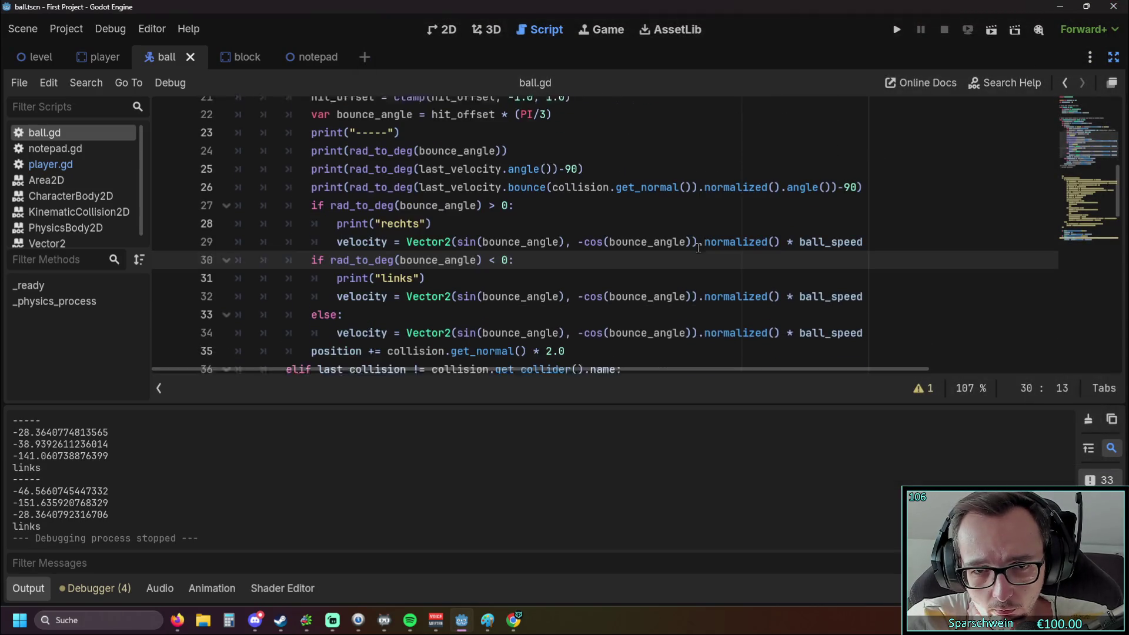
{"action": "scroll", "coordinate": [656, 253], "scroll_direction": "down", "scroll_amount": 4}
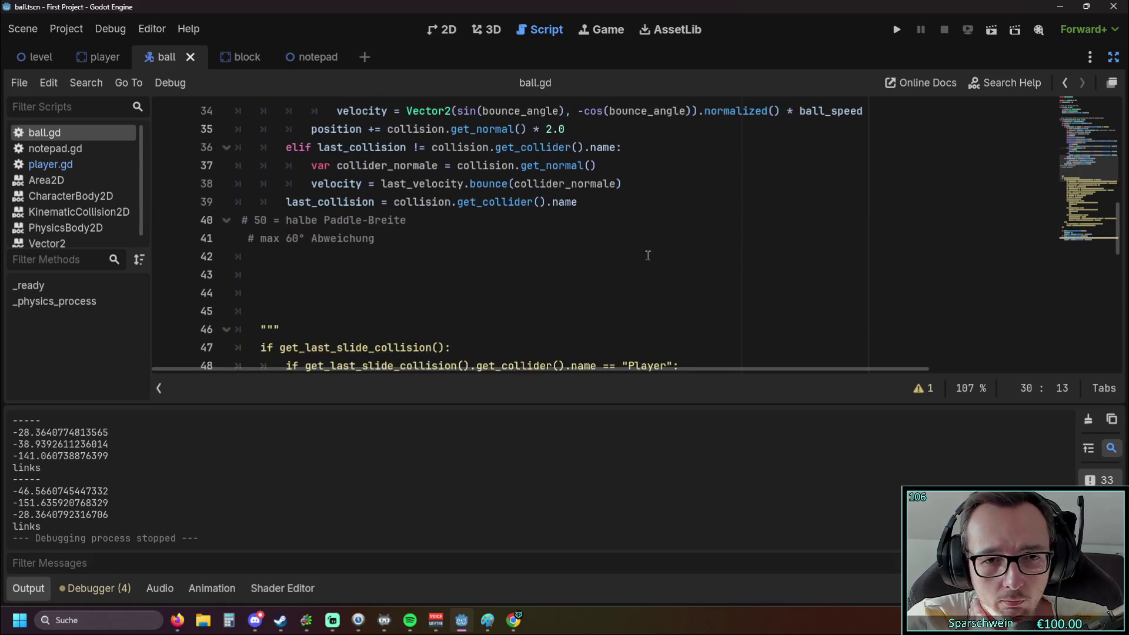
{"action": "scroll", "coordinate": [648, 255], "scroll_direction": "up", "scroll_amount": 2}
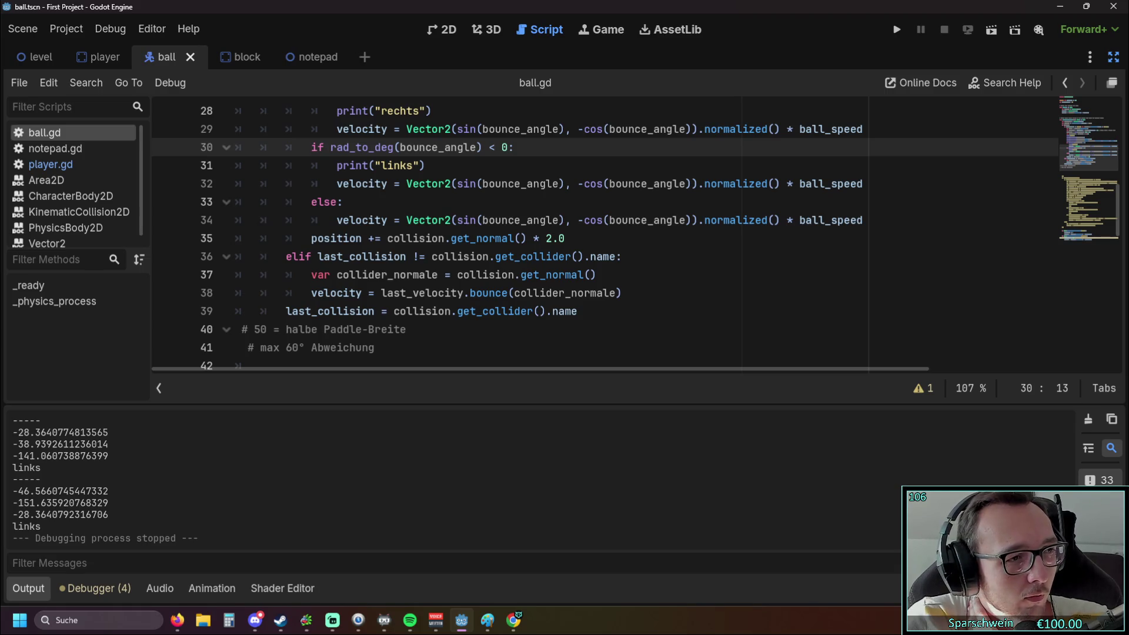
{"action": "key", "text": "alt+Tab"}
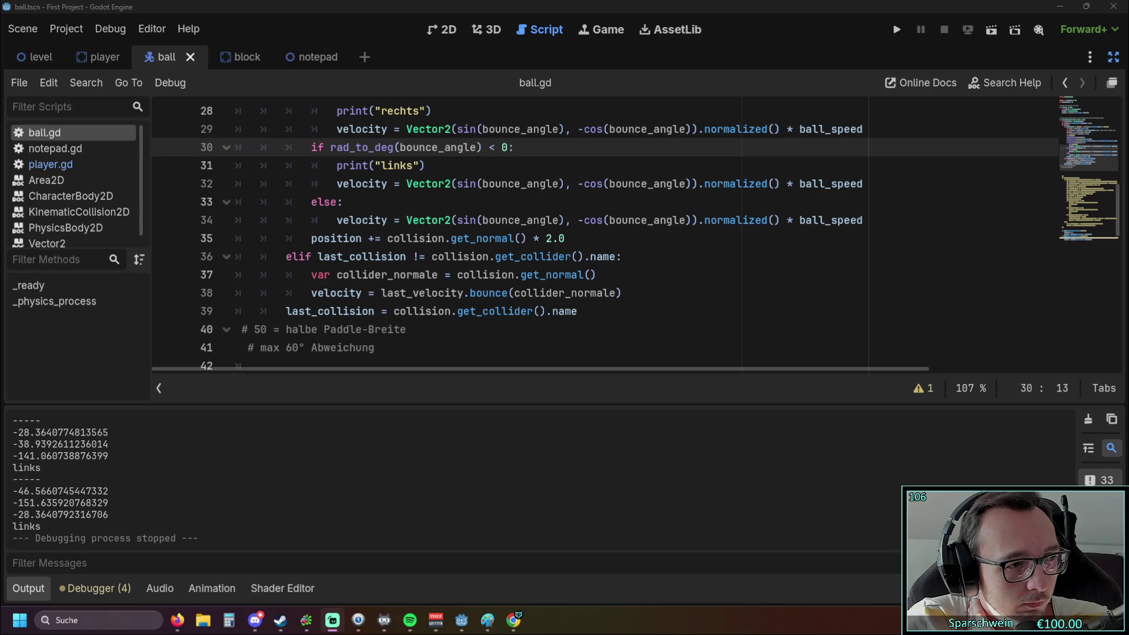
{"action": "scroll", "coordinate": [603, 261], "scroll_direction": "up", "scroll_amount": 3}
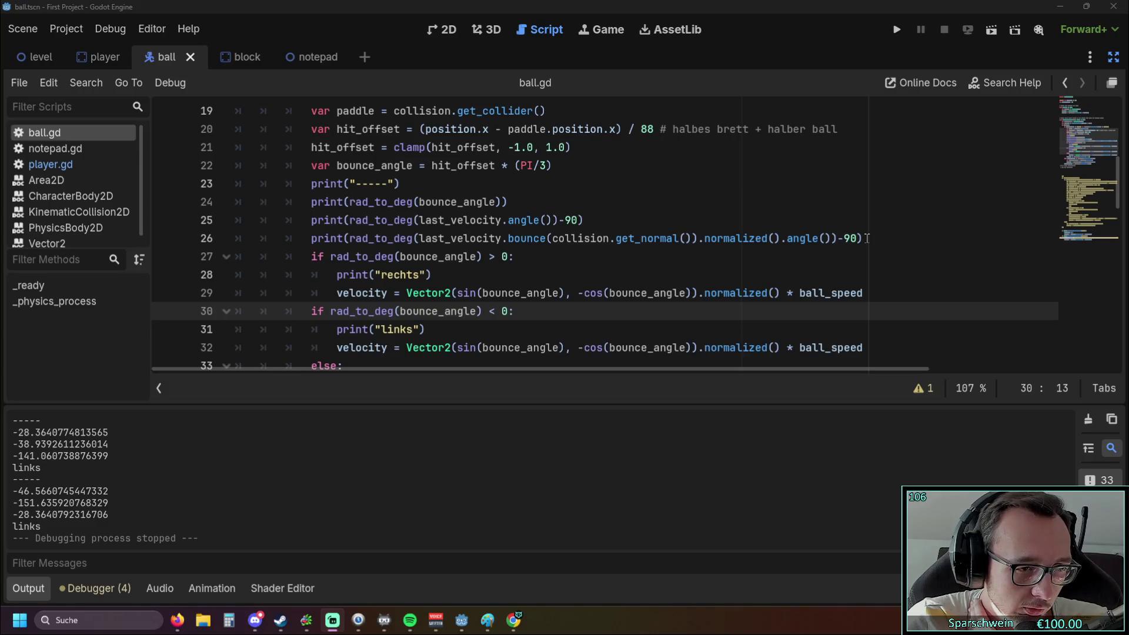
{"action": "left_click", "coordinate": [712, 273]}
{"action": "scroll", "coordinate": [99, 513], "scroll_direction": "up", "scroll_amount": 1}
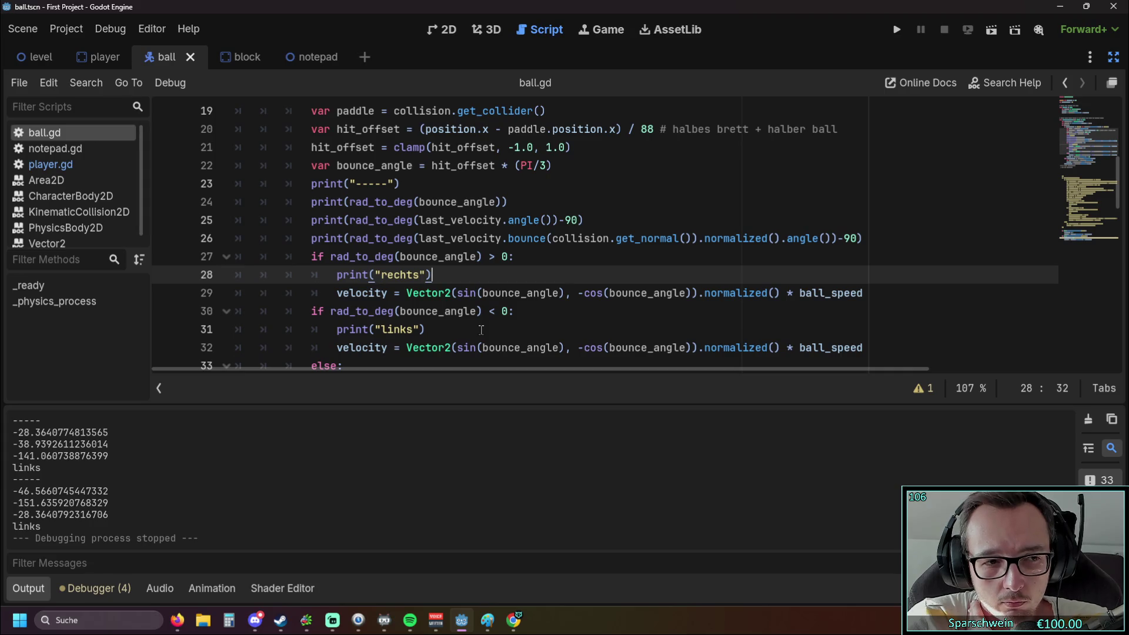
{"action": "left_click", "coordinate": [897, 29]}
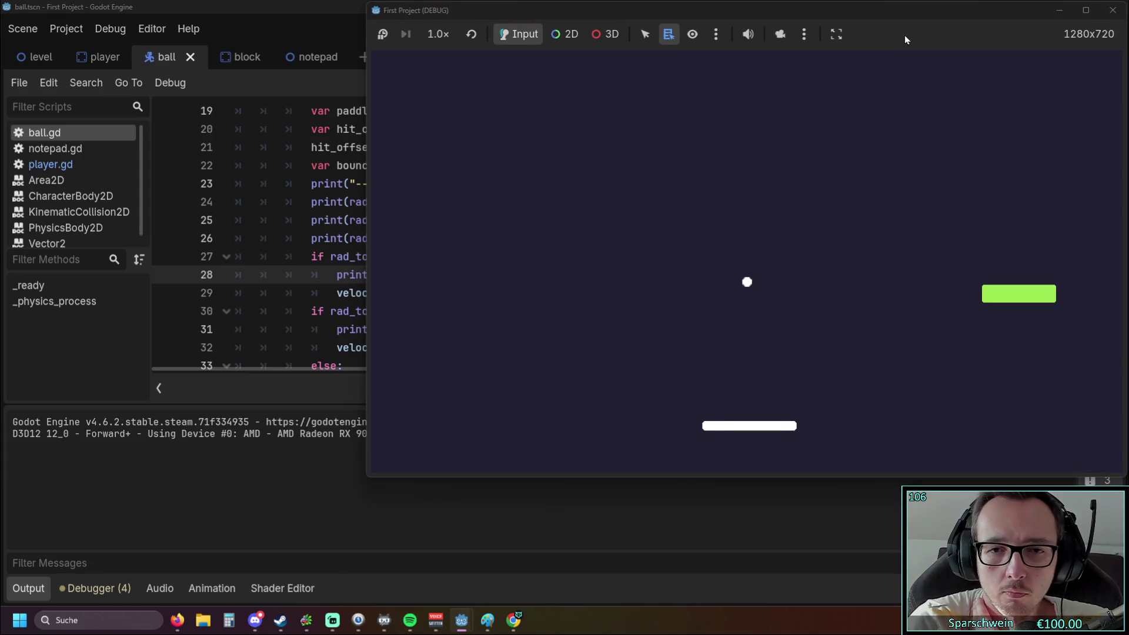
Bounce the ball off the paddle with the arrow keys several times, then close the game window.
{"action": "key", "text": "Left"}
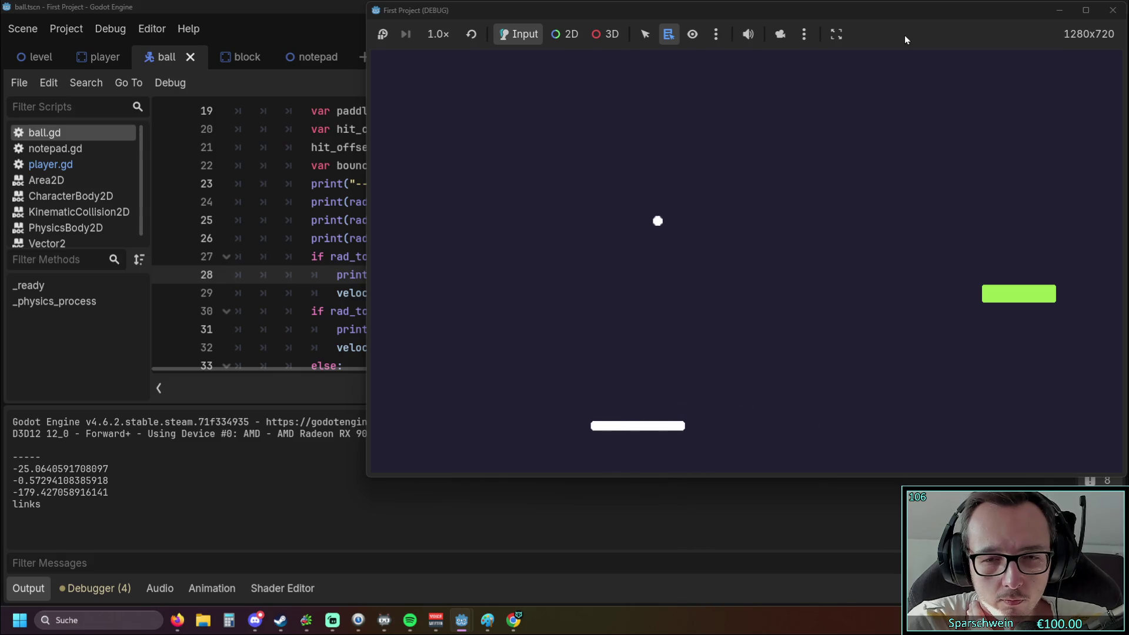
{"action": "key", "text": "Right"}
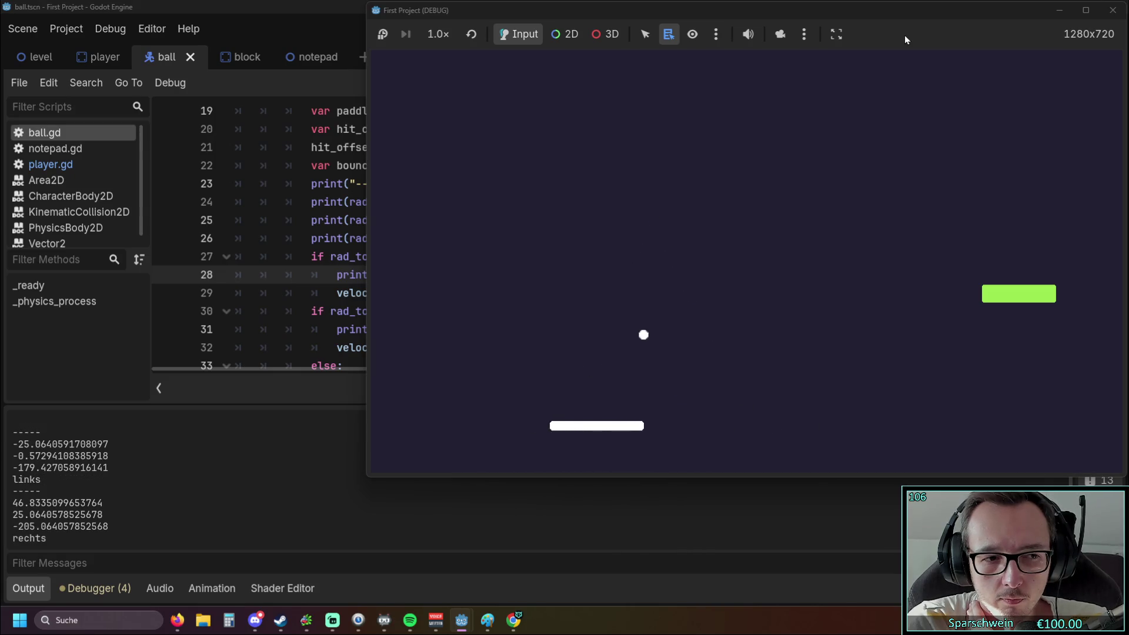
{"action": "key", "text": "Right"}
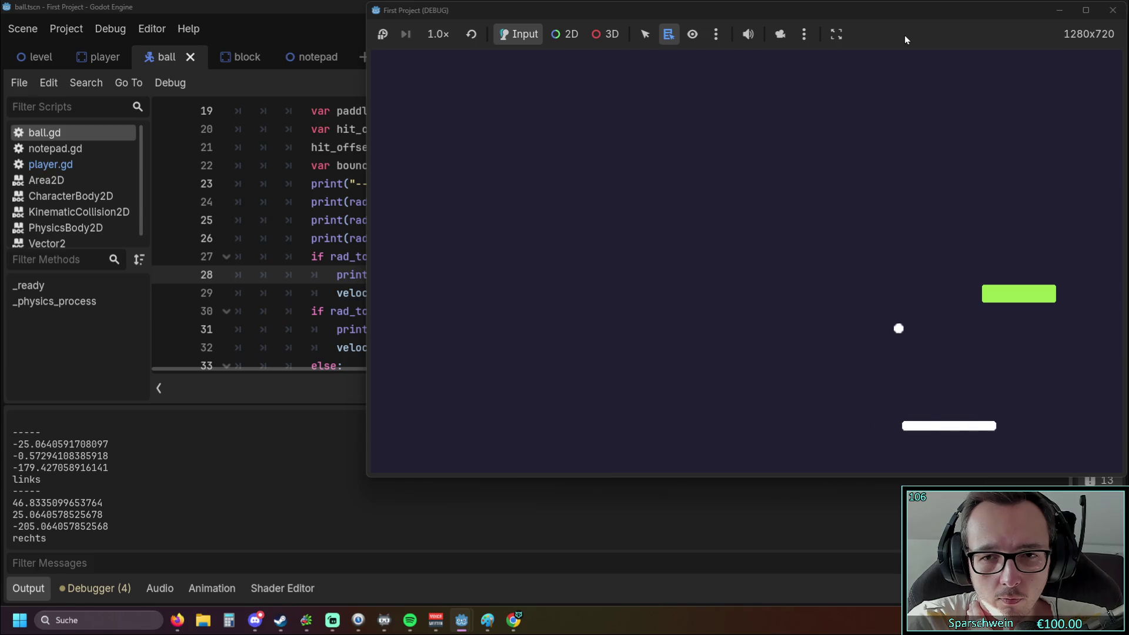
{"action": "key", "text": "Left"}
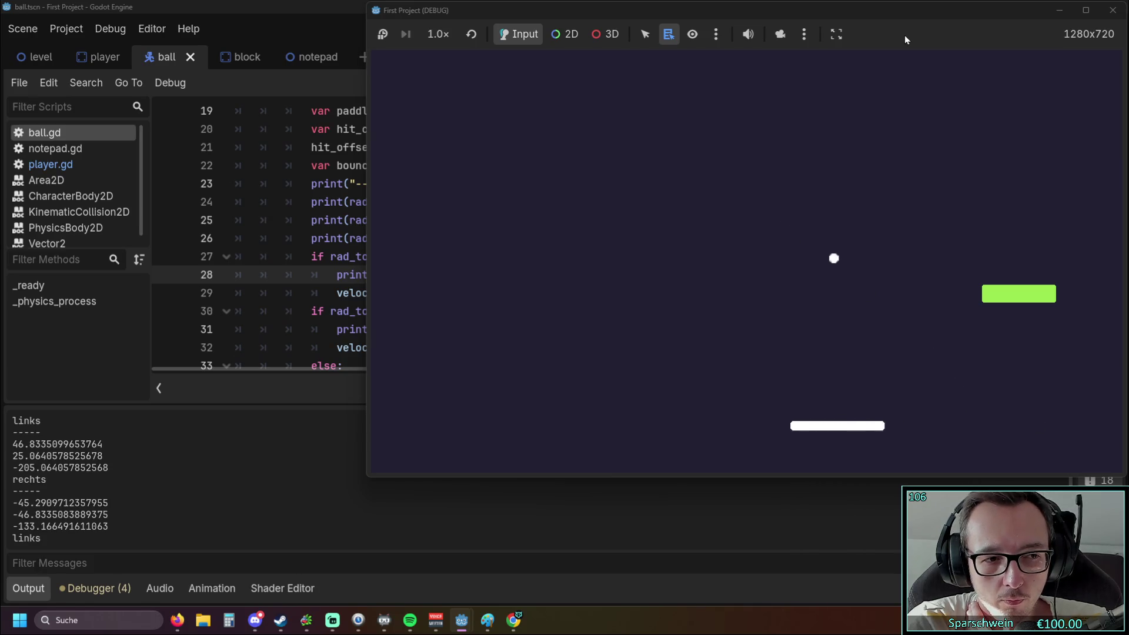
{"action": "key", "text": "Left"}
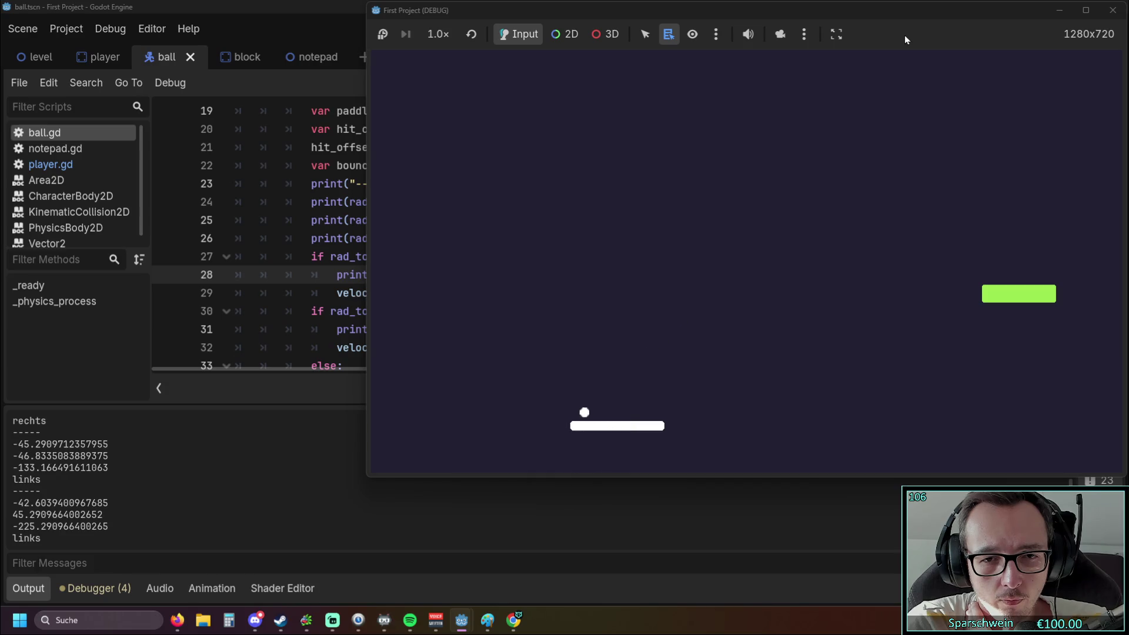
{"action": "key", "text": "Left"}
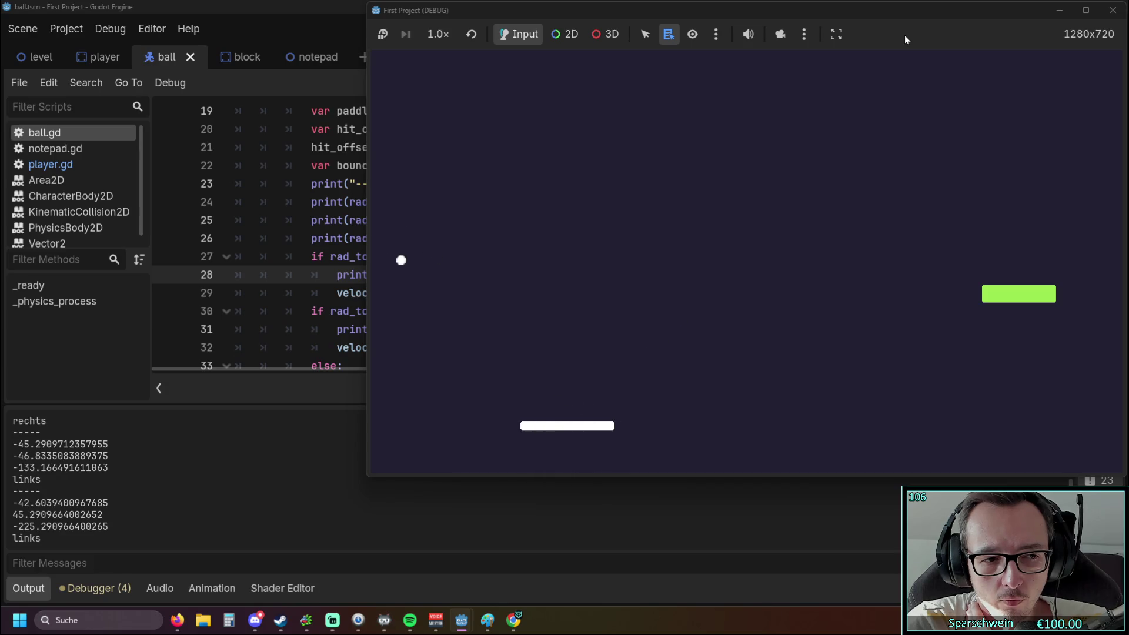
{"action": "key", "text": "Right"}
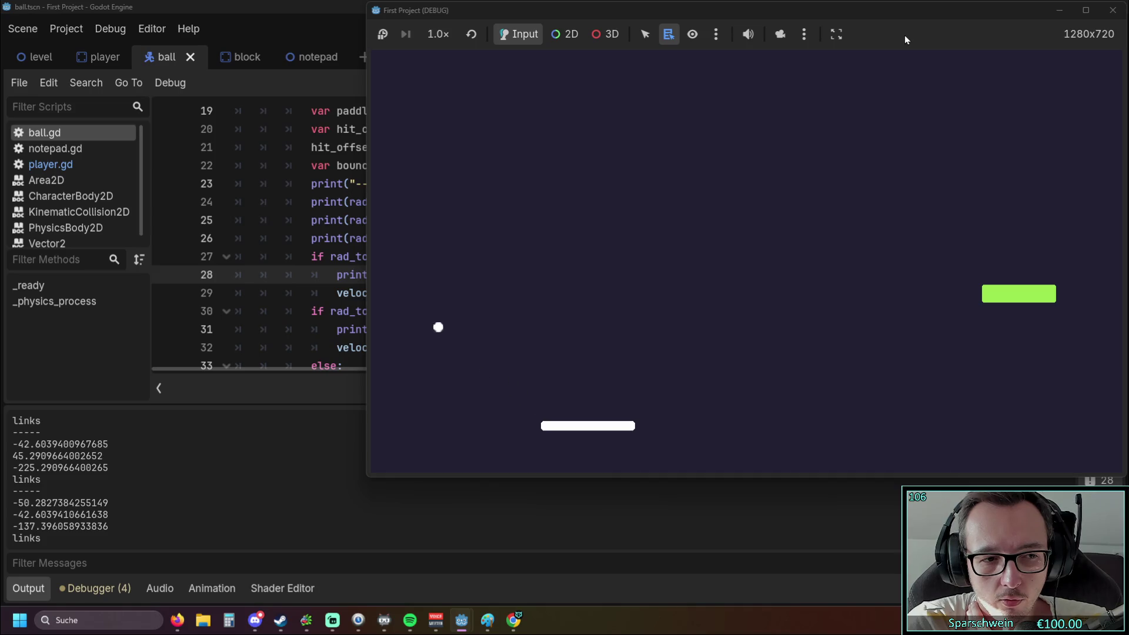
{"action": "key", "text": "Right"}
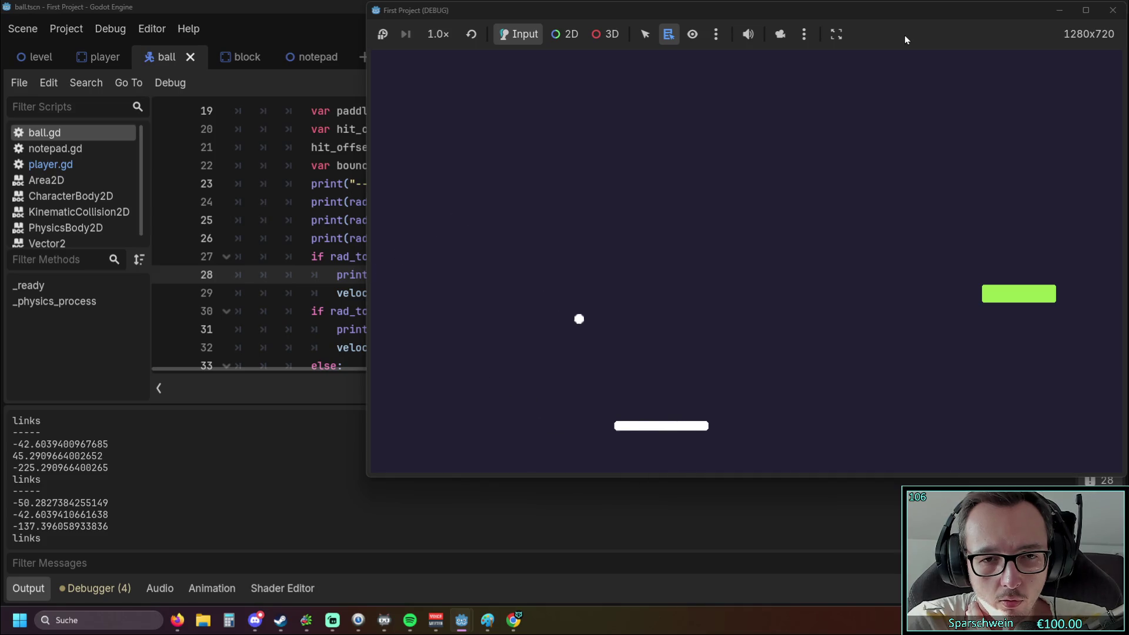
{"action": "key", "text": "Left"}
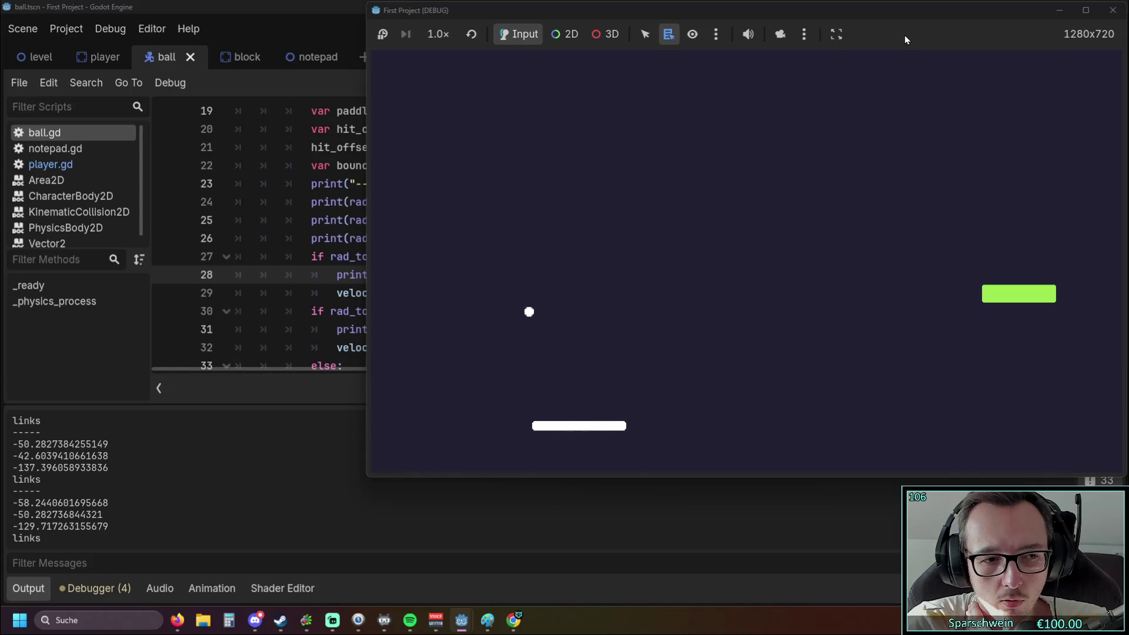
{"action": "left_click", "coordinate": [1086, 10]}
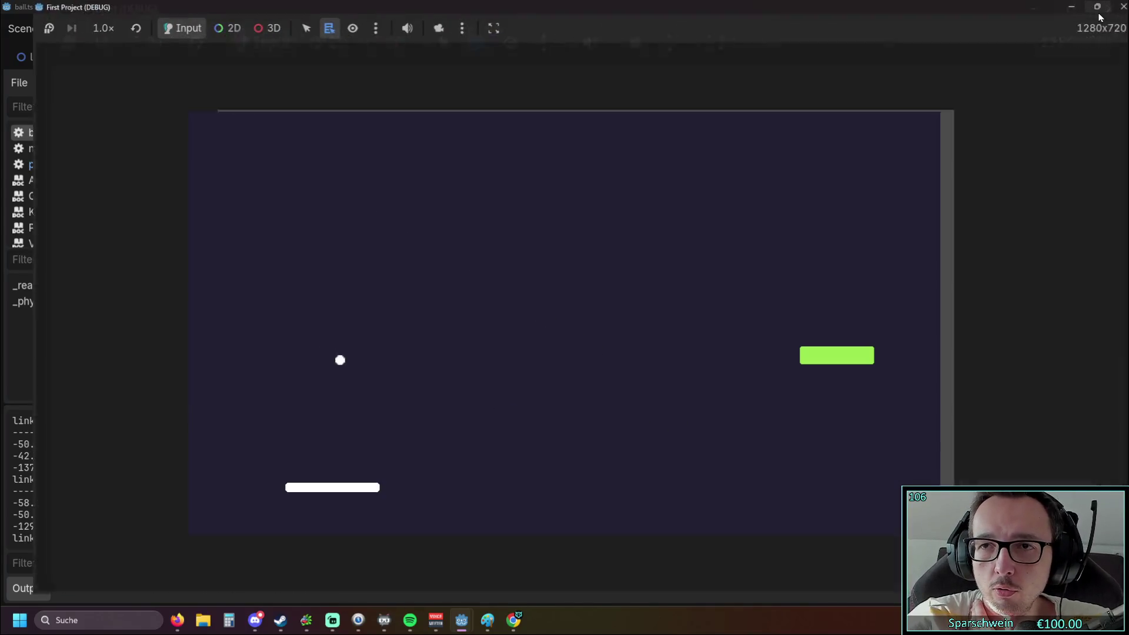
{"action": "left_click", "coordinate": [1086, 6]}
{"action": "left_click", "coordinate": [1117, 10]}
Change -90 to +90 in line 26's velocity print, then save and relaunch the game.
{"action": "left_click", "coordinate": [769, 255]}
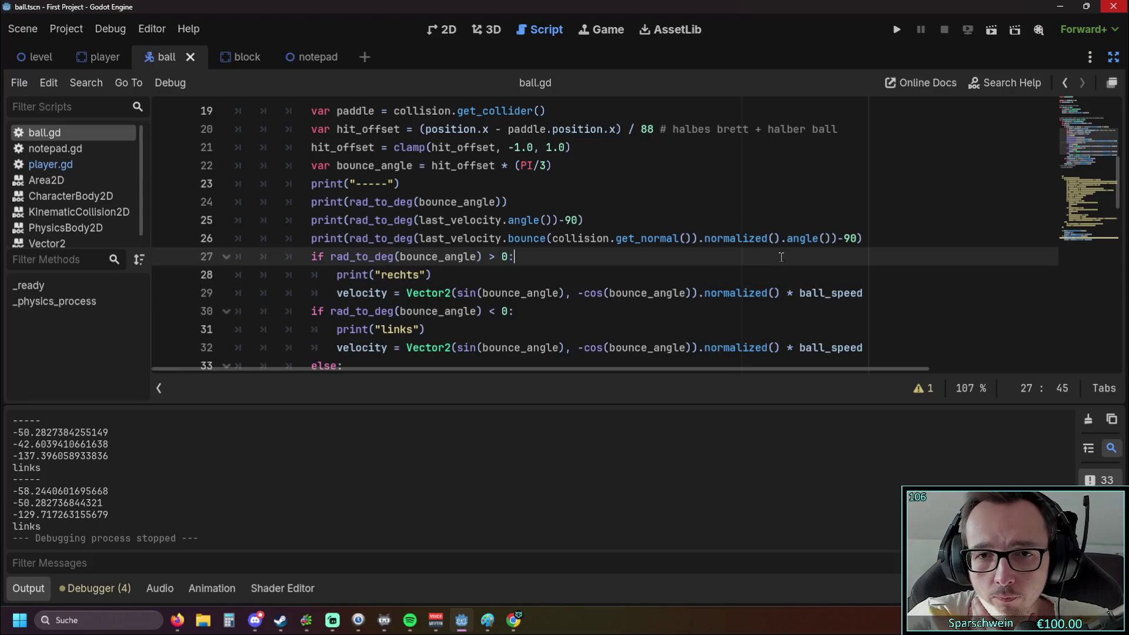
{"action": "scroll", "coordinate": [768, 255], "scroll_direction": "up", "scroll_amount": 1}
{"action": "scroll", "coordinate": [734, 242], "scroll_direction": "down", "scroll_amount": 1}
{"action": "left_click", "coordinate": [838, 238]}
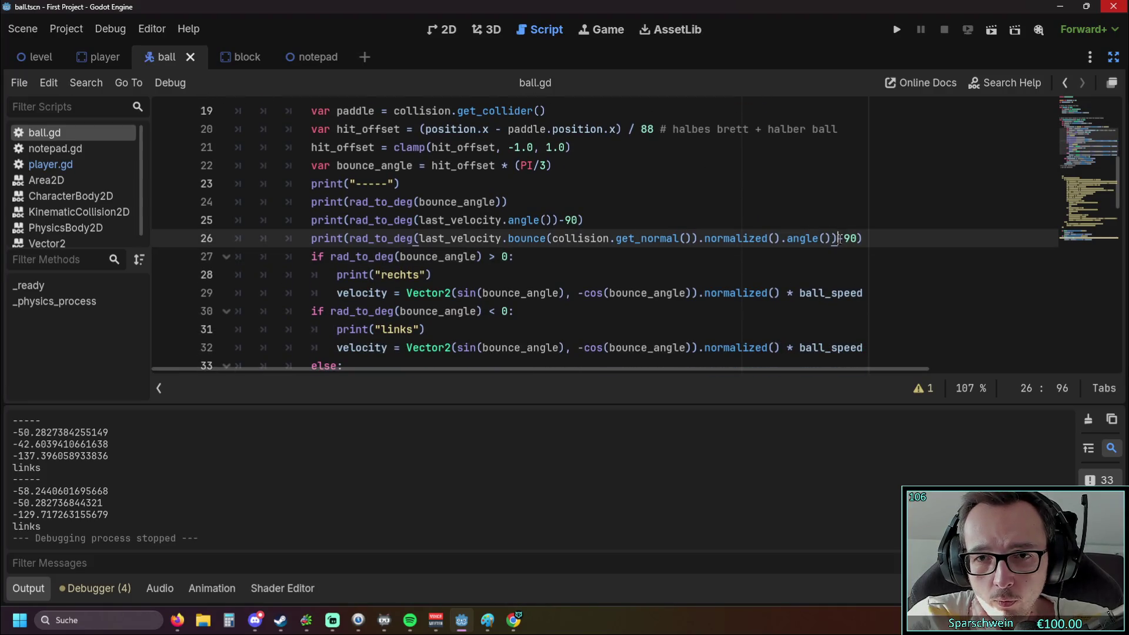
{"action": "type", "text": "+"}
{"action": "left_click", "coordinate": [802, 257]}
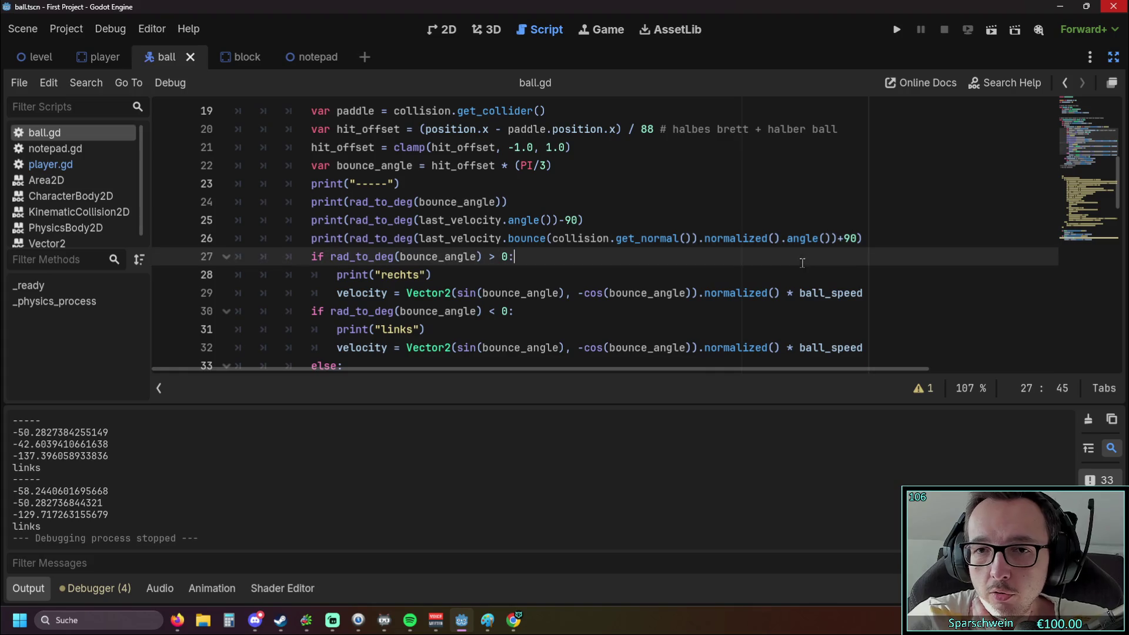
{"action": "left_click", "coordinate": [896, 30]}
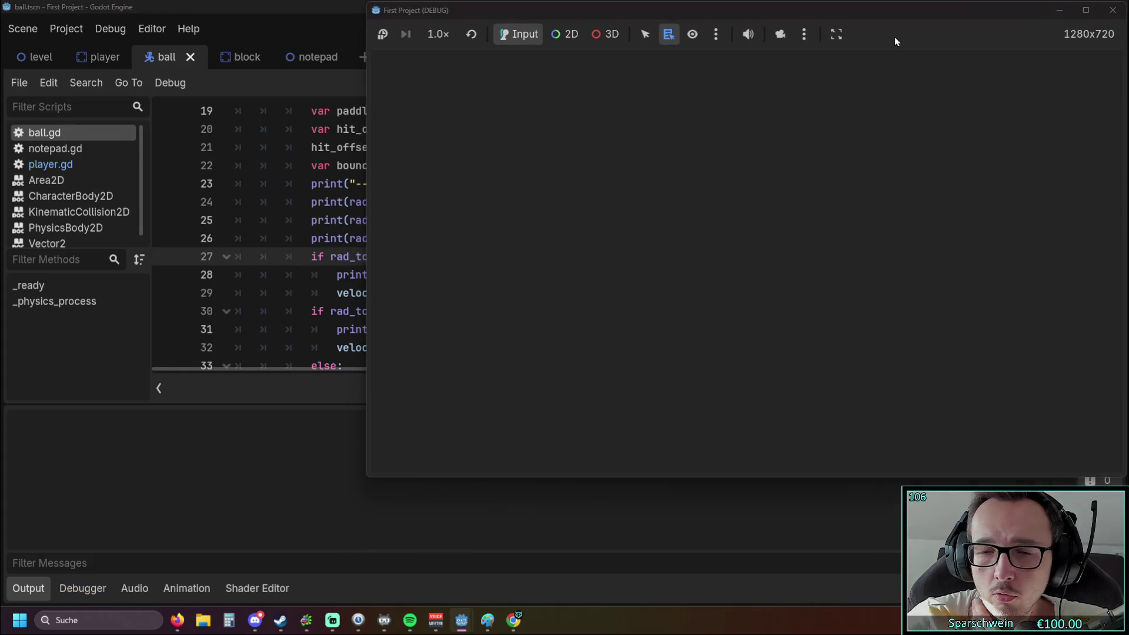
{"action": "key", "text": "Left"}
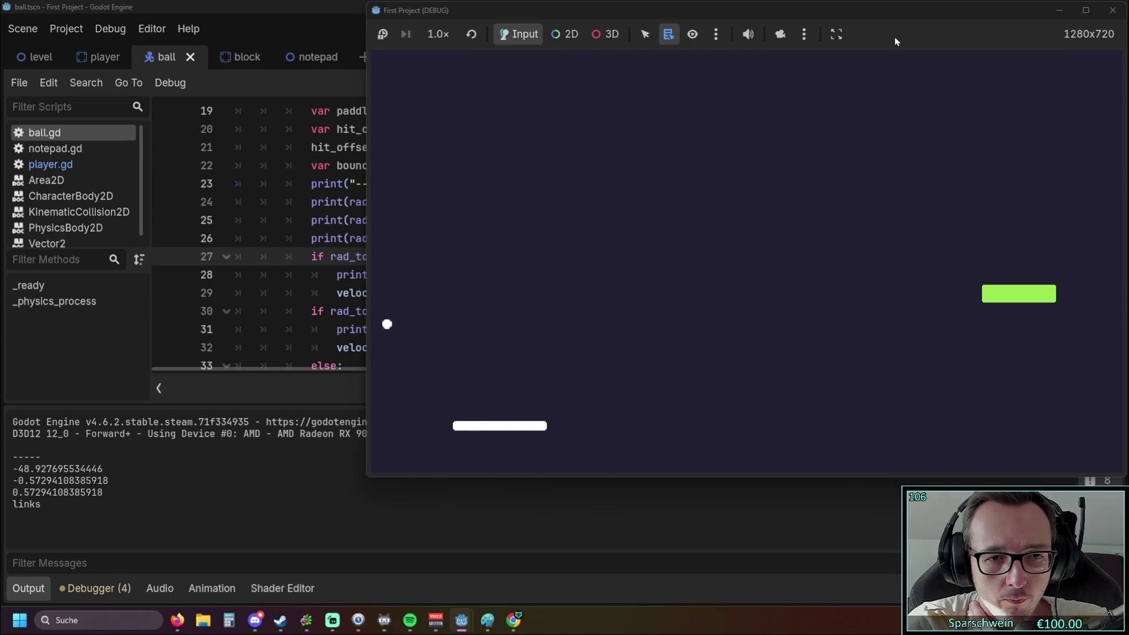
{"action": "key", "text": "Left"}
{"action": "key", "text": "Right"}
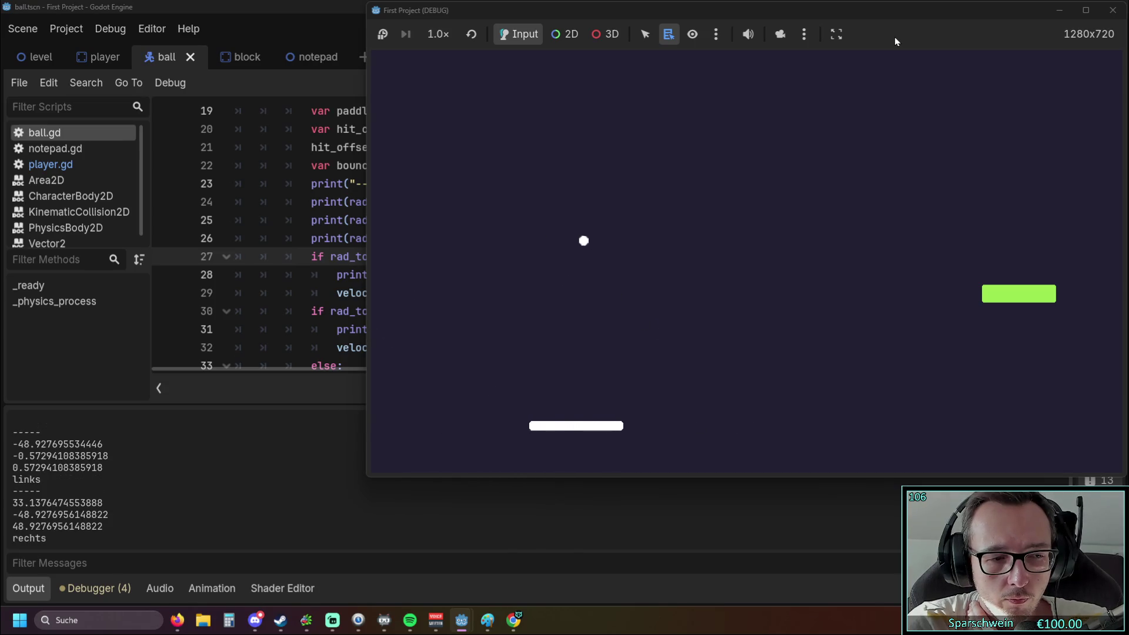
{"action": "key", "text": "Right"}
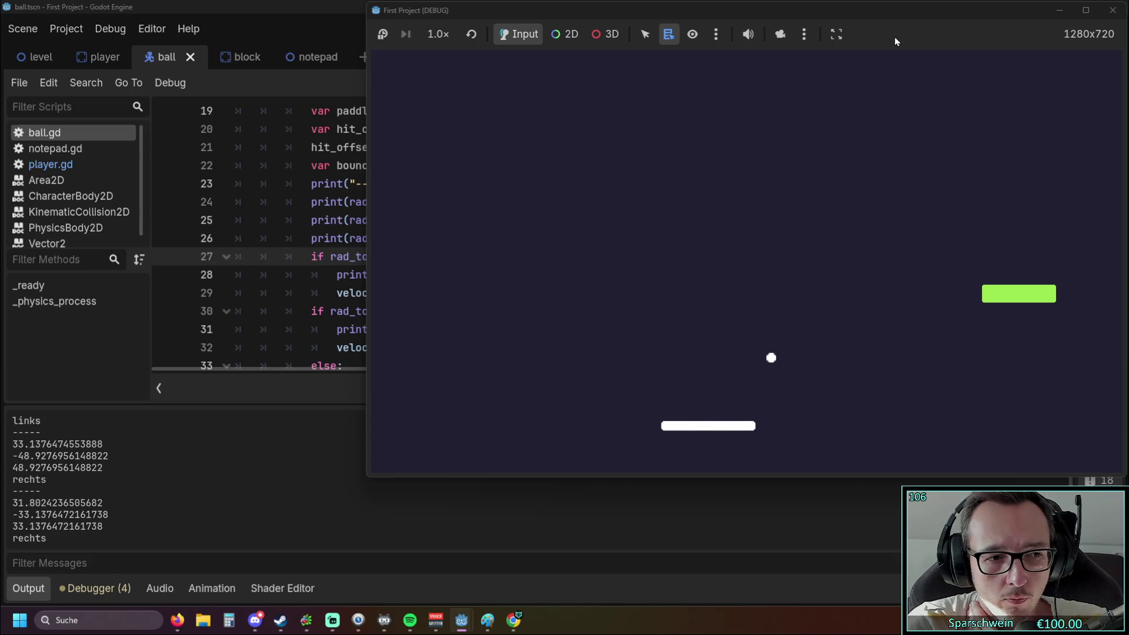
{"action": "key", "text": "Right"}
{"action": "key", "text": "Right"}
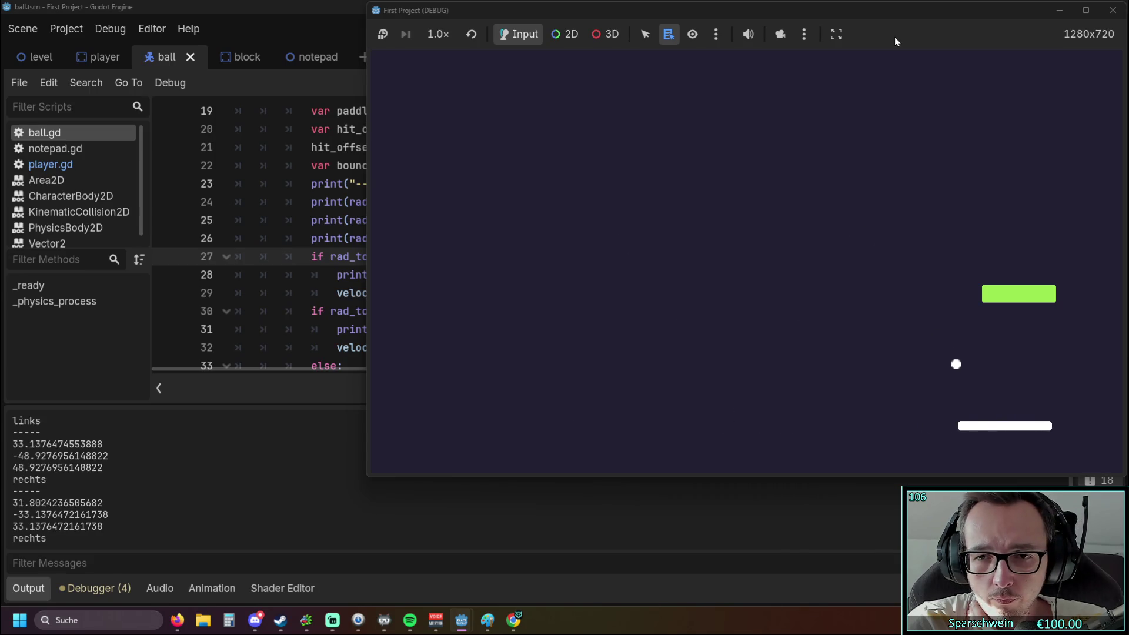
{"action": "key", "text": "Left"}
{"action": "key", "text": "Left"}
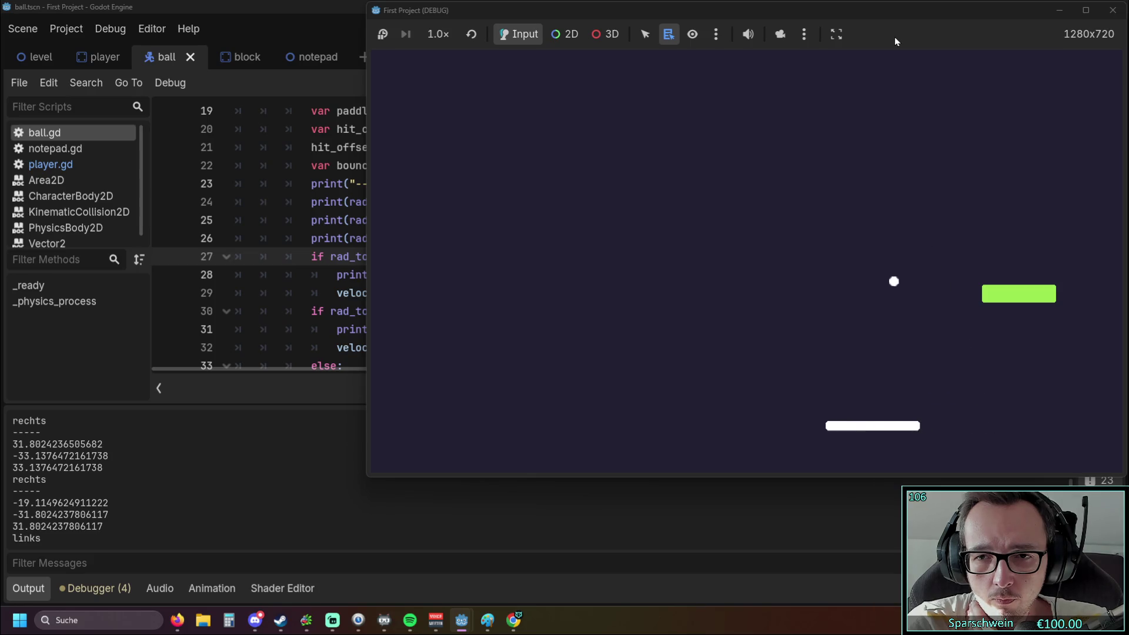
{"action": "key", "text": "Left"}
{"action": "key", "text": "Right"}
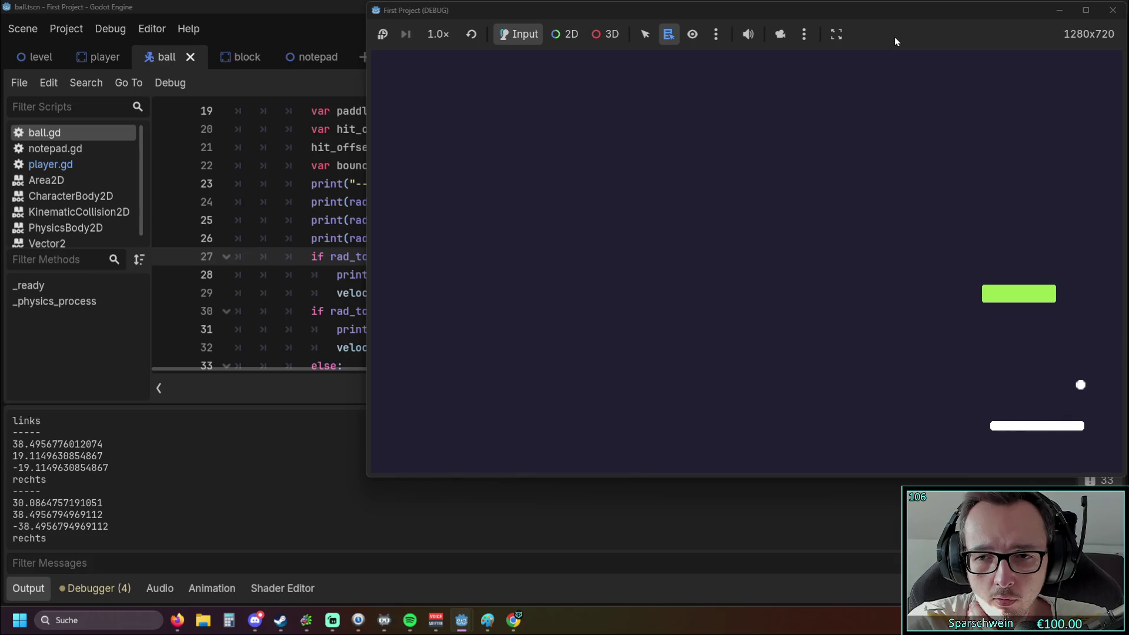
{"action": "key", "text": "Left"}
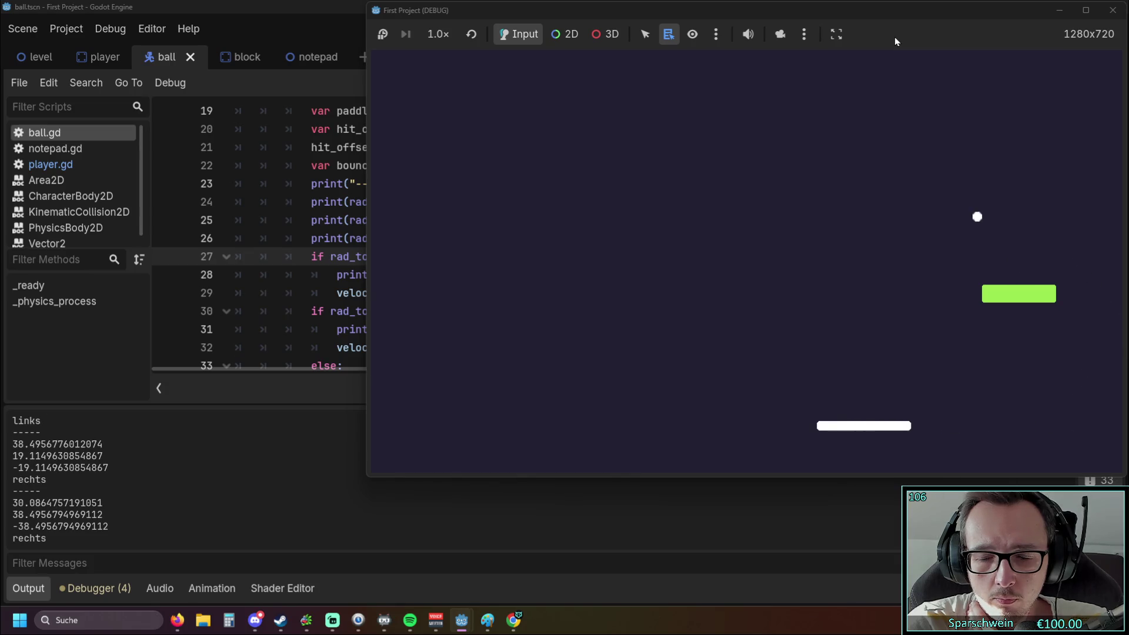
{"action": "key", "text": "Left"}
{"action": "key", "text": "Right"}
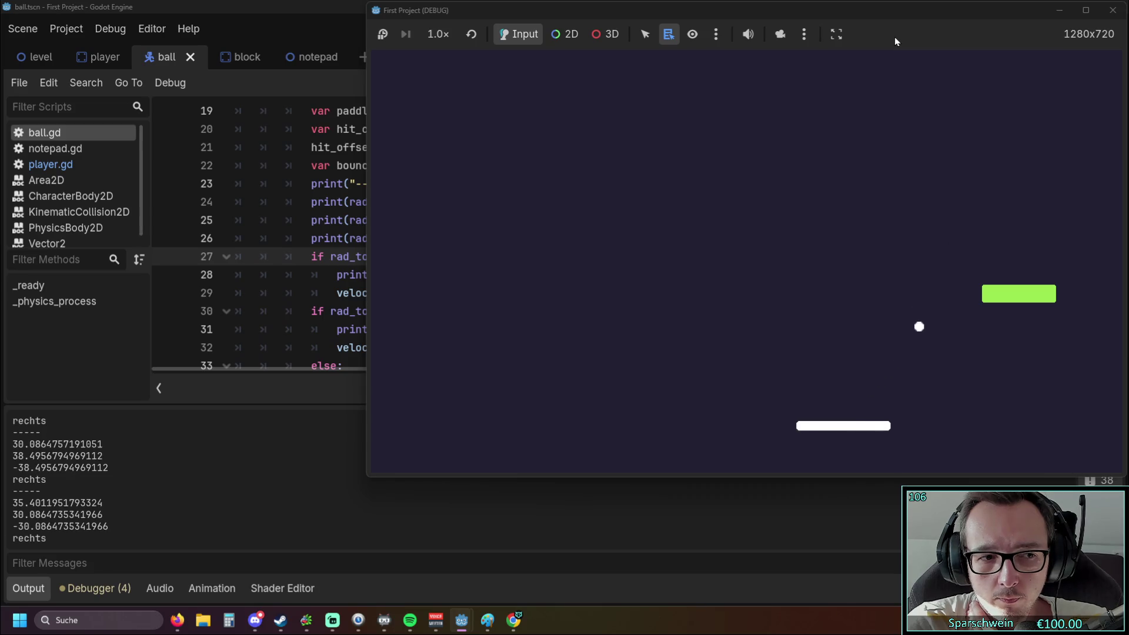
{"action": "key", "text": "Left"}
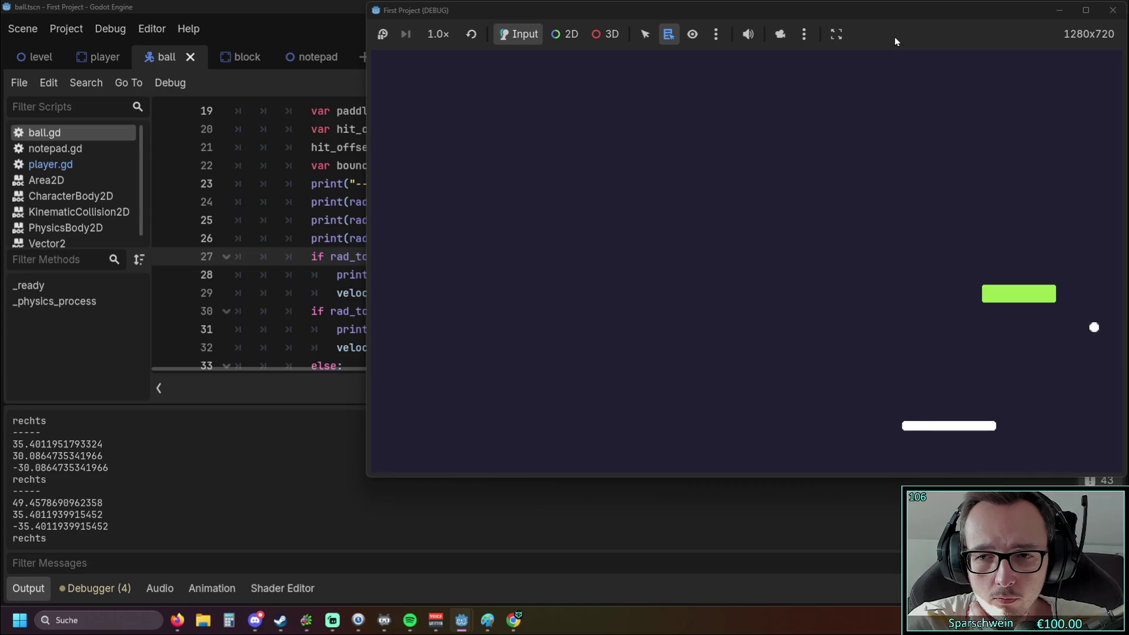
{"action": "key", "text": "Left"}
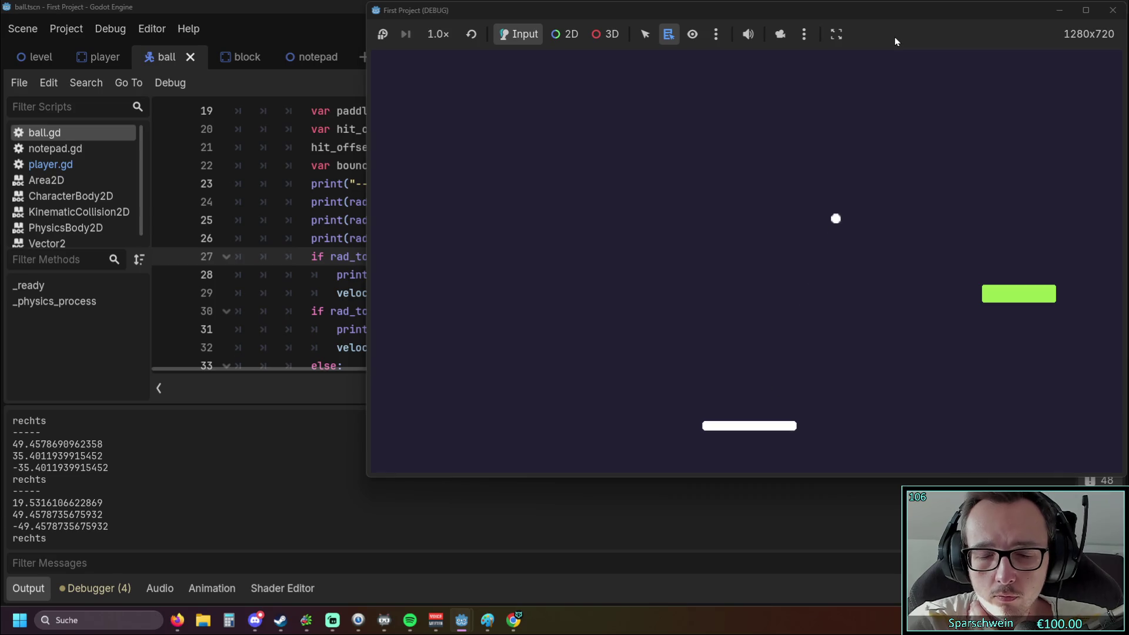
{"action": "left_click", "coordinate": [1113, 10]}
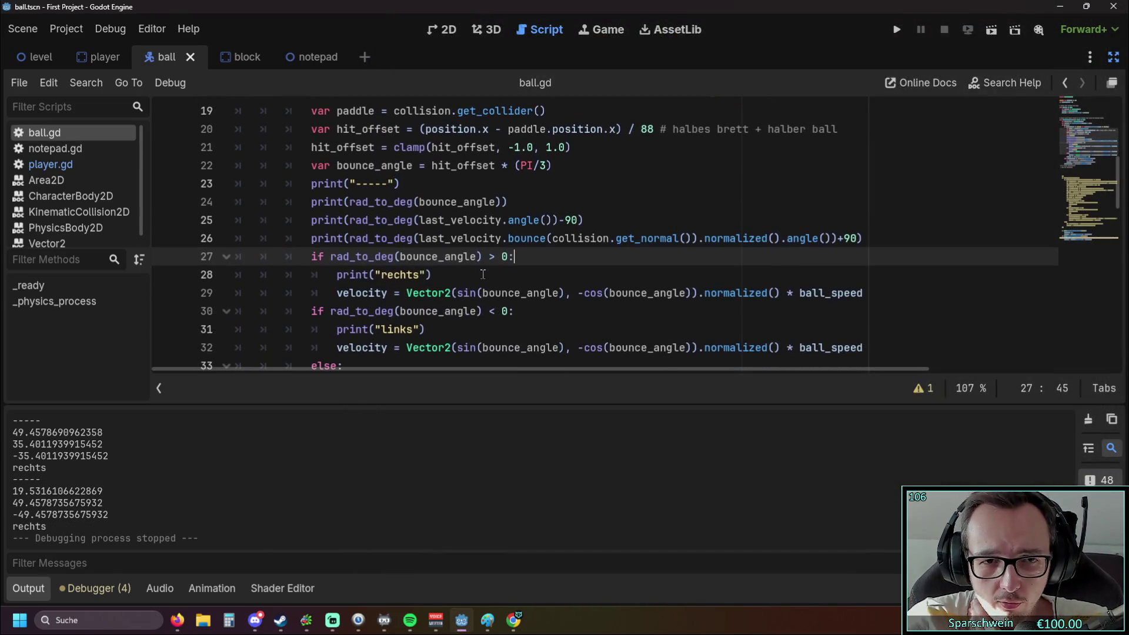
Start the Breakout game from Run Project to try the rechts and links bounce branches.
{"action": "scroll", "coordinate": [483, 274], "scroll_direction": "down", "scroll_amount": 1}
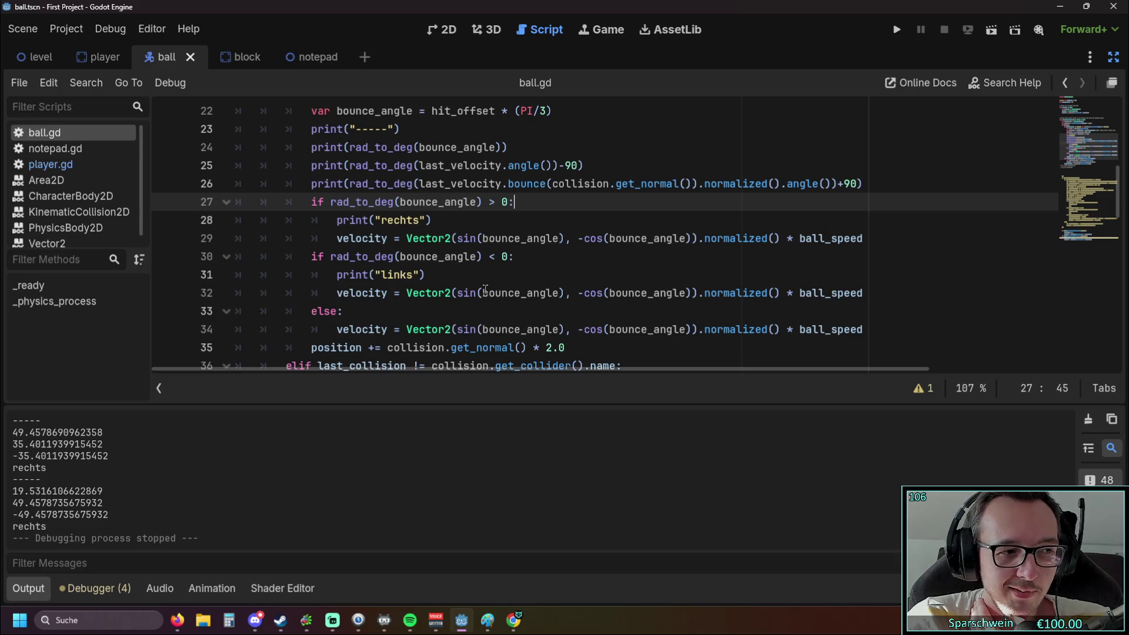
{"action": "mouse_move", "coordinate": [485, 289]}
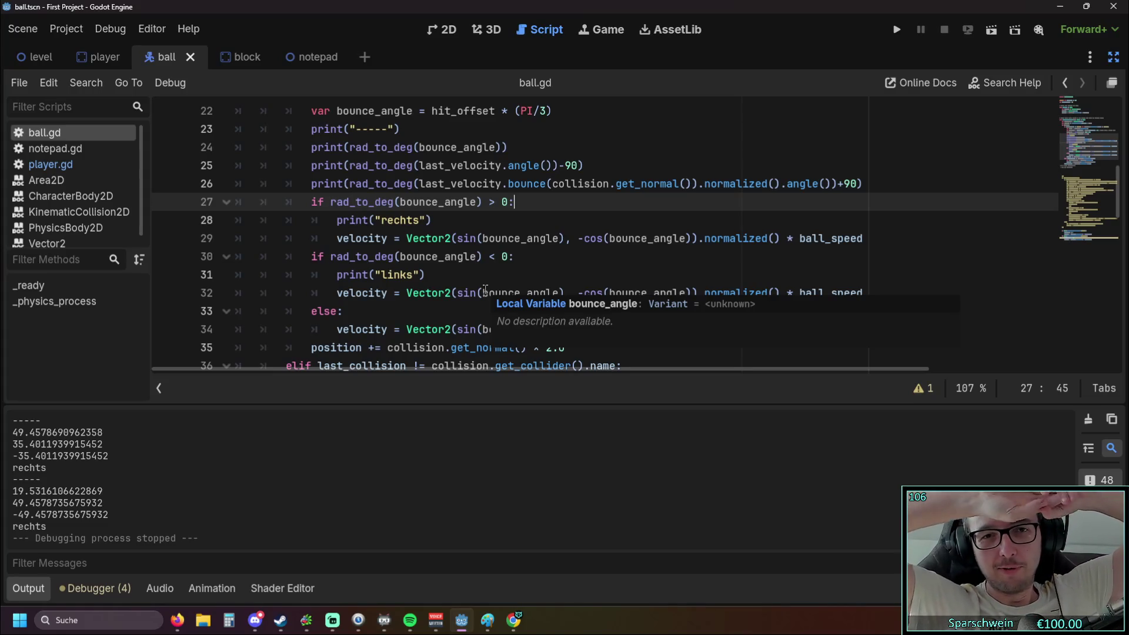
{"action": "left_click", "coordinate": [897, 30]}
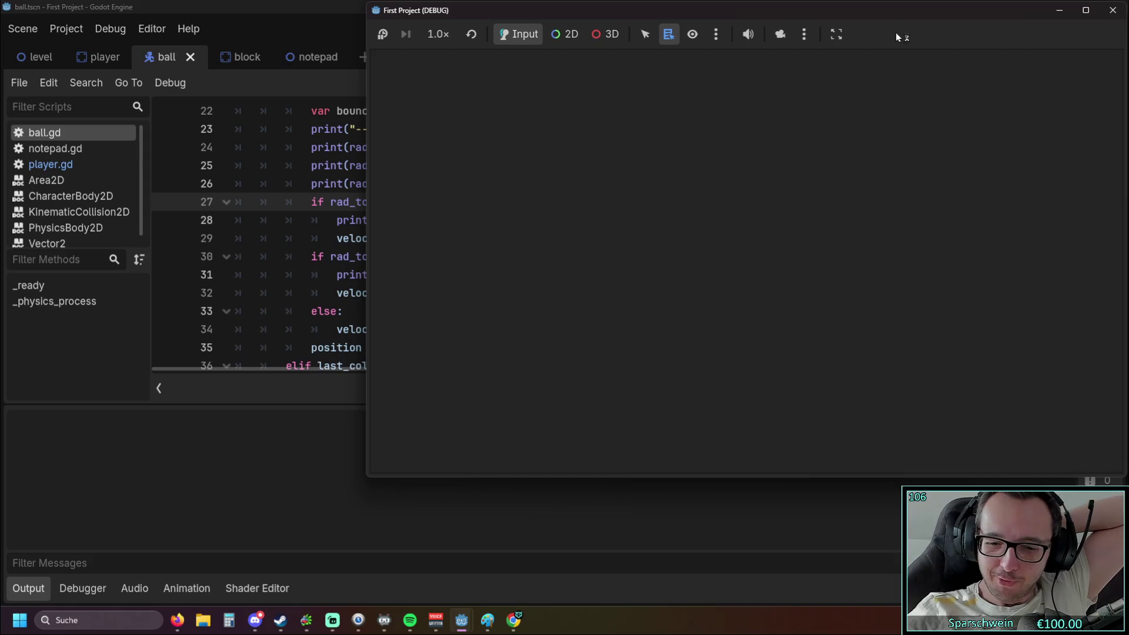
Move the paddle left then right for two rechts bounces, then stop the game.
{"action": "key", "text": "Left"}
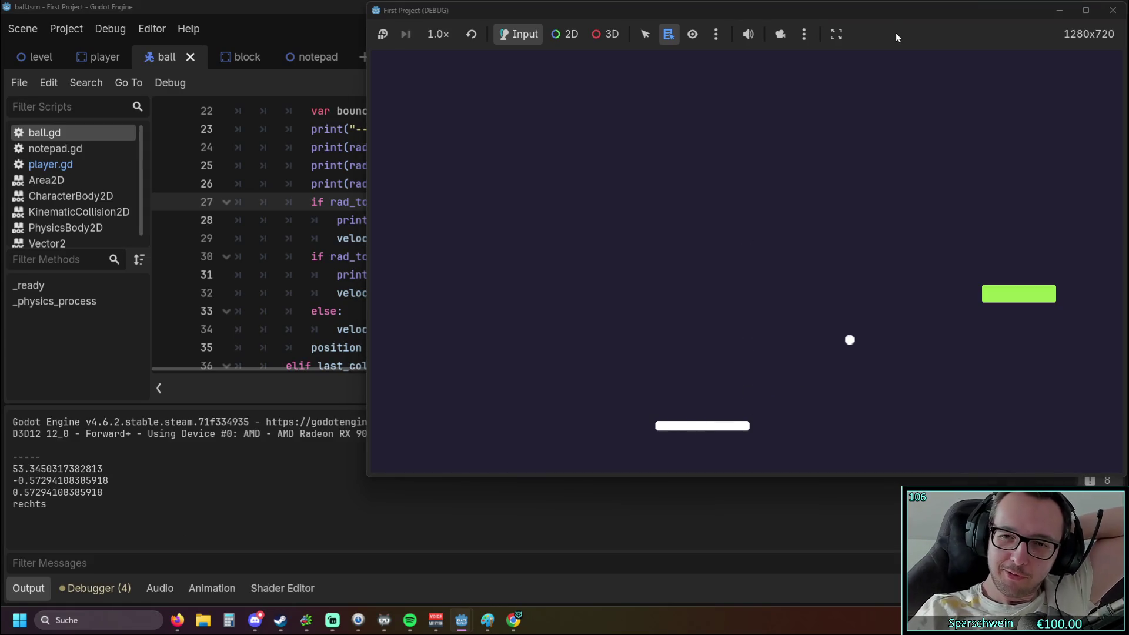
{"action": "key", "text": "Right"}
{"action": "key", "text": "Right"}
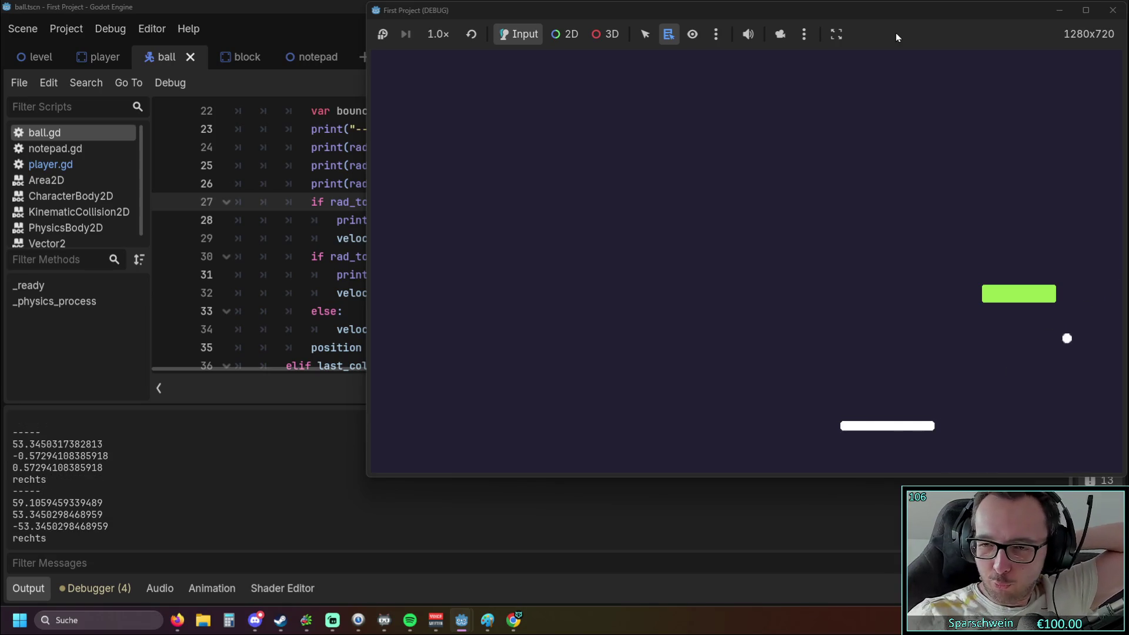
{"action": "left_click", "coordinate": [1114, 10]}
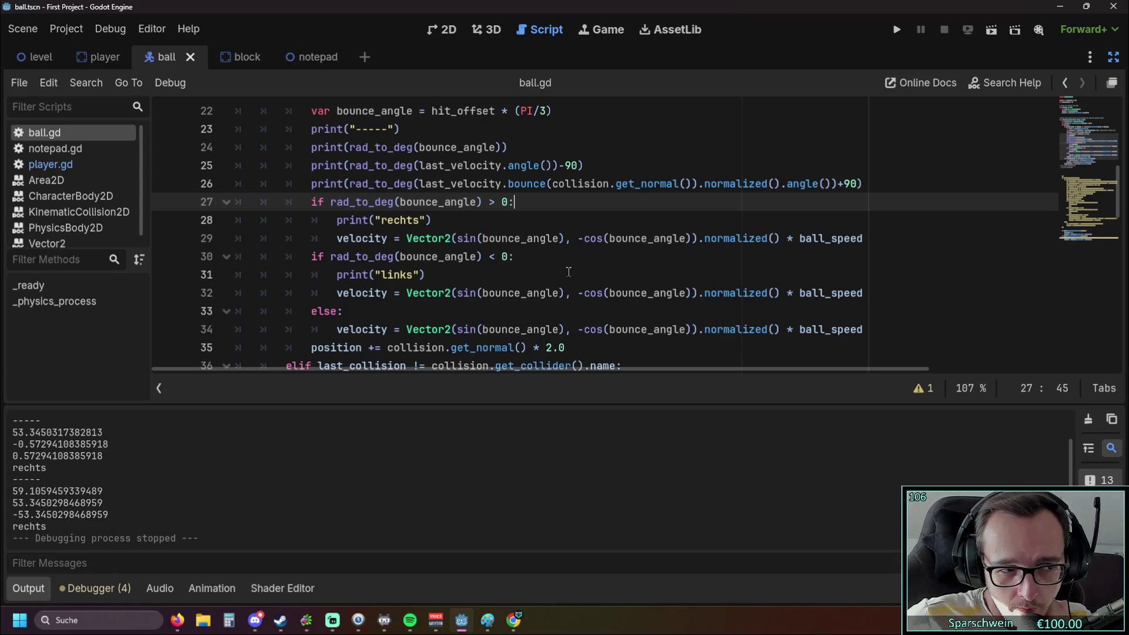
Check the rechts velocity line and the links print line, then run the game again.
{"action": "left_click", "coordinate": [554, 238]}
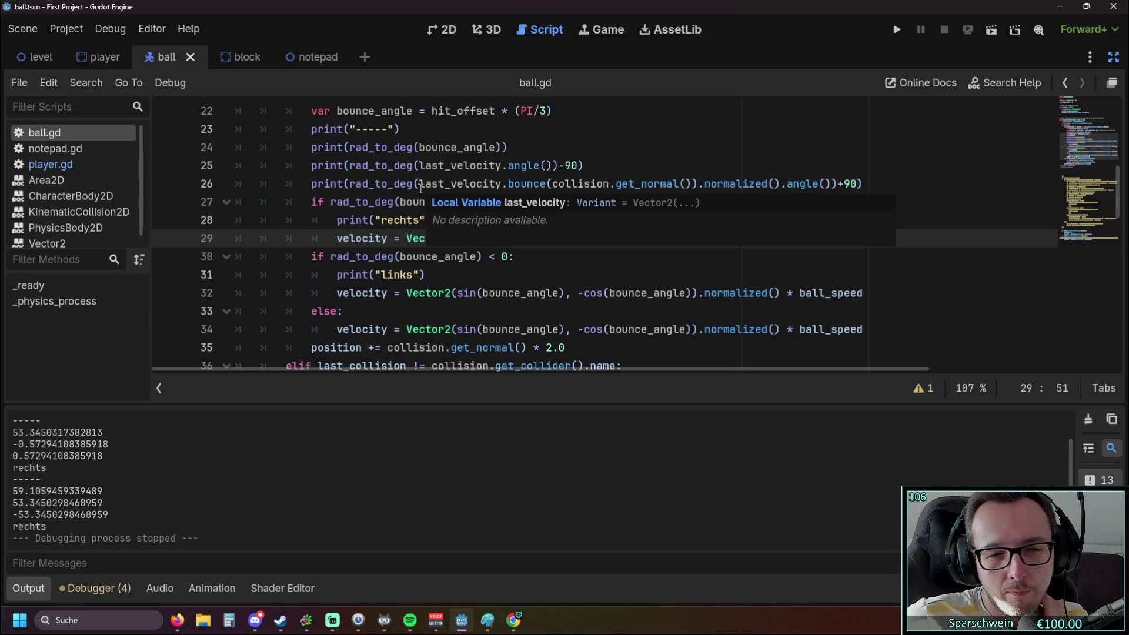
{"action": "left_click", "coordinate": [453, 275]}
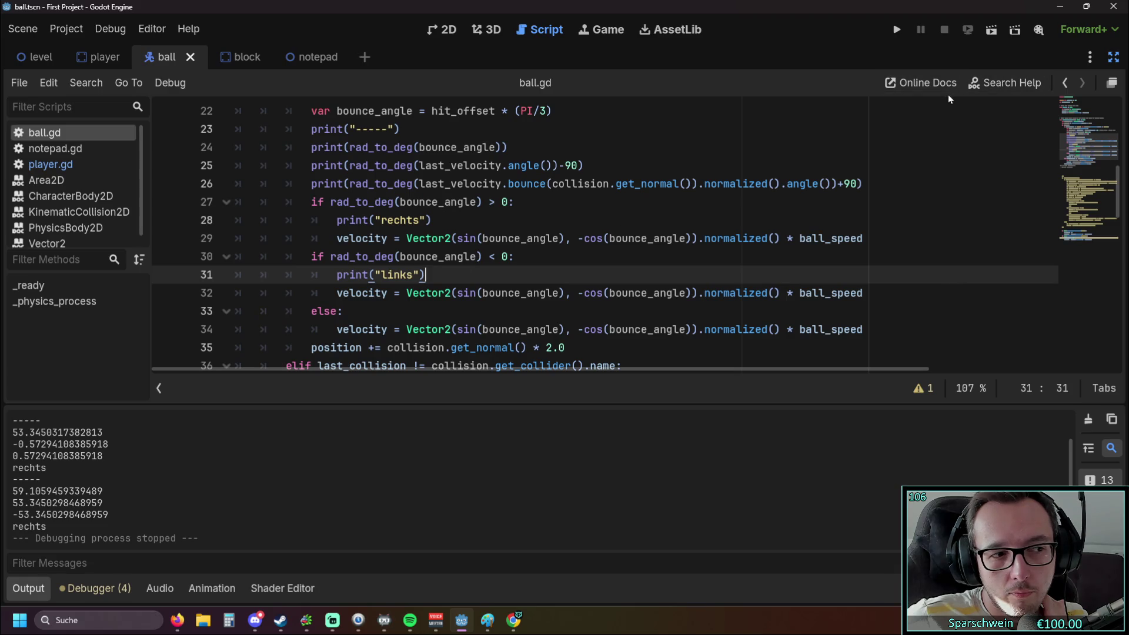
{"action": "left_click", "coordinate": [900, 31]}
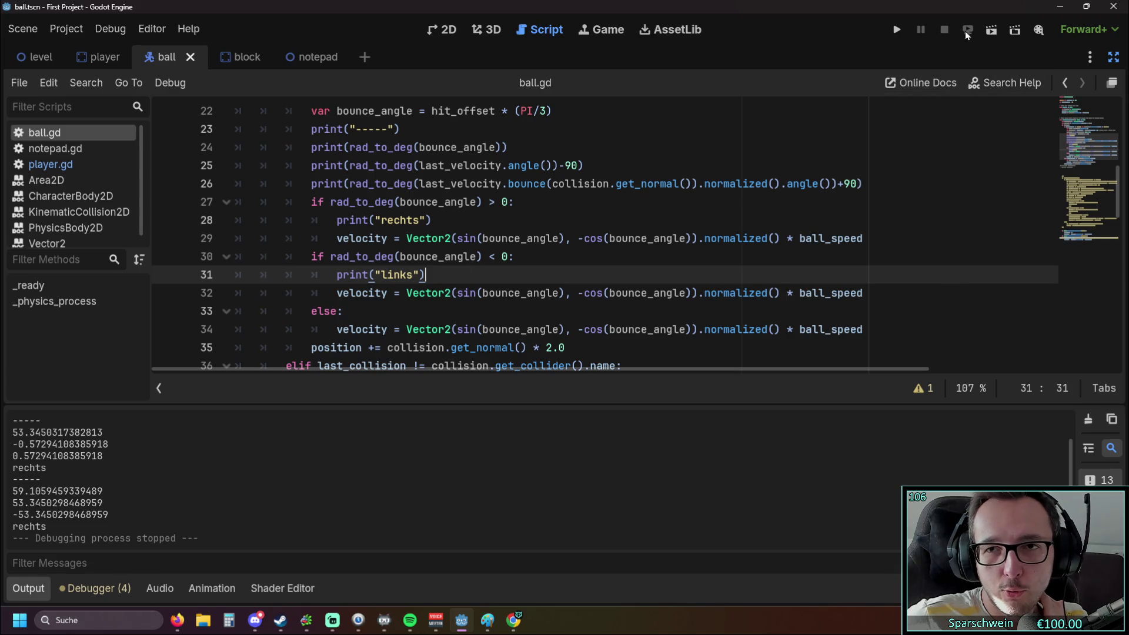
Steer the paddle left and right through several rechts bounces, then stop the game.
{"action": "key", "text": "Left"}
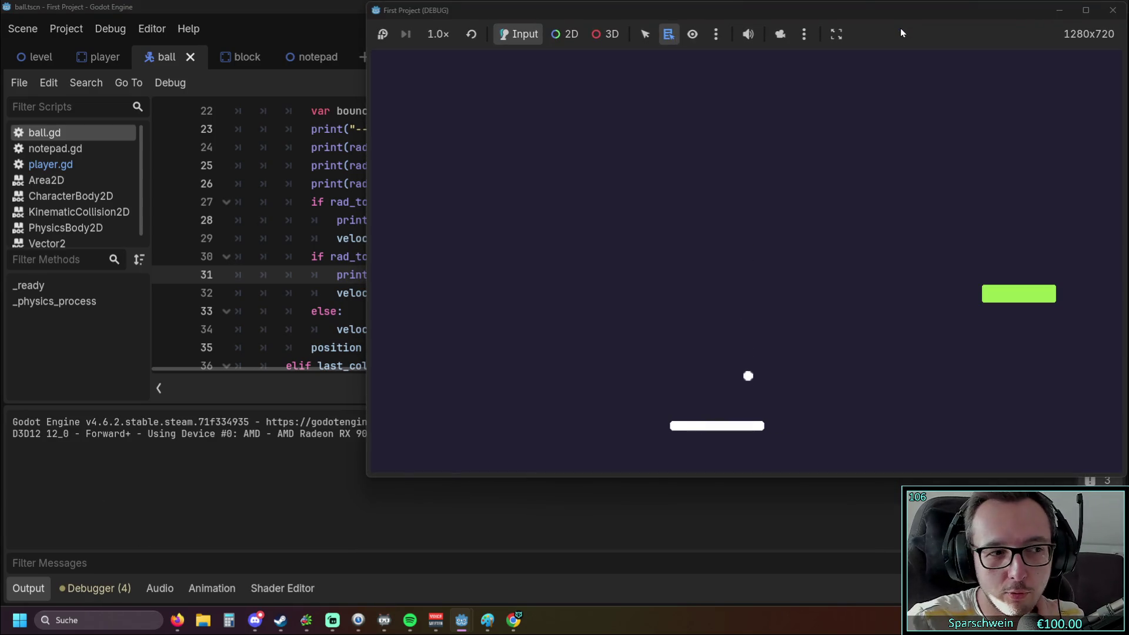
{"action": "key", "text": "Right"}
{"action": "key", "text": "Right"}
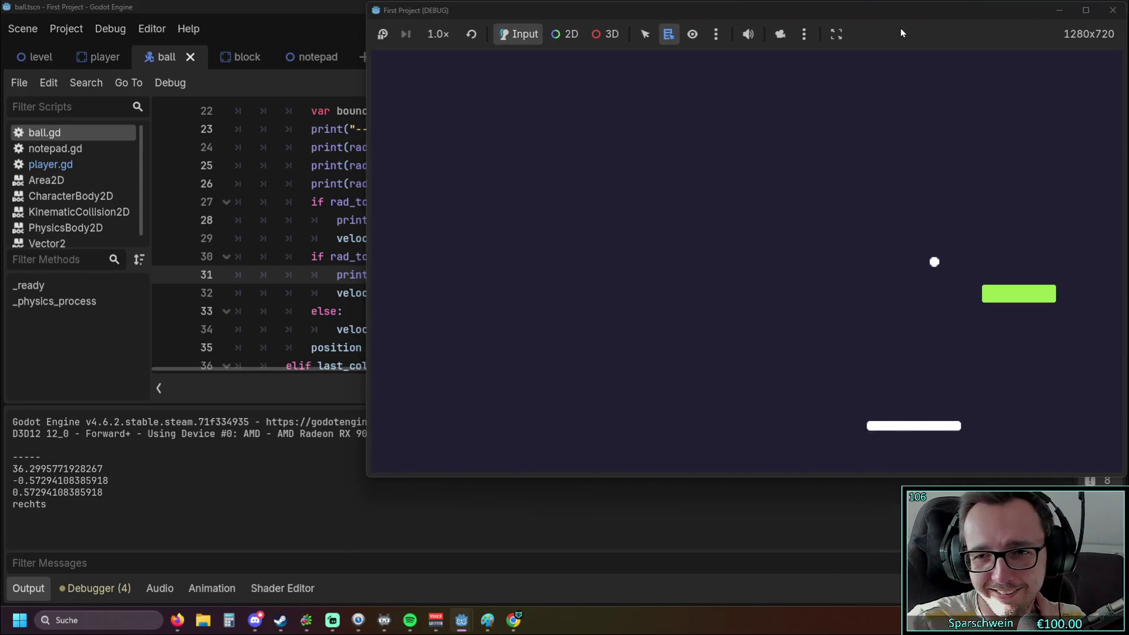
{"action": "key", "text": "Right"}
{"action": "key", "text": "Right"}
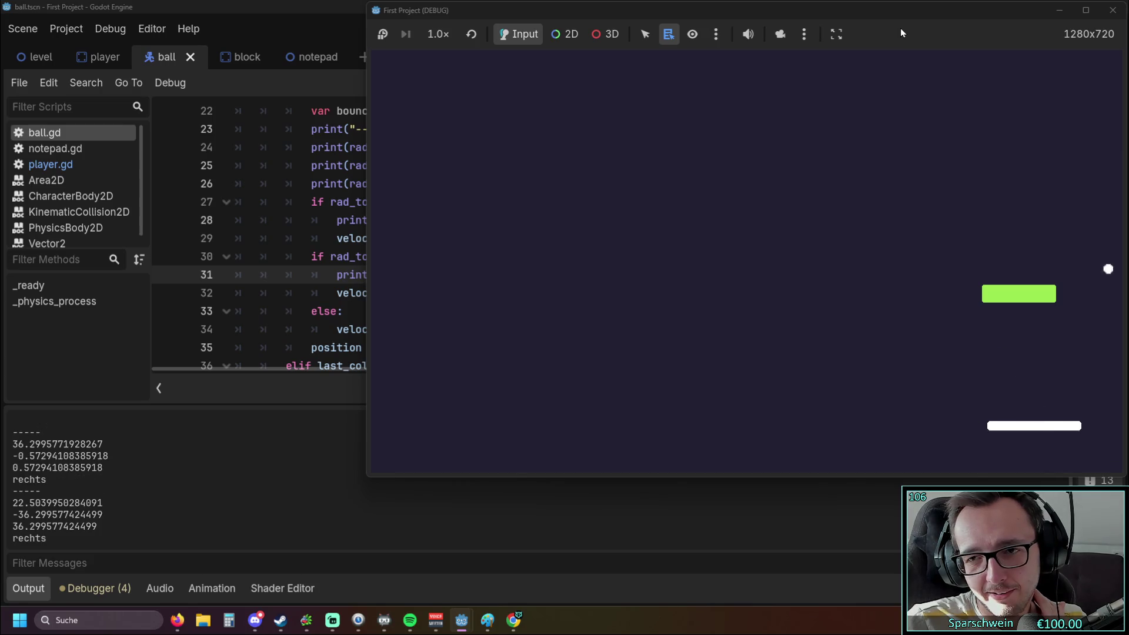
{"action": "key", "text": "Left"}
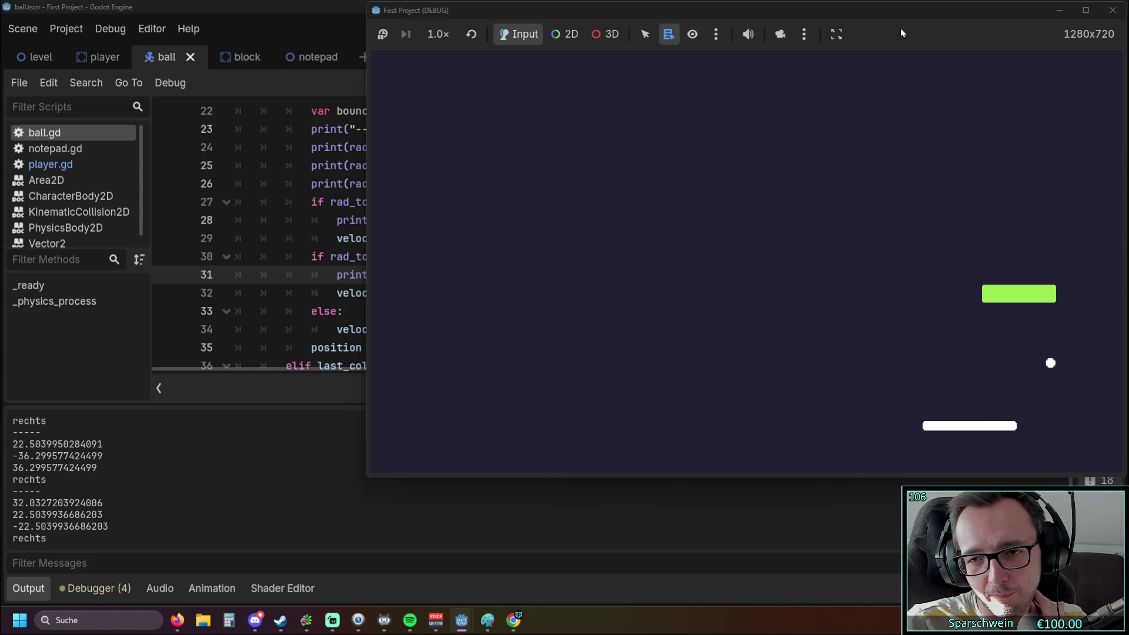
{"action": "key", "text": "Left"}
{"action": "key", "text": "Left"}
{"action": "key", "text": "Left"}
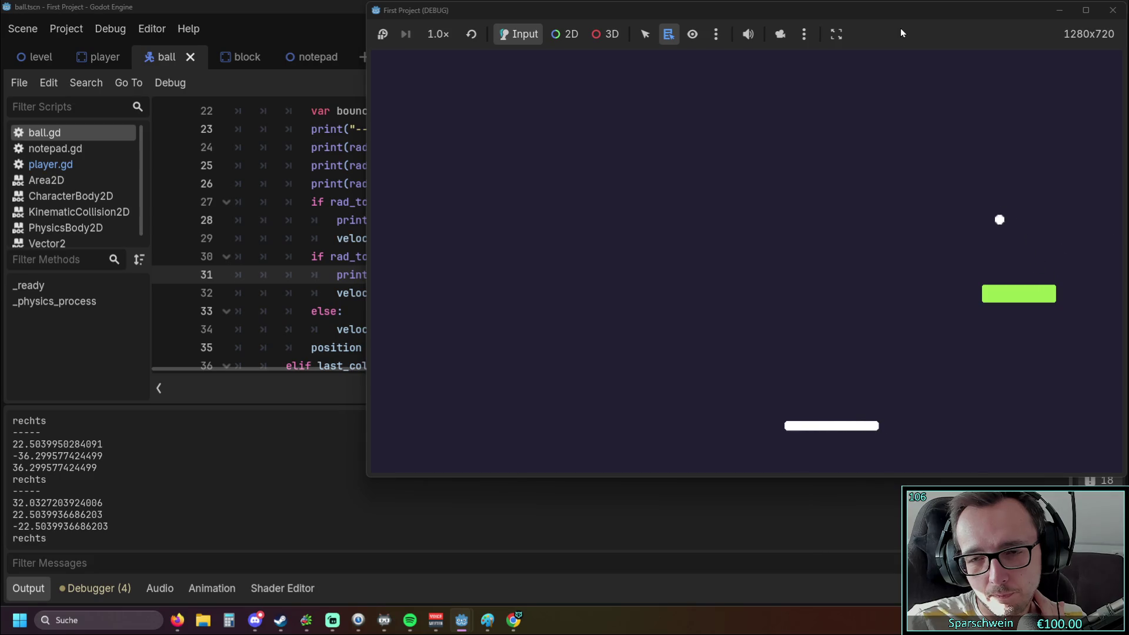
{"action": "key", "text": "Right"}
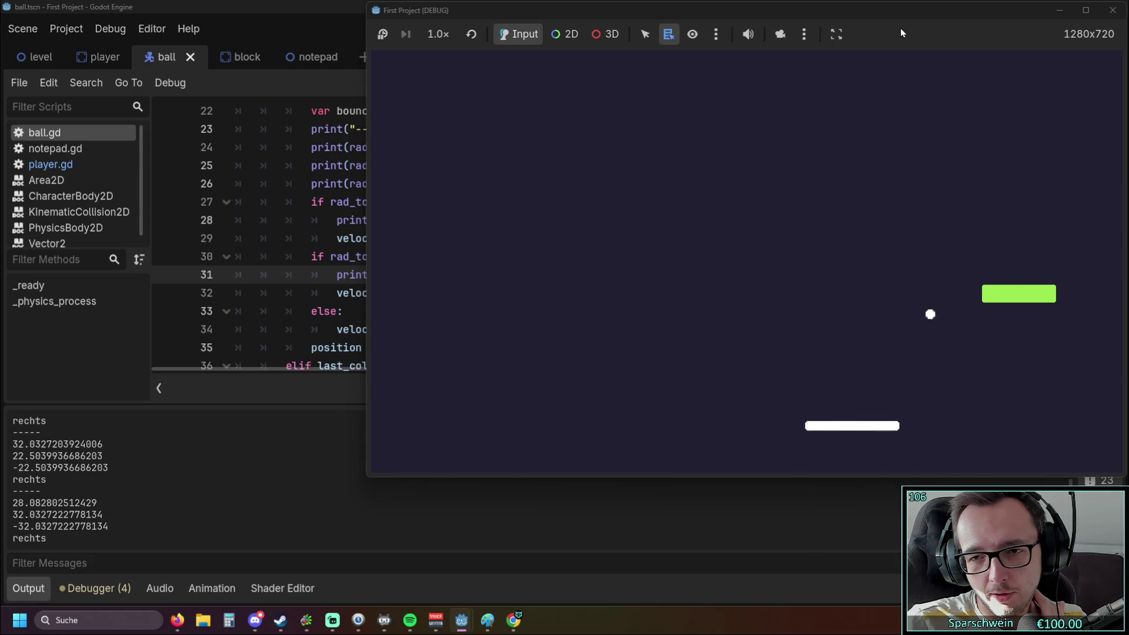
{"action": "key", "text": "Right"}
{"action": "key", "text": "Right"}
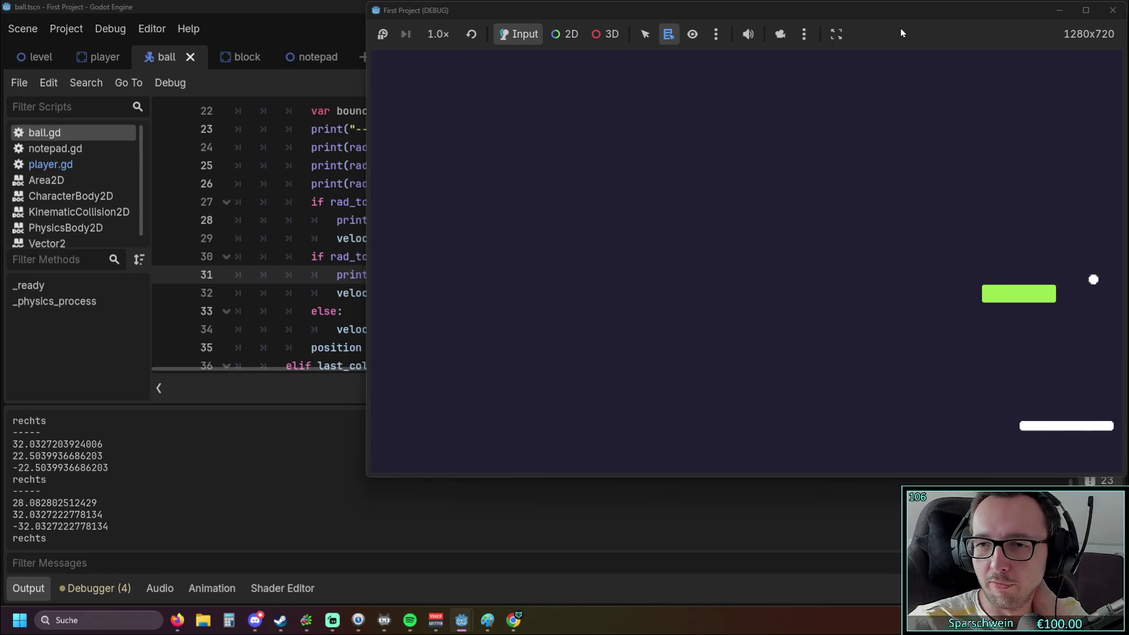
{"action": "key", "text": "Left"}
{"action": "key", "text": "Right"}
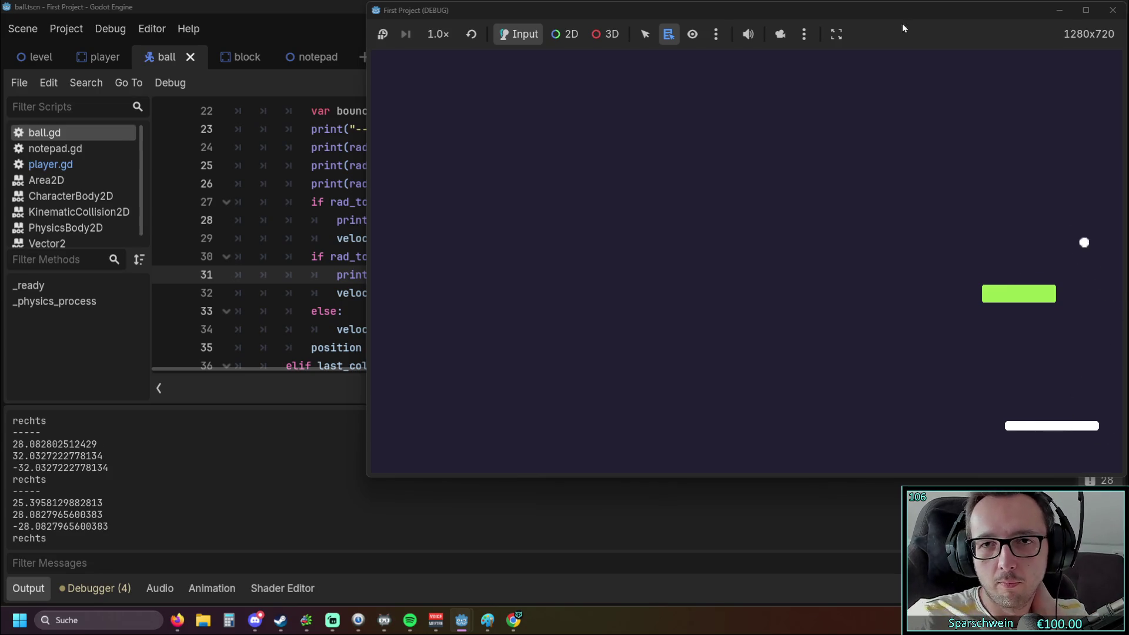
{"action": "left_click", "coordinate": [1113, 10]}
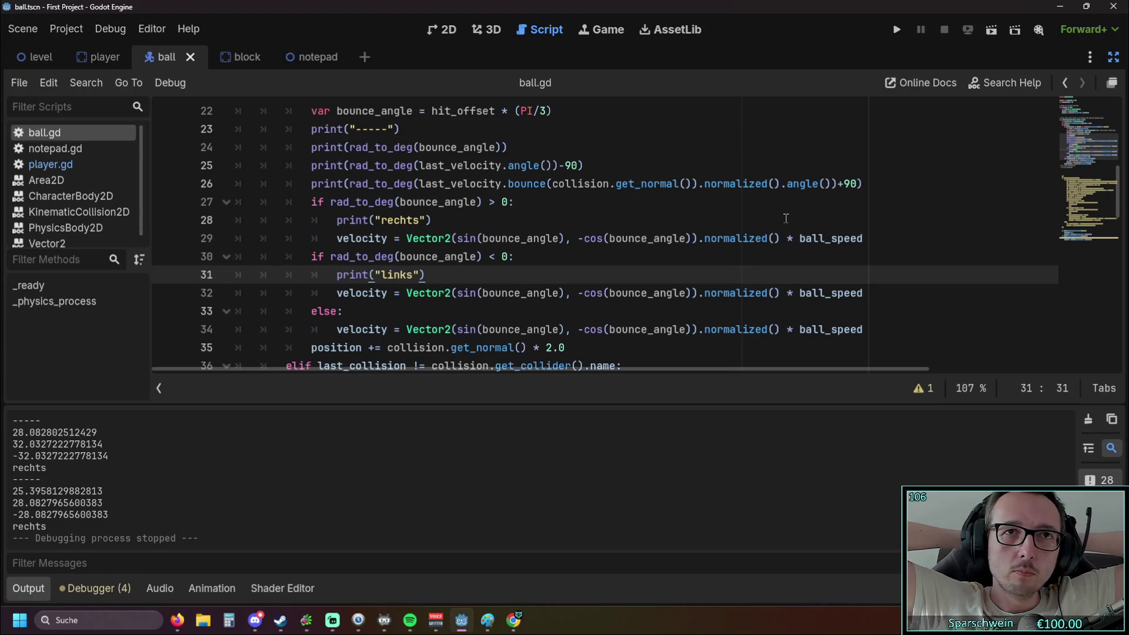
Switch with Alt+Tab to the Paint sketch of the paddle bounce angles.
{"action": "key", "text": "alt+Tab"}
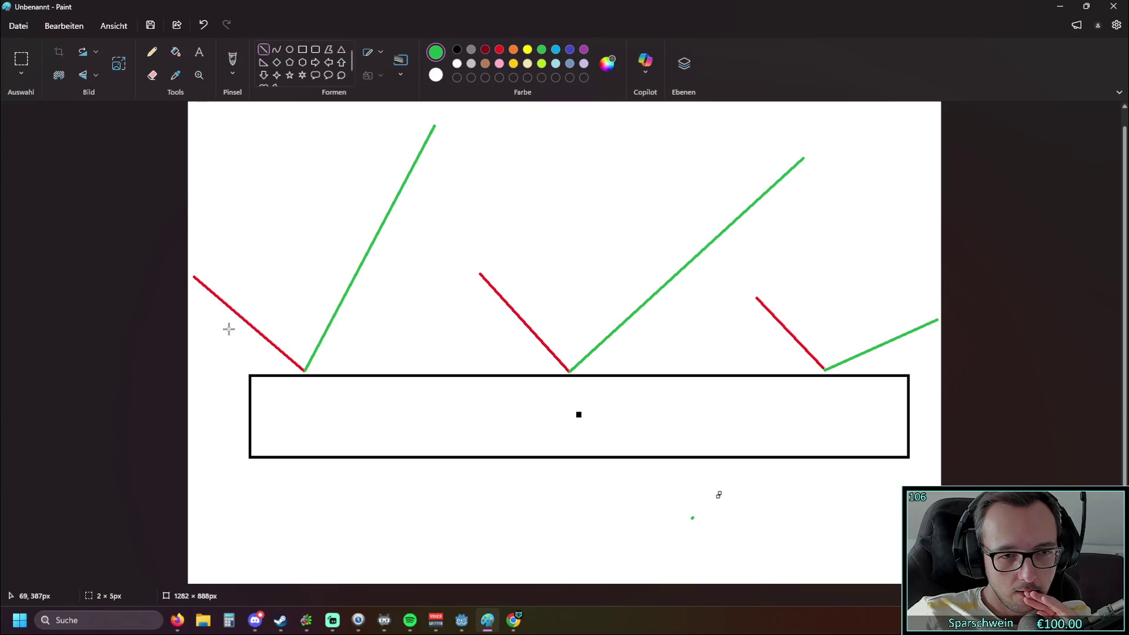
Draw a steep indigo bounce line from the paddle's left end, undo it, and minimize Paint.
{"action": "left_click", "coordinate": [570, 49]}
{"action": "left_click_drag", "start_coordinate": [306, 373], "coordinate": [226, 133]}
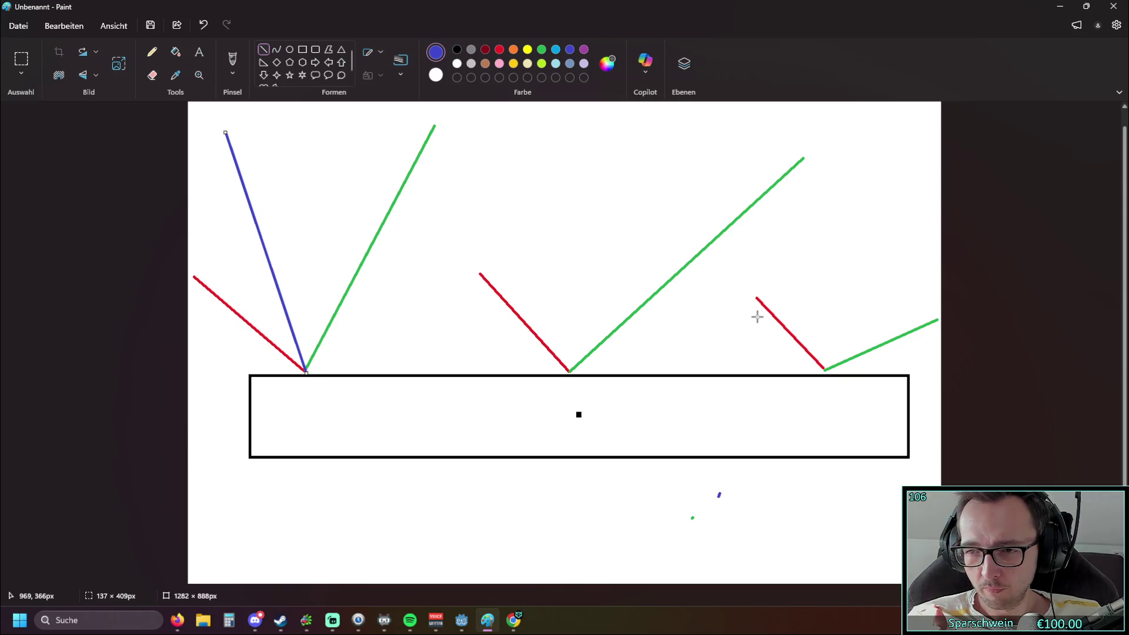
{"action": "left_click", "coordinate": [1114, 6]}
{"action": "left_click", "coordinate": [678, 253]}
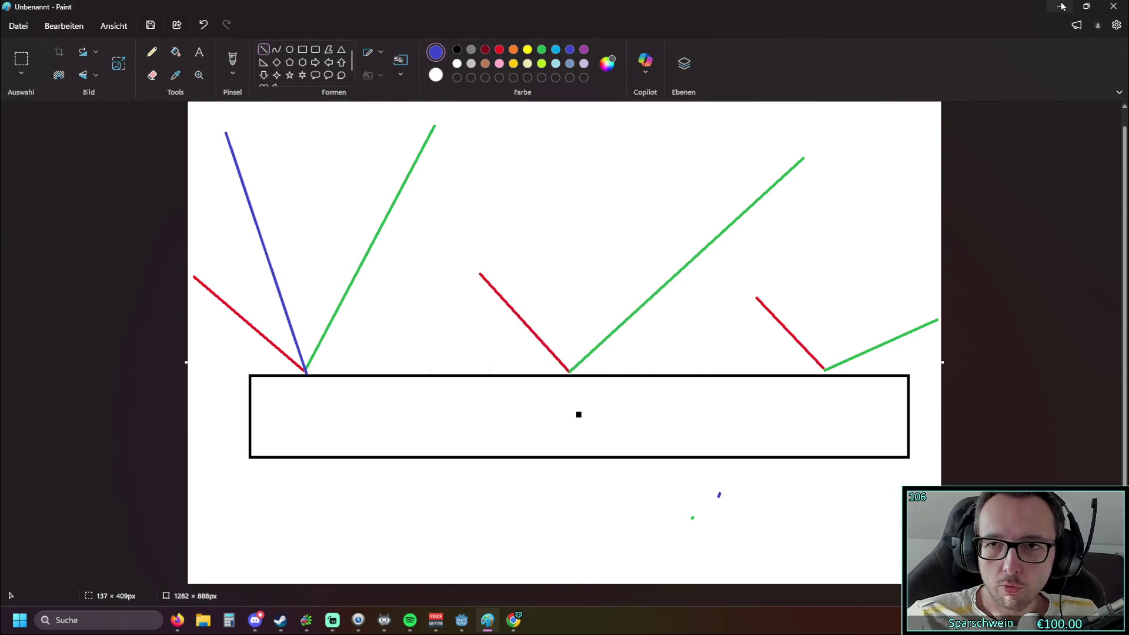
{"action": "left_click", "coordinate": [203, 25]}
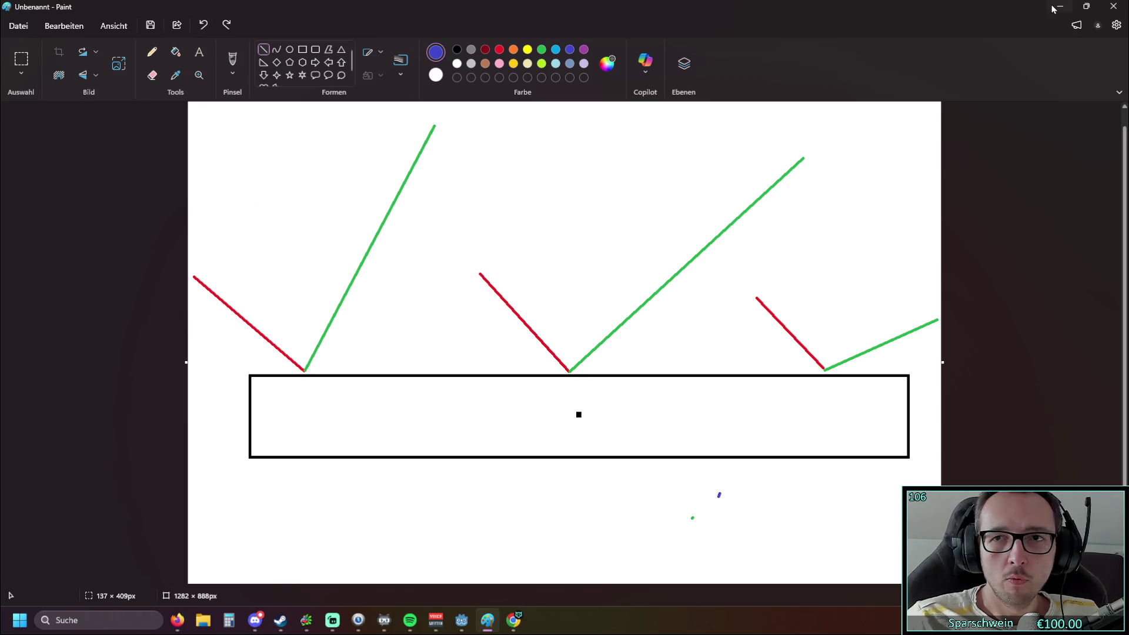
{"action": "left_click", "coordinate": [1062, 6]}
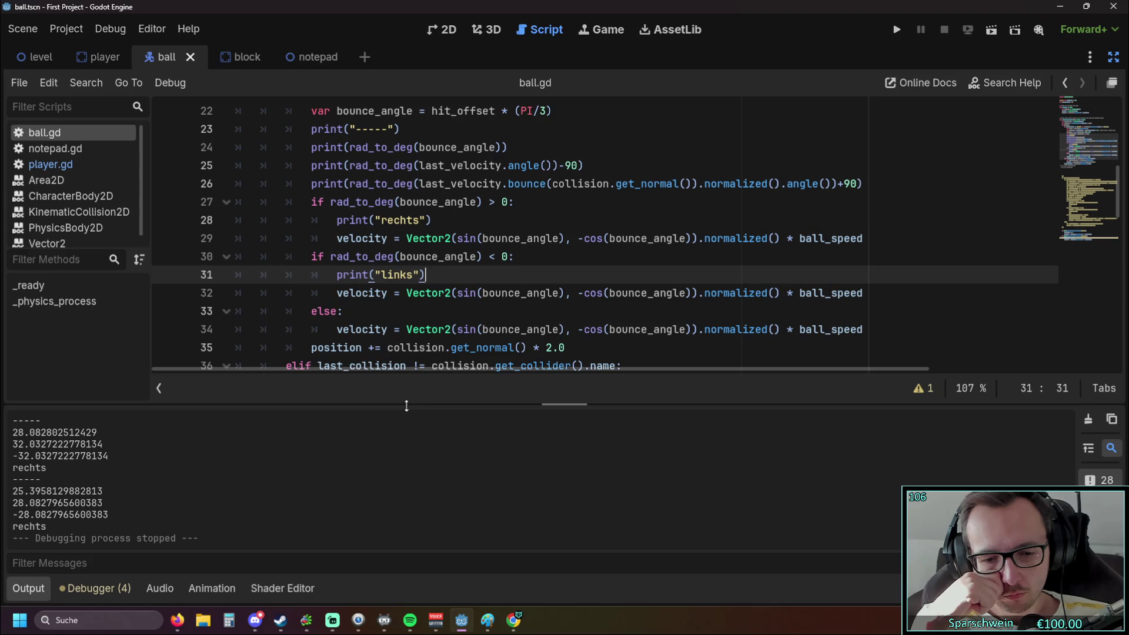
Select the ball.gd code from the 'if collision' line 17 down through the rechts, links and else branches.
{"action": "scroll", "coordinate": [543, 294], "scroll_direction": "down", "scroll_amount": 2}
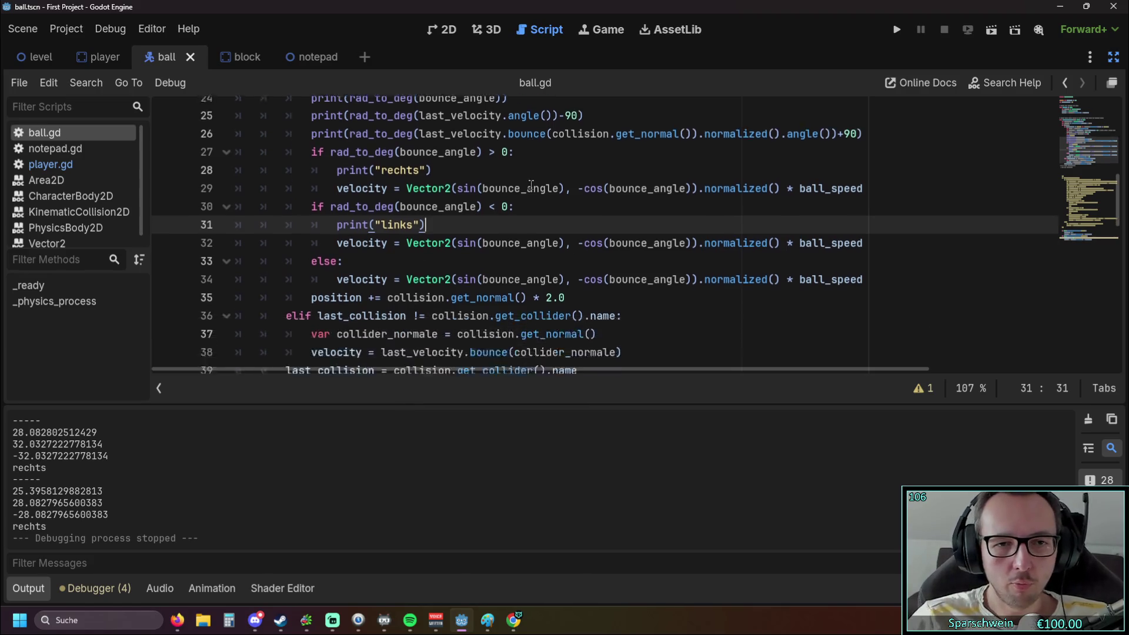
{"action": "mouse_move", "coordinate": [625, 294]}
{"action": "left_mouse_down"}
{"action": "mouse_move", "coordinate": [288, 259]}
{"action": "mouse_move", "coordinate": [196, 272]}
{"action": "left_mouse_up"}
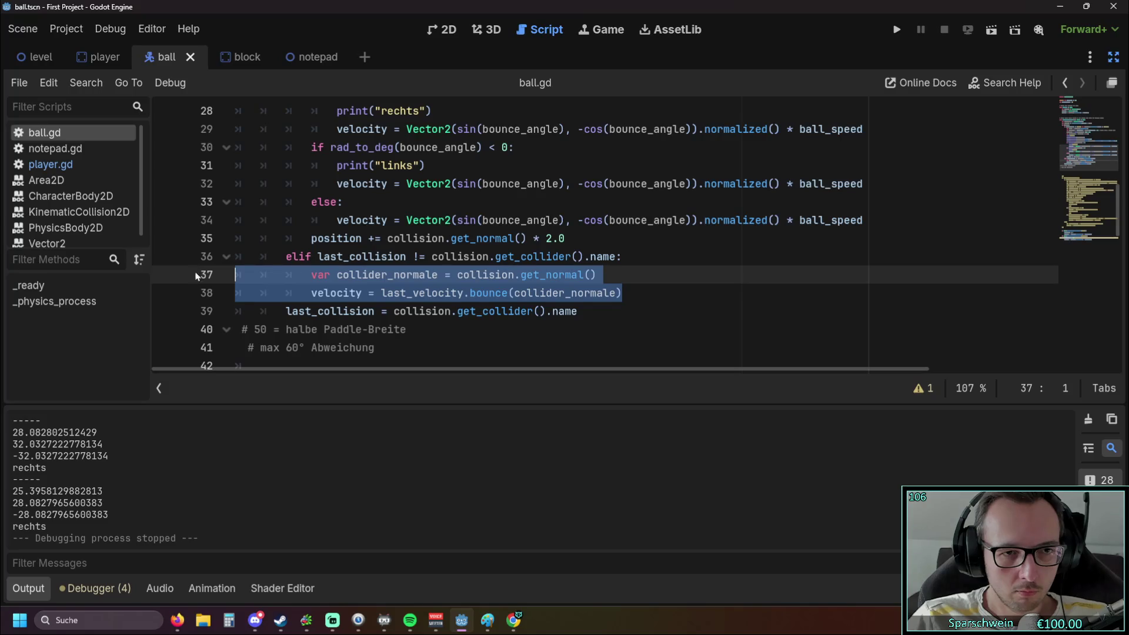
{"action": "scroll", "coordinate": [196, 271], "scroll_direction": "up", "scroll_amount": 3}
{"action": "scroll", "coordinate": [340, 265], "scroll_direction": "down", "scroll_amount": 2}
{"action": "scroll", "coordinate": [340, 266], "scroll_direction": "up", "scroll_amount": 1}
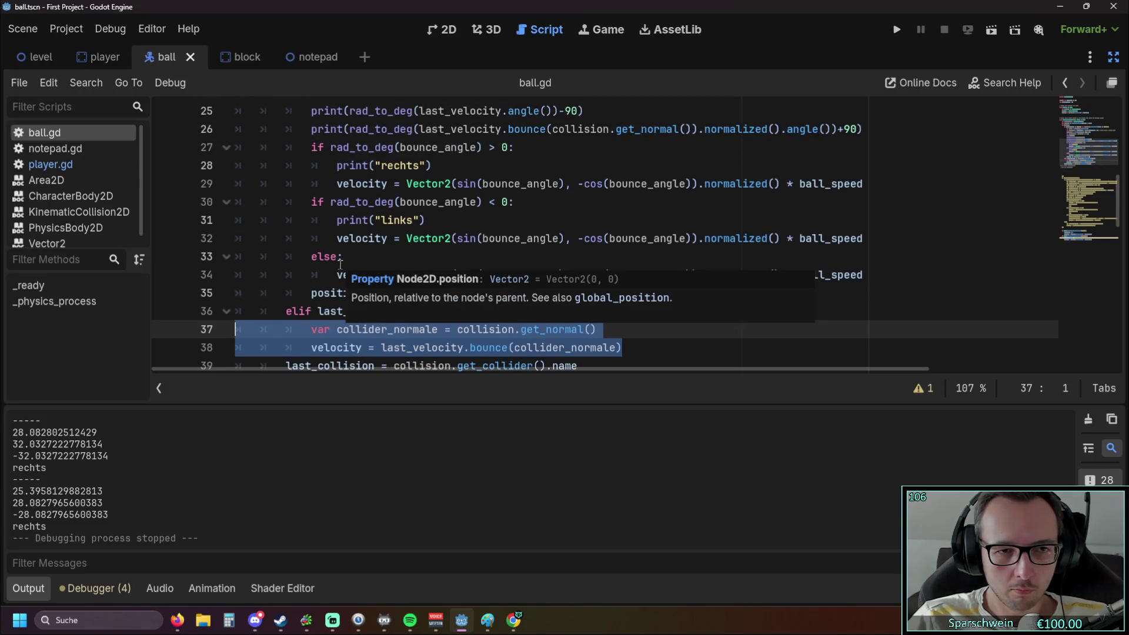
{"action": "left_click", "coordinate": [359, 292]}
{"action": "scroll", "coordinate": [359, 292], "scroll_direction": "up", "scroll_amount": 3}
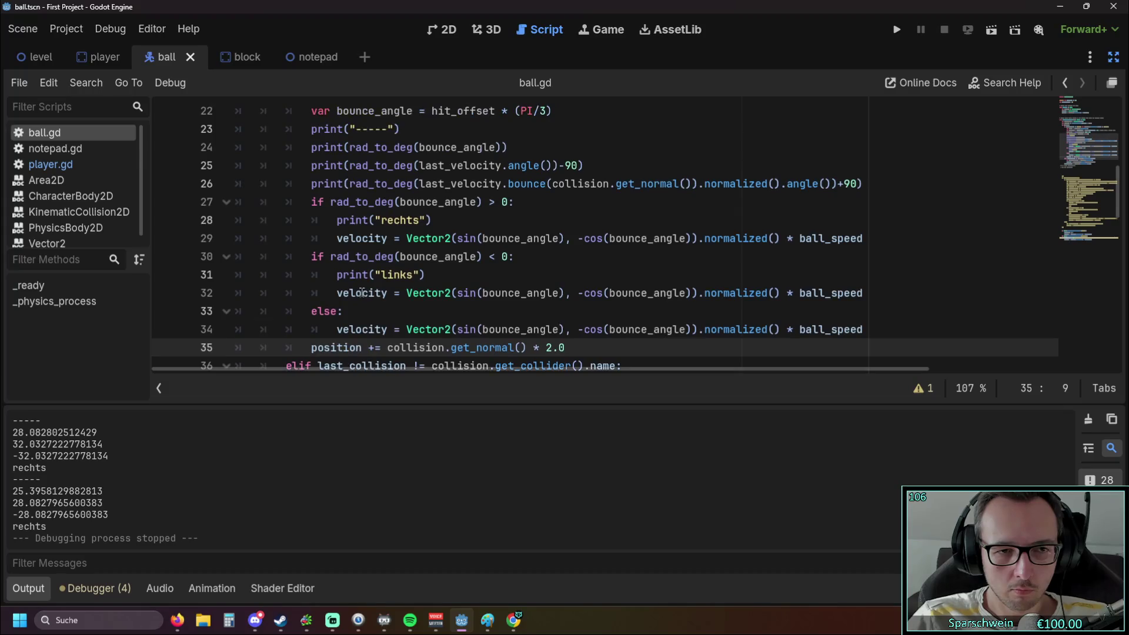
{"action": "scroll", "coordinate": [365, 292], "scroll_direction": "down", "scroll_amount": 1}
{"action": "scroll", "coordinate": [365, 293], "scroll_direction": "up", "scroll_amount": 3}
{"action": "scroll", "coordinate": [365, 292], "scroll_direction": "down", "scroll_amount": 5}
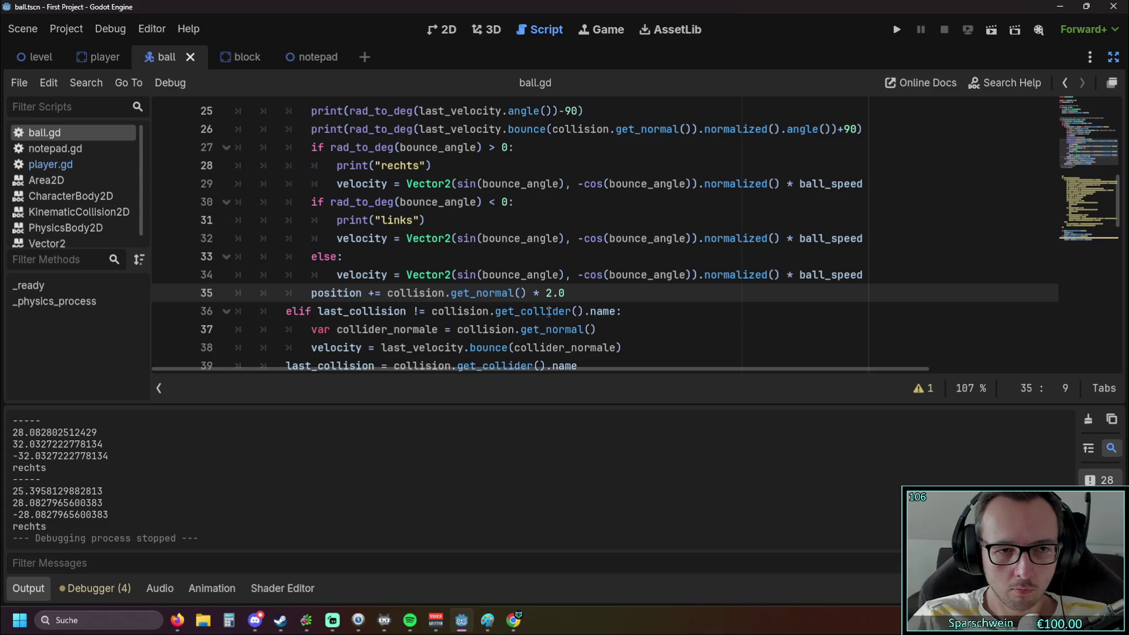
{"action": "mouse_move", "coordinate": [628, 311]}
{"action": "left_mouse_down"}
{"action": "mouse_move", "coordinate": [511, 202]}
{"action": "mouse_move", "coordinate": [253, 240]}
{"action": "mouse_move", "coordinate": [212, 200]}
{"action": "mouse_move", "coordinate": [192, 244]}
{"action": "left_mouse_up"}
{"action": "scroll", "coordinate": [282, 239], "scroll_direction": "up", "scroll_amount": 2}
{"action": "scroll", "coordinate": [283, 238], "scroll_direction": "up", "scroll_amount": 3}
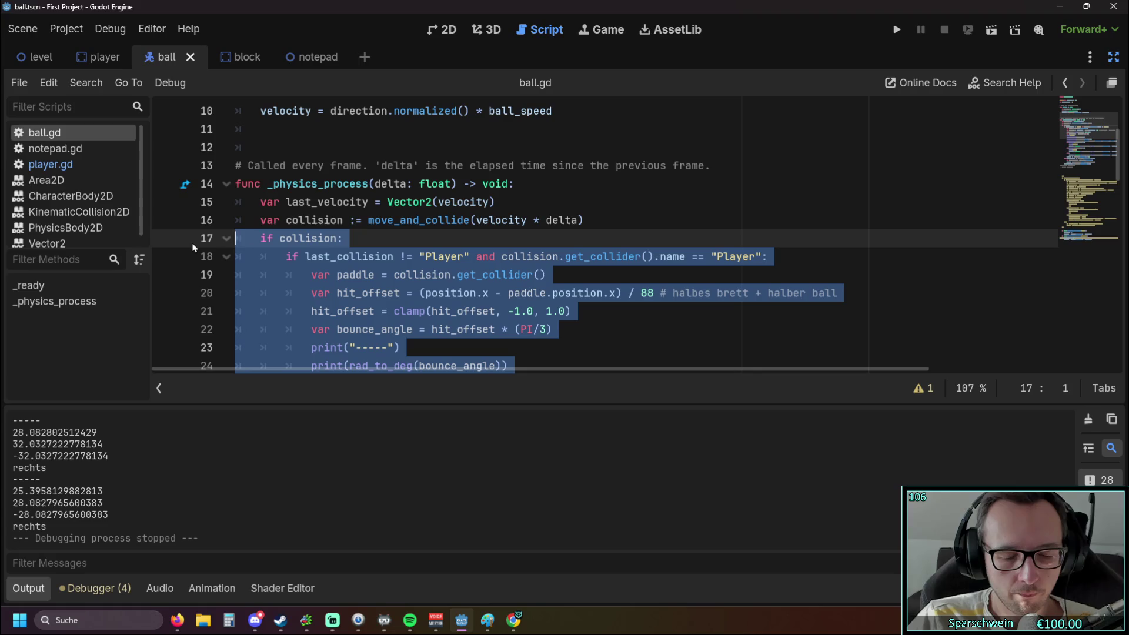
Delete the collision block, unindent the leftover bounce lines 18–20, and run the game.
{"action": "key", "text": "Delete"}
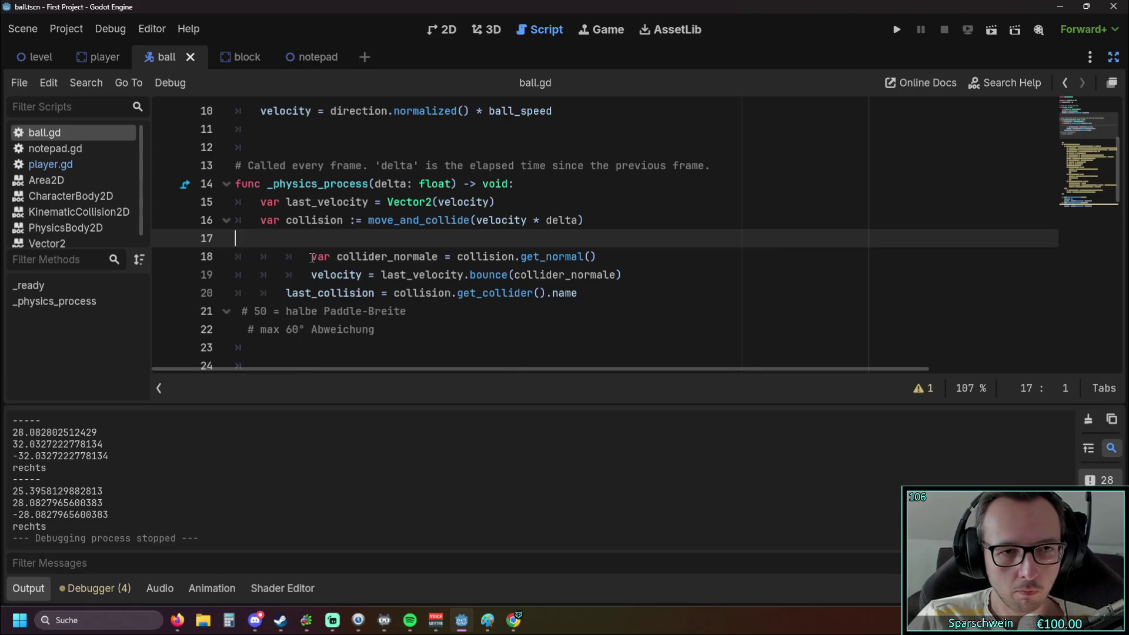
{"action": "left_click", "coordinate": [311, 257]}
{"action": "key", "text": "BackSpace"}
{"action": "key", "text": "Down"}
{"action": "key", "text": "BackSpace"}
{"action": "key", "text": "Down"}
{"action": "key", "text": "BackSpace"}
{"action": "key", "text": "Up"}
{"action": "key", "text": "Up"}
{"action": "key", "text": "BackSpace"}
{"action": "key", "text": "Down"}
{"action": "key", "text": "BackSpace"}
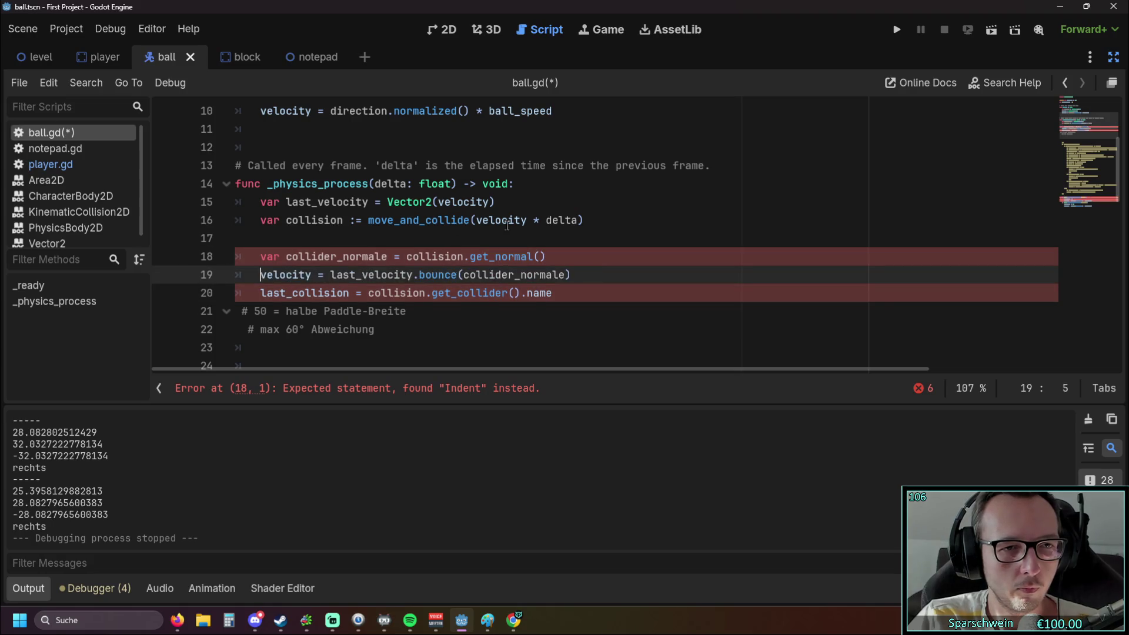
{"action": "left_click", "coordinate": [561, 220]}
{"action": "left_click", "coordinate": [897, 29]}
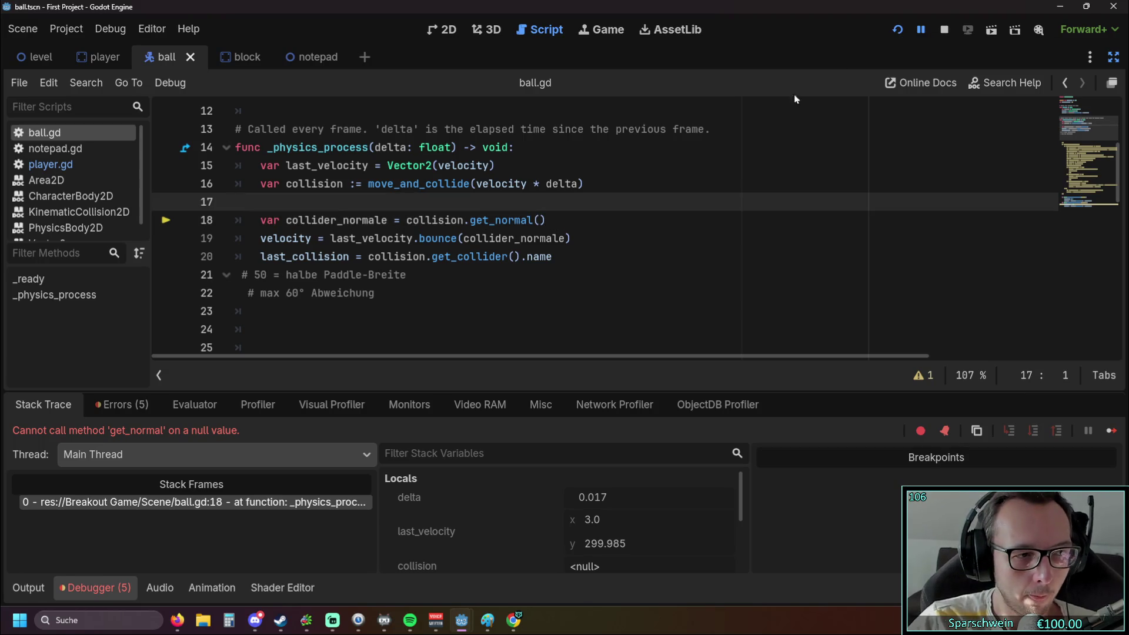
{"action": "left_click", "coordinate": [893, 35]}
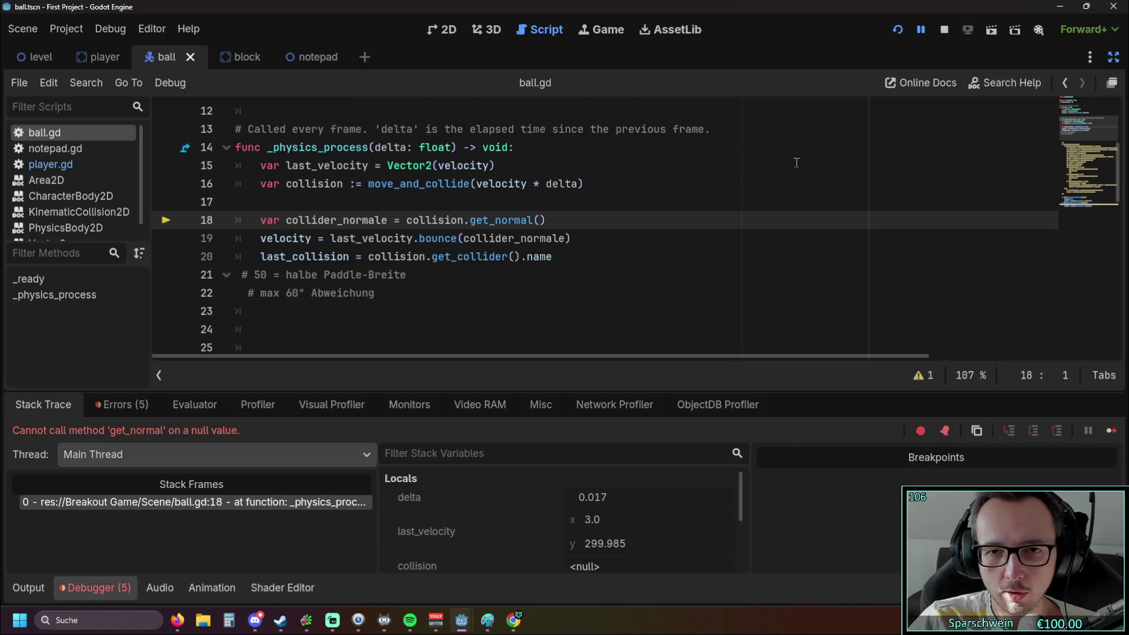
{"action": "key", "text": "Down"}
{"action": "key", "text": "Tab"}
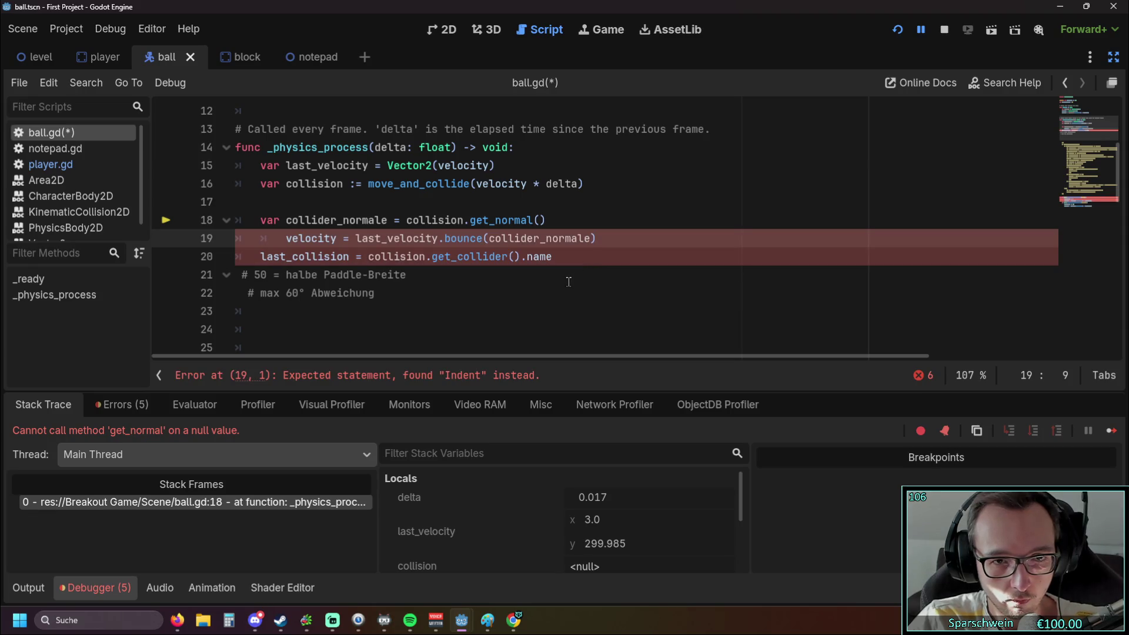
{"action": "key", "text": "BackSpace"}
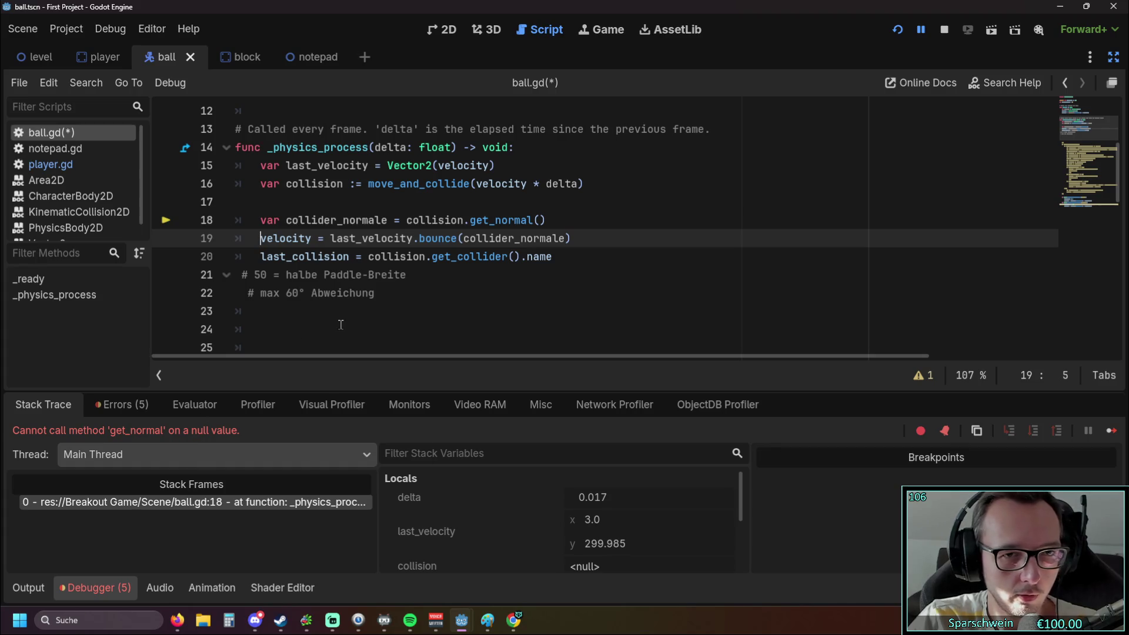
{"action": "mouse_move", "coordinate": [545, 241]}
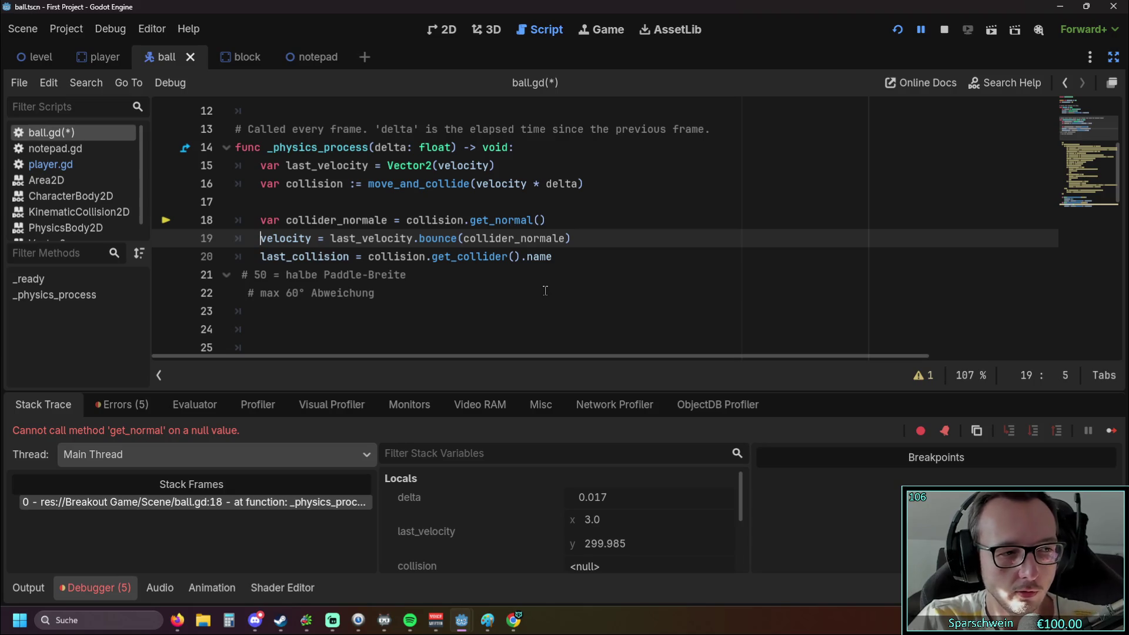
Undo with Ctrl+Z until the 'if collision' block with rechts, links and else branches returns, then review it.
{"action": "key", "text": "ctrl+z"}
{"action": "key", "text": "ctrl+z"}
{"action": "key", "text": "ctrl+z"}
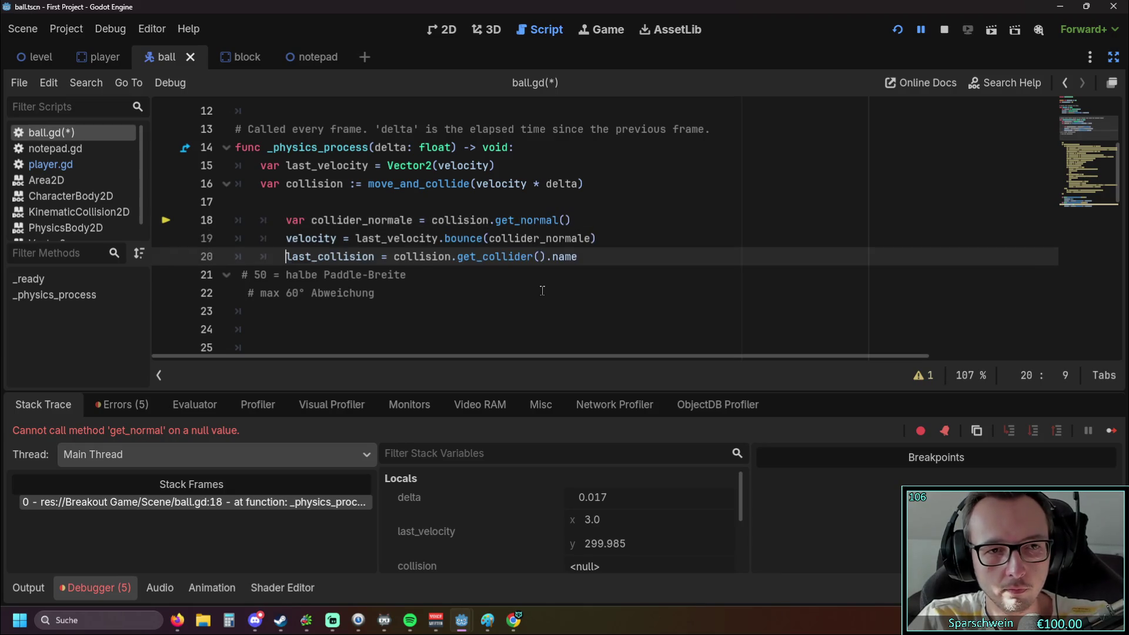
{"action": "key", "text": "ctrl+z"}
{"action": "key", "text": "ctrl+z"}
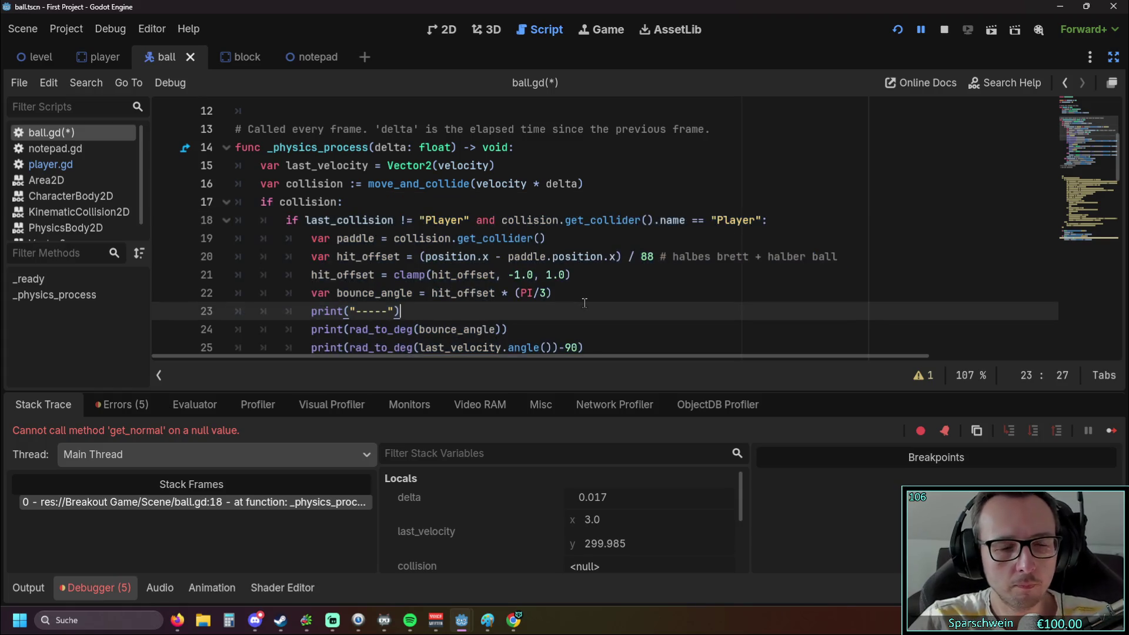
{"action": "scroll", "coordinate": [525, 274], "scroll_direction": "down", "scroll_amount": 4}
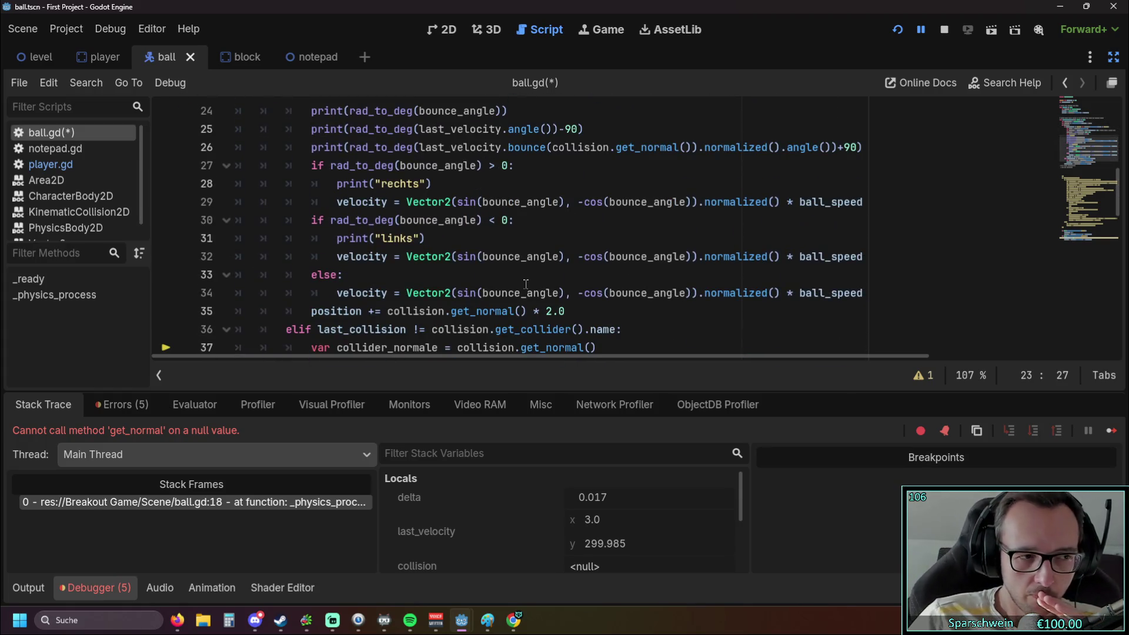
{"action": "scroll", "coordinate": [526, 282], "scroll_direction": "down", "scroll_amount": 3}
{"action": "scroll", "coordinate": [523, 279], "scroll_direction": "up", "scroll_amount": 1}
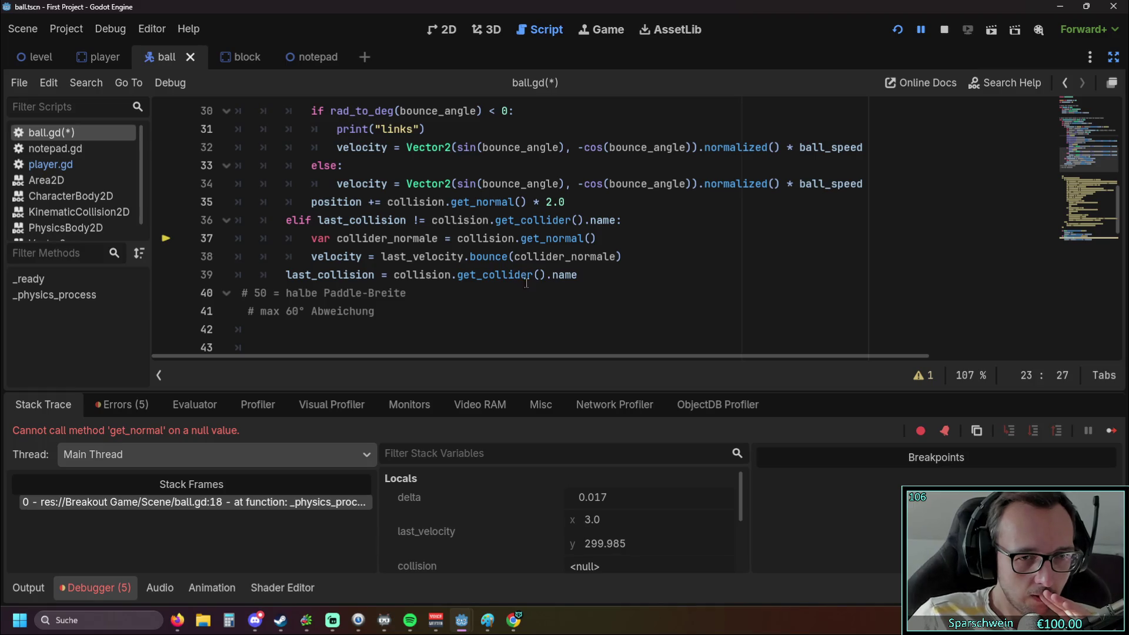
{"action": "scroll", "coordinate": [526, 294], "scroll_direction": "up", "scroll_amount": 3}
{"action": "scroll", "coordinate": [524, 293], "scroll_direction": "up", "scroll_amount": 2}
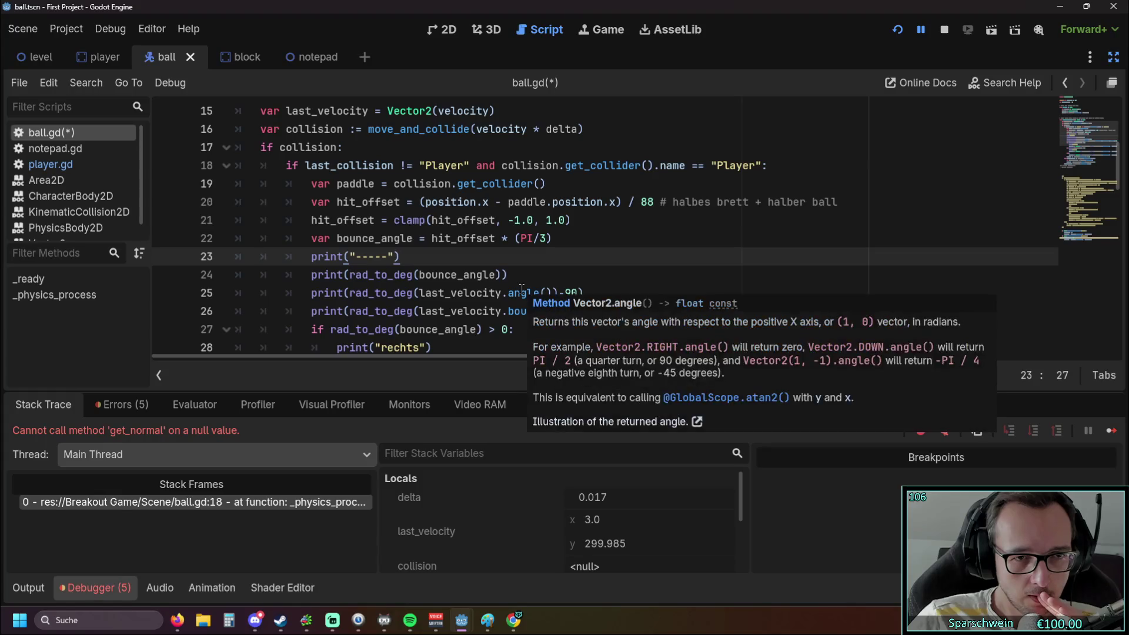
{"action": "scroll", "coordinate": [521, 290], "scroll_direction": "down", "scroll_amount": 6}
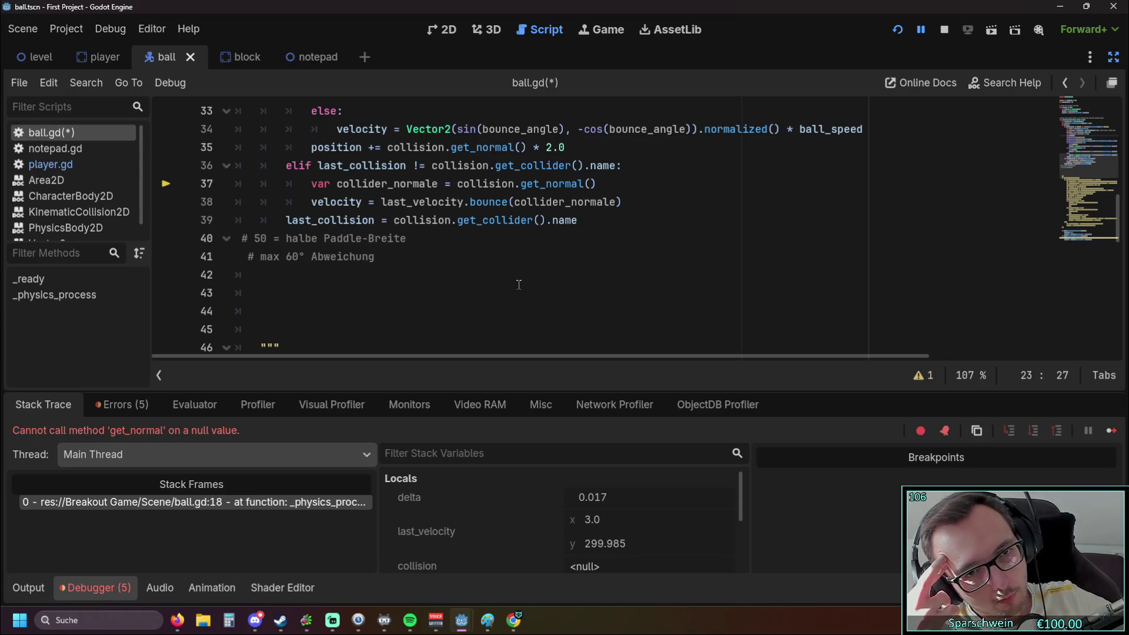
{"action": "scroll", "coordinate": [519, 284], "scroll_direction": "up", "scroll_amount": 4}
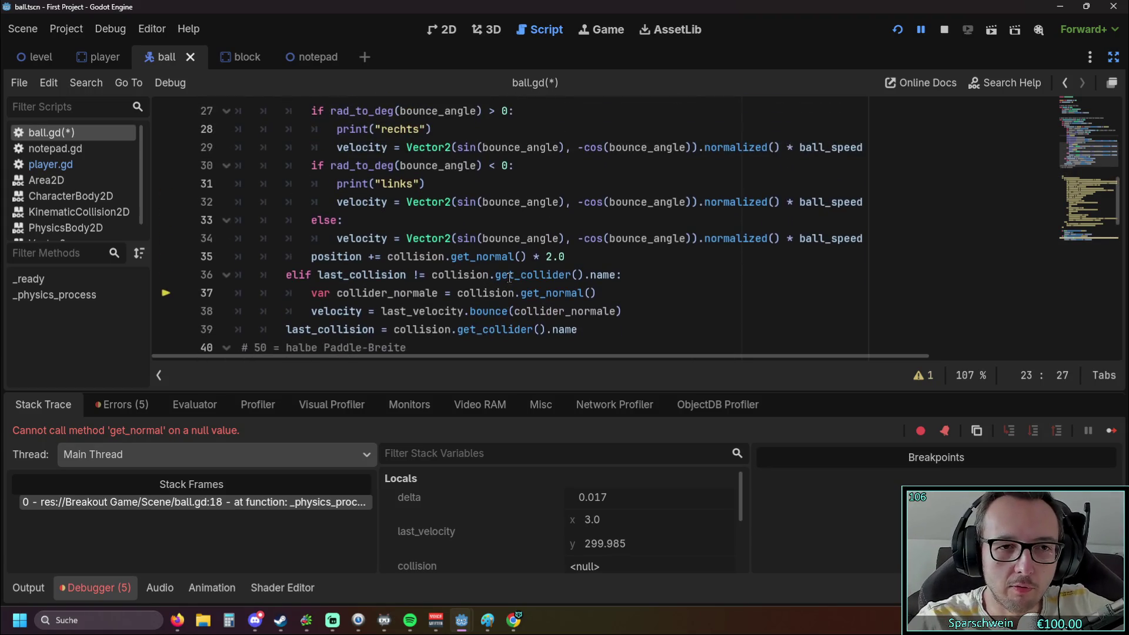
{"action": "scroll", "coordinate": [506, 274], "scroll_direction": "up", "scroll_amount": 3}
{"action": "scroll", "coordinate": [497, 308], "scroll_direction": "down", "scroll_amount": 1}
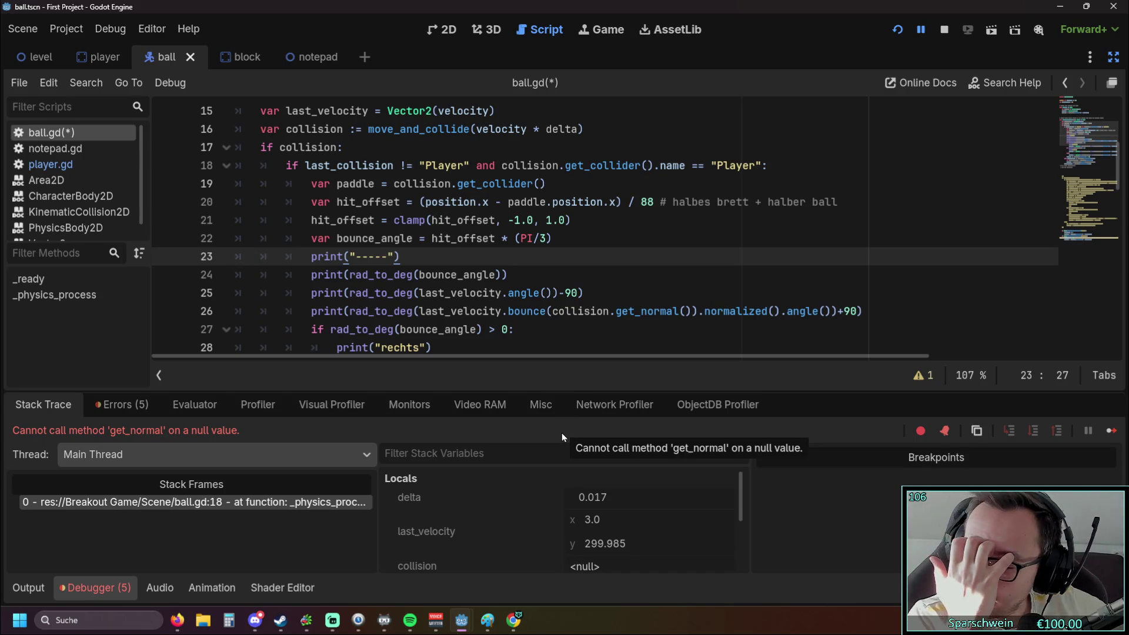
{"action": "scroll", "coordinate": [559, 287], "scroll_direction": "down", "scroll_amount": 3}
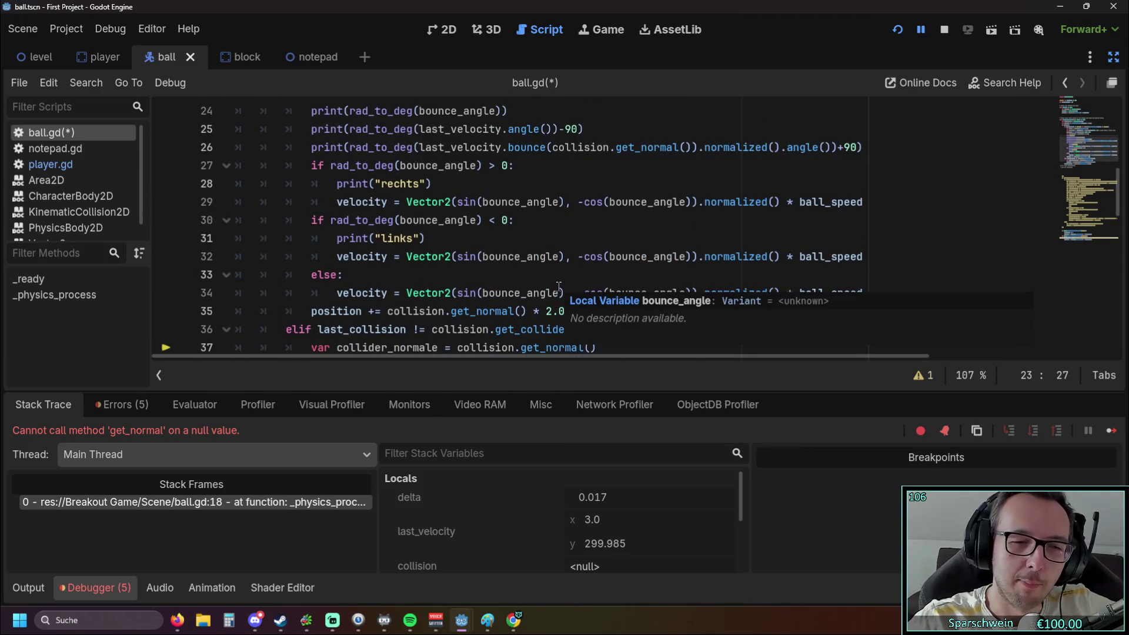
{"action": "left_click", "coordinate": [508, 257]}
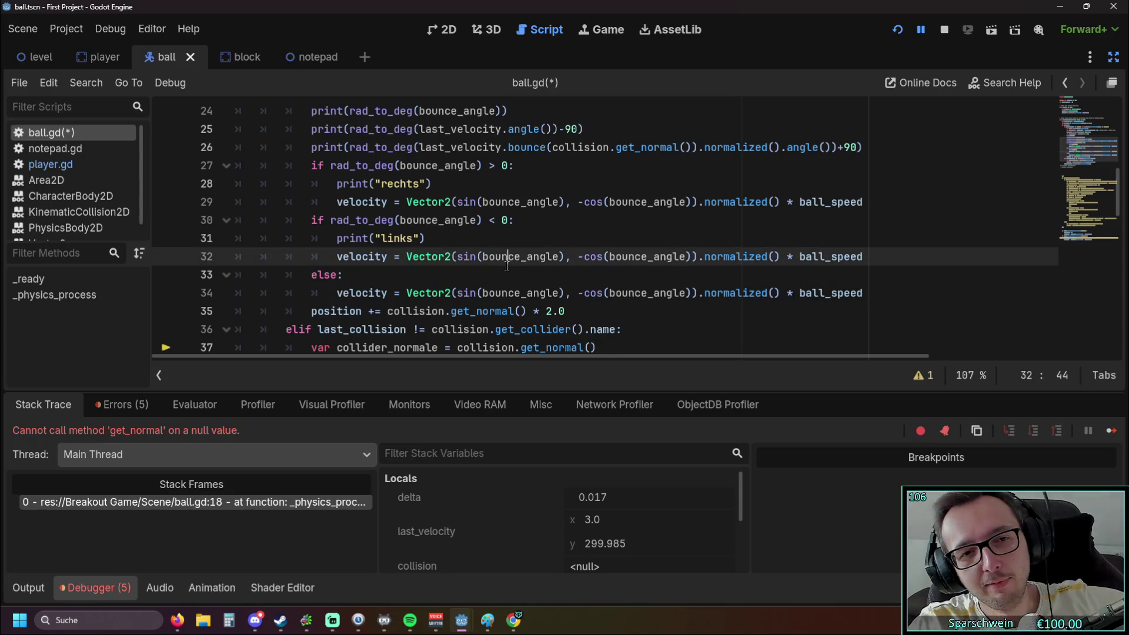
Inspect the last_velocity and last_collision lines 32–41 of ball.gd.
{"action": "scroll", "coordinate": [490, 270], "scroll_direction": "down", "scroll_amount": 2}
{"action": "scroll", "coordinate": [490, 269], "scroll_direction": "down", "scroll_amount": 1}
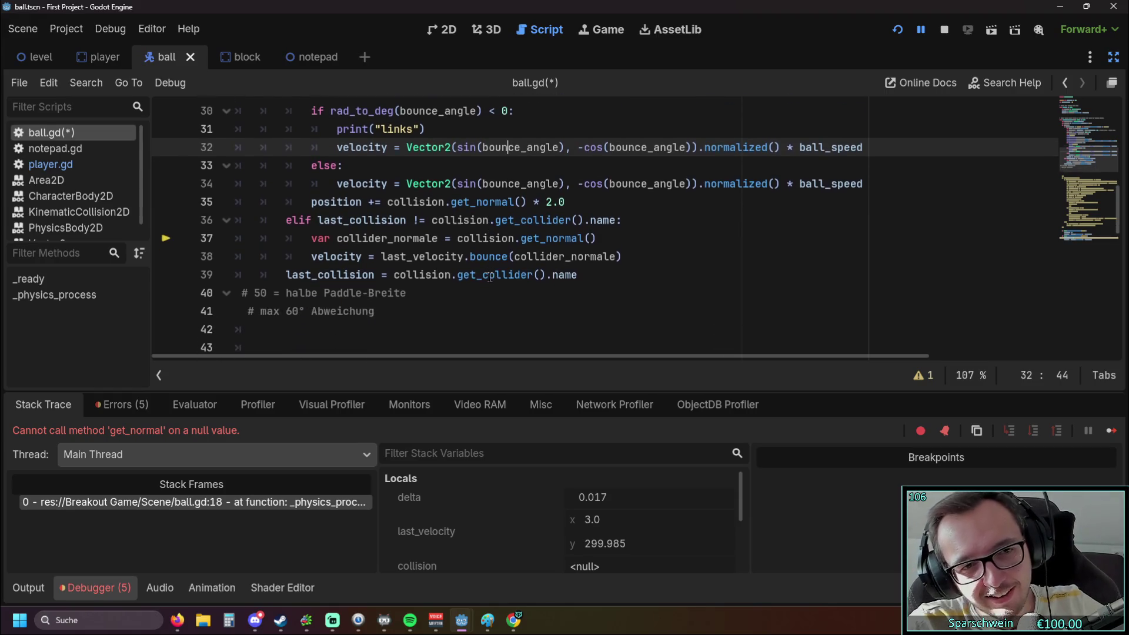
{"action": "left_click", "coordinate": [575, 275]}
{"action": "left_click", "coordinate": [508, 311]}
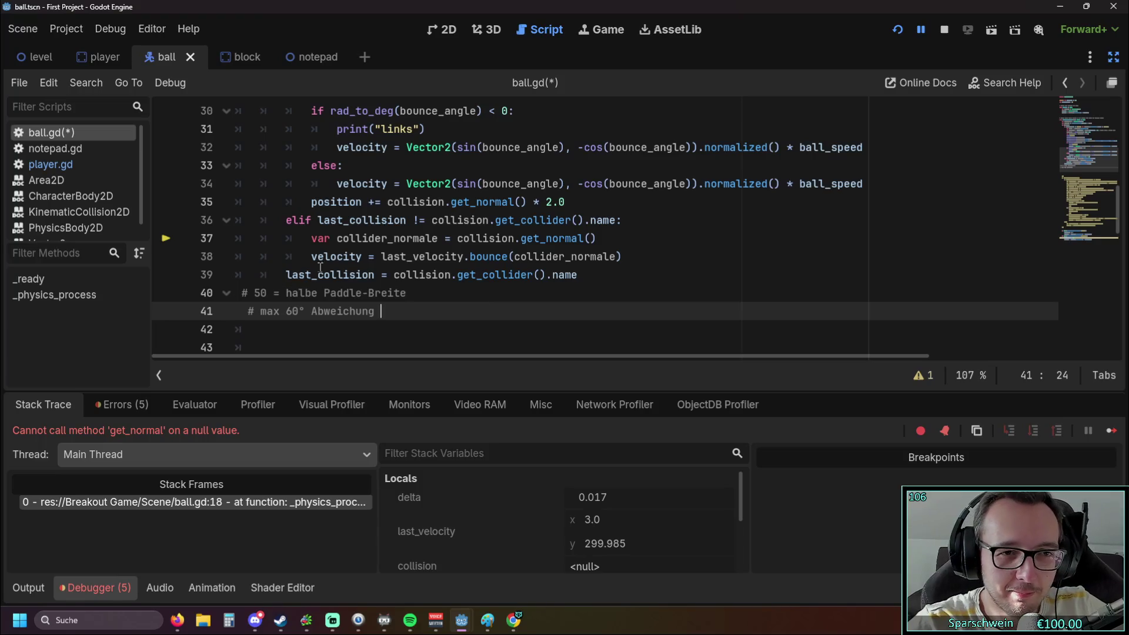
{"action": "left_click_drag", "start_coordinate": [312, 238], "coordinate": [374, 238]}
{"action": "left_click", "coordinate": [402, 257]}
{"action": "mouse_move", "coordinate": [402, 257]}
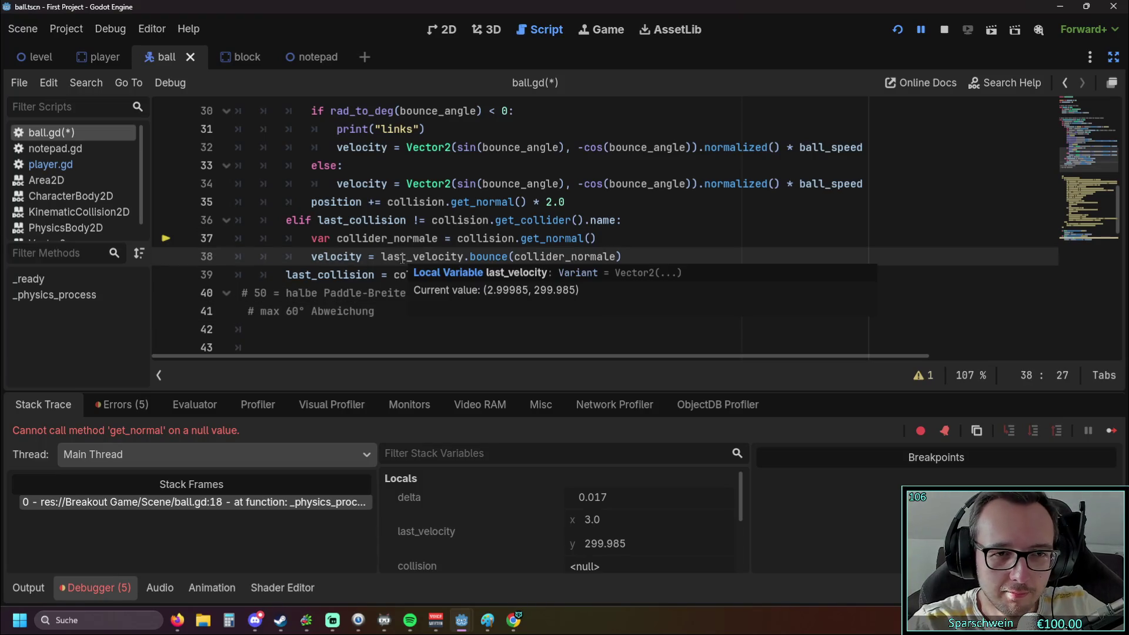
{"action": "left_click", "coordinate": [385, 279]}
{"action": "left_click", "coordinate": [409, 309]}
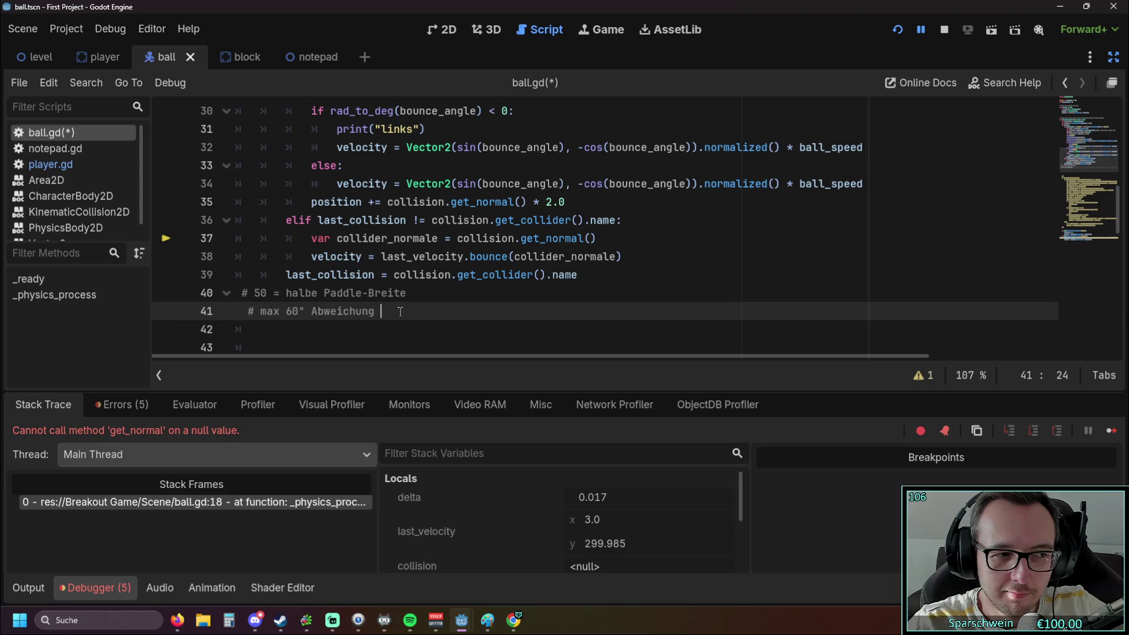
Leave distraction-free mode so the scene, file system and inspector docks reappear.
{"action": "scroll", "coordinate": [403, 300], "scroll_direction": "up", "scroll_amount": 1}
{"action": "scroll", "coordinate": [406, 289], "scroll_direction": "down", "scroll_amount": 1}
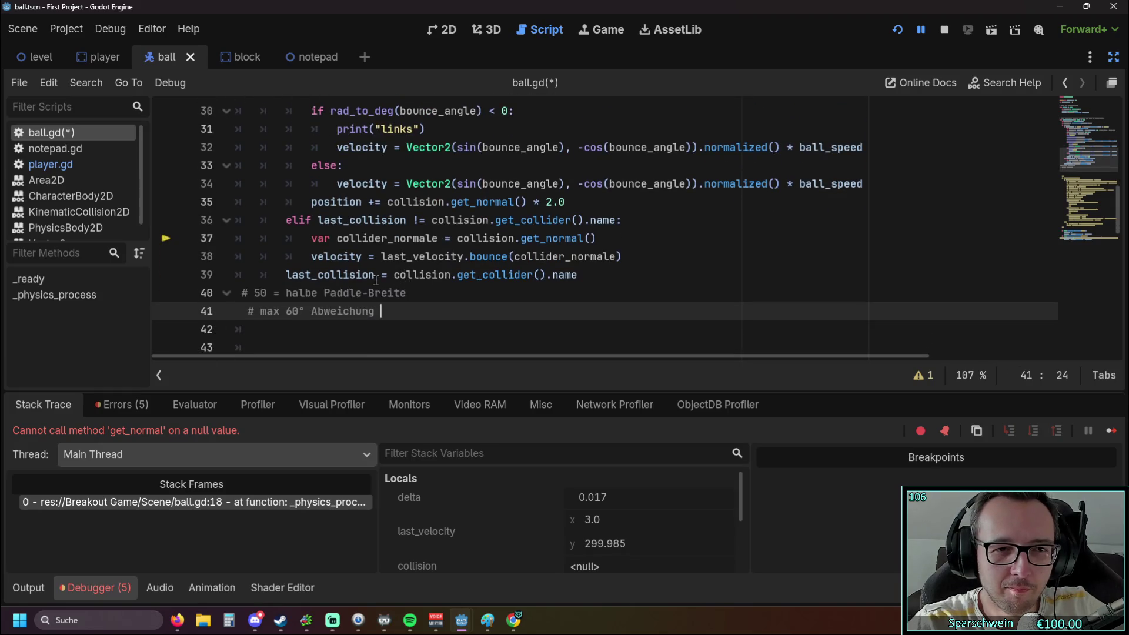
{"action": "scroll", "coordinate": [376, 280], "scroll_direction": "up", "scroll_amount": 3}
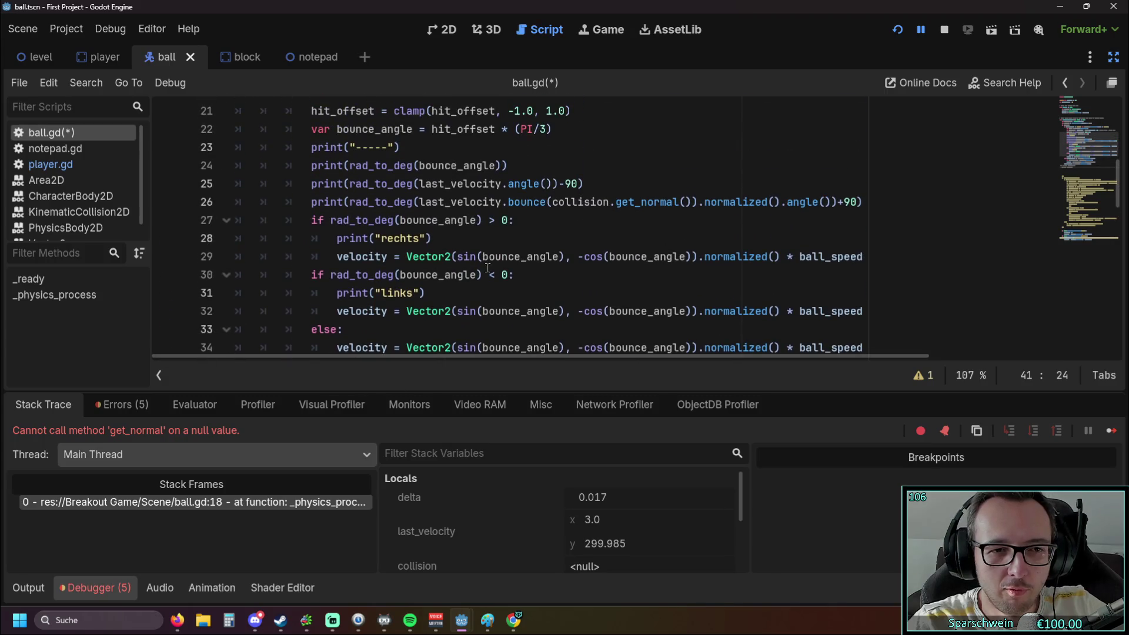
{"action": "left_click", "coordinate": [1113, 56]}
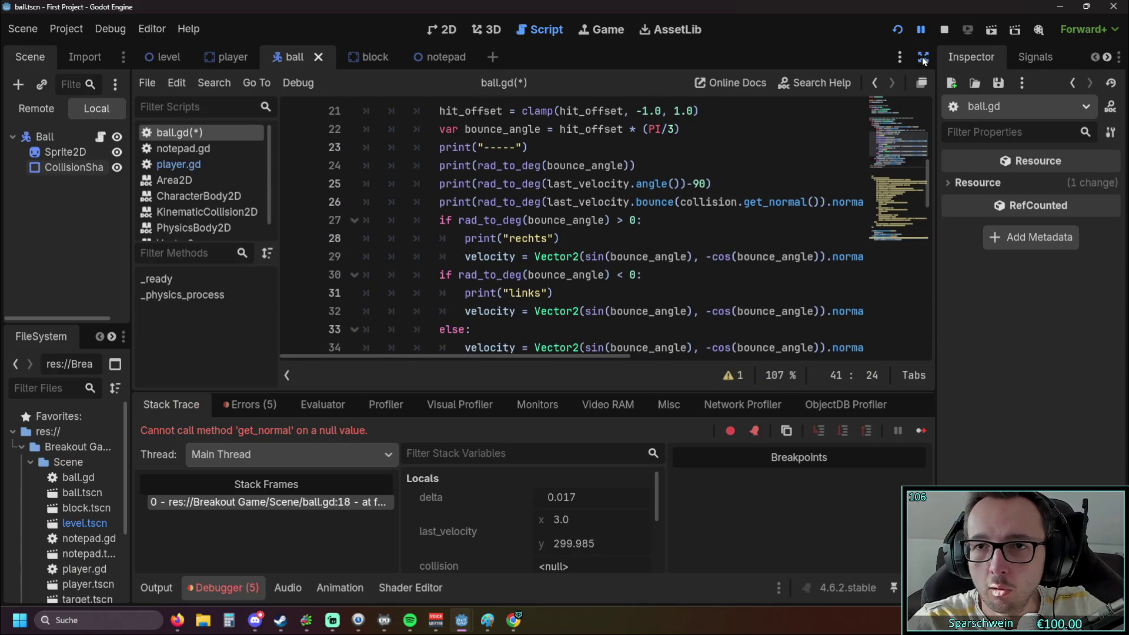
{"action": "left_click", "coordinate": [924, 57]}
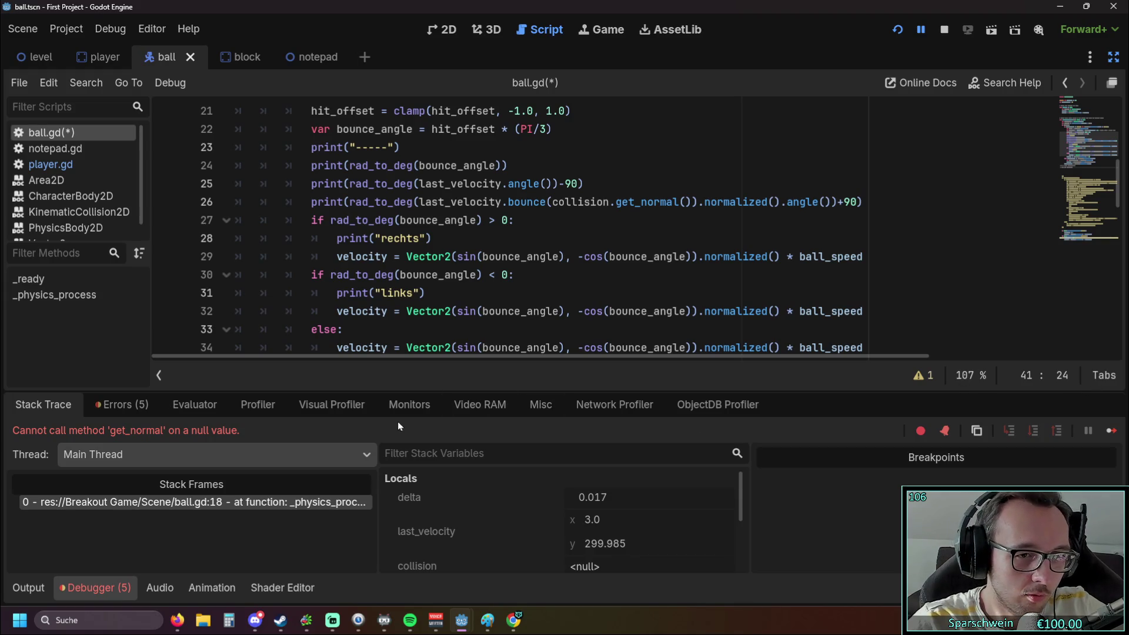
{"action": "left_click", "coordinate": [921, 432]}
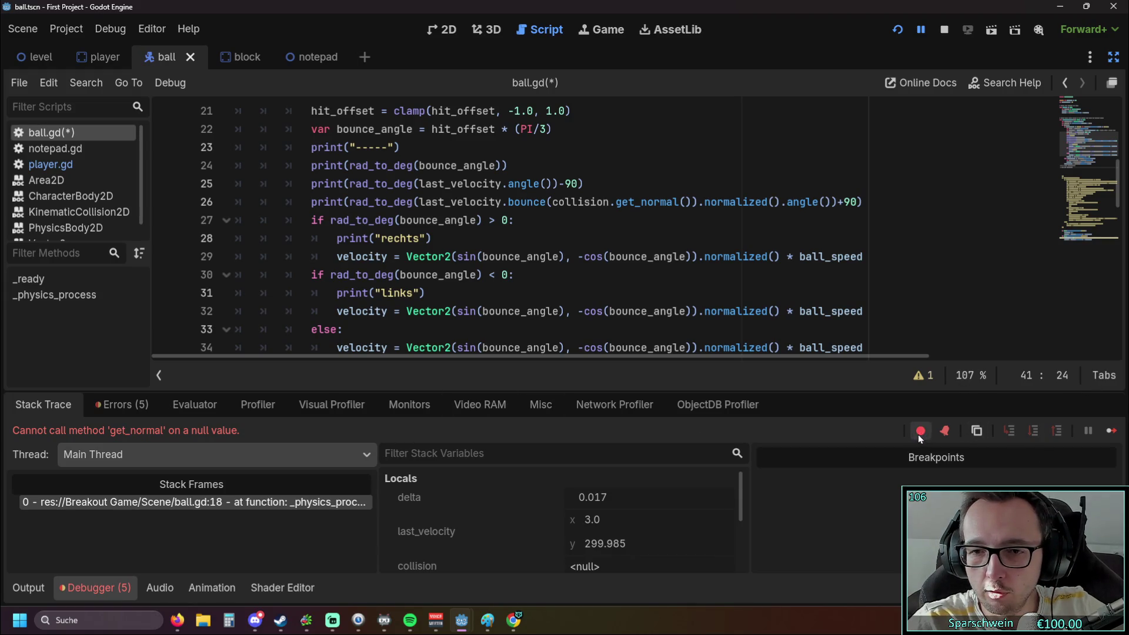
{"action": "left_click", "coordinate": [920, 431]}
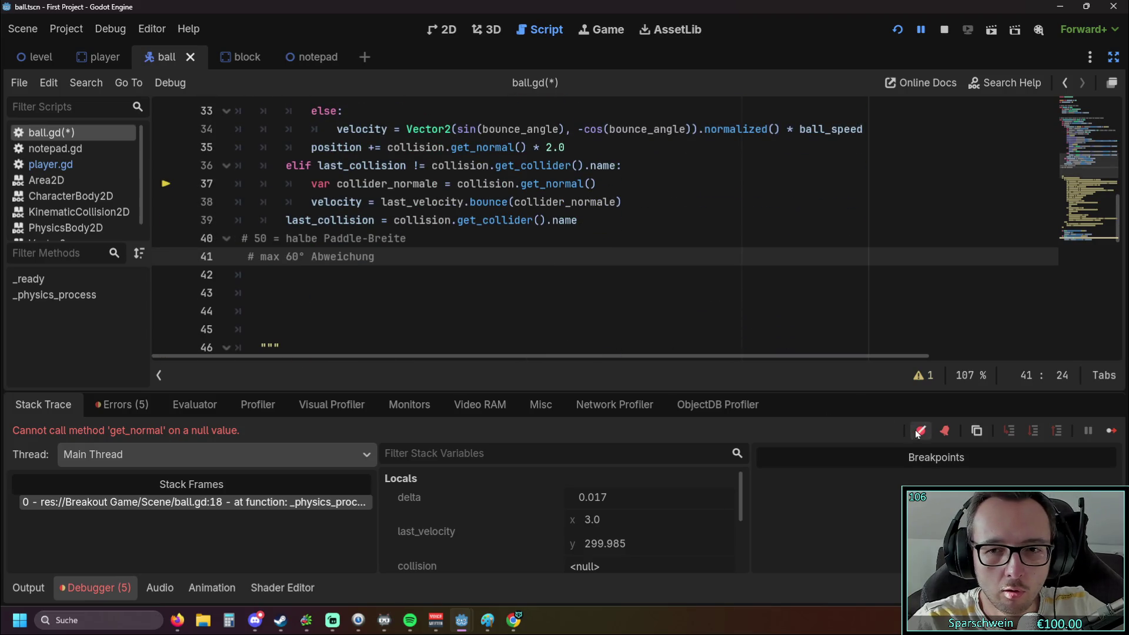
{"action": "scroll", "coordinate": [592, 279], "scroll_direction": "up", "scroll_amount": 1}
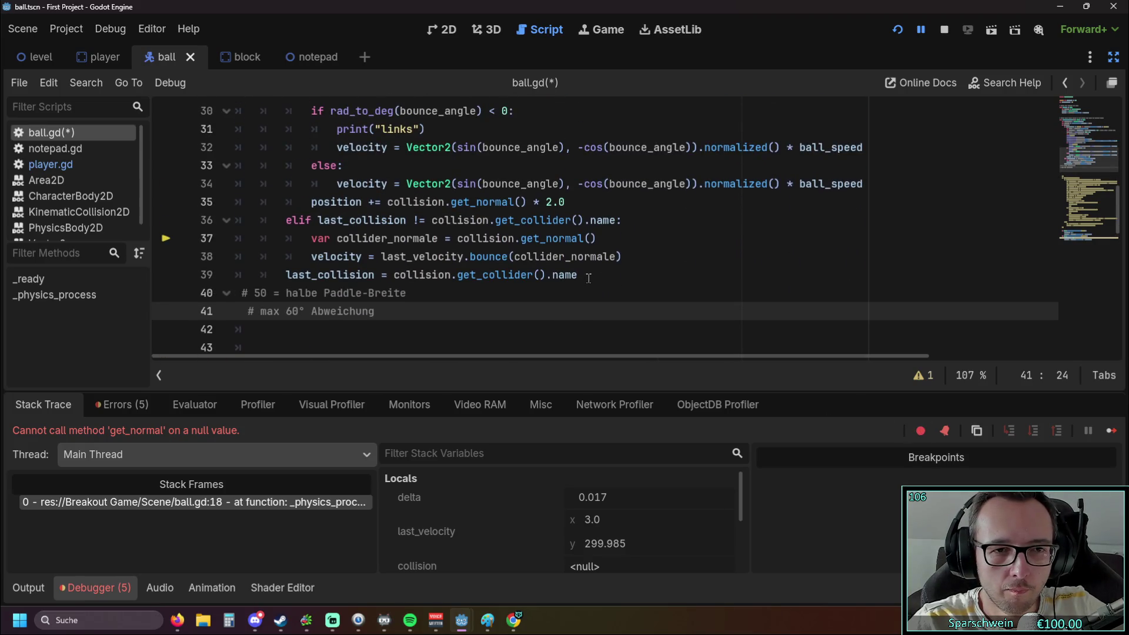
{"action": "scroll", "coordinate": [592, 279], "scroll_direction": "up", "scroll_amount": 3}
{"action": "scroll", "coordinate": [588, 278], "scroll_direction": "up", "scroll_amount": 2}
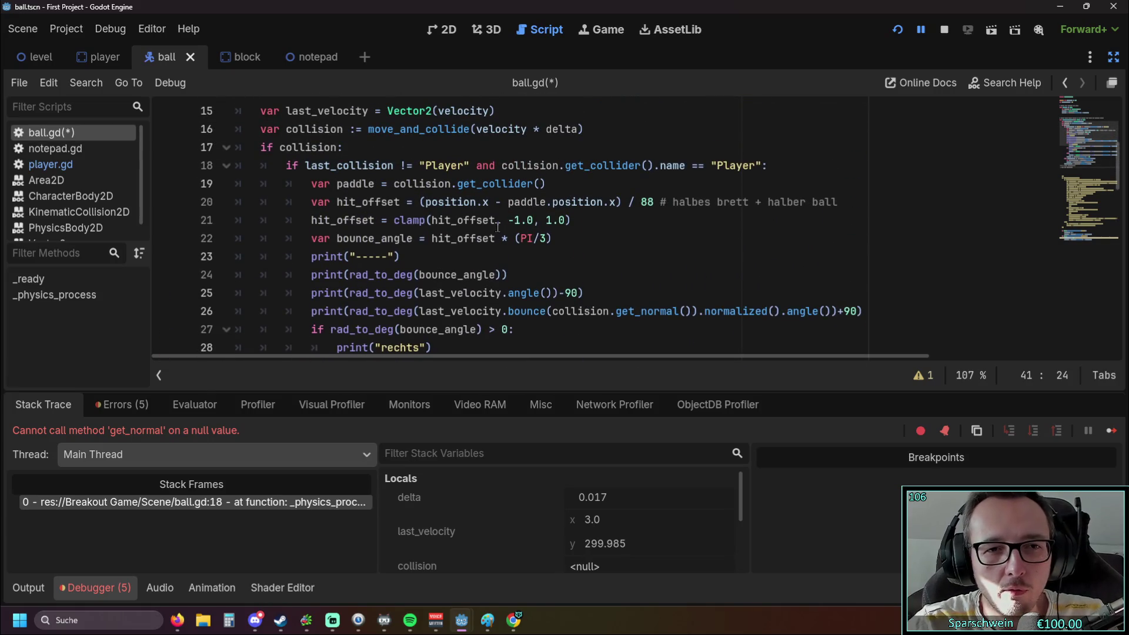
{"action": "scroll", "coordinate": [468, 156], "scroll_direction": "down", "scroll_amount": 1}
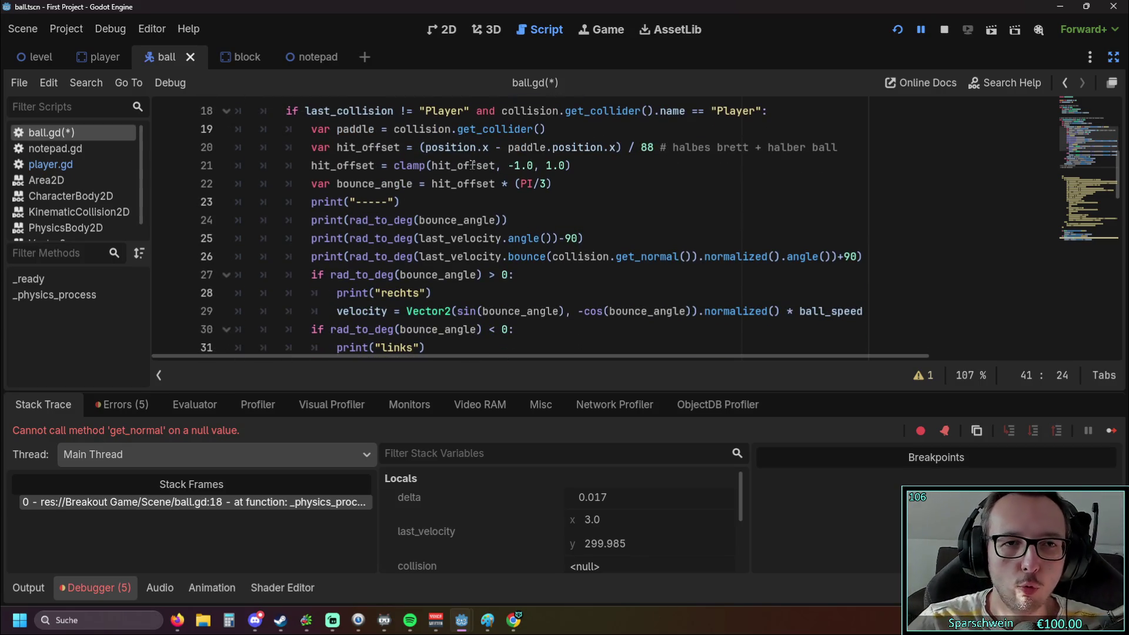
{"action": "scroll", "coordinate": [469, 156], "scroll_direction": "down", "scroll_amount": 2}
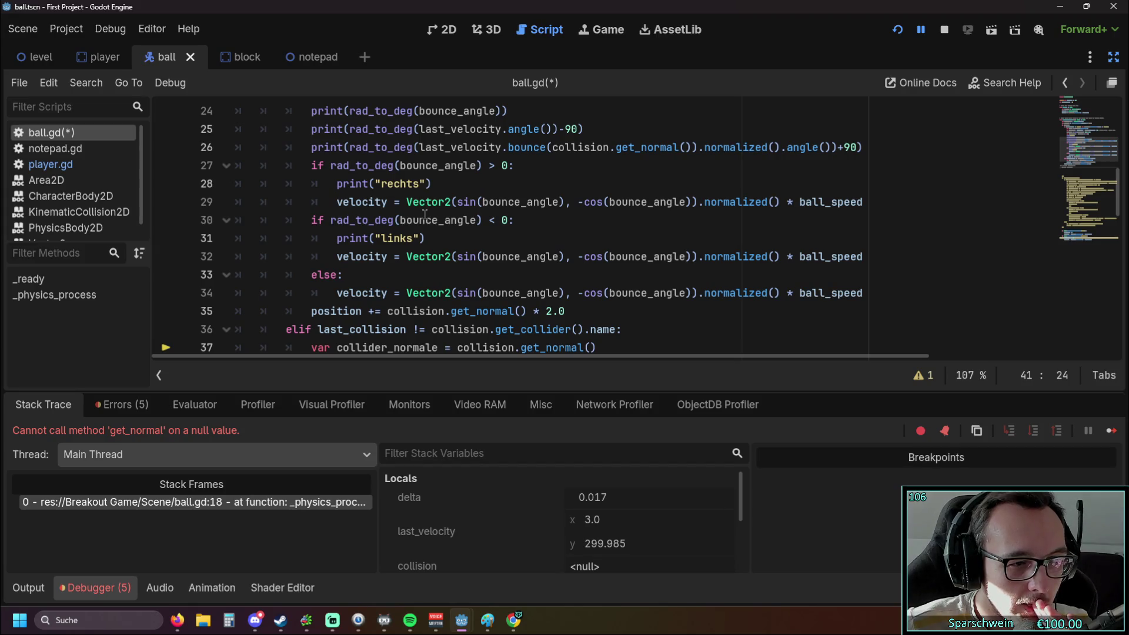
{"action": "mouse_move", "coordinate": [448, 308]}
{"action": "scroll", "coordinate": [382, 288], "scroll_direction": "up", "scroll_amount": 1}
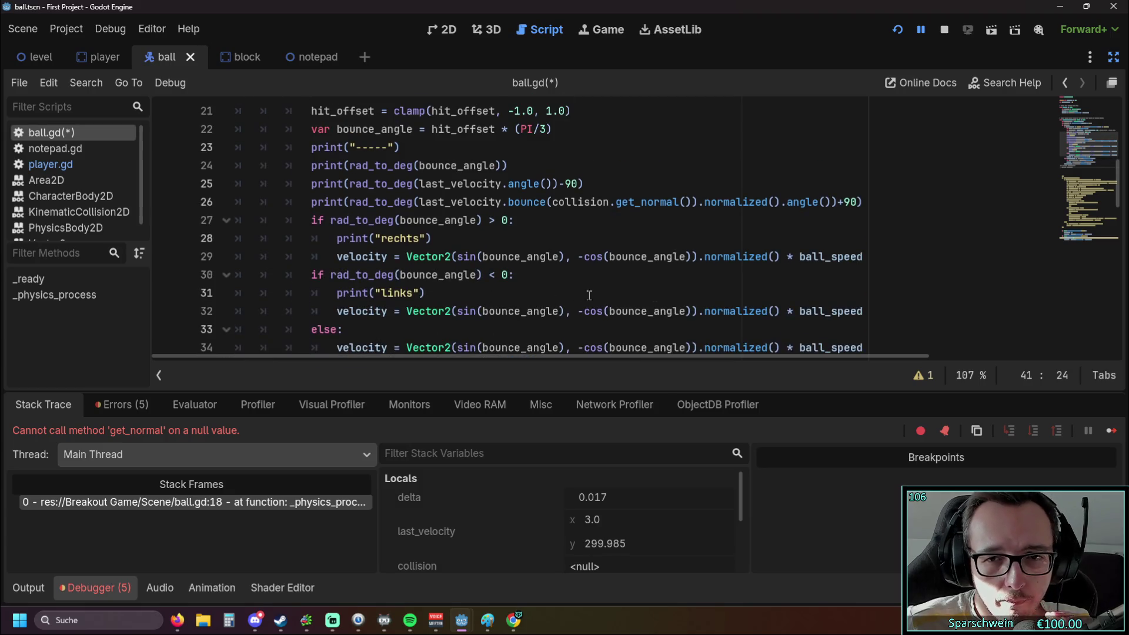
{"action": "scroll", "coordinate": [371, 286], "scroll_direction": "down", "scroll_amount": 1}
{"action": "left_click", "coordinate": [311, 310]}
{"action": "mouse_move", "coordinate": [311, 310]}
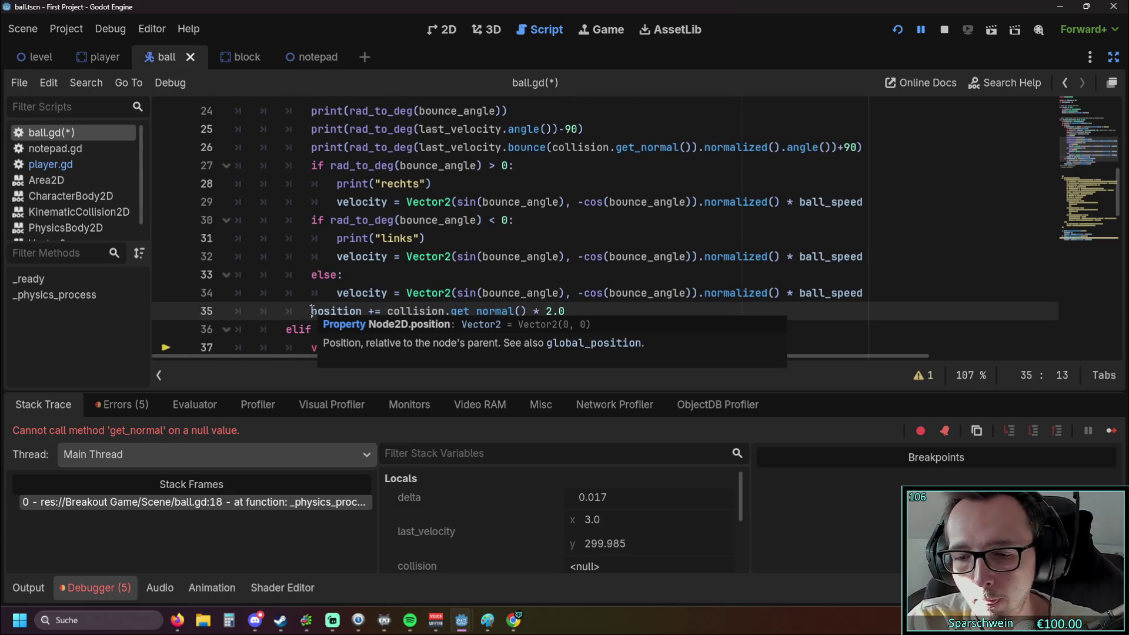
{"action": "scroll", "coordinate": [358, 305], "scroll_direction": "down", "scroll_amount": 1}
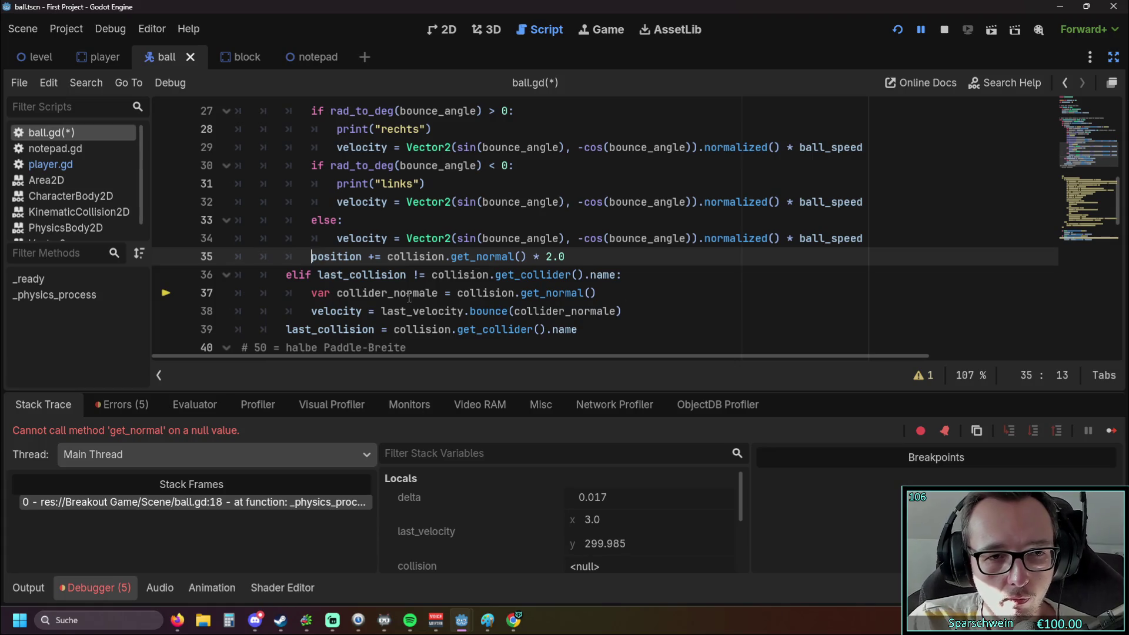
{"action": "scroll", "coordinate": [369, 278], "scroll_direction": "up", "scroll_amount": 1}
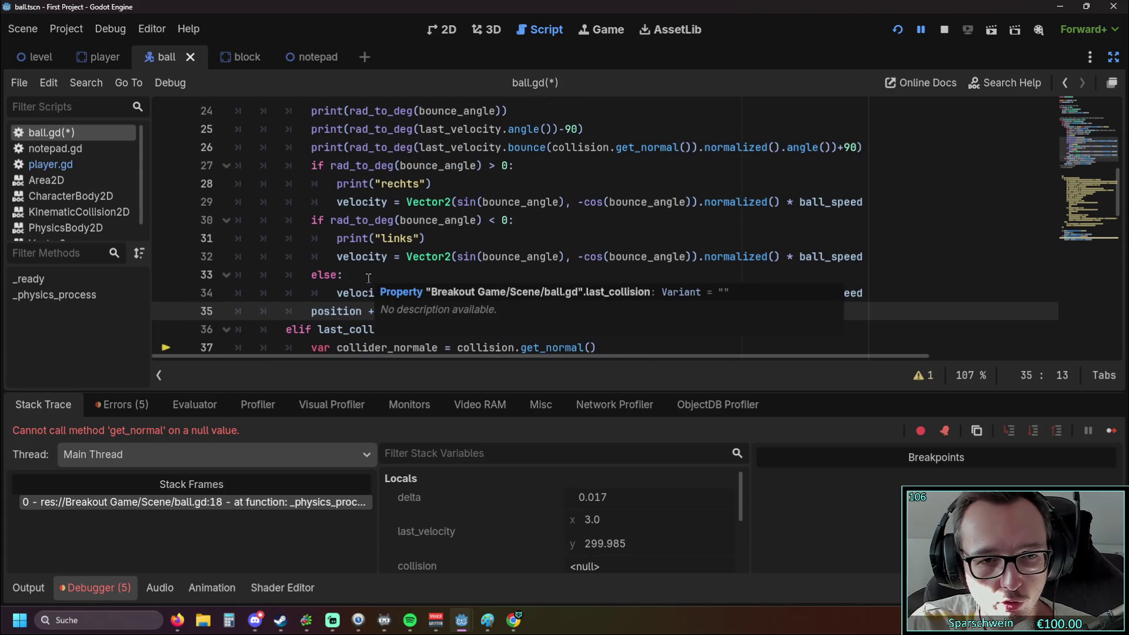
{"action": "left_click", "coordinate": [463, 260]}
{"action": "mouse_move", "coordinate": [462, 260]}
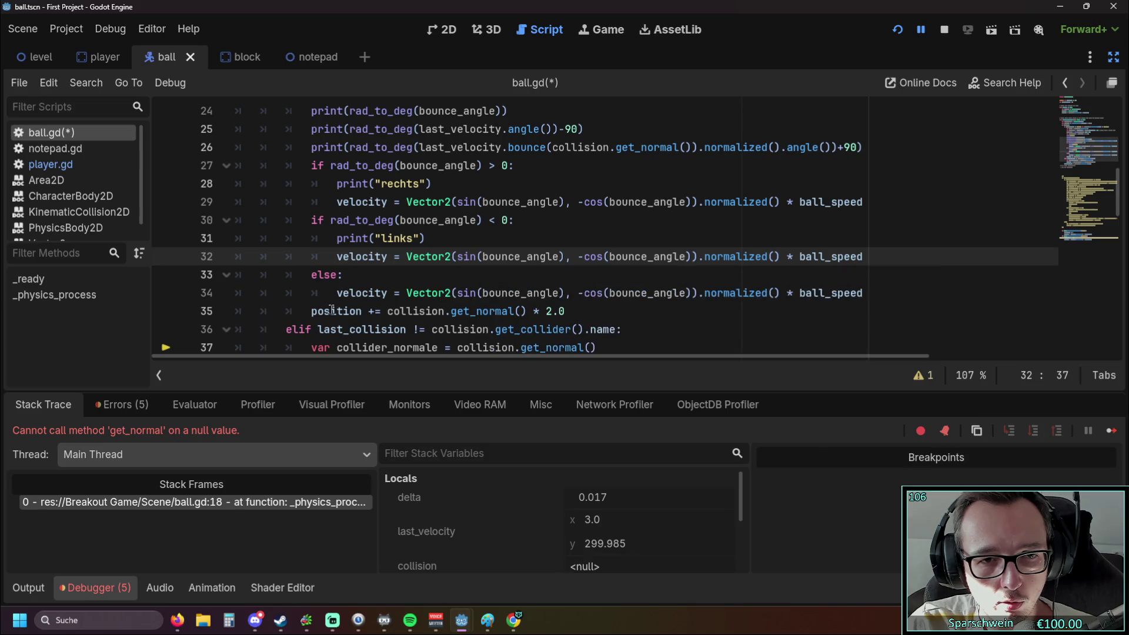
{"action": "left_click", "coordinate": [309, 312]}
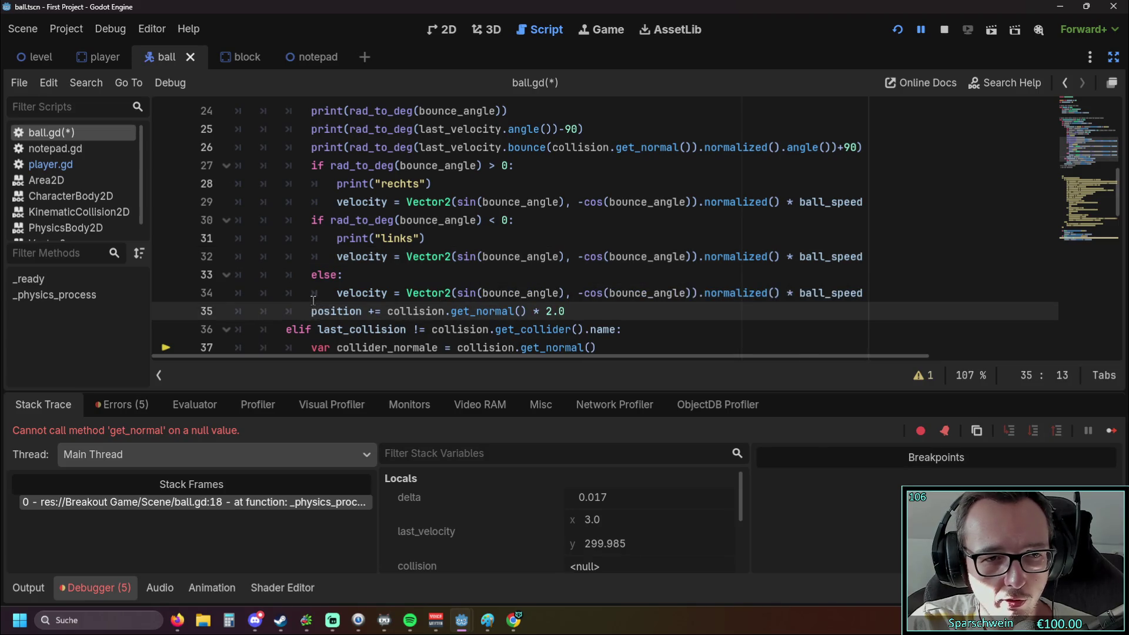
Delete the else branch lines, undoing an accidental deletion of the links branch.
{"action": "left_click", "coordinate": [337, 294]}
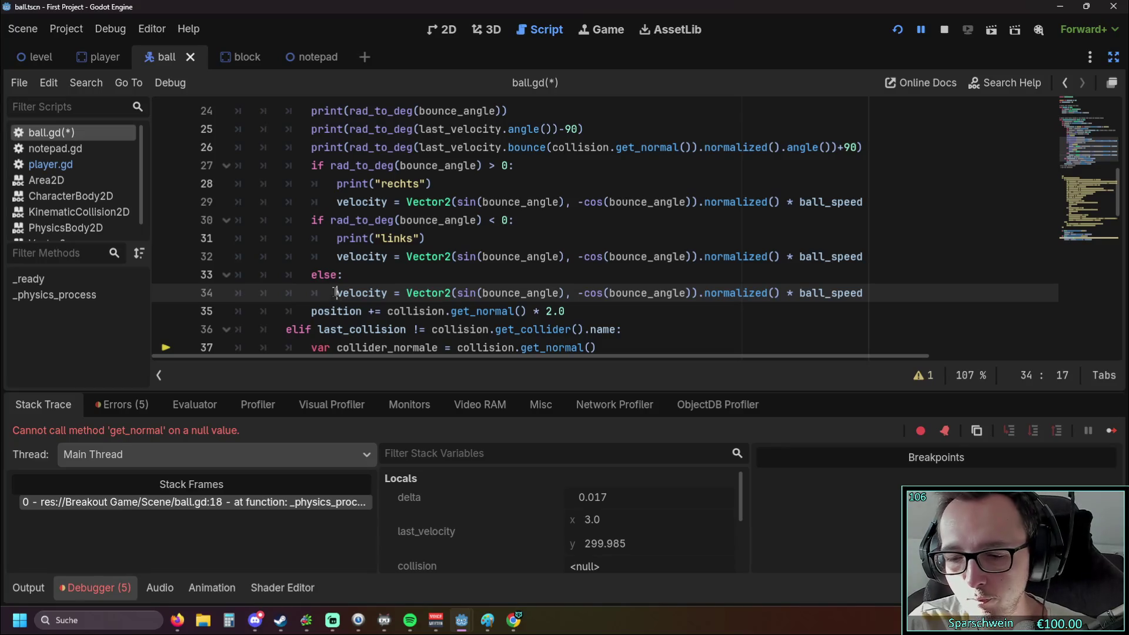
{"action": "left_click_drag", "start_coordinate": [863, 293], "coordinate": [144, 280]}
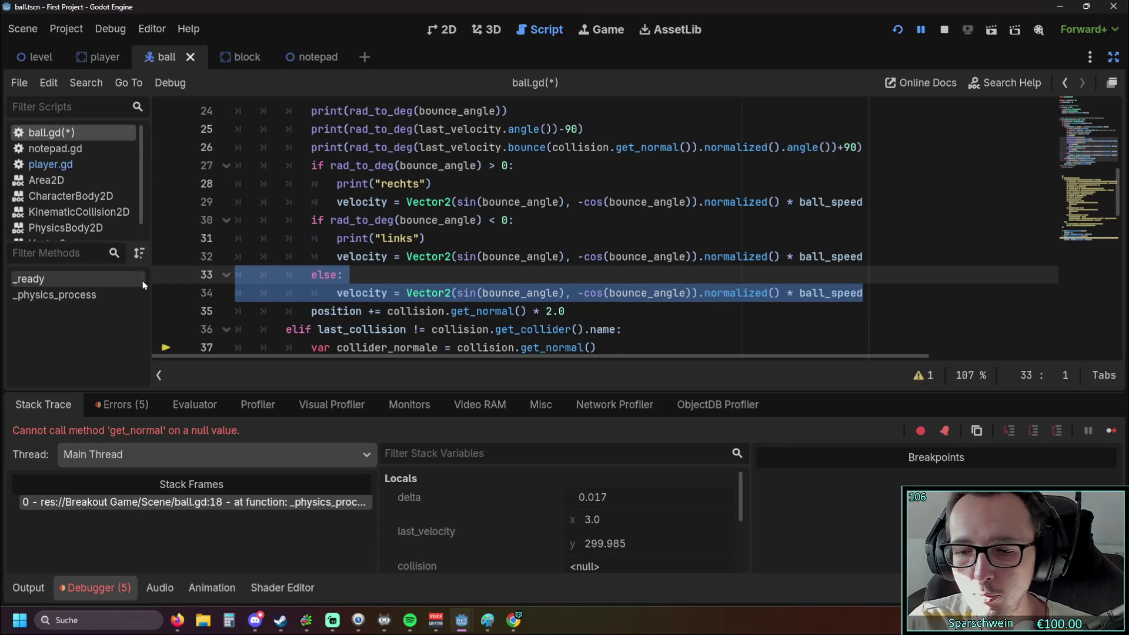
{"action": "key", "text": "BackSpace"}
{"action": "key", "text": "BackSpace"}
{"action": "scroll", "coordinate": [841, 310], "scroll_direction": "up", "scroll_amount": 1}
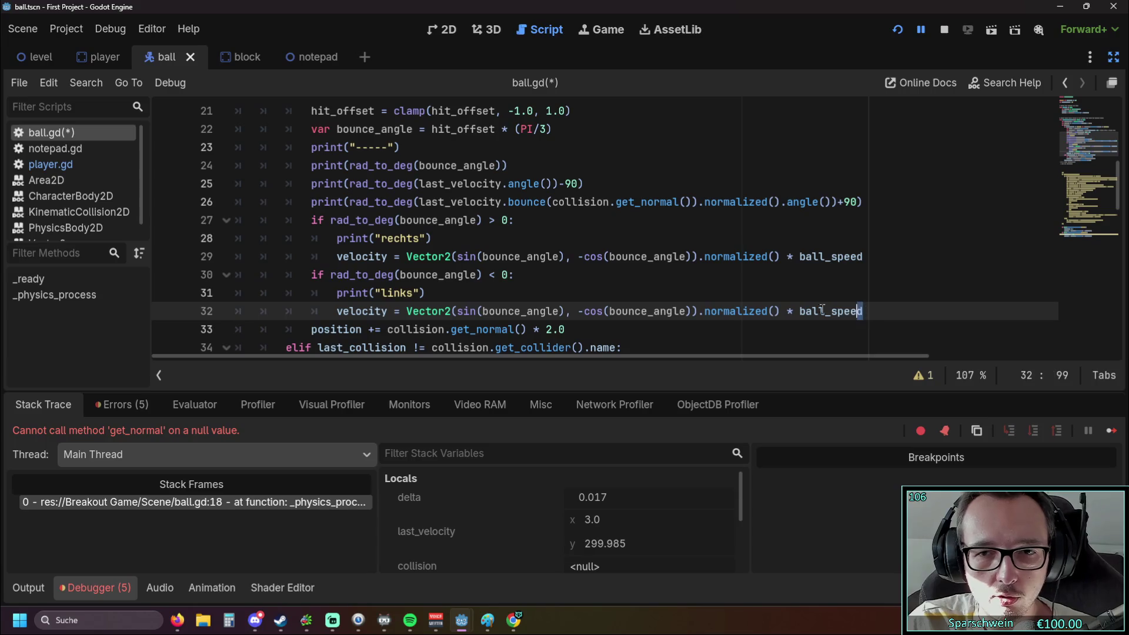
{"action": "left_click_drag", "start_coordinate": [865, 310], "coordinate": [238, 275]}
{"action": "key", "text": "BackSpace"}
{"action": "key", "text": "BackSpace"}
{"action": "key", "text": "ctrl+z"}
{"action": "key", "text": "ctrl+z"}
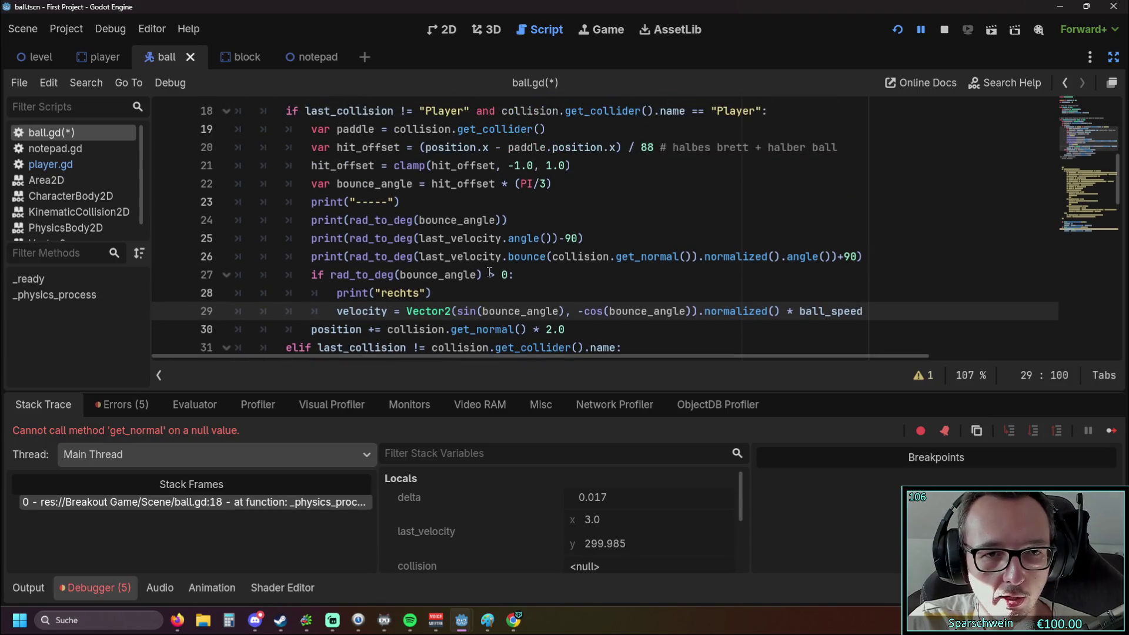
Comment out every line of the rechts and links velocity branches with Ctrl+K.
{"action": "left_click", "coordinate": [334, 312]}
{"action": "key", "text": "ctrl+k"}
{"action": "left_click", "coordinate": [336, 293]}
{"action": "key", "text": "ctrl+k"}
{"action": "key", "text": "Up"}
{"action": "key", "text": "ctrl+k"}
{"action": "key", "text": "Up"}
{"action": "key", "text": "ctrl+k"}
{"action": "key", "text": "Up"}
{"action": "key", "text": "ctrl+k"}
{"action": "key", "text": "Up"}
{"action": "key", "text": "ctrl+k"}
Review the script, keeping the 2.0 normal position push line uncommented.
{"action": "scroll", "coordinate": [356, 254], "scroll_direction": "up", "scroll_amount": 1}
{"action": "scroll", "coordinate": [355, 254], "scroll_direction": "down", "scroll_amount": 1}
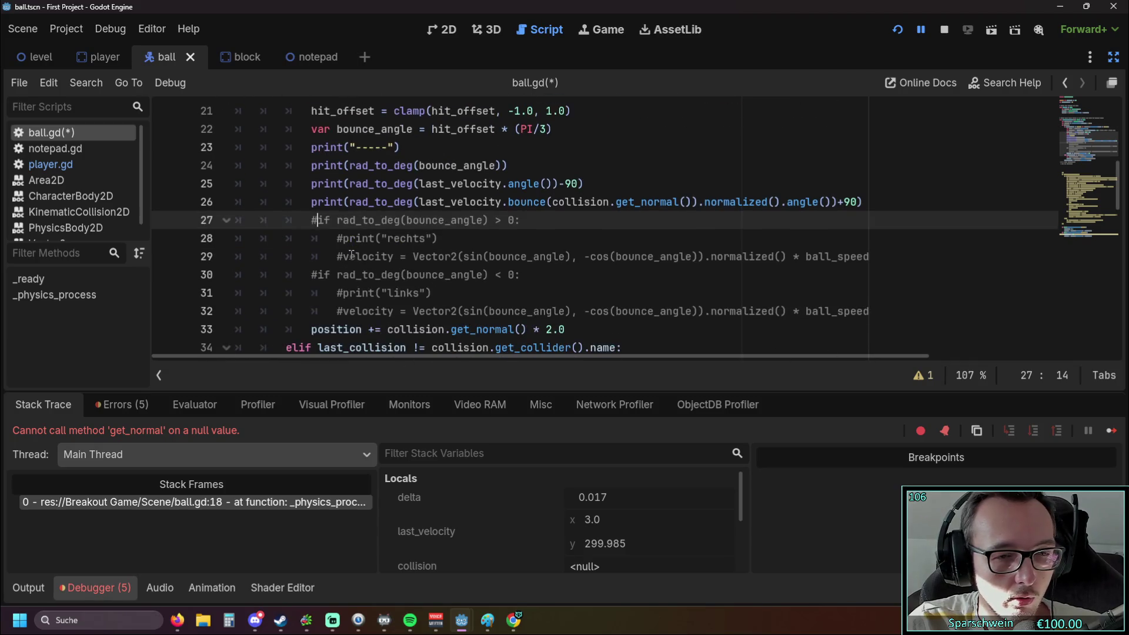
{"action": "scroll", "coordinate": [351, 254], "scroll_direction": "up", "scroll_amount": 1}
{"action": "scroll", "coordinate": [451, 254], "scroll_direction": "up", "scroll_amount": 1}
{"action": "scroll", "coordinate": [451, 254], "scroll_direction": "down", "scroll_amount": 4}
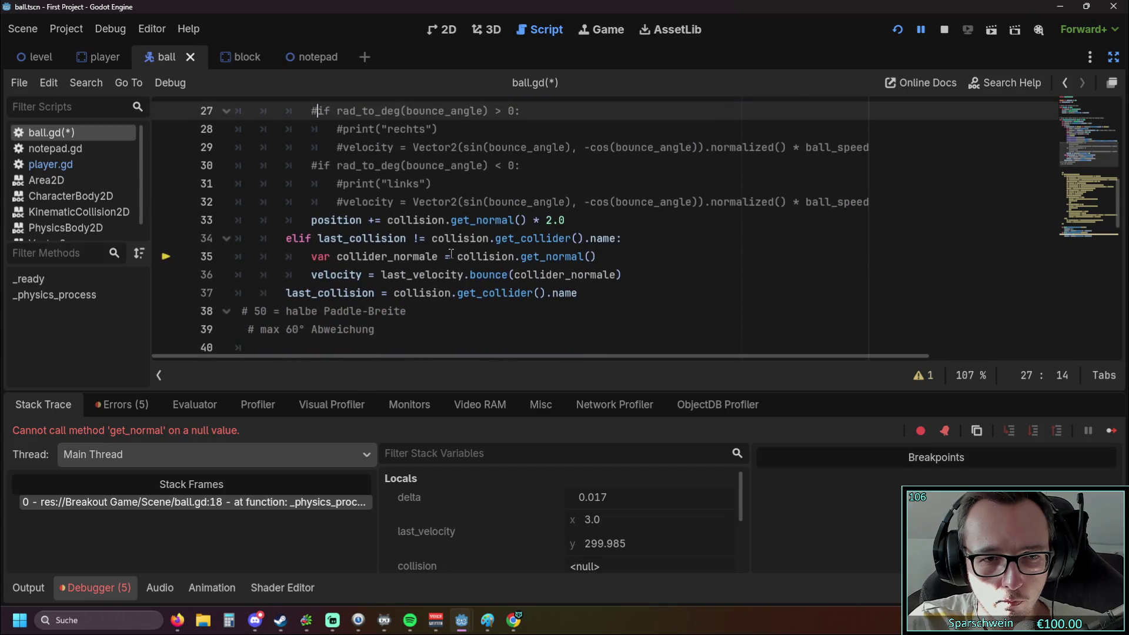
{"action": "scroll", "coordinate": [451, 254], "scroll_direction": "up", "scroll_amount": 1}
{"action": "scroll", "coordinate": [517, 275], "scroll_direction": "down", "scroll_amount": 1}
{"action": "scroll", "coordinate": [517, 275], "scroll_direction": "up", "scroll_amount": 3}
{"action": "scroll", "coordinate": [517, 275], "scroll_direction": "down", "scroll_amount": 2}
{"action": "scroll", "coordinate": [471, 280], "scroll_direction": "up", "scroll_amount": 1}
{"action": "scroll", "coordinate": [427, 287], "scroll_direction": "down", "scroll_amount": 1}
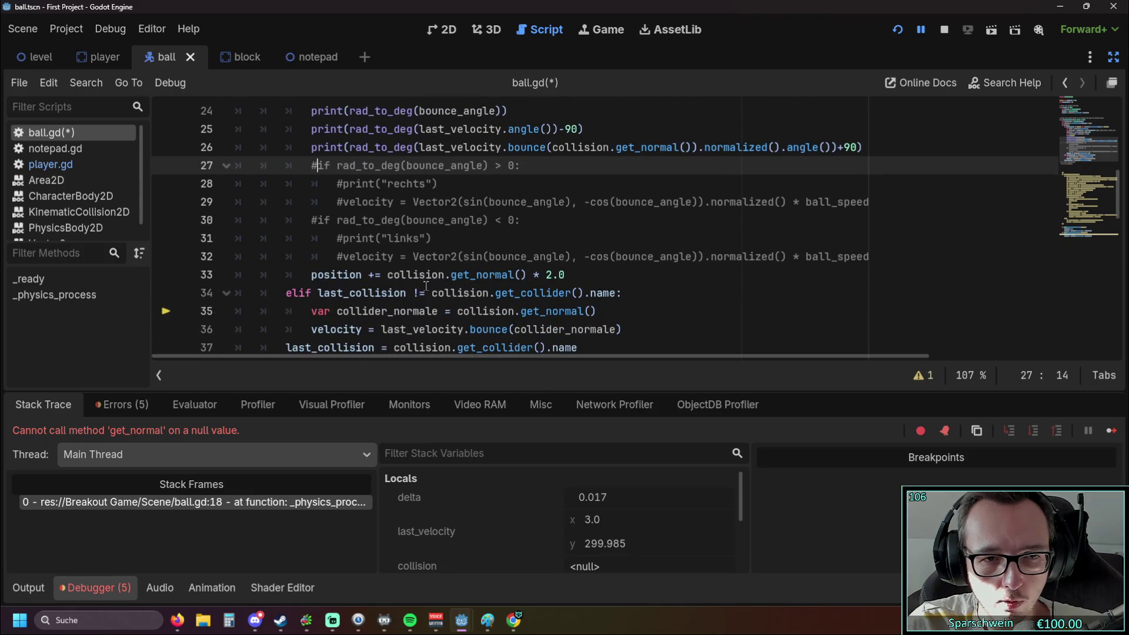
{"action": "scroll", "coordinate": [424, 287], "scroll_direction": "down", "scroll_amount": 2}
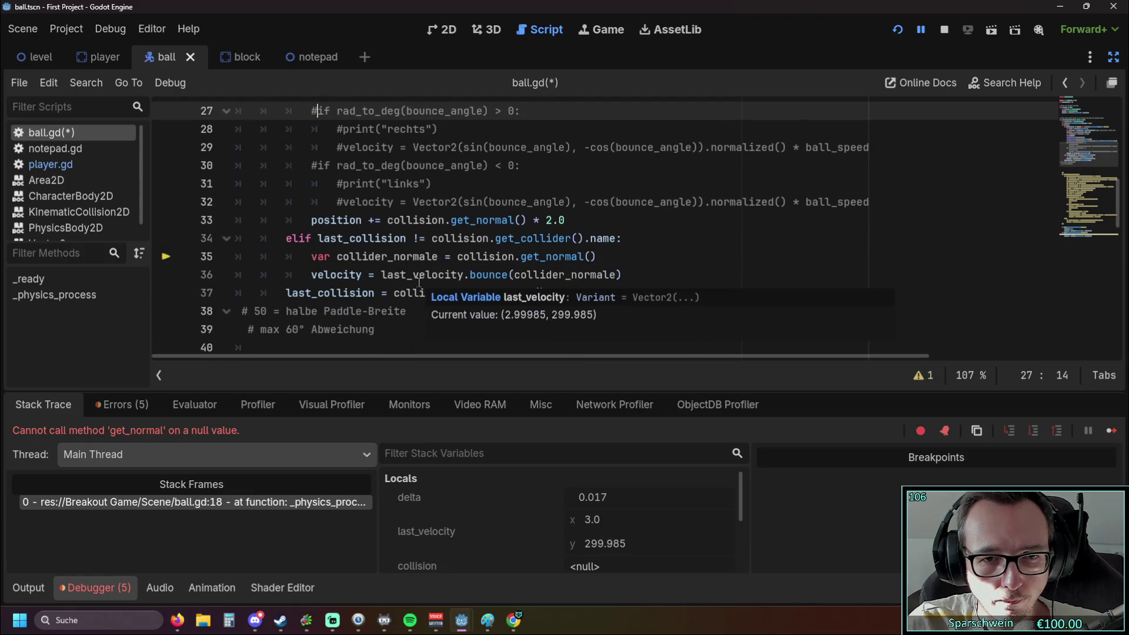
{"action": "scroll", "coordinate": [419, 282], "scroll_direction": "up", "scroll_amount": 2}
{"action": "mouse_move", "coordinate": [419, 282]}
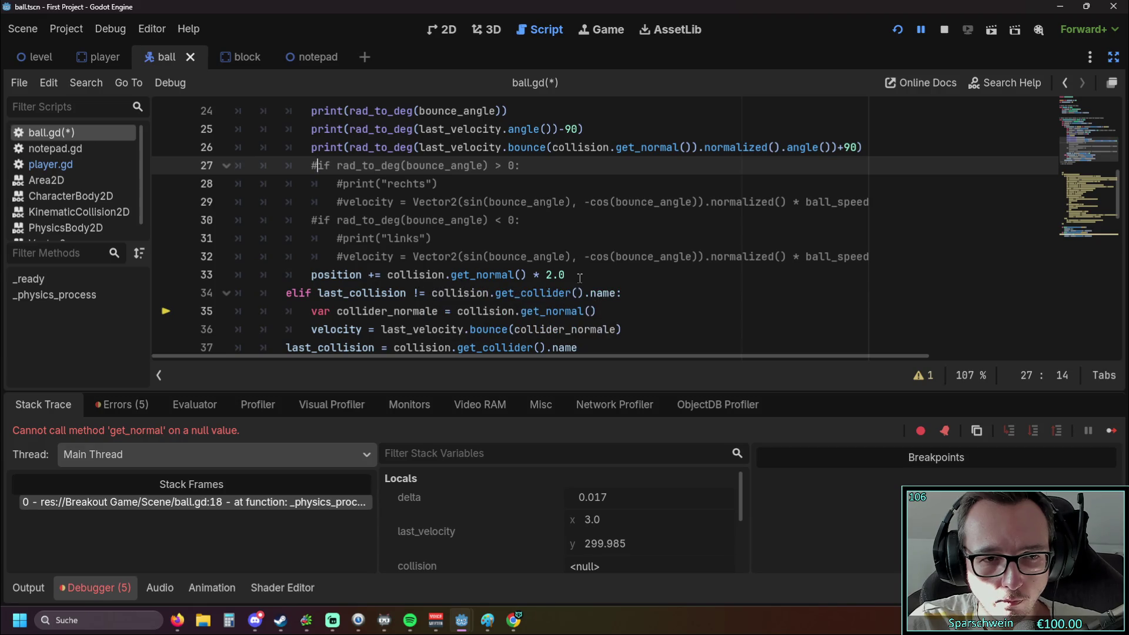
{"action": "left_click", "coordinate": [312, 274]}
{"action": "type", "text": "#"}
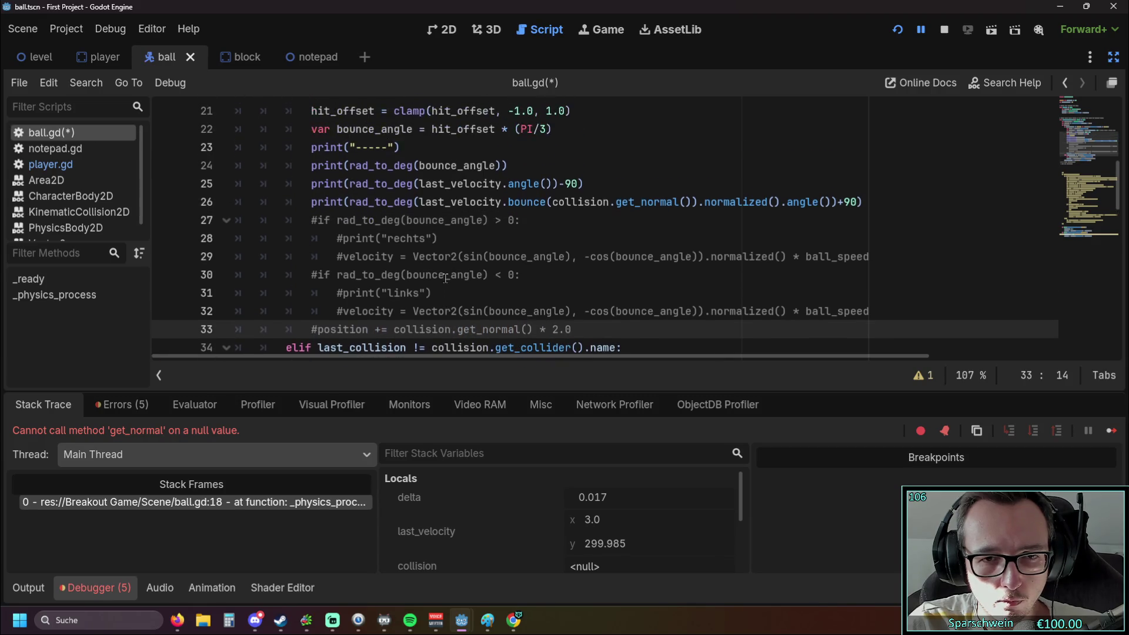
{"action": "key", "text": "BackSpace"}
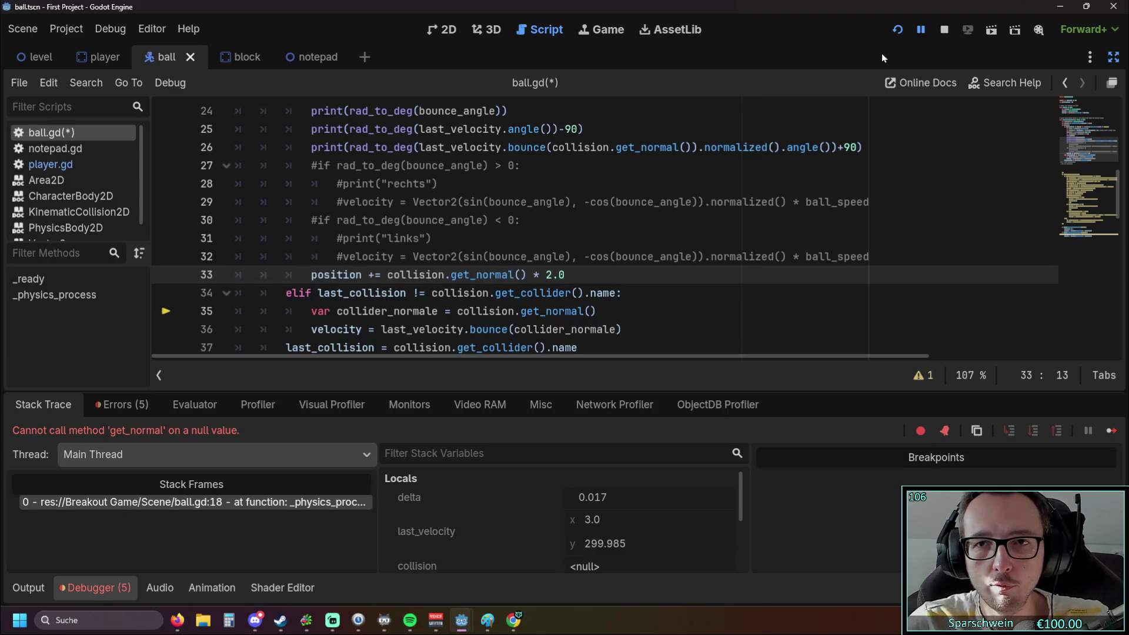
Run the Breakout game and steer the paddle to bounce the ball, logging angles 56.75 and -50.14.
{"action": "scroll", "coordinate": [565, 169], "scroll_direction": "up", "scroll_amount": 1}
{"action": "scroll", "coordinate": [565, 169], "scroll_direction": "up", "scroll_amount": 2}
{"action": "scroll", "coordinate": [565, 169], "scroll_direction": "down", "scroll_amount": 2}
{"action": "left_click", "coordinate": [894, 30]}
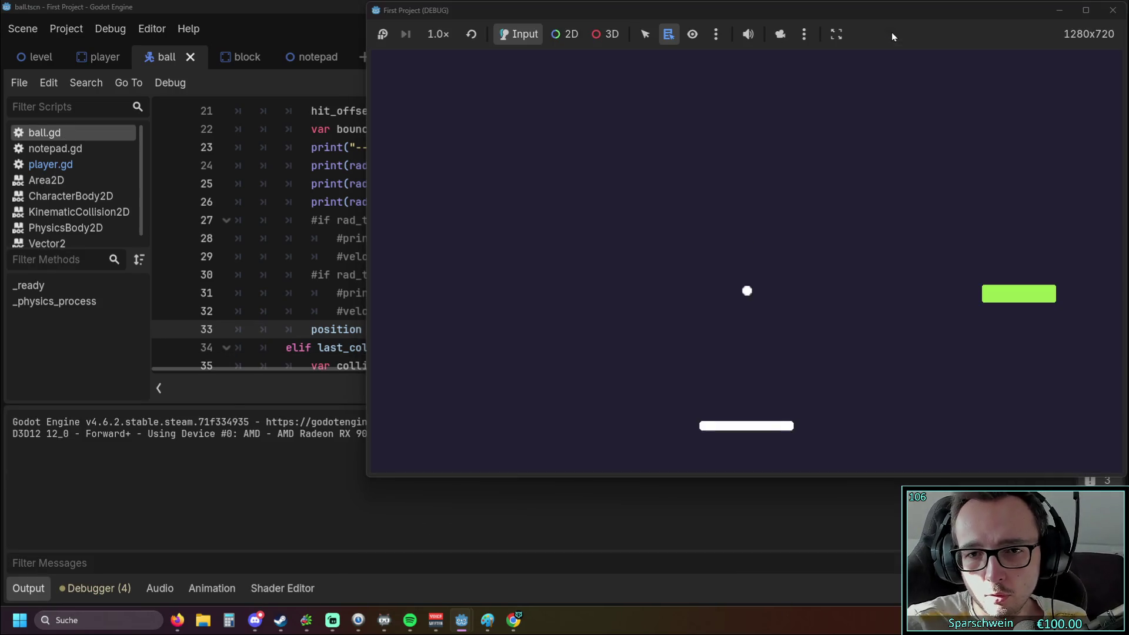
{"action": "key", "text": "Right"}
{"action": "key", "text": "Left"}
{"action": "key", "text": "Right"}
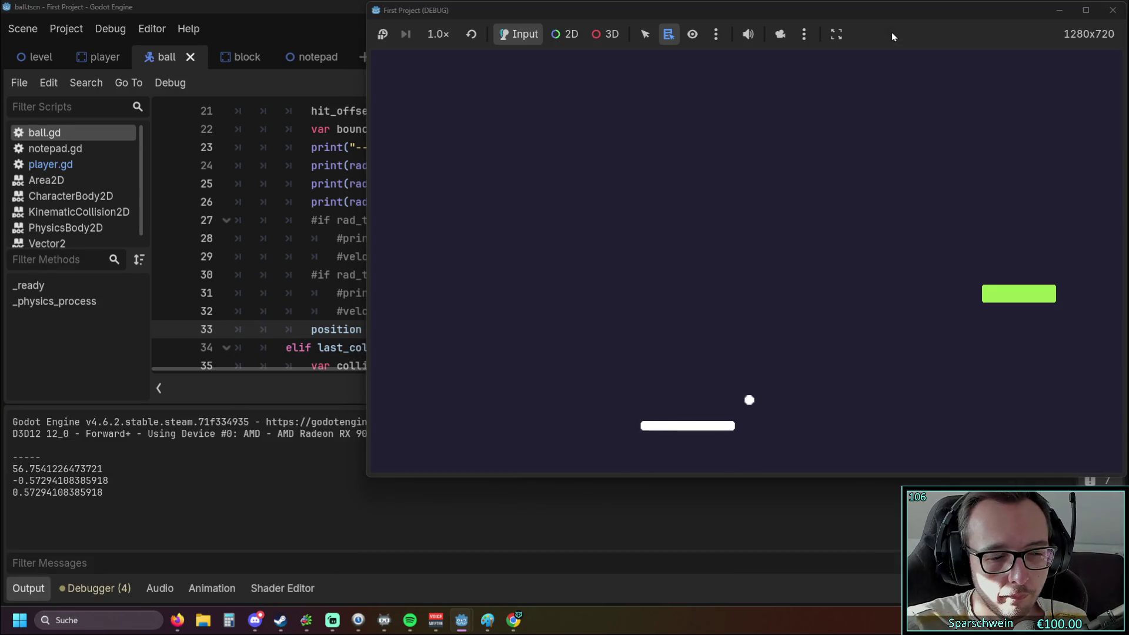
{"action": "key", "text": "Right"}
{"action": "key", "text": "Left"}
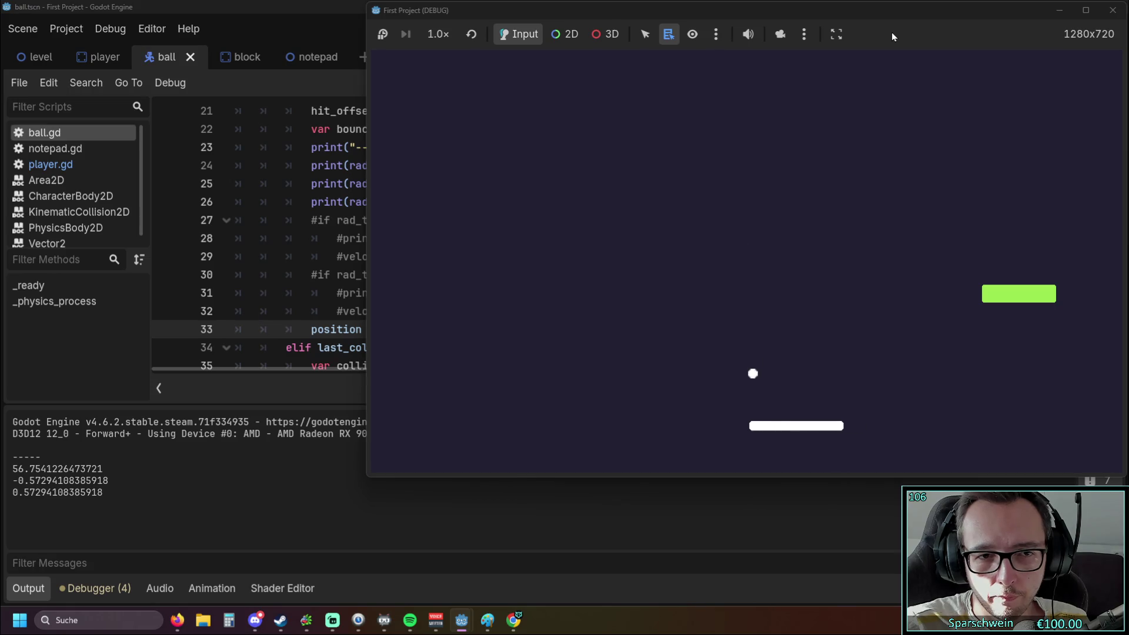
{"action": "key", "text": "Right"}
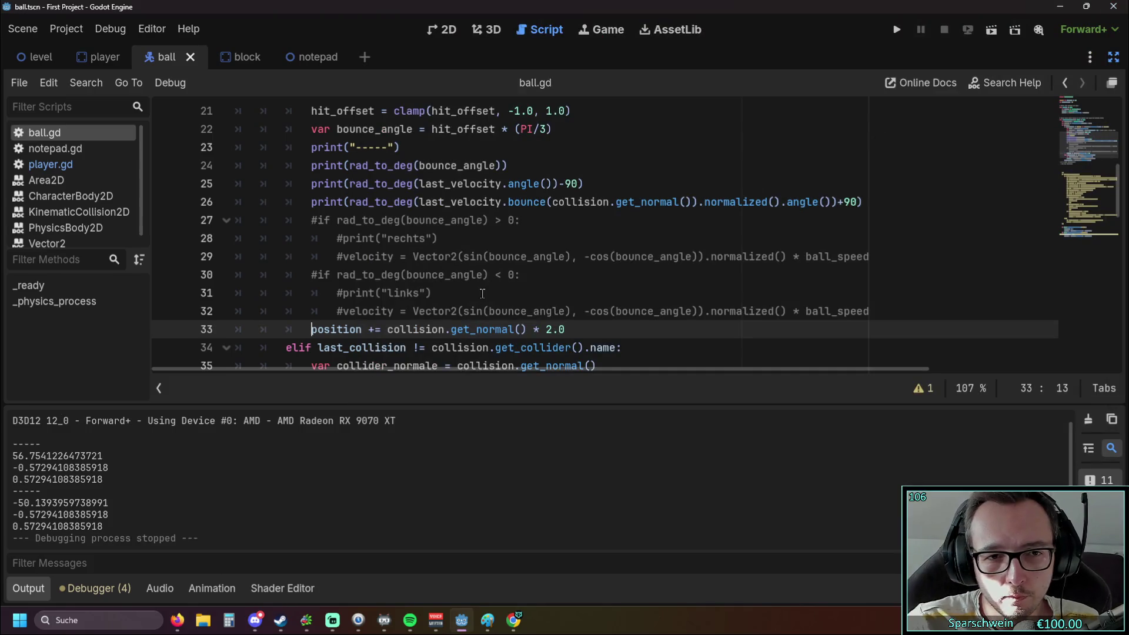
Select and copy the two elif lines 35–36 that bounce last_velocity off the collision normal.
{"action": "scroll", "coordinate": [482, 293], "scroll_direction": "down", "scroll_amount": 1}
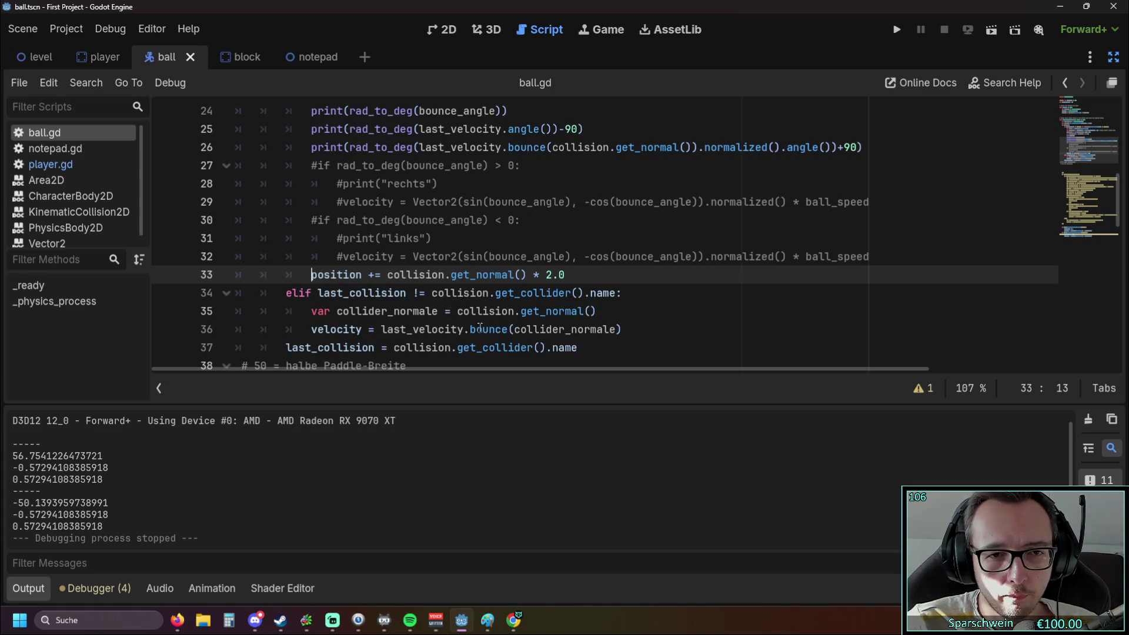
{"action": "left_click", "coordinate": [622, 329]}
{"action": "key", "text": "shift+Home"}
{"action": "key", "text": "shift+Up"}
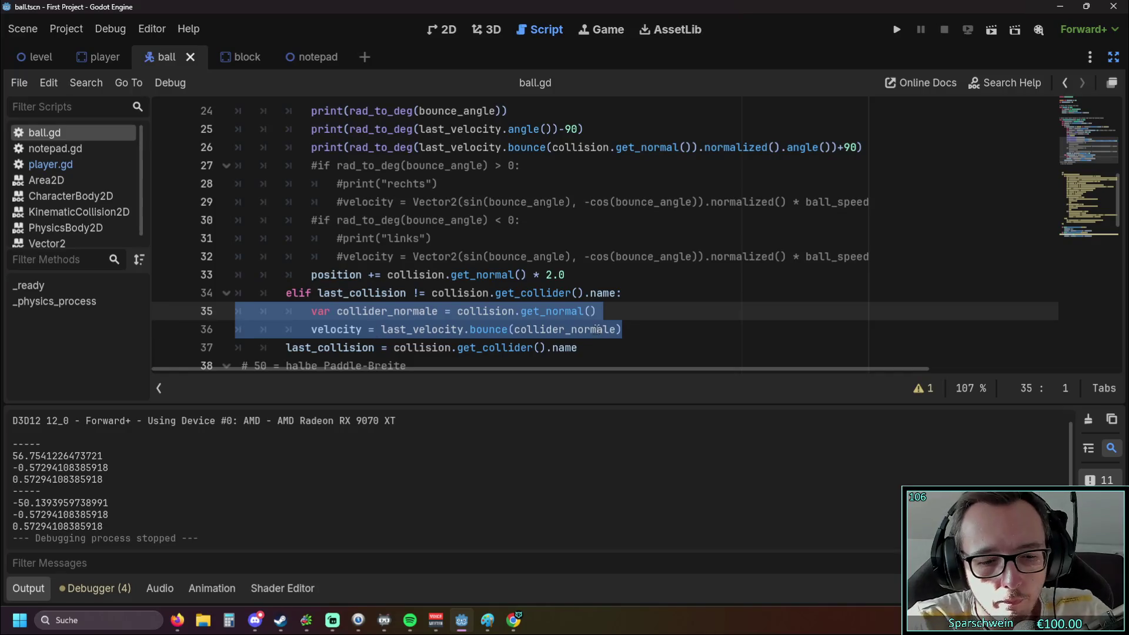
Paste the collider-normal bounce lines after the prints on line 26 and fix their indentation.
{"action": "left_click", "coordinate": [588, 270]}
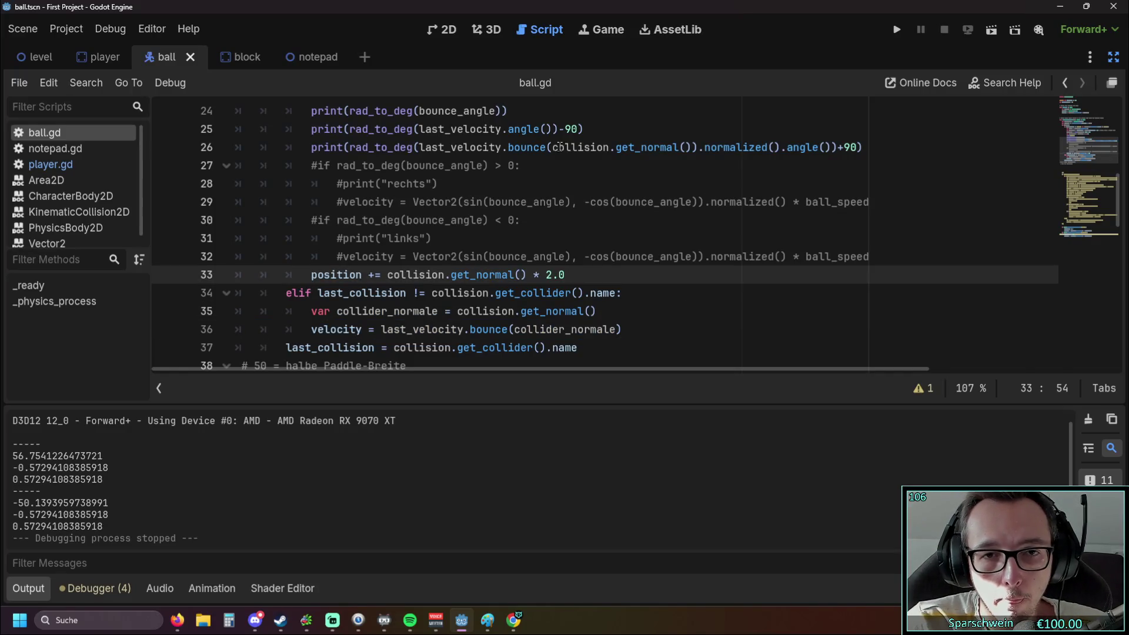
{"action": "left_click", "coordinate": [864, 147]}
{"action": "key", "text": "Return"}
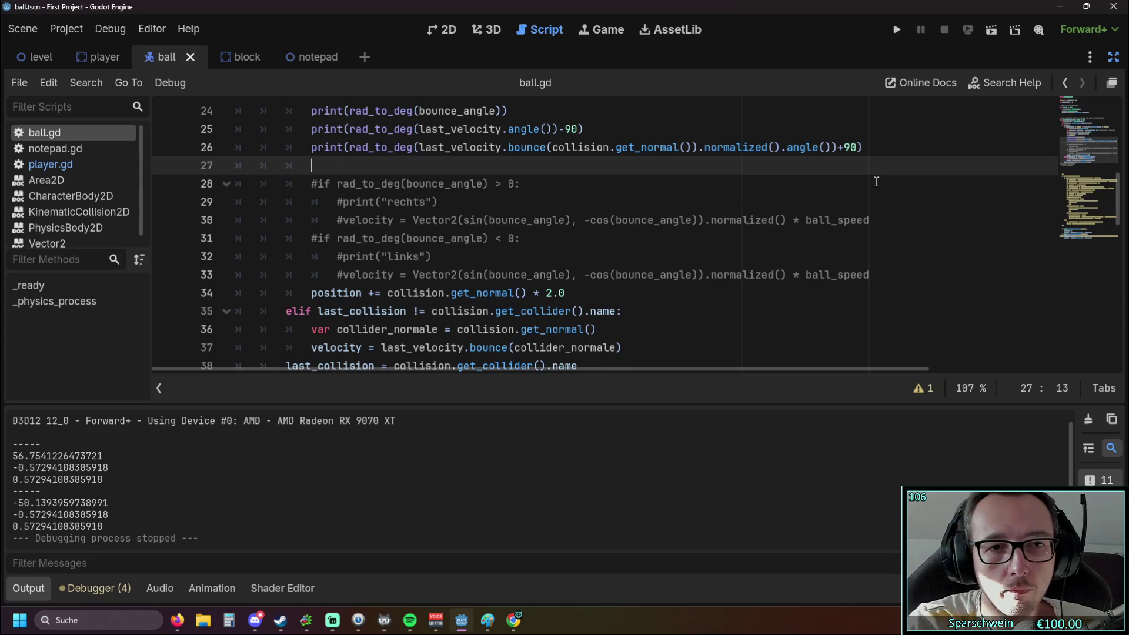
{"action": "type", "text": "var collider_normale = collision.get_normal() \t\t\tvelocity = last_velocity.bounce(collider_normale)"}
{"action": "left_click", "coordinate": [388, 165]}
{"action": "key", "text": "BackSpace"}
{"action": "key", "text": "BackSpace"}
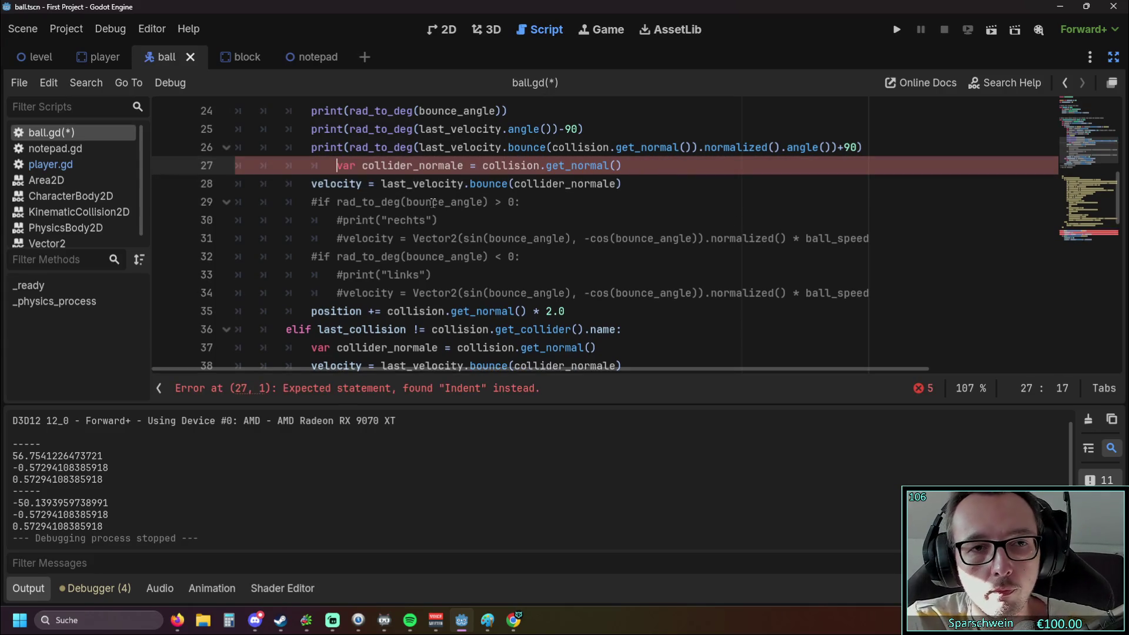
{"action": "key", "text": "BackSpace"}
Run the game and hit the ball with the paddle, logging 36.3 and 41.0, then close it.
{"action": "scroll", "coordinate": [530, 206], "scroll_direction": "up", "scroll_amount": 2}
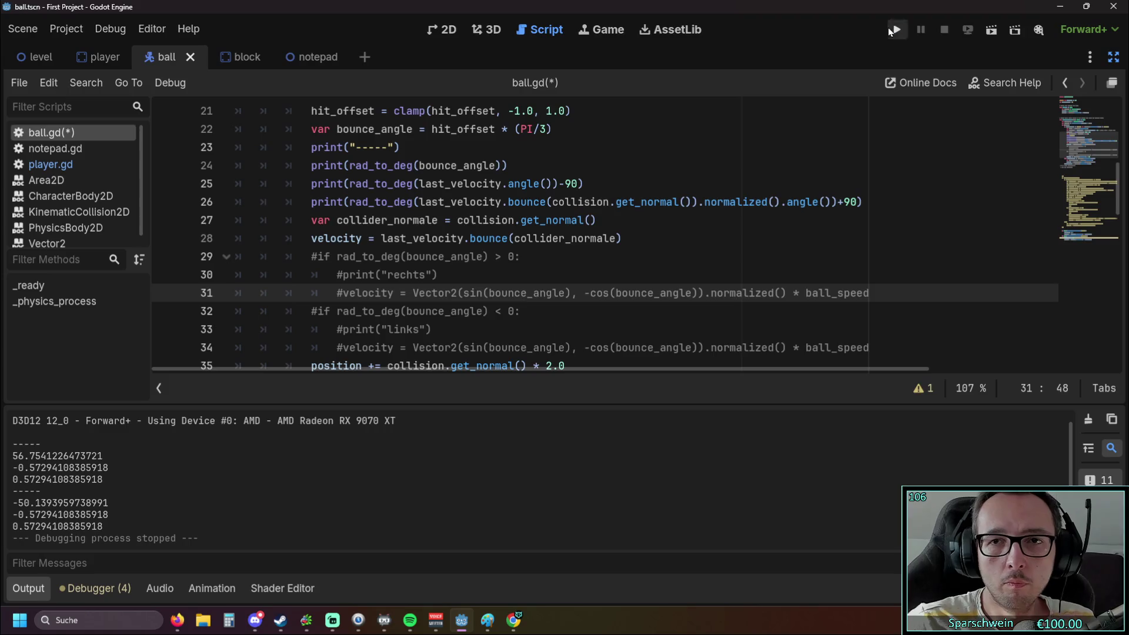
{"action": "left_click", "coordinate": [896, 30]}
{"action": "key", "text": "Left"}
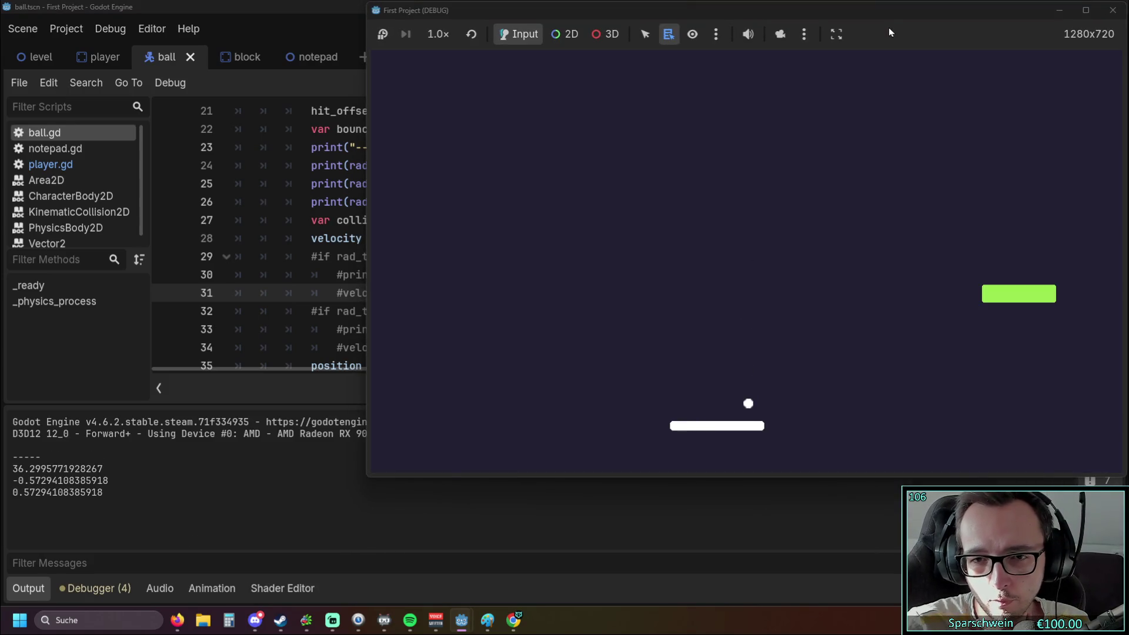
{"action": "left_click", "coordinate": [1113, 11]}
Delete the pasted collider-normal bounce lines from the paddle-hit branch.
{"action": "scroll", "coordinate": [436, 238], "scroll_direction": "down", "scroll_amount": 1}
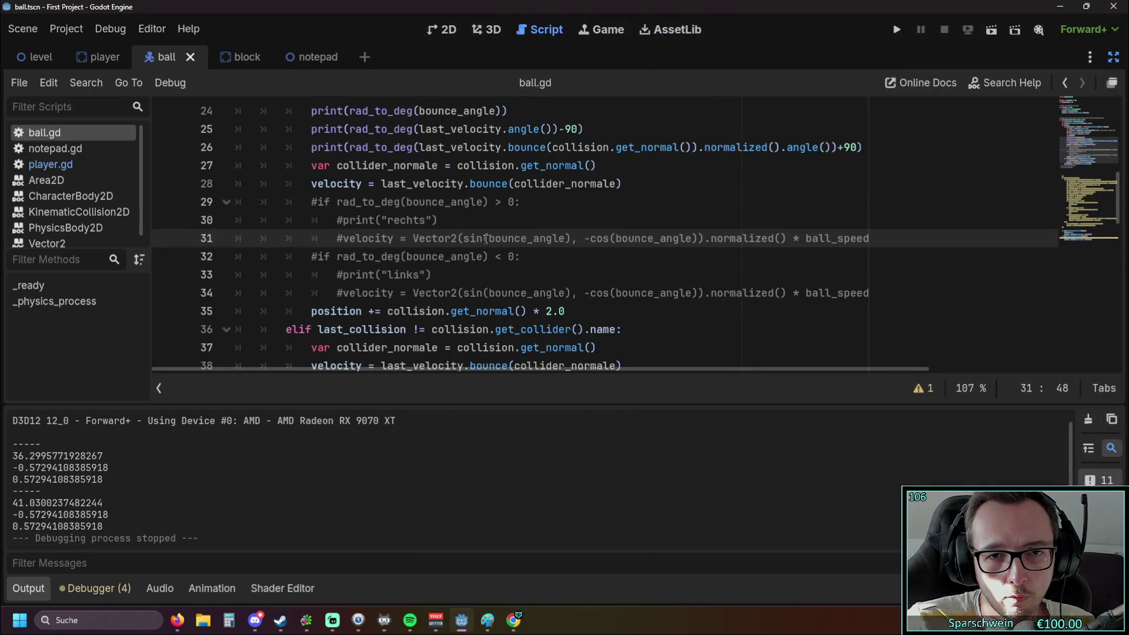
{"action": "scroll", "coordinate": [485, 238], "scroll_direction": "up", "scroll_amount": 2}
{"action": "scroll", "coordinate": [486, 240], "scroll_direction": "up", "scroll_amount": 1}
{"action": "scroll", "coordinate": [486, 240], "scroll_direction": "down", "scroll_amount": 1}
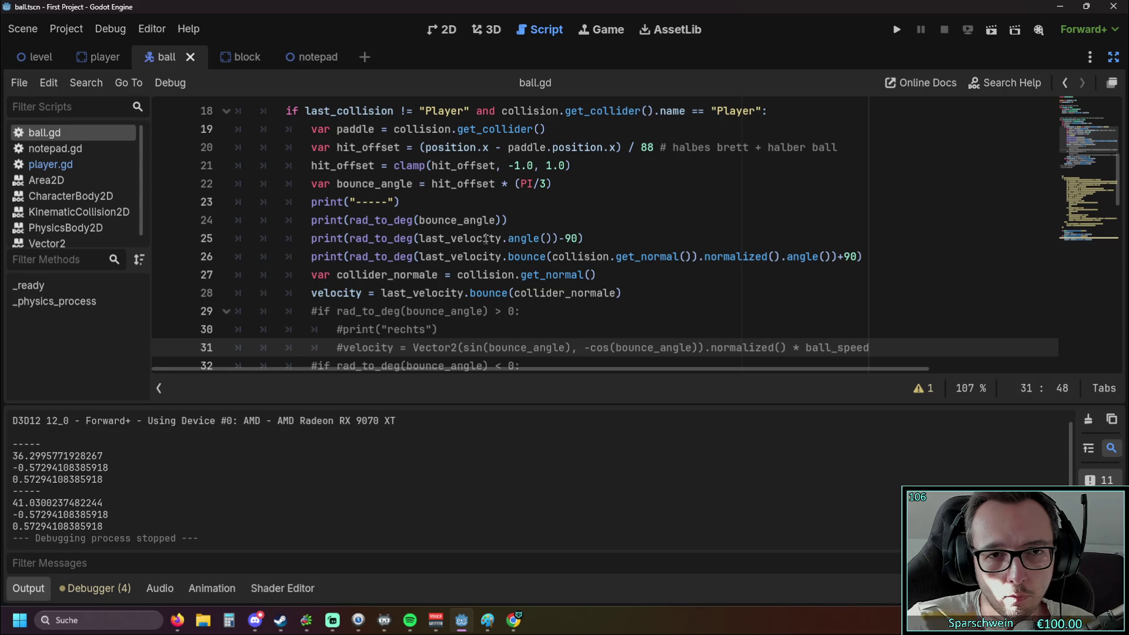
{"action": "scroll", "coordinate": [486, 238], "scroll_direction": "down", "scroll_amount": 4}
{"action": "left_click", "coordinate": [636, 311]}
{"action": "left_click_drag", "start_coordinate": [637, 312], "coordinate": [226, 293]}
{"action": "scroll", "coordinate": [227, 292], "scroll_direction": "up", "scroll_amount": 1}
{"action": "left_click_drag", "start_coordinate": [625, 184], "coordinate": [203, 167]}
{"action": "key", "text": "BackSpace"}
{"action": "key", "text": "BackSpace"}
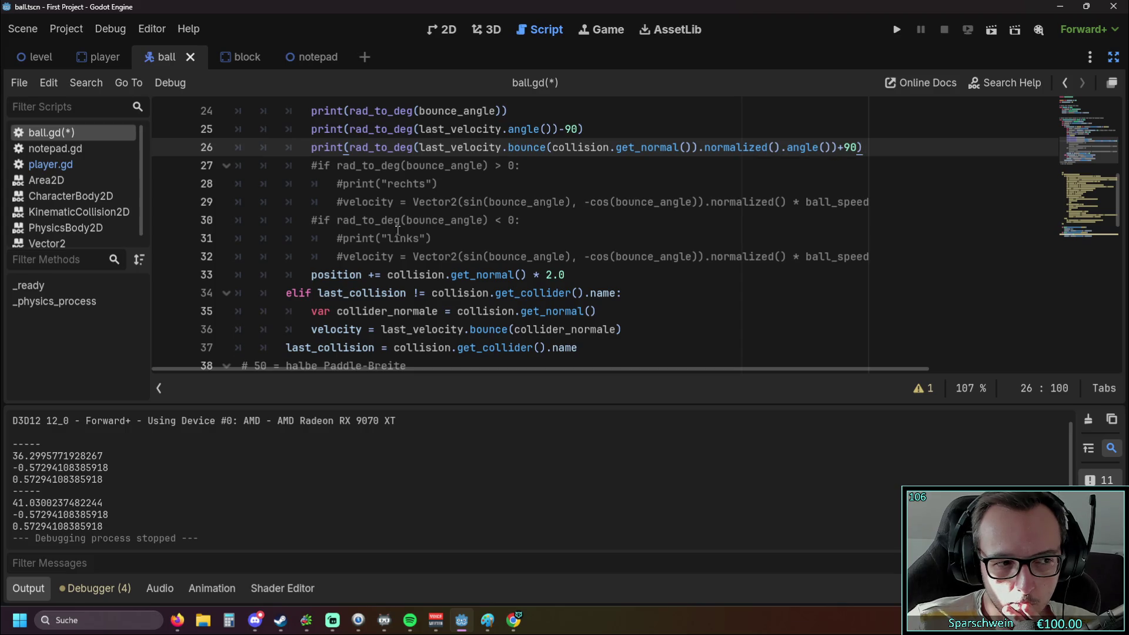
Go over the bounced-angle print lines 25–26, ending with the caret at the end of line 26.
{"action": "scroll", "coordinate": [398, 231], "scroll_direction": "up", "scroll_amount": 2}
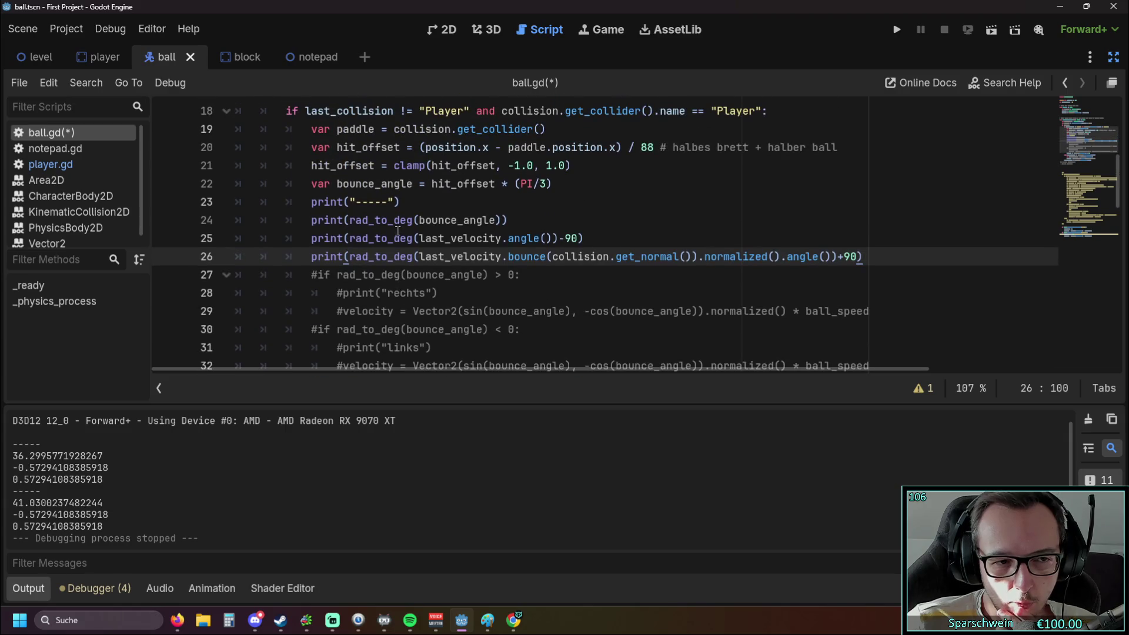
{"action": "scroll", "coordinate": [398, 231], "scroll_direction": "down", "scroll_amount": 1}
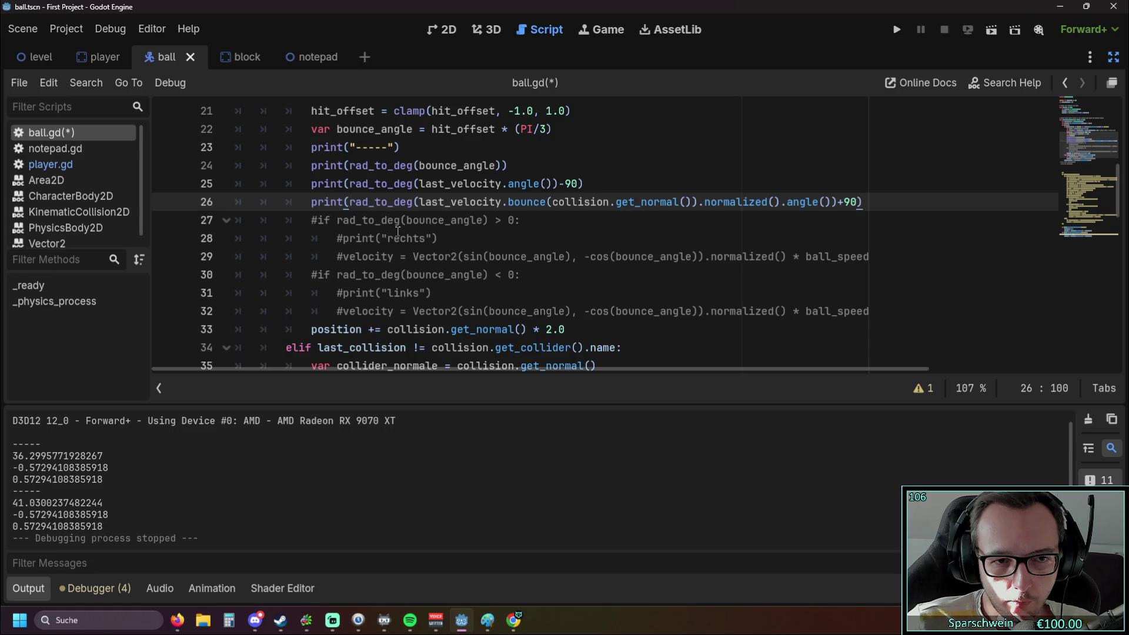
{"action": "scroll", "coordinate": [398, 231], "scroll_direction": "up", "scroll_amount": 1}
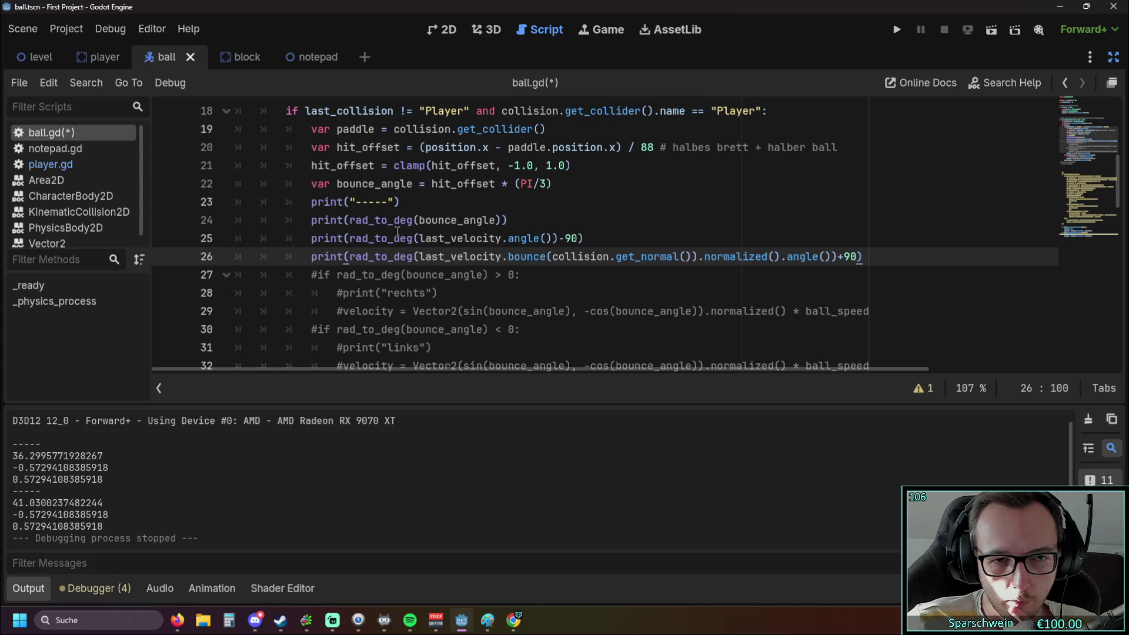
{"action": "mouse_move", "coordinate": [398, 231]}
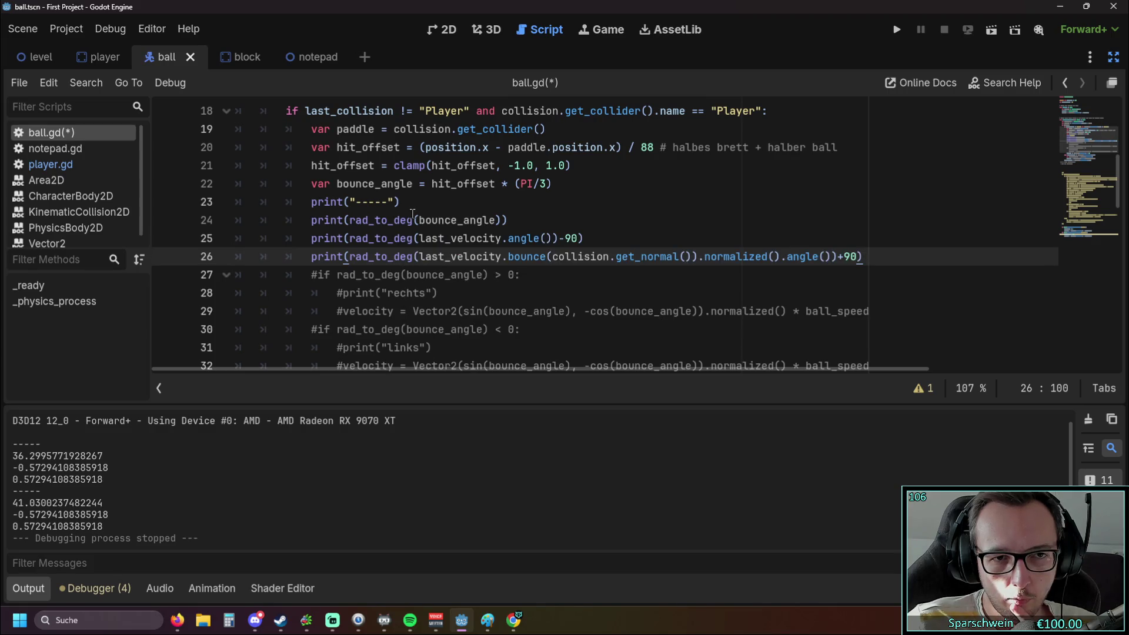
{"action": "left_click_drag", "start_coordinate": [550, 184], "coordinate": [337, 184]}
{"action": "left_click", "coordinate": [627, 234]}
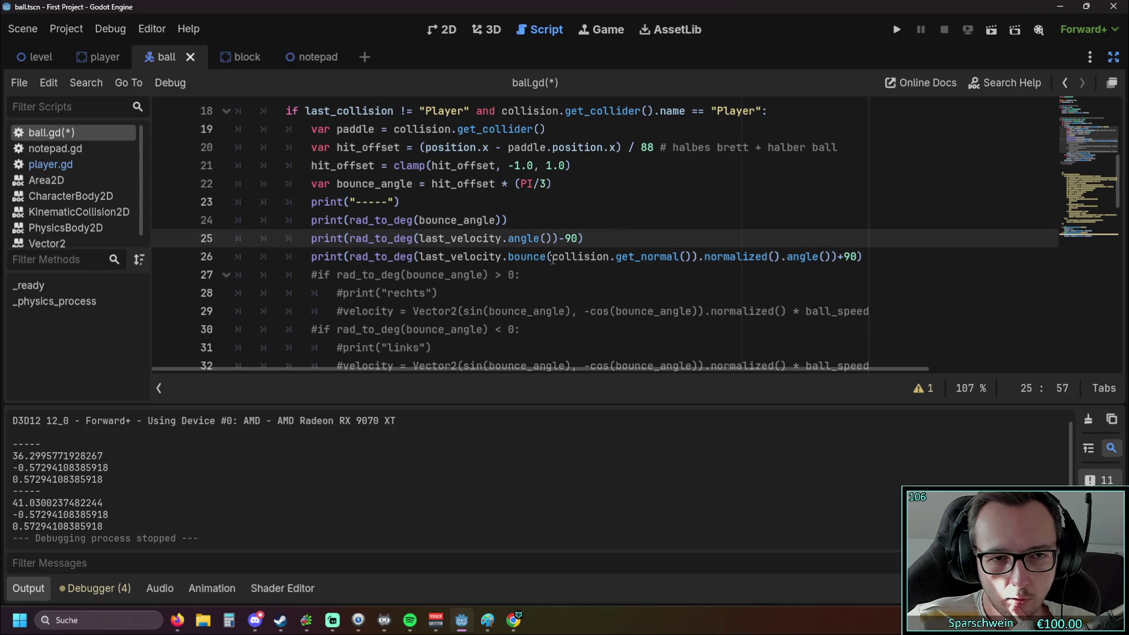
{"action": "scroll", "coordinate": [547, 259], "scroll_direction": "down", "scroll_amount": 1}
{"action": "left_click", "coordinate": [864, 203]}
Add line 27 'velocity = bounce_angle * ball_speed' using autocomplete, then save and run the game.
{"action": "key", "text": "Return"}
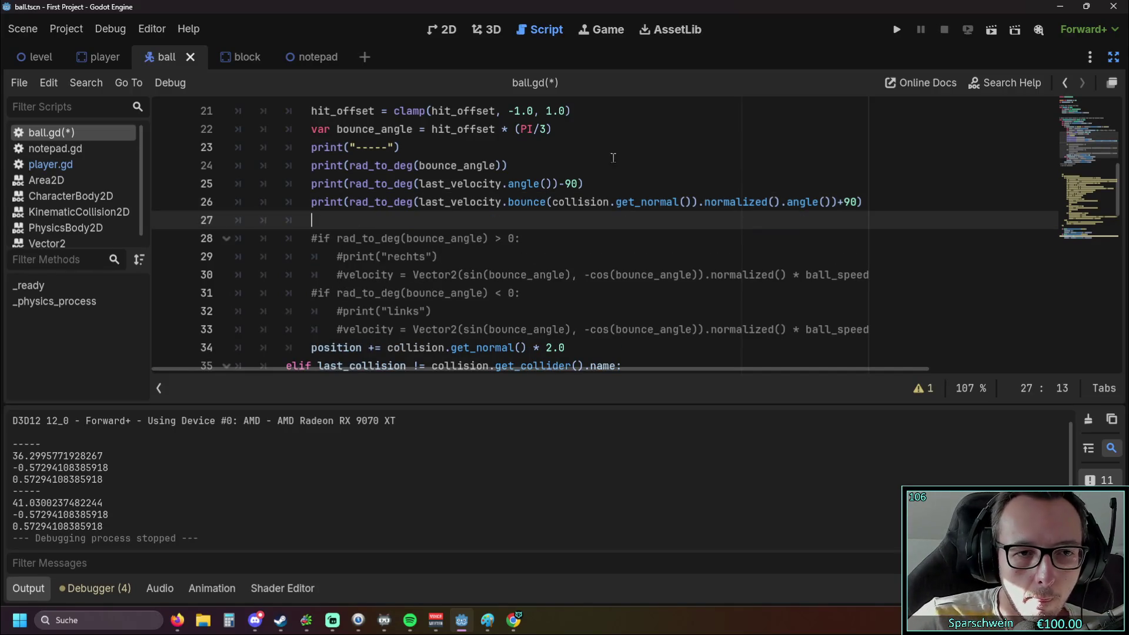
{"action": "type", "text": "velo"}
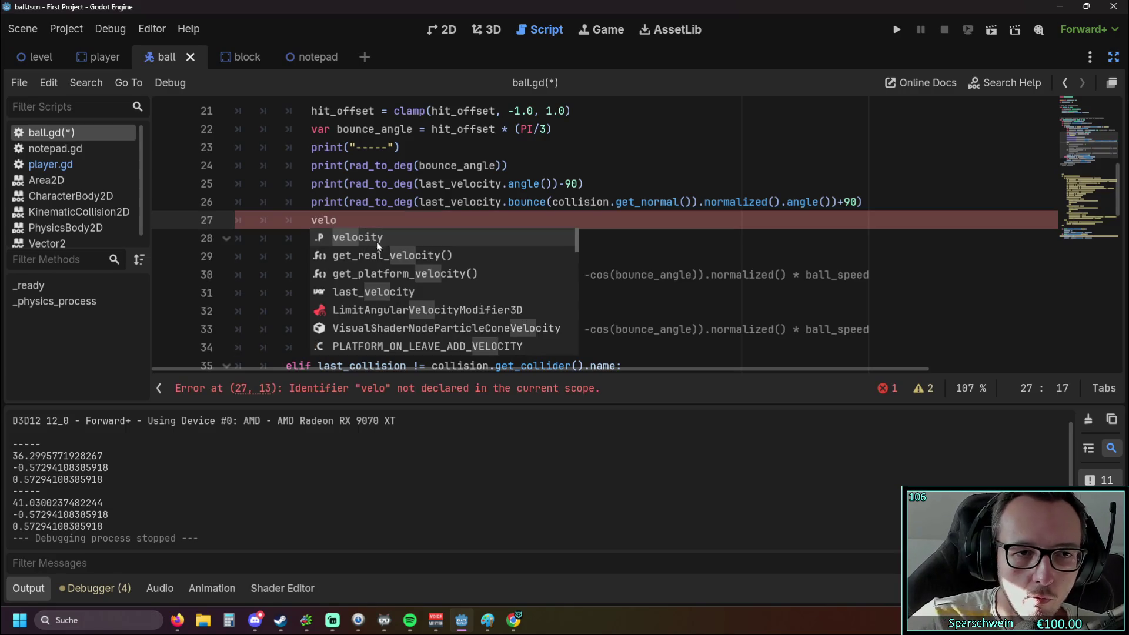
{"action": "left_click", "coordinate": [380, 237]}
{"action": "scroll", "coordinate": [398, 291], "scroll_direction": "up", "scroll_amount": 1}
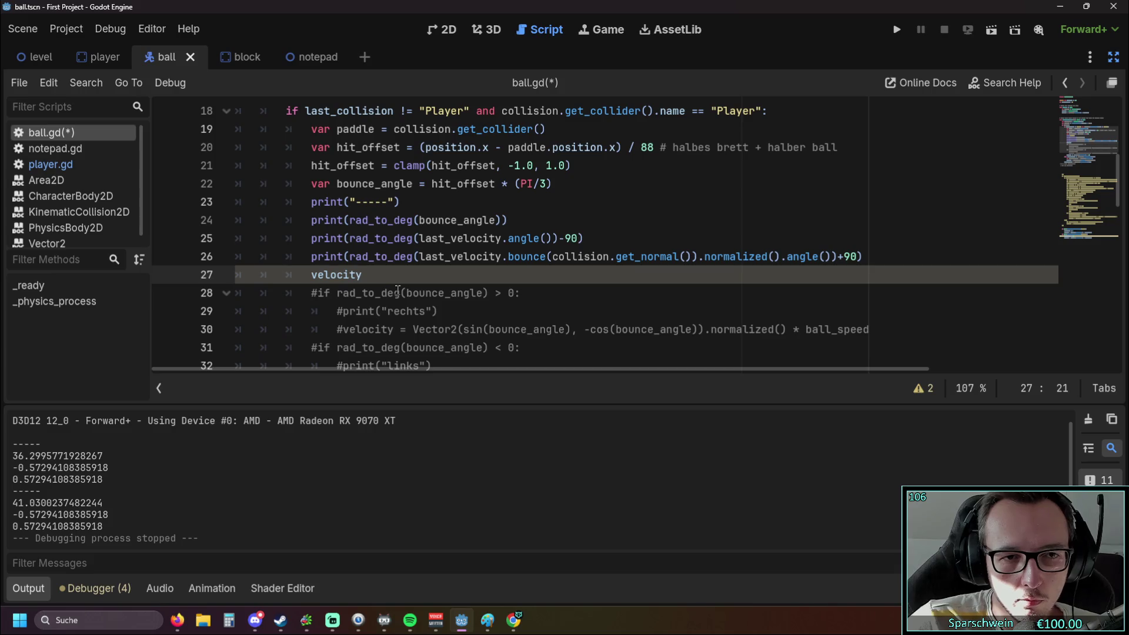
{"action": "type", "text": " = "}
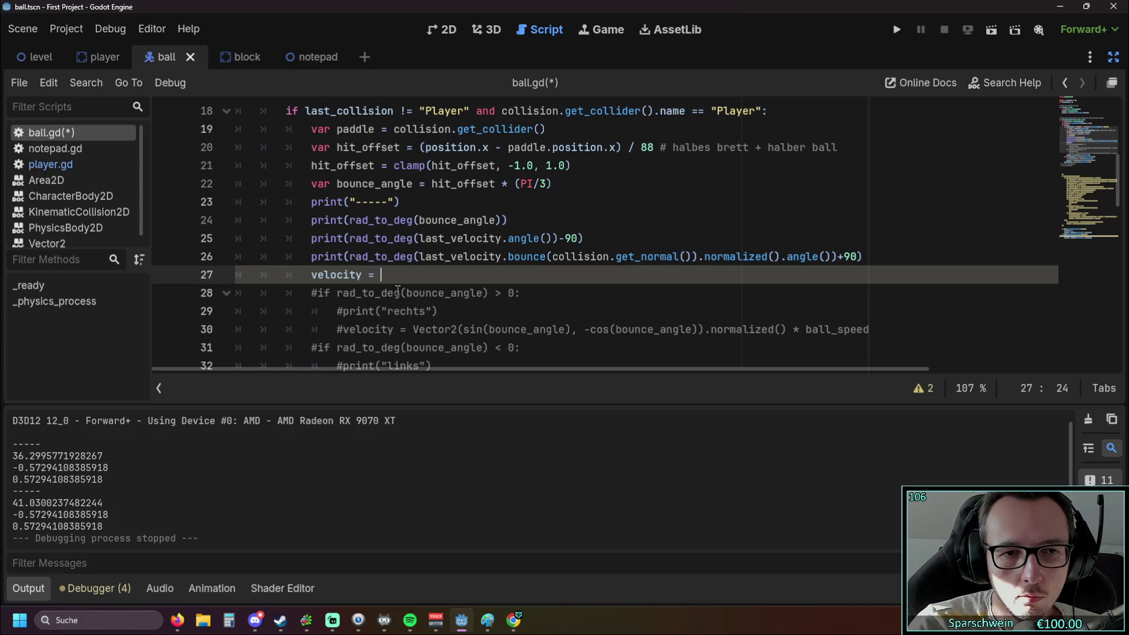
{"action": "type", "text": "boun"}
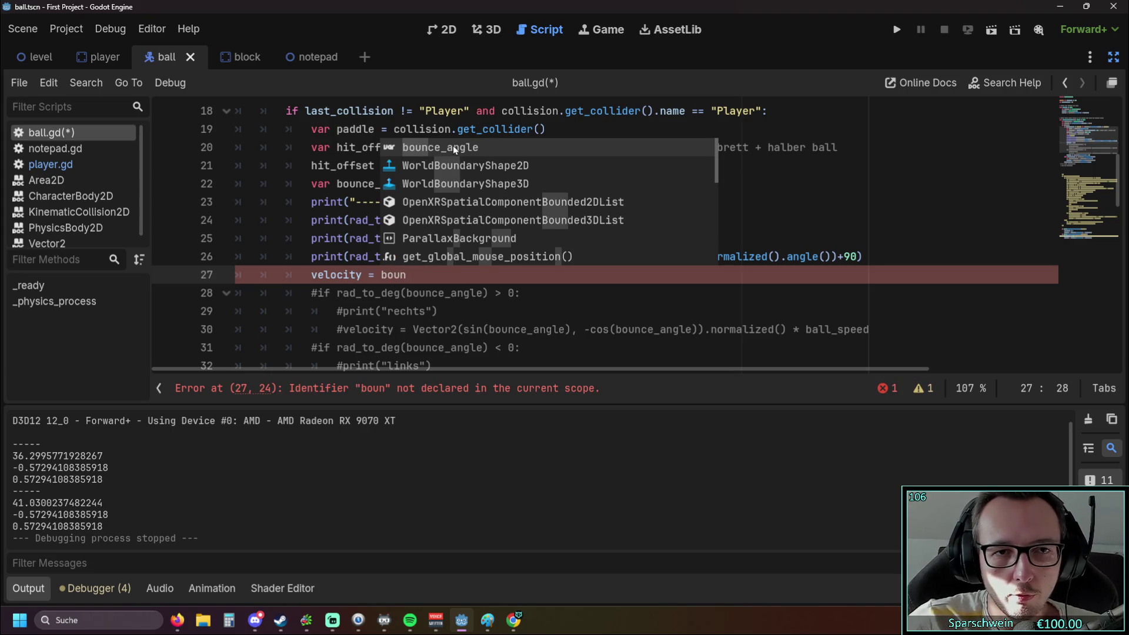
{"action": "left_click", "coordinate": [453, 146]}
{"action": "type", "text": "* ball_s"}
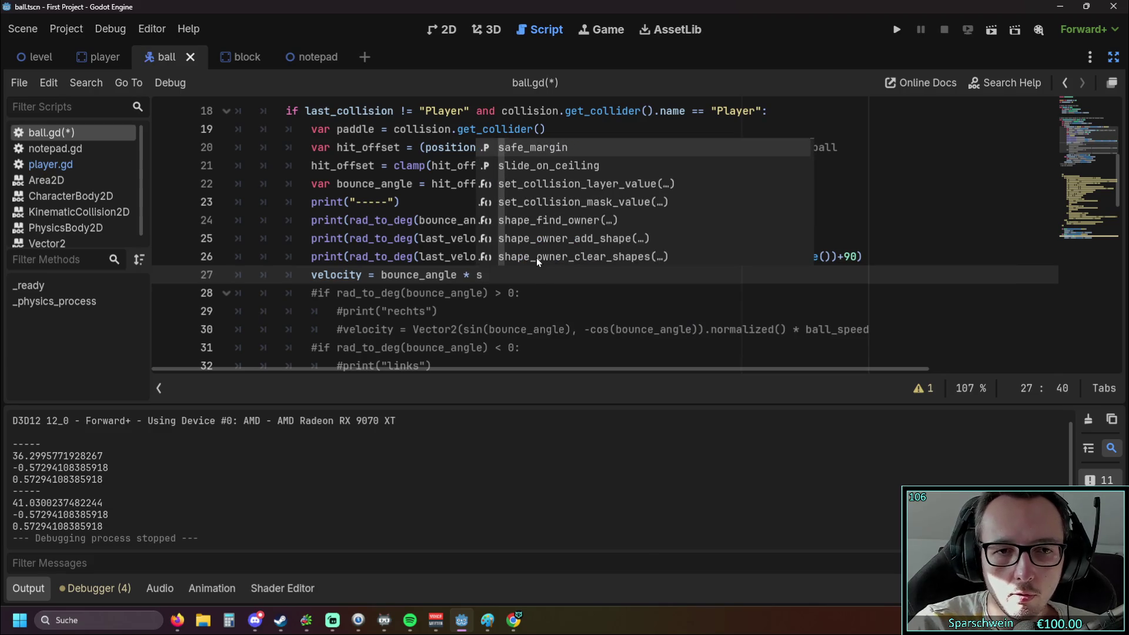
{"action": "type", "text": "pee"}
{"action": "key", "text": "Return"}
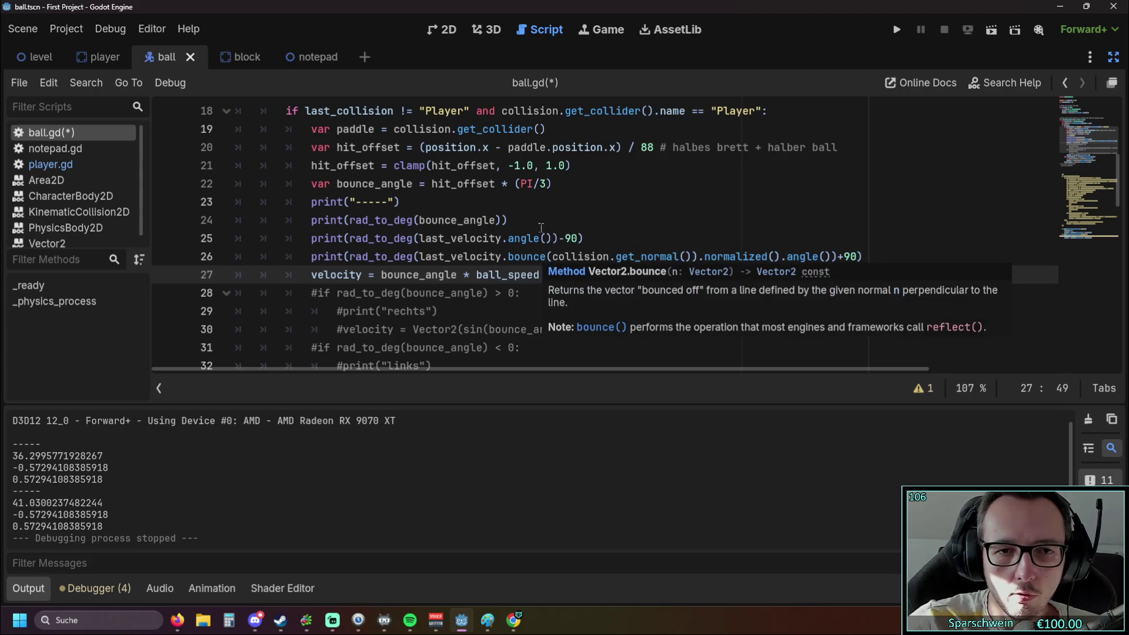
{"action": "left_click", "coordinate": [896, 29]}
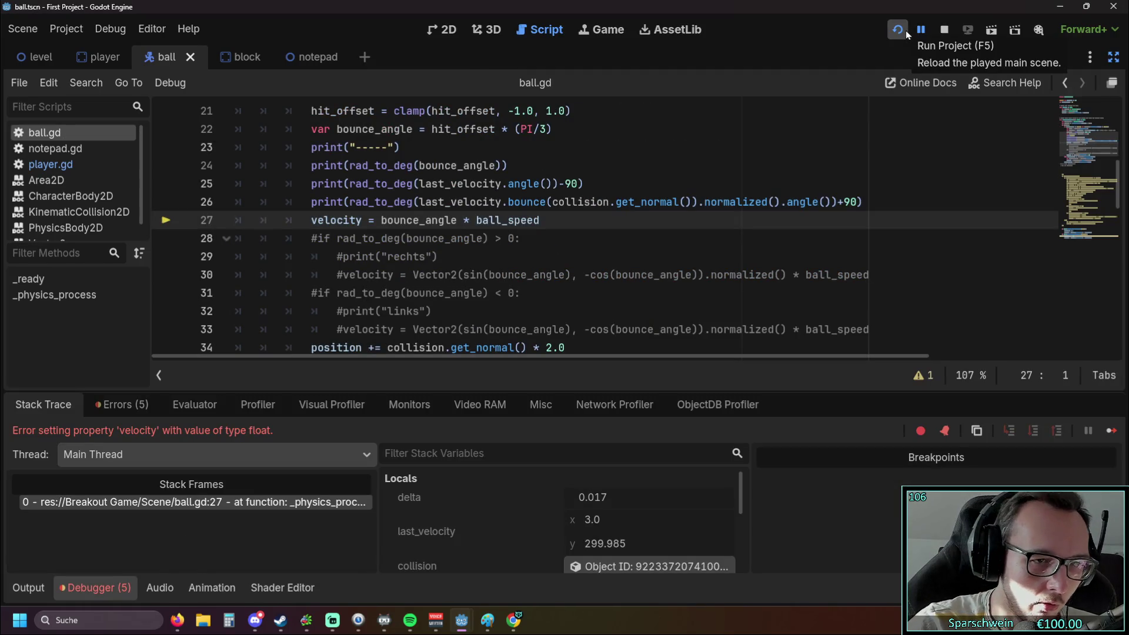
Append .normalized() to bounce_angle on line 27 and rerun the game, which fails with a float error.
{"action": "scroll", "coordinate": [520, 212], "scroll_direction": "down", "scroll_amount": 2}
{"action": "scroll", "coordinate": [511, 225], "scroll_direction": "up", "scroll_amount": 1}
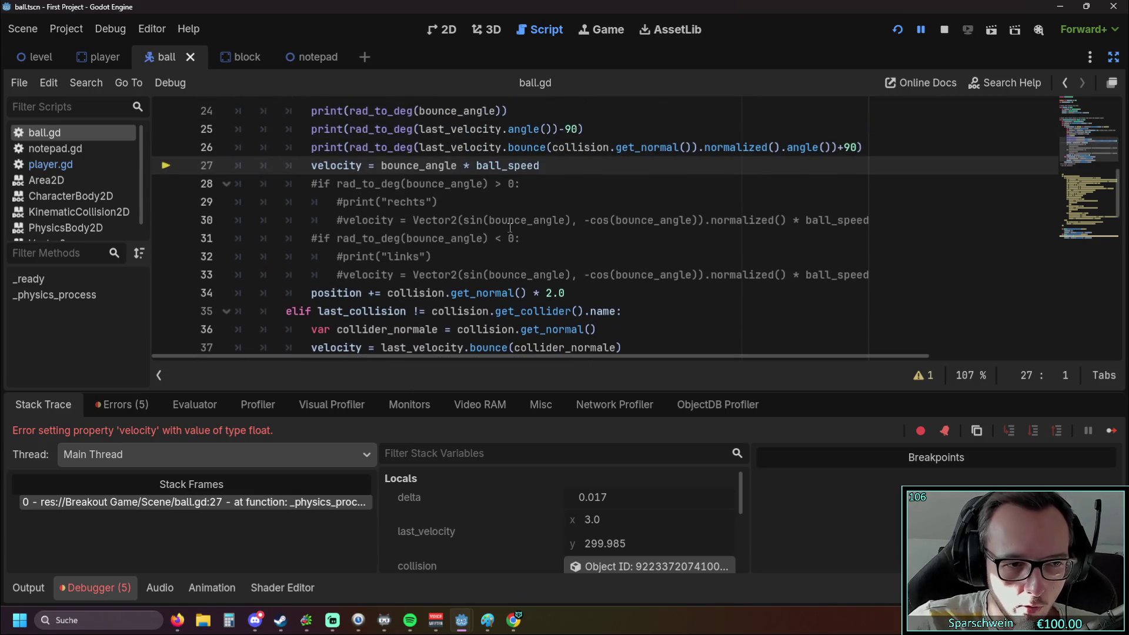
{"action": "scroll", "coordinate": [510, 230], "scroll_direction": "up", "scroll_amount": 1}
{"action": "left_click", "coordinate": [458, 220]}
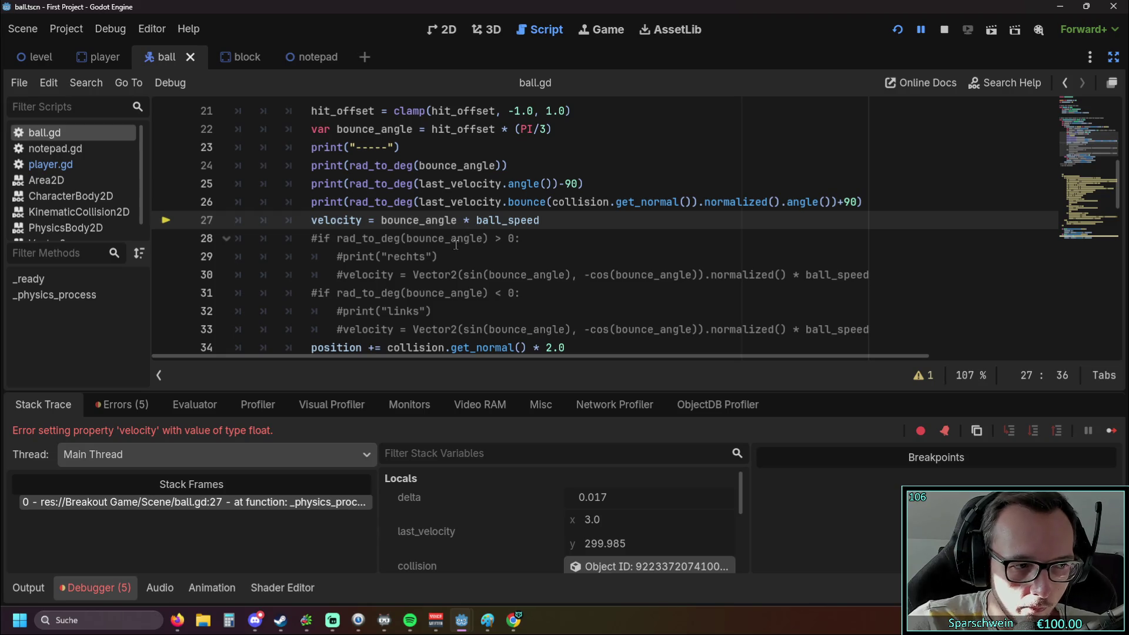
{"action": "mouse_move", "coordinate": [455, 245]}
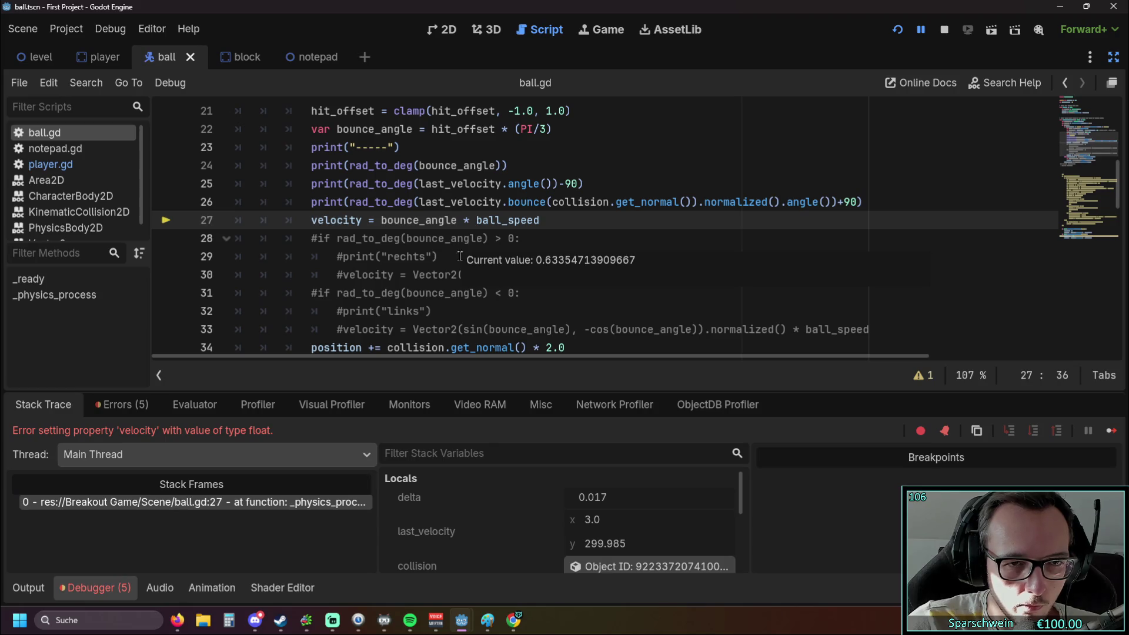
{"action": "type", "text": ".normal"}
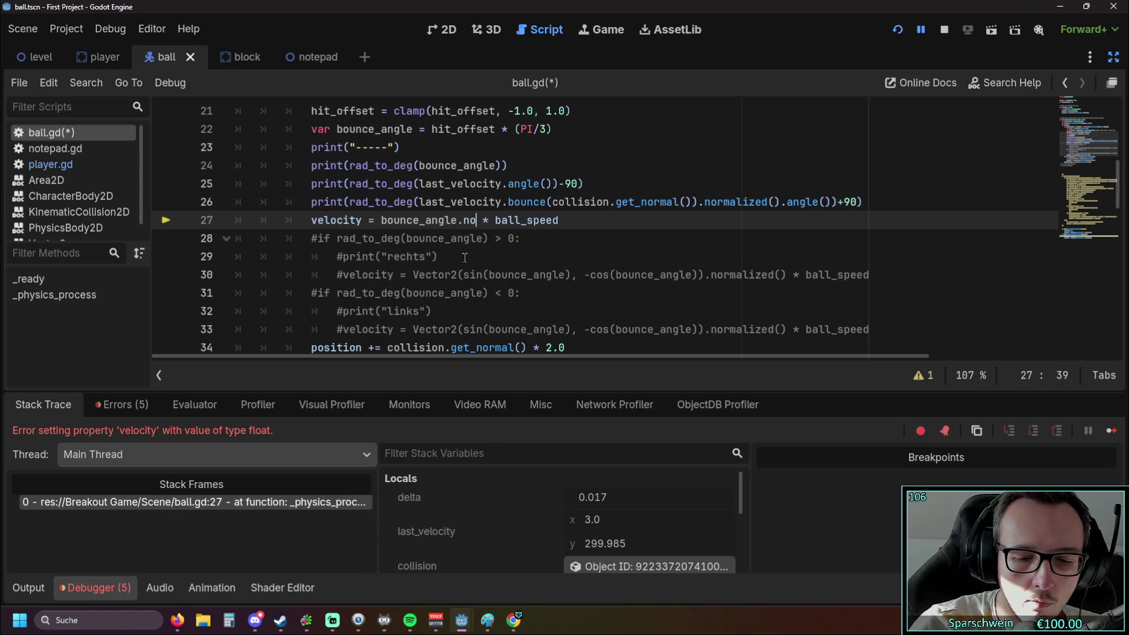
{"action": "type", "text": "i"}
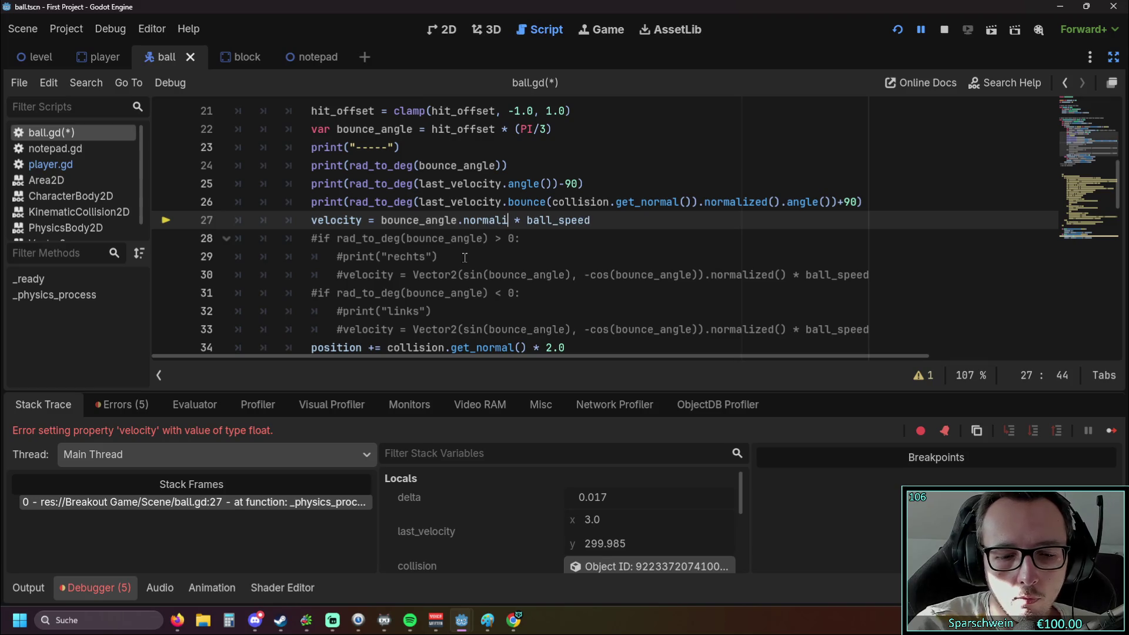
{"action": "type", "text": "zed()"}
{"action": "left_click", "coordinate": [453, 256]}
{"action": "left_click", "coordinate": [897, 30]}
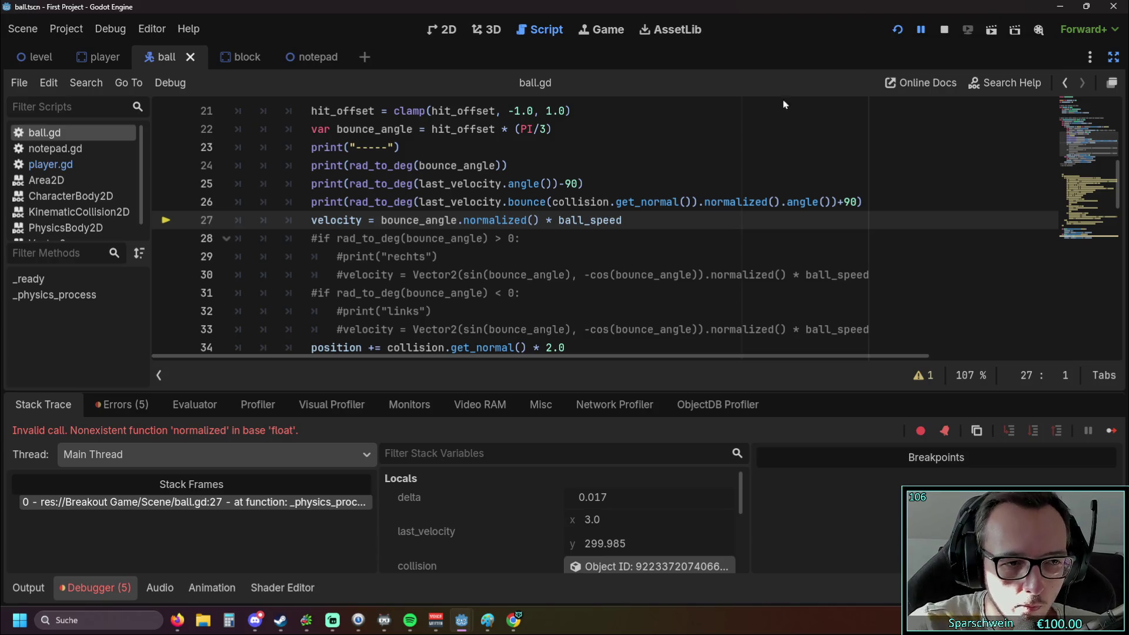
{"action": "scroll", "coordinate": [512, 218], "scroll_direction": "down", "scroll_amount": 12}
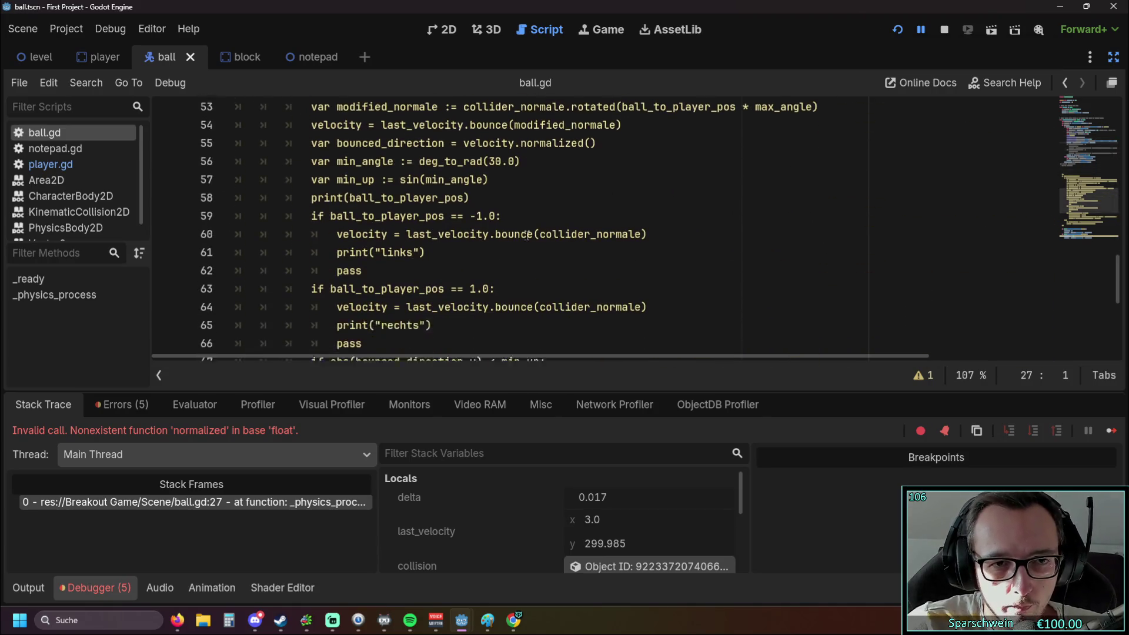
Scroll through ball.gd and select text in the commented branches around line 29.
{"action": "scroll", "coordinate": [527, 236], "scroll_direction": "down", "scroll_amount": 2}
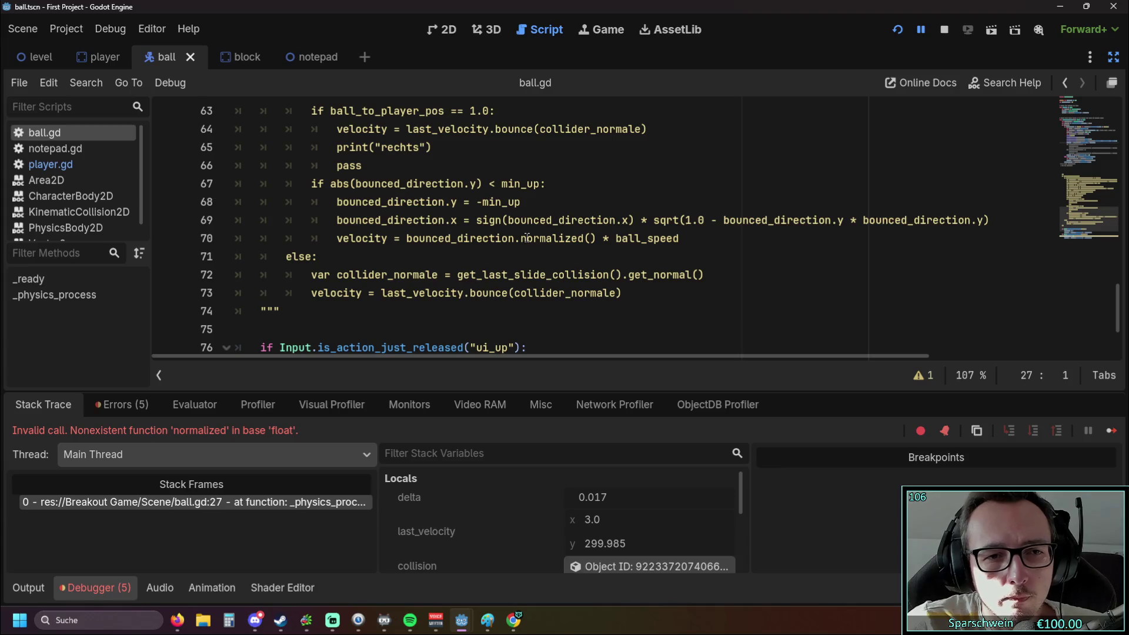
{"action": "scroll", "coordinate": [527, 238], "scroll_direction": "up", "scroll_amount": 3}
{"action": "scroll", "coordinate": [519, 245], "scroll_direction": "up", "scroll_amount": 1}
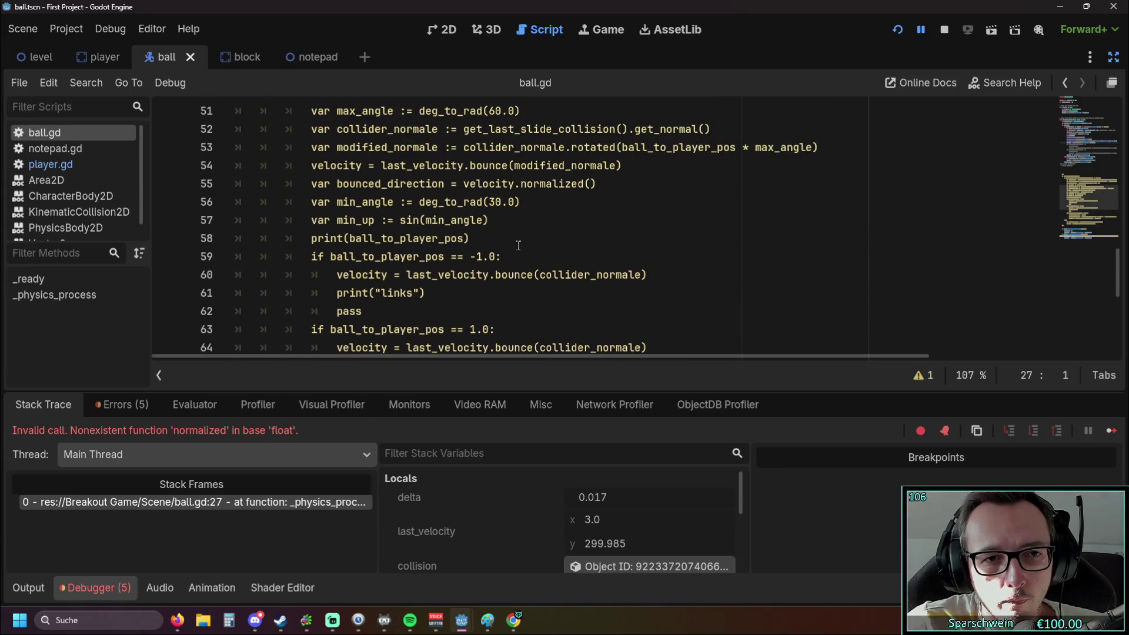
{"action": "scroll", "coordinate": [517, 246], "scroll_direction": "up", "scroll_amount": 1}
{"action": "scroll", "coordinate": [517, 246], "scroll_direction": "up", "scroll_amount": 11}
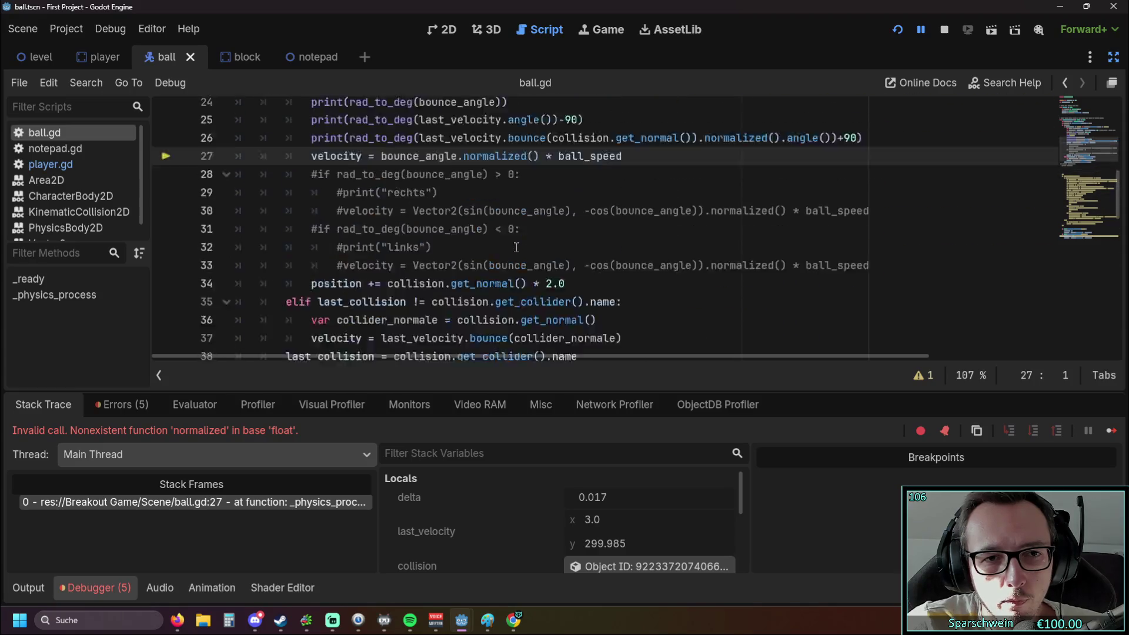
{"action": "scroll", "coordinate": [485, 247], "scroll_direction": "down", "scroll_amount": 2}
{"action": "scroll", "coordinate": [485, 248], "scroll_direction": "up", "scroll_amount": 1}
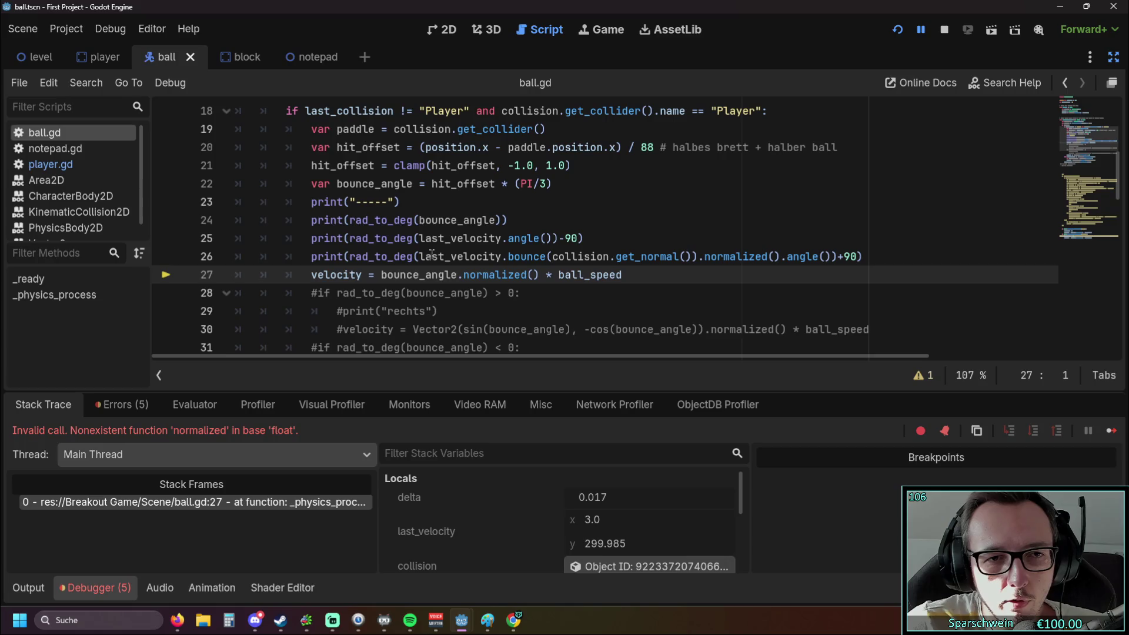
{"action": "left_click_drag", "start_coordinate": [381, 274], "coordinate": [480, 274]}
{"action": "left_click", "coordinate": [511, 312]}
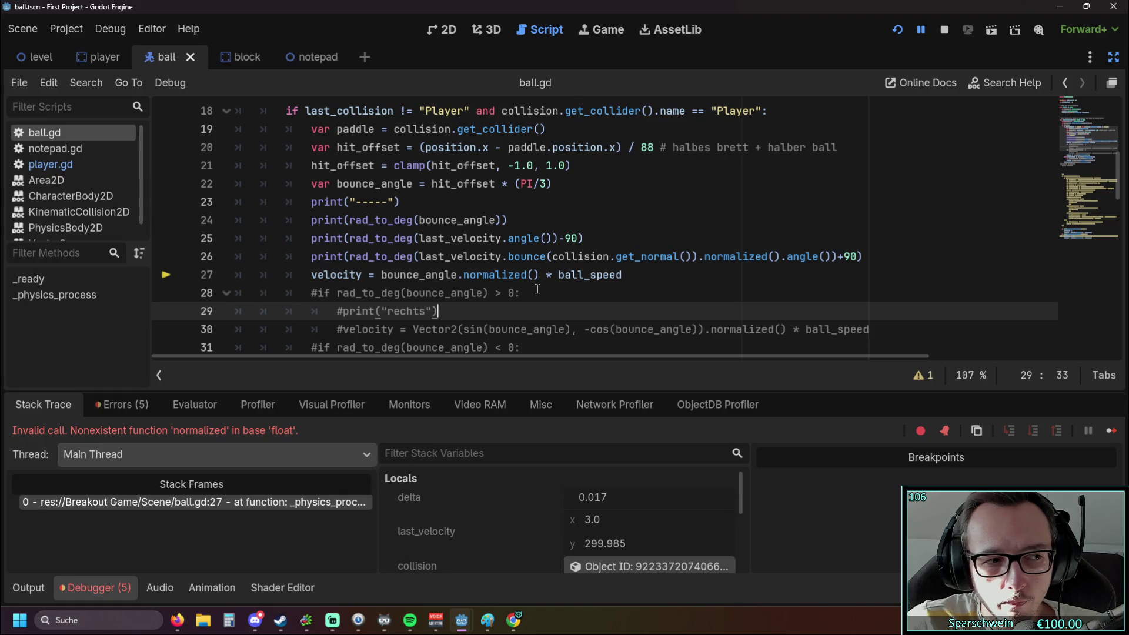
{"action": "scroll", "coordinate": [537, 290], "scroll_direction": "down", "scroll_amount": 4}
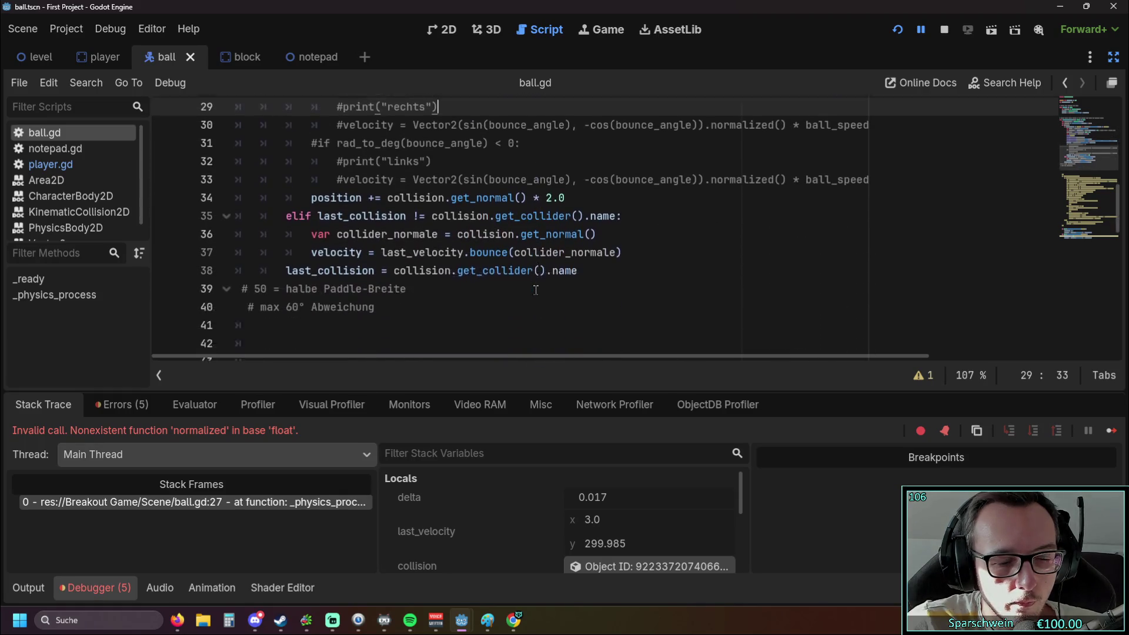
{"action": "scroll", "coordinate": [536, 290], "scroll_direction": "up", "scroll_amount": 4}
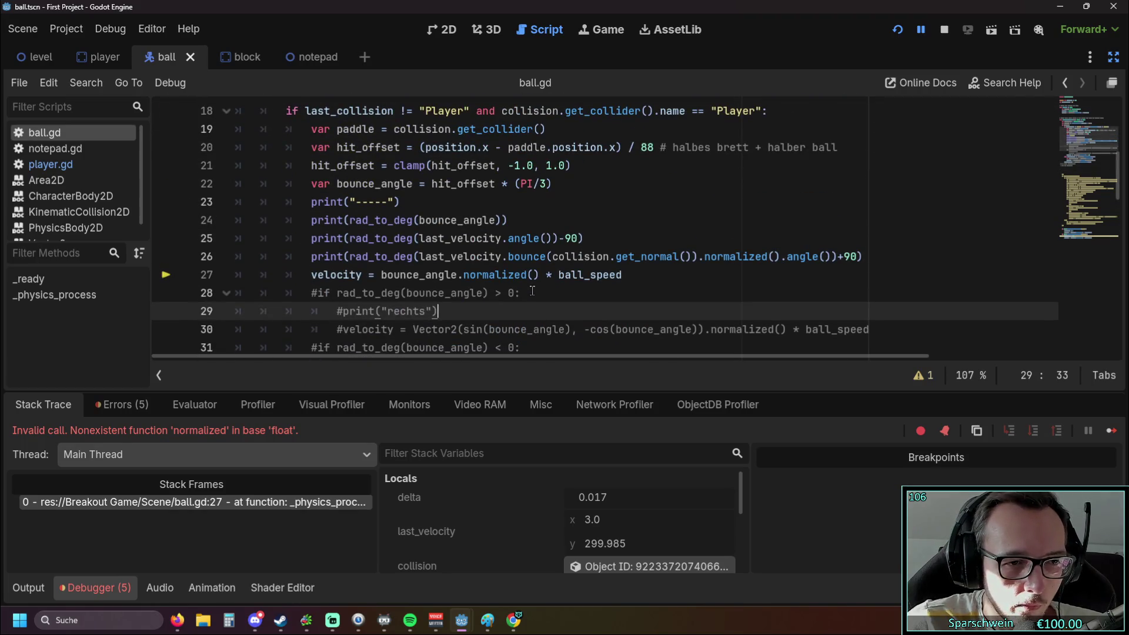
{"action": "scroll", "coordinate": [532, 291], "scroll_direction": "down", "scroll_amount": 15}
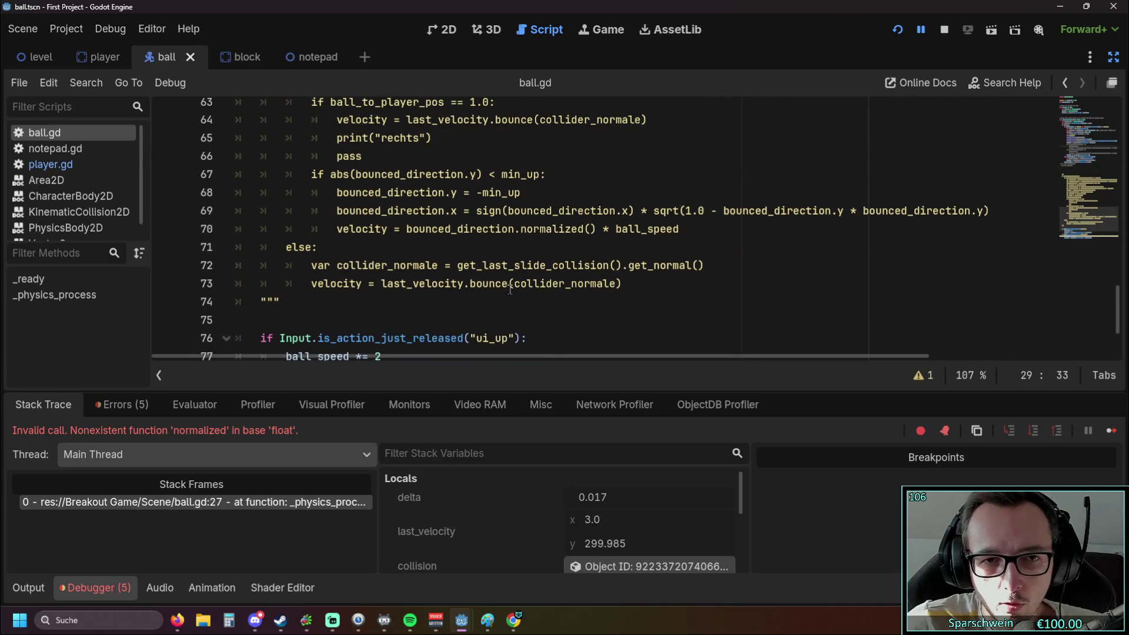
Inspect the .normalized() calls on lines 70 and 27 behind the float error.
{"action": "left_click", "coordinate": [520, 229]}
{"action": "left_click_drag", "start_coordinate": [517, 230], "coordinate": [597, 230]}
{"action": "scroll", "coordinate": [542, 270], "scroll_direction": "up", "scroll_amount": 15}
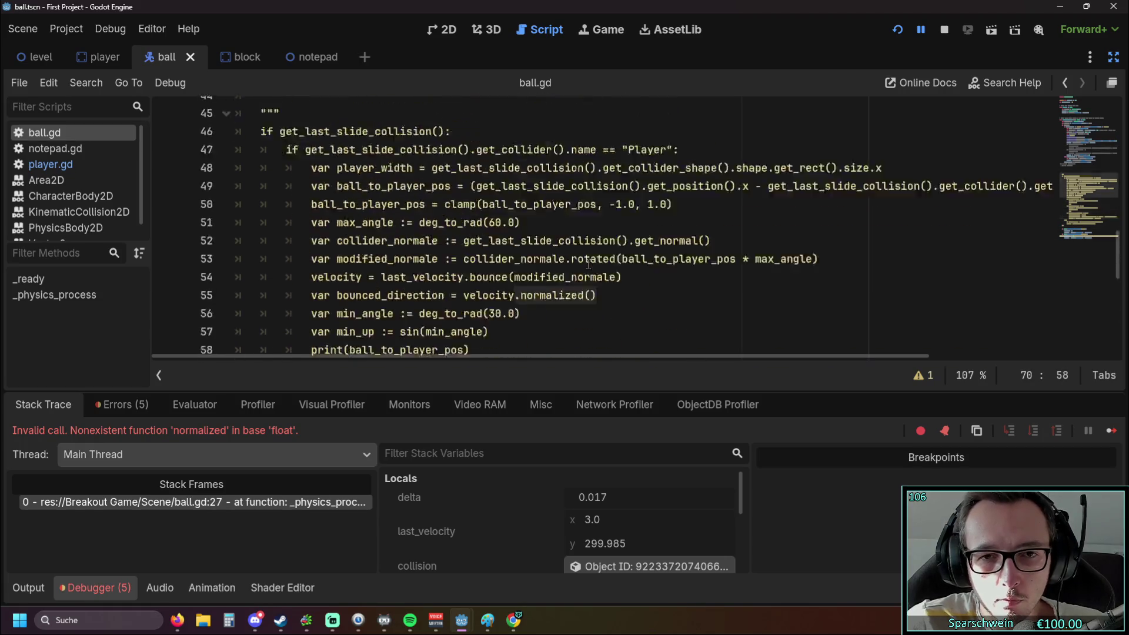
{"action": "scroll", "coordinate": [542, 270], "scroll_direction": "down", "scroll_amount": 1}
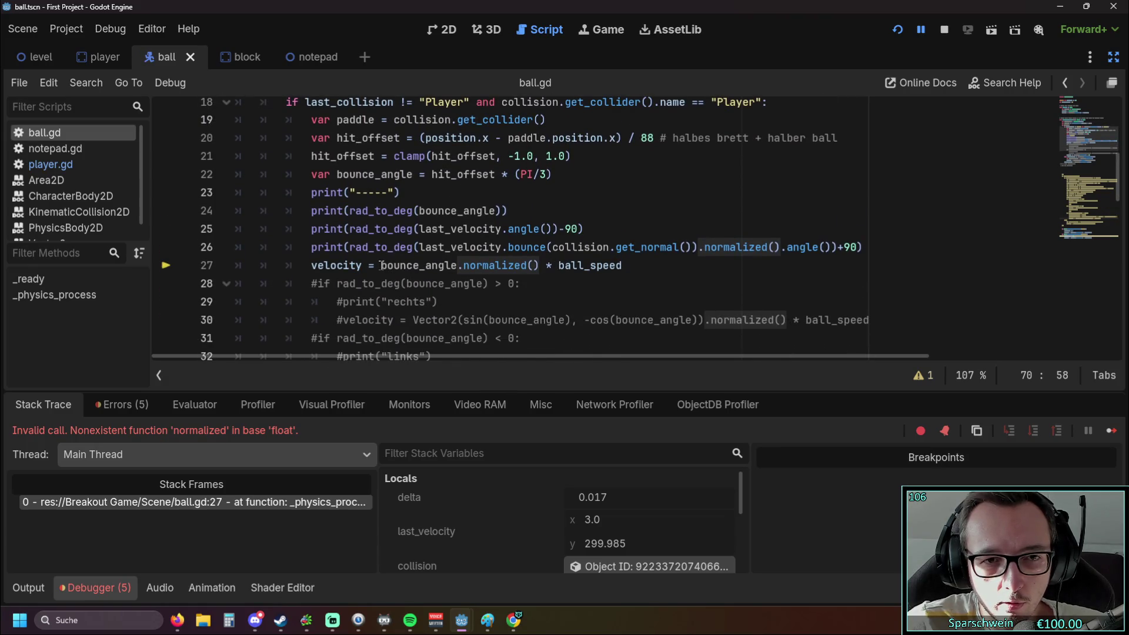
{"action": "double_click", "coordinate": [494, 265]}
{"action": "left_click_drag", "start_coordinate": [457, 265], "coordinate": [540, 265]}
{"action": "left_click", "coordinate": [540, 265]}
{"action": "left_click", "coordinate": [551, 299]}
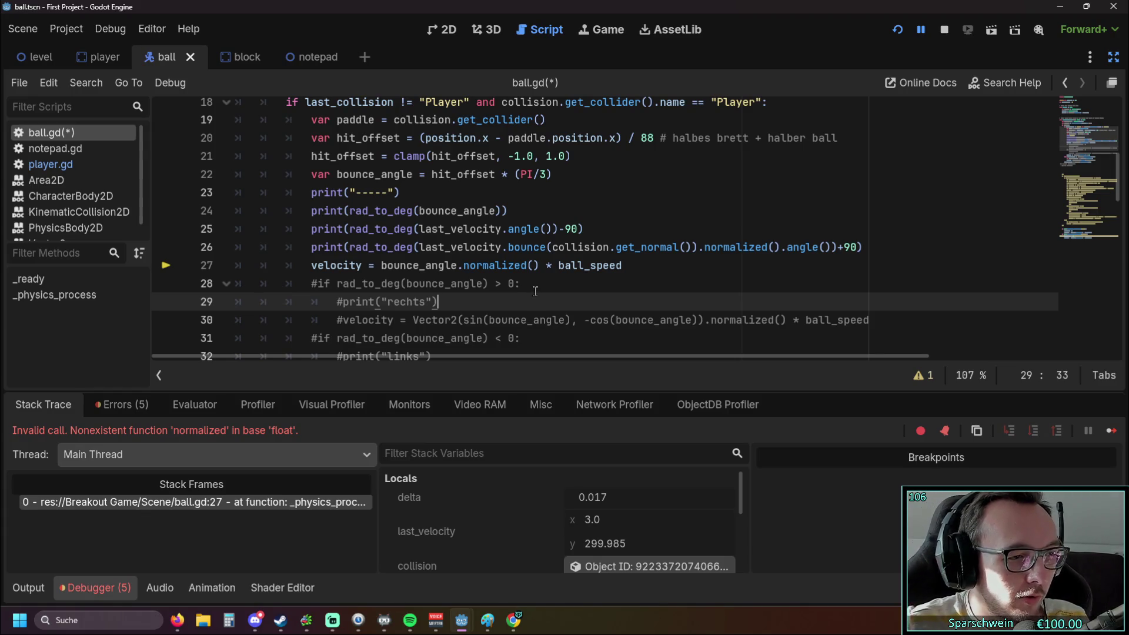
{"action": "scroll", "coordinate": [476, 268], "scroll_direction": "down", "scroll_amount": 1}
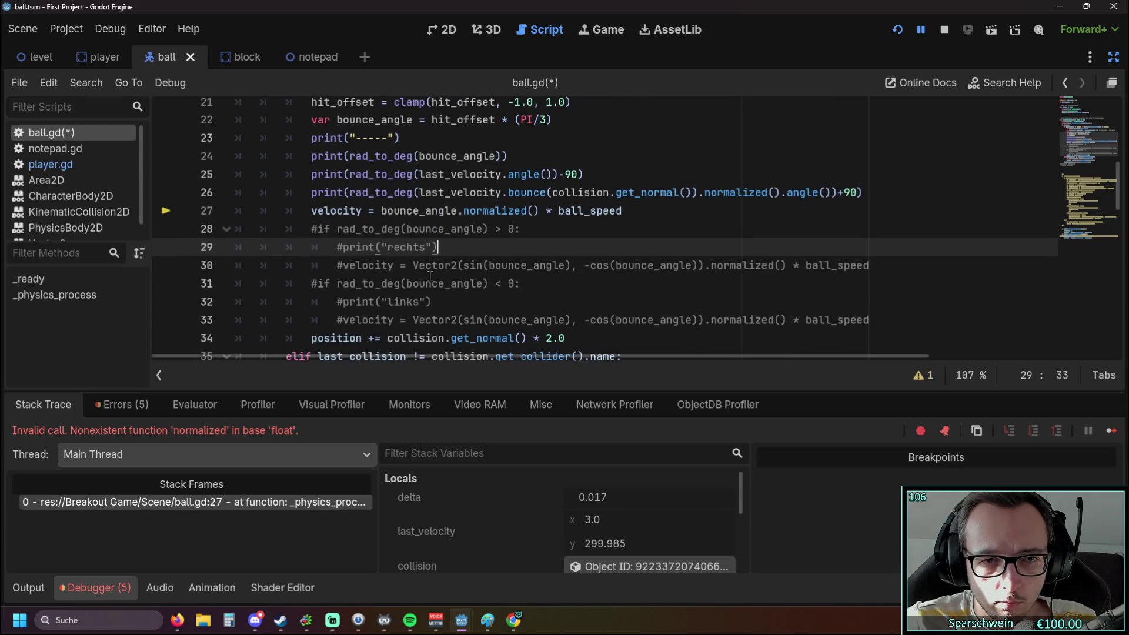
Replace line 27's value with the Vector2(sin(bounce_angle), -cos(bounce_angle)) expression copied from line 30.
{"action": "left_click_drag", "start_coordinate": [413, 266], "coordinate": [870, 269]}
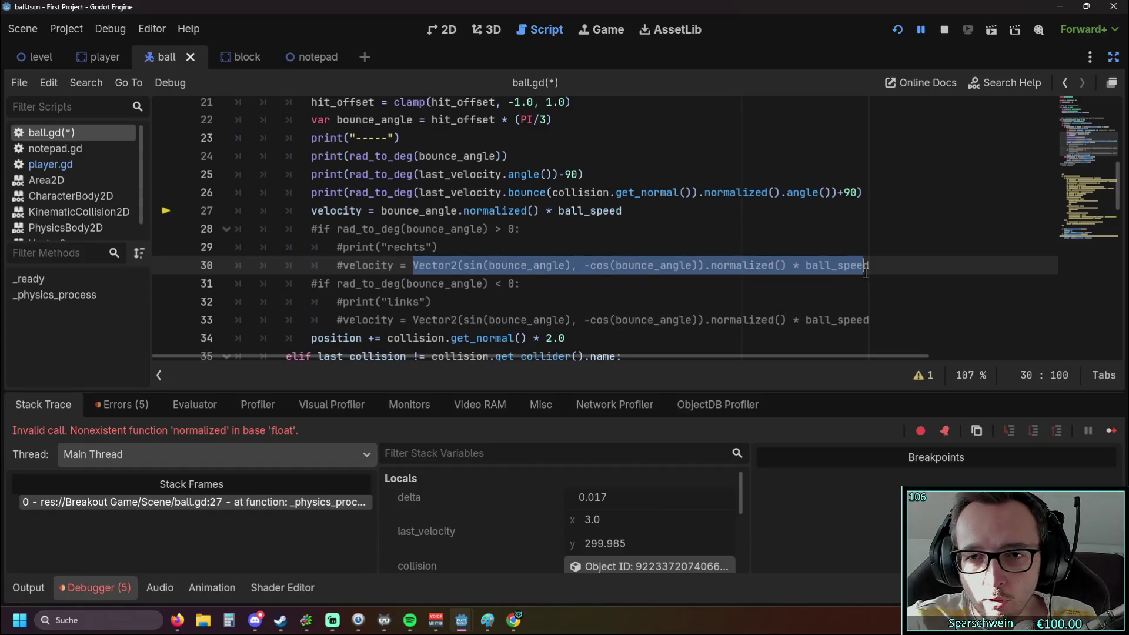
{"action": "key", "text": "ctrl+c"}
{"action": "left_click_drag", "start_coordinate": [381, 211], "coordinate": [622, 211]}
{"action": "key", "text": "ctrl+v"}
{"action": "left_click", "coordinate": [604, 244]}
{"action": "scroll", "coordinate": [603, 243], "scroll_direction": "up", "scroll_amount": 1}
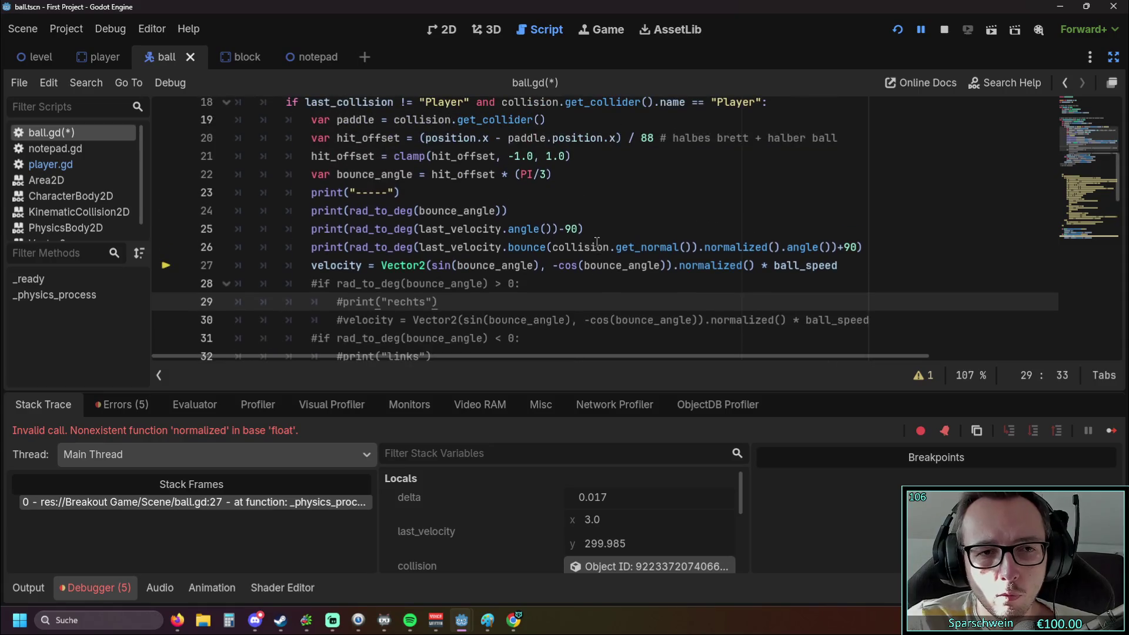
Restart the game, play-test paddle bounces with the arrow keys, then stop it.
{"action": "left_click", "coordinate": [898, 30]}
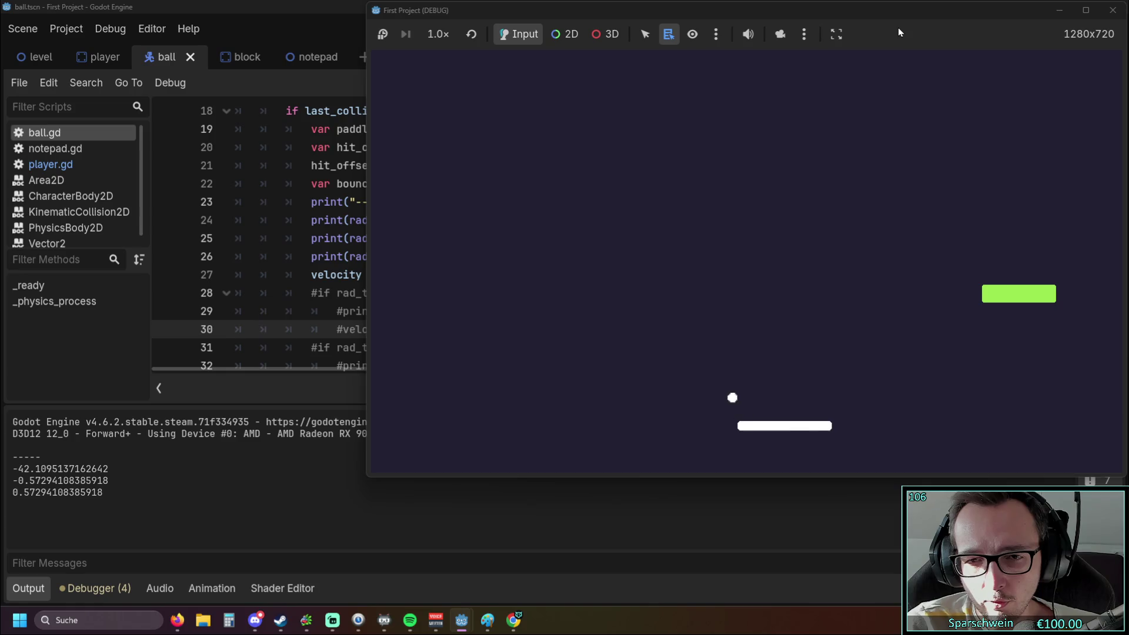
{"action": "key", "text": "Left"}
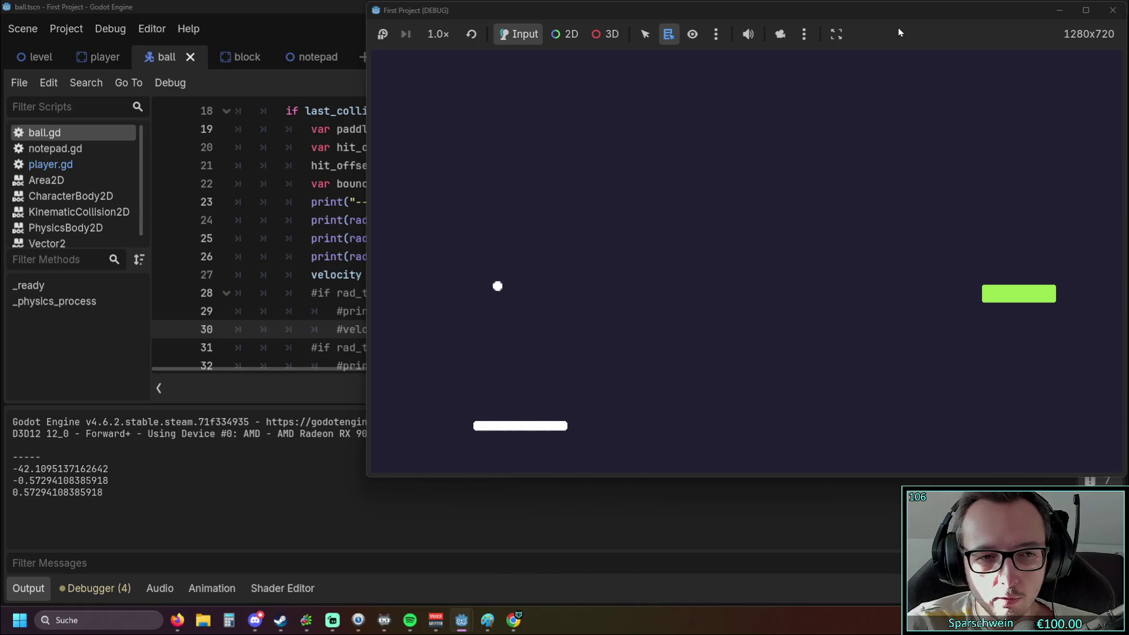
{"action": "key", "text": "Right"}
{"action": "key", "text": "Right"}
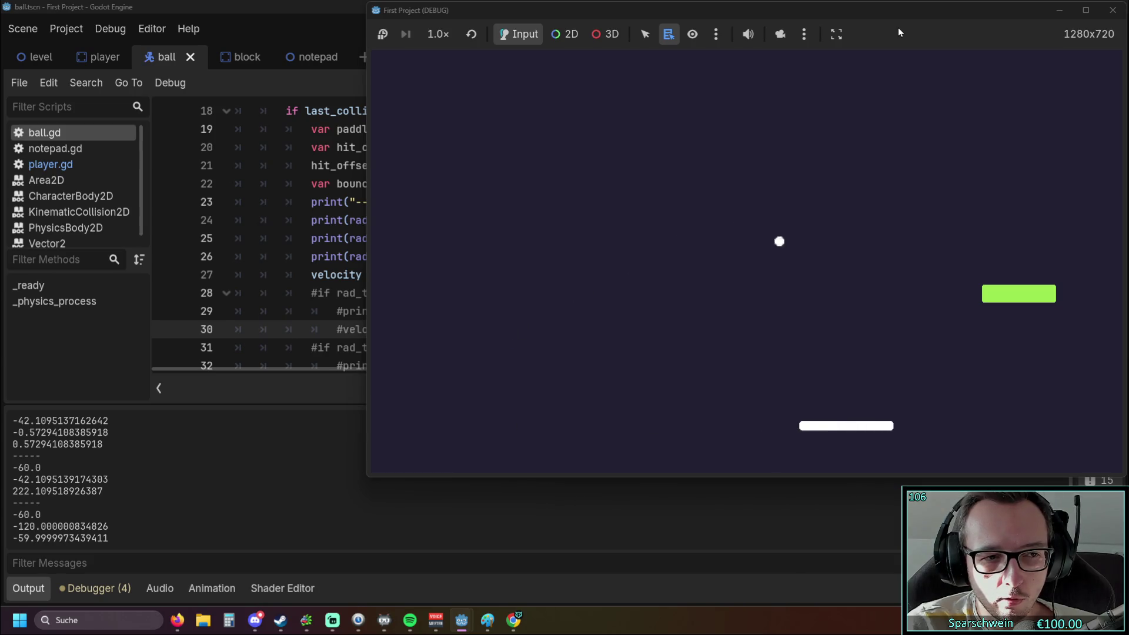
{"action": "key", "text": "Right"}
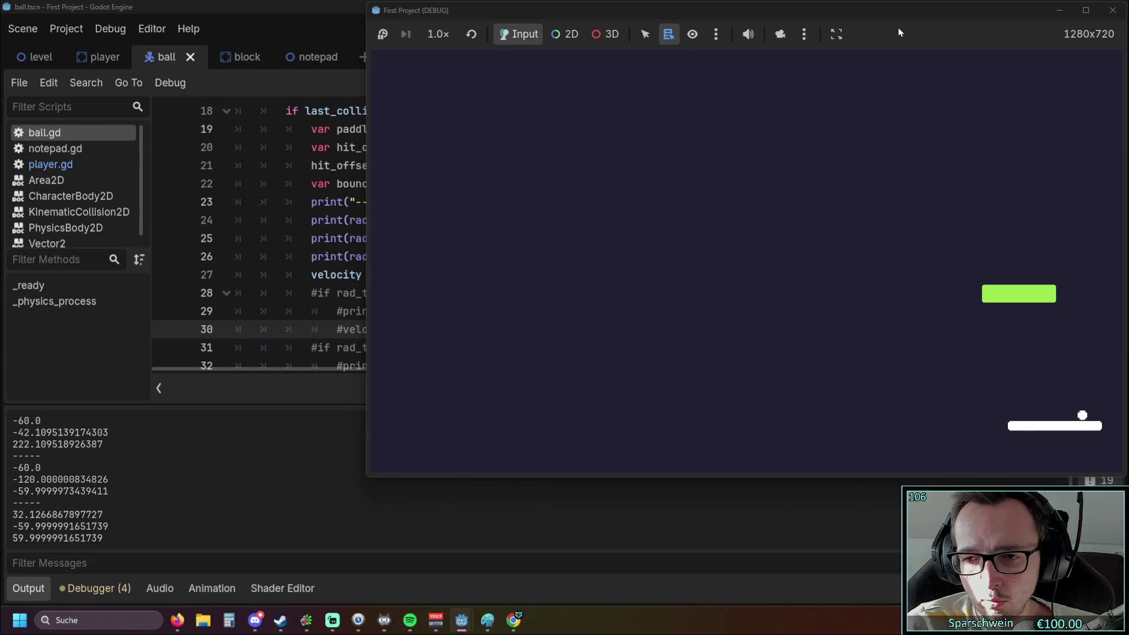
{"action": "key", "text": "Left"}
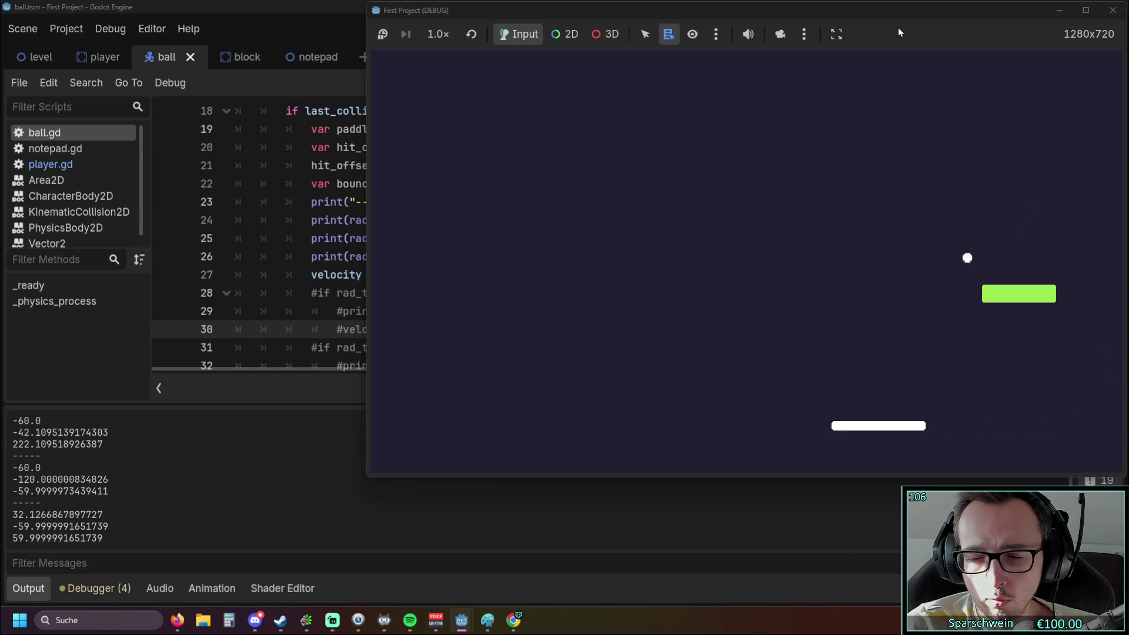
{"action": "key", "text": "Left"}
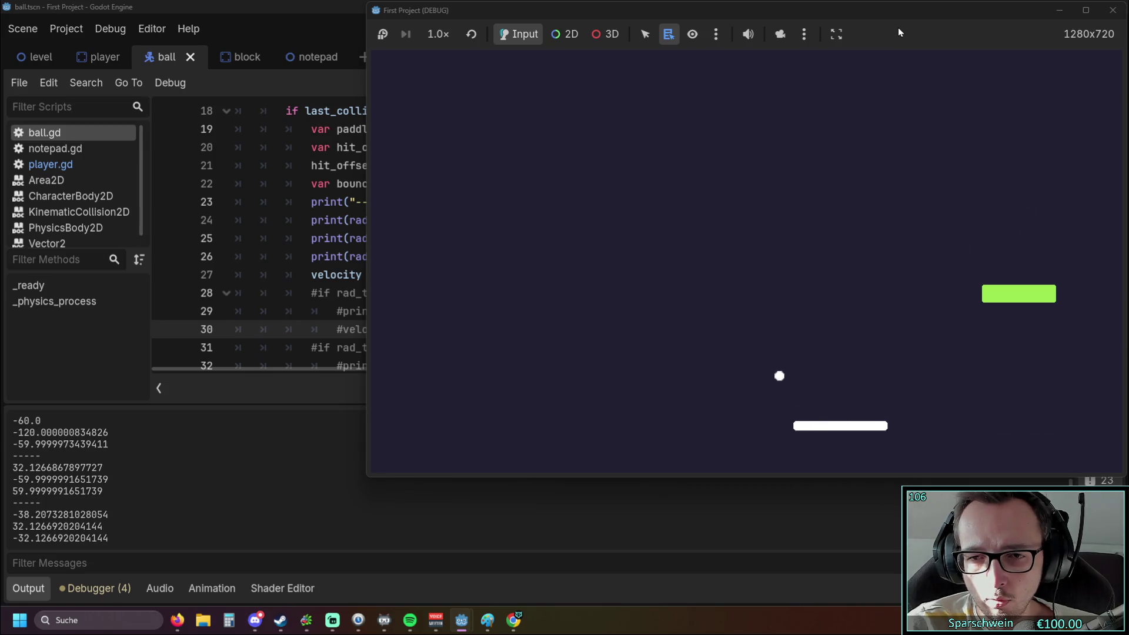
{"action": "key", "text": "Left"}
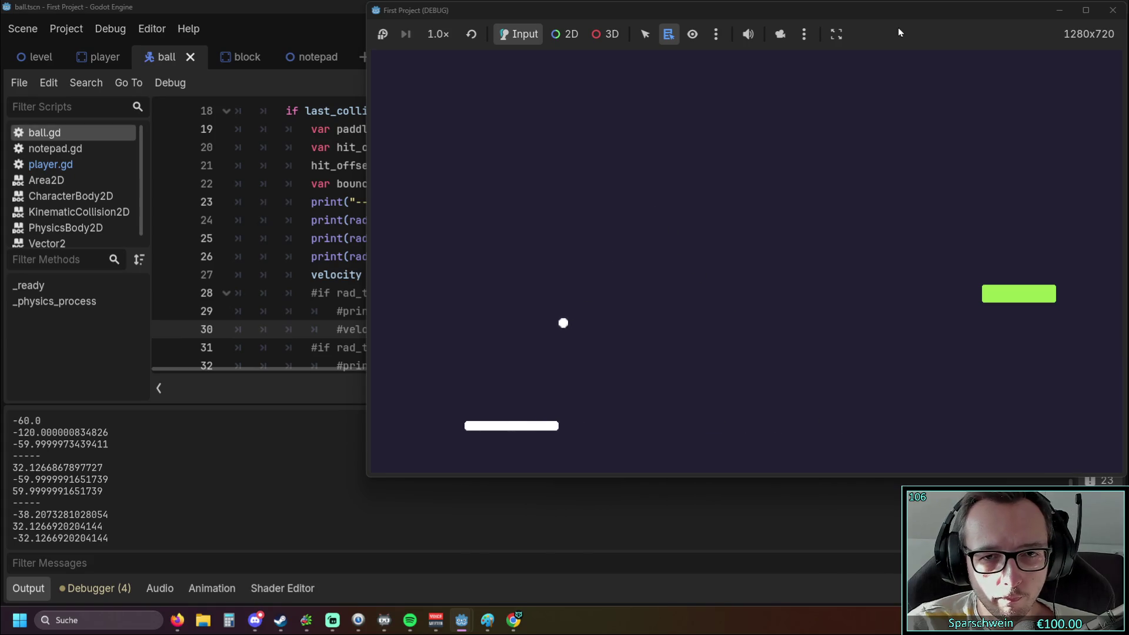
{"action": "key", "text": "Left"}
{"action": "key", "text": "Right"}
{"action": "key", "text": "Right"}
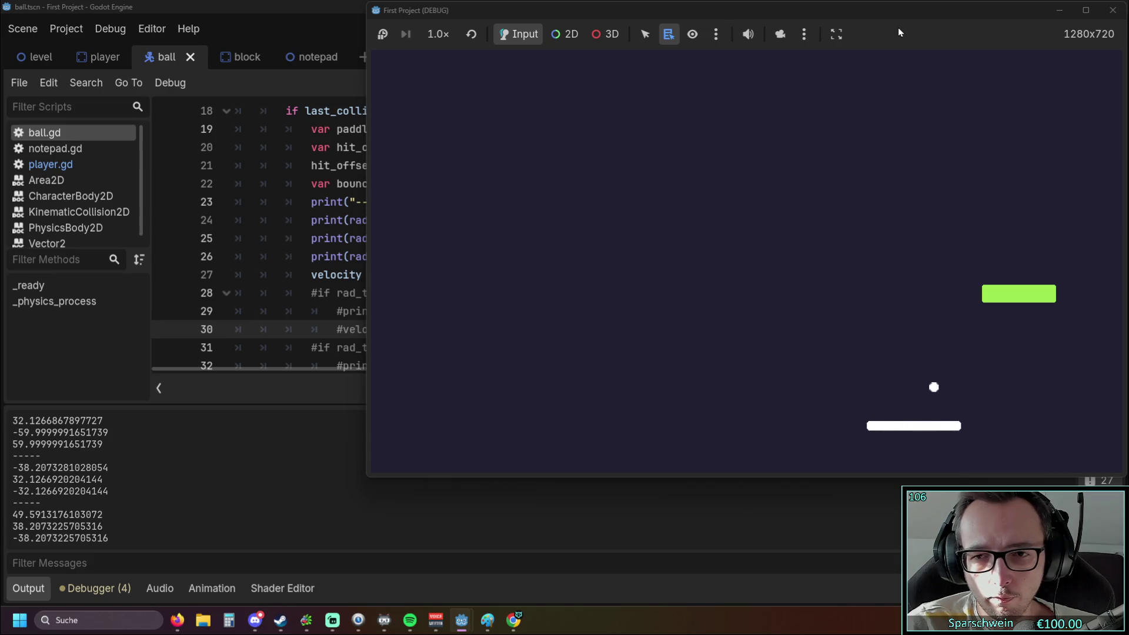
{"action": "key", "text": "Right"}
{"action": "key", "text": "Left"}
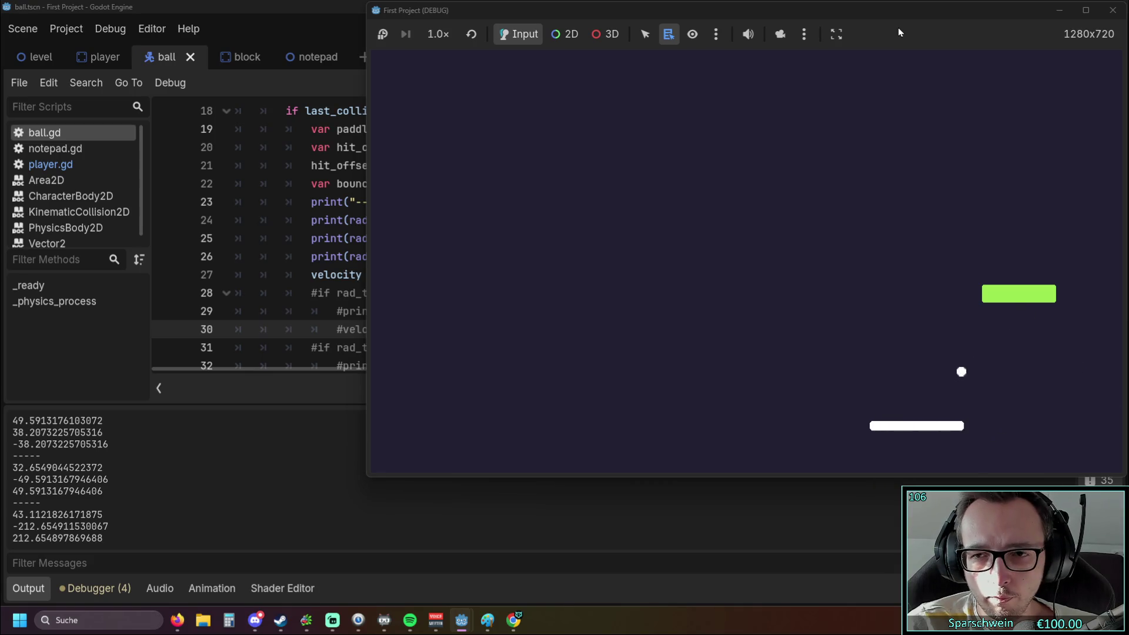
{"action": "key", "text": "Right"}
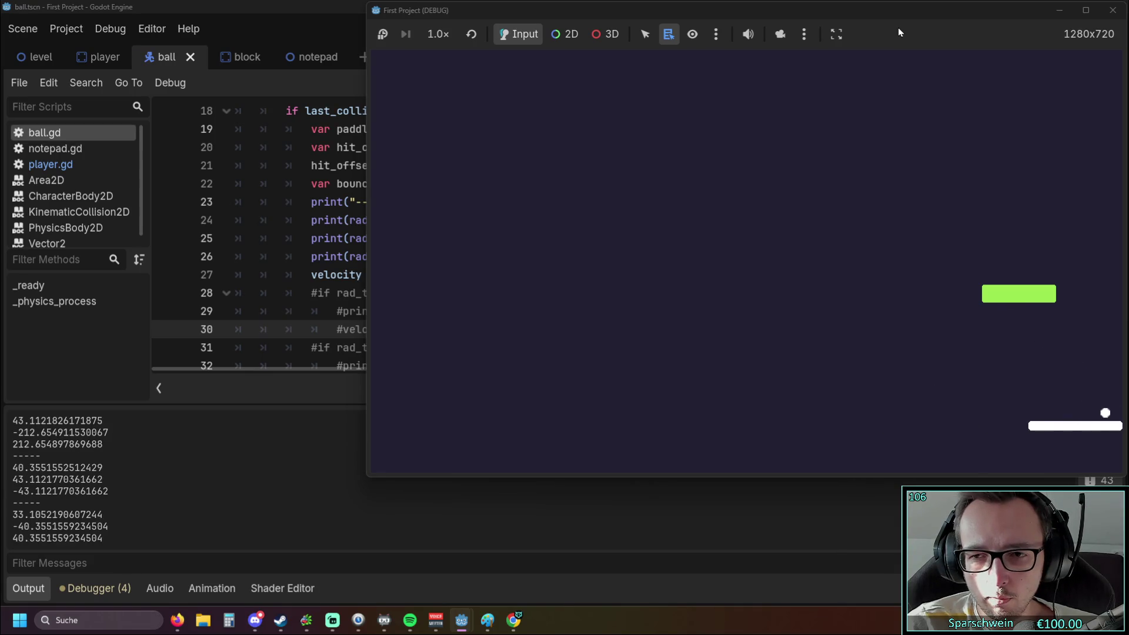
{"action": "key", "text": "Left"}
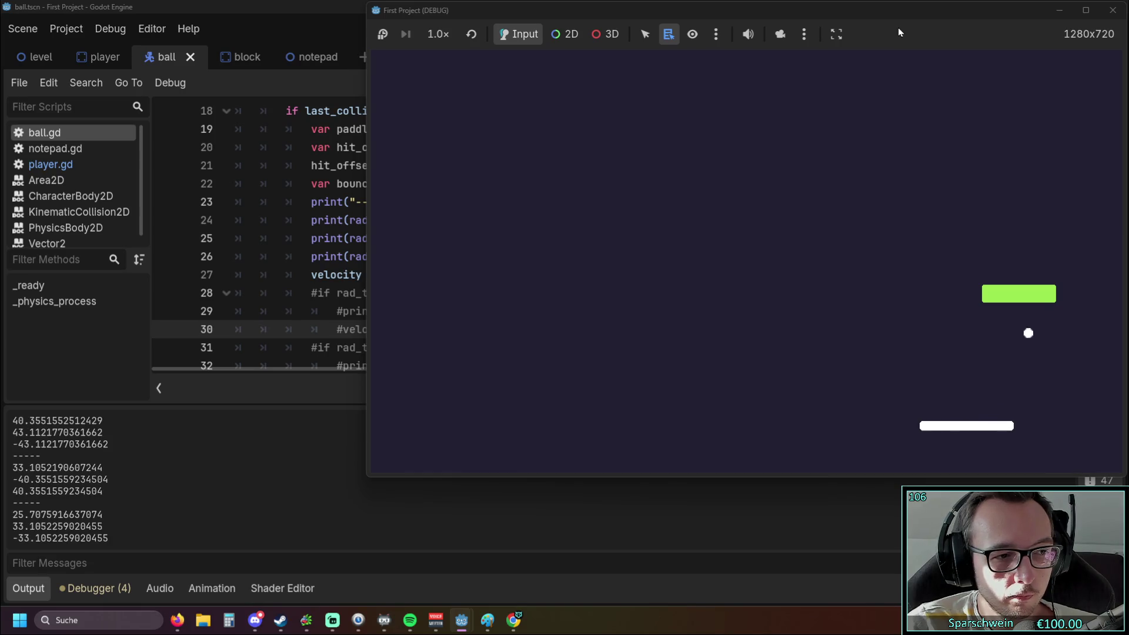
{"action": "key", "text": "Right"}
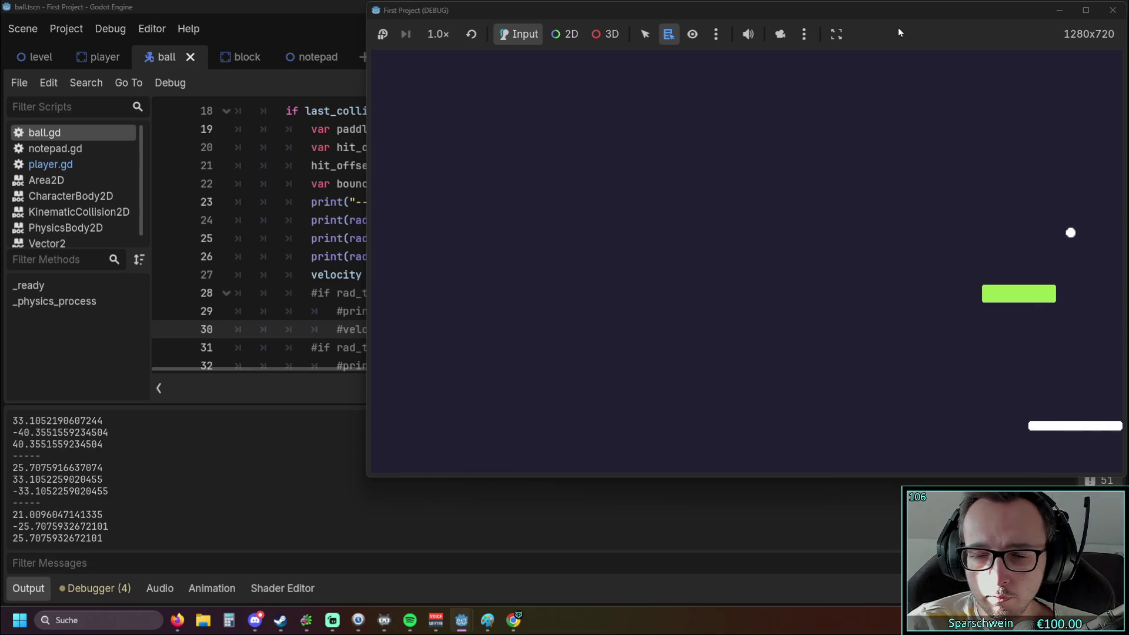
{"action": "left_click", "coordinate": [1113, 10]}
Change line 27's x component to sin(bounce_angle*-1) and launch the game to test it.
{"action": "scroll", "coordinate": [613, 295], "scroll_direction": "up", "scroll_amount": 1}
{"action": "scroll", "coordinate": [588, 302], "scroll_direction": "down", "scroll_amount": 1}
{"action": "scroll", "coordinate": [574, 309], "scroll_direction": "up", "scroll_amount": 1}
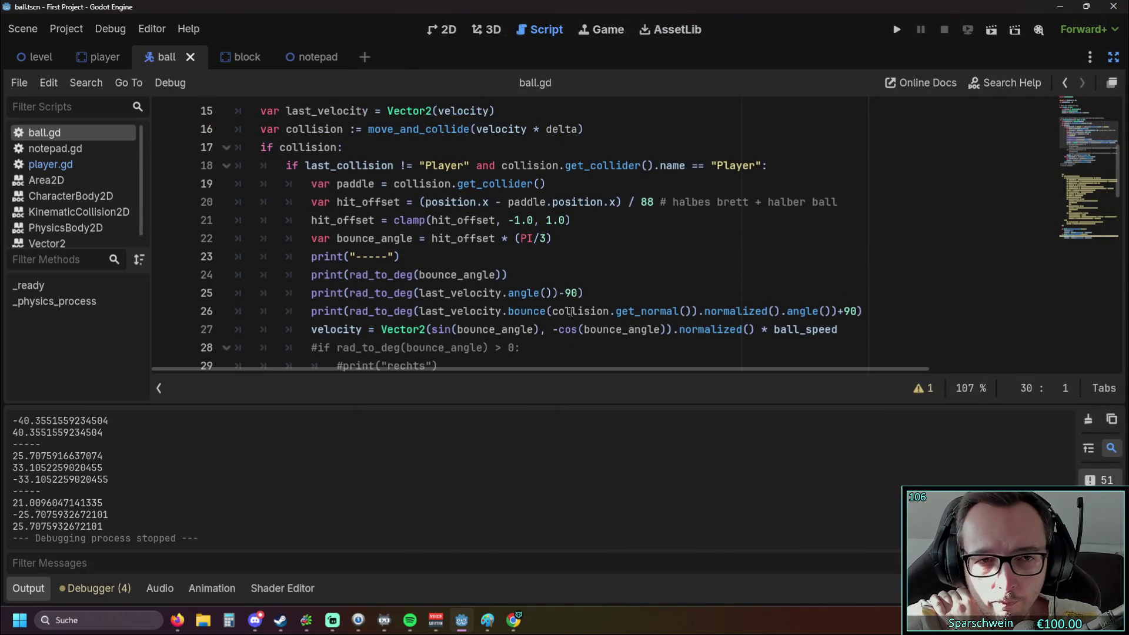
{"action": "scroll", "coordinate": [569, 312], "scroll_direction": "down", "scroll_amount": 1}
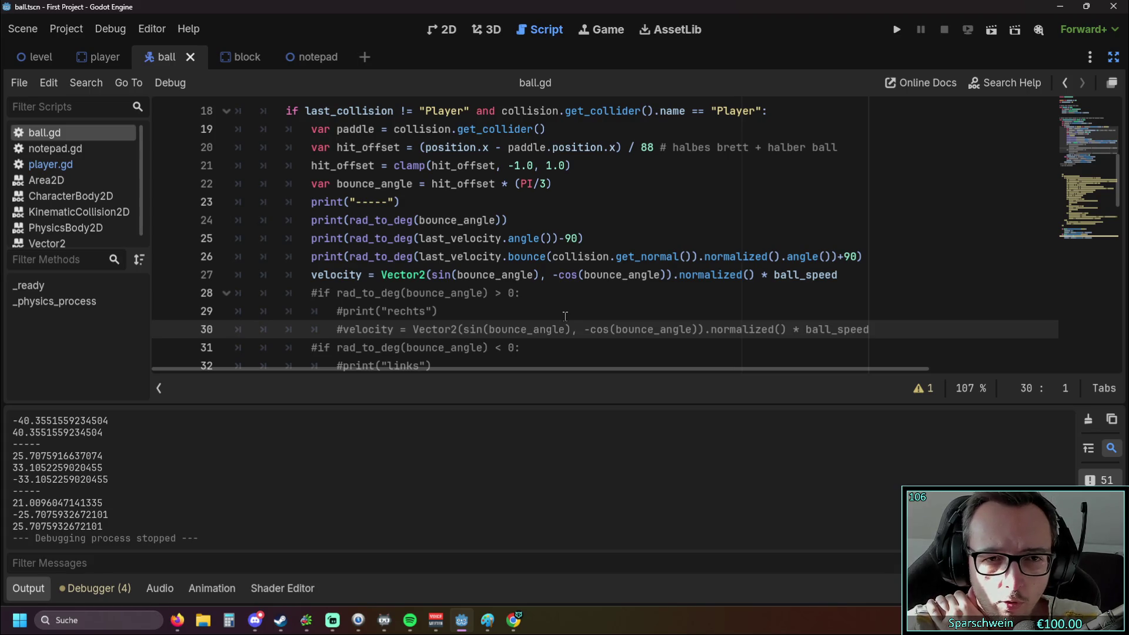
{"action": "scroll", "coordinate": [566, 316], "scroll_direction": "up", "scroll_amount": 1}
{"action": "scroll", "coordinate": [558, 301], "scroll_direction": "down", "scroll_amount": 1}
{"action": "scroll", "coordinate": [473, 280], "scroll_direction": "down", "scroll_amount": 1}
{"action": "scroll", "coordinate": [505, 247], "scroll_direction": "up", "scroll_amount": 1}
{"action": "scroll", "coordinate": [534, 220], "scroll_direction": "down", "scroll_amount": 1}
{"action": "left_click", "coordinate": [534, 220]}
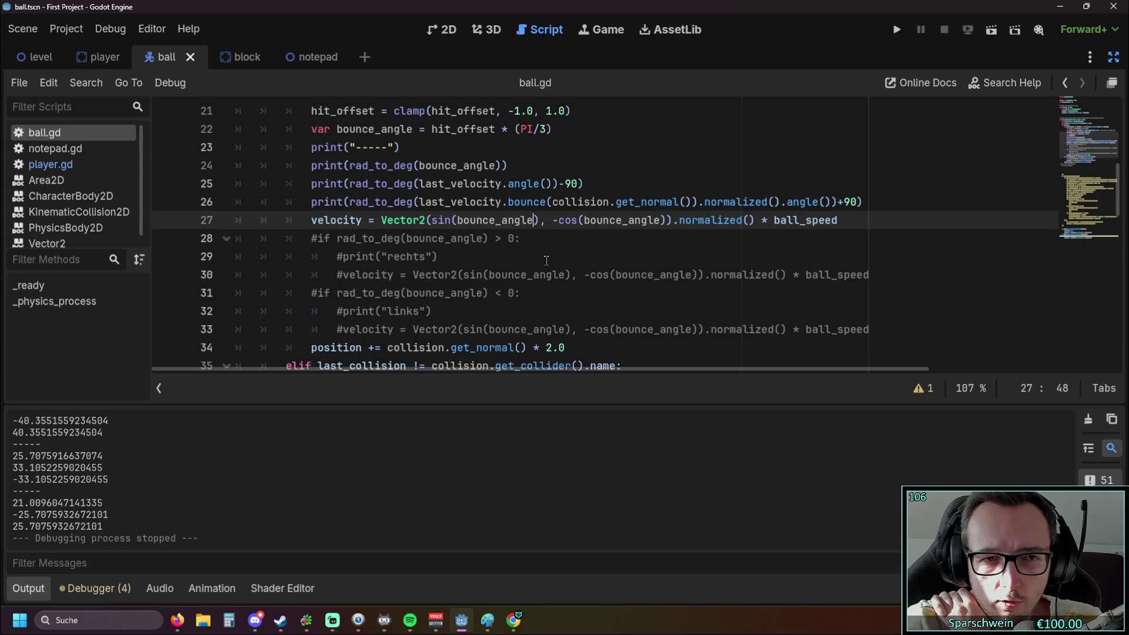
{"action": "scroll", "coordinate": [547, 260], "scroll_direction": "up", "scroll_amount": 1}
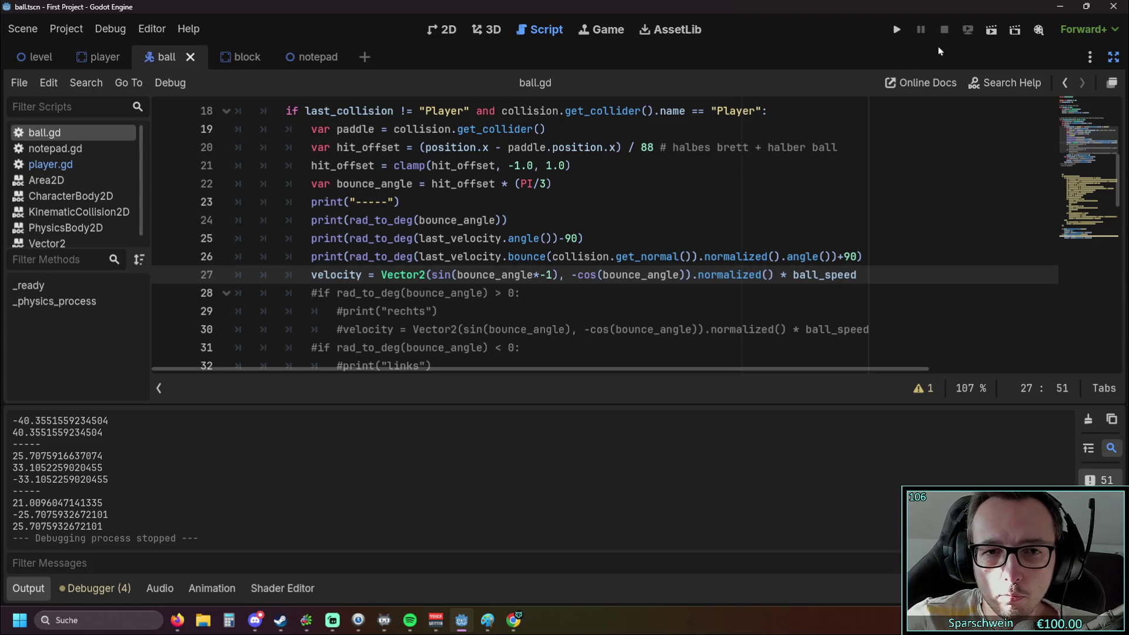
{"action": "left_click", "coordinate": [894, 31]}
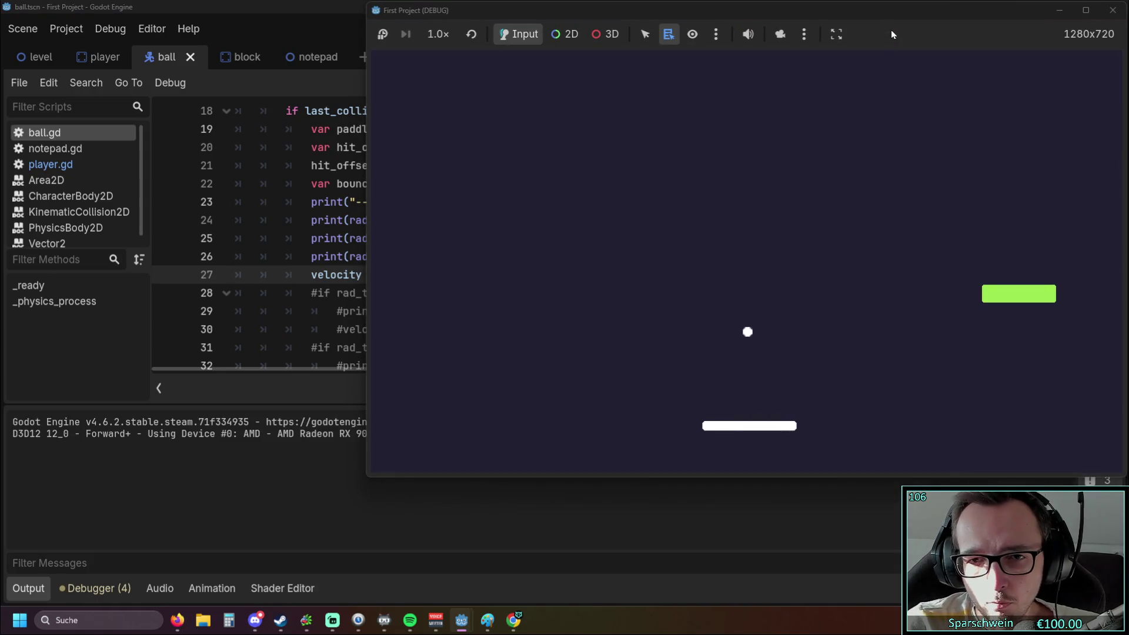
Steer the paddle left and right to test flipped bounces, logging angles like 47.64 and -39.81 degrees.
{"action": "key", "text": "Right"}
{"action": "key", "text": "Right"}
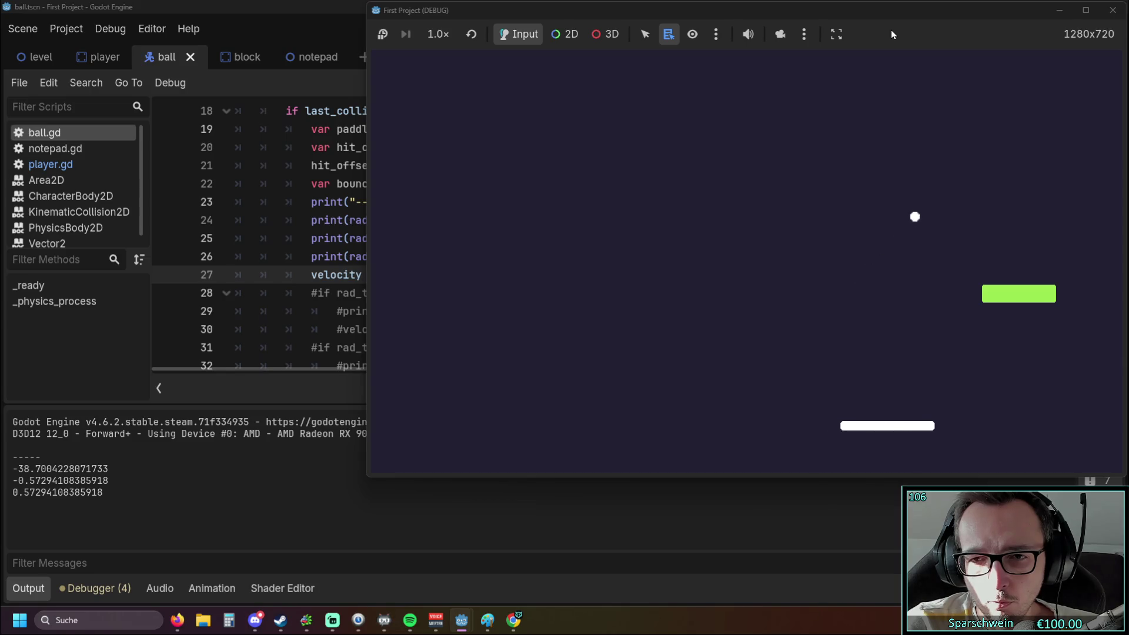
{"action": "key", "text": "Left"}
{"action": "key", "text": "Left"}
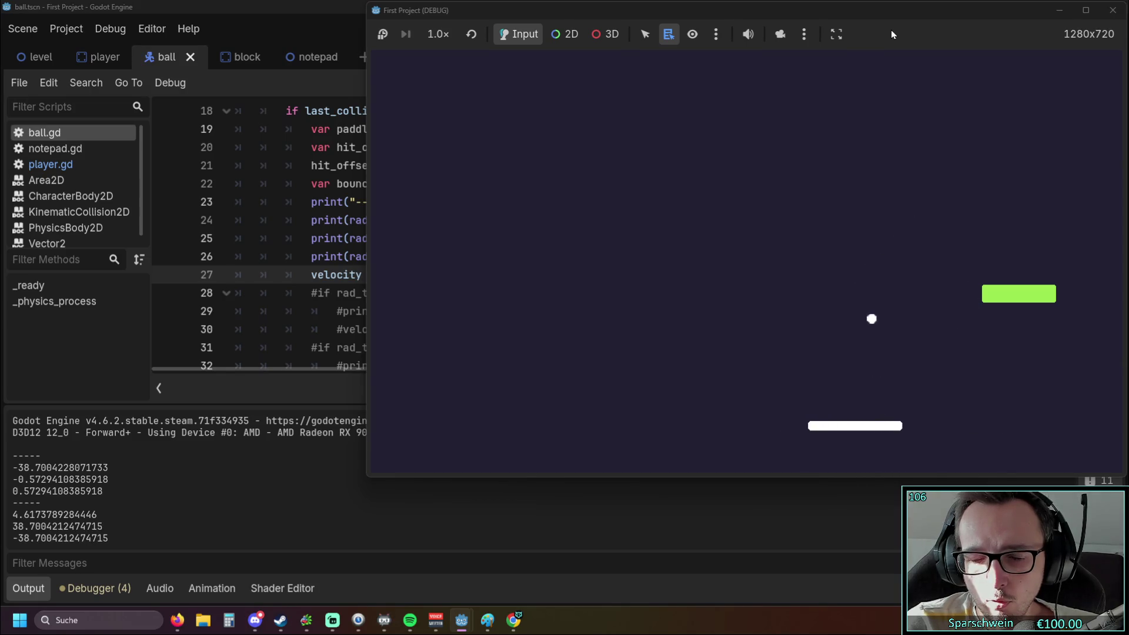
{"action": "key", "text": "Left"}
{"action": "key", "text": "Left"}
{"action": "key", "text": "Right"}
{"action": "key", "text": "Left"}
{"action": "key", "text": "Right"}
{"action": "key", "text": "Left"}
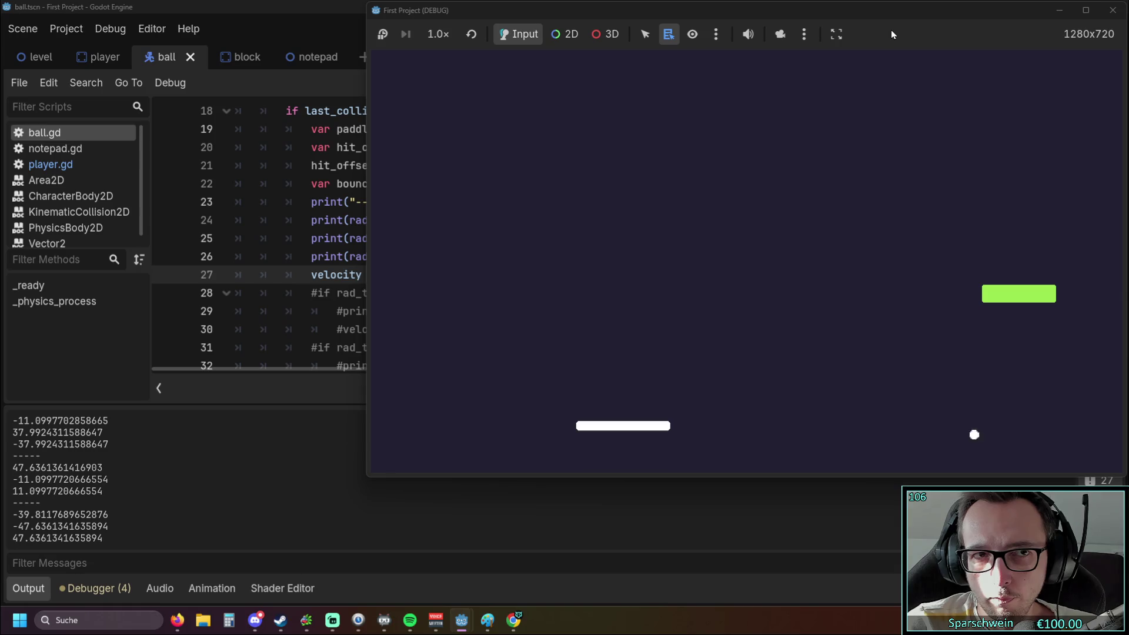
Stop the running game and review the velocity code in ball.gd.
{"action": "left_click", "coordinate": [1108, 21]}
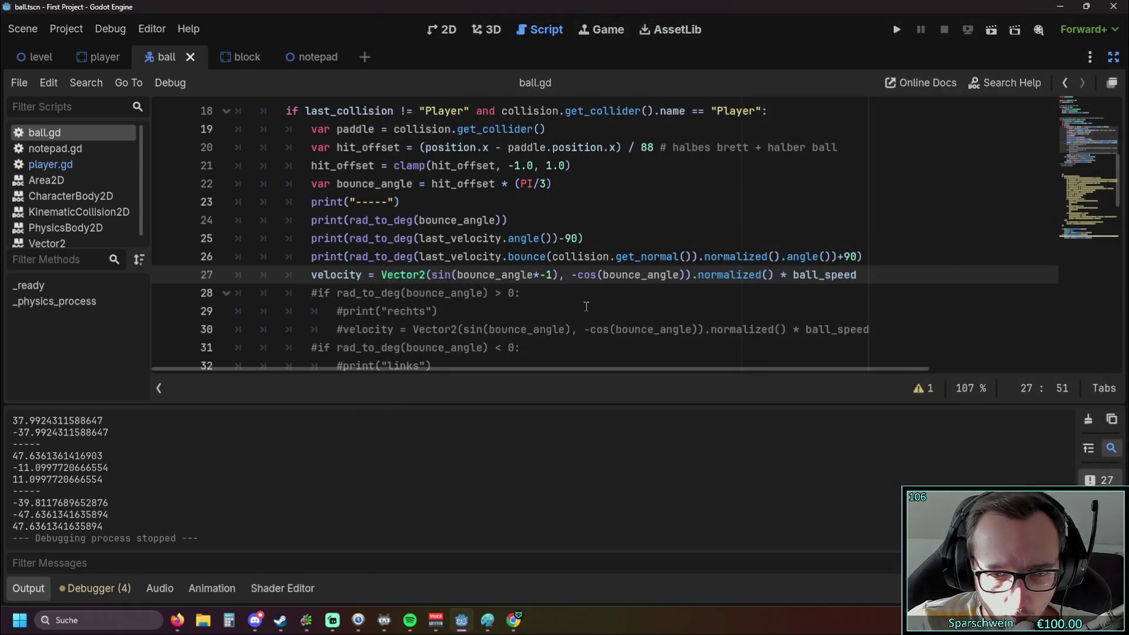
{"action": "scroll", "coordinate": [601, 308], "scroll_direction": "down", "scroll_amount": 1}
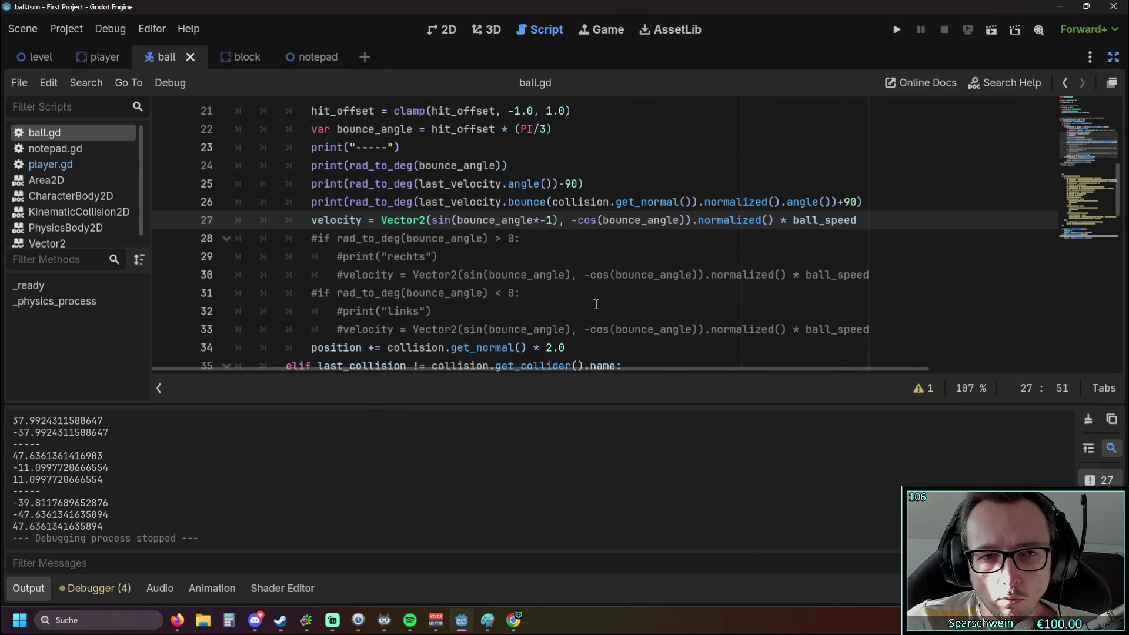
{"action": "scroll", "coordinate": [708, 272], "scroll_direction": "down", "scroll_amount": 2}
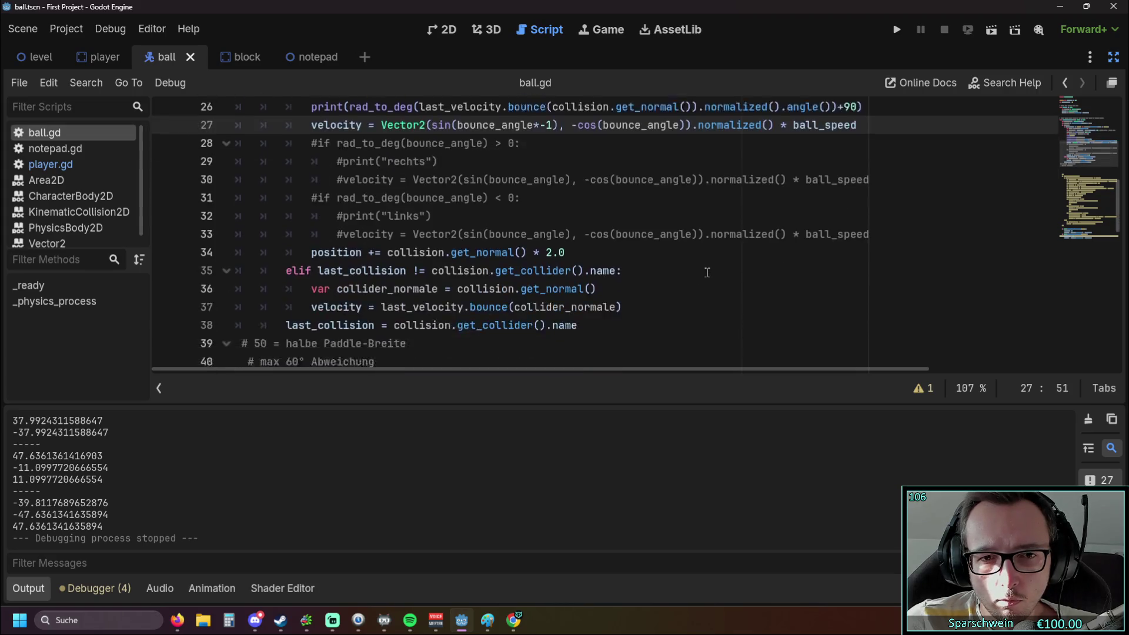
{"action": "scroll", "coordinate": [708, 272], "scroll_direction": "up", "scroll_amount": 1}
{"action": "scroll", "coordinate": [615, 272], "scroll_direction": "up", "scroll_amount": 1}
{"action": "scroll", "coordinate": [609, 272], "scroll_direction": "down", "scroll_amount": 1}
{"action": "scroll", "coordinate": [609, 272], "scroll_direction": "up", "scroll_amount": 1}
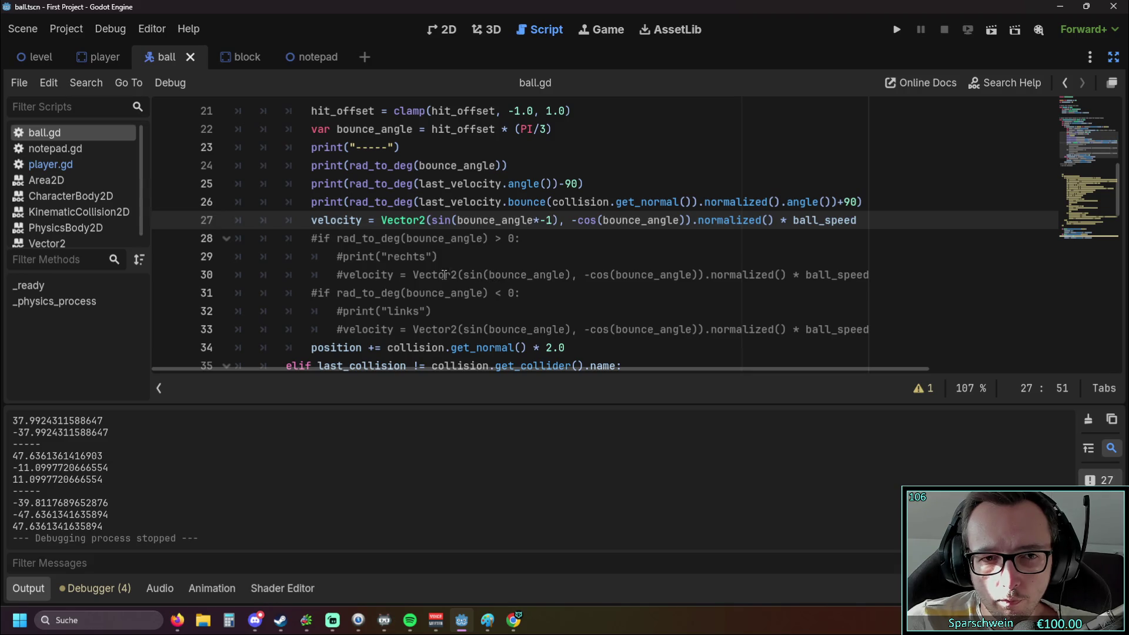
{"action": "scroll", "coordinate": [390, 285], "scroll_direction": "down", "scroll_amount": 1}
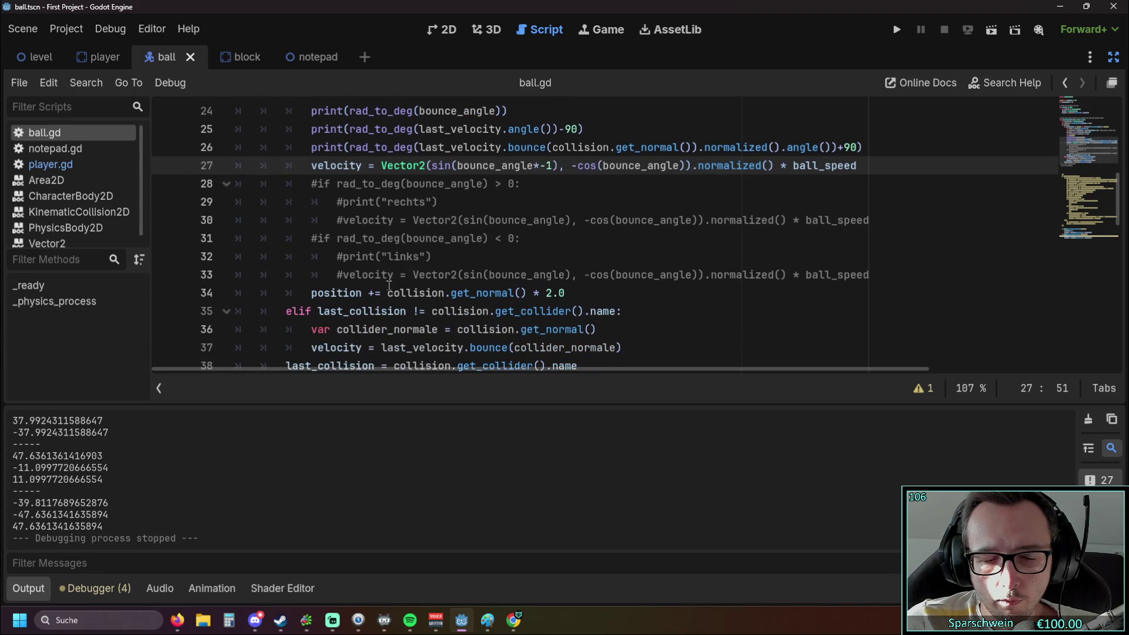
{"action": "scroll", "coordinate": [389, 285], "scroll_direction": "up", "scroll_amount": 1}
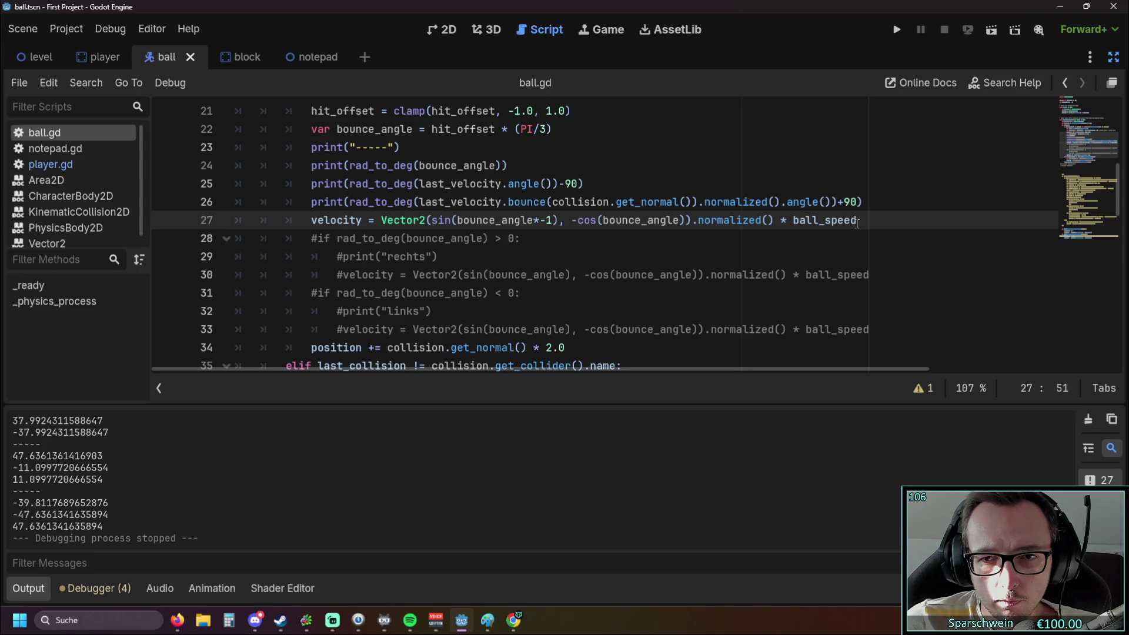
Delete the single velocity statement on line 27 and uncomment the rechts branch lines.
{"action": "left_click_drag", "start_coordinate": [857, 222], "coordinate": [235, 221]}
{"action": "key", "text": "BackSpace"}
{"action": "key", "text": "BackSpace"}
{"action": "key", "text": "Down"}
{"action": "key", "text": "ctrl+k"}
{"action": "key", "text": "Down"}
{"action": "key", "text": "ctrl+k"}
{"action": "key", "text": "Down"}
{"action": "key", "text": "ctrl+k"}
Uncomment the links branch's if condition, print and velocity lines.
{"action": "key", "text": "Down"}
{"action": "key", "text": "ctrl+k"}
{"action": "key", "text": "Down"}
{"action": "key", "text": "ctrl+k"}
{"action": "key", "text": "Down"}
{"action": "key", "text": "ctrl+k"}
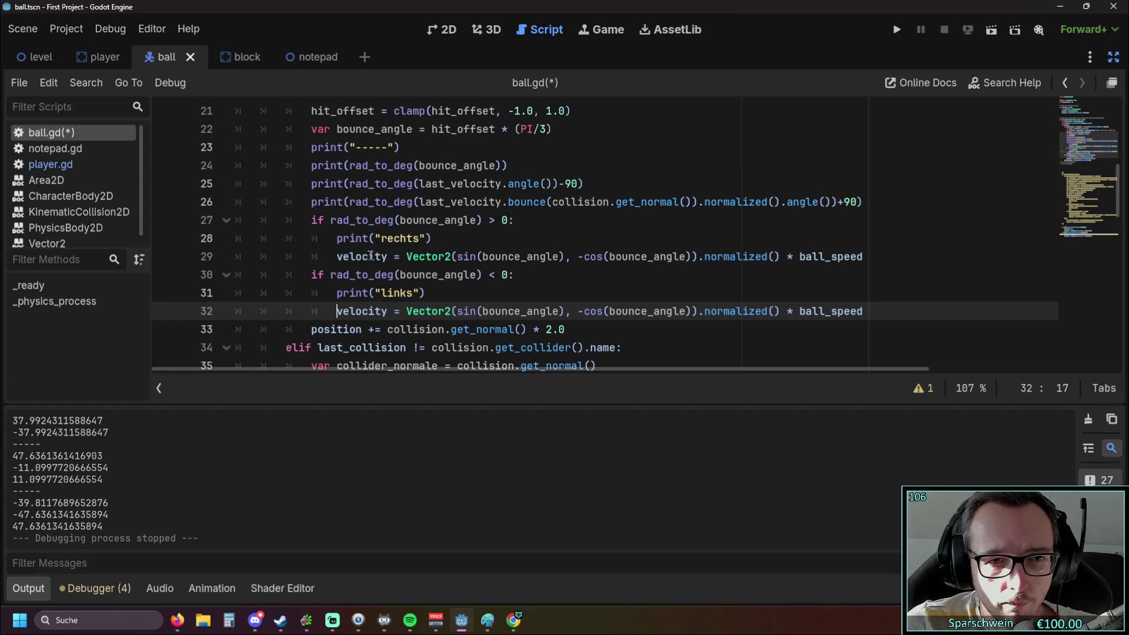
Save and run the game, bounce the ball once with the paddle, stop it, and review the script.
{"action": "left_click", "coordinate": [897, 30]}
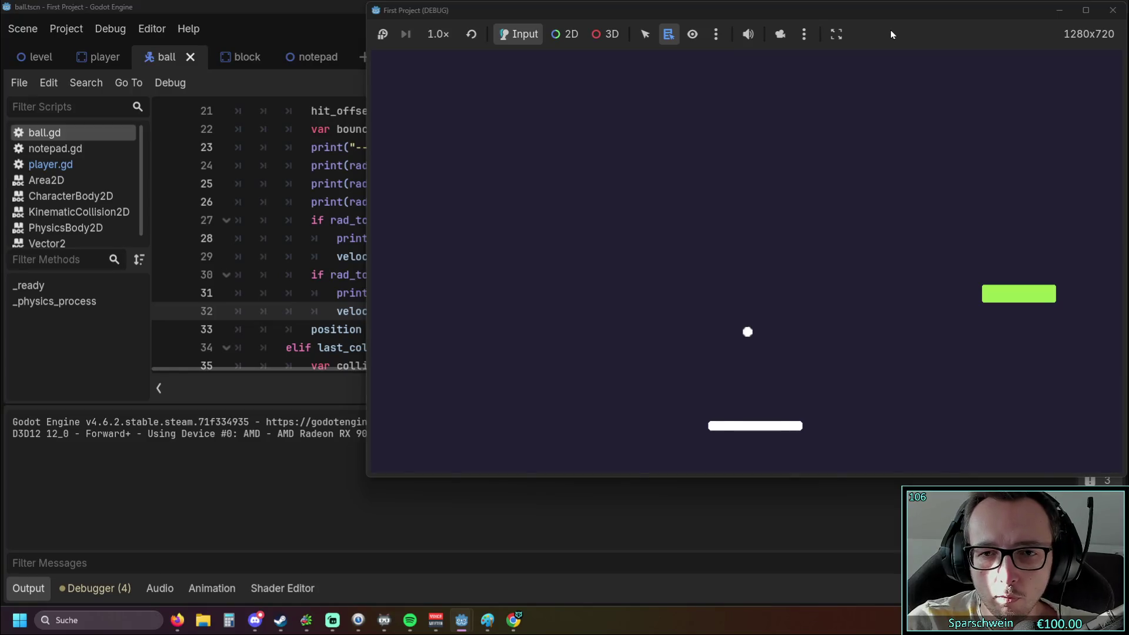
{"action": "key", "text": "Right"}
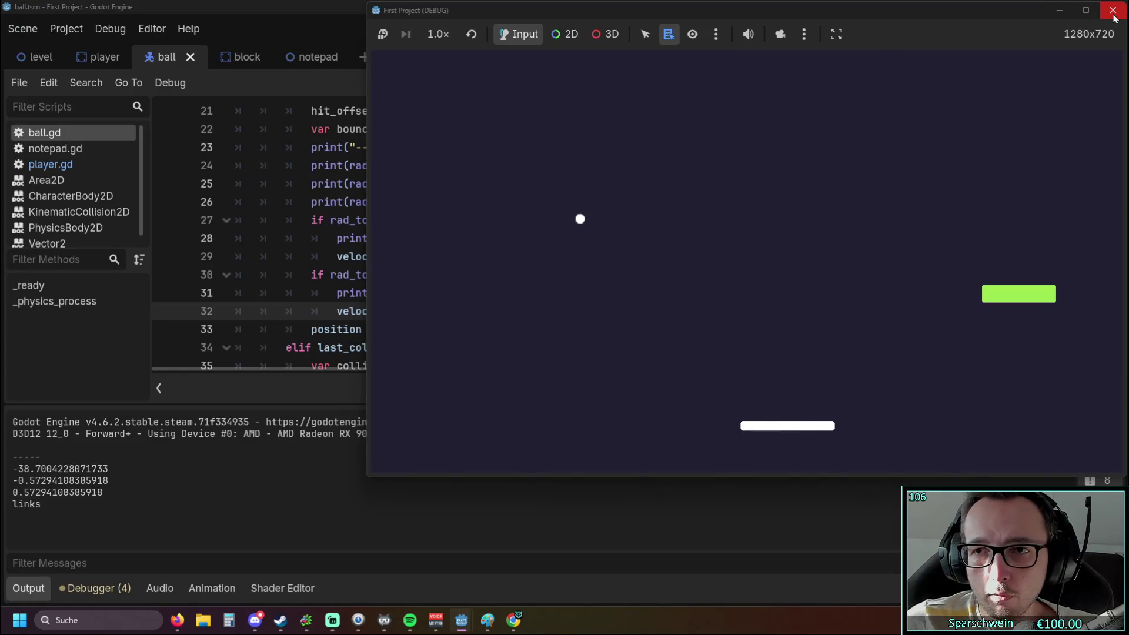
{"action": "left_click", "coordinate": [1114, 14]}
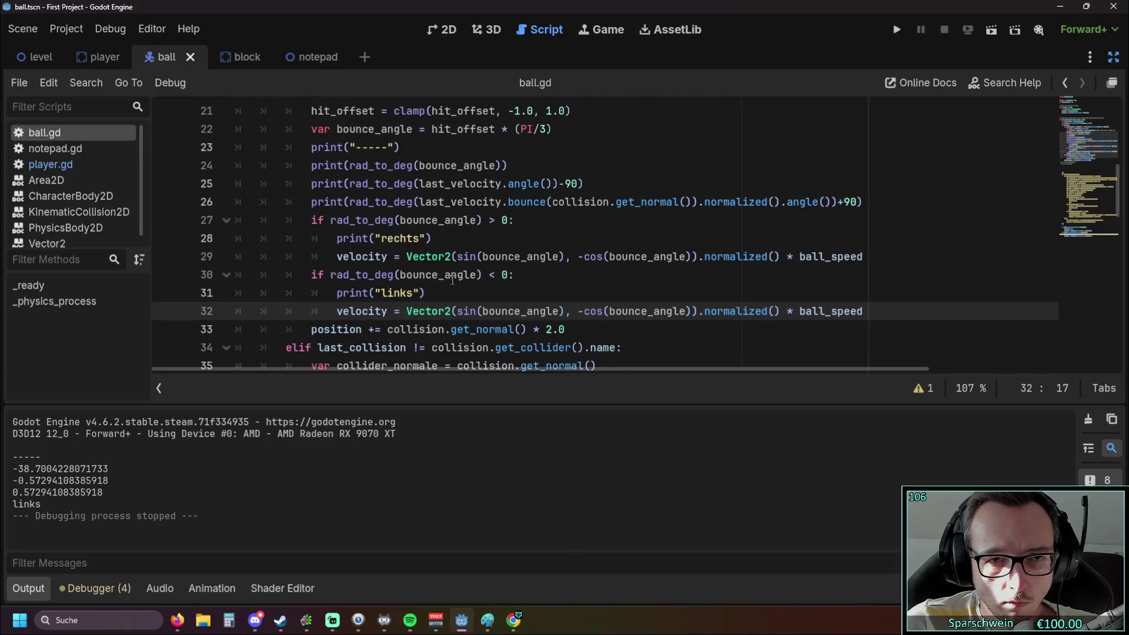
{"action": "mouse_move", "coordinate": [449, 279]}
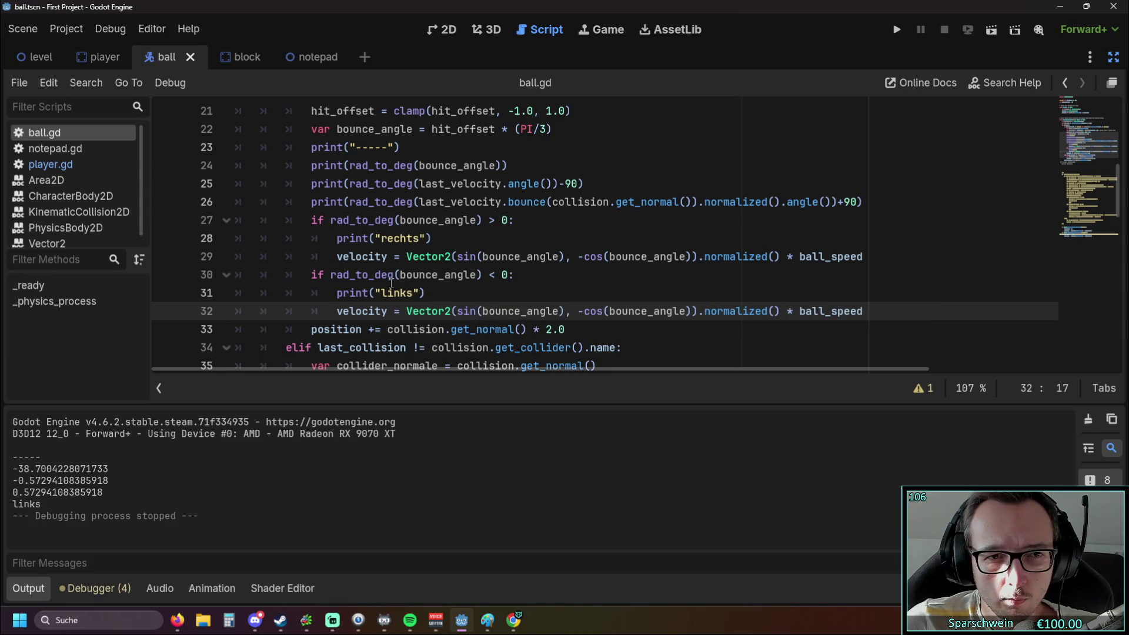
{"action": "scroll", "coordinate": [391, 282], "scroll_direction": "up", "scroll_amount": 1}
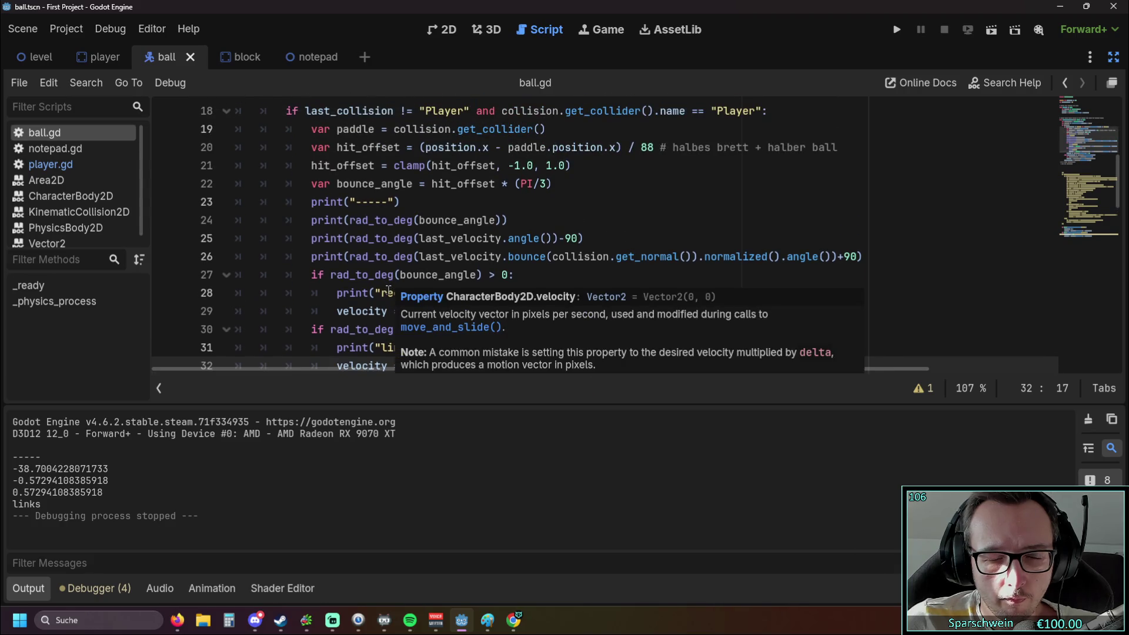
{"action": "scroll", "coordinate": [424, 288], "scroll_direction": "down", "scroll_amount": 1}
{"action": "scroll", "coordinate": [459, 287], "scroll_direction": "up", "scroll_amount": 1}
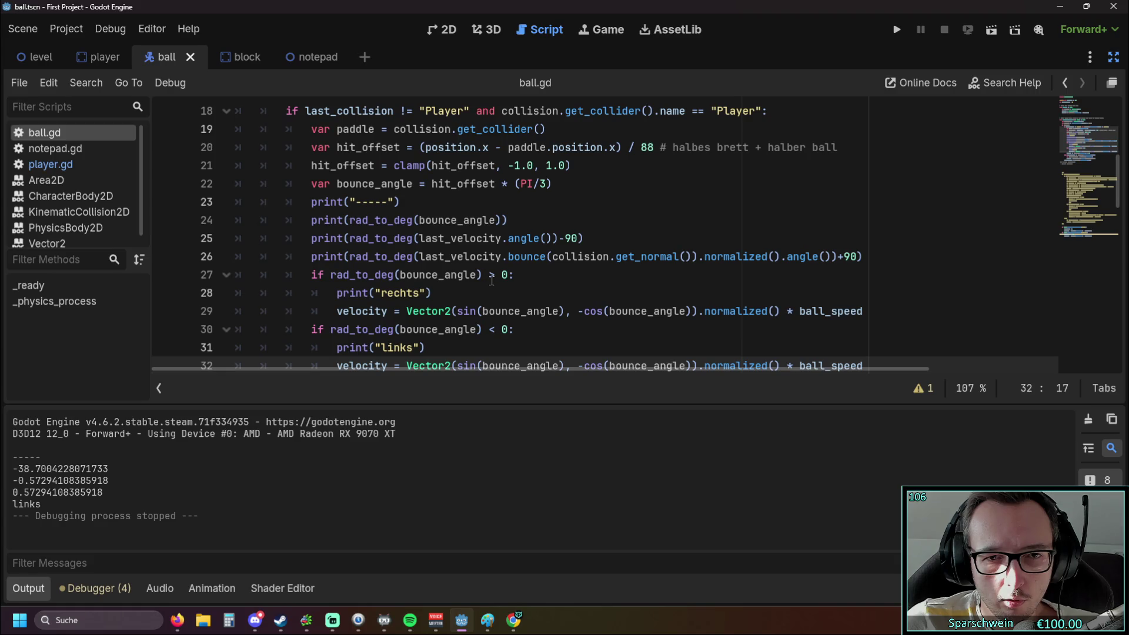
Run the game briefly, moving the paddle left, then stop it.
{"action": "left_click", "coordinate": [895, 31]}
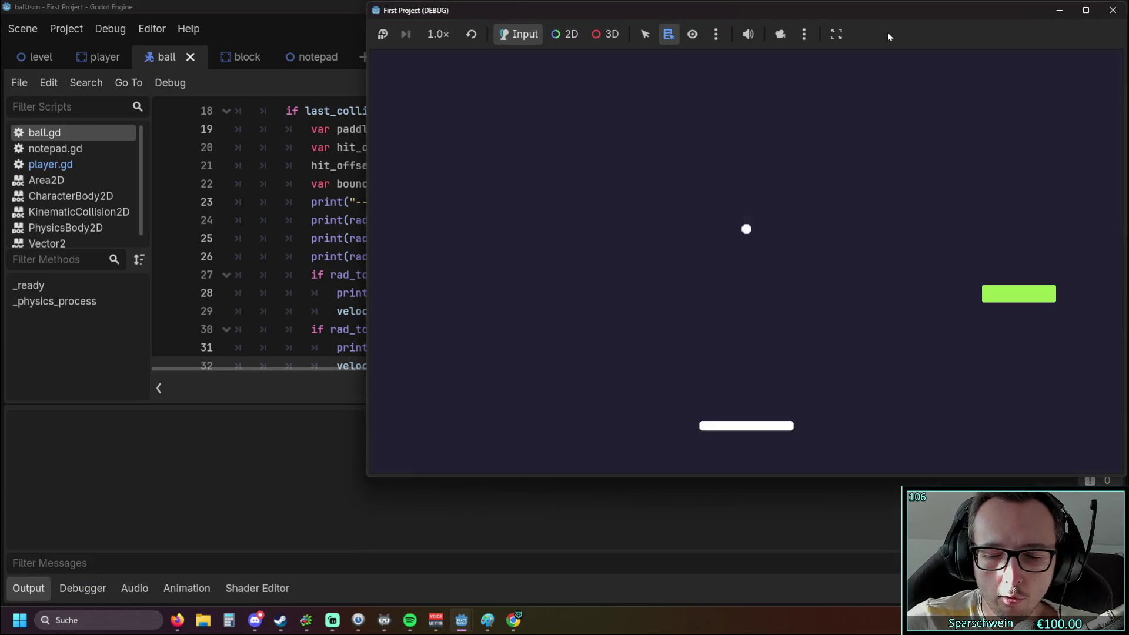
{"action": "key", "text": "Left"}
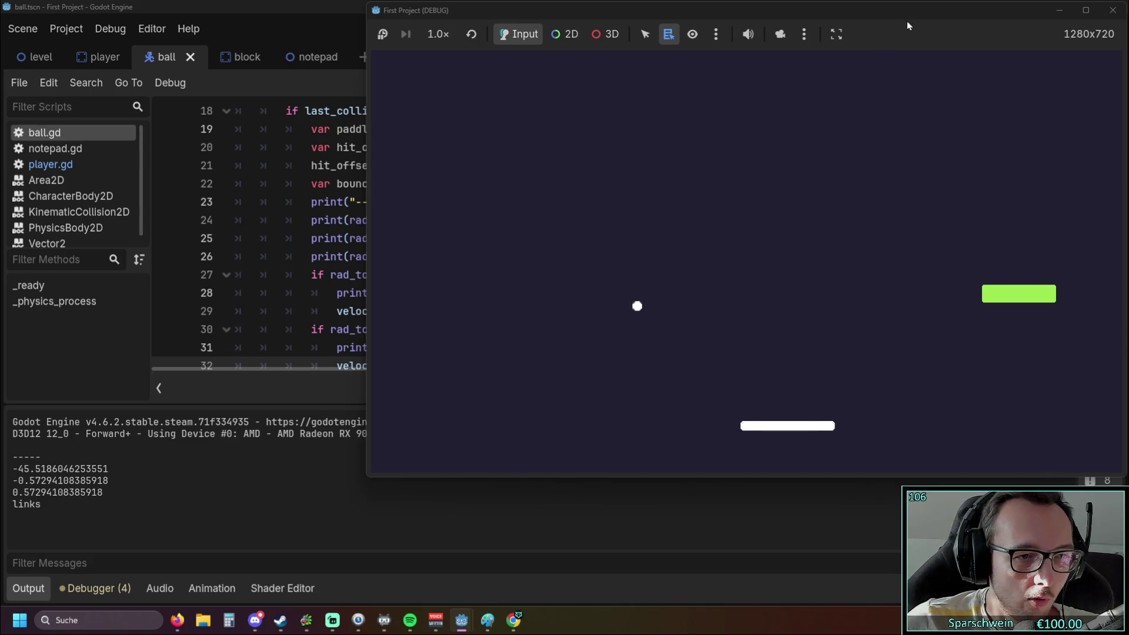
{"action": "left_click", "coordinate": [1113, 10]}
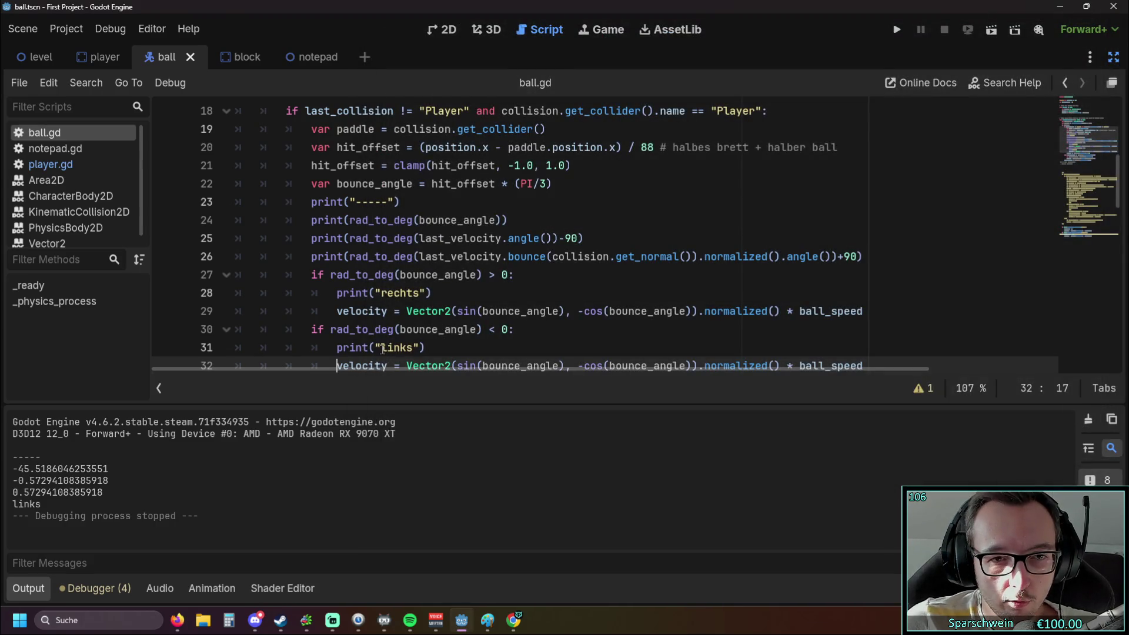
Swap the debug labels so line 28 prints links and line 31 prints rechts.
{"action": "left_click_drag", "start_coordinate": [381, 349], "coordinate": [414, 350]}
{"action": "key", "text": "ctrl+c"}
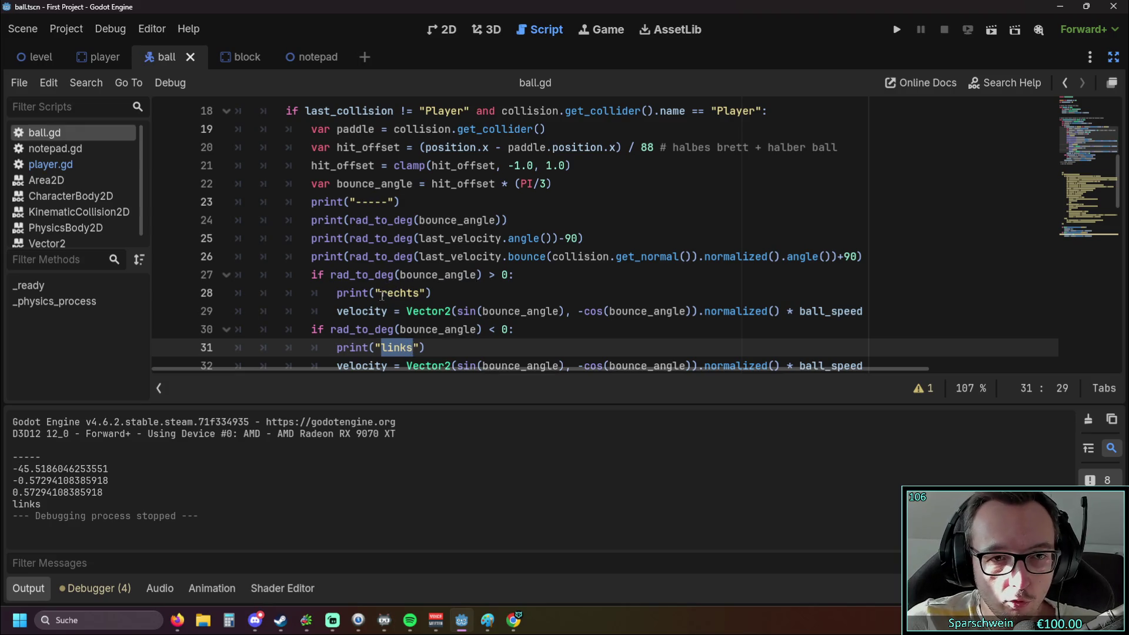
{"action": "left_click_drag", "start_coordinate": [382, 293], "coordinate": [413, 292]}
{"action": "key", "text": "ctrl+v"}
{"action": "left_click_drag", "start_coordinate": [382, 348], "coordinate": [414, 348]}
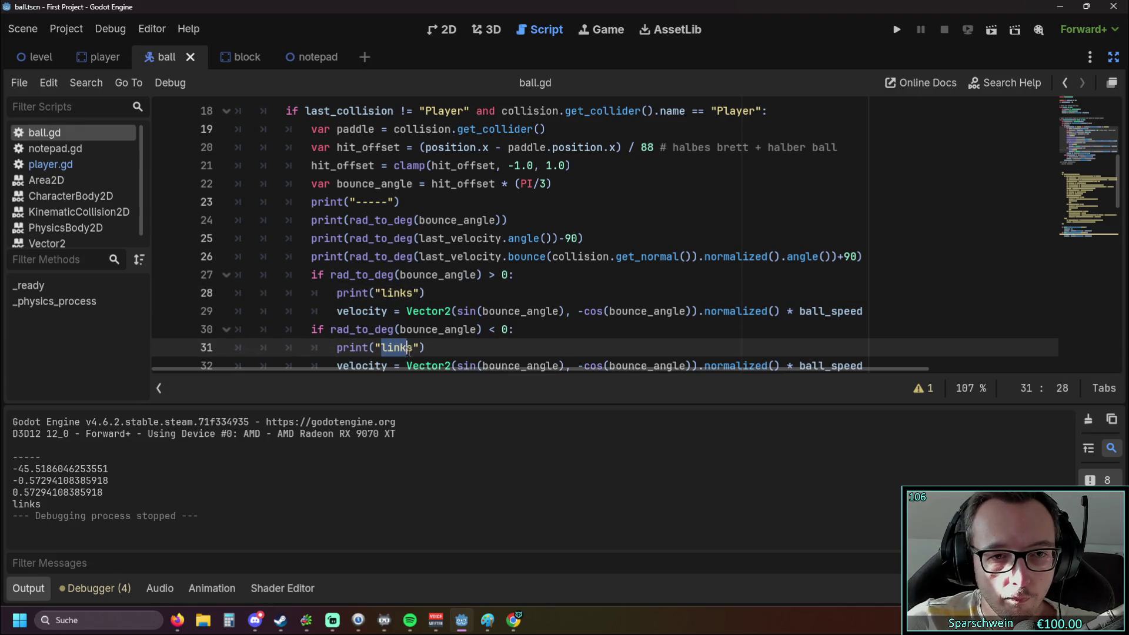
{"action": "type", "text": "rechts"}
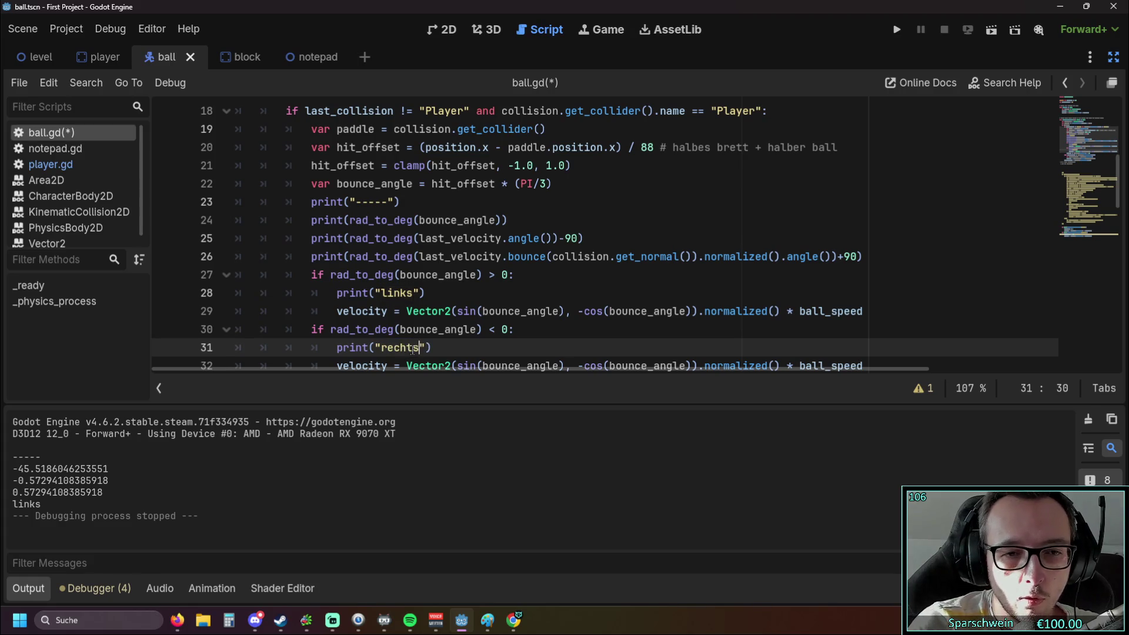
{"action": "left_click", "coordinate": [486, 293]}
{"action": "scroll", "coordinate": [549, 266], "scroll_direction": "down", "scroll_amount": 1}
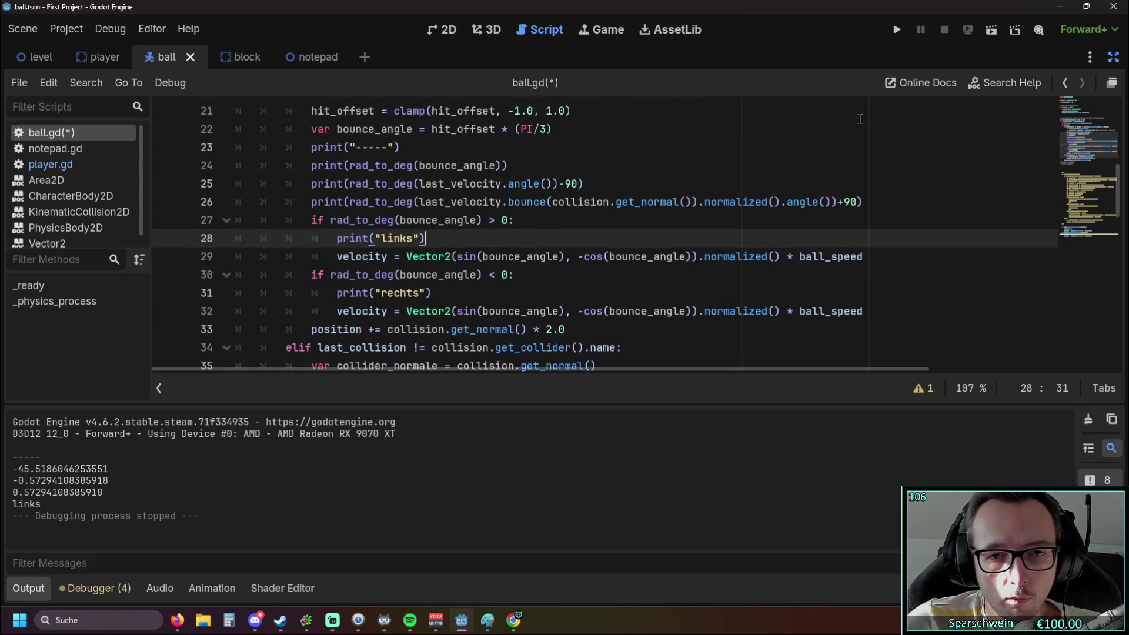
Play-test the swapped labels, logging -45.52° as rechts and 16.61° as links, then undo the swap.
{"action": "left_click", "coordinate": [896, 31]}
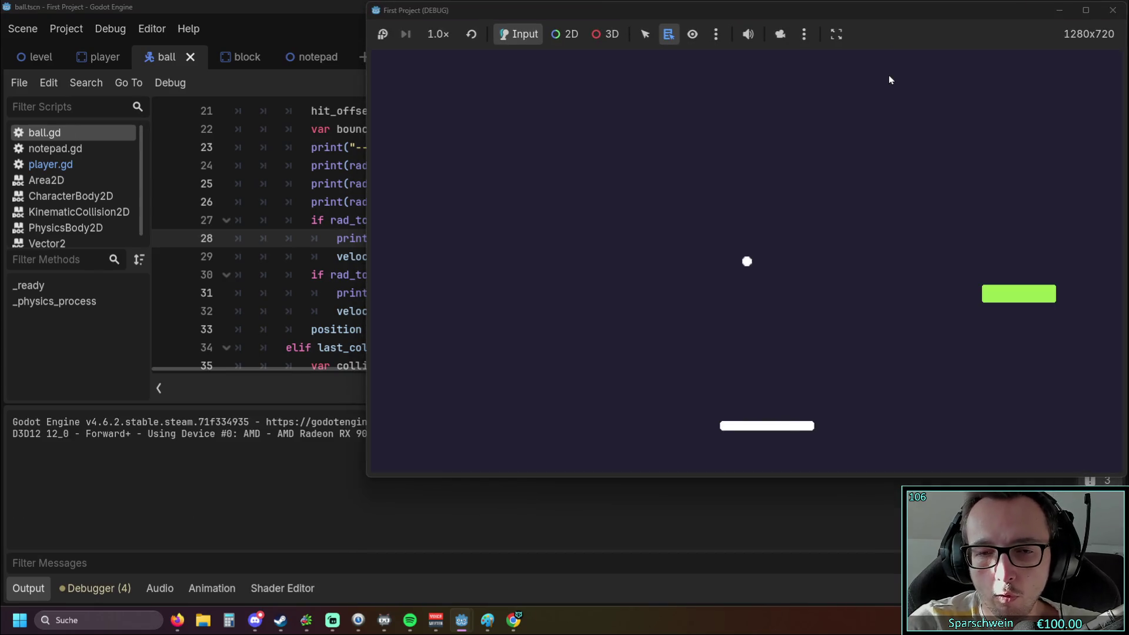
{"action": "key", "text": "Left"}
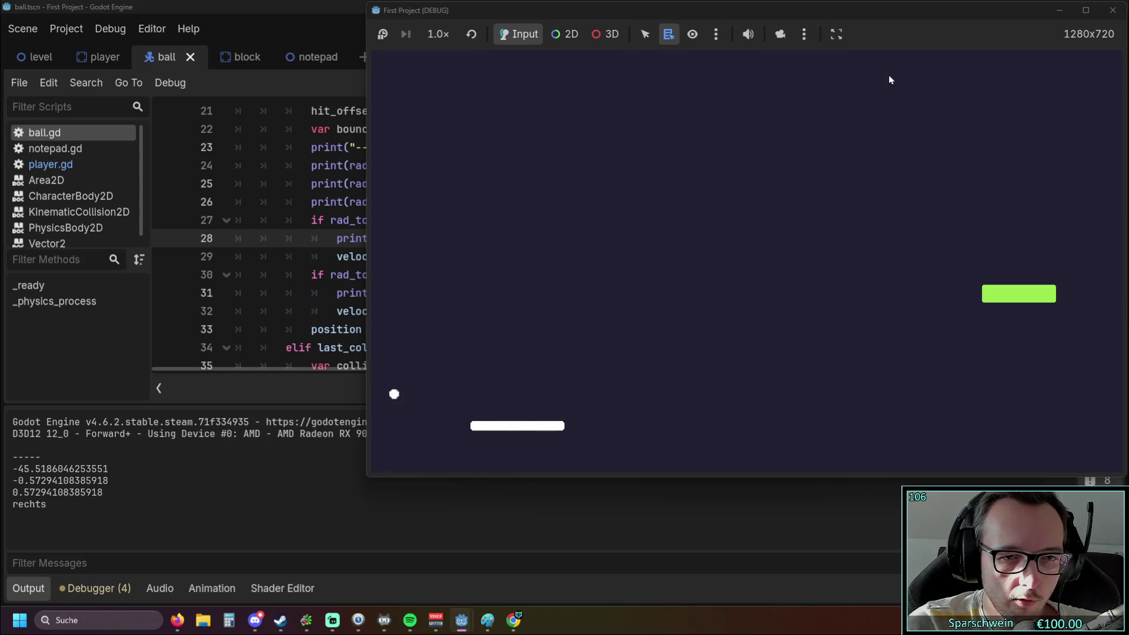
{"action": "key", "text": "Right"}
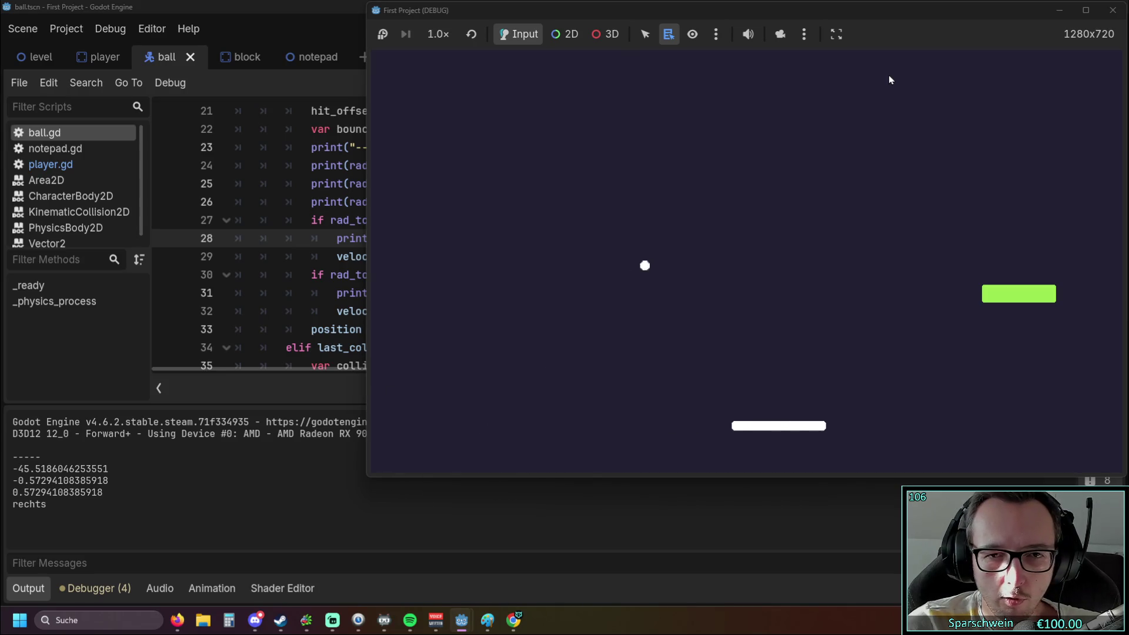
{"action": "key", "text": "Right"}
{"action": "key", "text": "Right"}
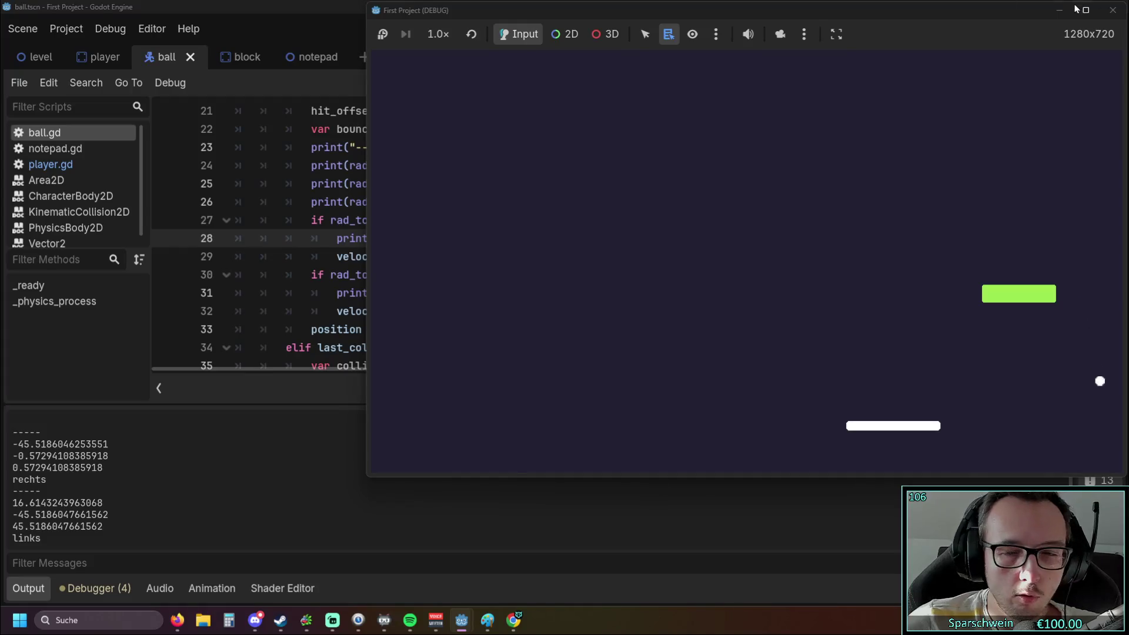
{"action": "left_click", "coordinate": [1113, 10]}
{"action": "left_click", "coordinate": [689, 311]}
{"action": "key", "text": "ctrl+z"}
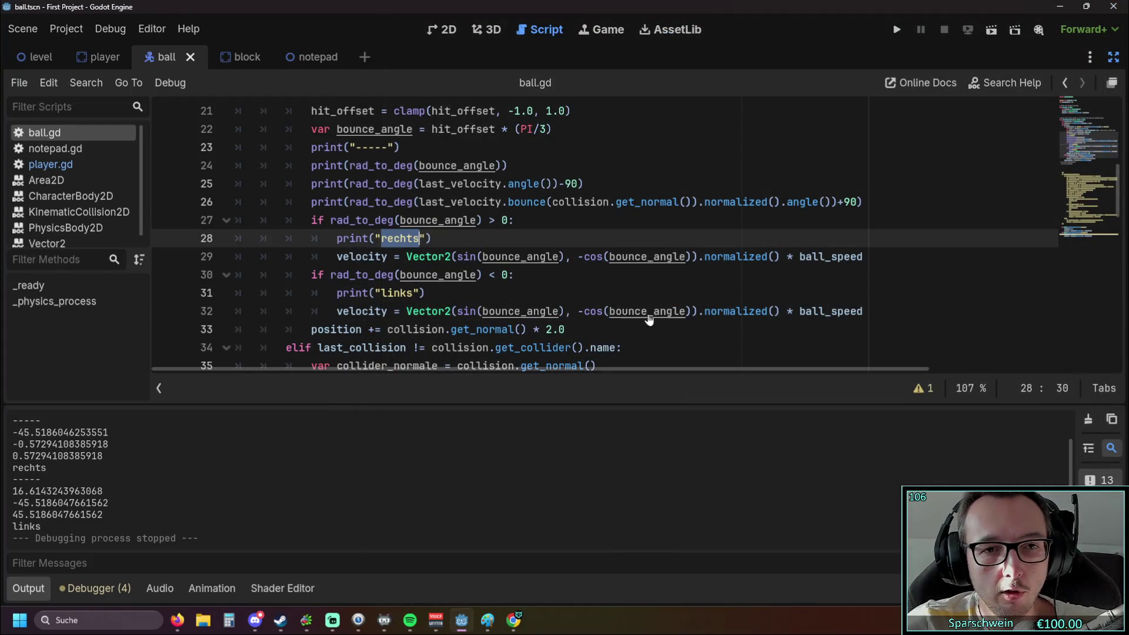
Rerun the game with the restored labels, logging a -38.70° bounce as links.
{"action": "left_click", "coordinate": [678, 274]}
{"action": "left_click", "coordinate": [892, 34]}
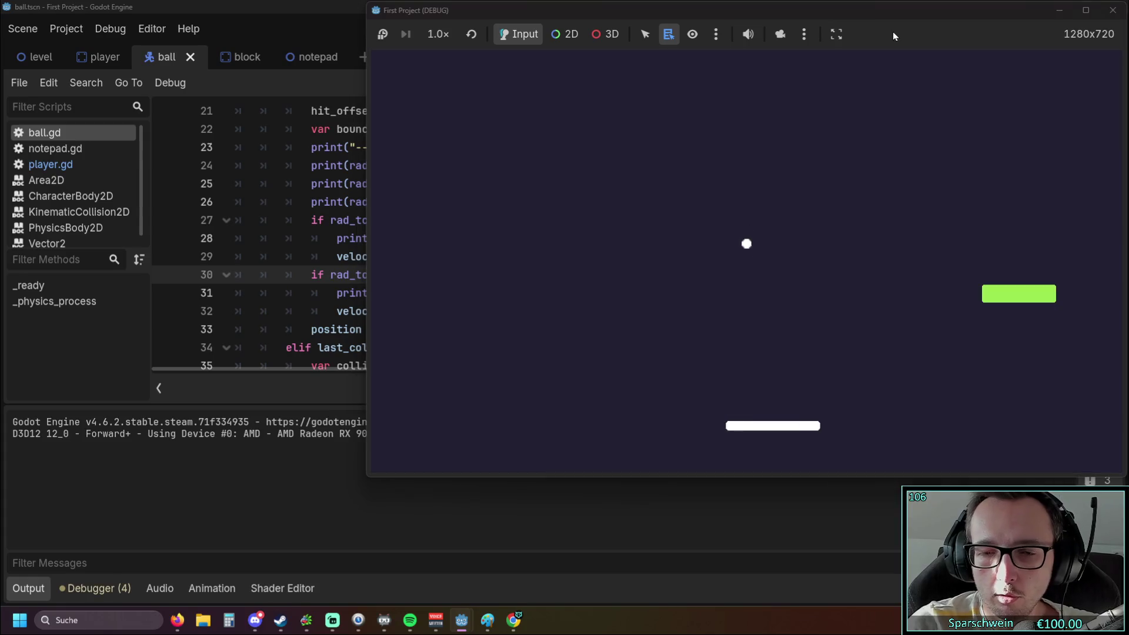
{"action": "key", "text": "Right"}
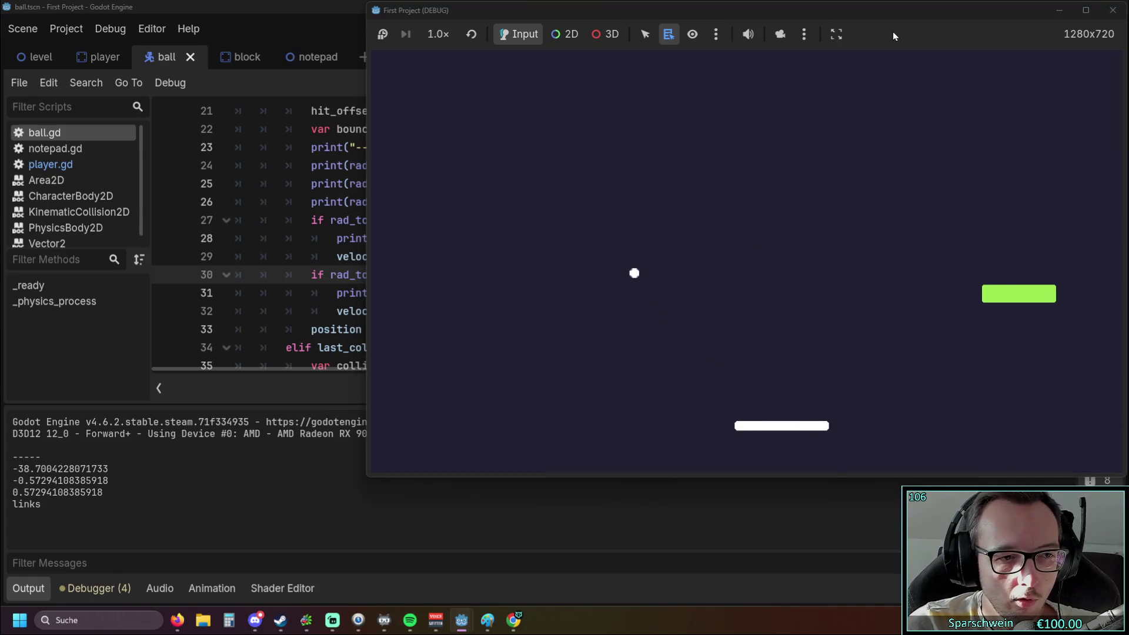
{"action": "key", "text": "Left"}
{"action": "left_click", "coordinate": [1113, 10]}
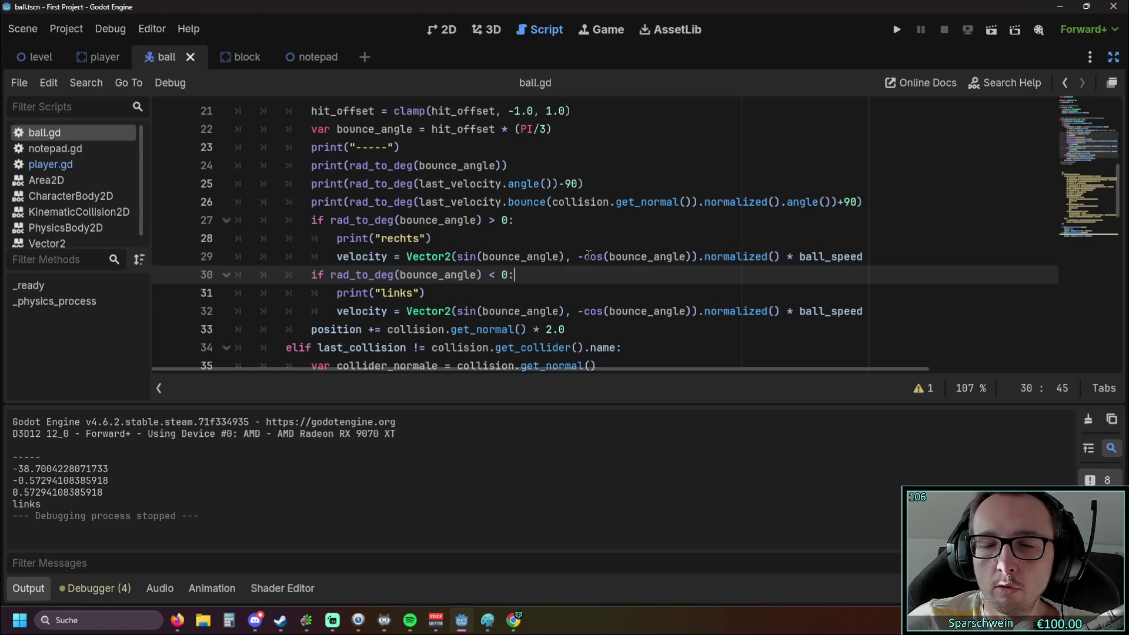
Add ' and ' after '> 0' in line 27's if condition.
{"action": "scroll", "coordinate": [475, 328], "scroll_direction": "down", "scroll_amount": 1}
{"action": "scroll", "coordinate": [474, 327], "scroll_direction": "up", "scroll_amount": 1}
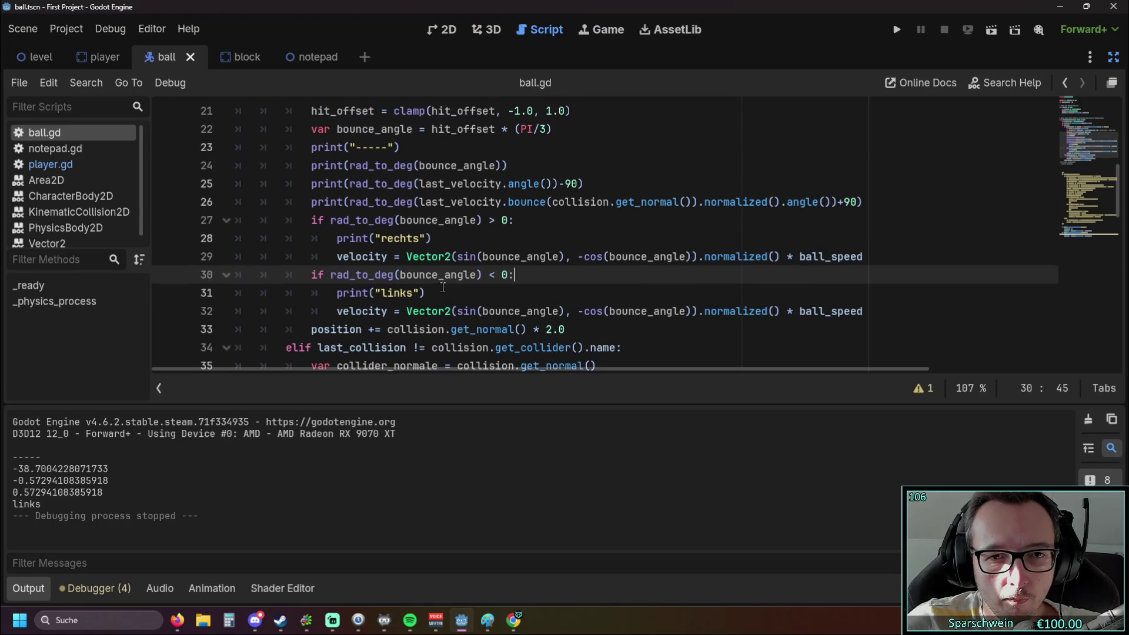
{"action": "left_click", "coordinate": [498, 222]}
{"action": "left_click", "coordinate": [509, 236]}
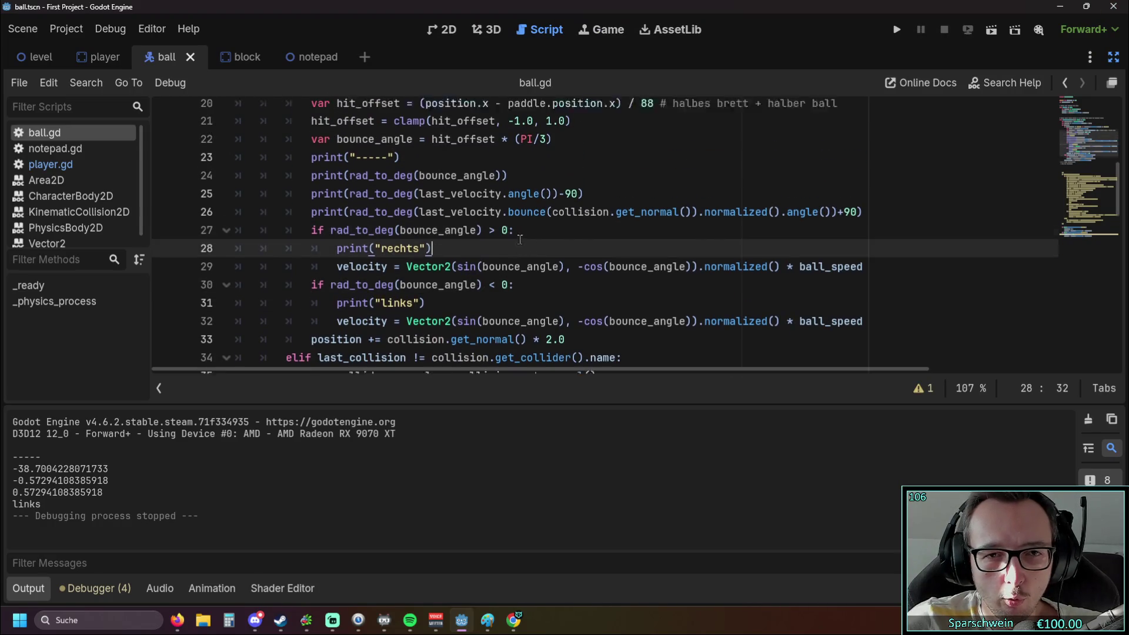
{"action": "scroll", "coordinate": [508, 235], "scroll_direction": "up", "scroll_amount": 1}
{"action": "left_click", "coordinate": [509, 275]}
{"action": "type", "text": "and"}
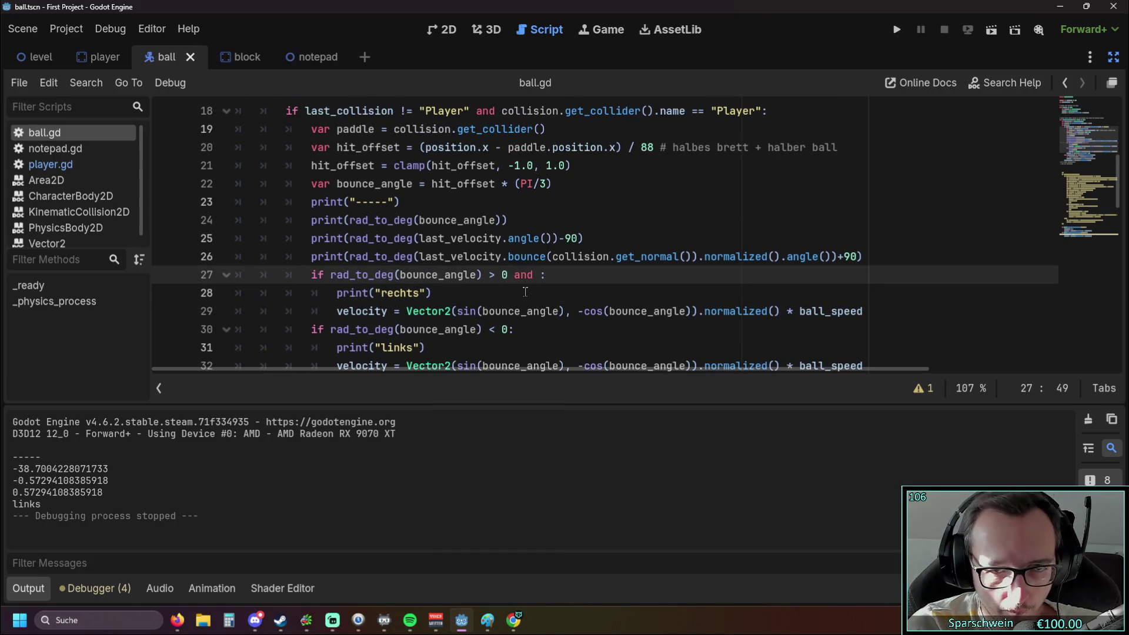
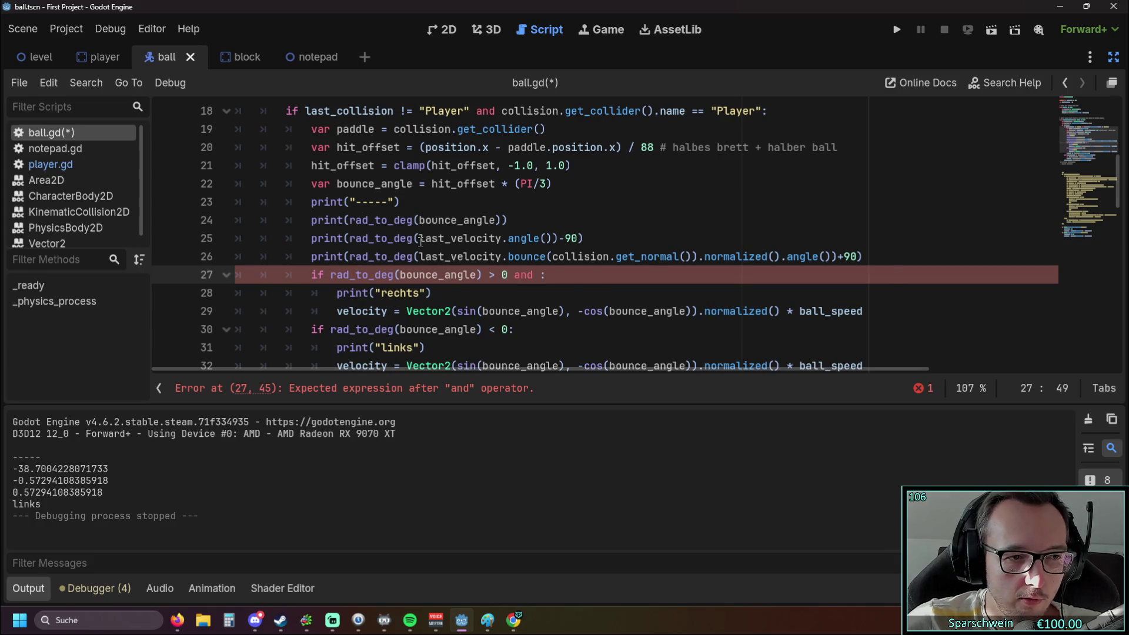
Paste last_velocity.angle()-90 from line 25 into the line 27 rechts condition.
{"action": "left_click_drag", "start_coordinate": [420, 238], "coordinate": [578, 238]}
{"action": "left_click", "coordinate": [558, 281]}
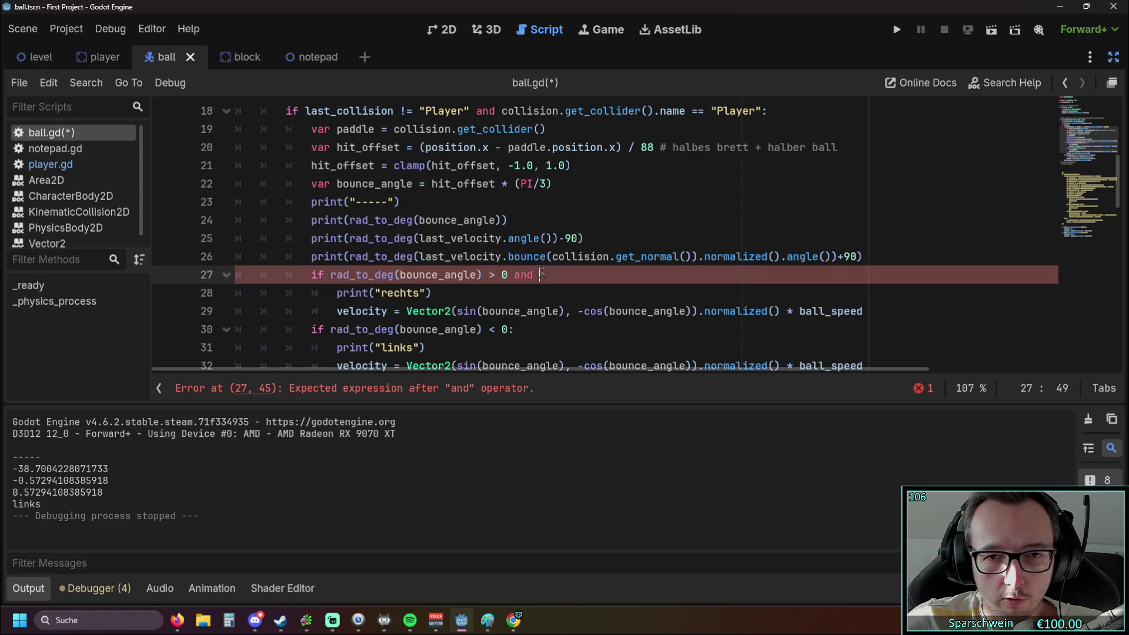
{"action": "key", "text": "ctrl+v"}
{"action": "left_click", "coordinate": [539, 274]}
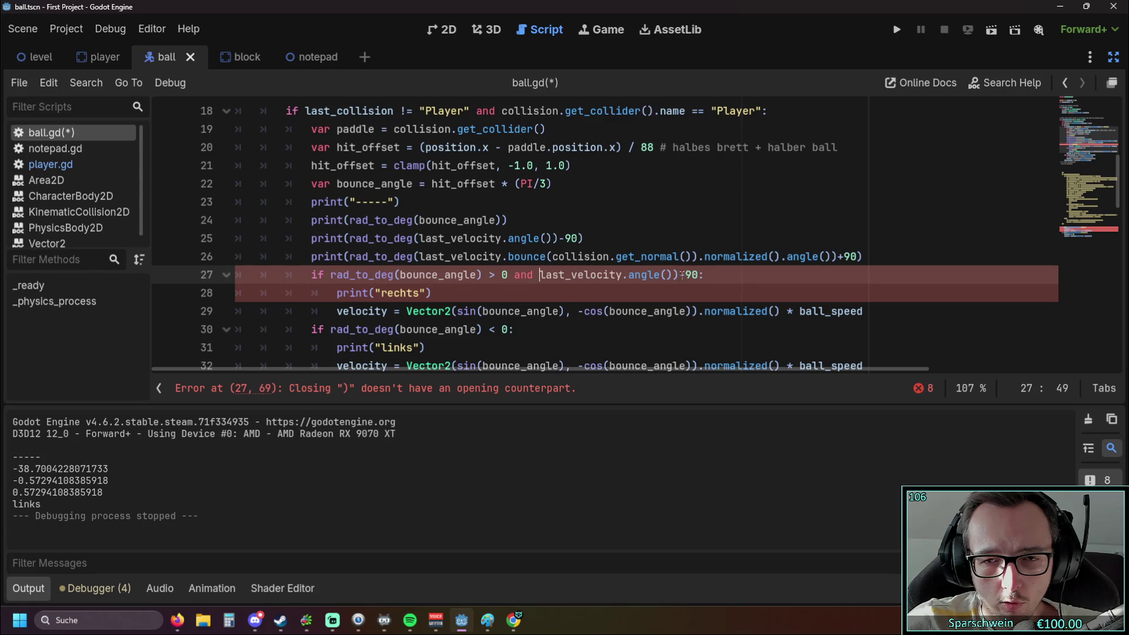
Insert rad_to_deg(bounce_angle) == before last_velocity in the line 27 condition.
{"action": "left_click_drag", "start_coordinate": [330, 276], "coordinate": [505, 276]}
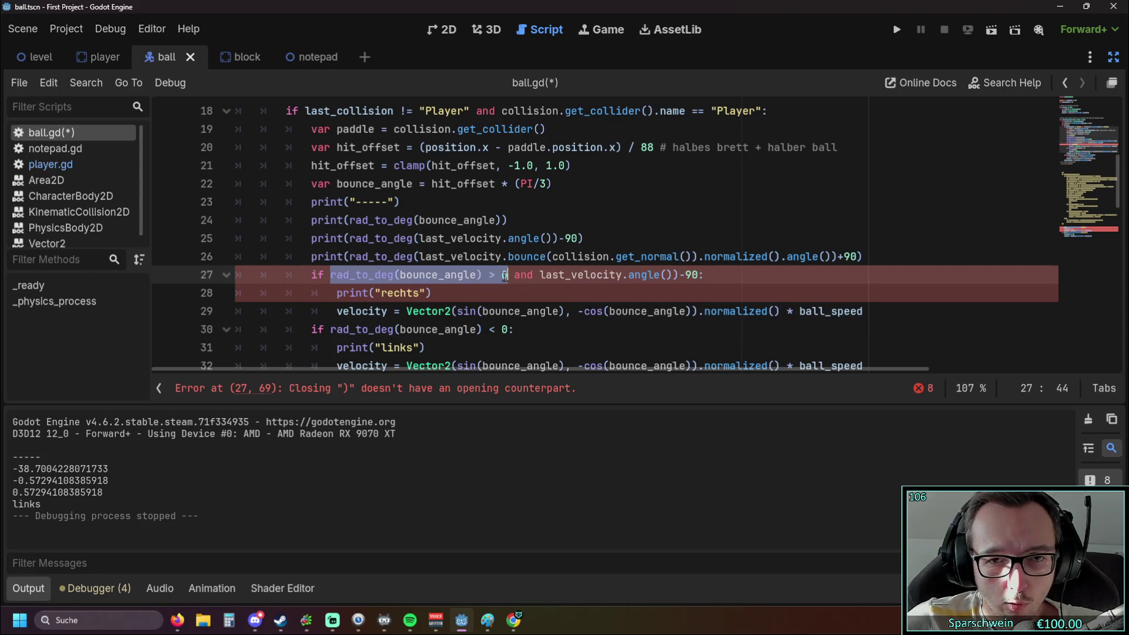
{"action": "key", "text": "ctrl+c"}
{"action": "left_click", "coordinate": [539, 275]}
{"action": "key", "text": "ctrl+v"}
{"action": "type", "text": "="}
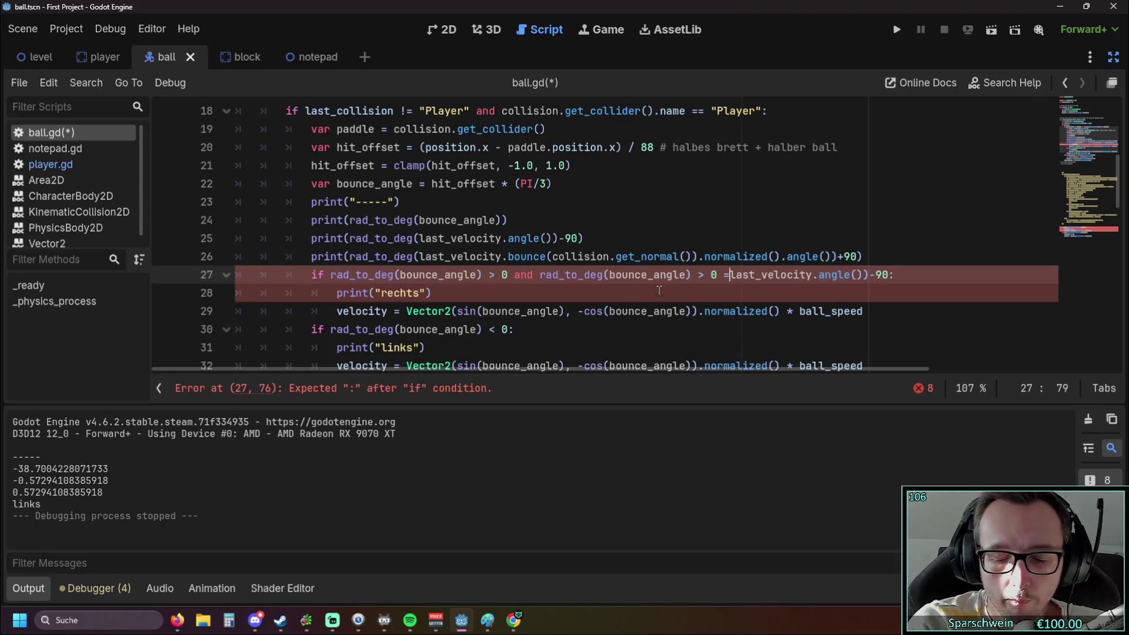
{"action": "type", "text": "="}
Remove the leftover > 0 and fix the closing parentheses in line 27's condition.
{"action": "left_click", "coordinate": [687, 295]}
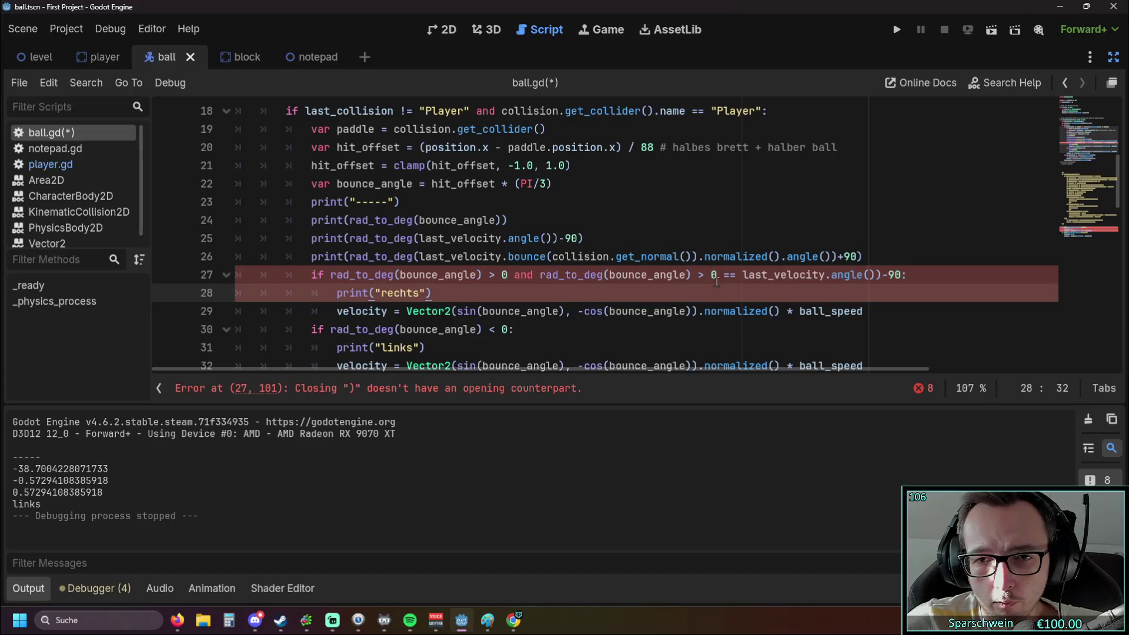
{"action": "left_click_drag", "start_coordinate": [717, 277], "coordinate": [698, 276]}
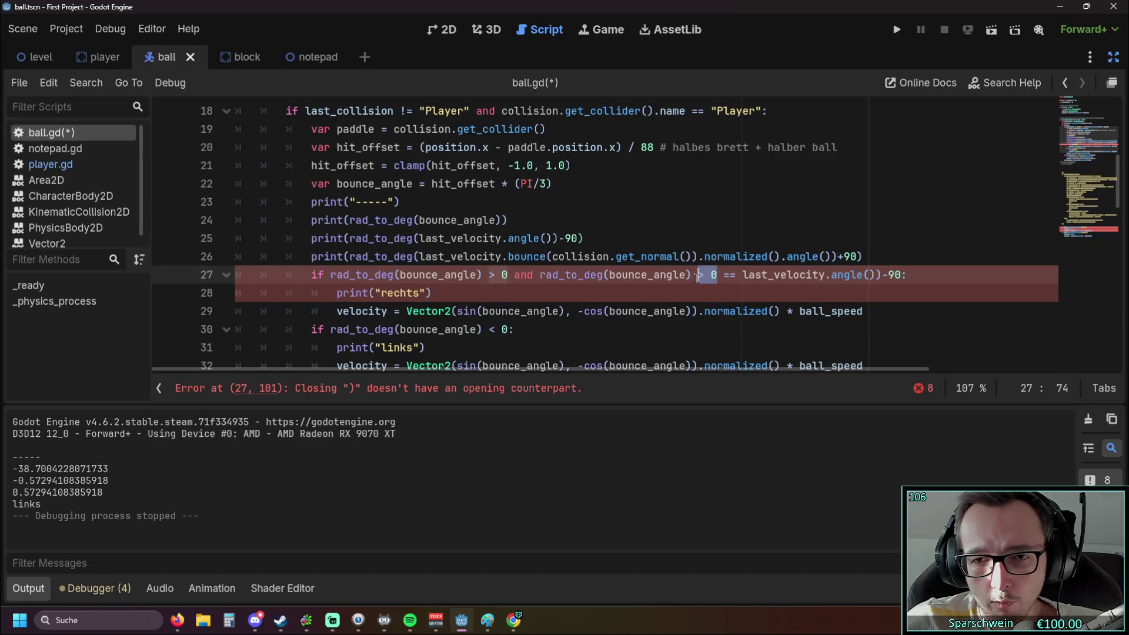
{"action": "key", "text": "BackSpace"}
{"action": "key", "text": "BackSpace"}
{"action": "key", "text": "BackSpace"}
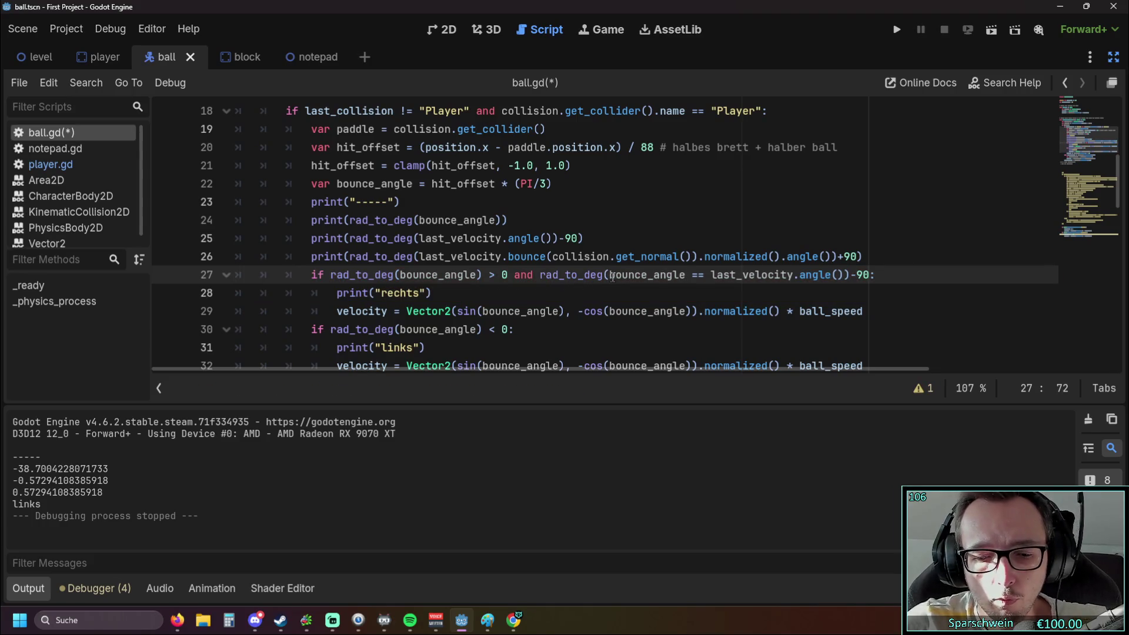
{"action": "type", "text": ")"}
{"action": "left_click", "coordinate": [569, 238]}
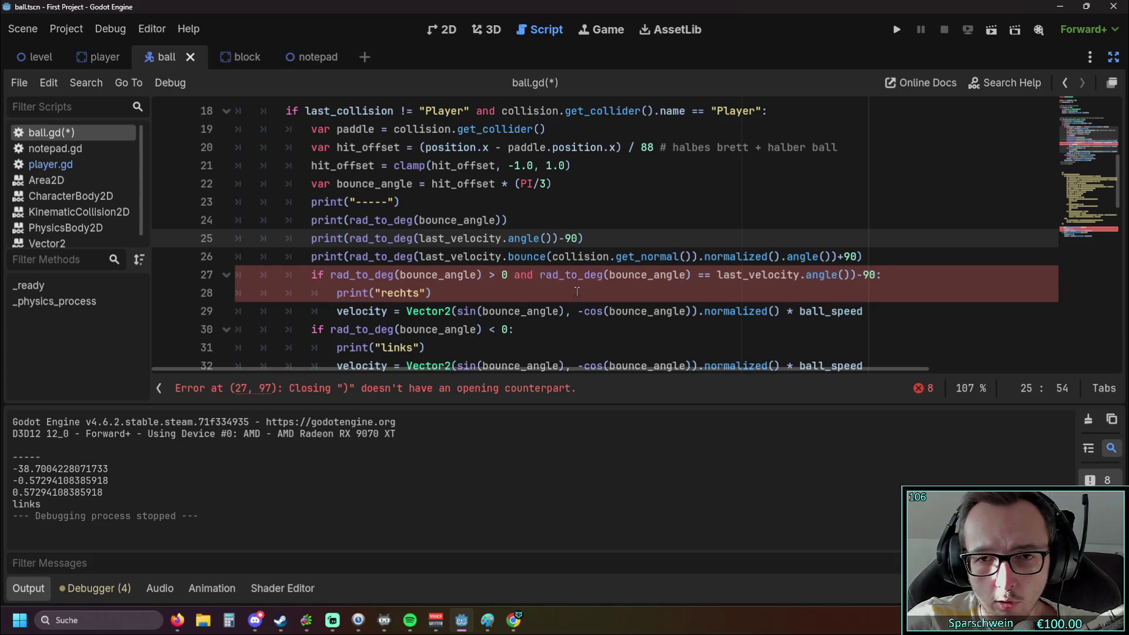
{"action": "left_click", "coordinate": [857, 274]}
{"action": "key", "text": "BackSpace"}
{"action": "left_click", "coordinate": [716, 301]}
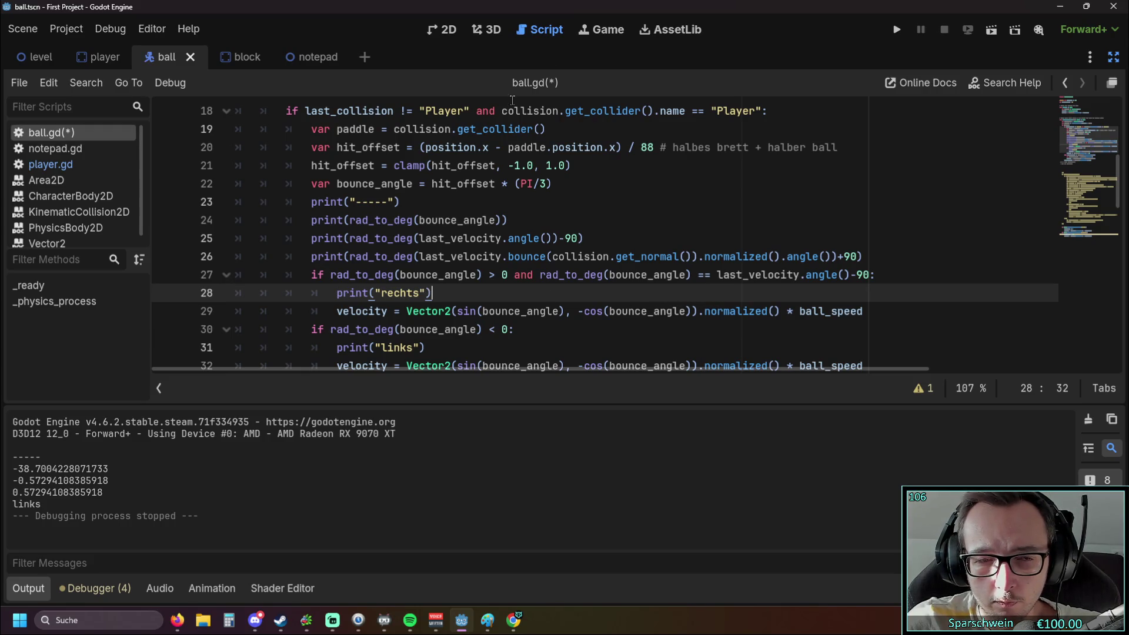
Save and run the game, move the paddle left to test, then stop it.
{"action": "left_click", "coordinate": [896, 31]}
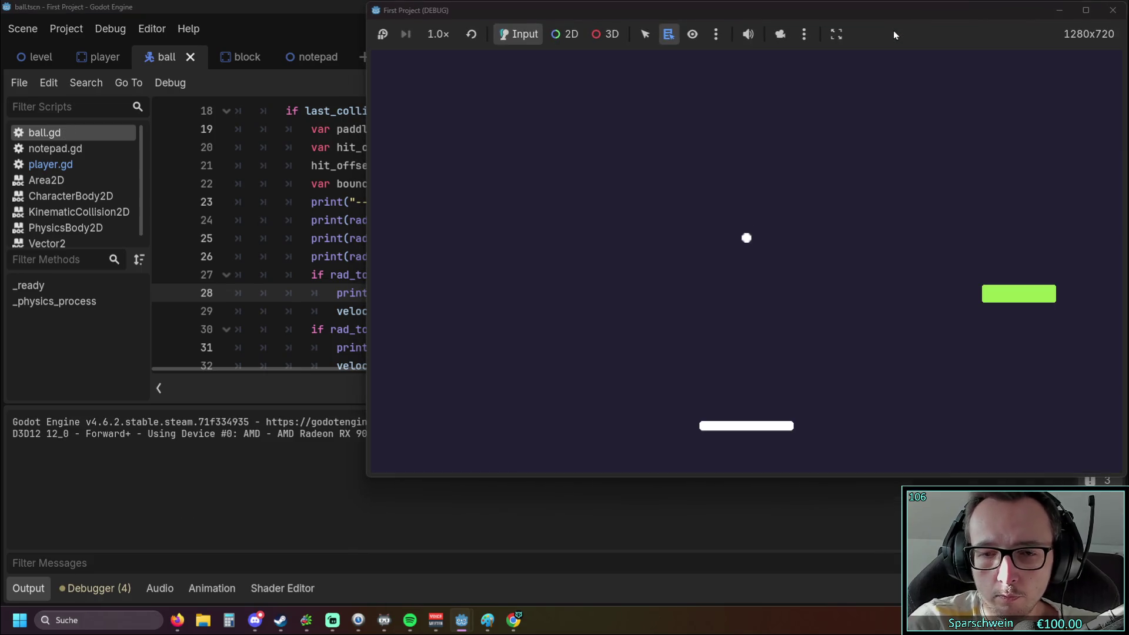
{"action": "key", "text": "Left"}
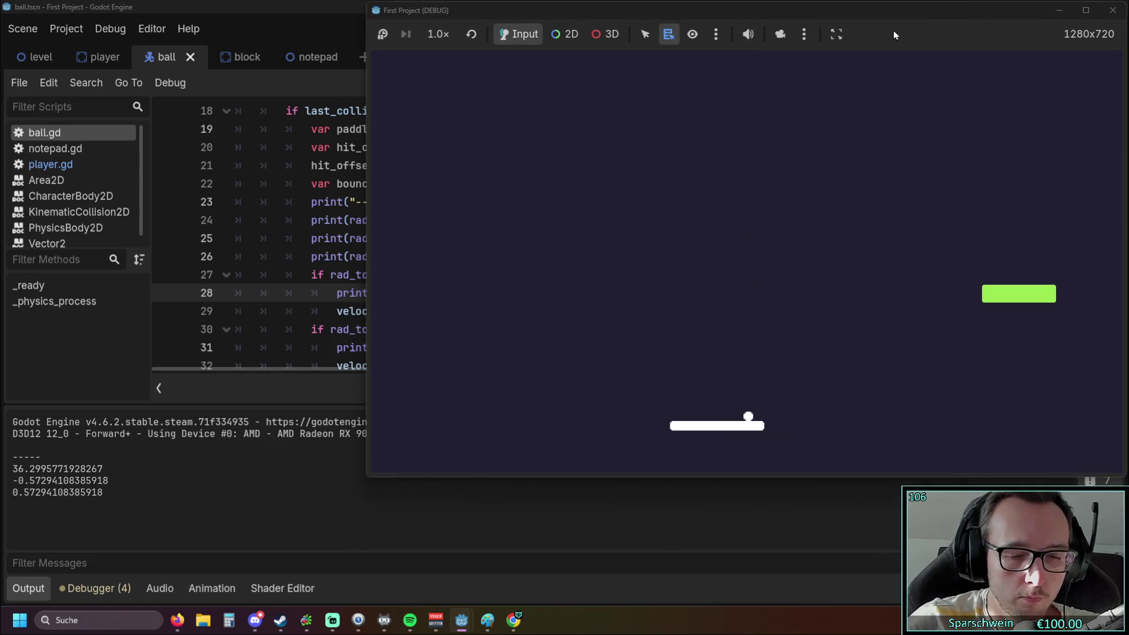
{"action": "left_click", "coordinate": [1113, 10]}
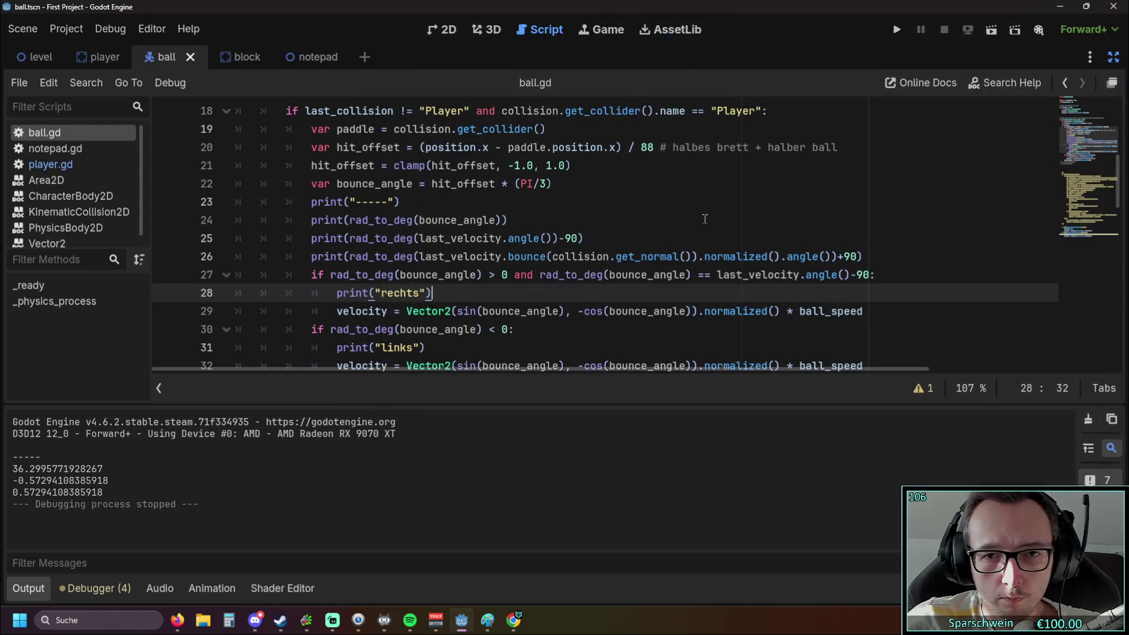
{"action": "scroll", "coordinate": [649, 232], "scroll_direction": "down", "scroll_amount": 1}
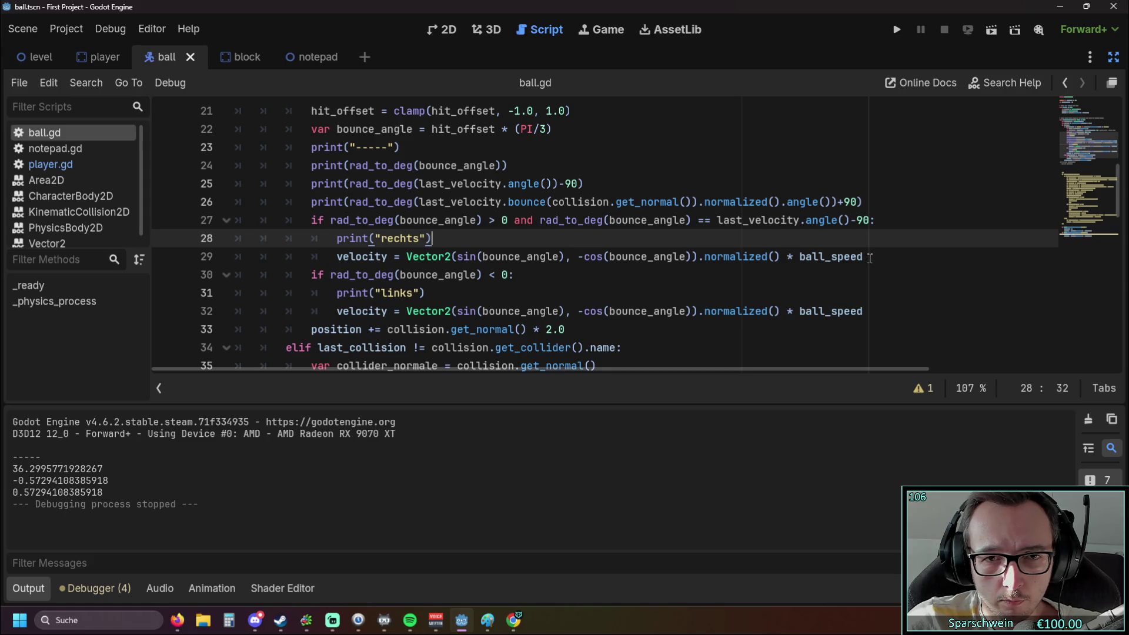
Duplicate the rechts branch (lines 27–29) below itself with corrected if indentation.
{"action": "mouse_move", "coordinate": [870, 257]}
{"action": "left_mouse_down"}
{"action": "mouse_move", "coordinate": [523, 257]}
{"action": "mouse_move", "coordinate": [84, 231]}
{"action": "mouse_move", "coordinate": [101, 218]}
{"action": "left_mouse_up"}
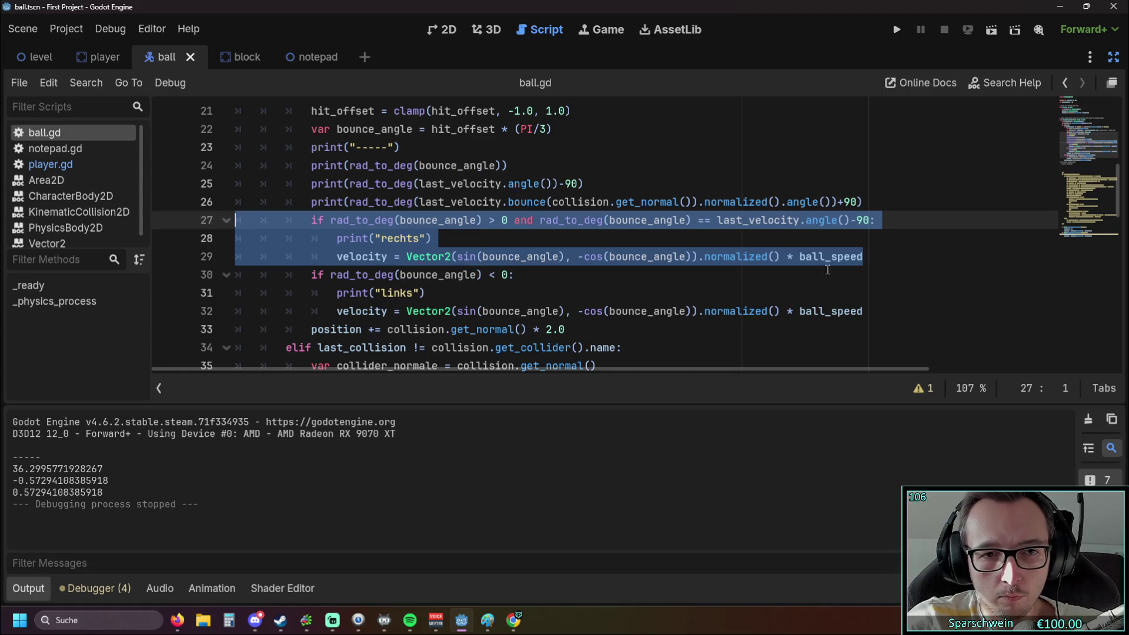
{"action": "left_click", "coordinate": [871, 259]}
{"action": "key", "text": "Return"}
{"action": "key", "text": "ctrl+v"}
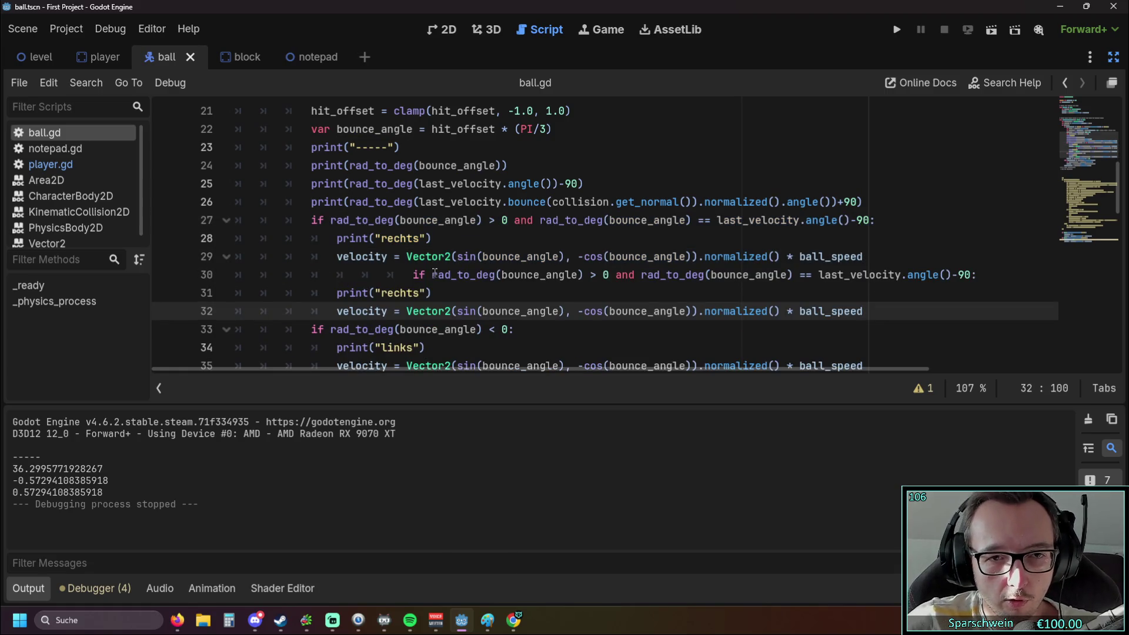
{"action": "left_click", "coordinate": [417, 275]}
{"action": "key", "text": "BackSpace"}
{"action": "key", "text": "BackSpace"}
{"action": "key", "text": "BackSpace"}
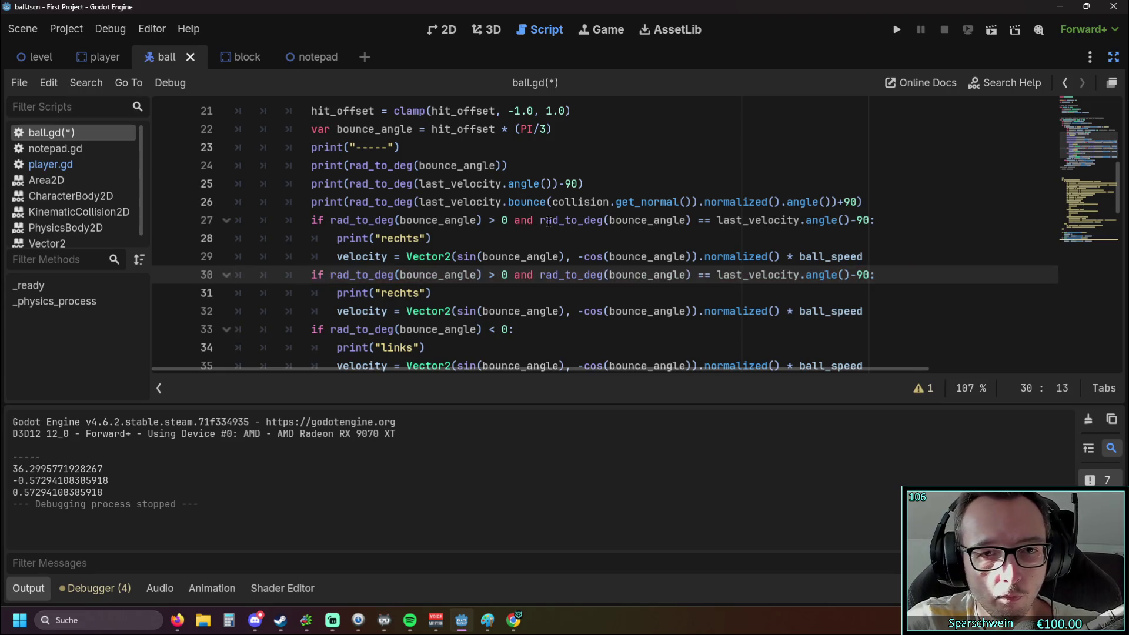
Add an opening parenthesis before the second rad_to_deg on lines 27 and 30.
{"action": "left_click", "coordinate": [542, 221]}
{"action": "type", "text": "("}
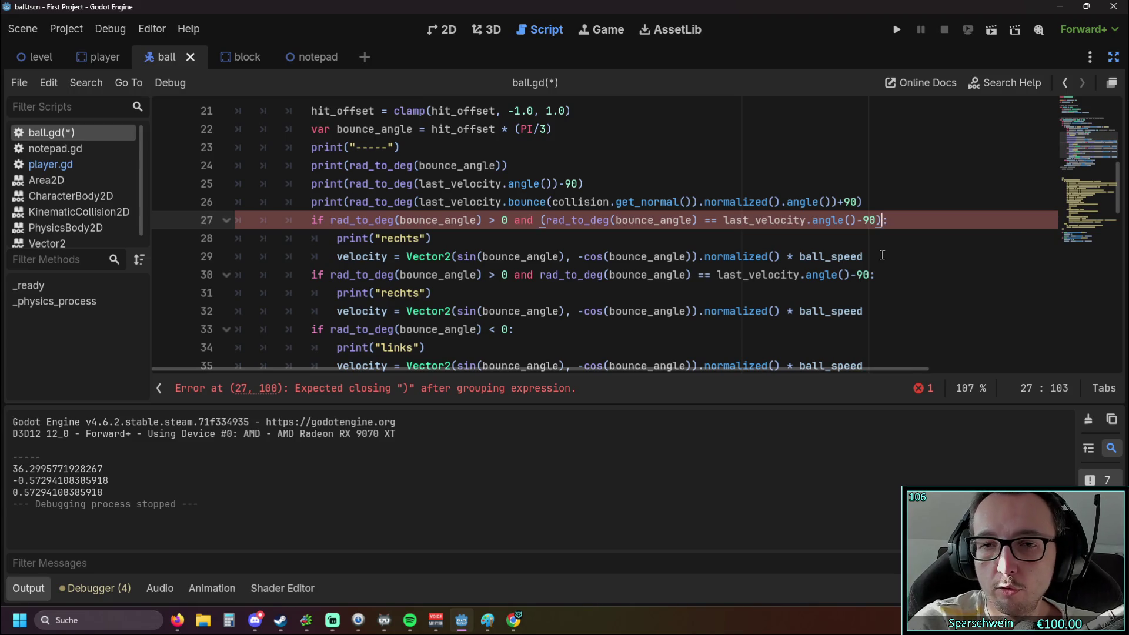
{"action": "left_click", "coordinate": [541, 277]}
{"action": "type", "text": "("}
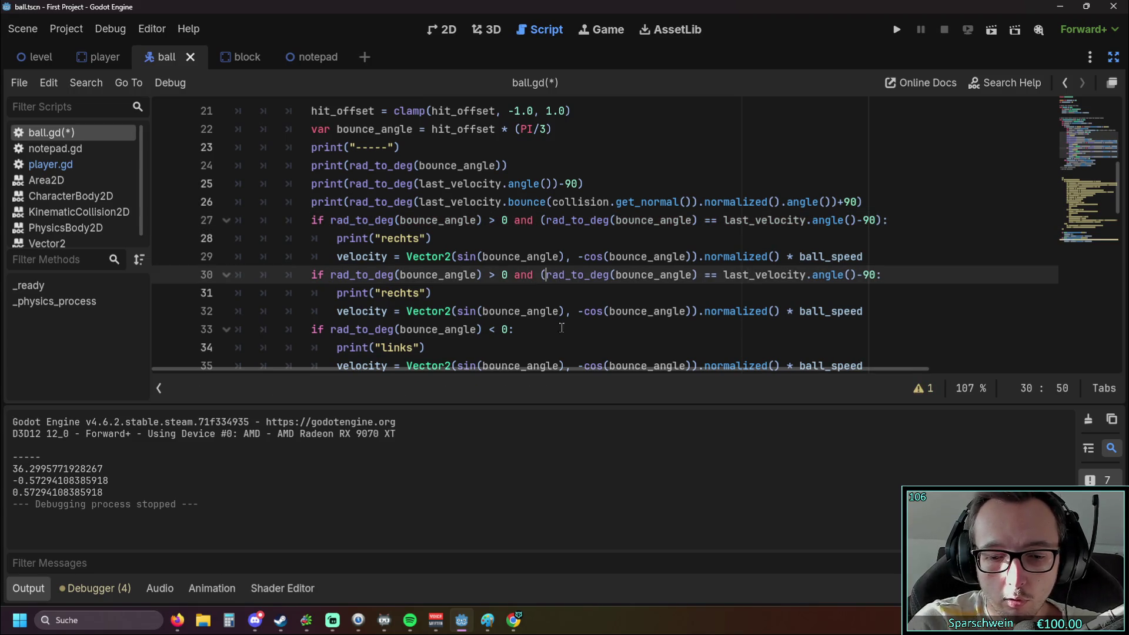
Change the == comparison on line 30 to !=.
{"action": "key", "text": "End"}
{"action": "key", "text": "Left"}
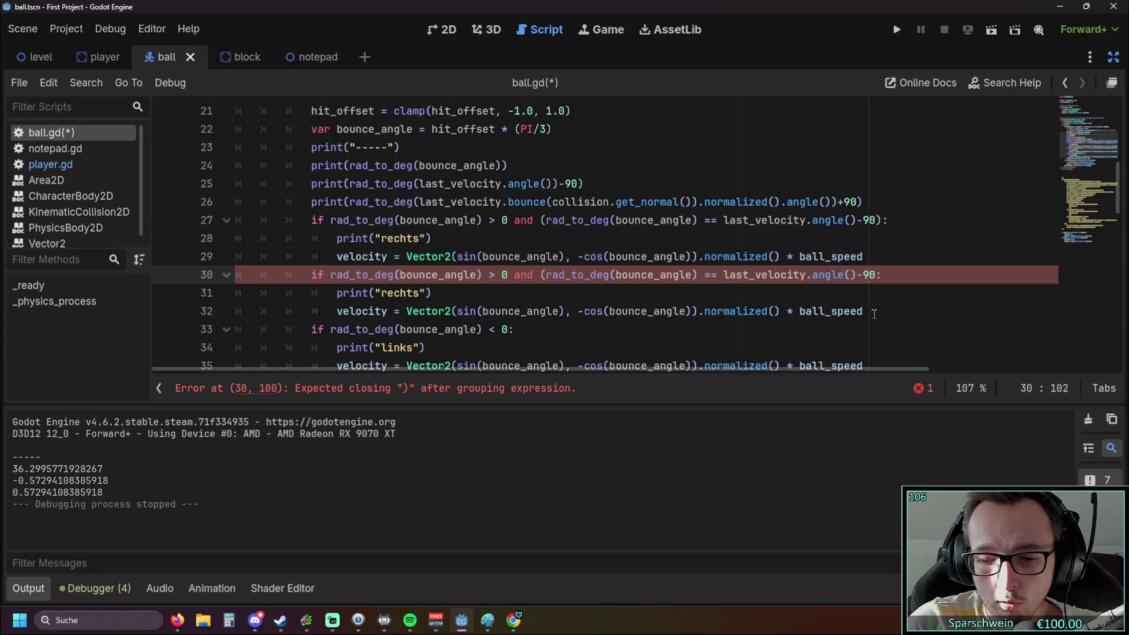
{"action": "type", "text": ")"}
{"action": "left_click", "coordinate": [718, 275]}
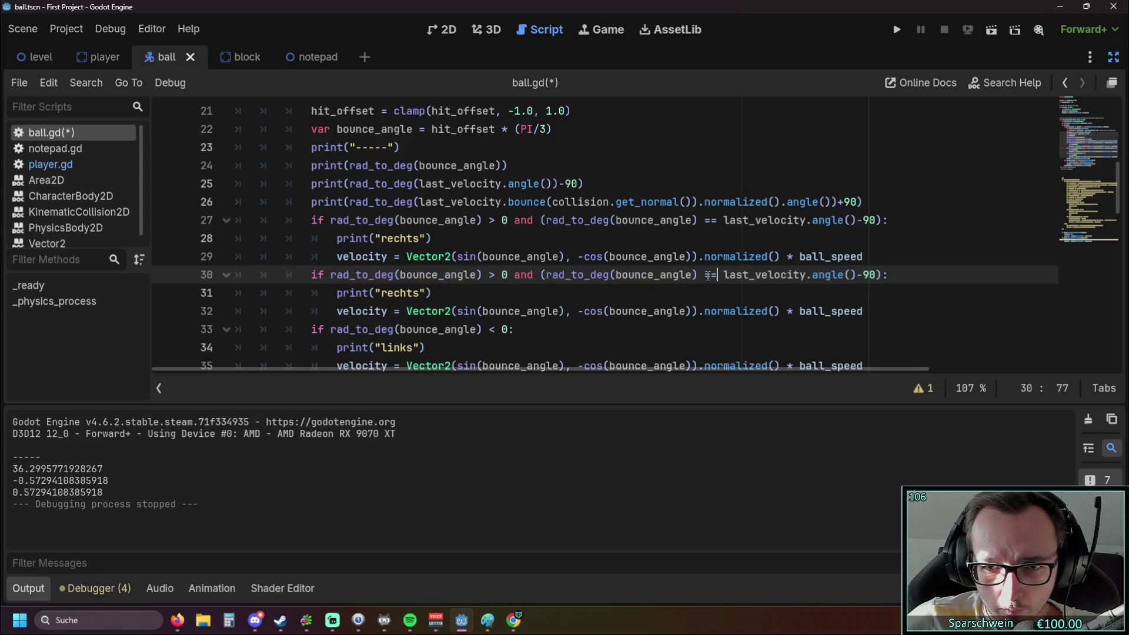
{"action": "key", "text": "Delete"}
{"action": "type", "text": "!"}
{"action": "left_click", "coordinate": [693, 311]}
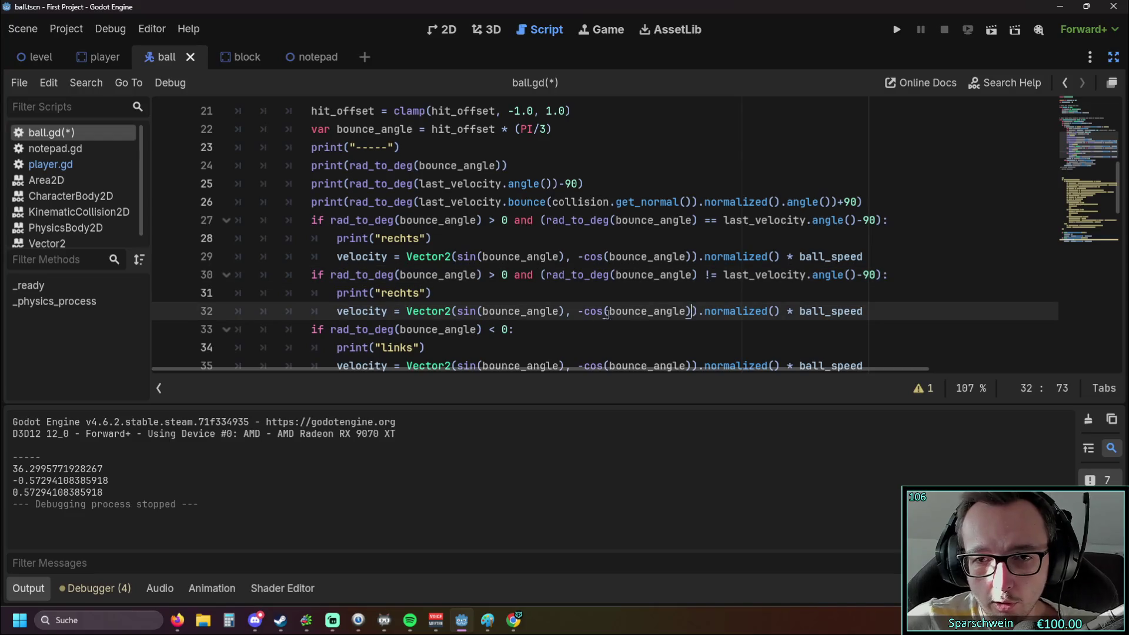
Save and run the game, move the paddle right to test, then stop it.
{"action": "left_click", "coordinate": [895, 35]}
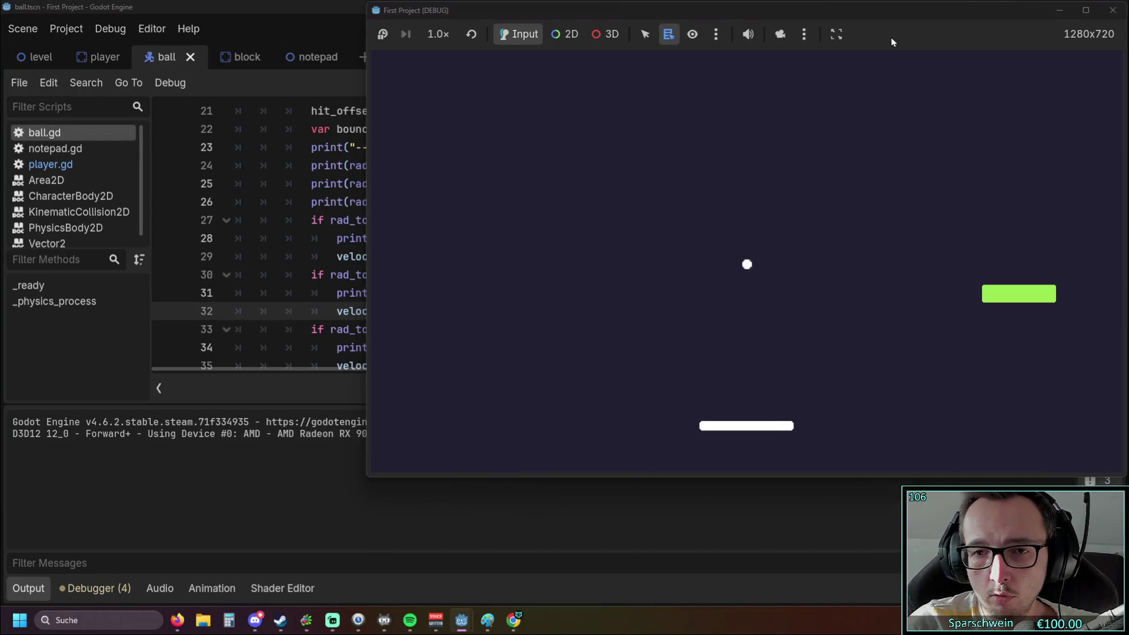
{"action": "key", "text": "Right"}
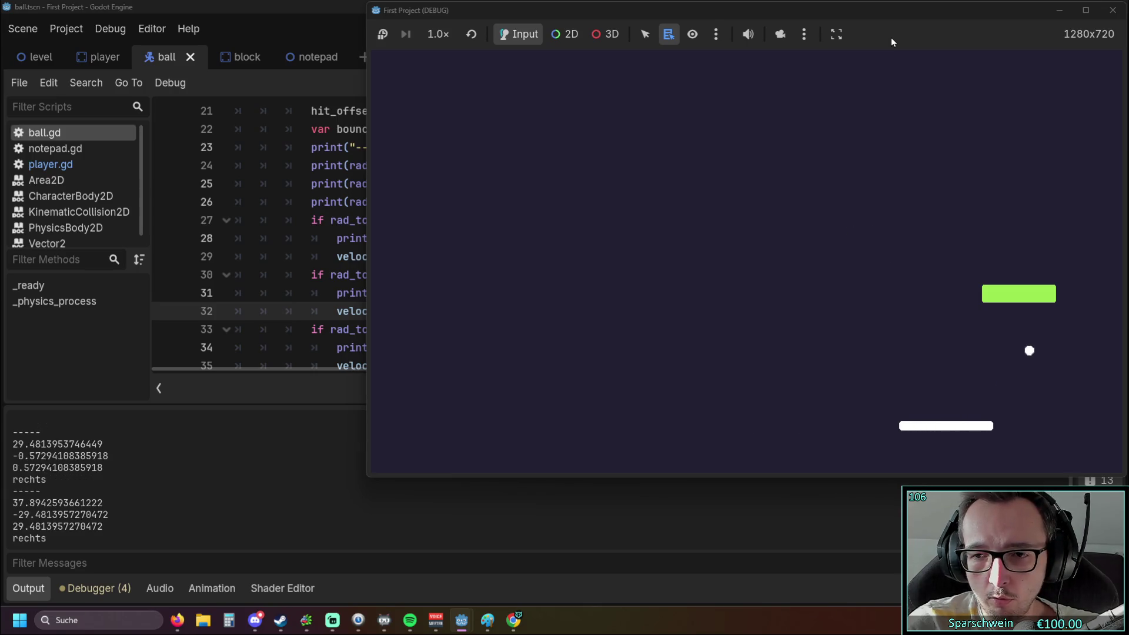
{"action": "left_click", "coordinate": [1113, 11]}
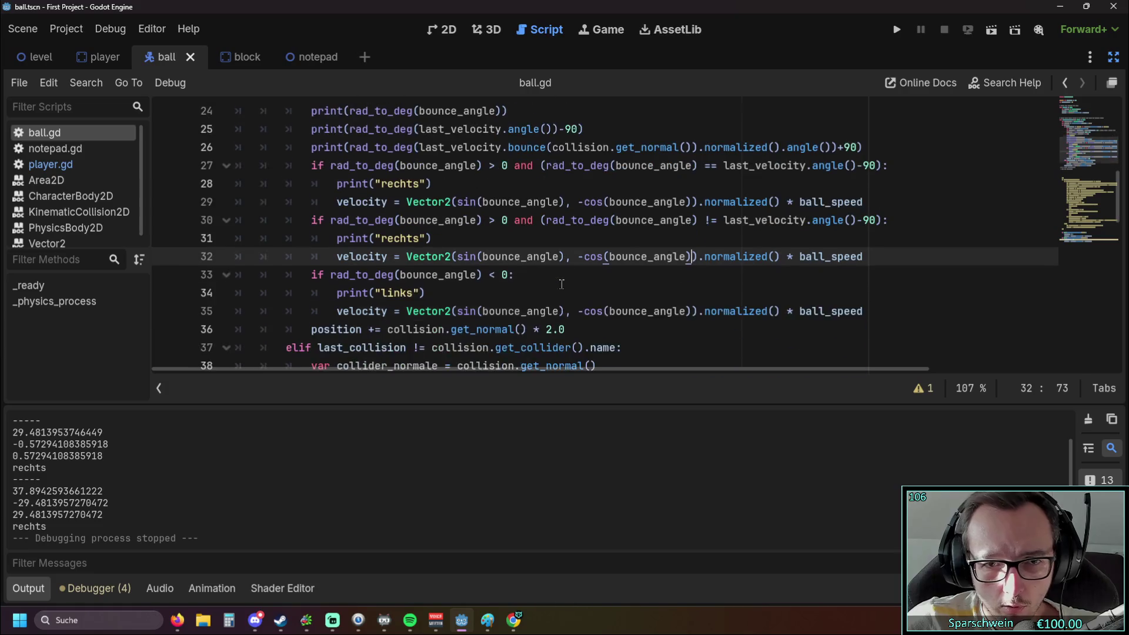
Append *-1 to bounce_angle inside sin() in line 32's velocity assignment.
{"action": "mouse_move", "coordinate": [560, 284]}
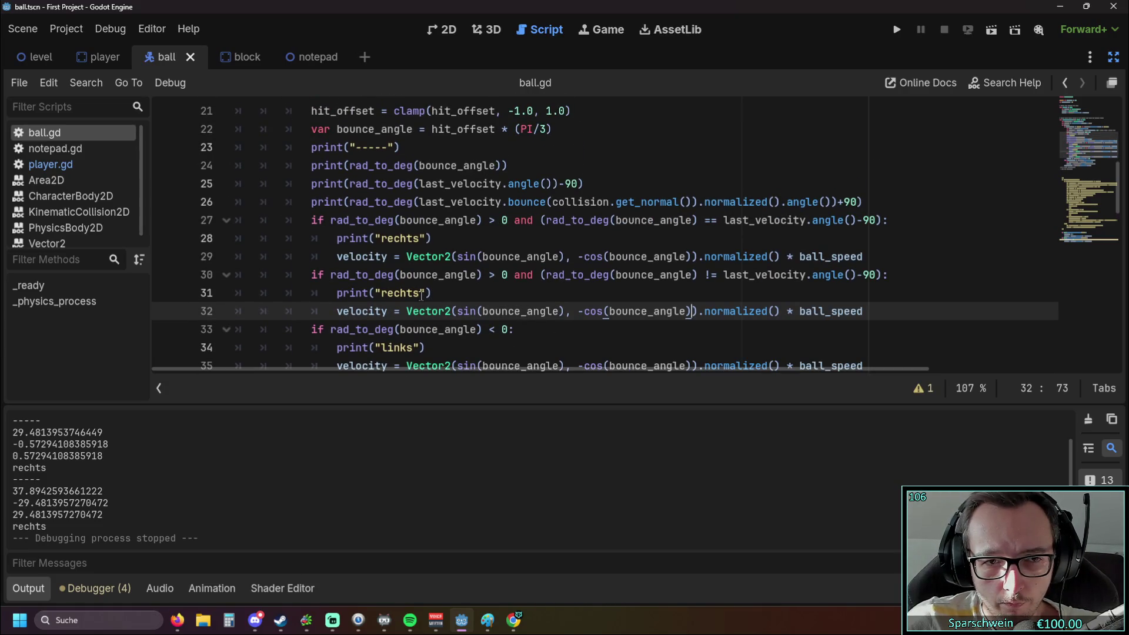
{"action": "left_click", "coordinate": [421, 294]}
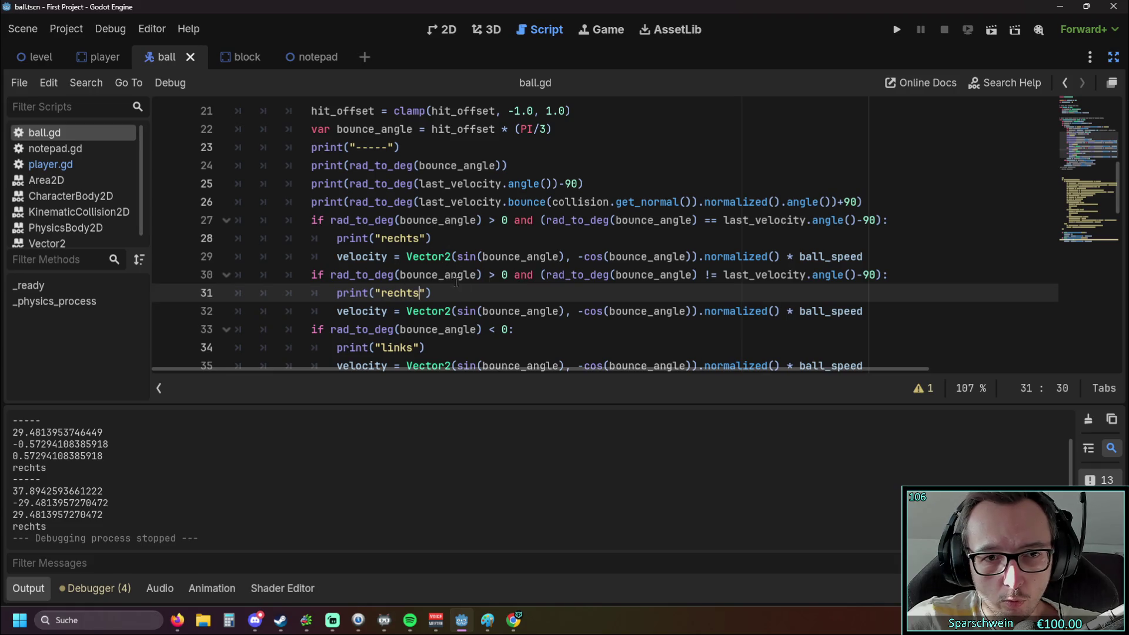
{"action": "left_click", "coordinate": [560, 311]}
{"action": "type", "text": "*-1"}
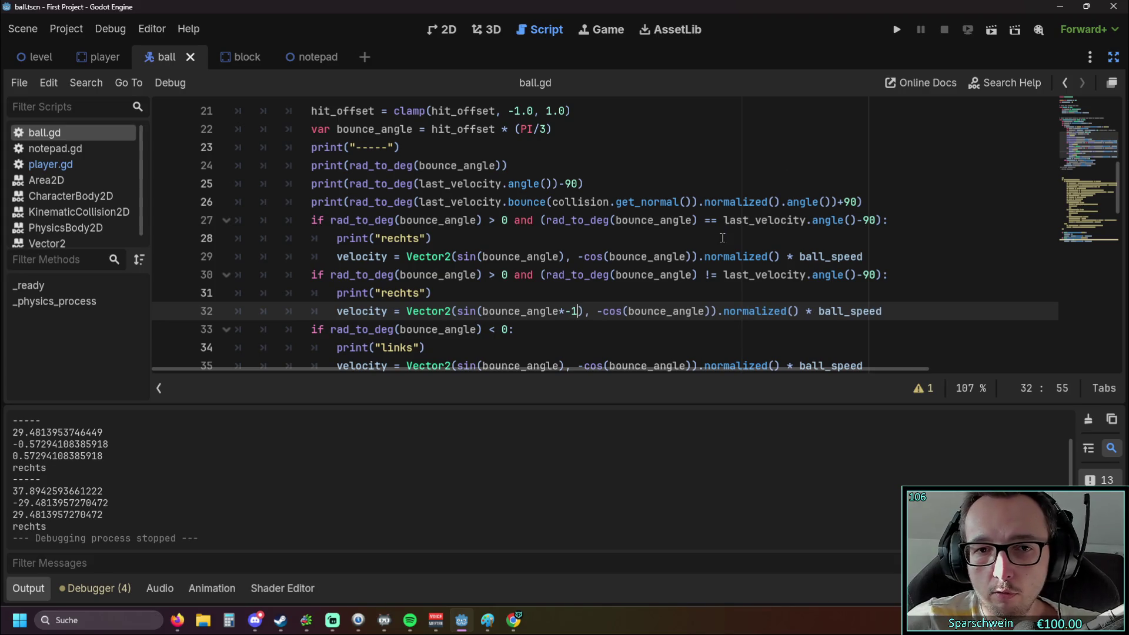
{"action": "scroll", "coordinate": [722, 237], "scroll_direction": "down", "scroll_amount": 1}
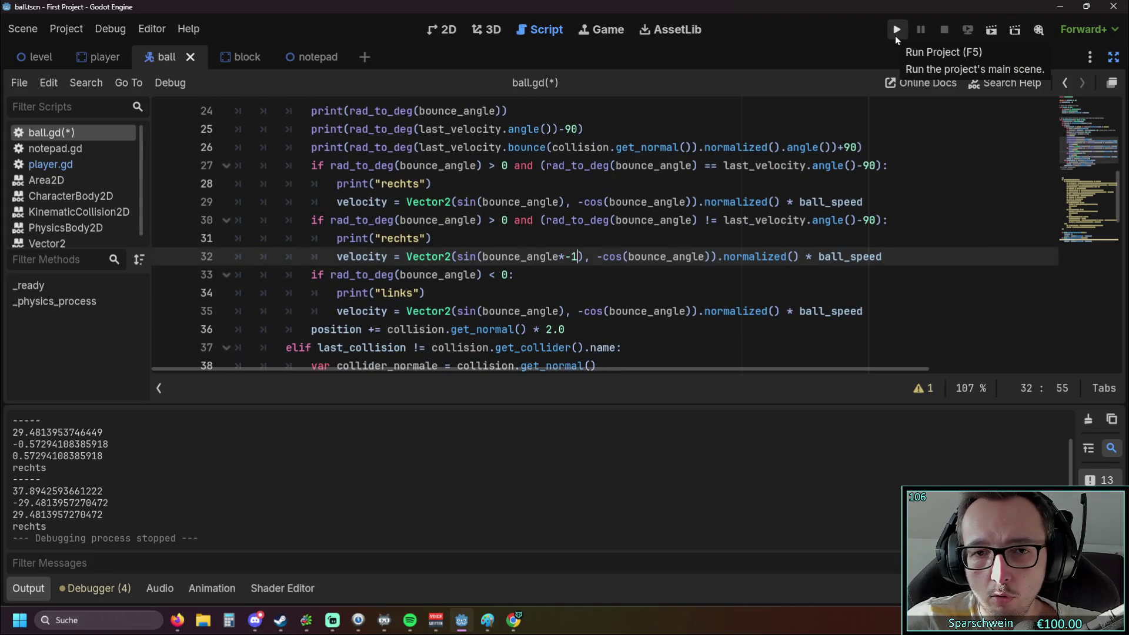
{"action": "scroll", "coordinate": [628, 212], "scroll_direction": "down", "scroll_amount": 1}
{"action": "left_click_drag", "start_coordinate": [866, 257], "coordinate": [311, 239]}
{"action": "scroll", "coordinate": [579, 257], "scroll_direction": "up", "scroll_amount": 1}
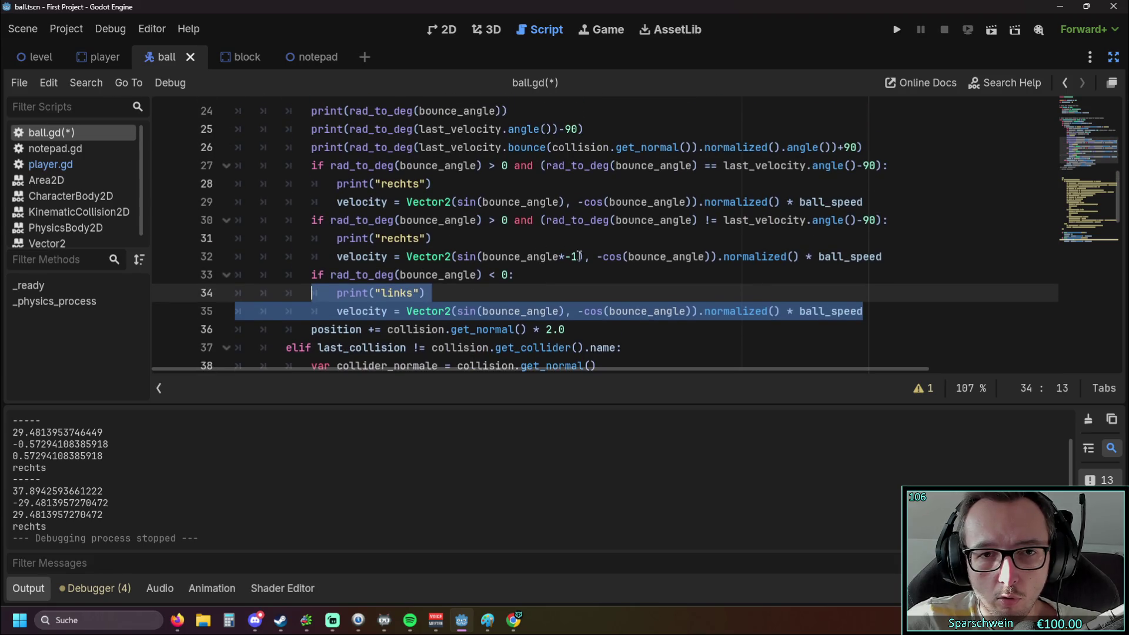
Replace the links branch with a copy of the != branch and unindent line 36.
{"action": "left_click_drag", "start_coordinate": [887, 256], "coordinate": [174, 219]}
{"action": "key", "text": "ctrl+c"}
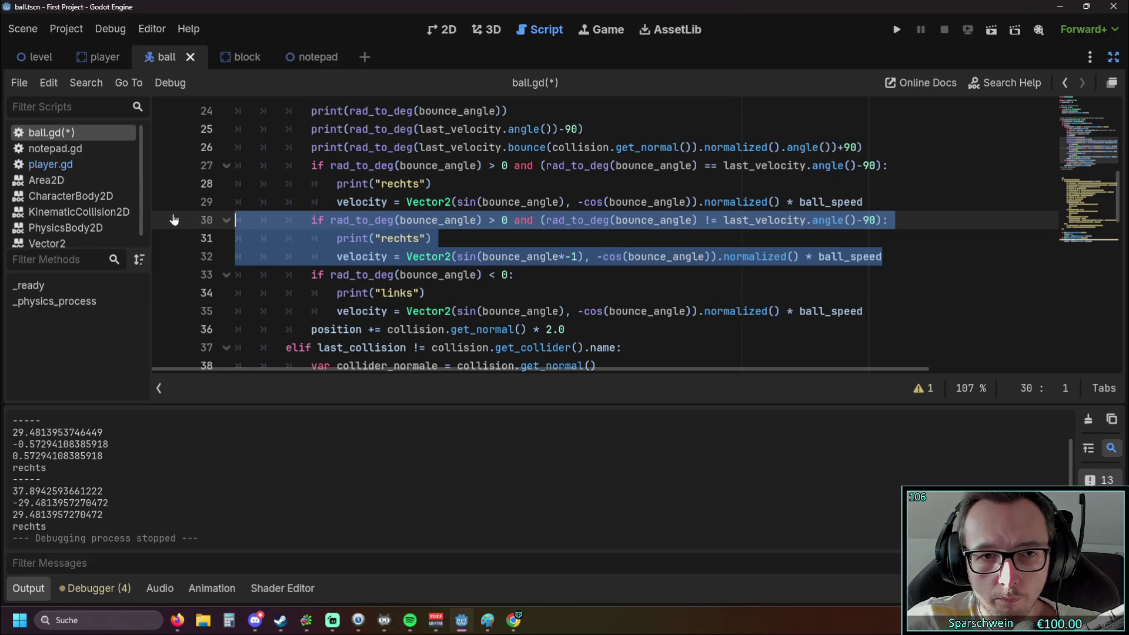
{"action": "mouse_move", "coordinate": [860, 313]}
{"action": "left_mouse_down"}
{"action": "mouse_move", "coordinate": [235, 293]}
{"action": "mouse_move", "coordinate": [232, 274]}
{"action": "left_mouse_up"}
{"action": "key", "text": "ctrl+v"}
{"action": "key", "text": "ctrl+v"}
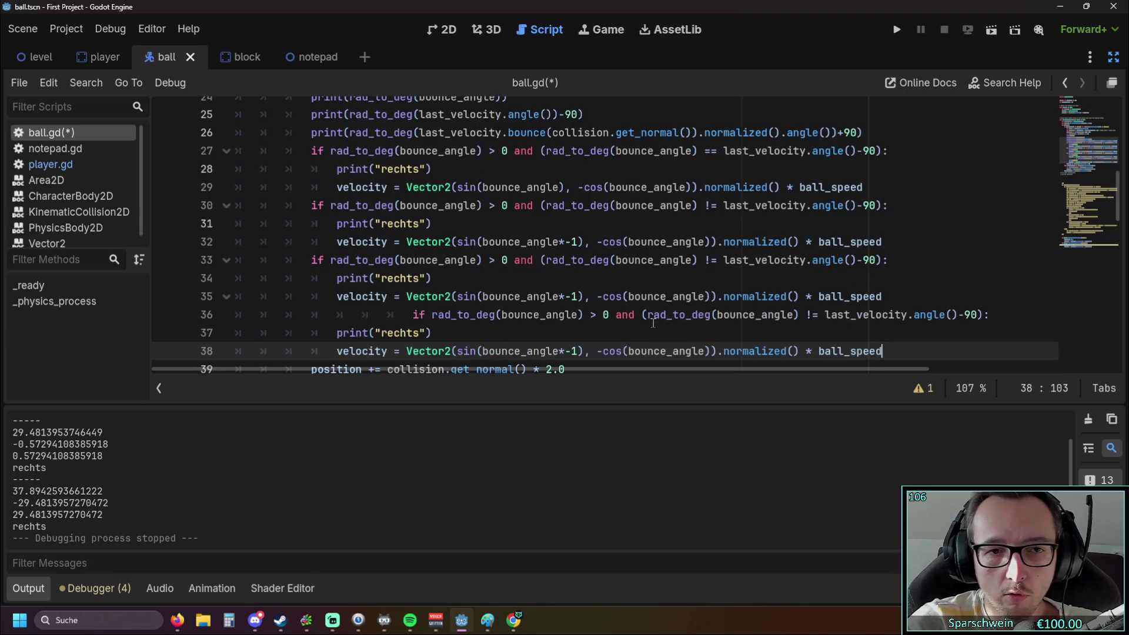
{"action": "left_click", "coordinate": [412, 315]}
{"action": "key", "text": "BackSpace"}
{"action": "key", "text": "BackSpace"}
{"action": "key", "text": "BackSpace"}
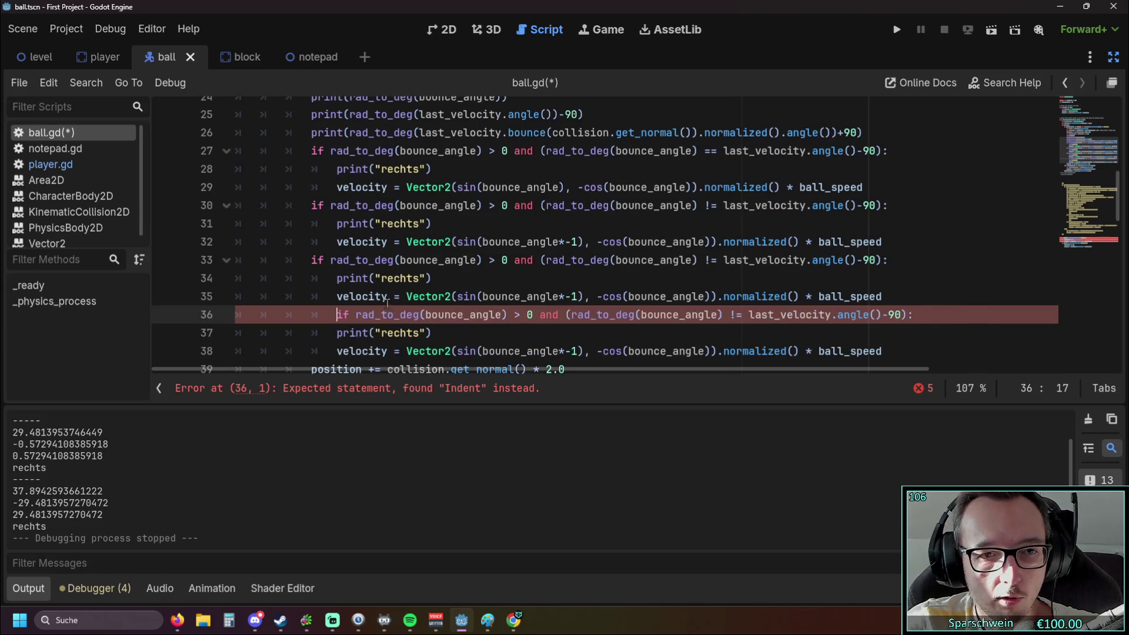
Change > to < in the bounce_angle conditions on lines 33 and 36.
{"action": "left_click", "coordinate": [379, 278]}
{"action": "left_click", "coordinate": [492, 260]}
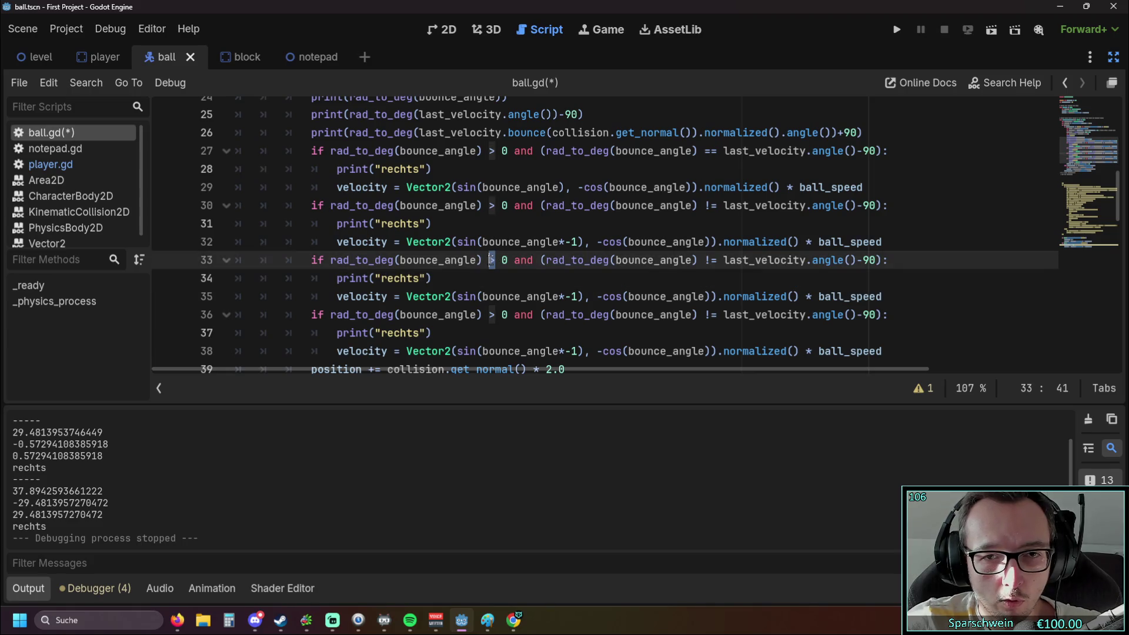
{"action": "type", "text": "<"}
{"action": "double_click", "coordinate": [491, 318]}
{"action": "type", "text": "<"}
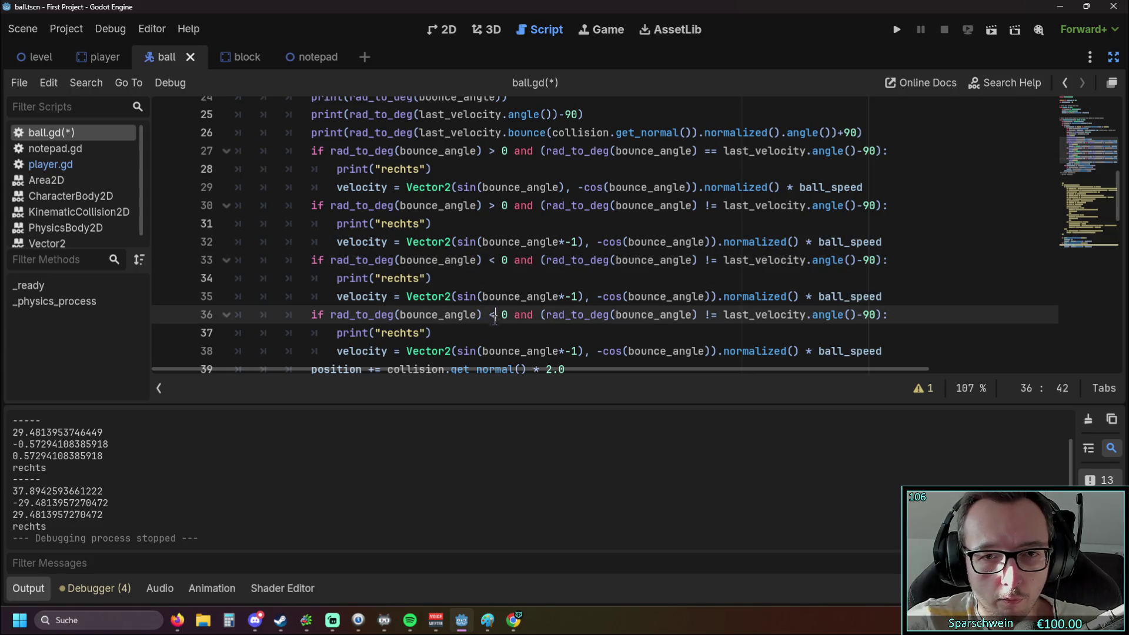
Replace the printed text rechts with links on lines 34 and 37.
{"action": "left_click_drag", "start_coordinate": [382, 278], "coordinate": [418, 278]}
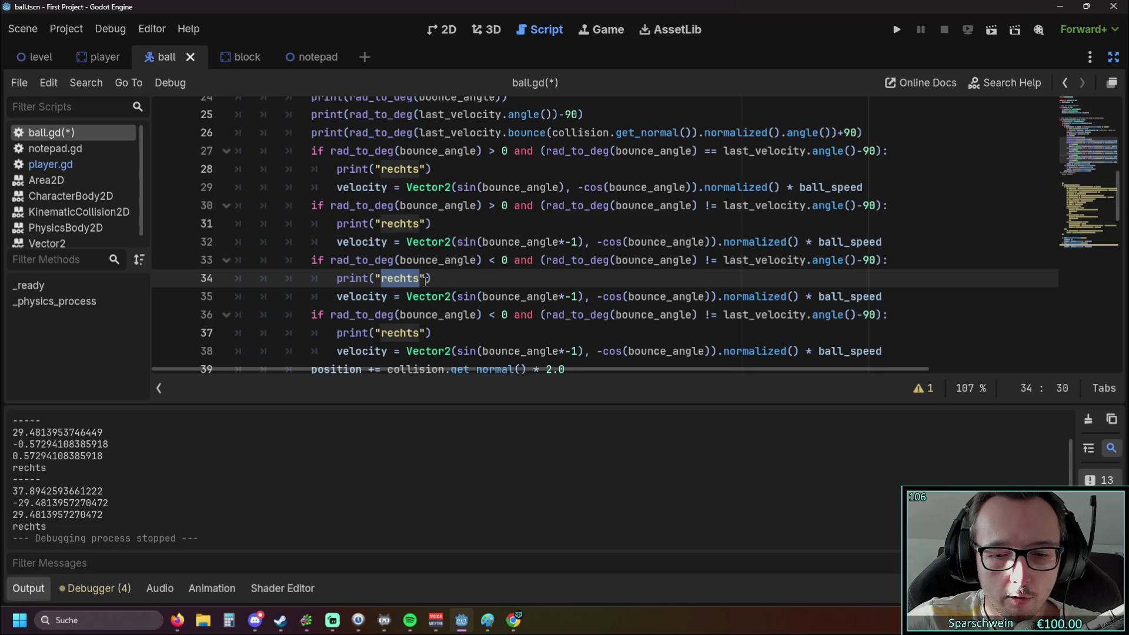
{"action": "type", "text": "links"}
{"action": "left_click", "coordinate": [376, 333]}
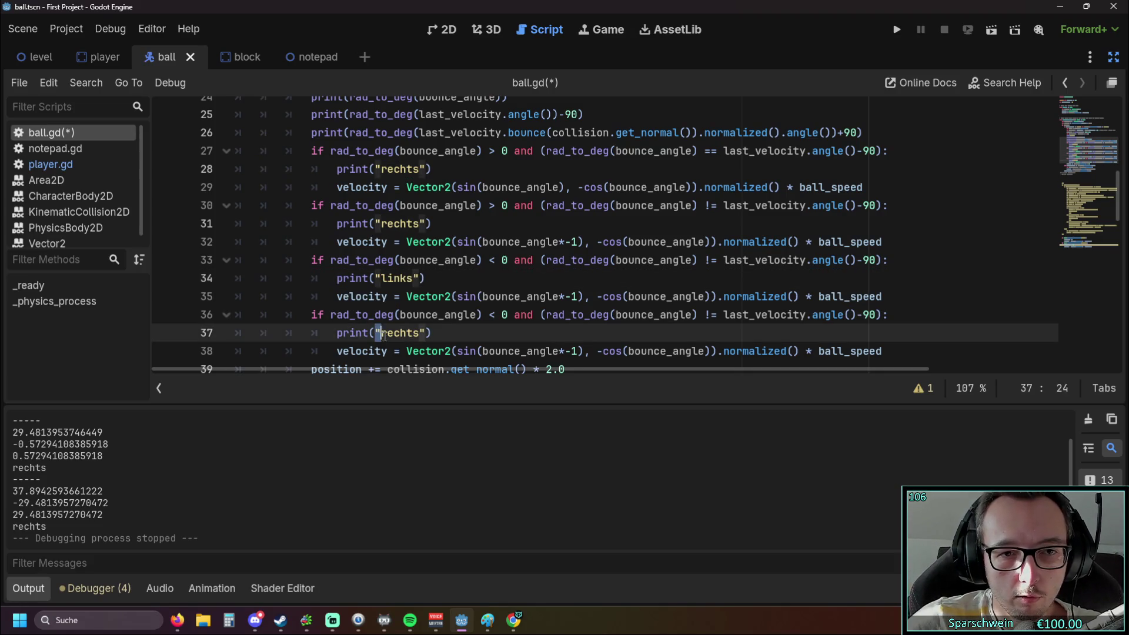
{"action": "left_click_drag", "start_coordinate": [381, 333], "coordinate": [433, 335]}
{"action": "type", "text": "links"}
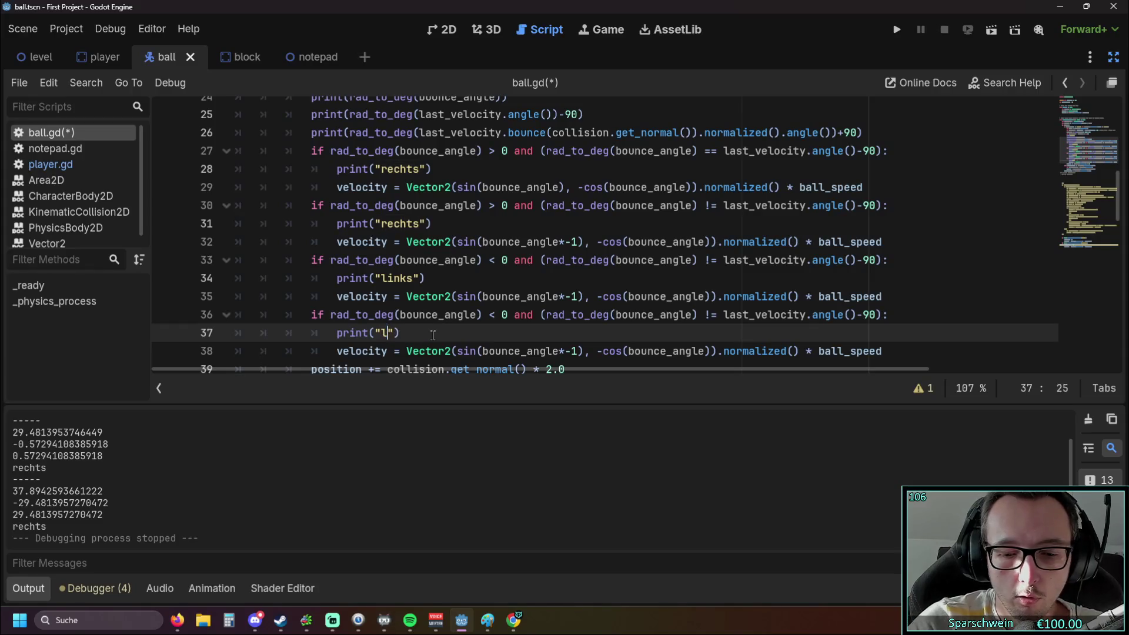
Delete the *-1 from line 35's sine term, then save and run the game.
{"action": "left_click", "coordinate": [576, 297]}
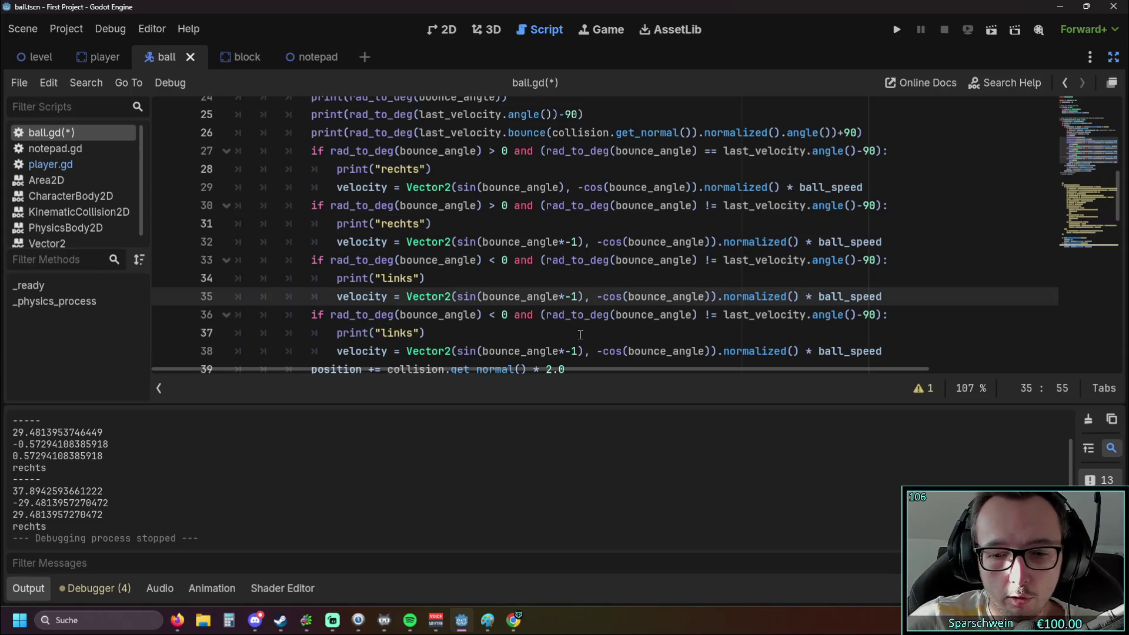
{"action": "key", "text": "BackSpace"}
{"action": "key", "text": "BackSpace"}
{"action": "key", "text": "BackSpace"}
{"action": "left_click", "coordinate": [614, 260]}
{"action": "left_click", "coordinate": [897, 30]}
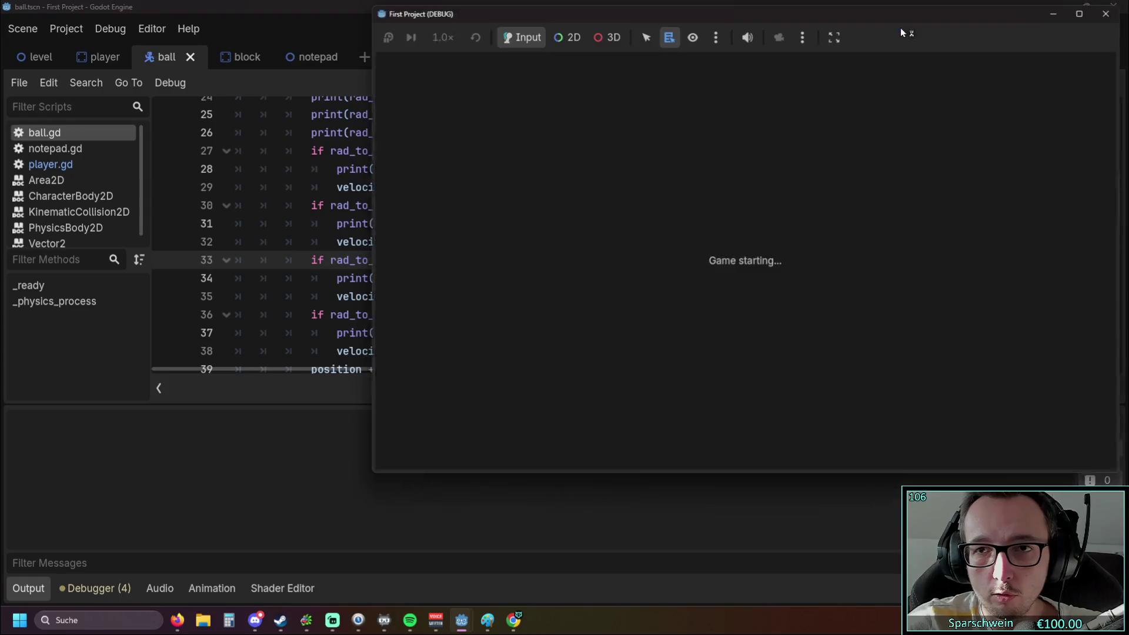
Restart the test game and steer the paddle under the ball with the arrow keys.
{"action": "key", "text": "Left"}
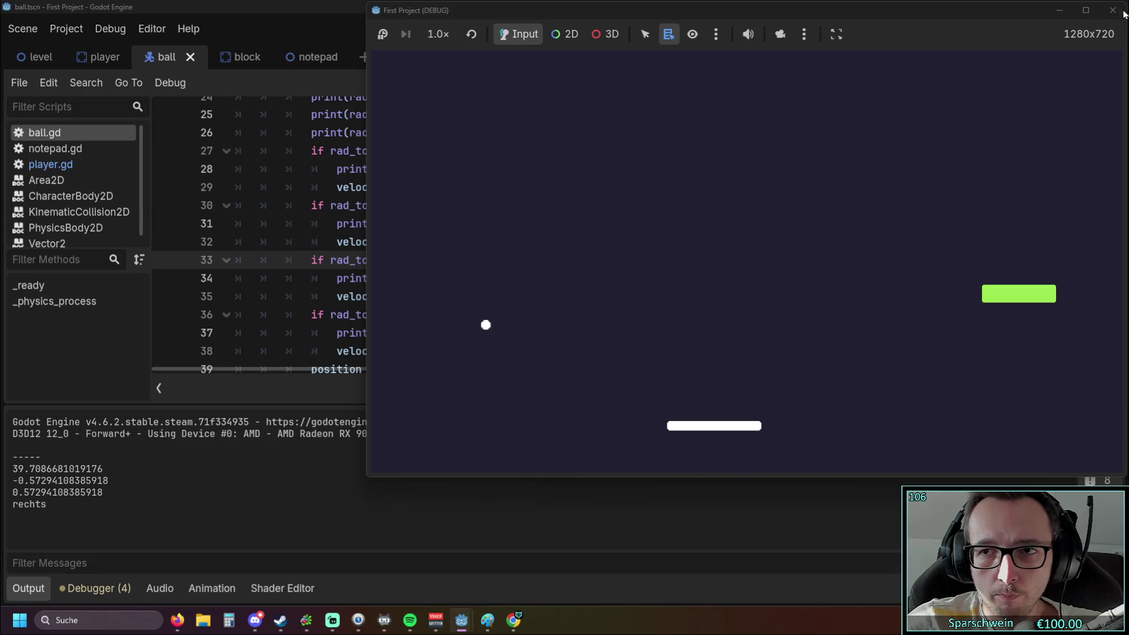
{"action": "left_click", "coordinate": [1114, 10]}
{"action": "left_click", "coordinate": [897, 29]}
{"action": "key", "text": "Left"}
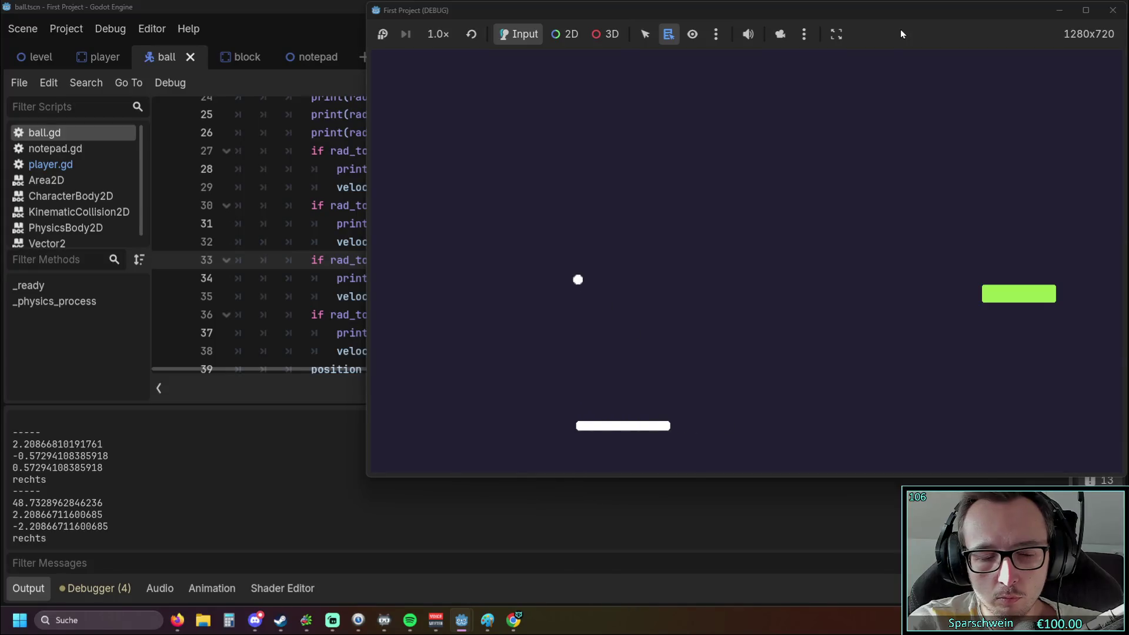
{"action": "key", "text": "Right"}
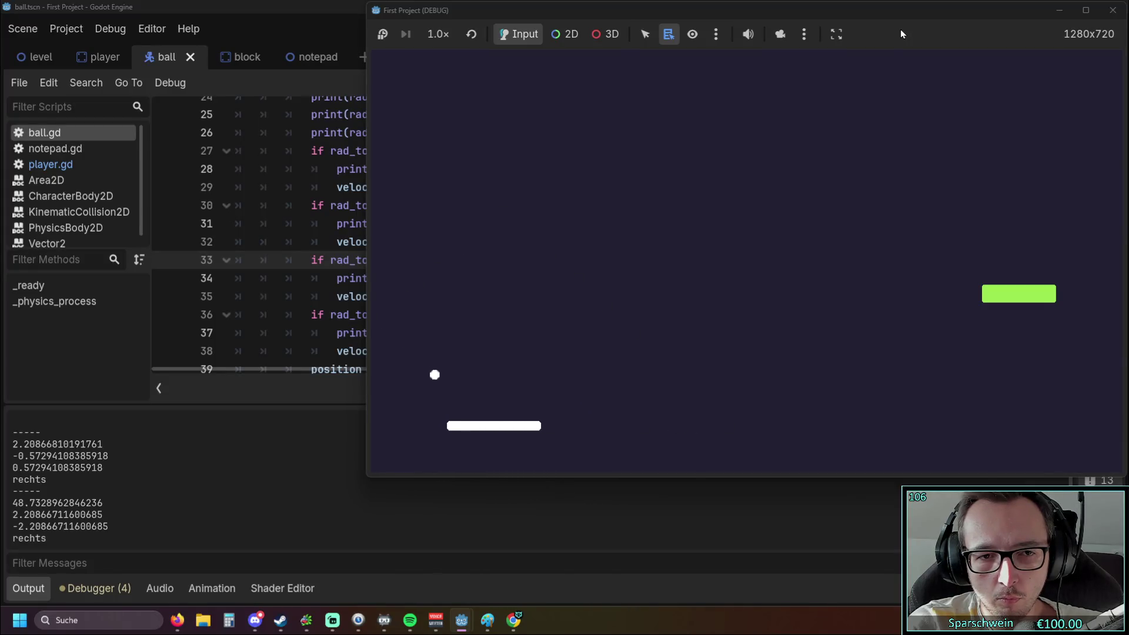
{"action": "key", "text": "Right"}
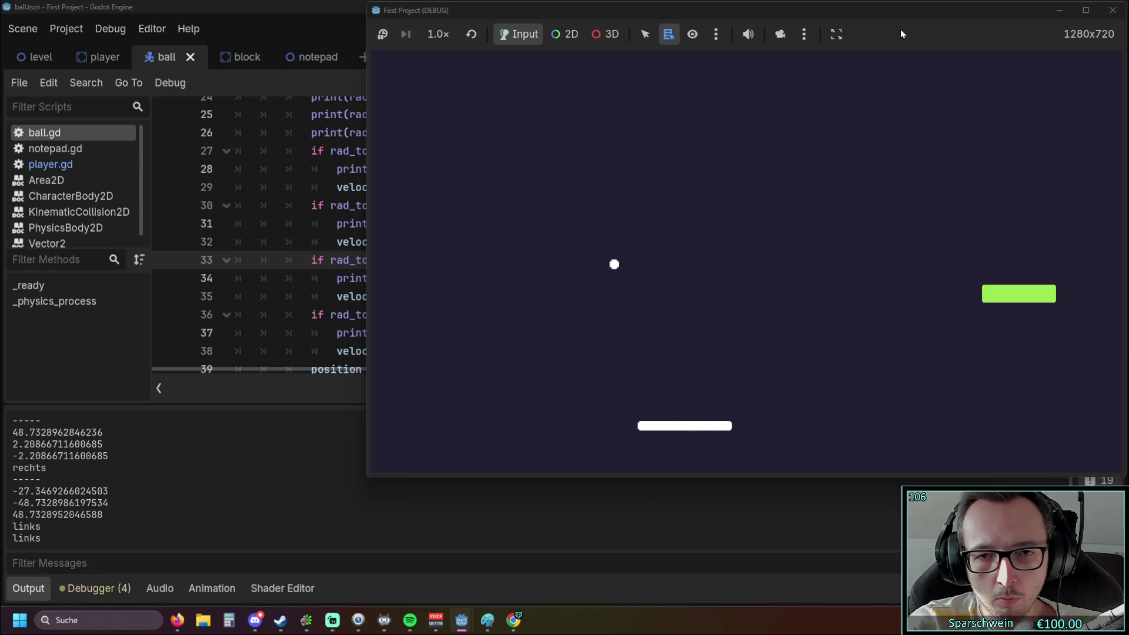
{"action": "key", "text": "Left"}
{"action": "key", "text": "Left"}
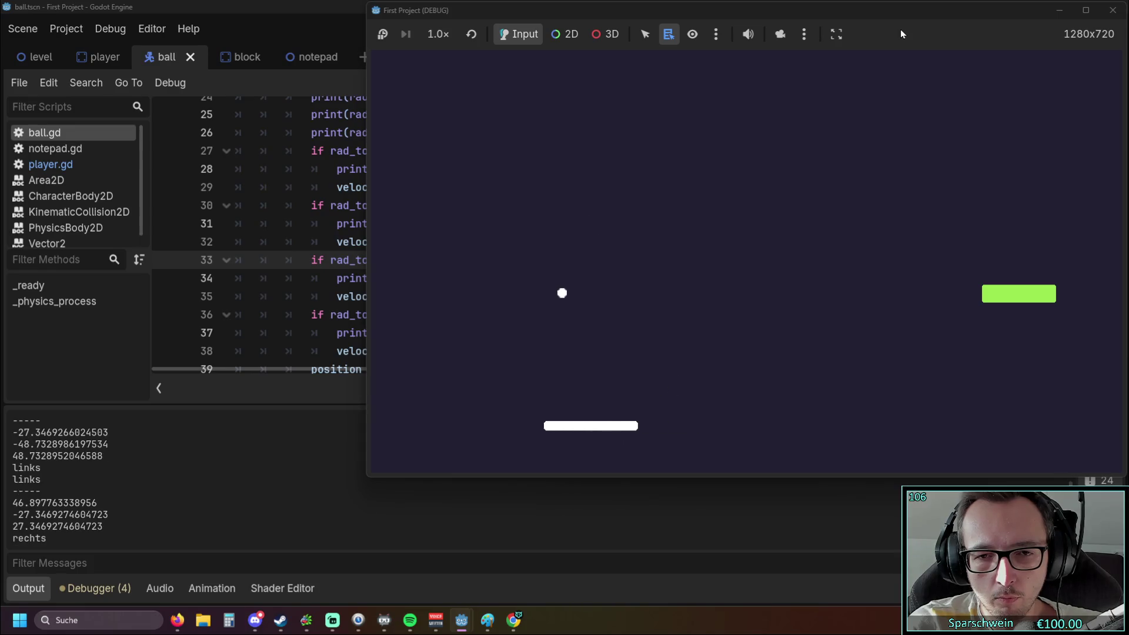
{"action": "key", "text": "Right"}
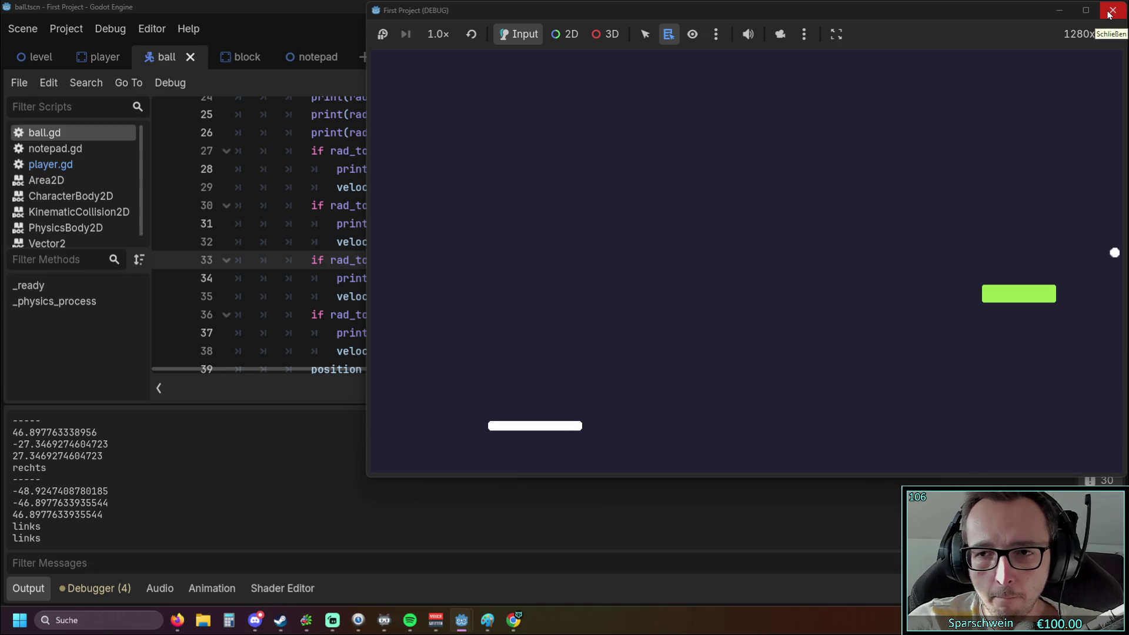
Keep returning the ball left and right while bounce values print, then close the game.
{"action": "key", "text": "Right"}
{"action": "key", "text": "Right"}
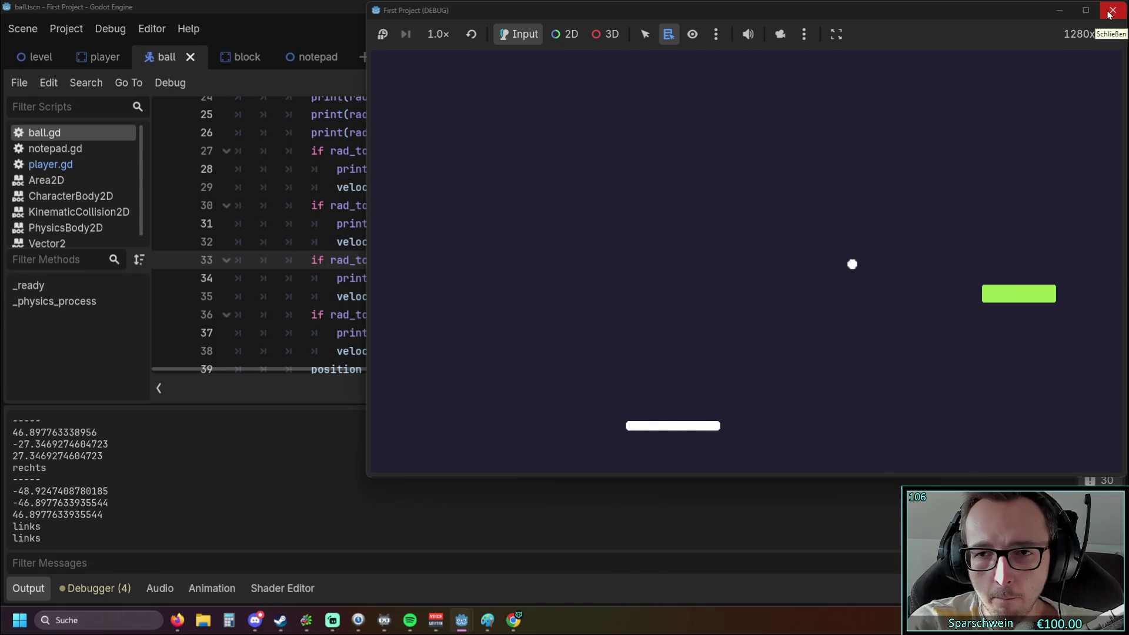
{"action": "key", "text": "Right"}
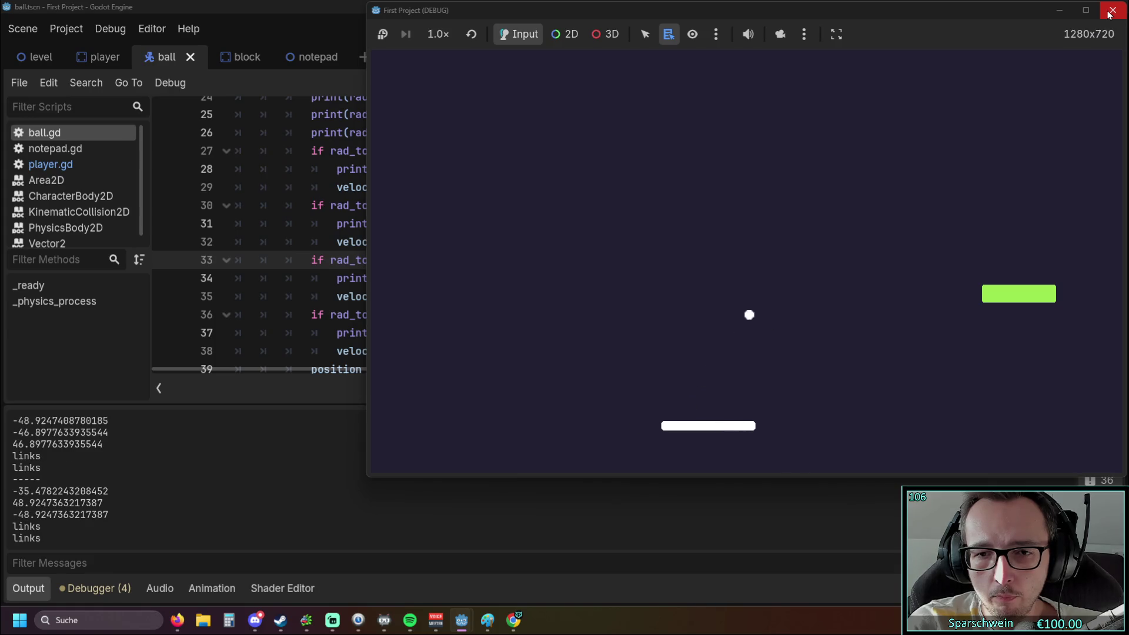
{"action": "key", "text": "Right"}
{"action": "key", "text": "Right"}
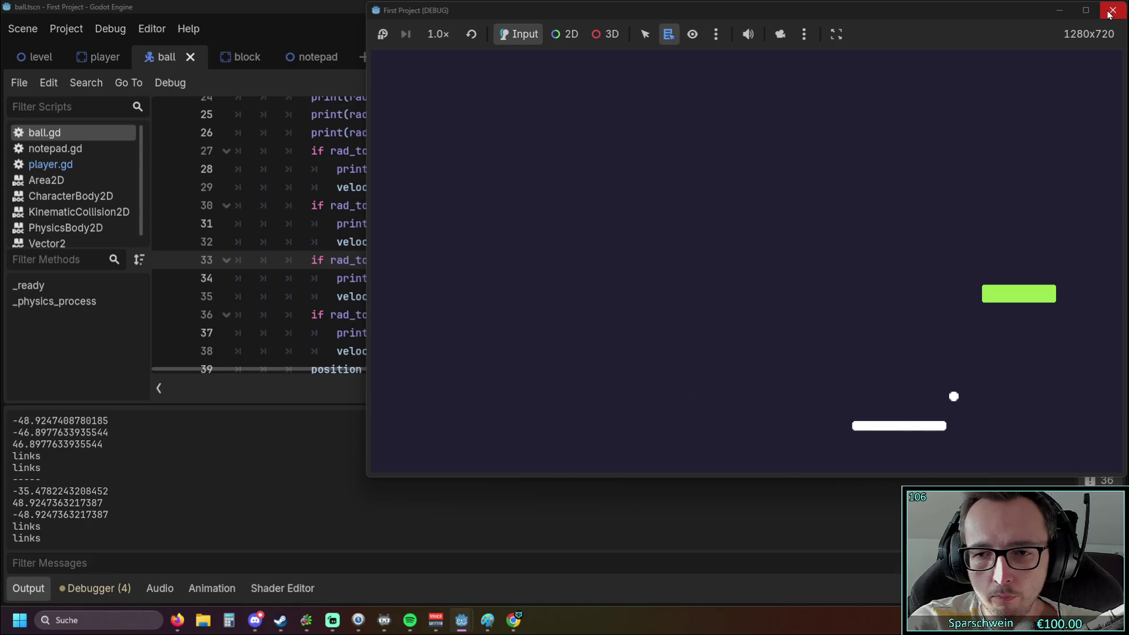
{"action": "key", "text": "Left"}
{"action": "key", "text": "Left"}
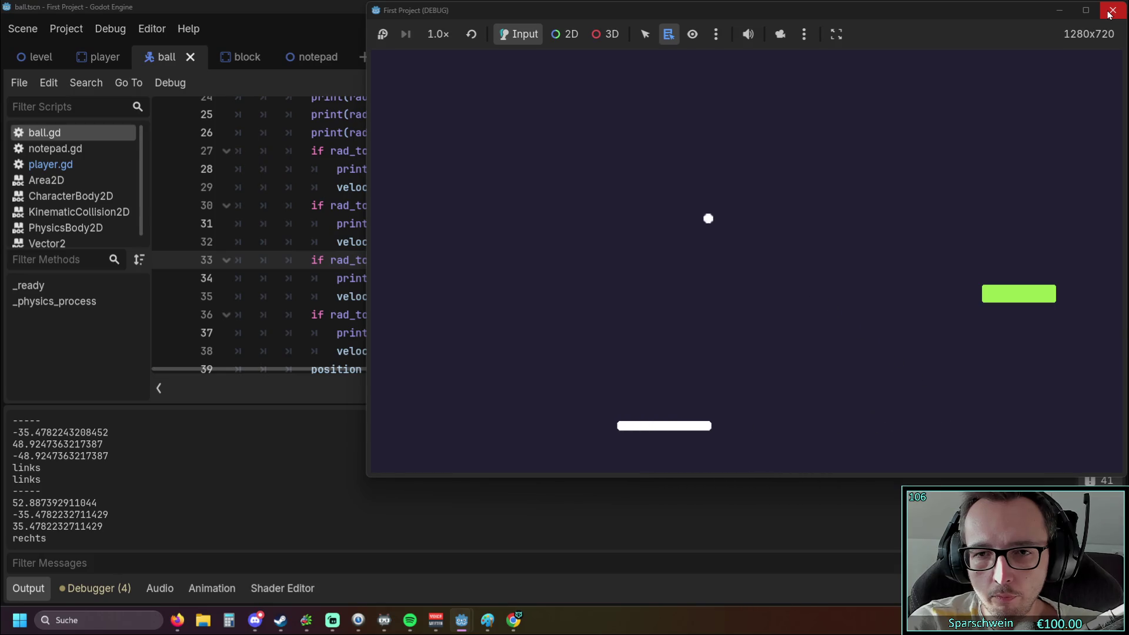
{"action": "key", "text": "Left"}
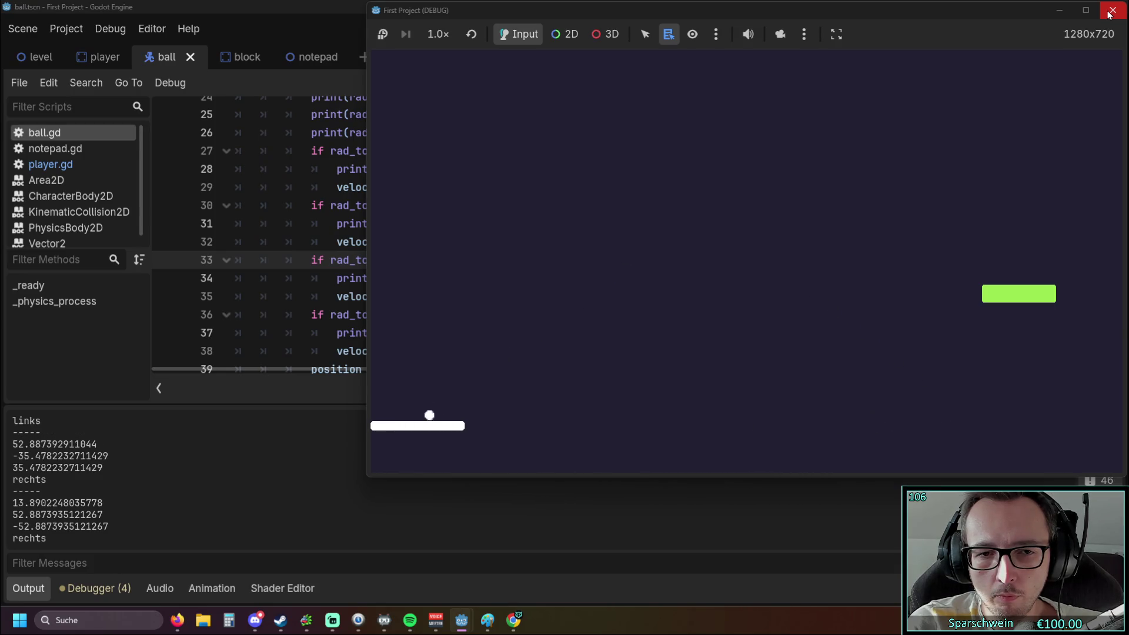
{"action": "key", "text": "Right"}
{"action": "key", "text": "Left"}
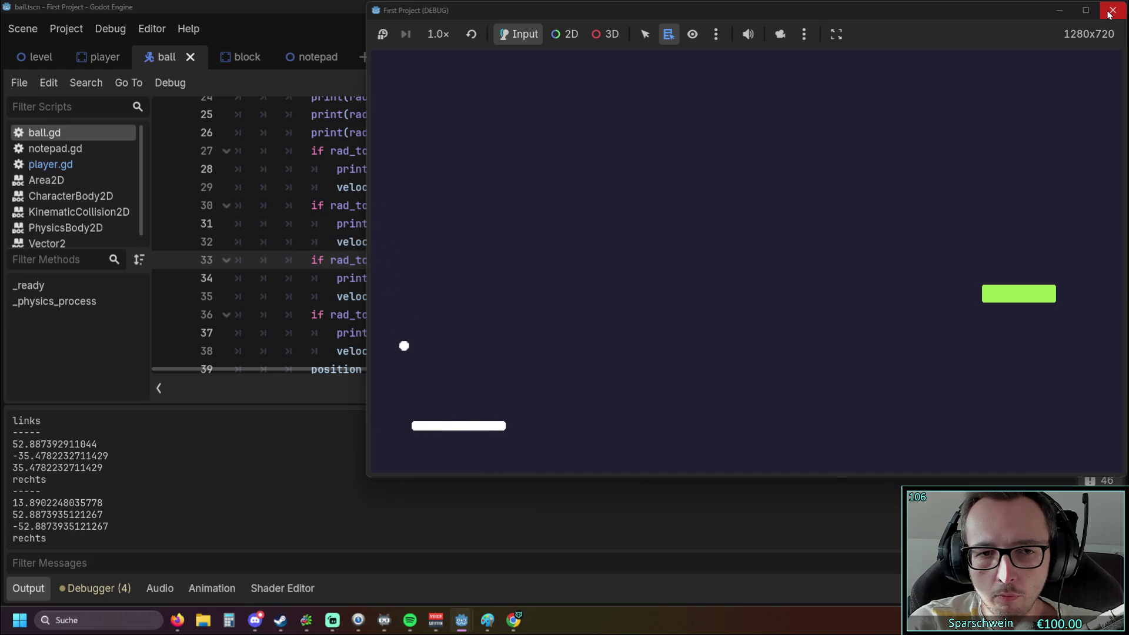
{"action": "key", "text": "Right"}
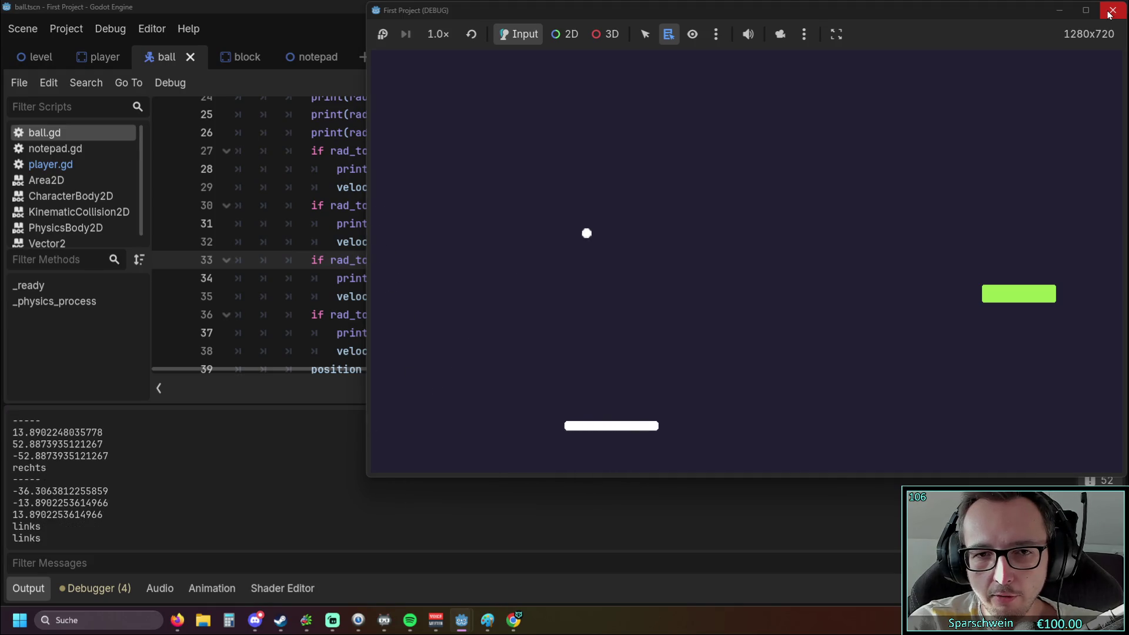
{"action": "key", "text": "Right"}
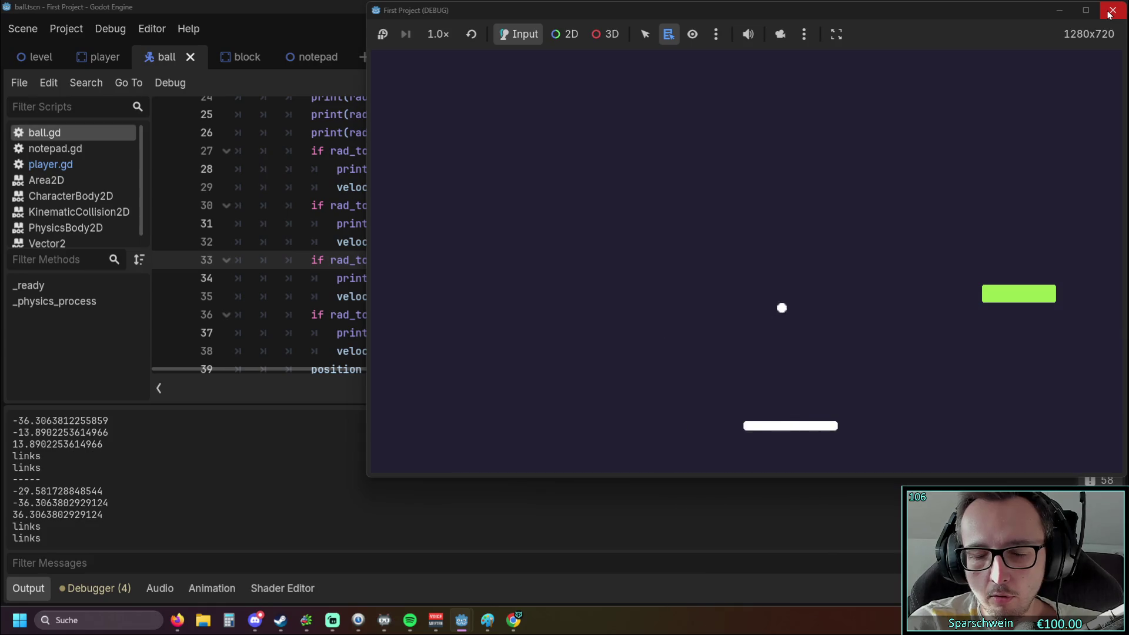
{"action": "key", "text": "Right"}
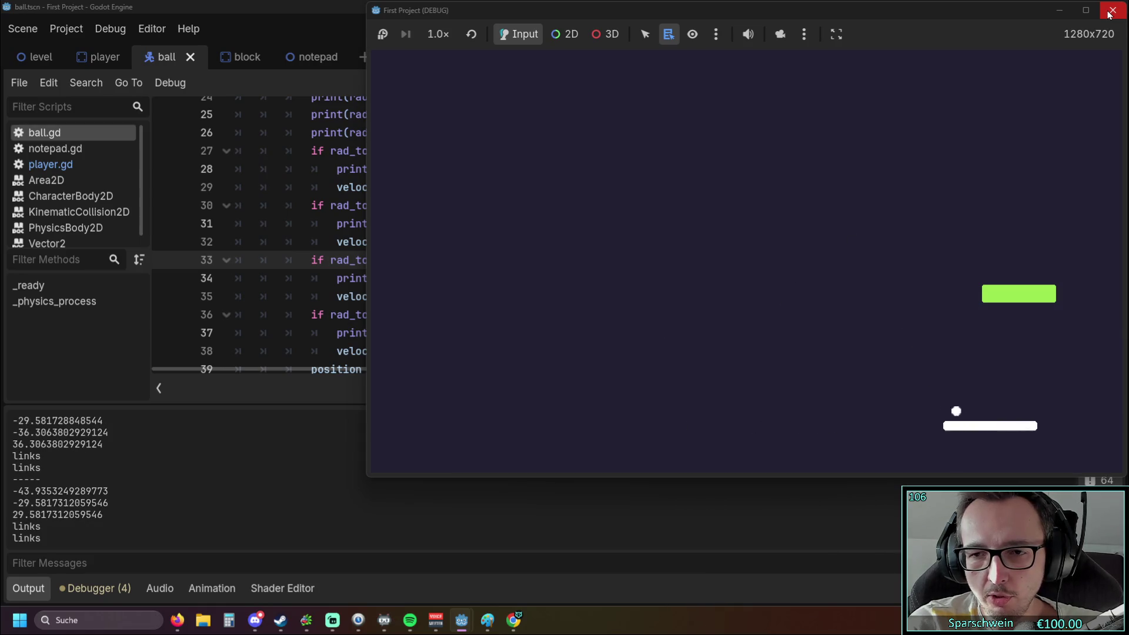
{"action": "key", "text": "Left"}
{"action": "key", "text": "Left"}
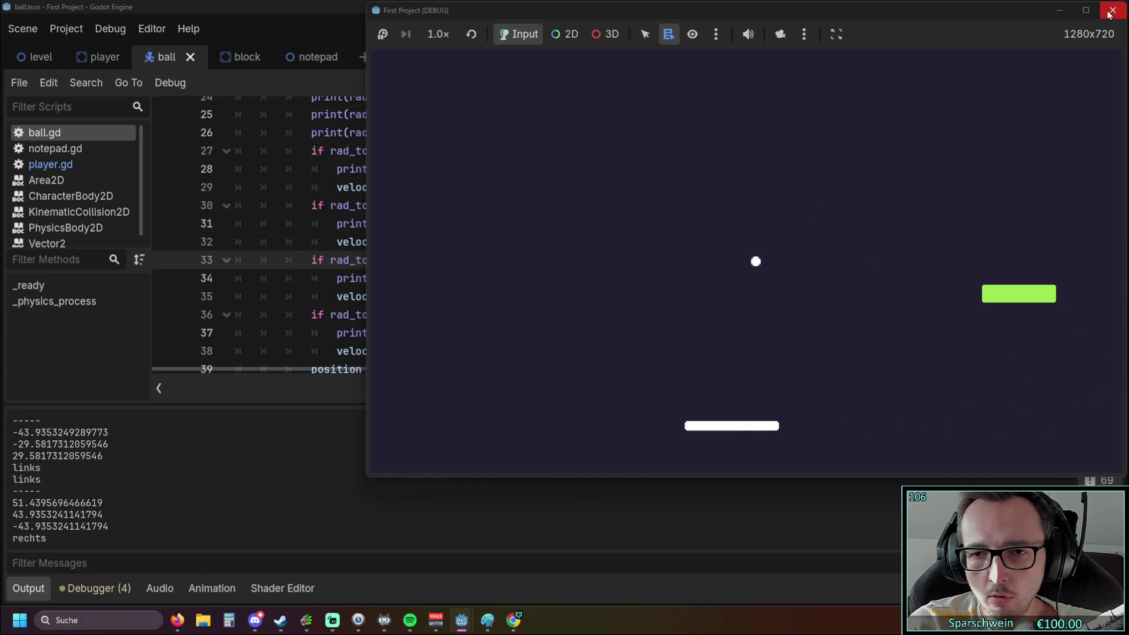
{"action": "key", "text": "Right"}
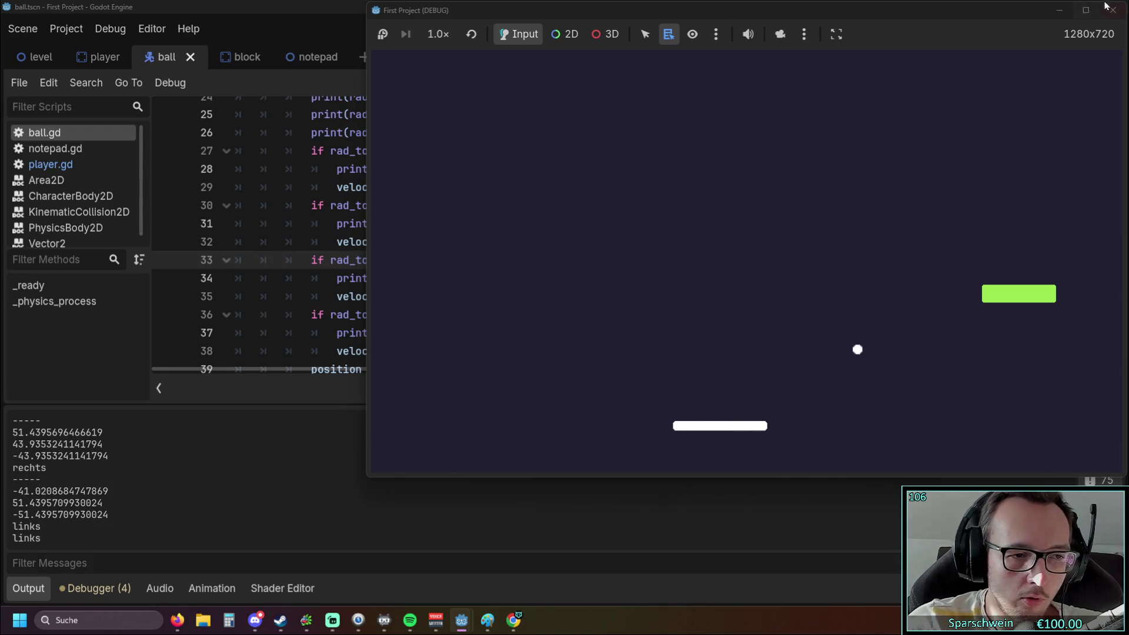
{"action": "left_click", "coordinate": [1117, 16]}
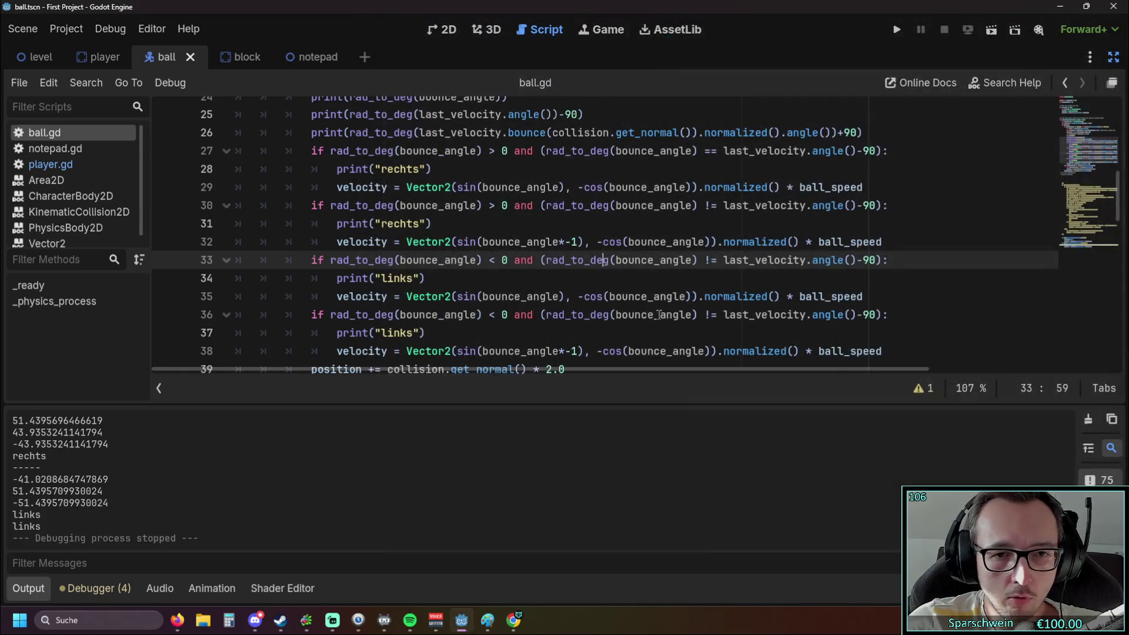
Turn the if on lines 30, 33 and 36 into elif.
{"action": "scroll", "coordinate": [592, 310], "scroll_direction": "down", "scroll_amount": 1}
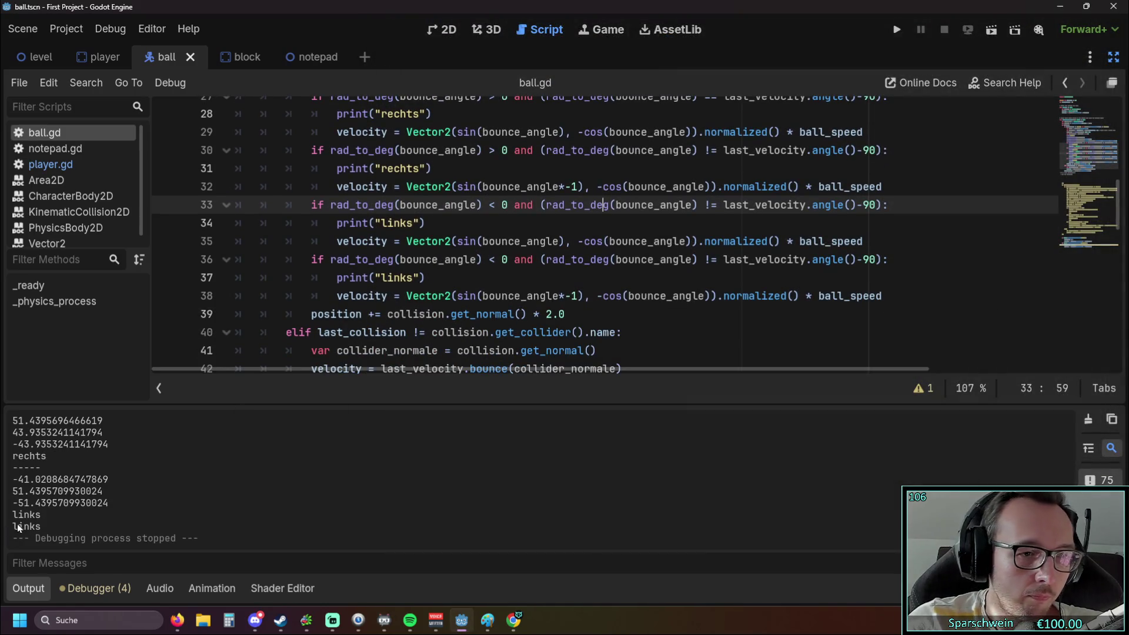
{"action": "scroll", "coordinate": [431, 290], "scroll_direction": "up", "scroll_amount": 1}
{"action": "scroll", "coordinate": [431, 289], "scroll_direction": "down", "scroll_amount": 1}
{"action": "left_click_drag", "start_coordinate": [429, 278], "coordinate": [314, 238]}
{"action": "left_click", "coordinate": [486, 277]}
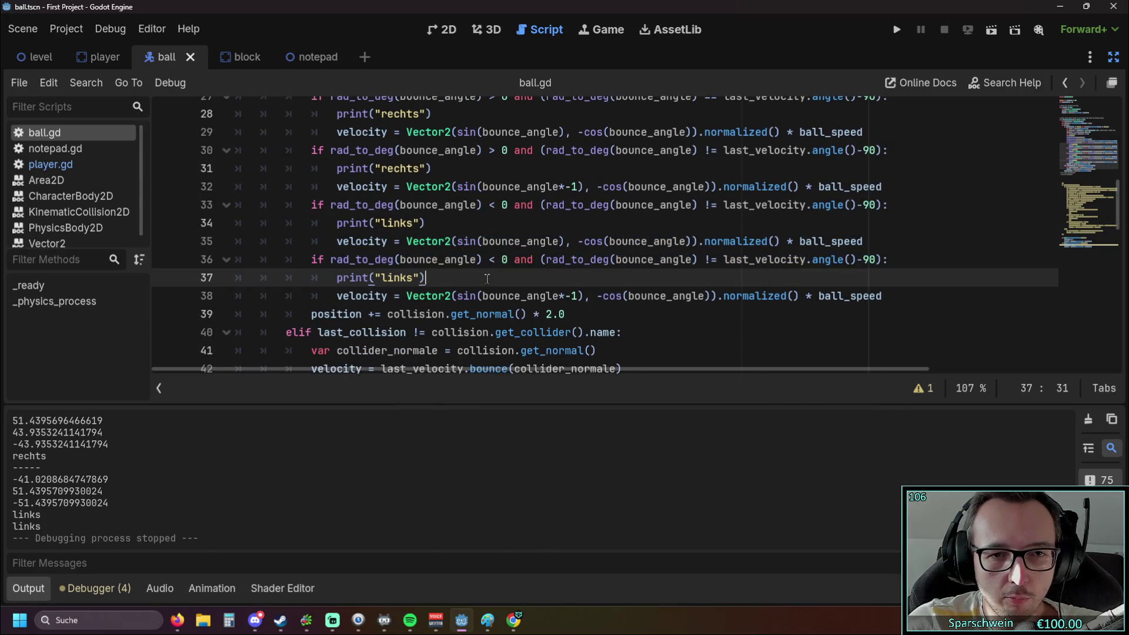
{"action": "scroll", "coordinate": [481, 282], "scroll_direction": "up", "scroll_amount": 1}
{"action": "left_click", "coordinate": [311, 206]}
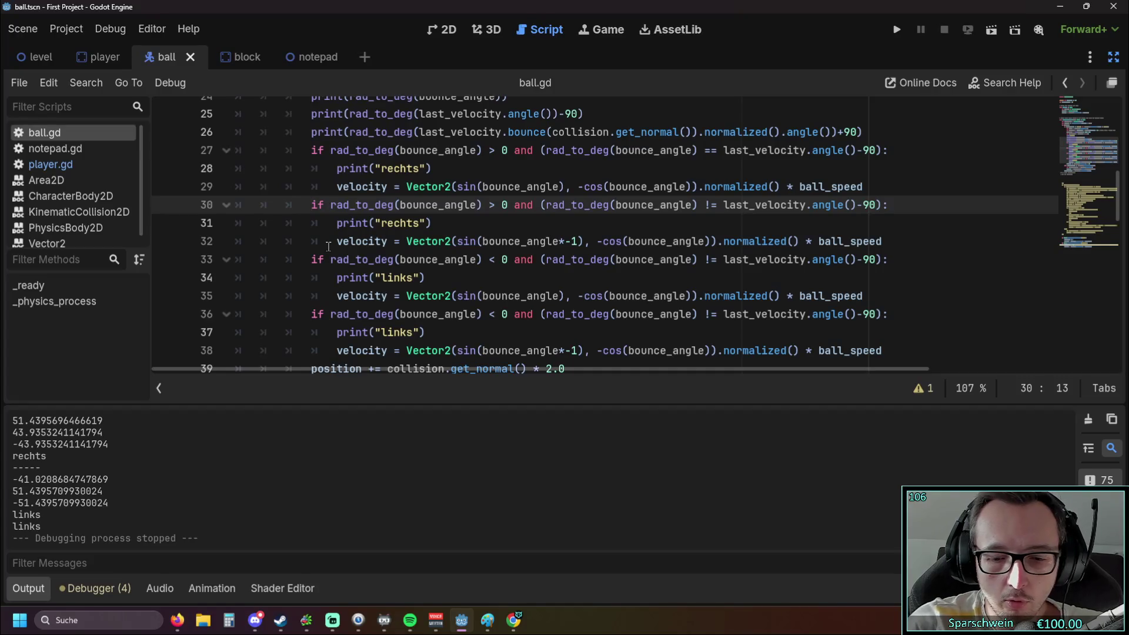
{"action": "type", "text": "el"}
{"action": "key", "text": "Escape"}
{"action": "key", "text": "Down"}
{"action": "key", "text": "Down"}
{"action": "key", "text": "Down"}
{"action": "type", "text": "el"}
{"action": "key", "text": "Escape"}
{"action": "key", "text": "Down"}
{"action": "key", "text": "Down"}
{"action": "key", "text": "Down"}
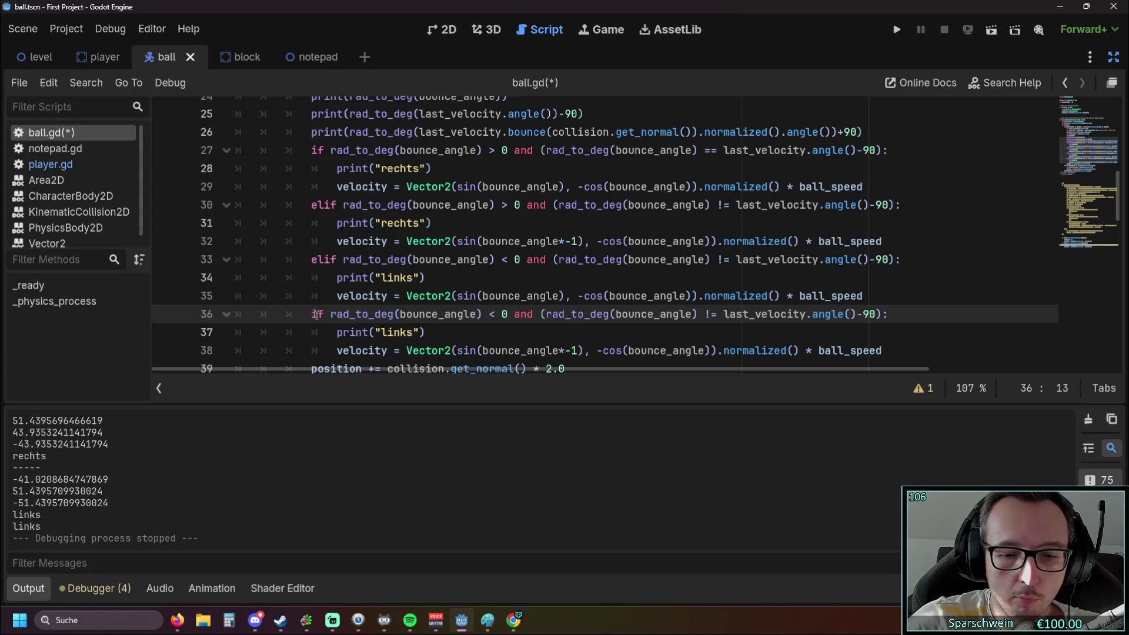
{"action": "type", "text": "el"}
{"action": "left_click", "coordinate": [647, 278]}
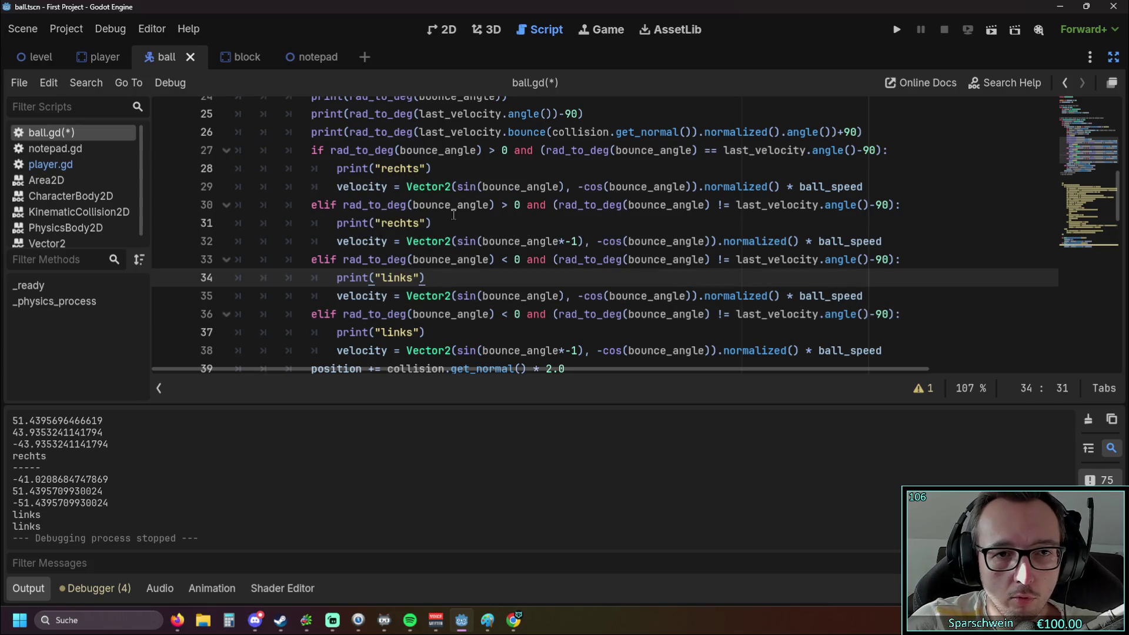
End each of the four rechts/links branches with a pass line.
{"action": "left_click", "coordinate": [875, 188]}
{"action": "key", "text": "Return"}
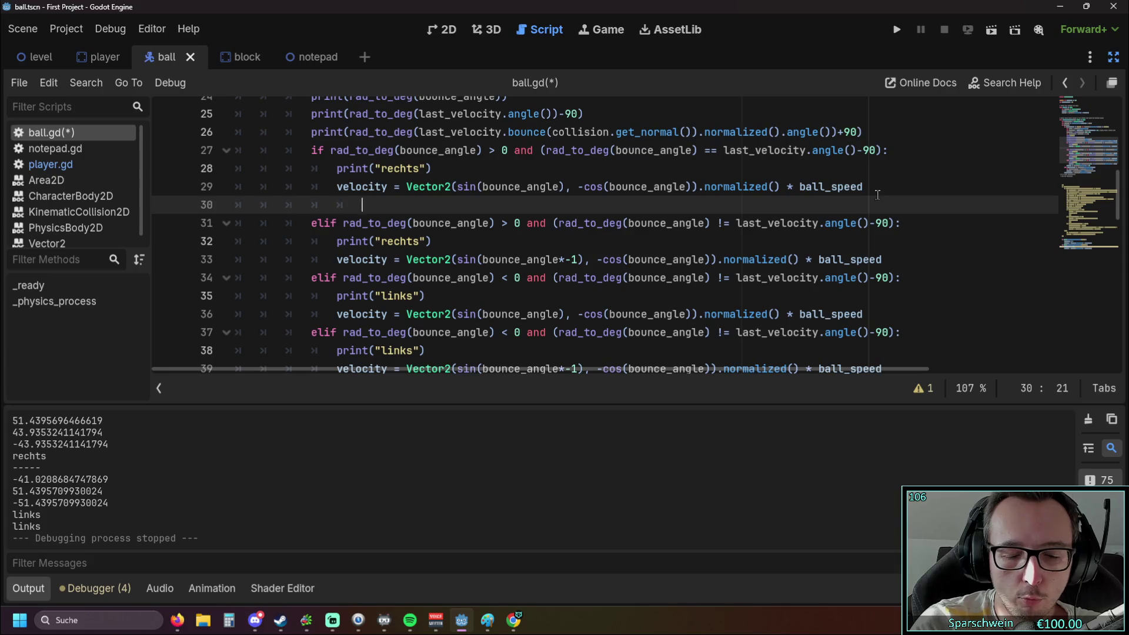
{"action": "type", "text": "pass"}
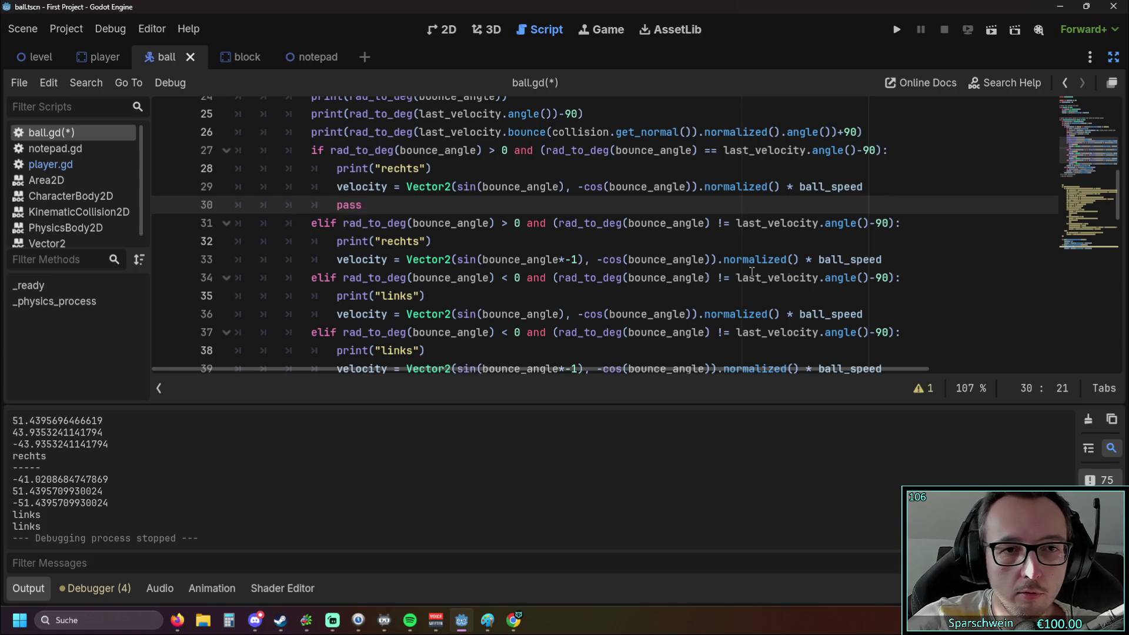
{"action": "left_click", "coordinate": [888, 259]}
{"action": "key", "text": "Return"}
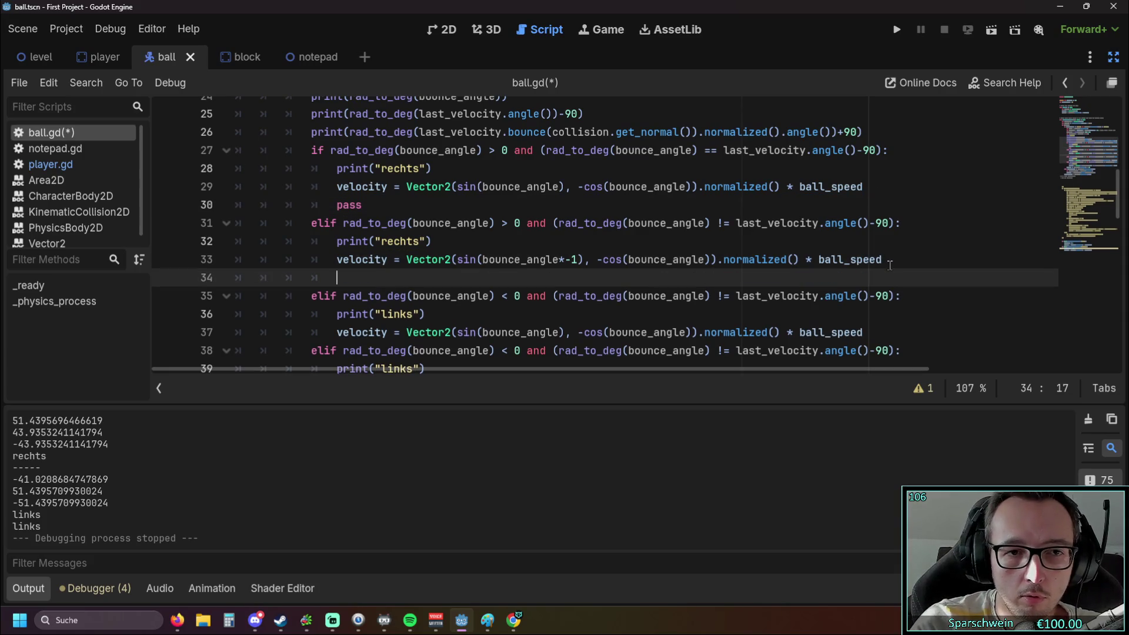
{"action": "type", "text": "pass"}
{"action": "scroll", "coordinate": [628, 317], "scroll_direction": "down", "scroll_amount": 1}
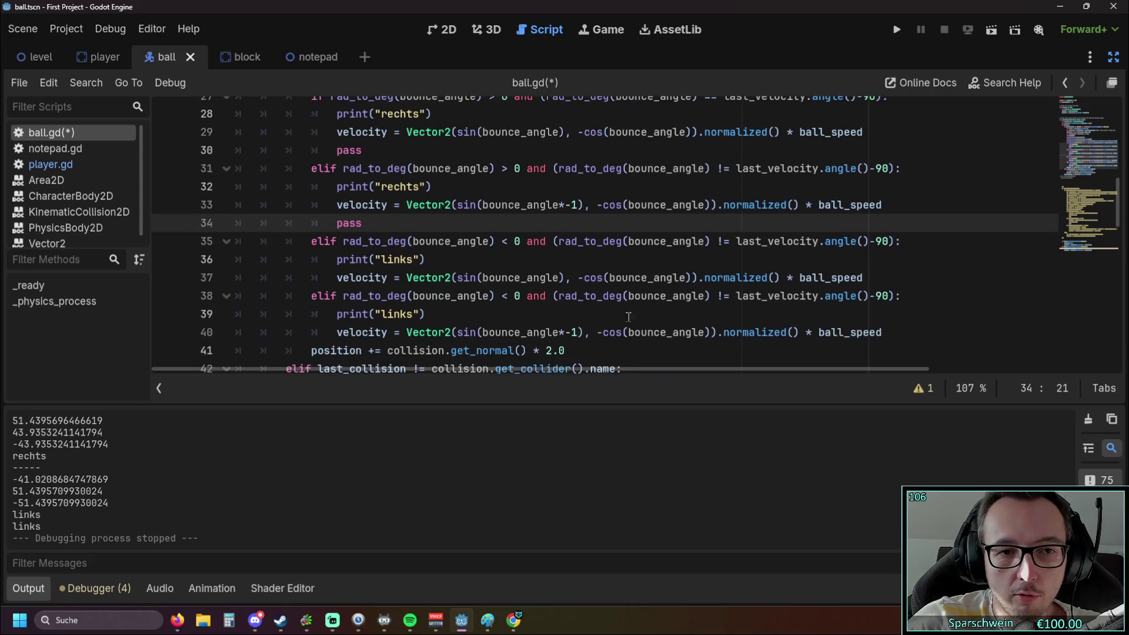
{"action": "left_click", "coordinate": [871, 277]}
{"action": "key", "text": "Return"}
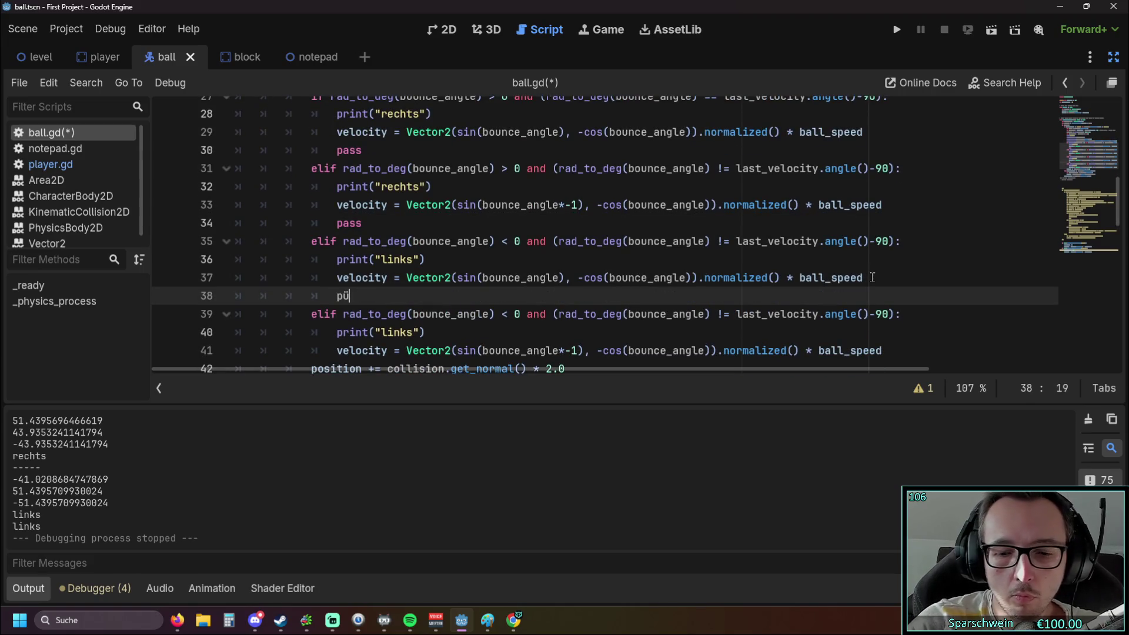
{"action": "type", "text": "ss"}
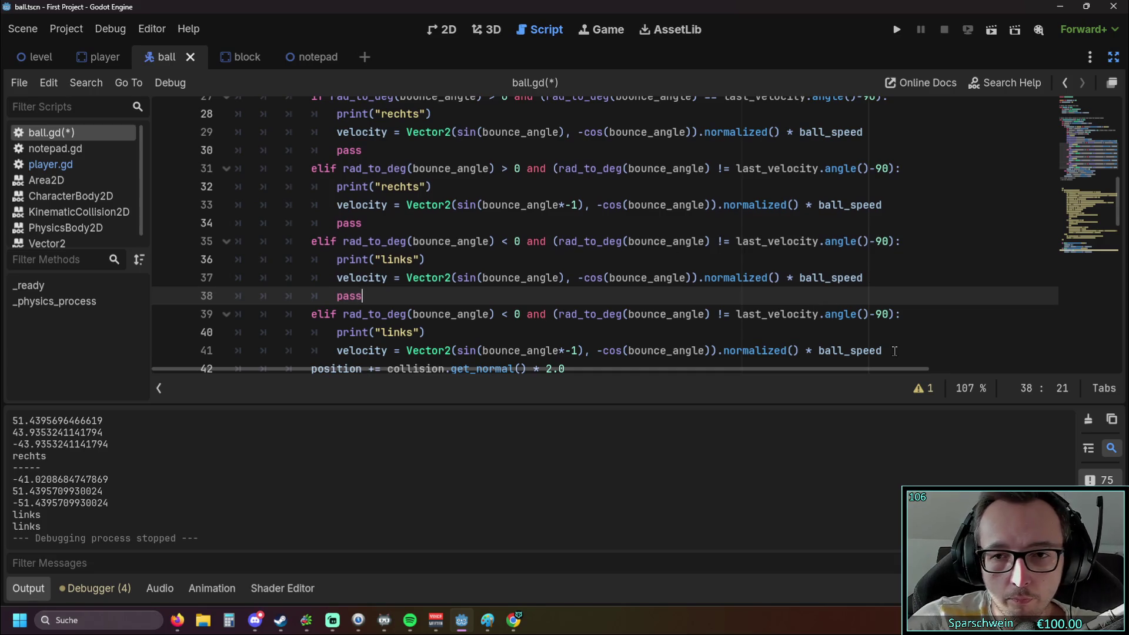
{"action": "left_click", "coordinate": [901, 348]}
{"action": "key", "text": "Return"}
{"action": "type", "text": "ss"}
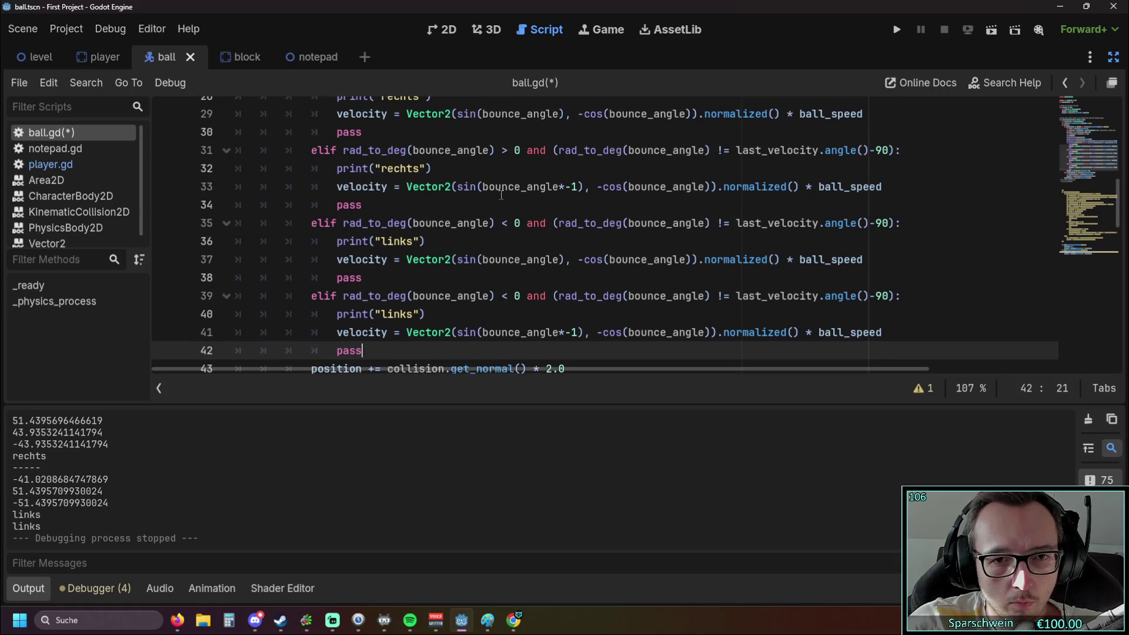
Change the elif of the three later branches back to plain if.
{"action": "left_click", "coordinate": [324, 296]}
{"action": "key", "text": "BackSpace"}
{"action": "key", "text": "BackSpace"}
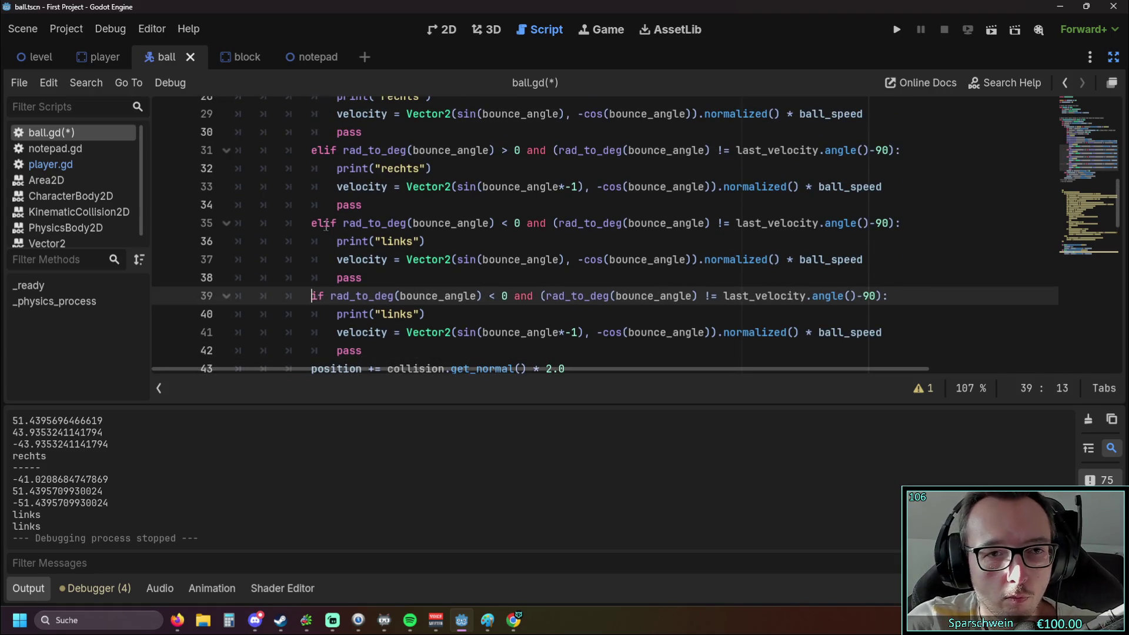
{"action": "left_click", "coordinate": [324, 223]}
{"action": "key", "text": "BackSpace"}
{"action": "key", "text": "BackSpace"}
{"action": "left_click", "coordinate": [324, 150]}
{"action": "key", "text": "BackSpace"}
{"action": "key", "text": "BackSpace"}
{"action": "left_click", "coordinate": [497, 223]}
{"action": "scroll", "coordinate": [522, 217], "scroll_direction": "up", "scroll_amount": 3}
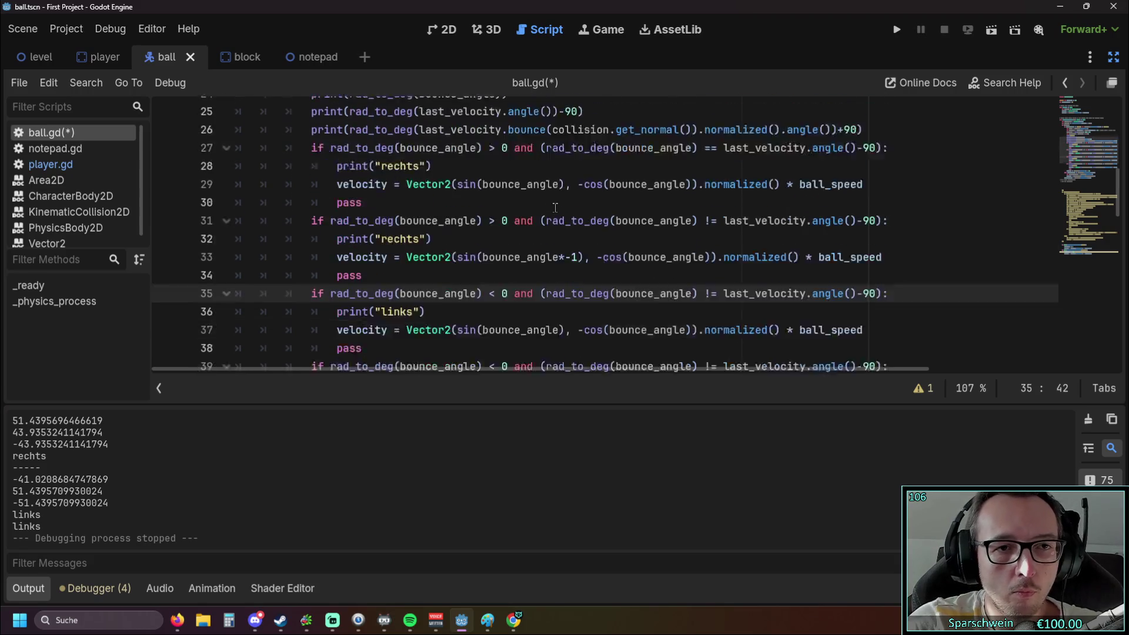
{"action": "scroll", "coordinate": [522, 217], "scroll_direction": "down", "scroll_amount": 6}
Save and run the game, move the paddle left to test, then stop it.
{"action": "left_click", "coordinate": [897, 30]}
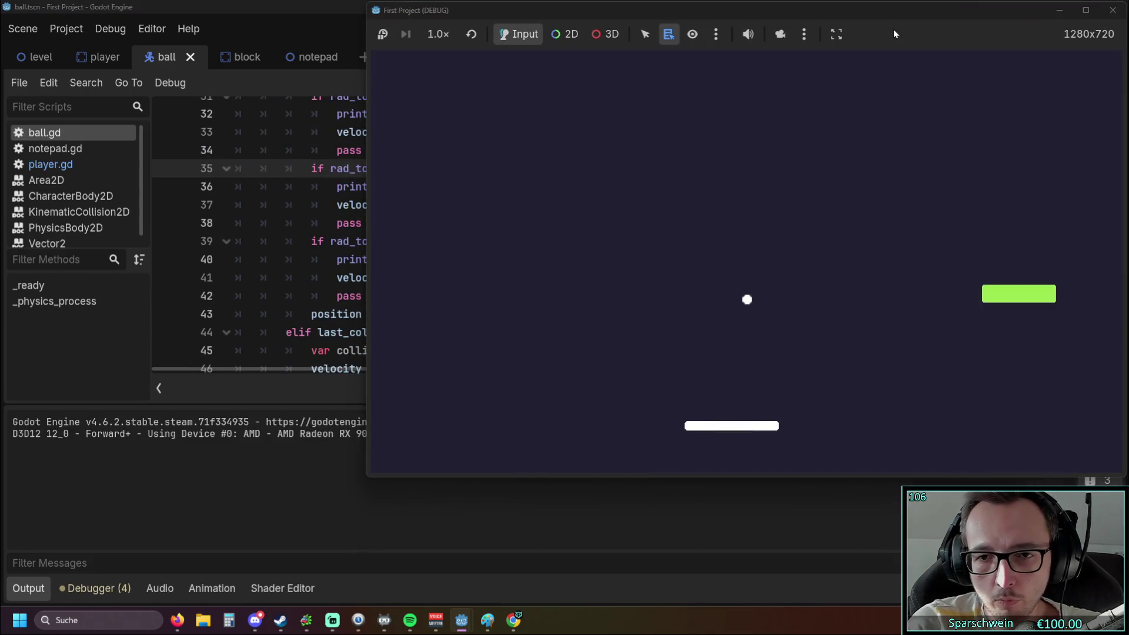
{"action": "key", "text": "Left"}
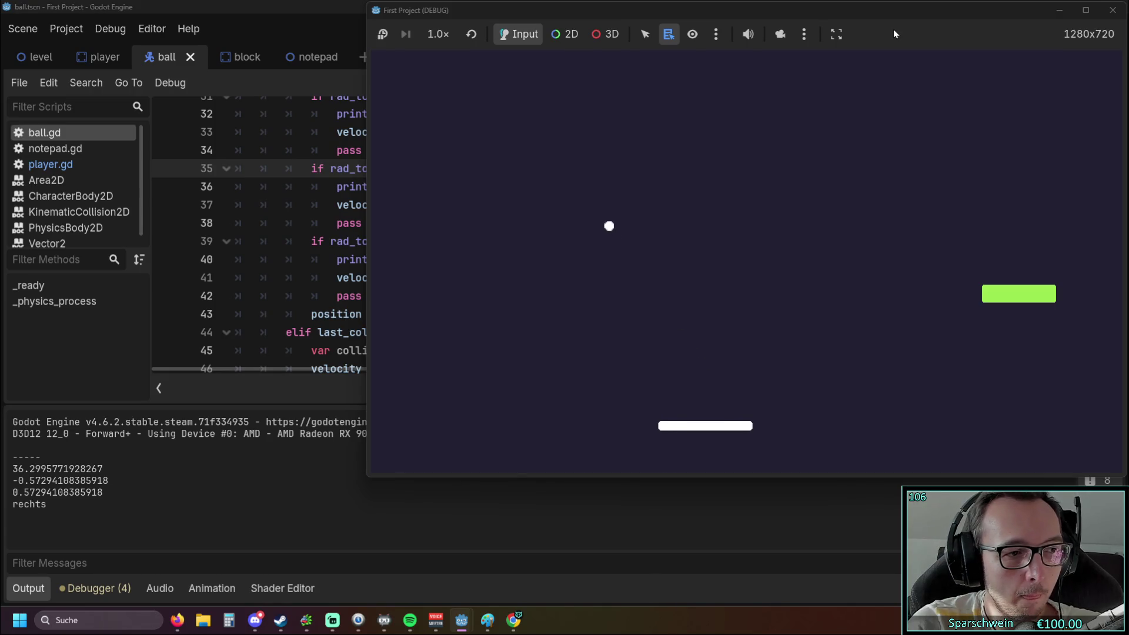
{"action": "left_click", "coordinate": [1113, 10]}
{"action": "scroll", "coordinate": [516, 247], "scroll_direction": "up", "scroll_amount": 1}
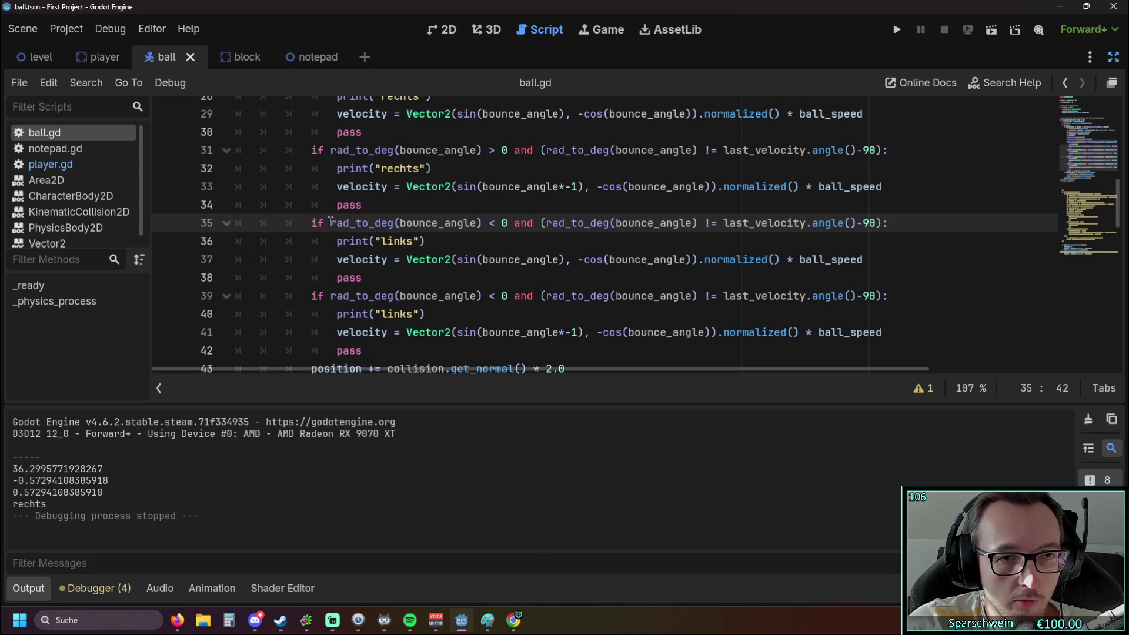
Change line 35's != to == against last_velocity.angle()-90, then save and run the game.
{"action": "scroll", "coordinate": [447, 268], "scroll_direction": "up", "scroll_amount": 1}
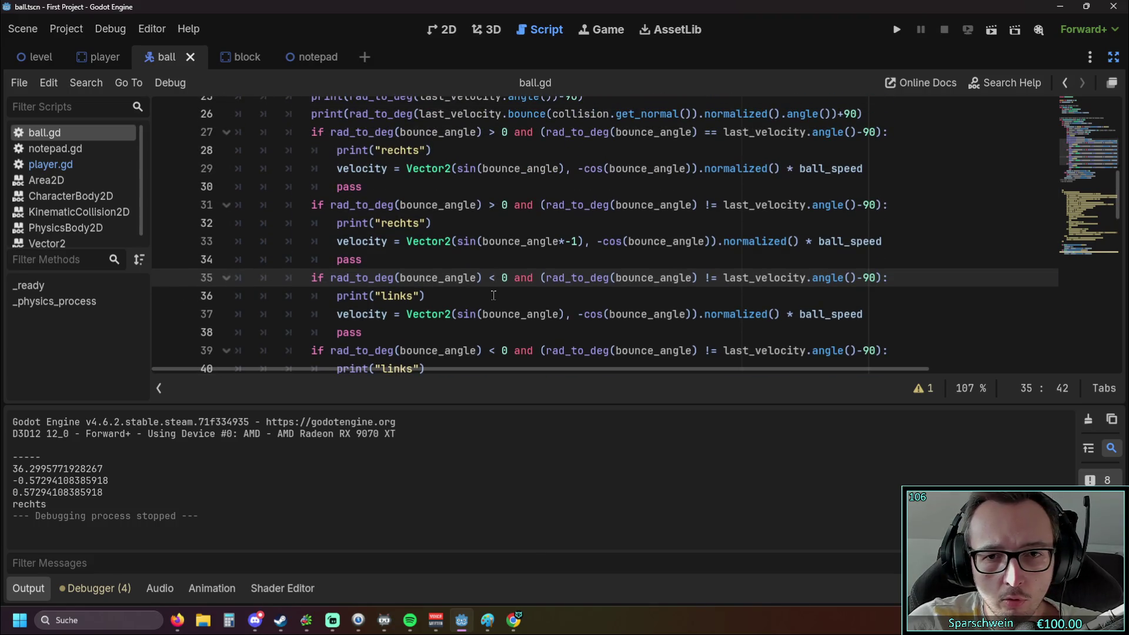
{"action": "double_click", "coordinate": [710, 278]}
{"action": "key", "text": "Left"}
{"action": "key", "text": "BackSpace"}
{"action": "type", "text": "="}
{"action": "key", "text": "Left"}
{"action": "key", "text": "Left"}
{"action": "key", "text": "Left"}
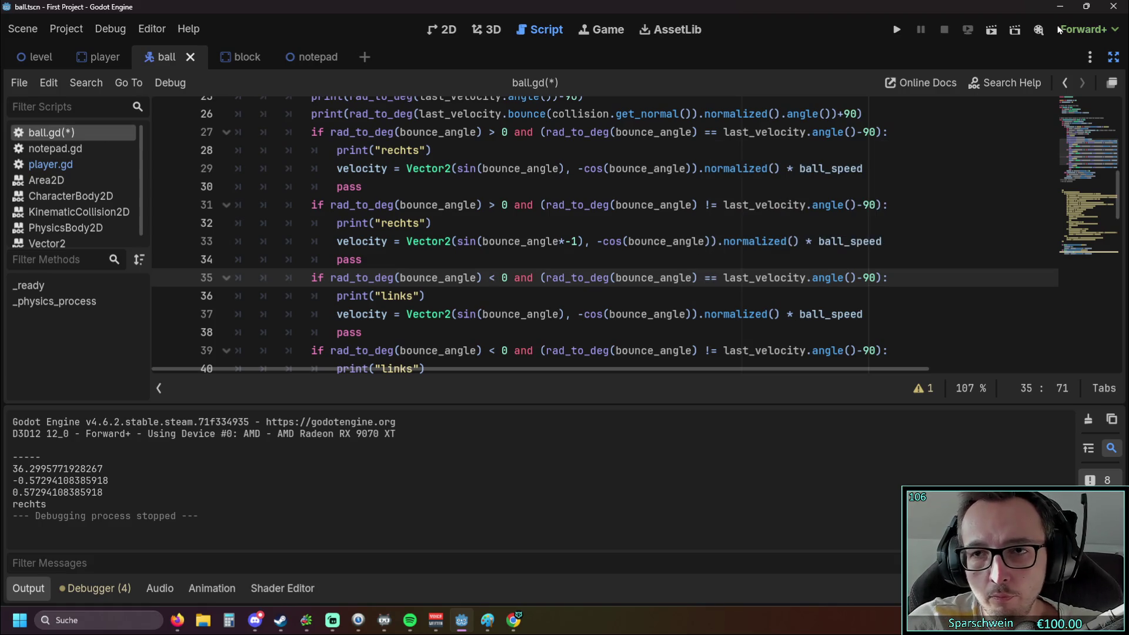
{"action": "left_click", "coordinate": [897, 30]}
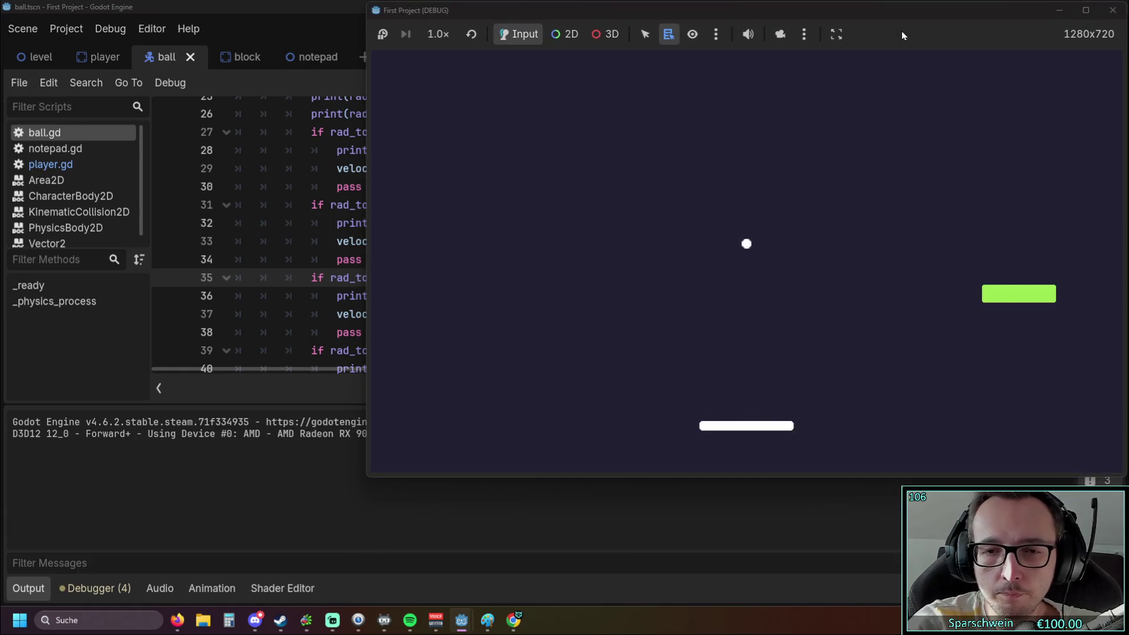
Steer the paddle with the arrow keys to bounce the ball, working toward the right edge.
{"action": "key", "text": "Right"}
{"action": "key", "text": "Left"}
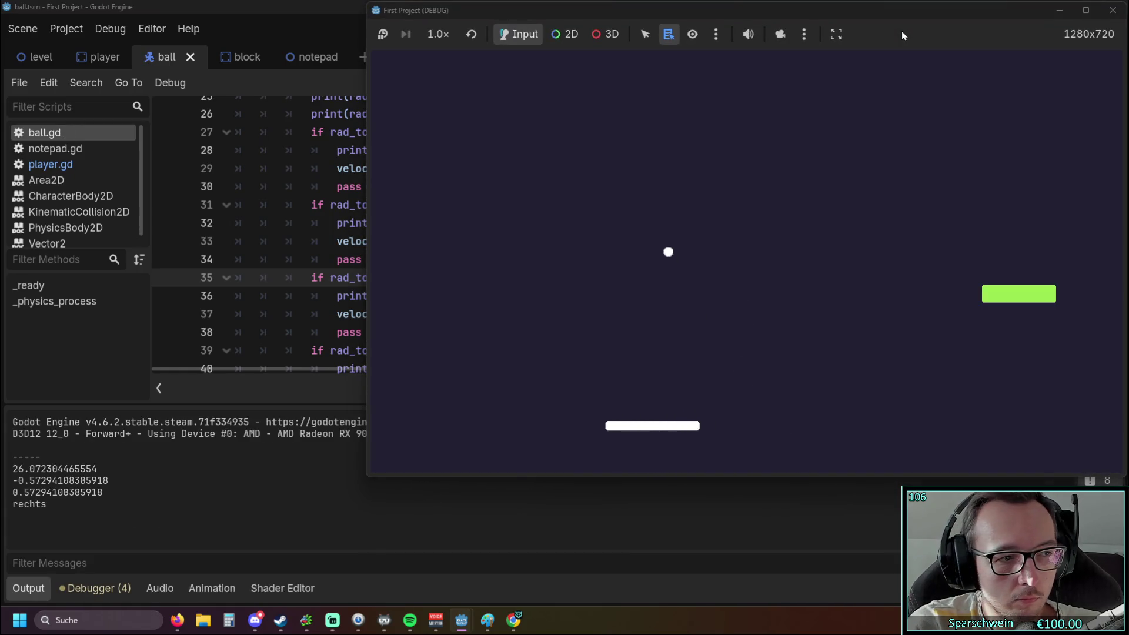
{"action": "key", "text": "Right"}
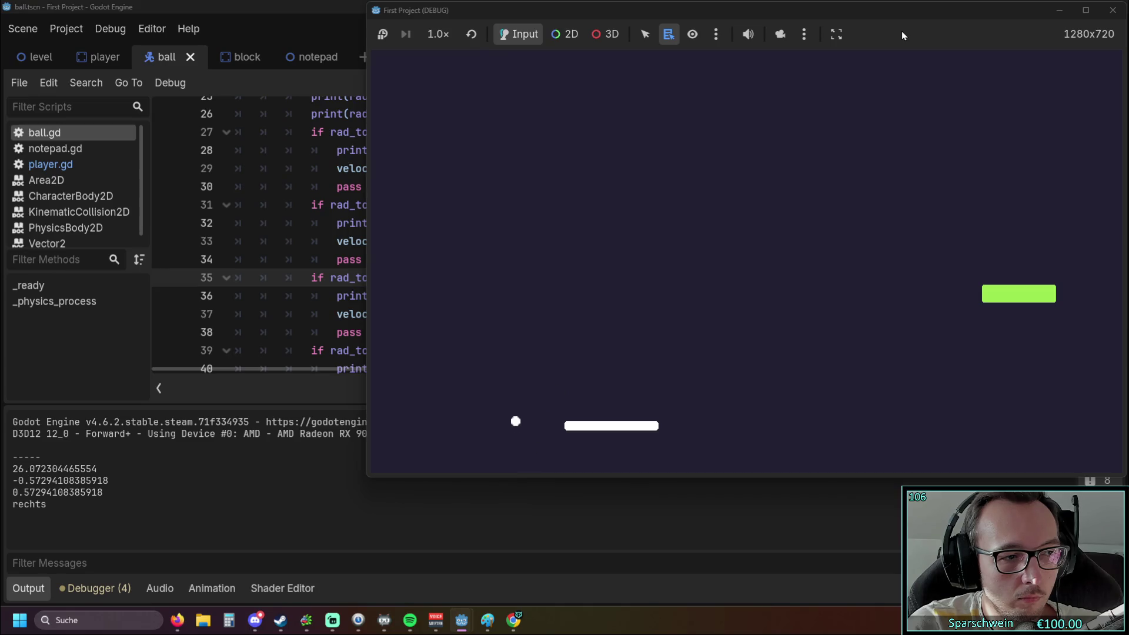
{"action": "key", "text": "Left"}
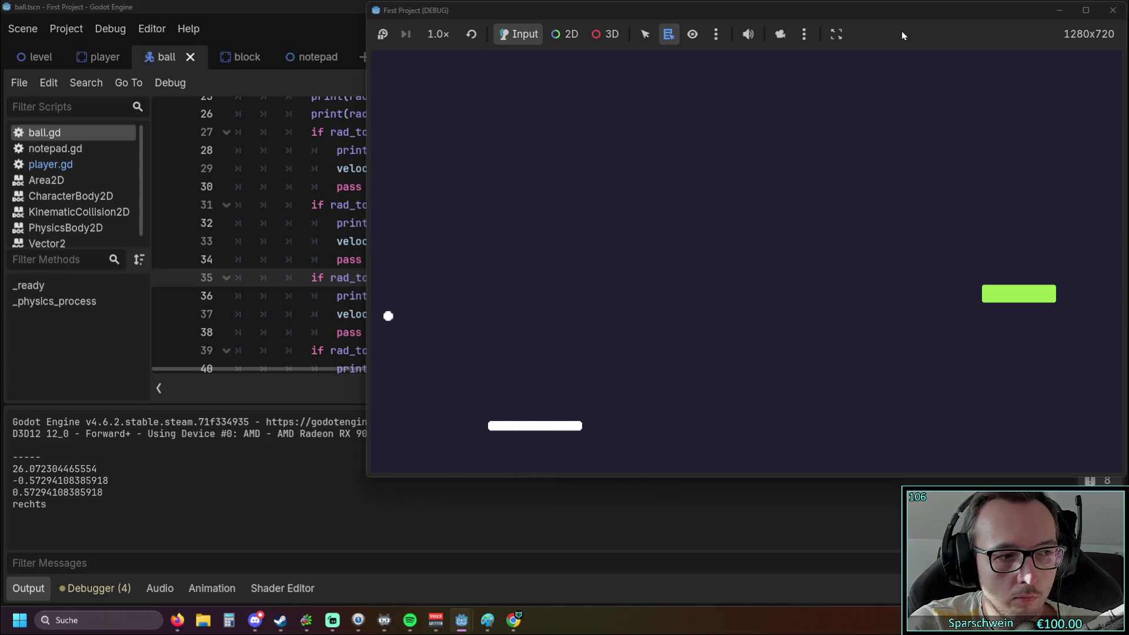
{"action": "key", "text": "Right"}
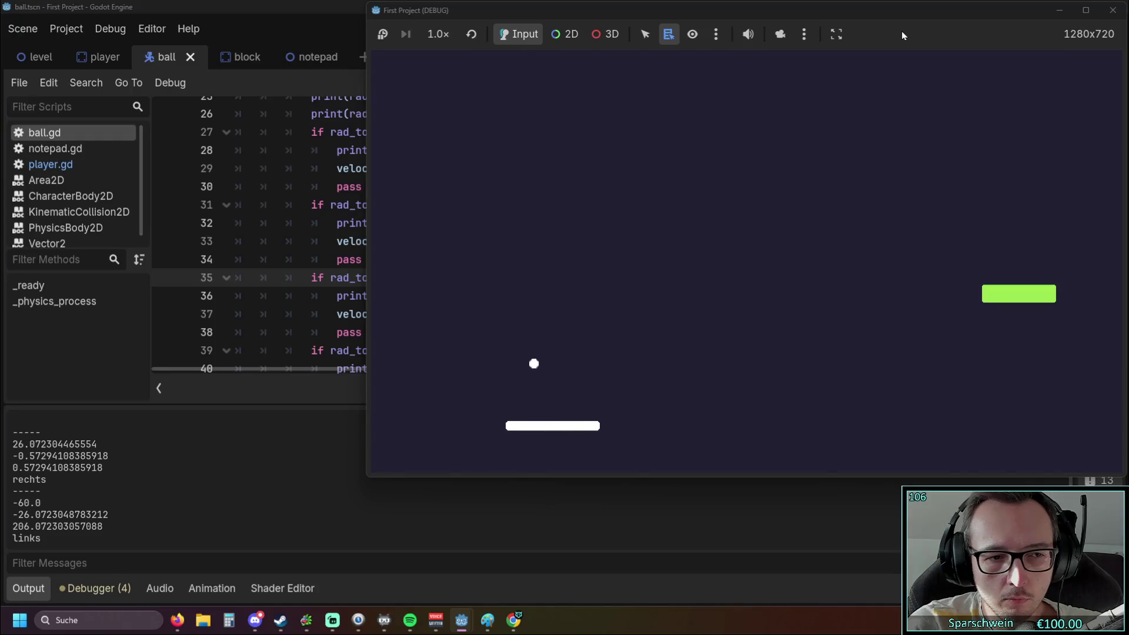
{"action": "key", "text": "Right"}
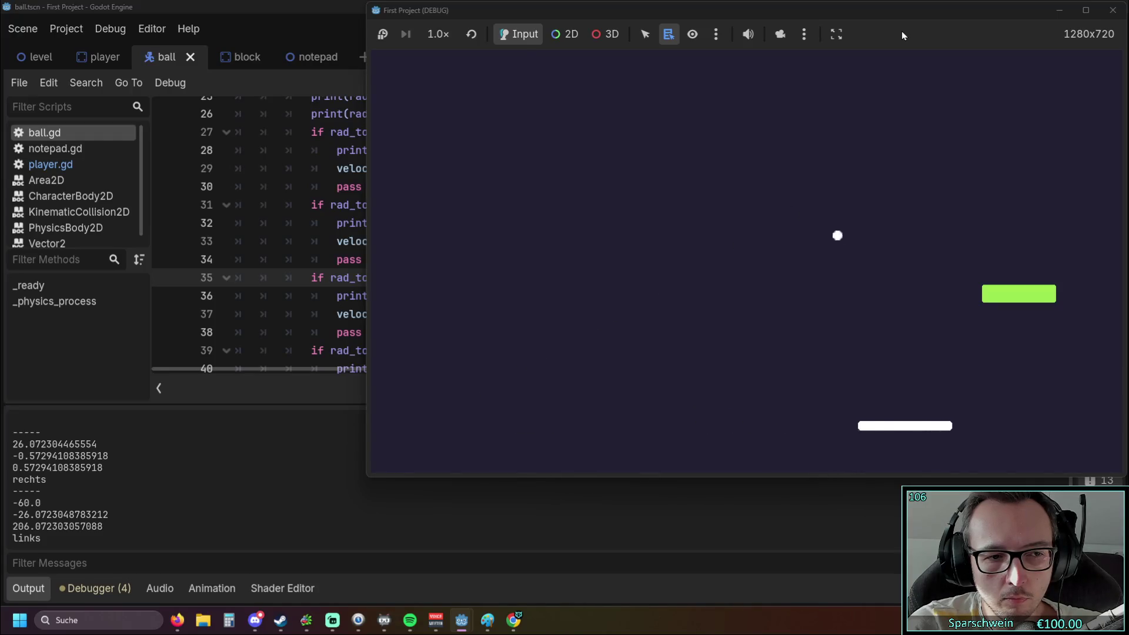
{"action": "key", "text": "Right"}
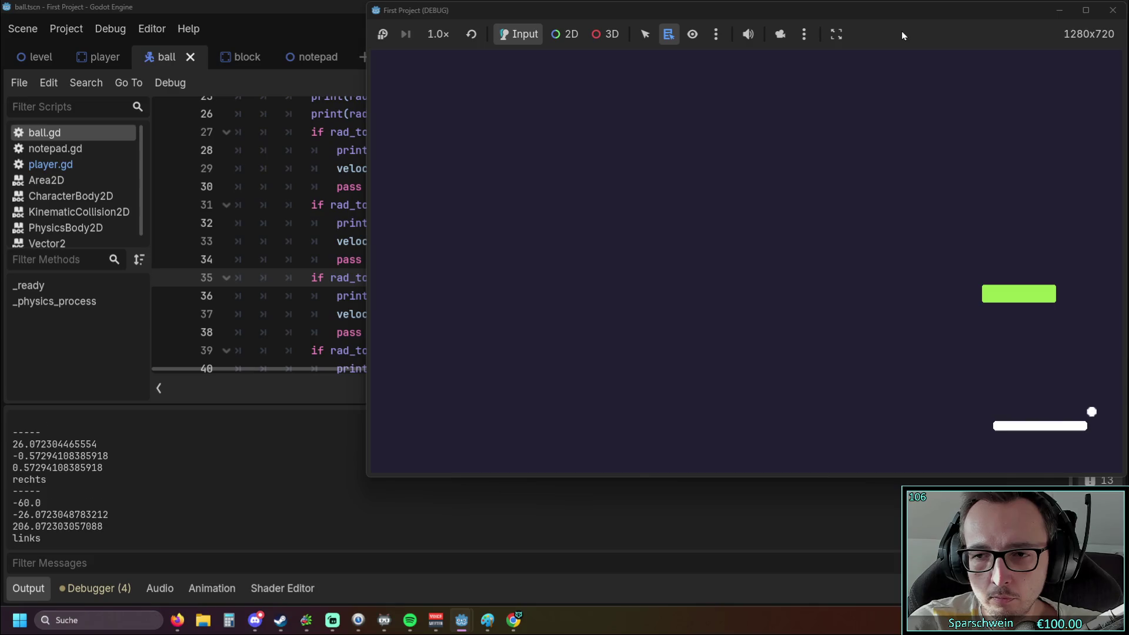
Bounce the ball off the paddle on the left side, then stop the test run.
{"action": "key", "text": "Left"}
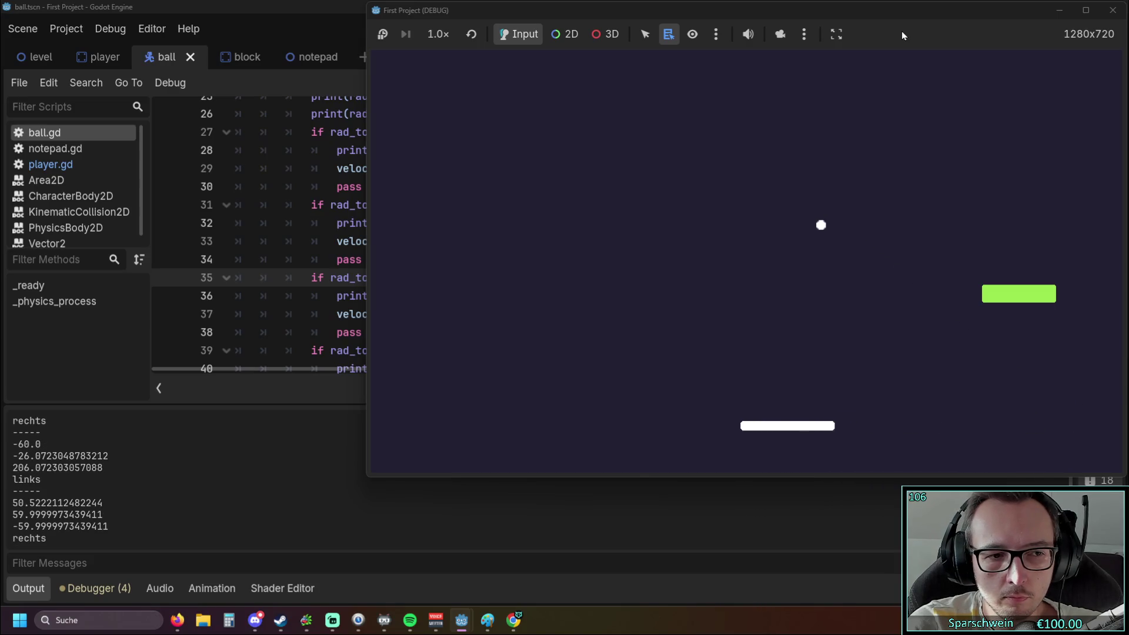
{"action": "key", "text": "Left"}
{"action": "key", "text": "Left"}
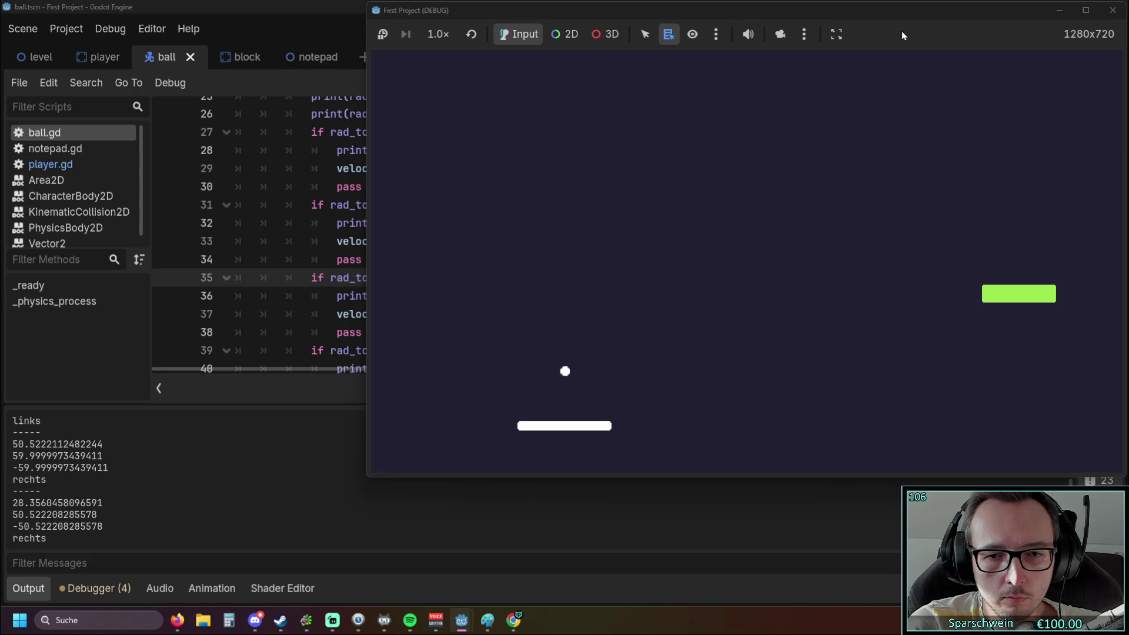
{"action": "key", "text": "Left"}
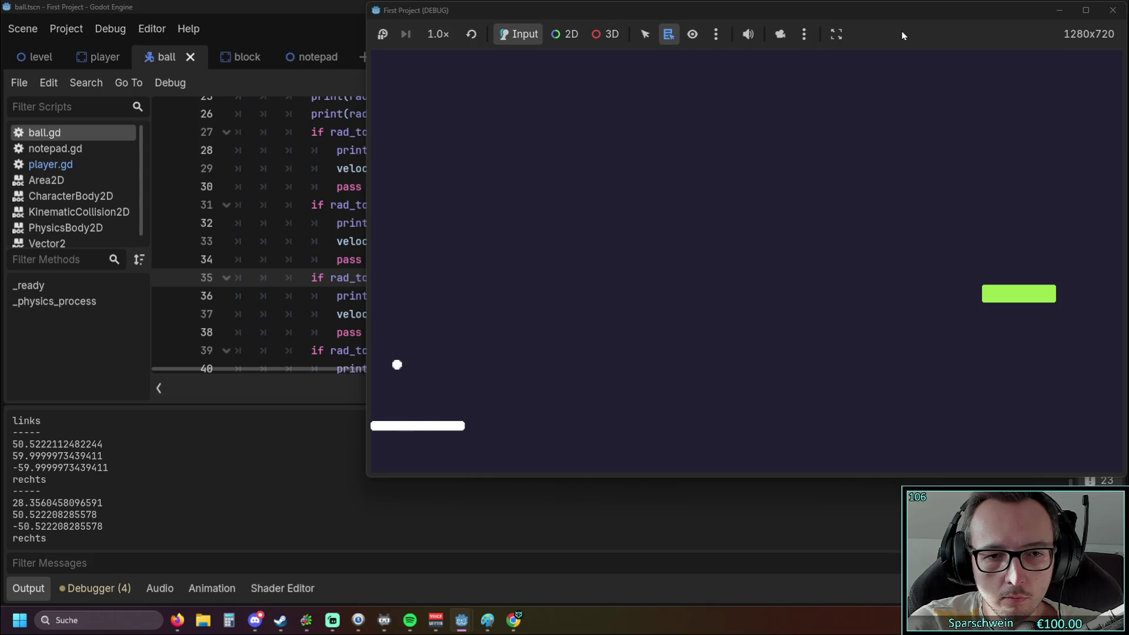
{"action": "key", "text": "Right"}
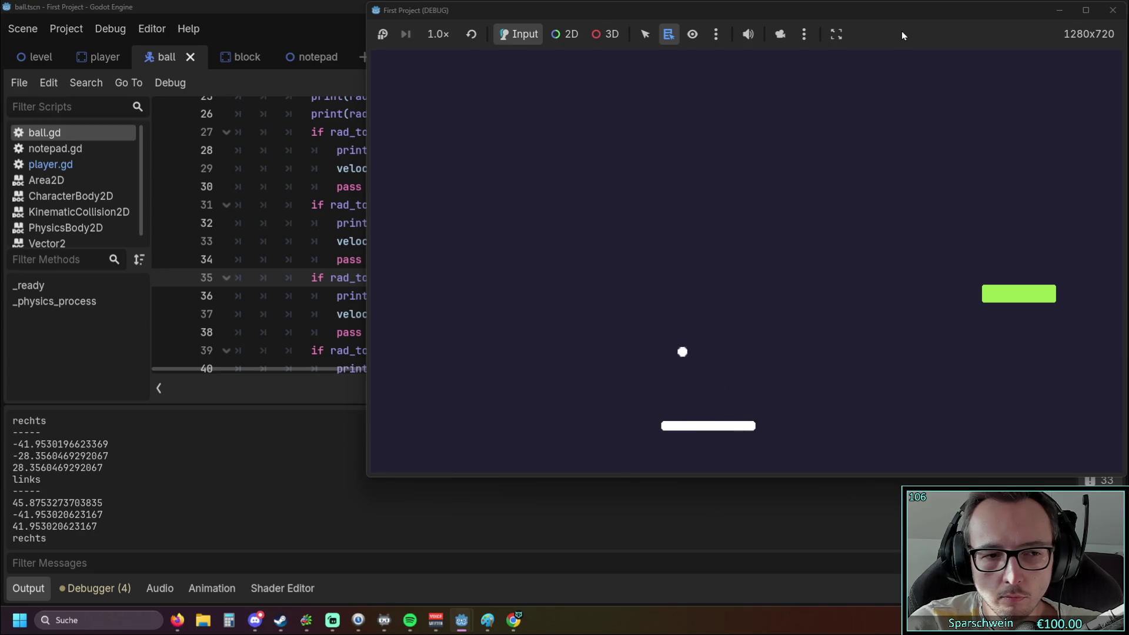
{"action": "key", "text": "Left"}
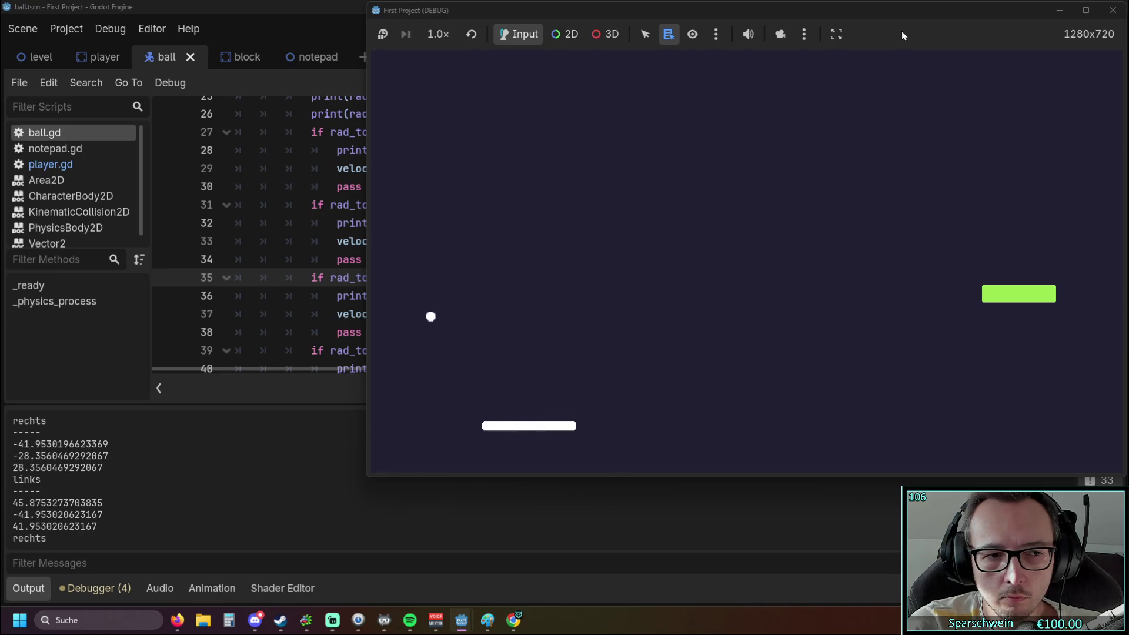
{"action": "key", "text": "Right"}
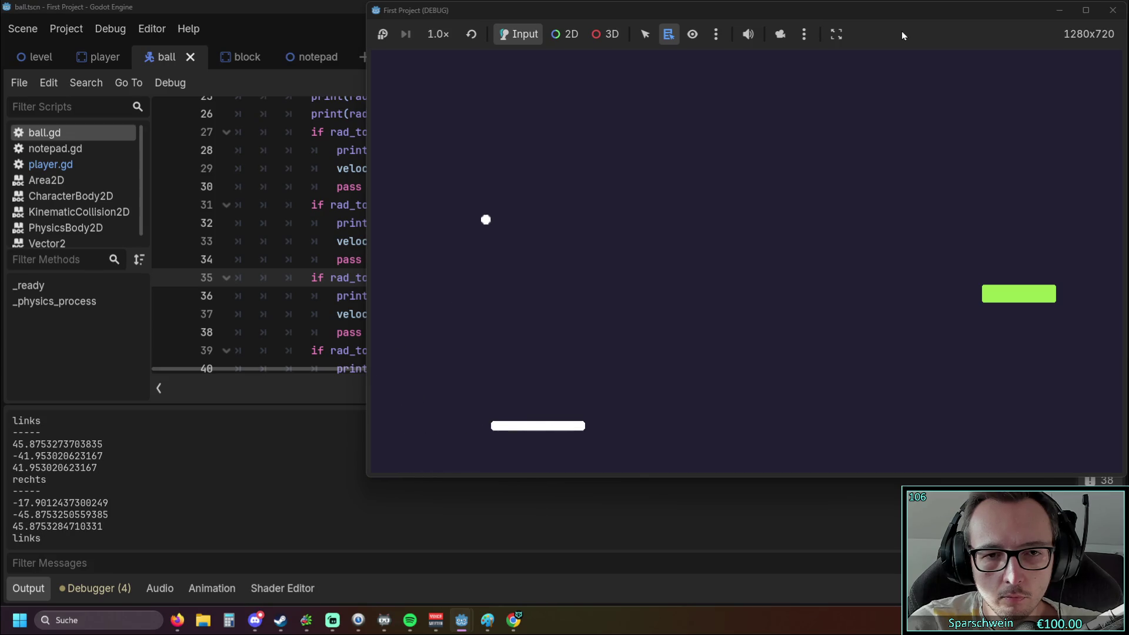
{"action": "key", "text": "Left"}
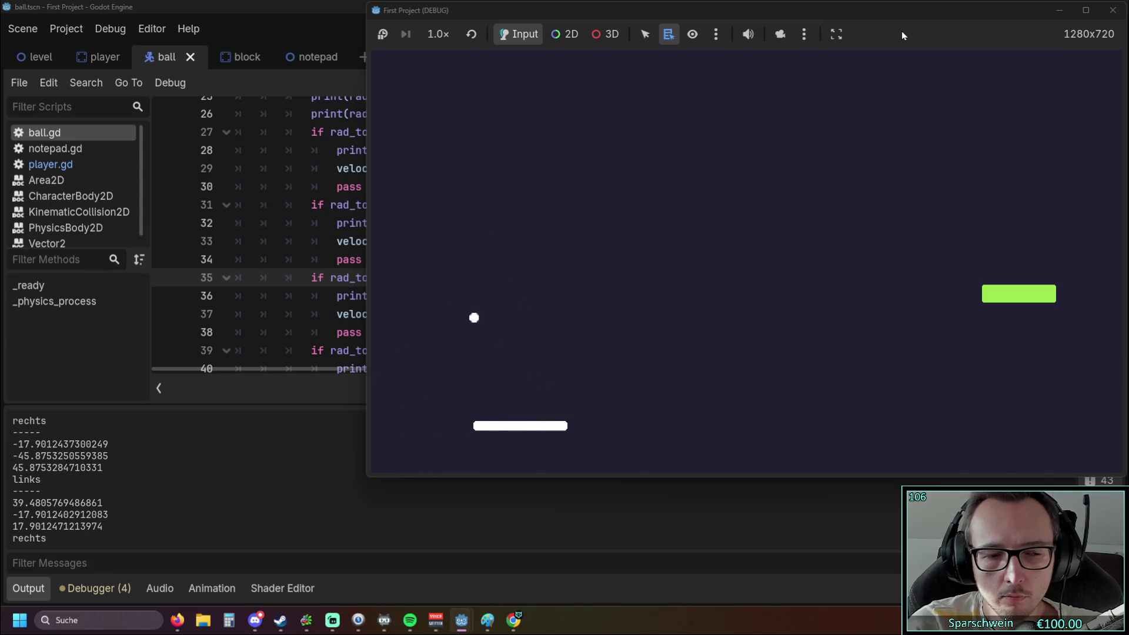
{"action": "left_click", "coordinate": [1113, 10]}
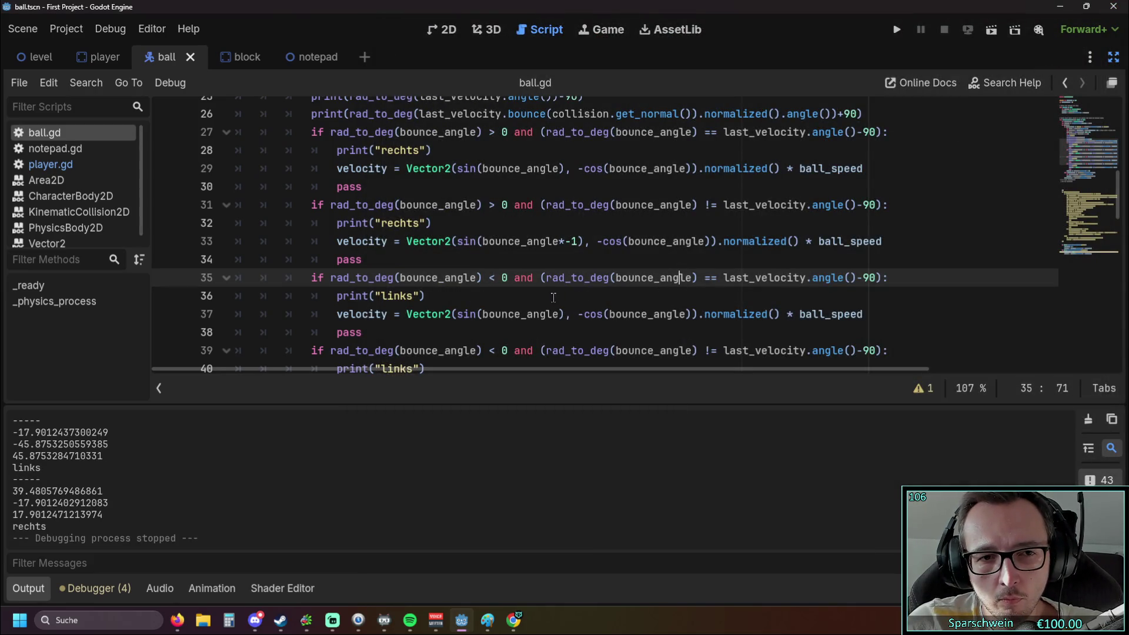
{"action": "scroll", "coordinate": [556, 297], "scroll_direction": "up", "scroll_amount": 1}
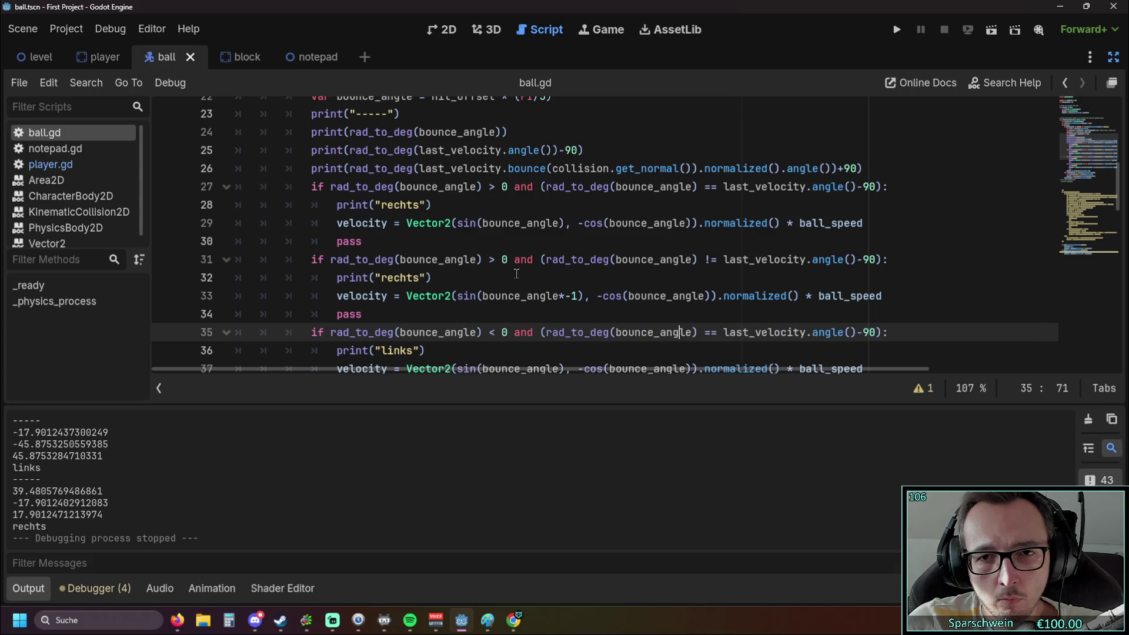
{"action": "scroll", "coordinate": [516, 273], "scroll_direction": "up", "scroll_amount": 1}
{"action": "scroll", "coordinate": [516, 274], "scroll_direction": "down", "scroll_amount": 1}
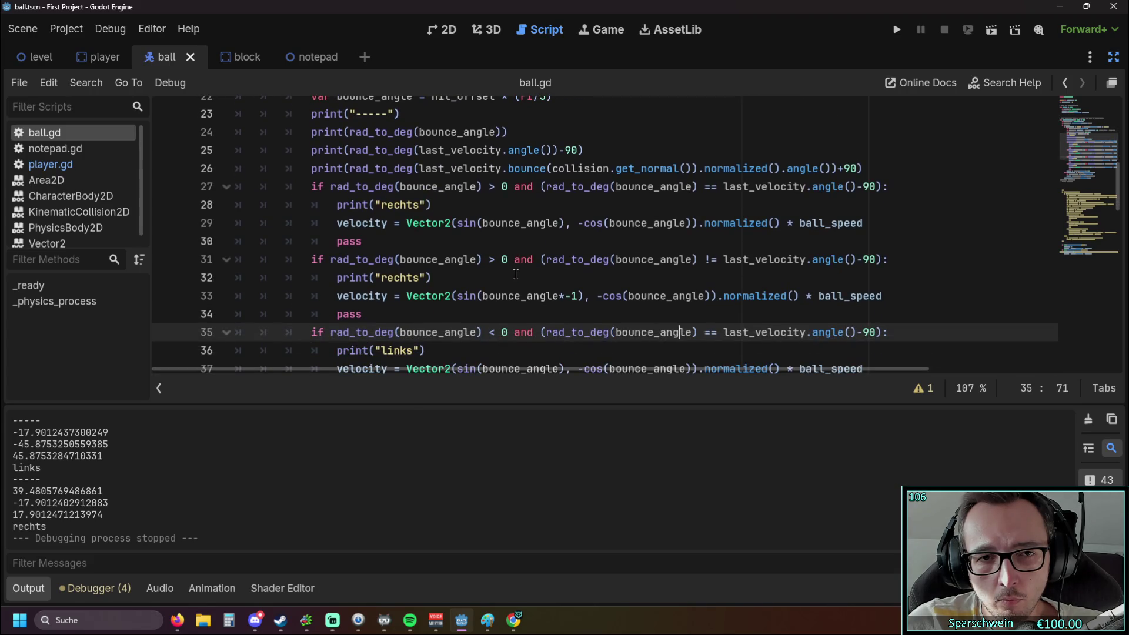
{"action": "scroll", "coordinate": [516, 274], "scroll_direction": "up", "scroll_amount": 1}
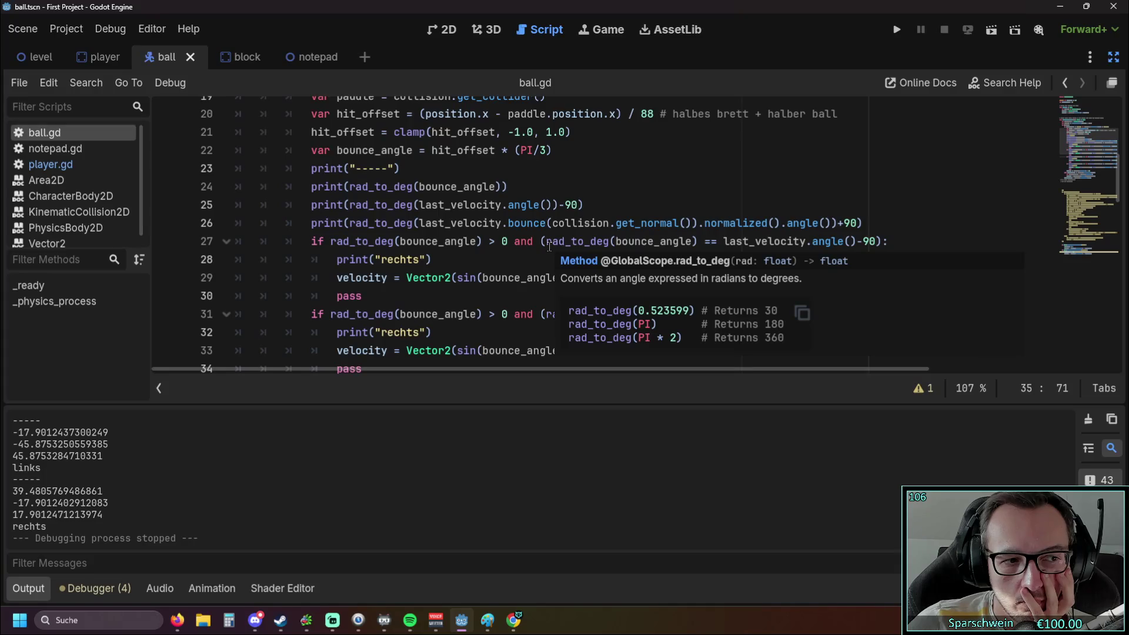
{"action": "left_click", "coordinate": [421, 260]}
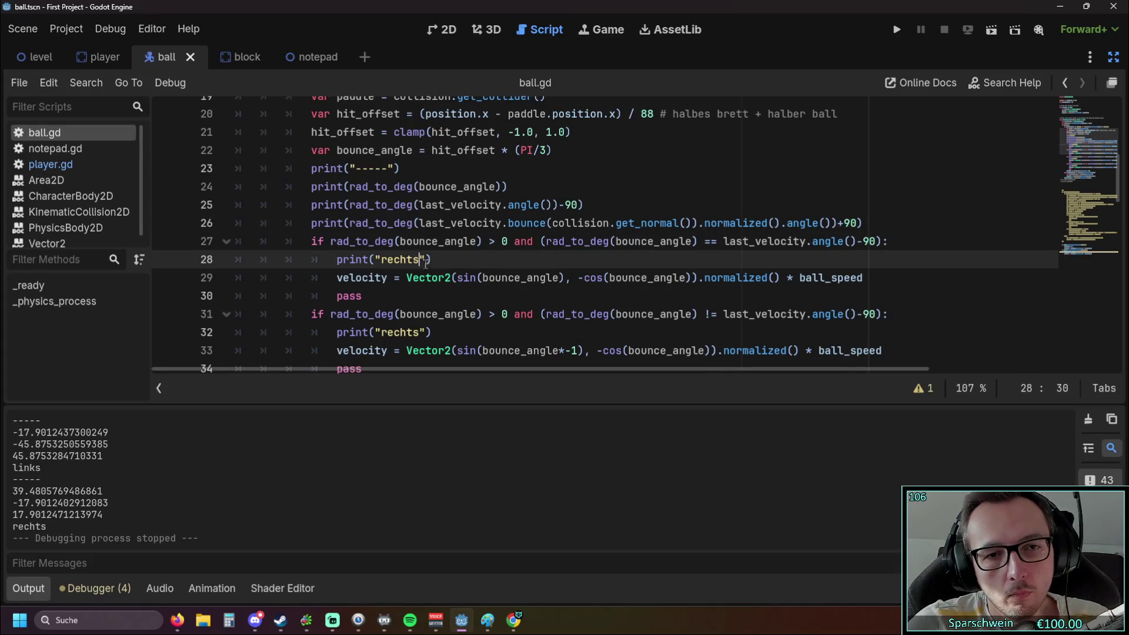
Append 1 and 2 to the rechts and links print labels on lines 28–40.
{"action": "type", "text": "1"}
{"action": "left_click", "coordinate": [419, 333]}
{"action": "type", "text": "2"}
{"action": "scroll", "coordinate": [417, 246], "scroll_direction": "down", "scroll_amount": 3}
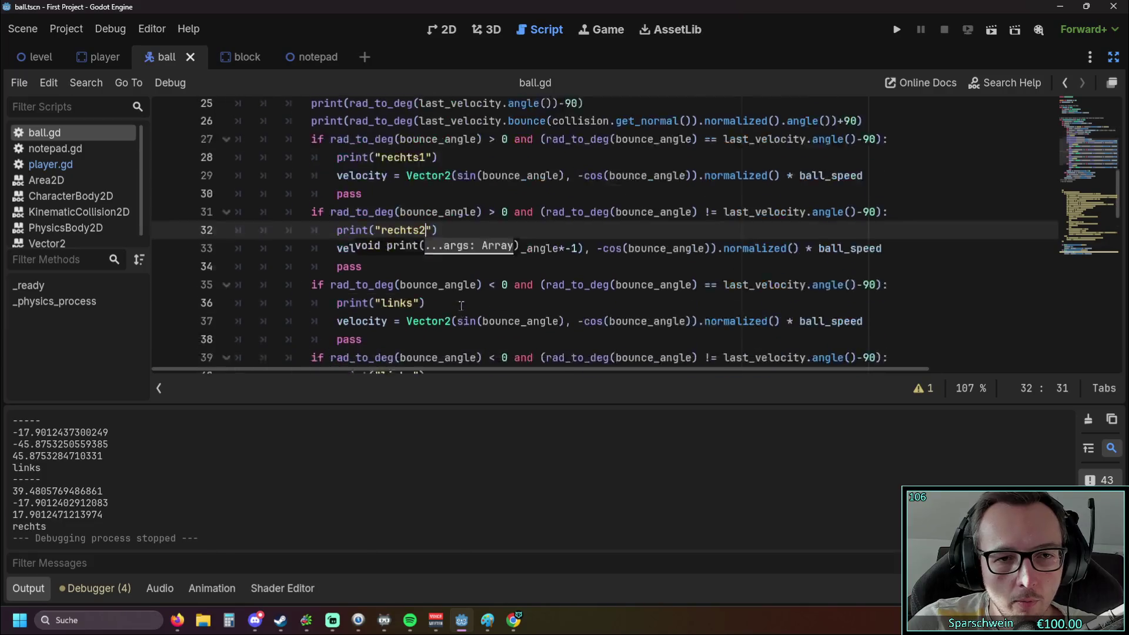
{"action": "left_click", "coordinate": [418, 244]}
{"action": "type", "text": "1"}
{"action": "left_click", "coordinate": [418, 316]}
{"action": "type", "text": "2"}
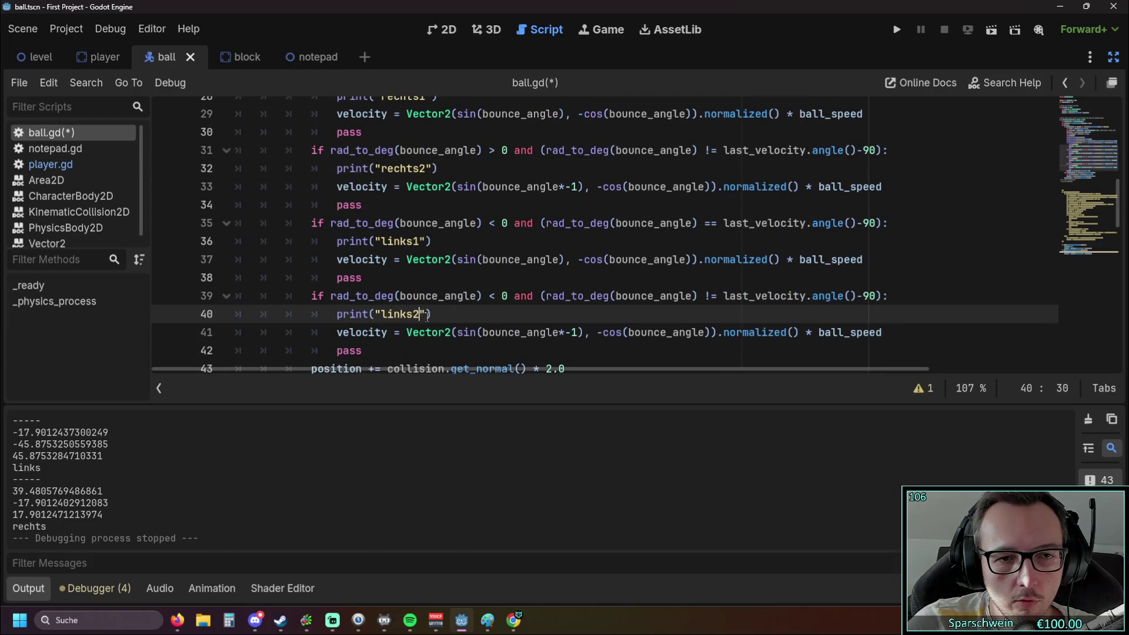
{"action": "type", "text": "_"}
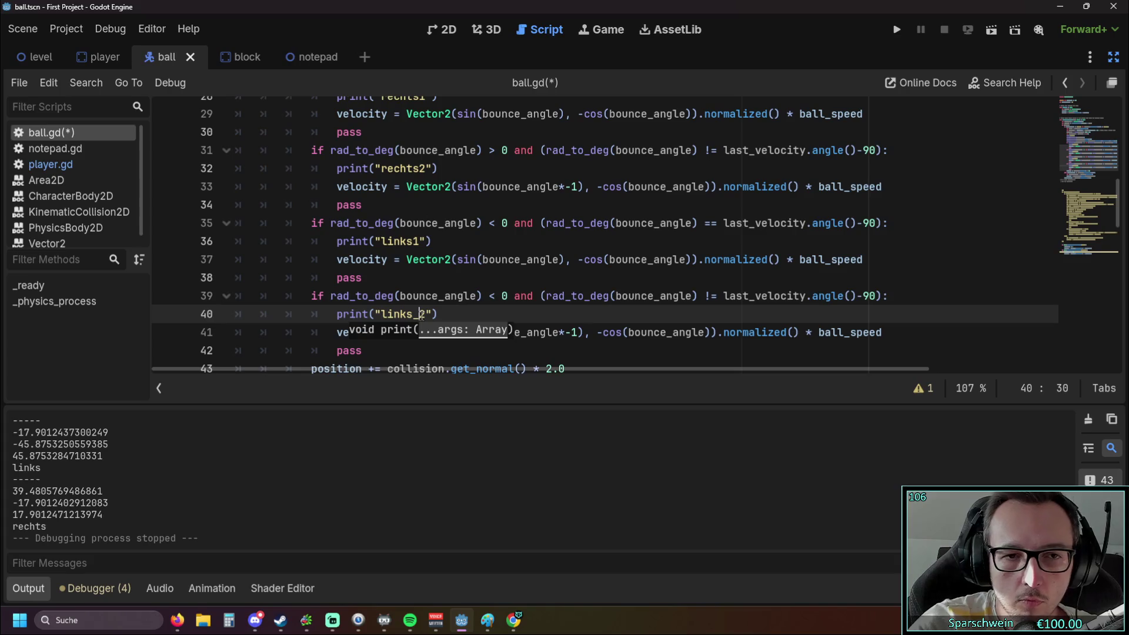
Insert underscores to make rechts_1, rechts_2, links_1 and links_2, then save and run.
{"action": "left_click", "coordinate": [417, 243]}
{"action": "type", "text": "_"}
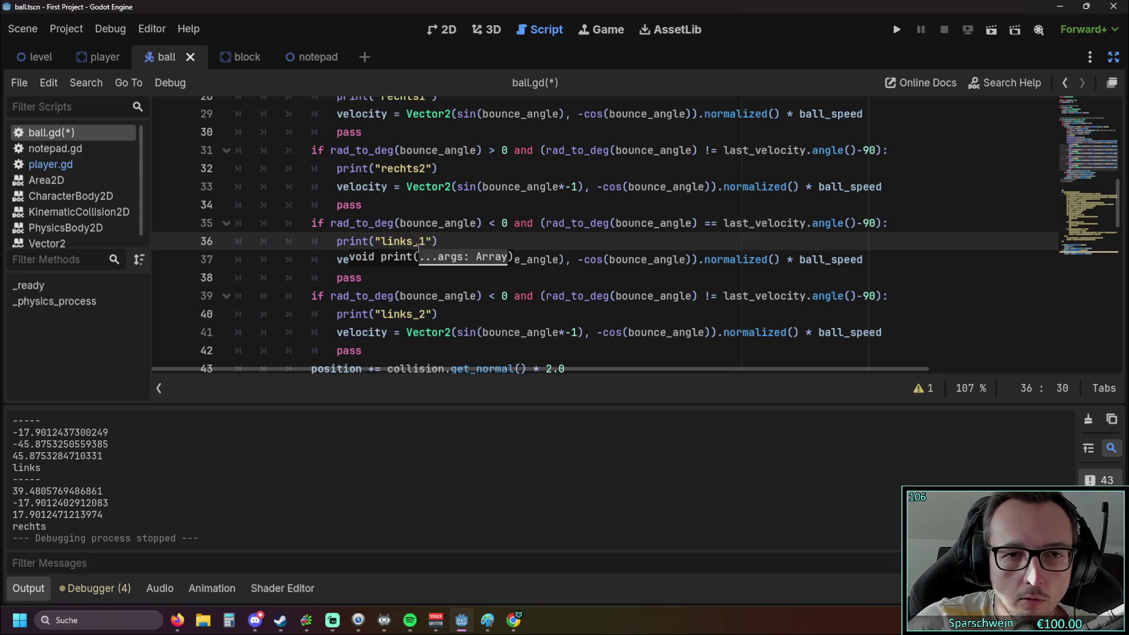
{"action": "scroll", "coordinate": [420, 235], "scroll_direction": "up", "scroll_amount": 1}
{"action": "left_click", "coordinate": [419, 223]}
{"action": "type", "text": "_"}
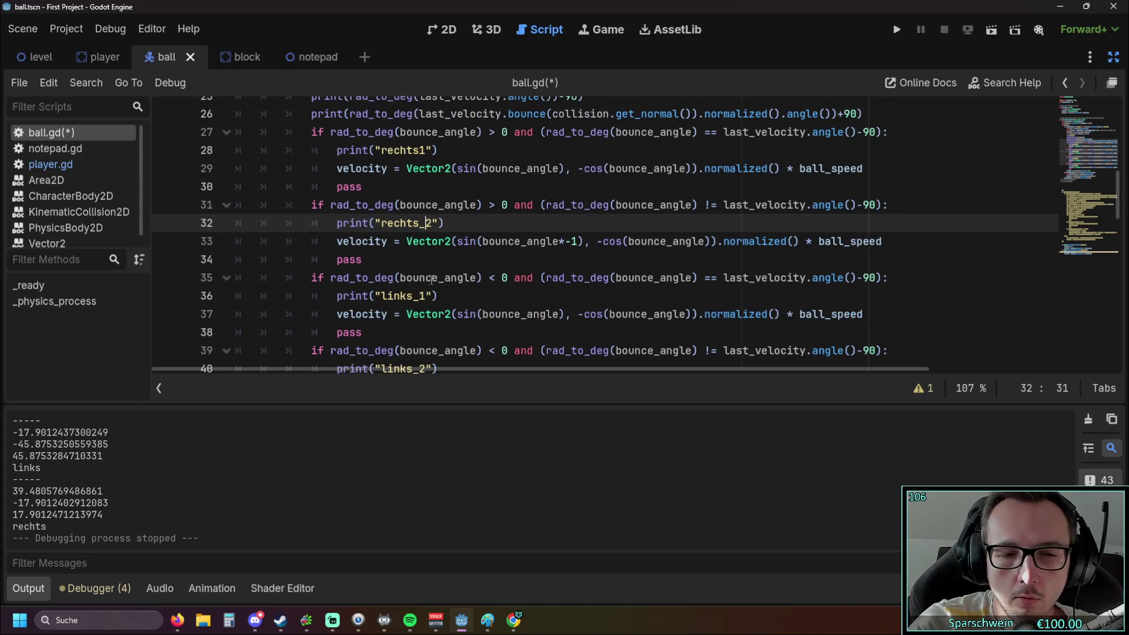
{"action": "left_click", "coordinate": [420, 150]}
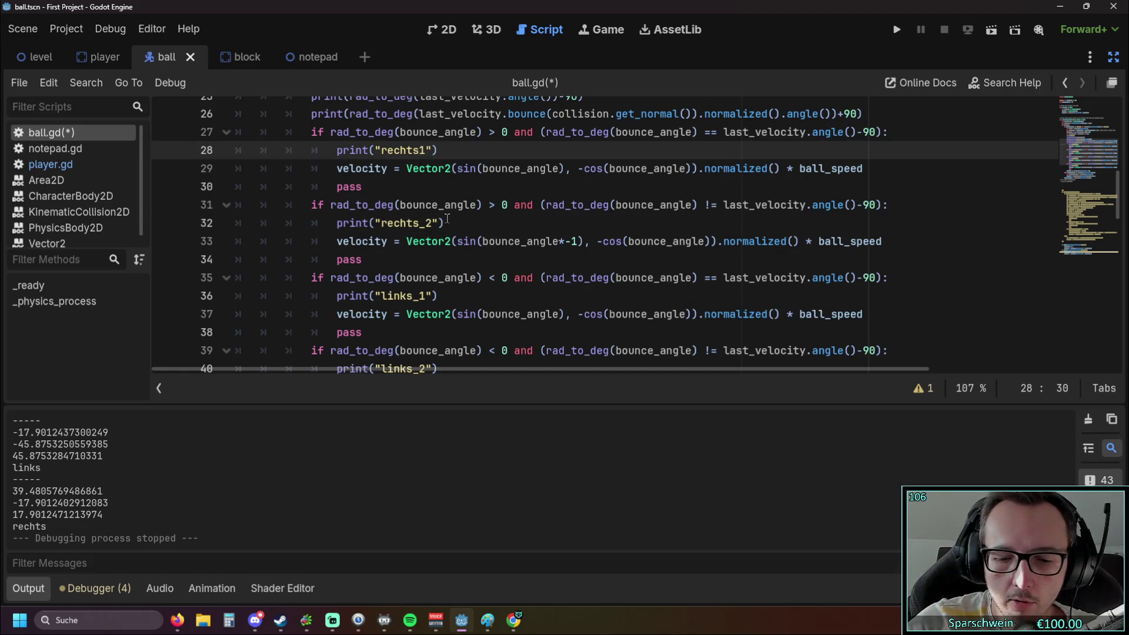
{"action": "type", "text": "_"}
{"action": "left_click", "coordinate": [896, 30]}
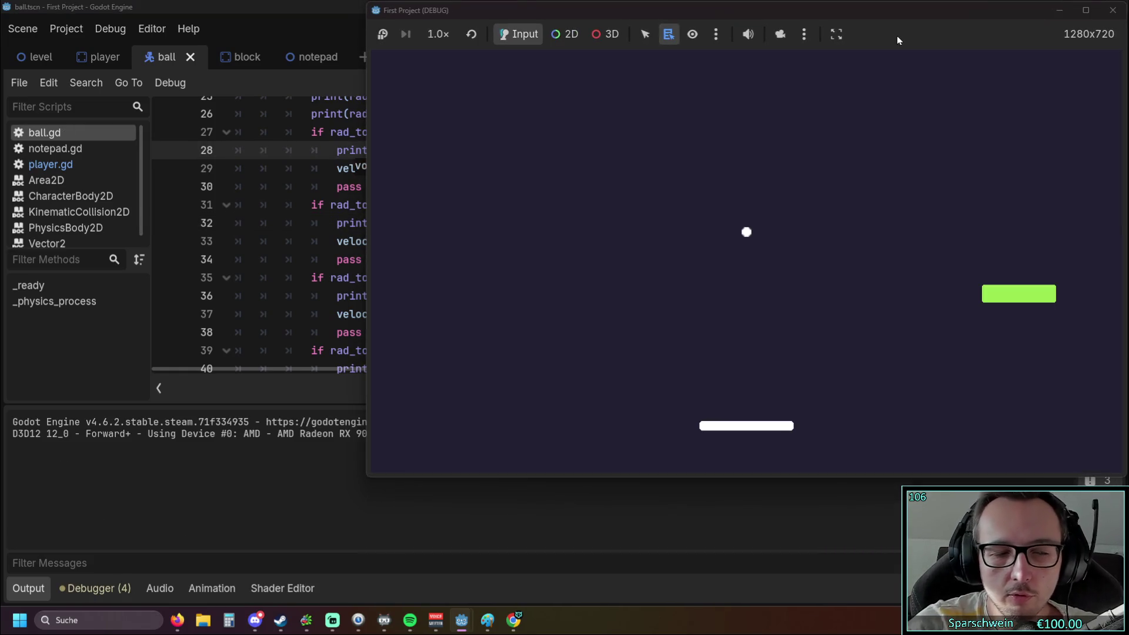
Bounce the ball with the arrow-key paddle while only rechts_2 and links_2 are logged, then stop.
{"action": "key", "text": "Right"}
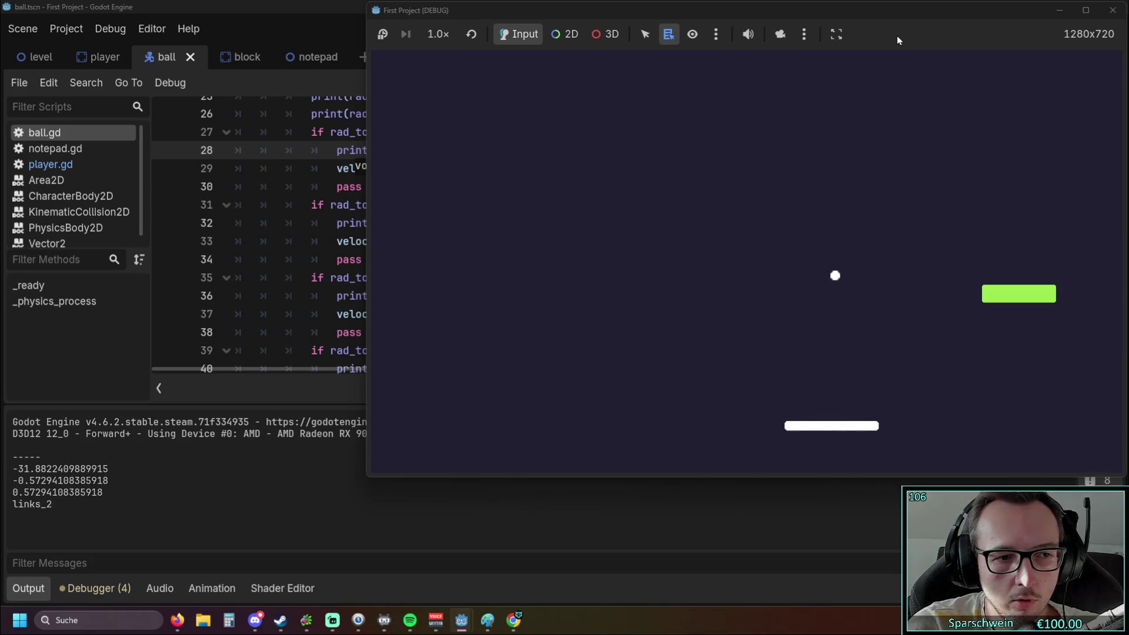
{"action": "key", "text": "Right"}
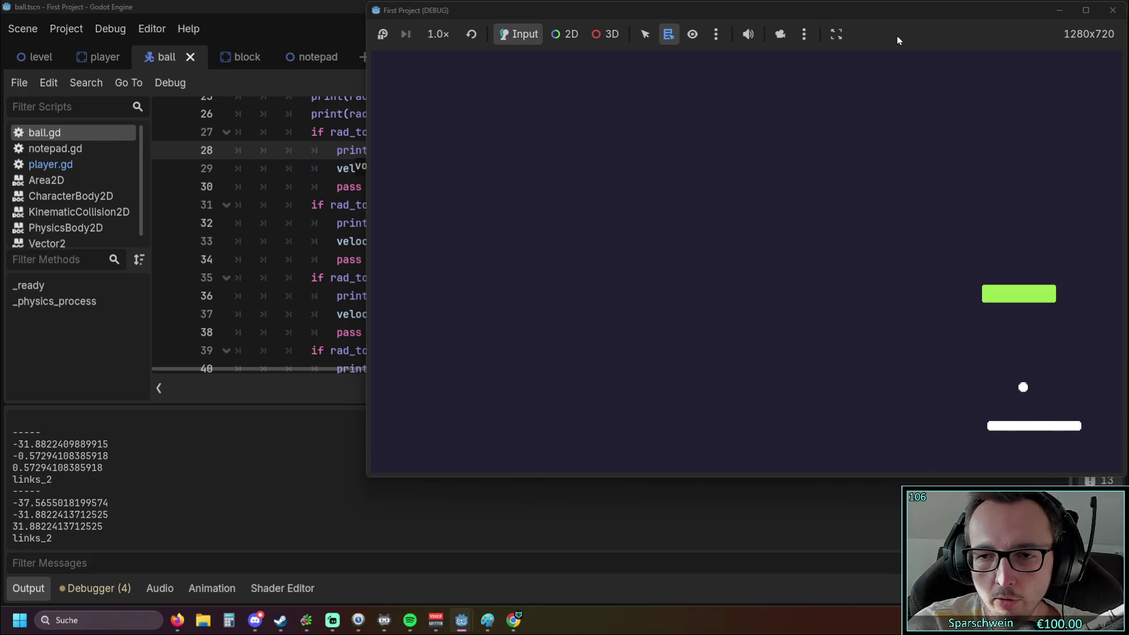
{"action": "key", "text": "Left"}
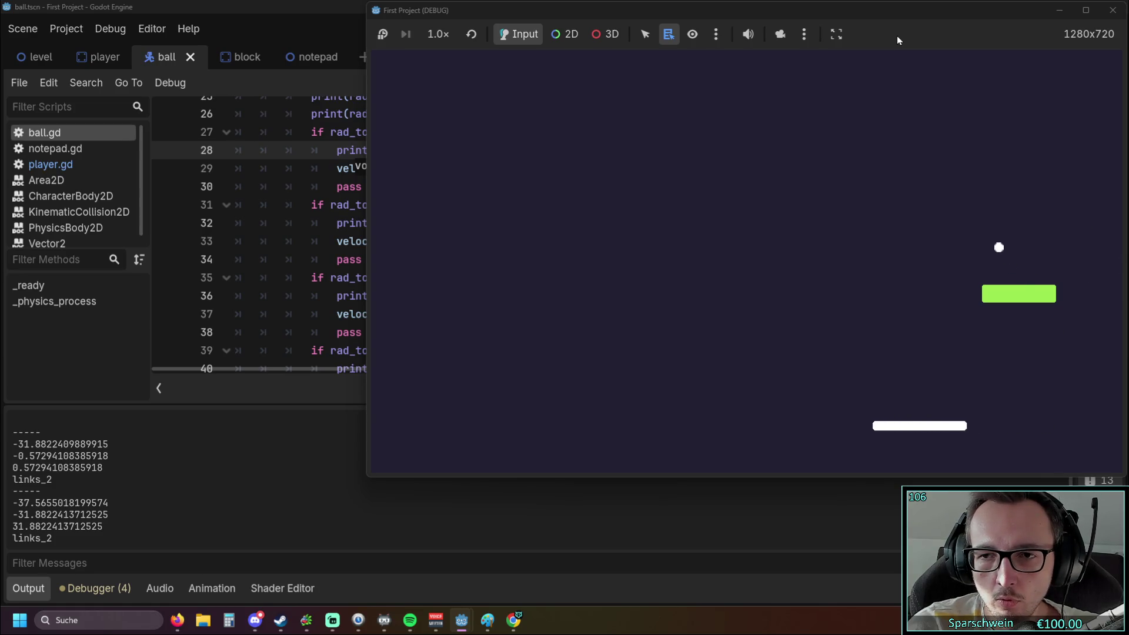
{"action": "key", "text": "Left"}
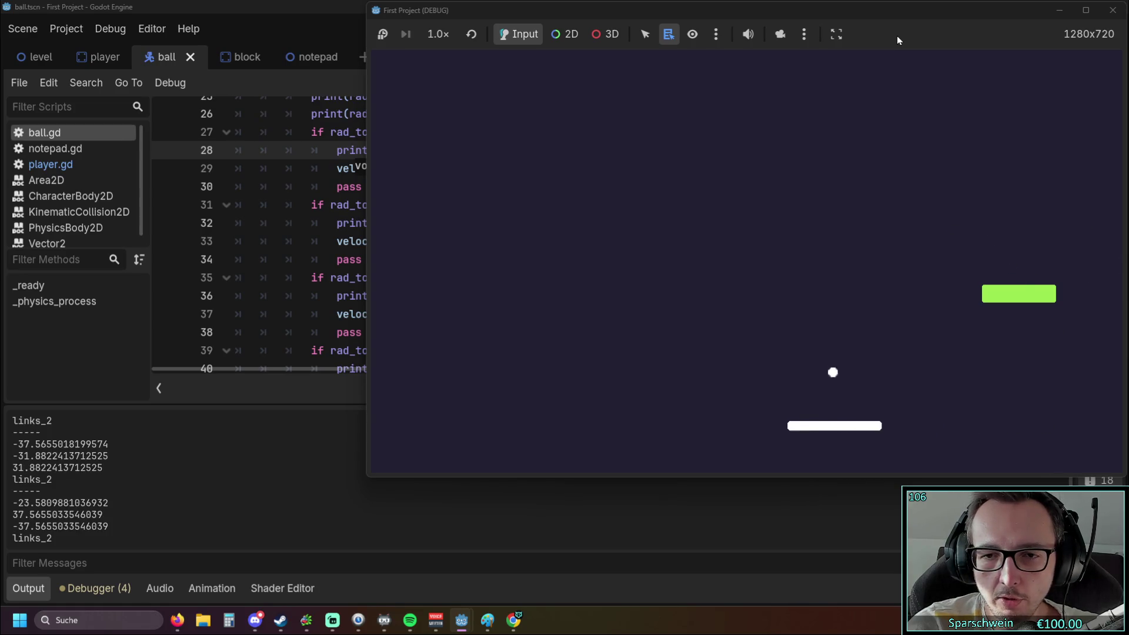
{"action": "key", "text": "Right"}
{"action": "key", "text": "Right"}
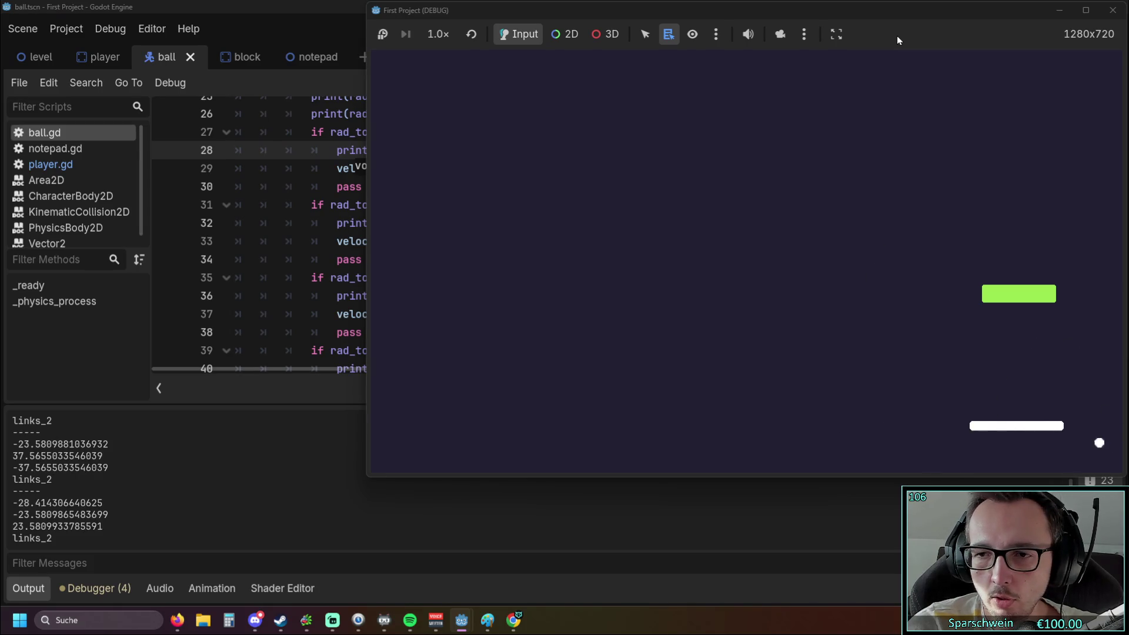
{"action": "key", "text": "Left"}
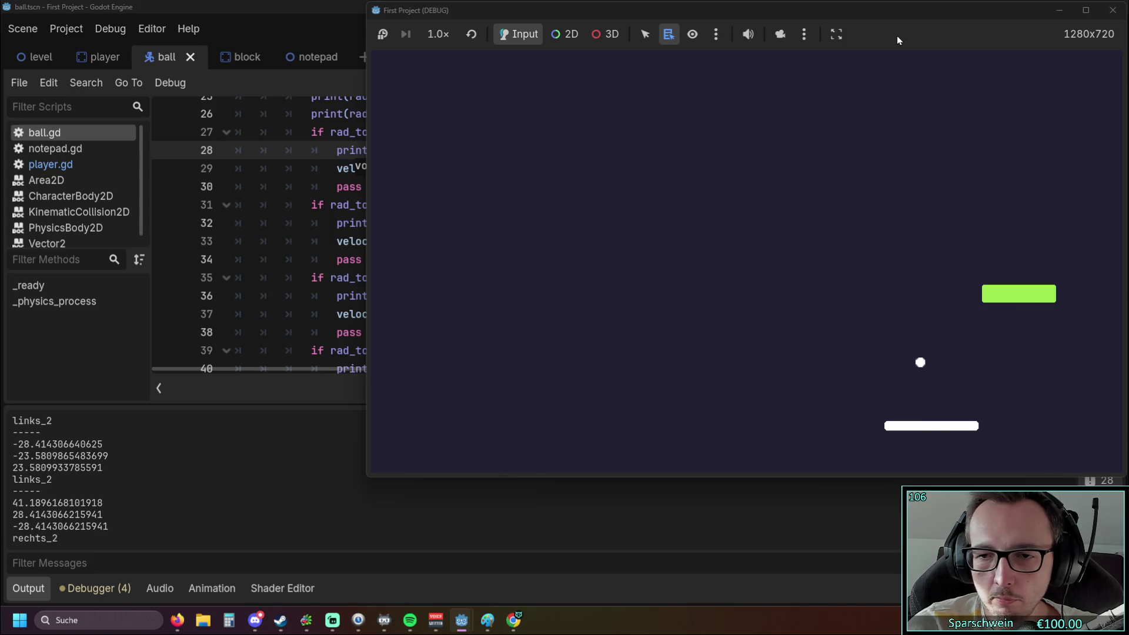
{"action": "key", "text": "Left"}
{"action": "key", "text": "Left"}
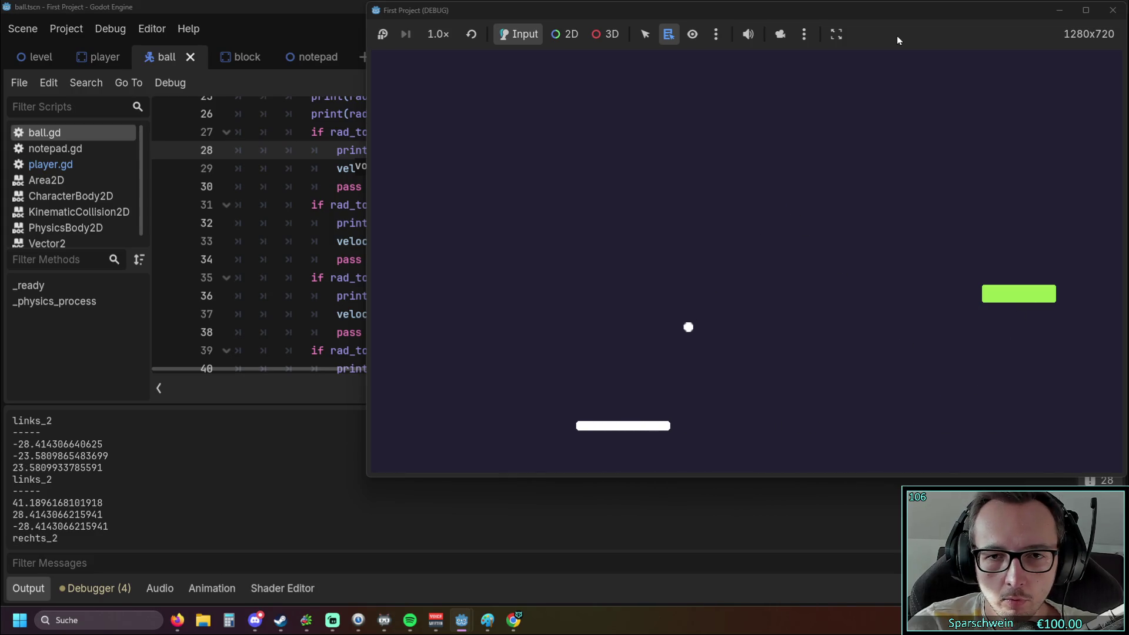
{"action": "key", "text": "Left"}
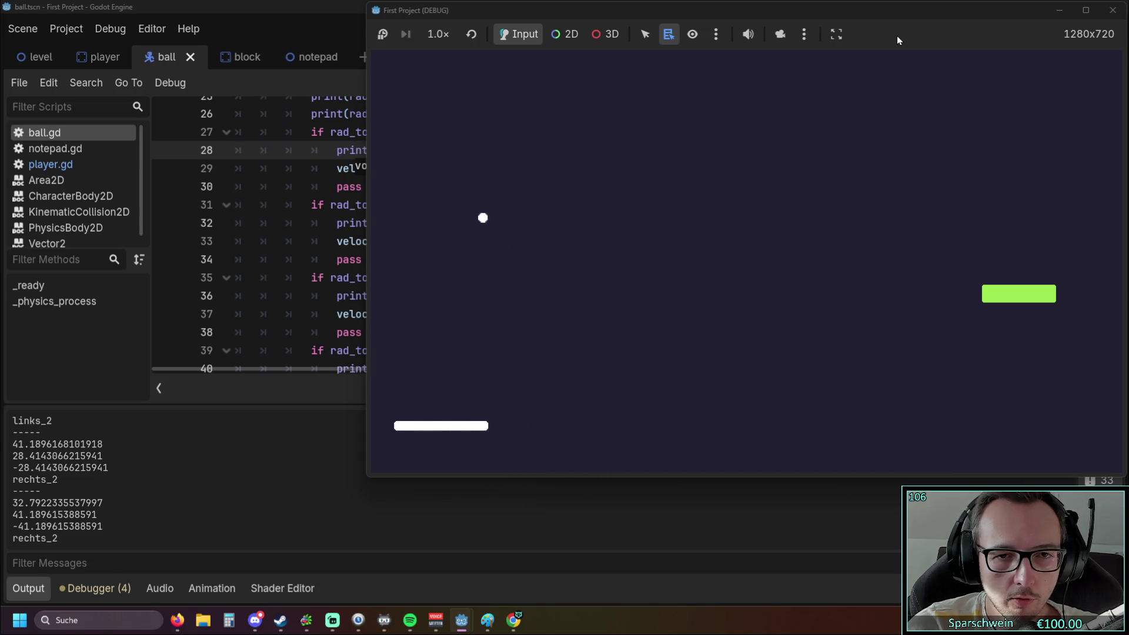
{"action": "key", "text": "Right"}
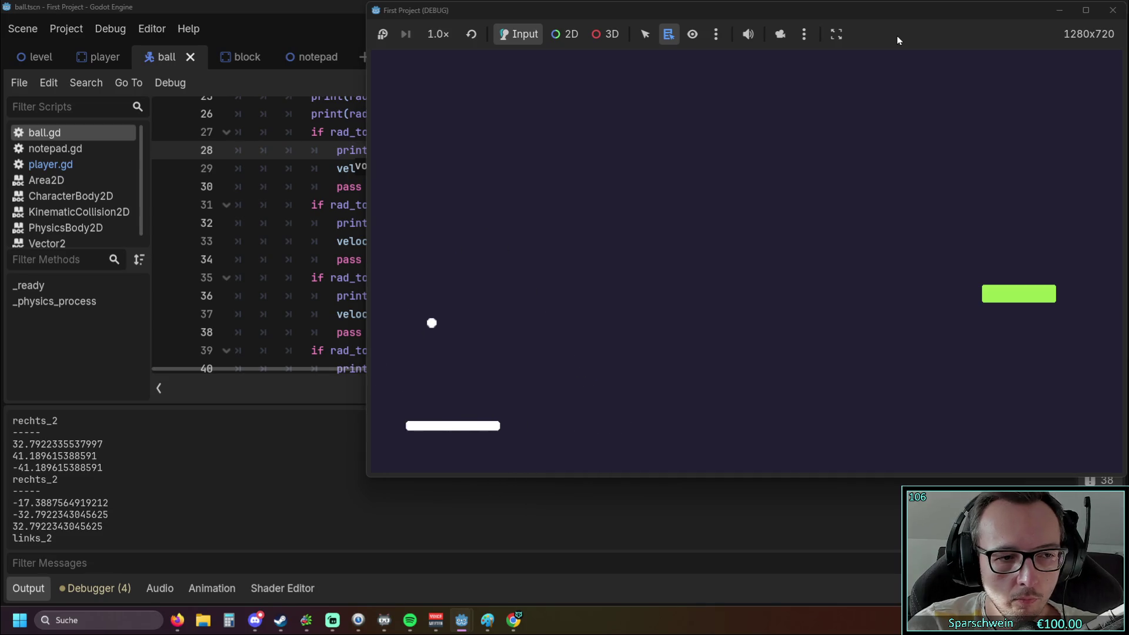
{"action": "key", "text": "Left"}
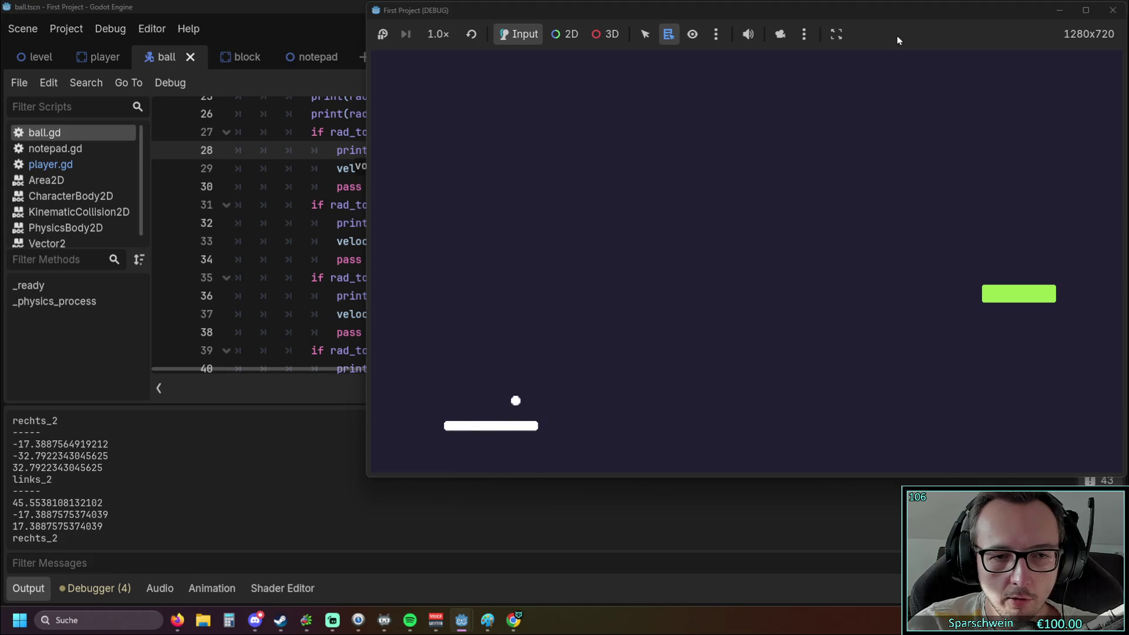
{"action": "key", "text": "Right"}
{"action": "key", "text": "Right"}
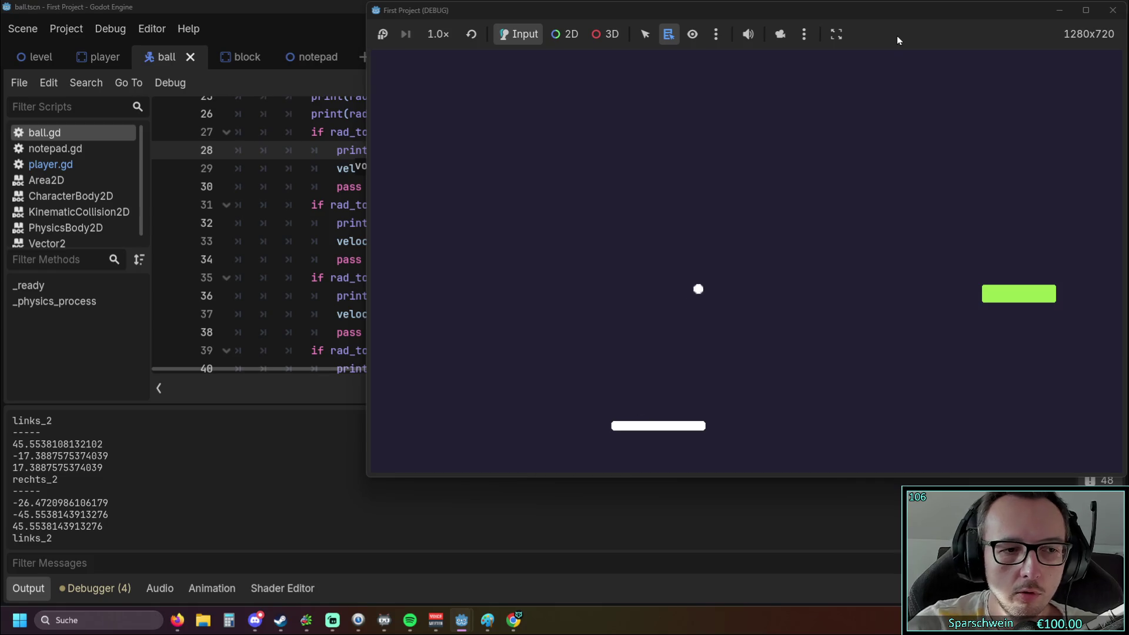
{"action": "left_click", "coordinate": [1113, 10]}
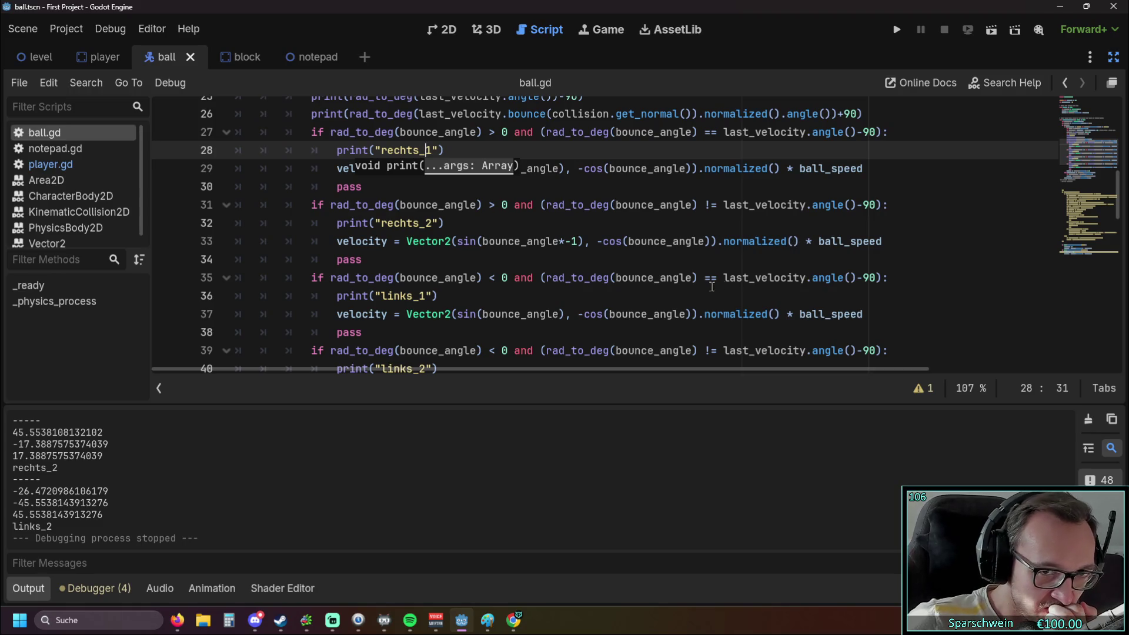
{"action": "left_click", "coordinate": [581, 257]}
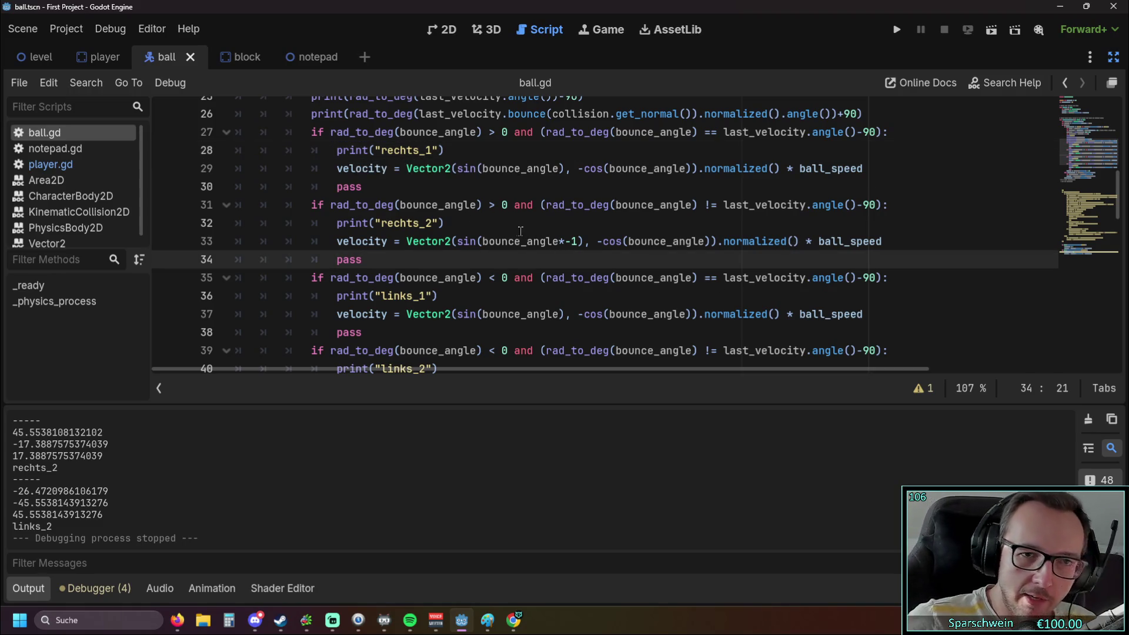
{"action": "double_click", "coordinate": [706, 205]}
{"action": "left_click_drag", "start_coordinate": [534, 204], "coordinate": [888, 213]}
{"action": "left_click", "coordinate": [814, 224]}
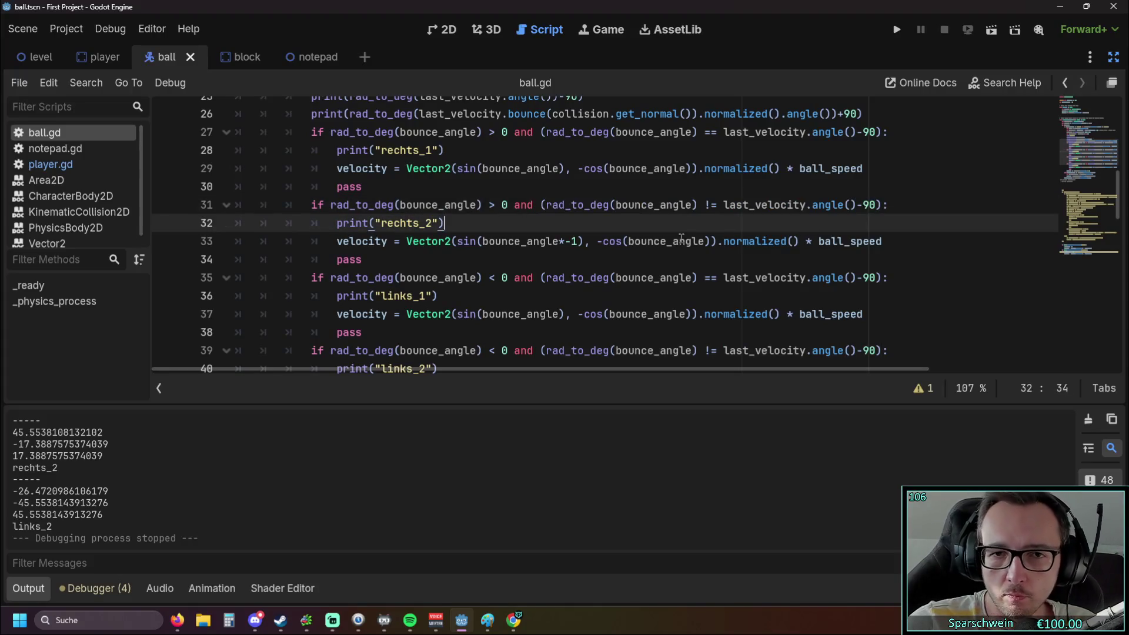
{"action": "scroll", "coordinate": [676, 235], "scroll_direction": "up", "scroll_amount": 1}
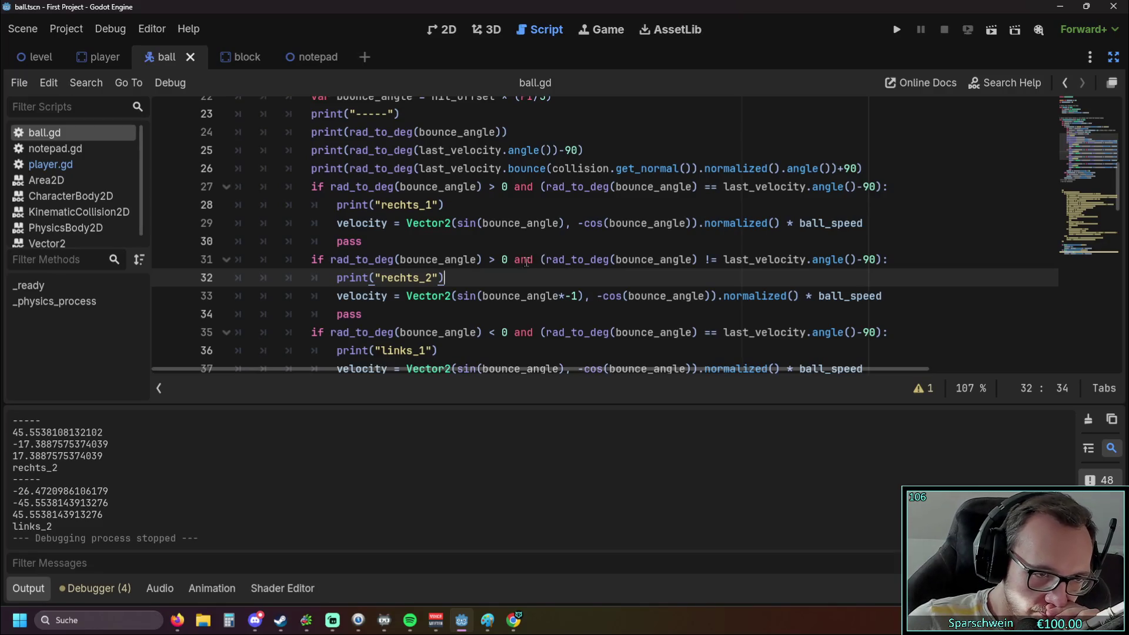
{"action": "left_click_drag", "start_coordinate": [13, 503], "coordinate": [110, 504]}
{"action": "left_click_drag", "start_coordinate": [10, 434], "coordinate": [107, 433]}
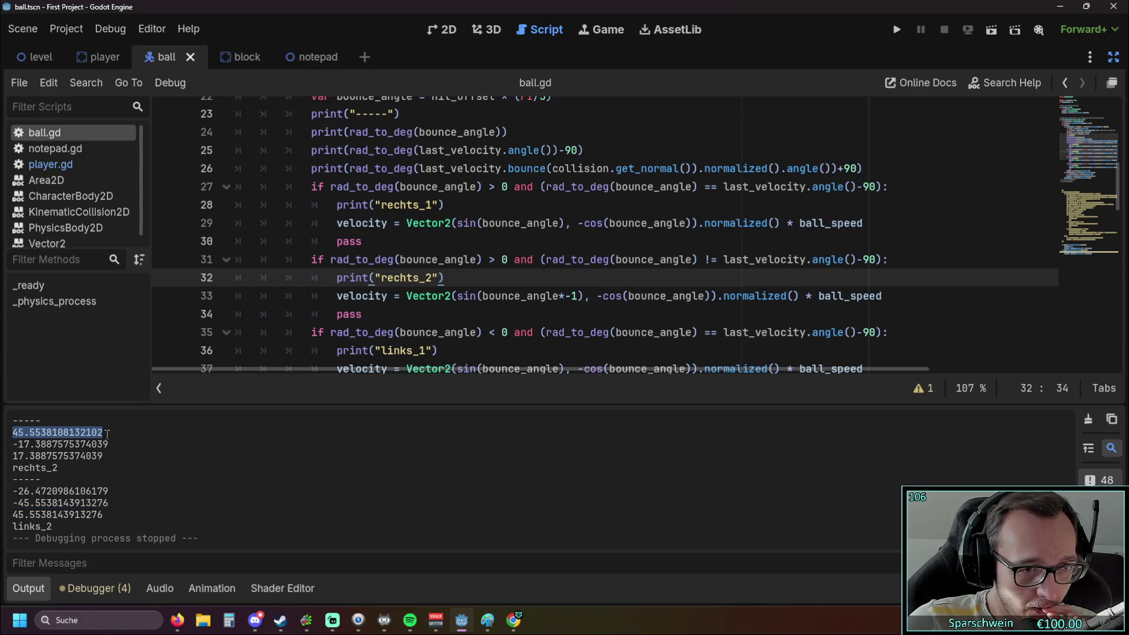
{"action": "scroll", "coordinate": [367, 336], "scroll_direction": "up", "scroll_amount": 2}
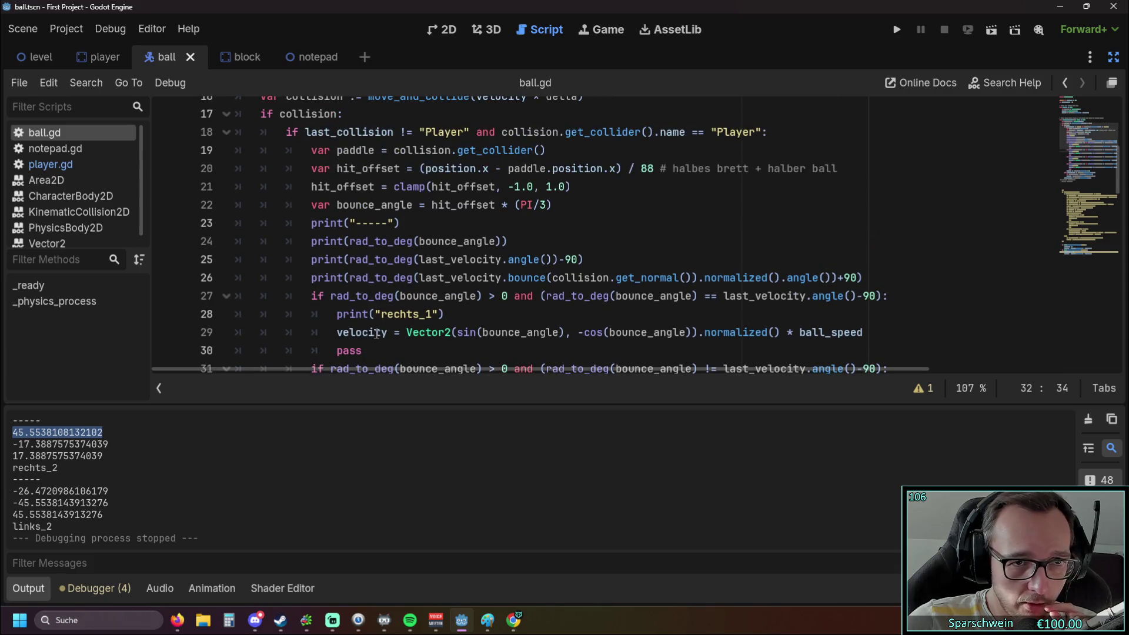
{"action": "scroll", "coordinate": [375, 317], "scroll_direction": "down", "scroll_amount": 2}
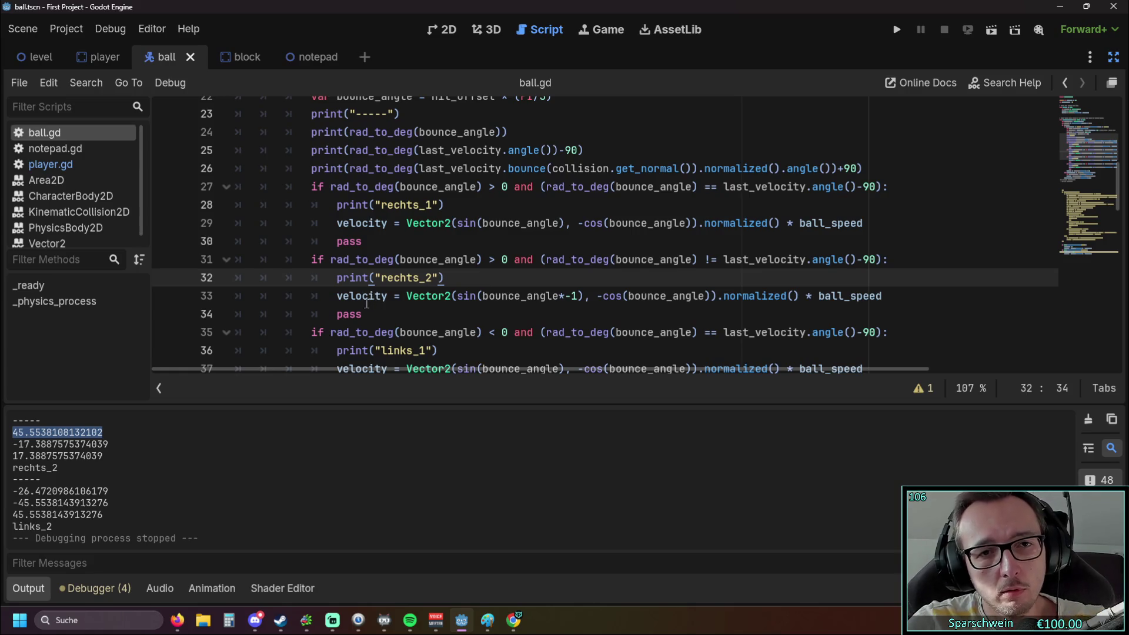
{"action": "scroll", "coordinate": [367, 304], "scroll_direction": "up", "scroll_amount": 1}
{"action": "scroll", "coordinate": [441, 260], "scroll_direction": "down", "scroll_amount": 1}
{"action": "scroll", "coordinate": [435, 267], "scroll_direction": "up", "scroll_amount": 1}
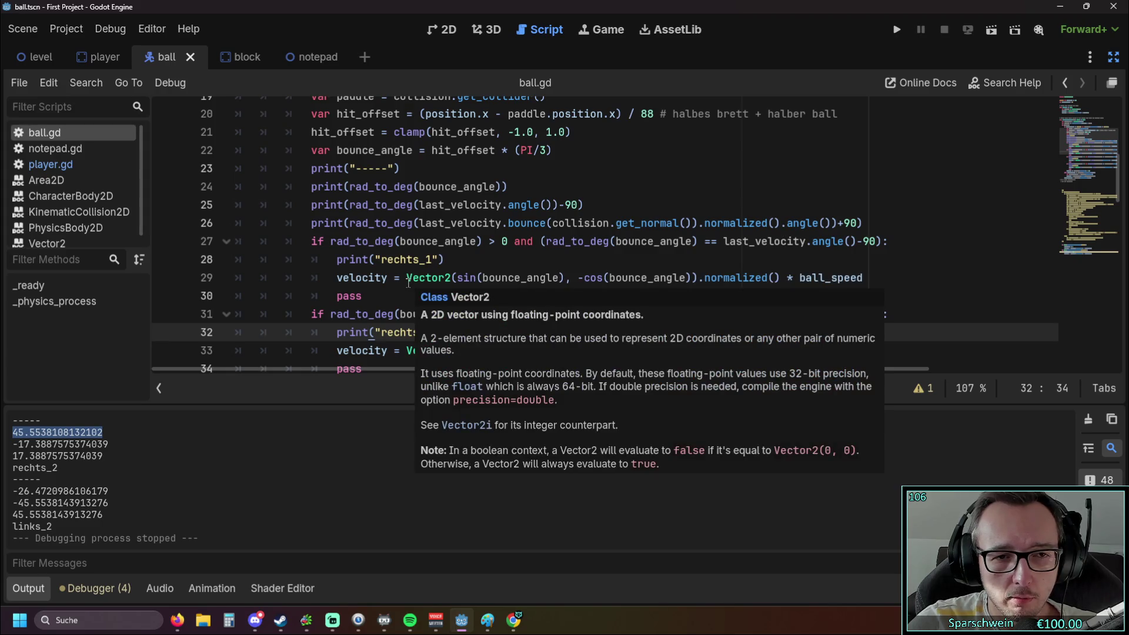
{"action": "scroll", "coordinate": [409, 282], "scroll_direction": "up", "scroll_amount": 1}
{"action": "scroll", "coordinate": [407, 283], "scroll_direction": "up", "scroll_amount": 5}
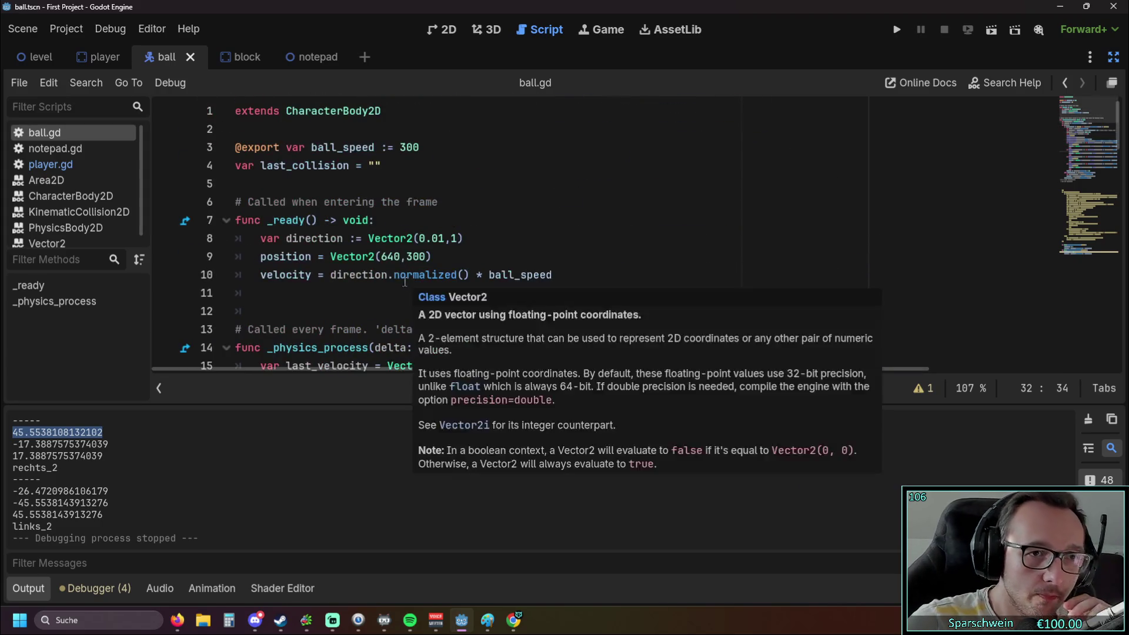
{"action": "left_click", "coordinate": [390, 168]}
{"action": "key", "text": "Return"}
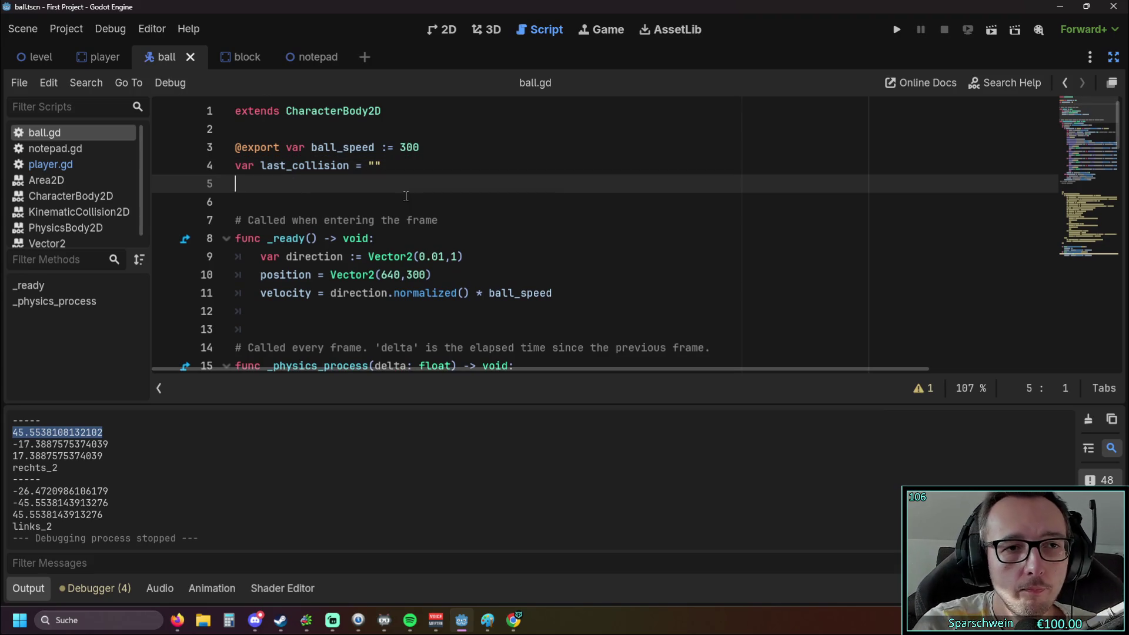
{"action": "key", "text": "BackSpace"}
{"action": "key", "text": "BackSpace"}
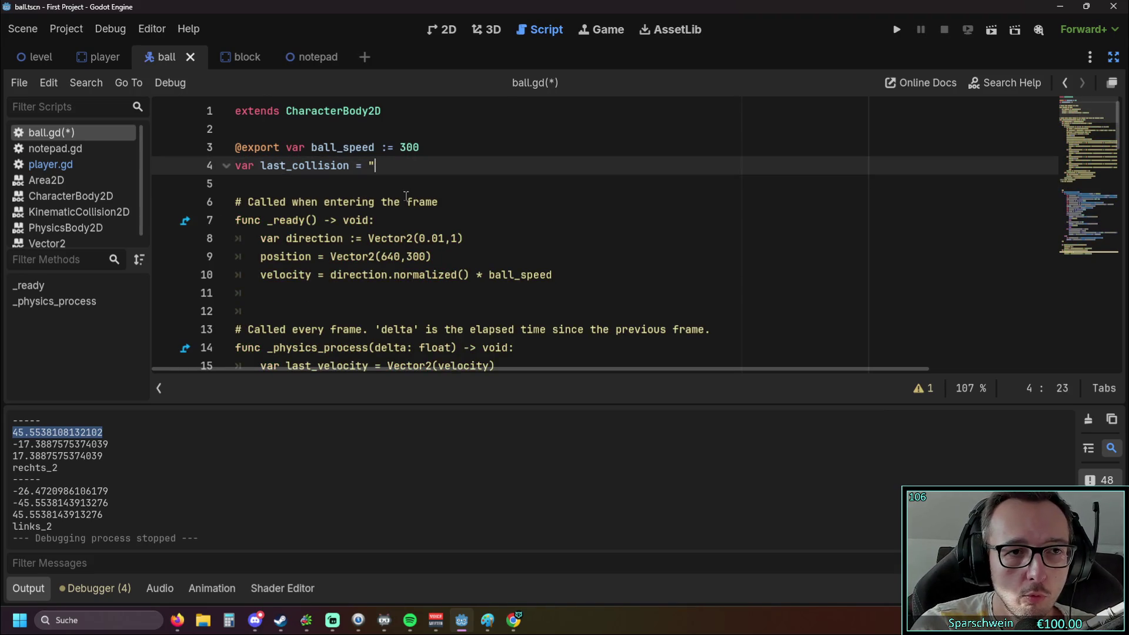
{"action": "type", "text": "\""}
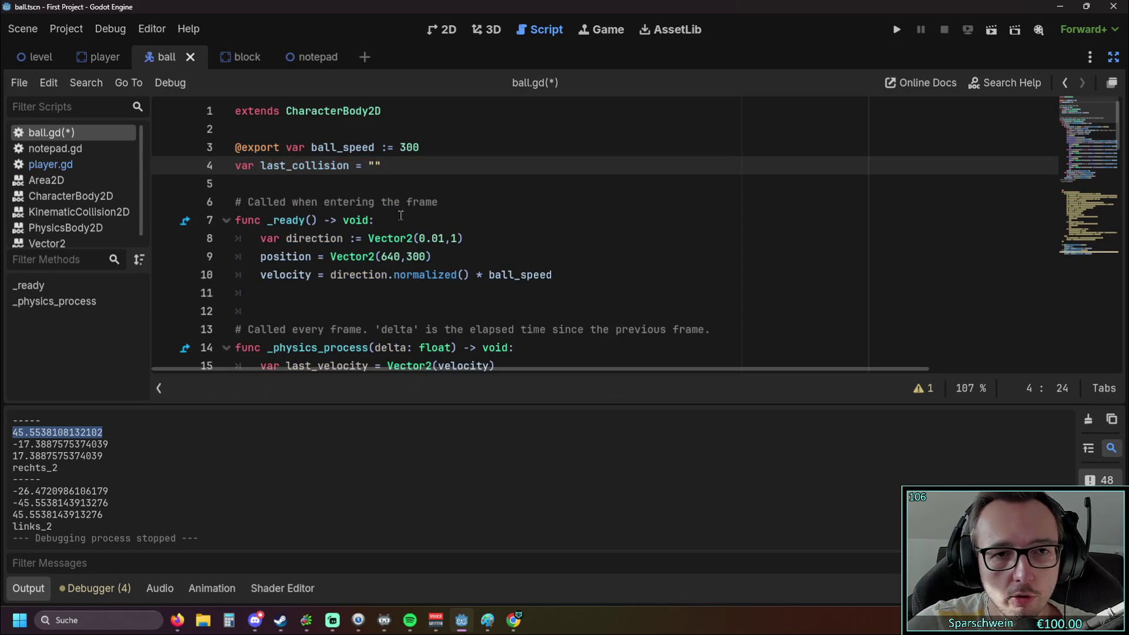
{"action": "scroll", "coordinate": [405, 211], "scroll_direction": "down", "scroll_amount": 4}
{"action": "scroll", "coordinate": [406, 229], "scroll_direction": "up", "scroll_amount": 1}
{"action": "scroll", "coordinate": [407, 228], "scroll_direction": "up", "scroll_amount": 3}
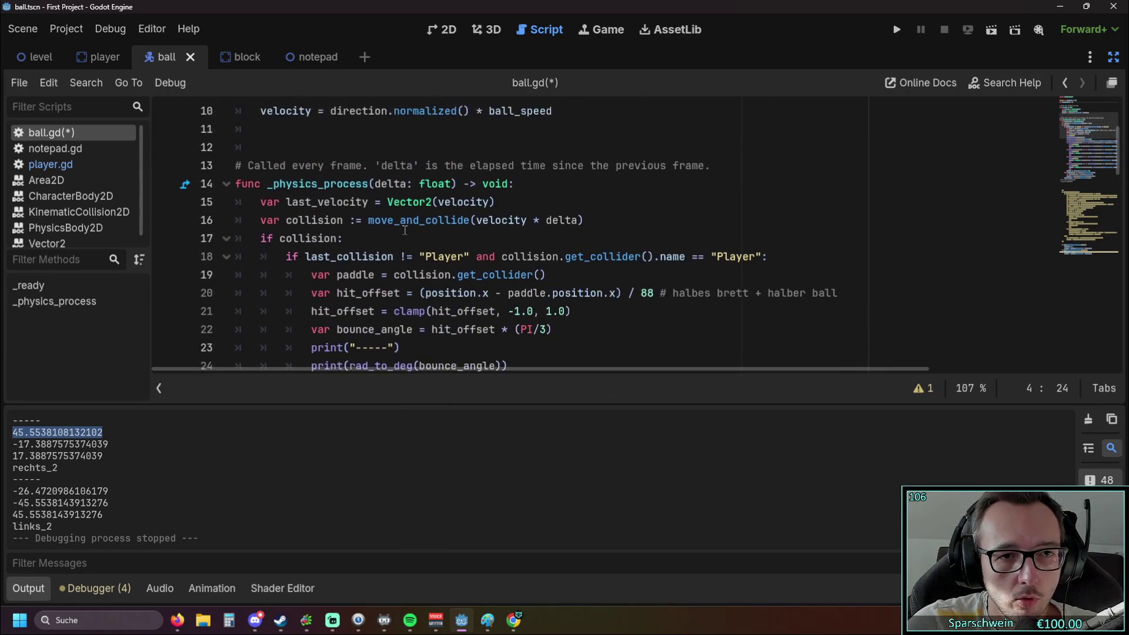
Add a new line 16 after last_velocity reading var previous_bounce_angle.
{"action": "scroll", "coordinate": [406, 222], "scroll_direction": "down", "scroll_amount": 3}
{"action": "left_click", "coordinate": [494, 148]}
{"action": "key", "text": "Return"}
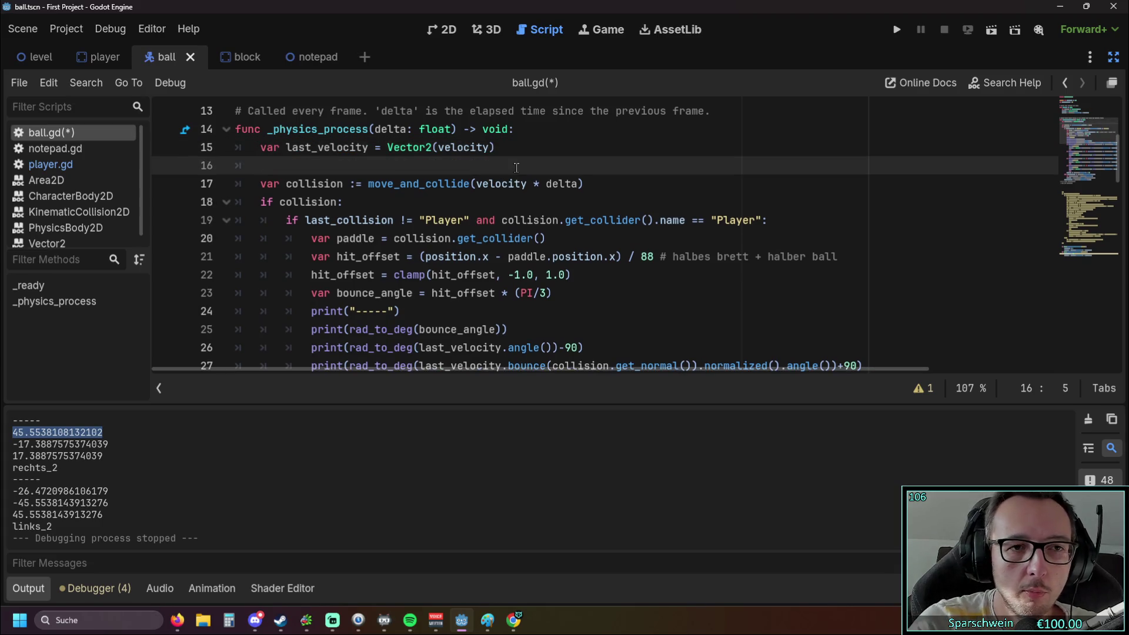
{"action": "type", "text": "var "}
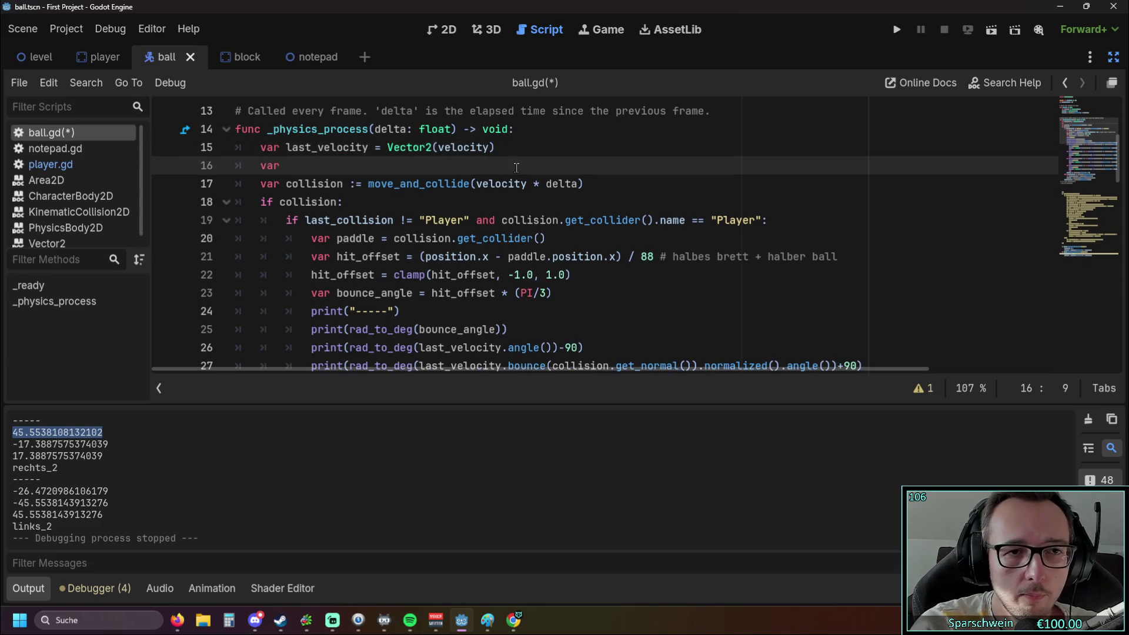
{"action": "type", "text": "previous"}
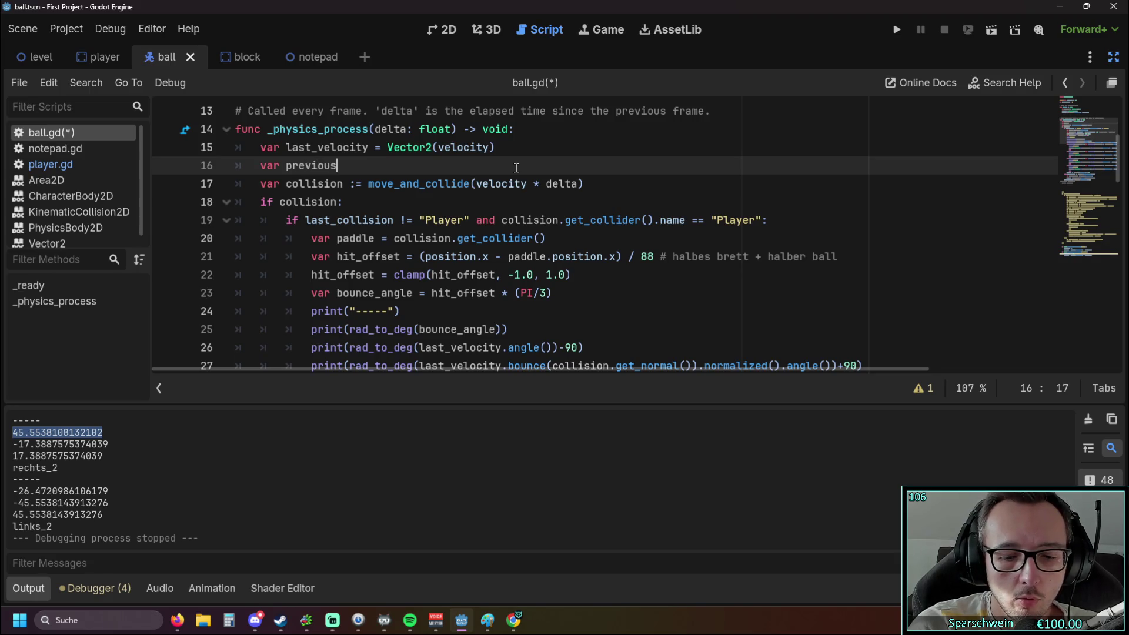
{"action": "scroll", "coordinate": [455, 220], "scroll_direction": "down", "scroll_amount": 1}
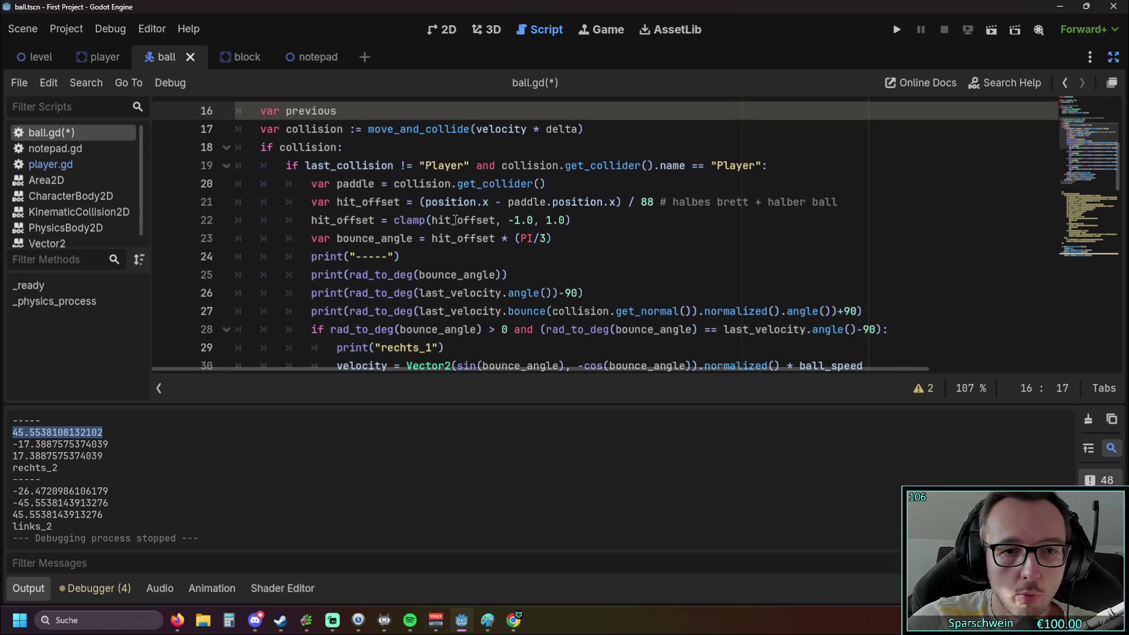
{"action": "double_click", "coordinate": [422, 276]}
{"action": "scroll", "coordinate": [455, 231], "scroll_direction": "up", "scroll_amount": 2}
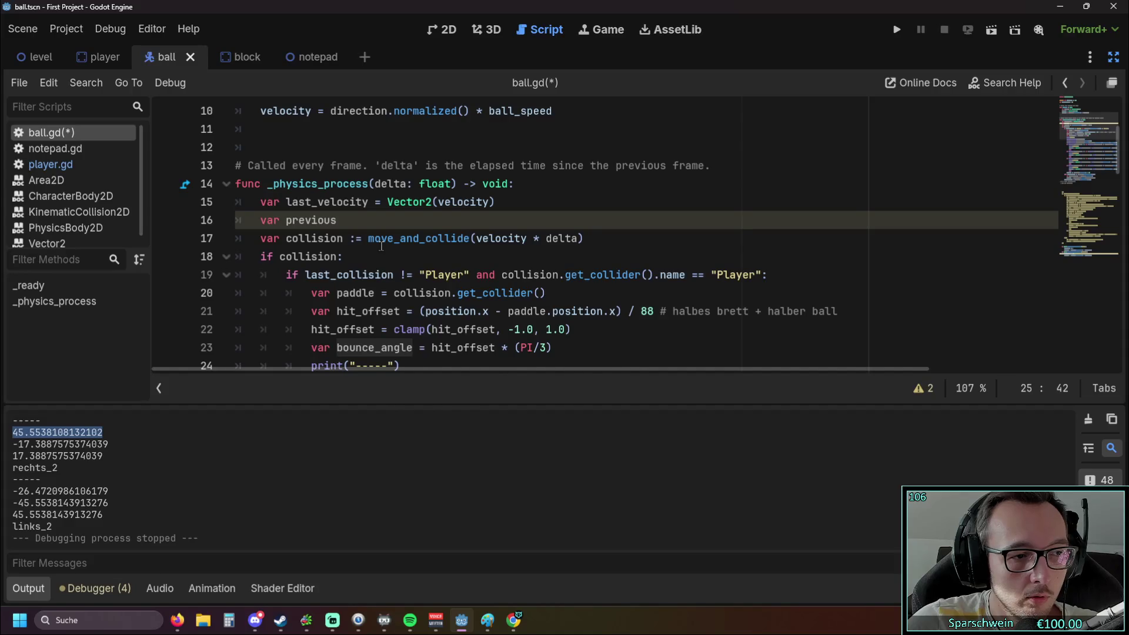
{"action": "mouse_move", "coordinate": [381, 246]}
{"action": "left_click", "coordinate": [360, 229]}
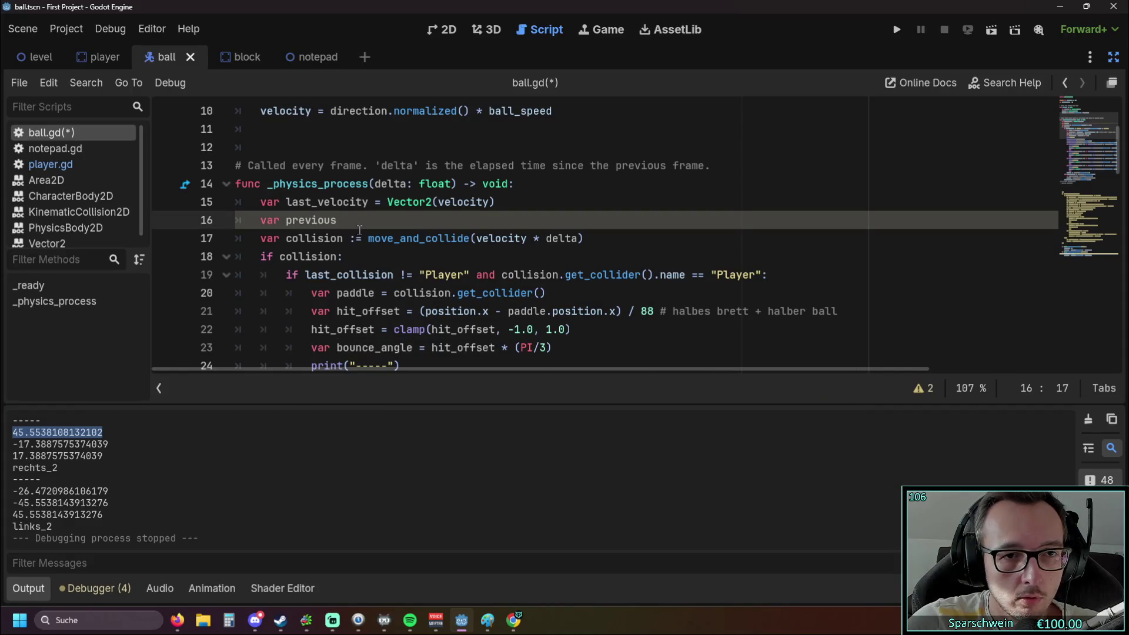
{"action": "type", "text": "_bounce_angle"}
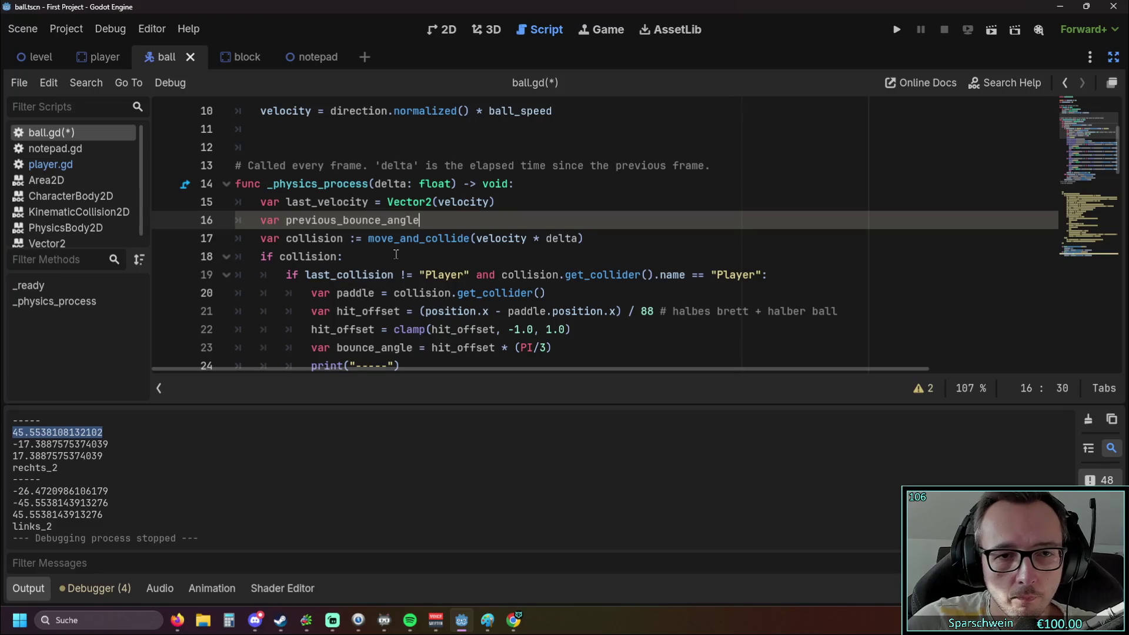
Set the declaration's value to 0.01 and select the whole line.
{"action": "scroll", "coordinate": [396, 254], "scroll_direction": "down", "scroll_amount": 1}
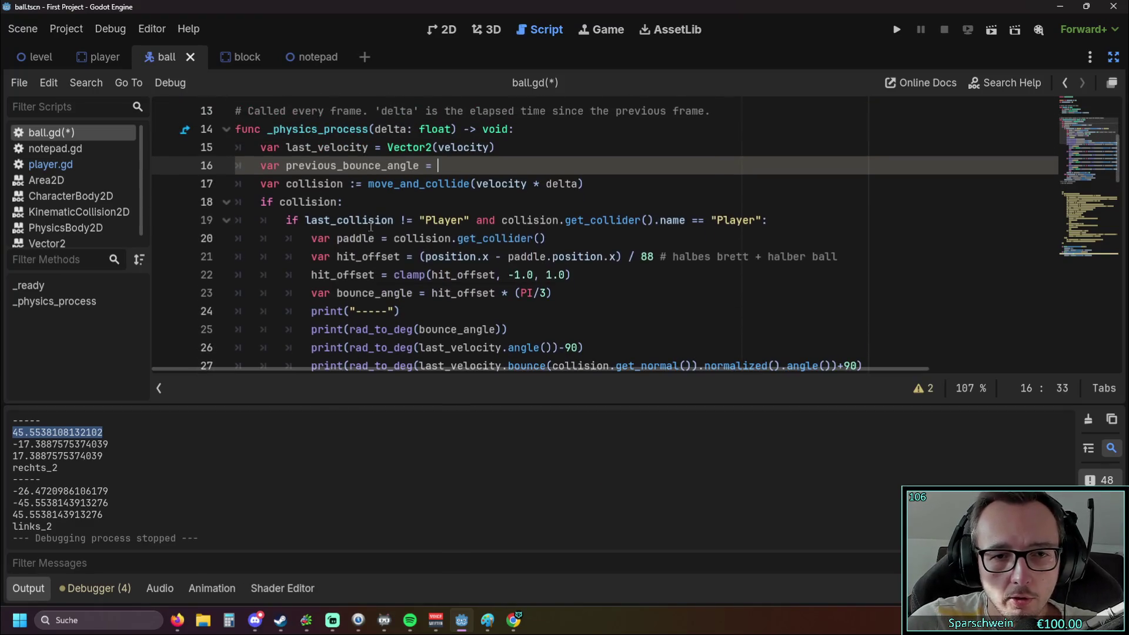
{"action": "mouse_move", "coordinate": [371, 229]}
{"action": "type", "text": "0"}
{"action": "left_click", "coordinate": [435, 206]}
{"action": "scroll", "coordinate": [435, 213], "scroll_direction": "down", "scroll_amount": 1}
{"action": "scroll", "coordinate": [435, 213], "scroll_direction": "up", "scroll_amount": 1}
{"action": "left_click", "coordinate": [461, 166]}
{"action": "type", "text": "."}
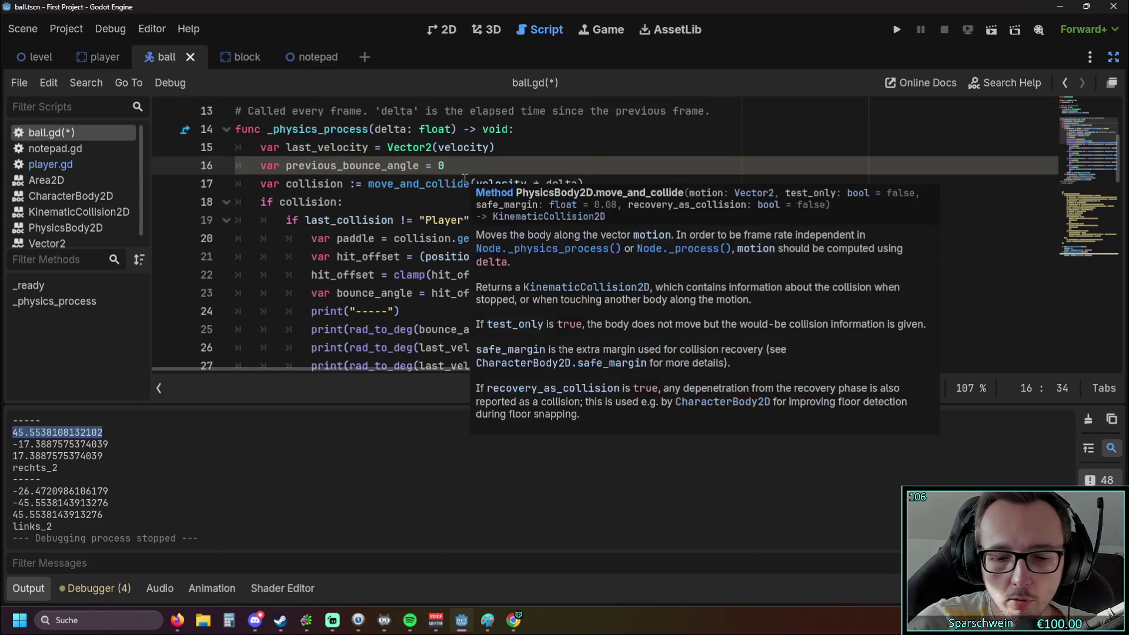
{"action": "type", "text": "01"}
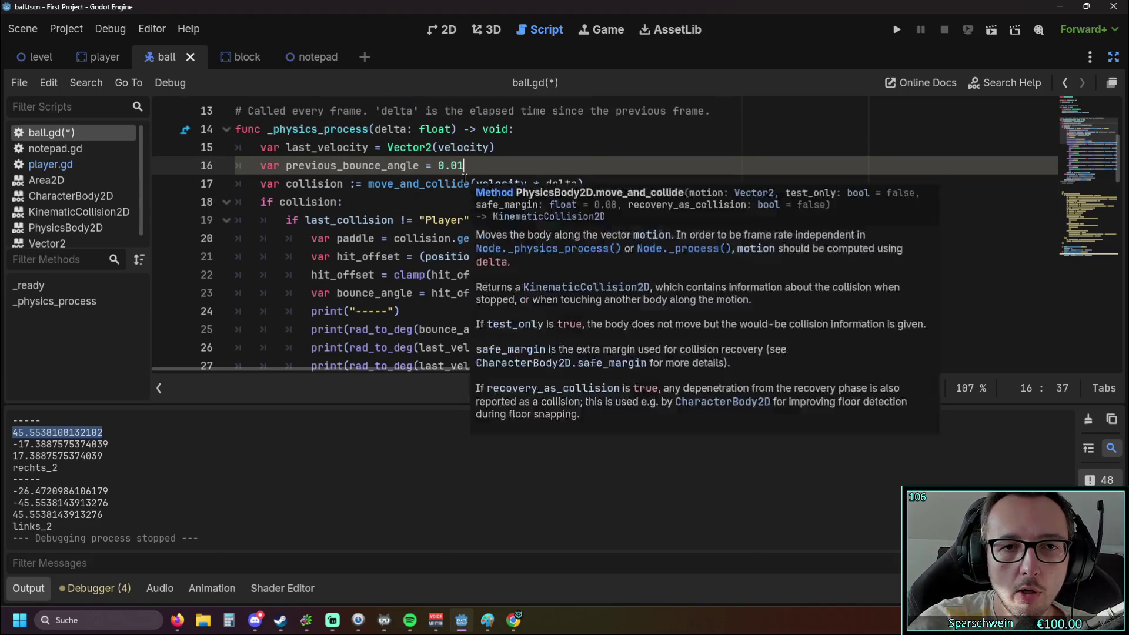
{"action": "left_click", "coordinate": [393, 201]}
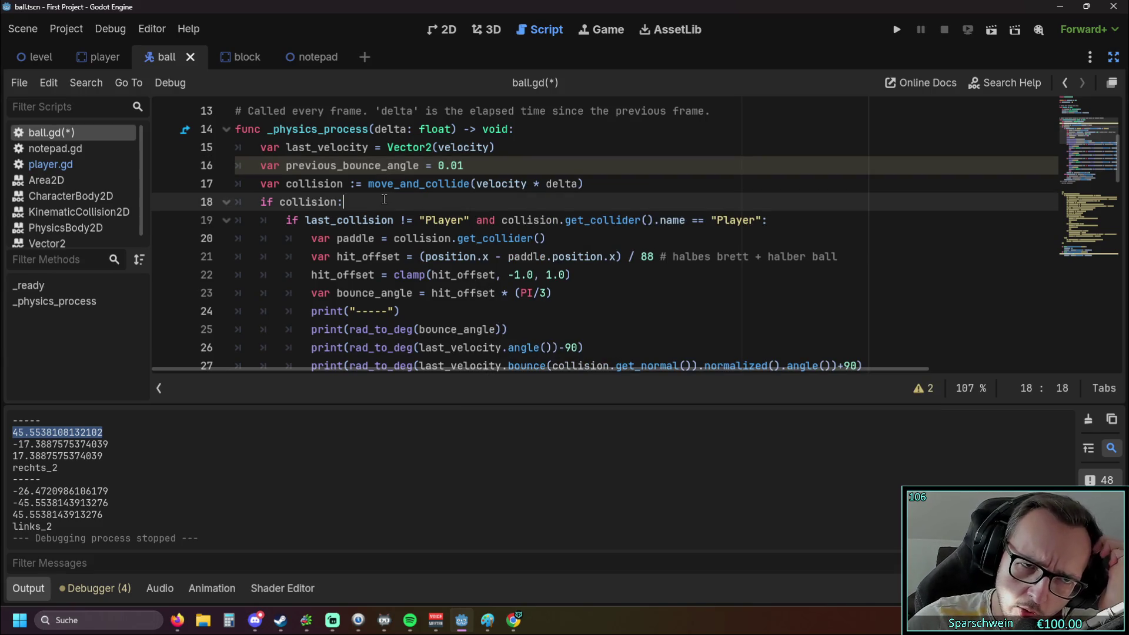
{"action": "left_click_drag", "start_coordinate": [464, 166], "coordinate": [254, 160]}
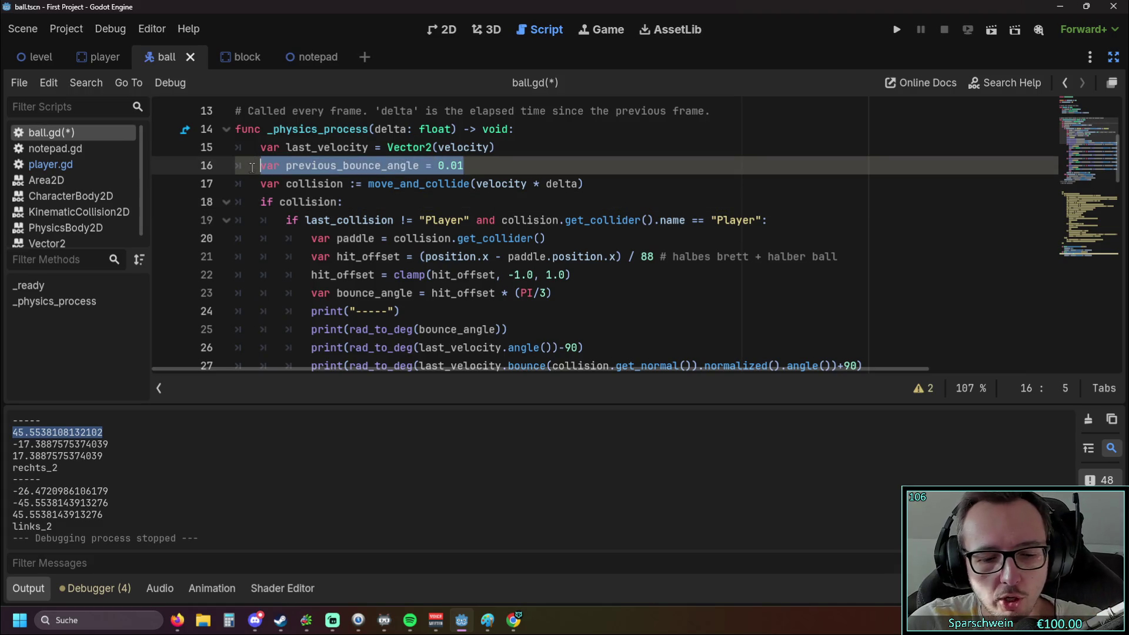
Cut the previous_bounce_angle declaration out of line 16 in _physics_process.
{"action": "scroll", "coordinate": [308, 203], "scroll_direction": "up", "scroll_amount": 5}
{"action": "left_click", "coordinate": [393, 166]}
{"action": "scroll", "coordinate": [396, 171], "scroll_direction": "down", "scroll_amount": 3}
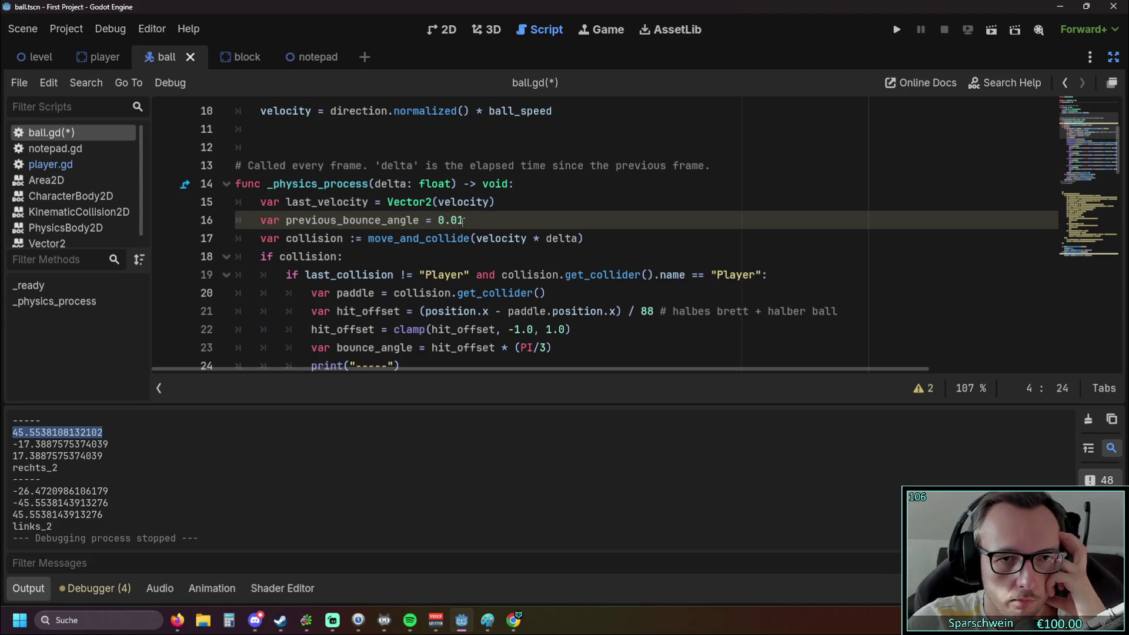
{"action": "left_click_drag", "start_coordinate": [463, 222], "coordinate": [439, 221]}
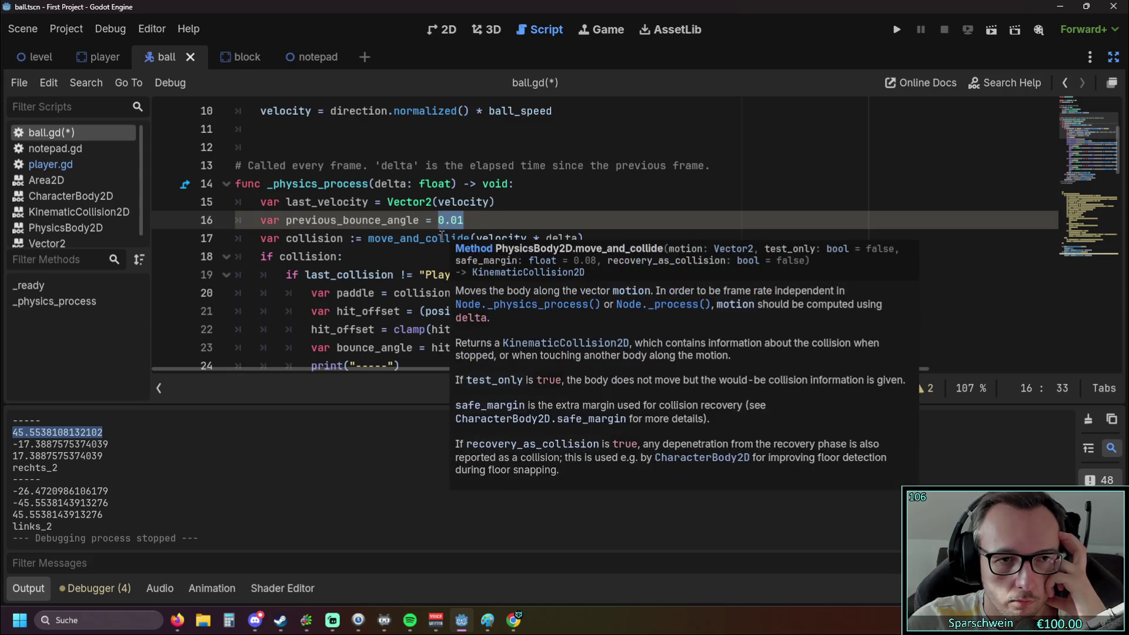
{"action": "scroll", "coordinate": [395, 248], "scroll_direction": "up", "scroll_amount": 1}
{"action": "scroll", "coordinate": [395, 247], "scroll_direction": "up", "scroll_amount": 2}
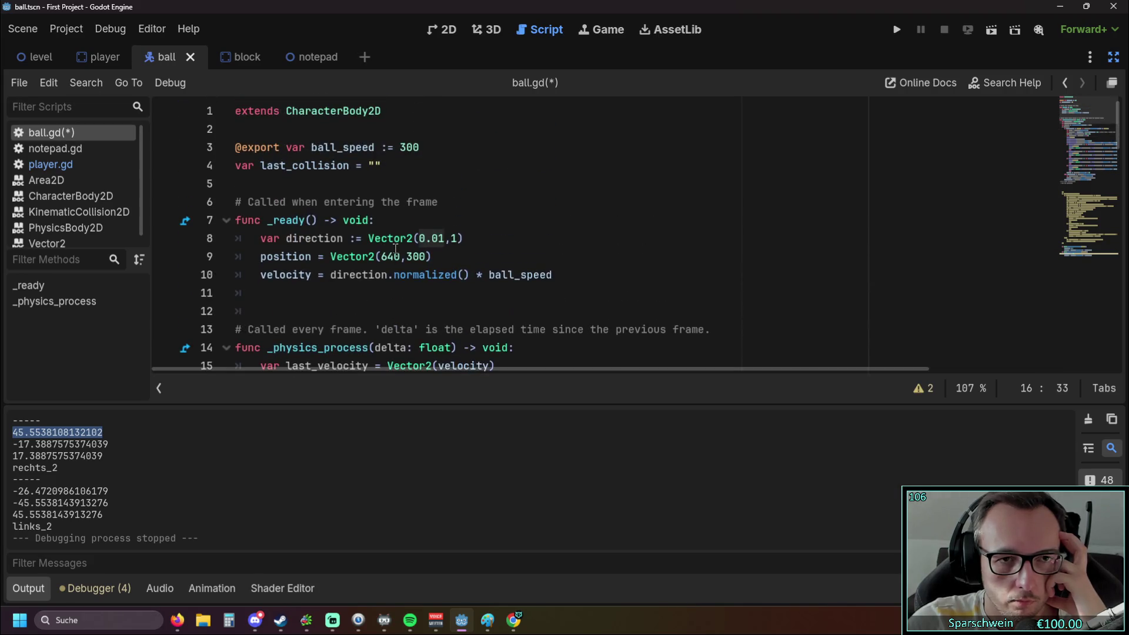
{"action": "scroll", "coordinate": [395, 247], "scroll_direction": "down", "scroll_amount": 1}
{"action": "scroll", "coordinate": [395, 247], "scroll_direction": "down", "scroll_amount": 1}
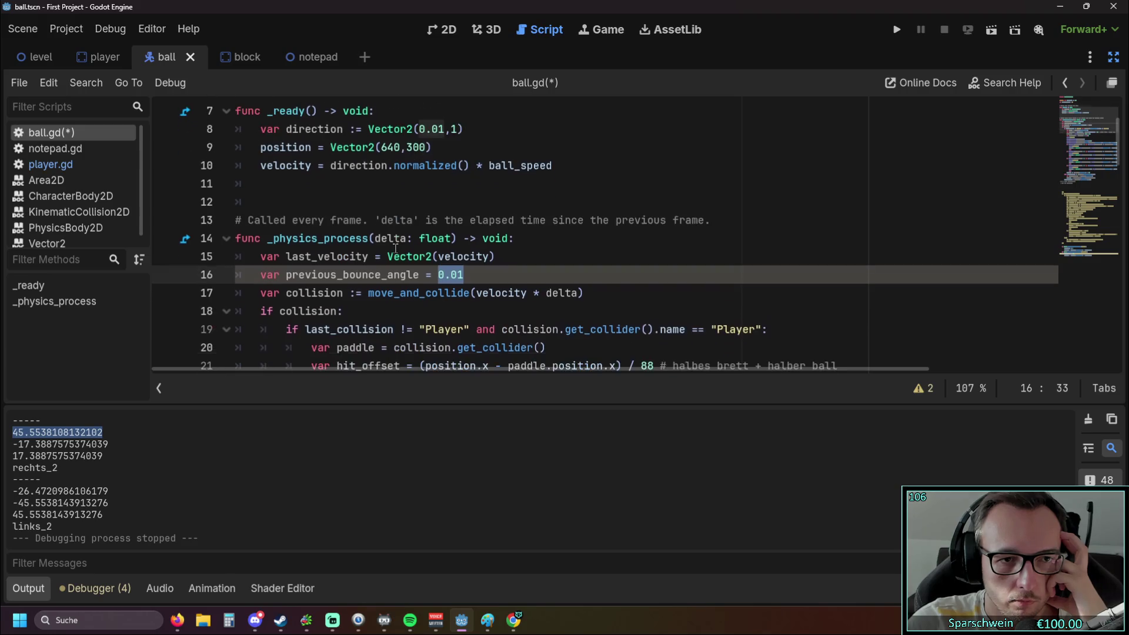
{"action": "left_click_drag", "start_coordinate": [466, 275], "coordinate": [198, 282]}
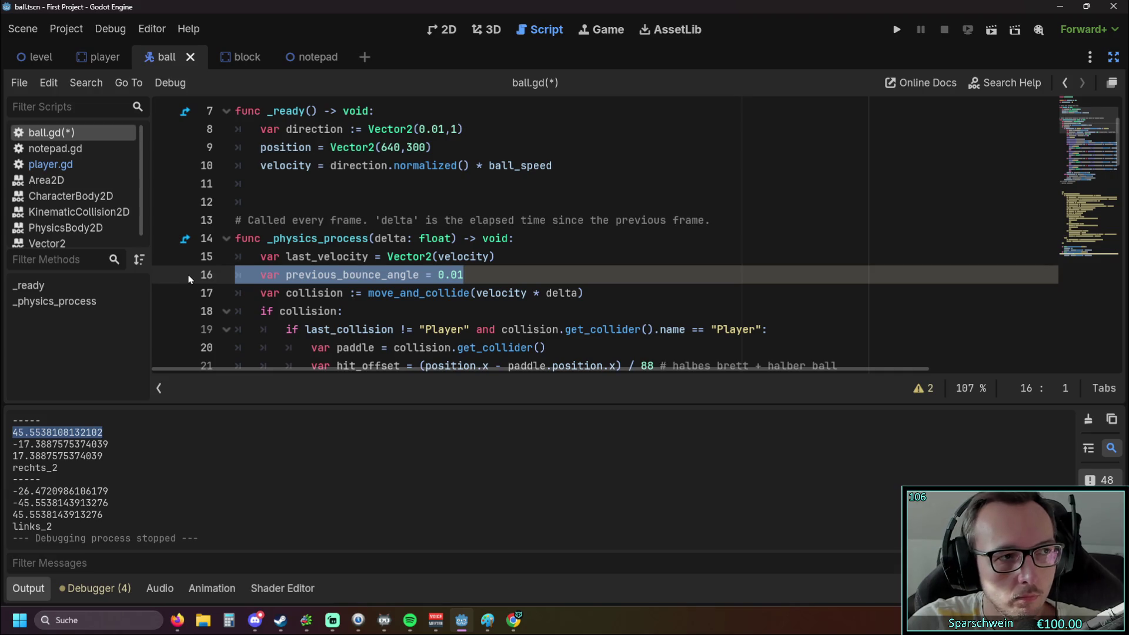
{"action": "key", "text": "ctrl+x"}
Paste the declaration as unindented line 5, right after last_collision.
{"action": "scroll", "coordinate": [294, 236], "scroll_direction": "up", "scroll_amount": 2}
{"action": "left_click", "coordinate": [394, 163]}
{"action": "key", "text": "Return"}
{"action": "key", "text": "ctrl+v"}
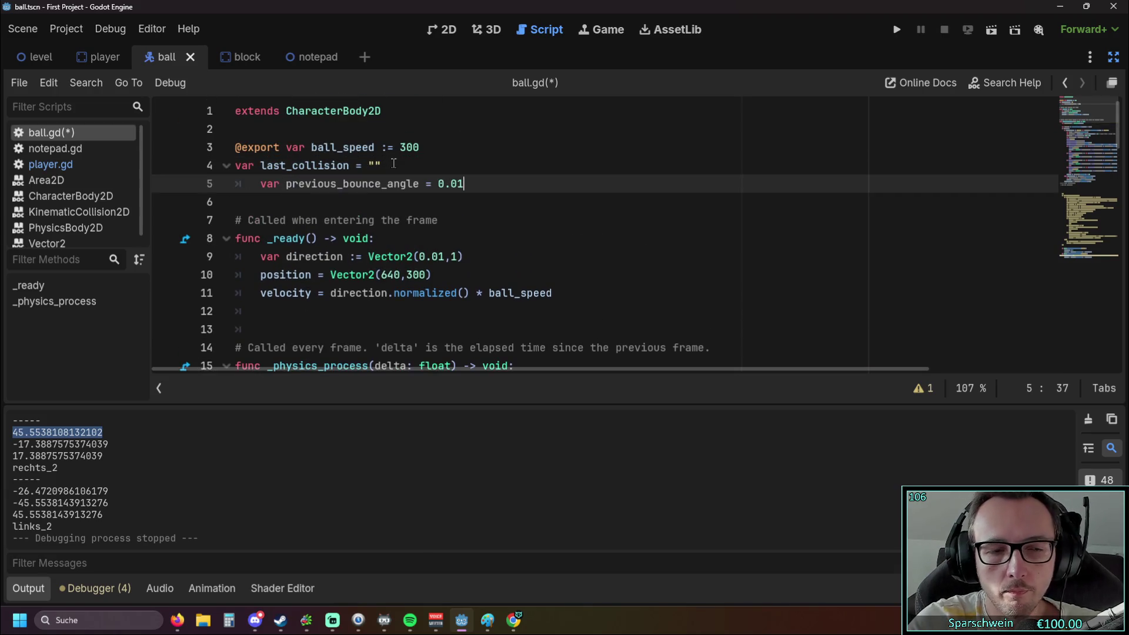
{"action": "left_click", "coordinate": [260, 183]}
{"action": "key", "text": "BackSpace"}
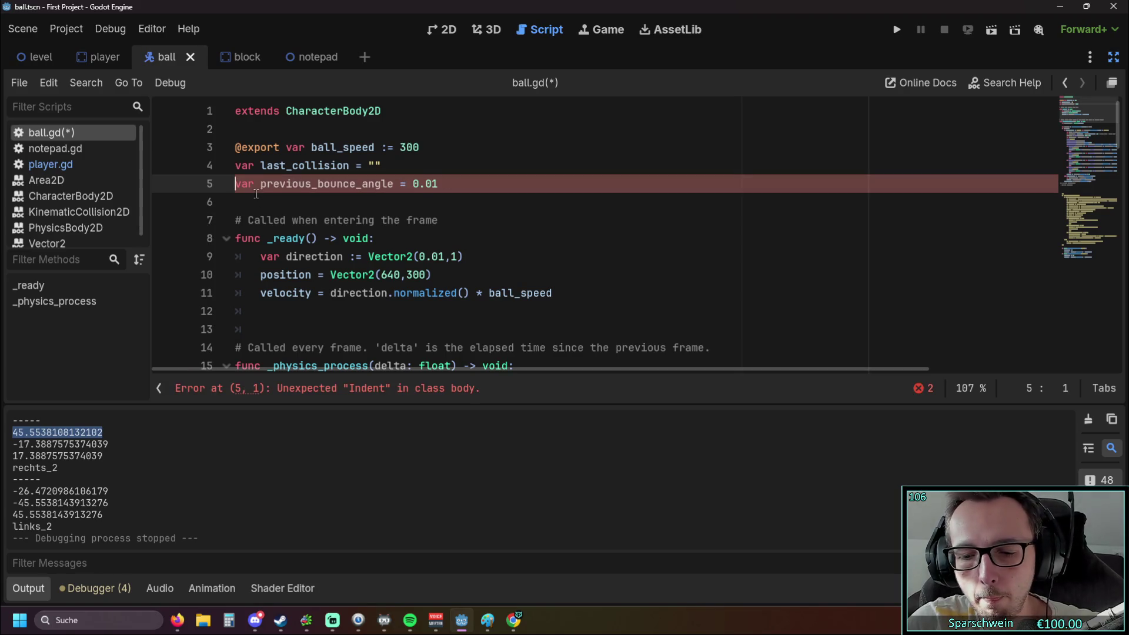
Change the value of previous_bounce_angle on line 5 to 0.000001.
{"action": "left_click", "coordinate": [447, 184]}
{"action": "key", "text": "BackSpace"}
{"action": "key", "text": "BackSpace"}
{"action": "key", "text": "BackSpace"}
{"action": "left_click", "coordinate": [447, 220]}
{"action": "scroll", "coordinate": [422, 204], "scroll_direction": "down", "scroll_amount": 5}
{"action": "scroll", "coordinate": [390, 211], "scroll_direction": "up", "scroll_amount": 5}
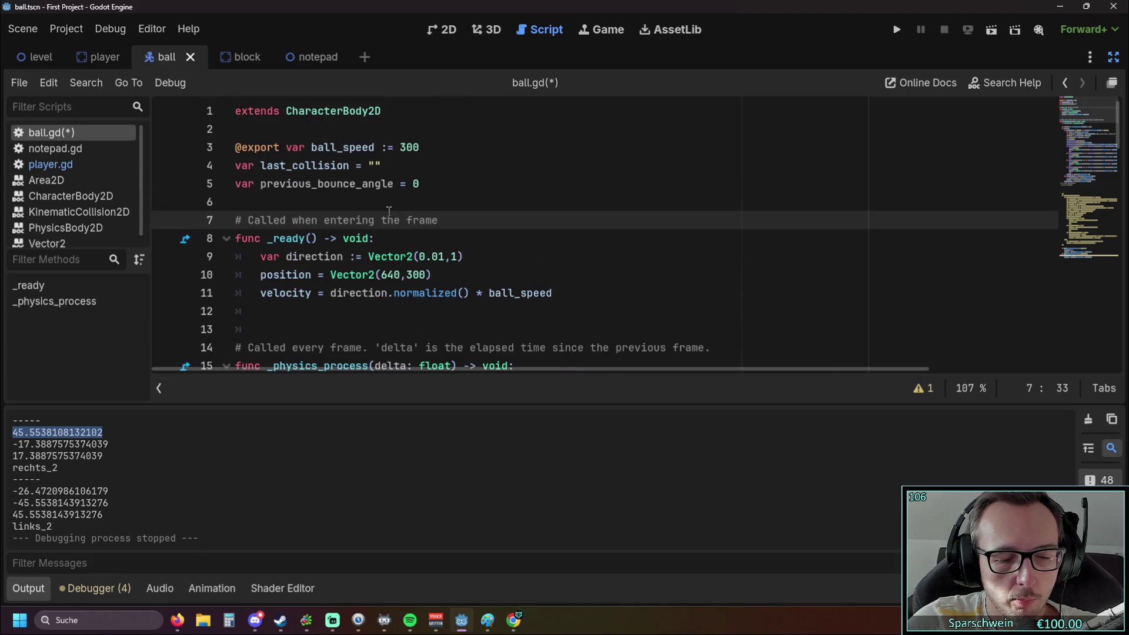
{"action": "left_click", "coordinate": [420, 183]}
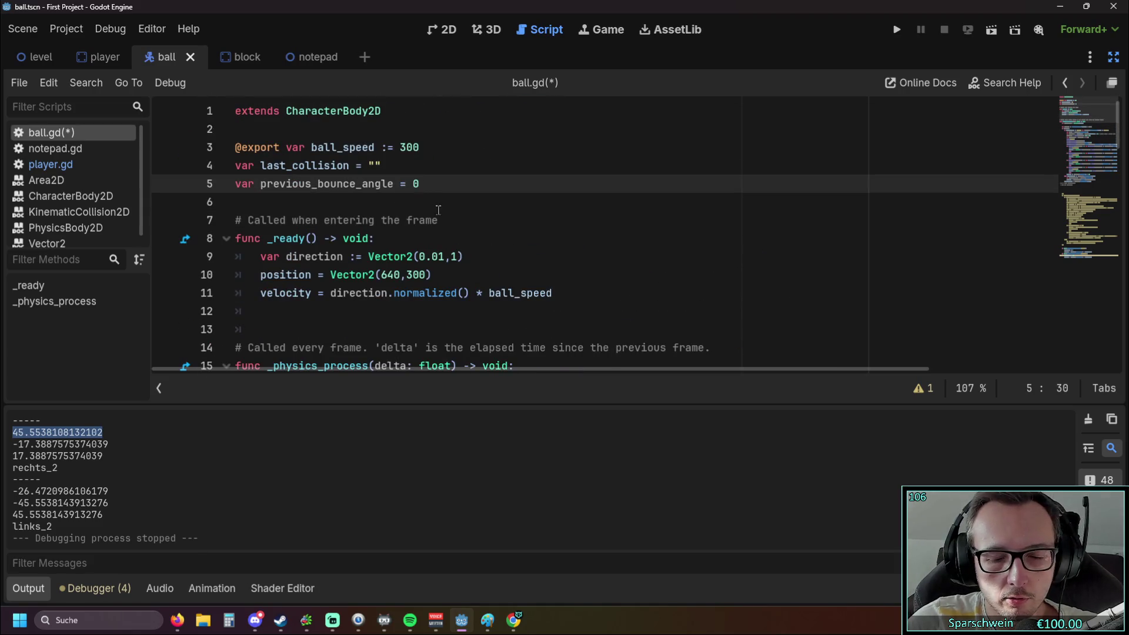
{"action": "type", "text": ".001"}
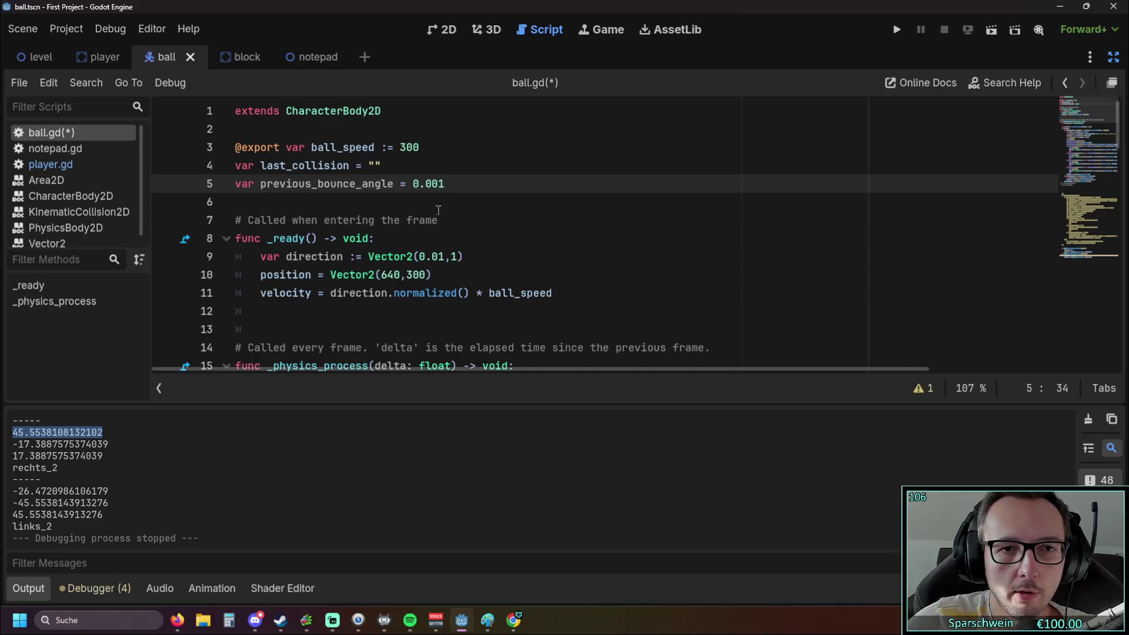
{"action": "key", "text": "BackSpace"}
{"action": "key", "text": "BackSpace"}
{"action": "type", "text": "001"}
{"action": "left_click", "coordinate": [469, 221]}
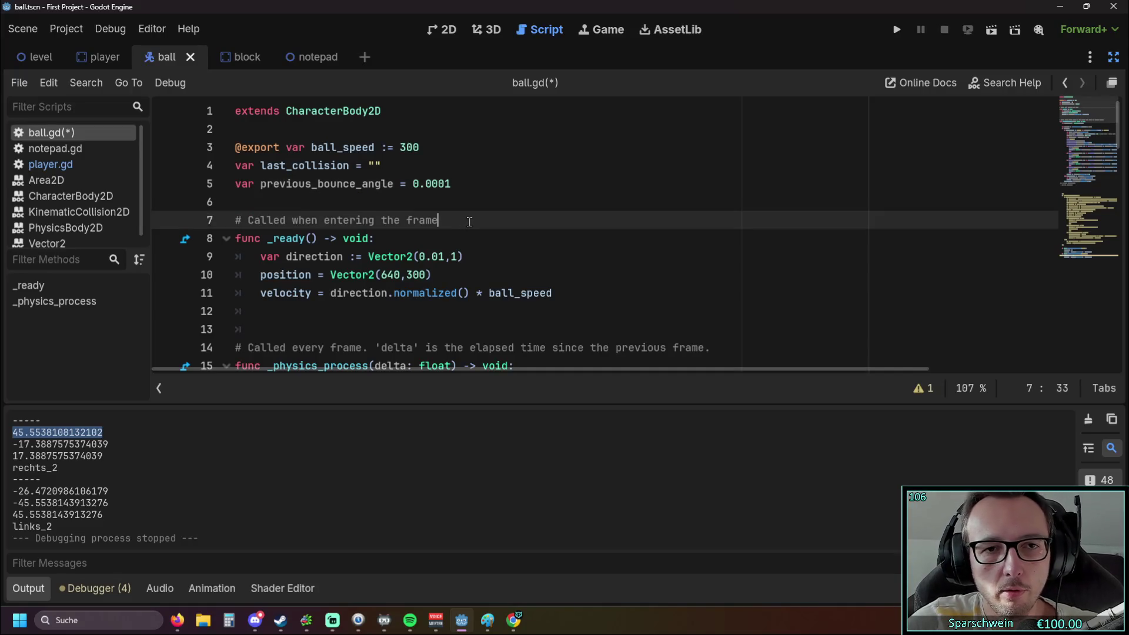
{"action": "left_click", "coordinate": [440, 191]}
{"action": "type", "text": "00"}
{"action": "left_click", "coordinate": [475, 227]}
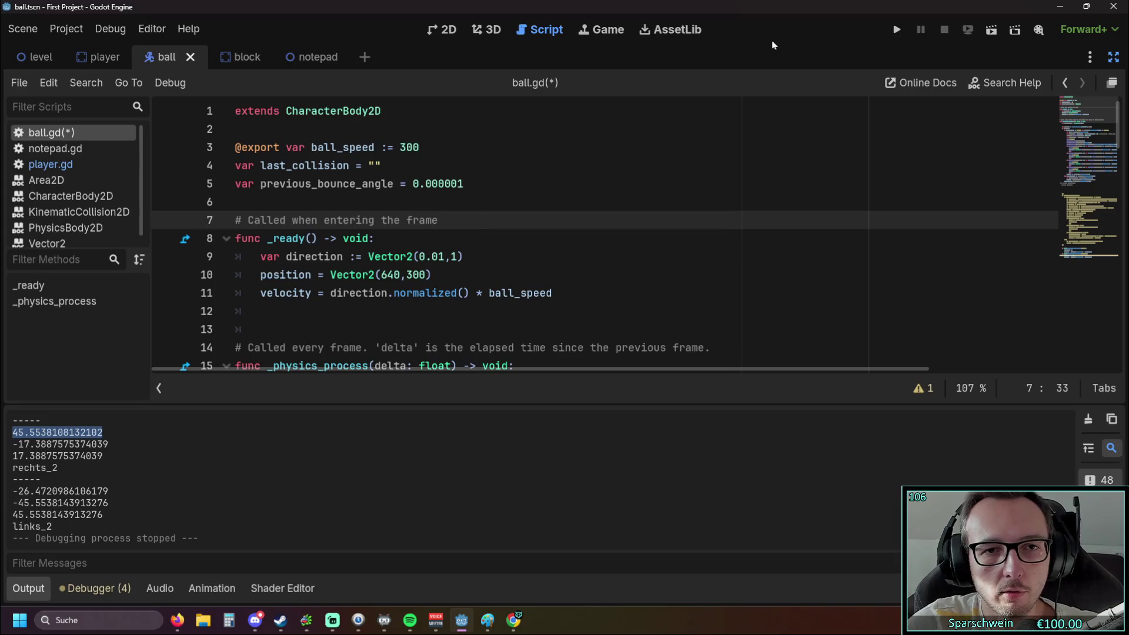
{"action": "scroll", "coordinate": [616, 230], "scroll_direction": "down", "scroll_amount": 4}
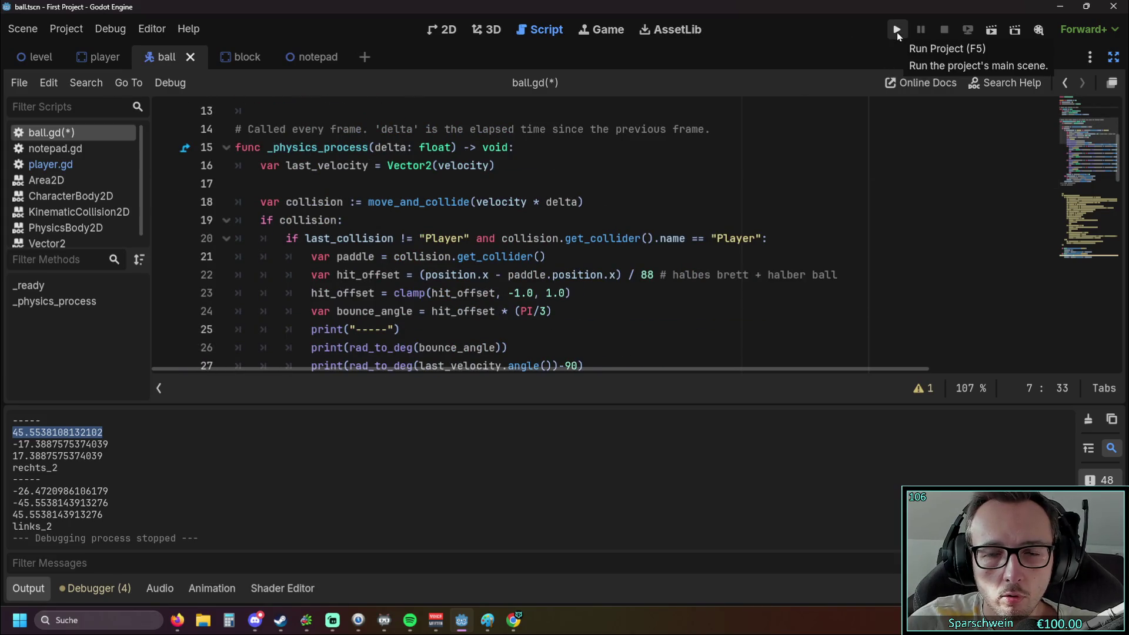
Run a quick test logging one rechts_2 bounce, close it, and delete blank line 17.
{"action": "left_click", "coordinate": [897, 31]}
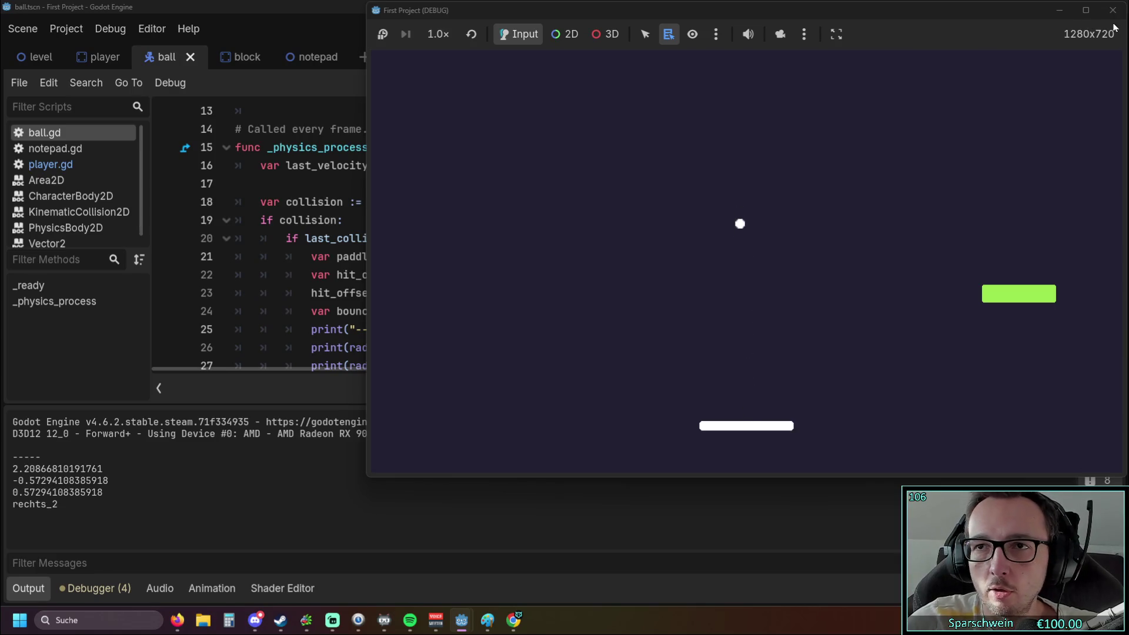
{"action": "left_click", "coordinate": [1114, 10]}
{"action": "scroll", "coordinate": [449, 294], "scroll_direction": "up", "scroll_amount": 4}
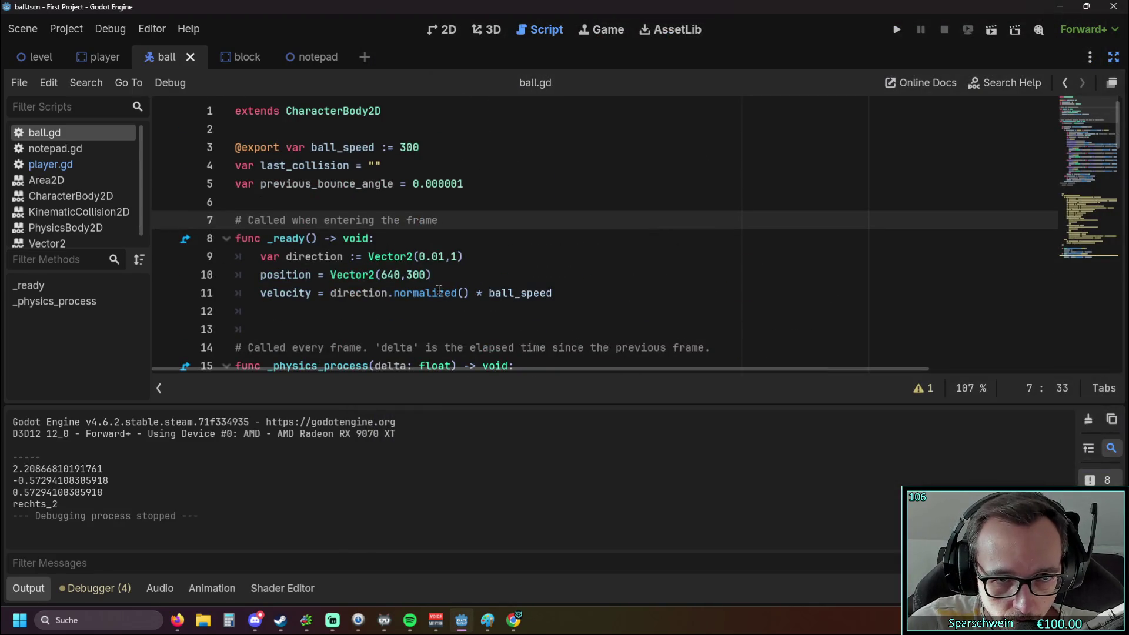
{"action": "scroll", "coordinate": [435, 287], "scroll_direction": "down", "scroll_amount": 4}
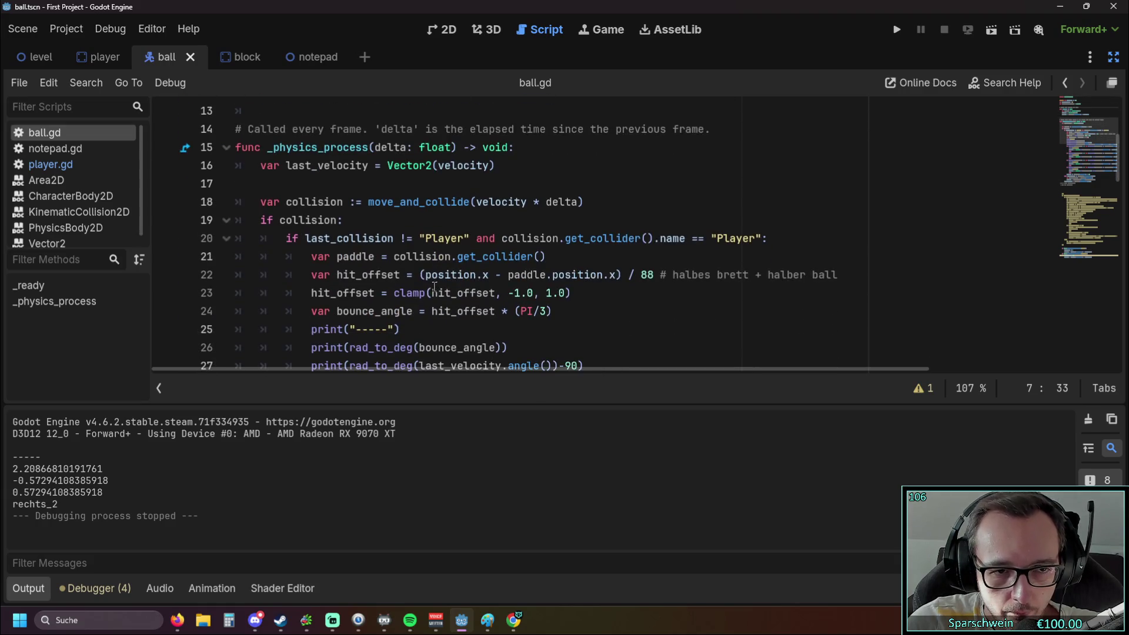
{"action": "scroll", "coordinate": [428, 283], "scroll_direction": "up", "scroll_amount": 1}
{"action": "left_click", "coordinate": [262, 238]}
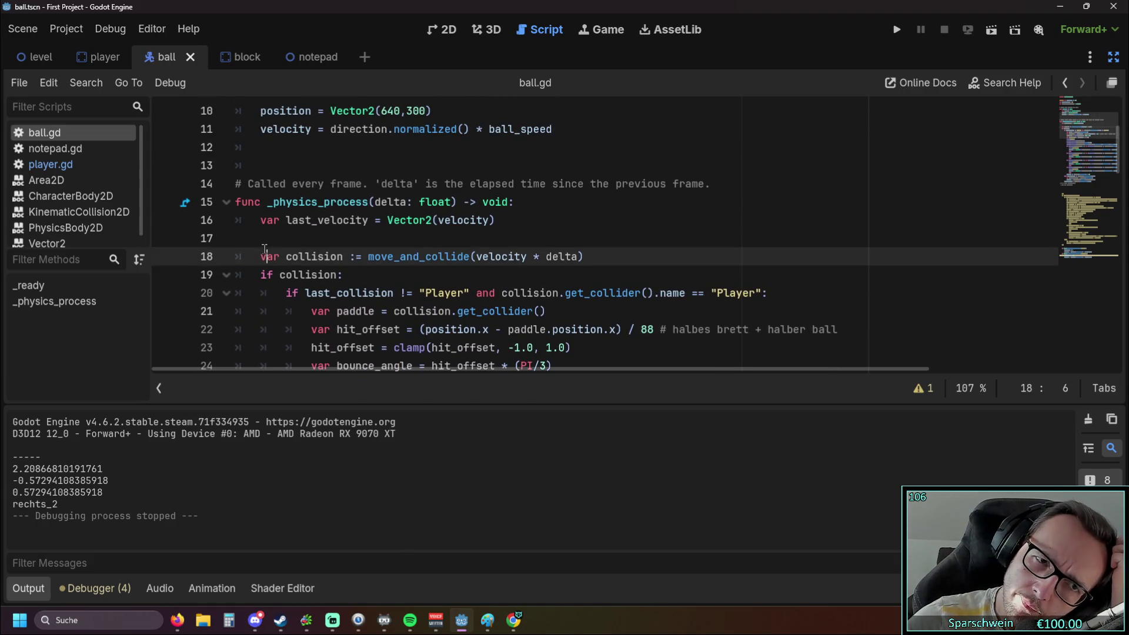
{"action": "key", "text": "BackSpace"}
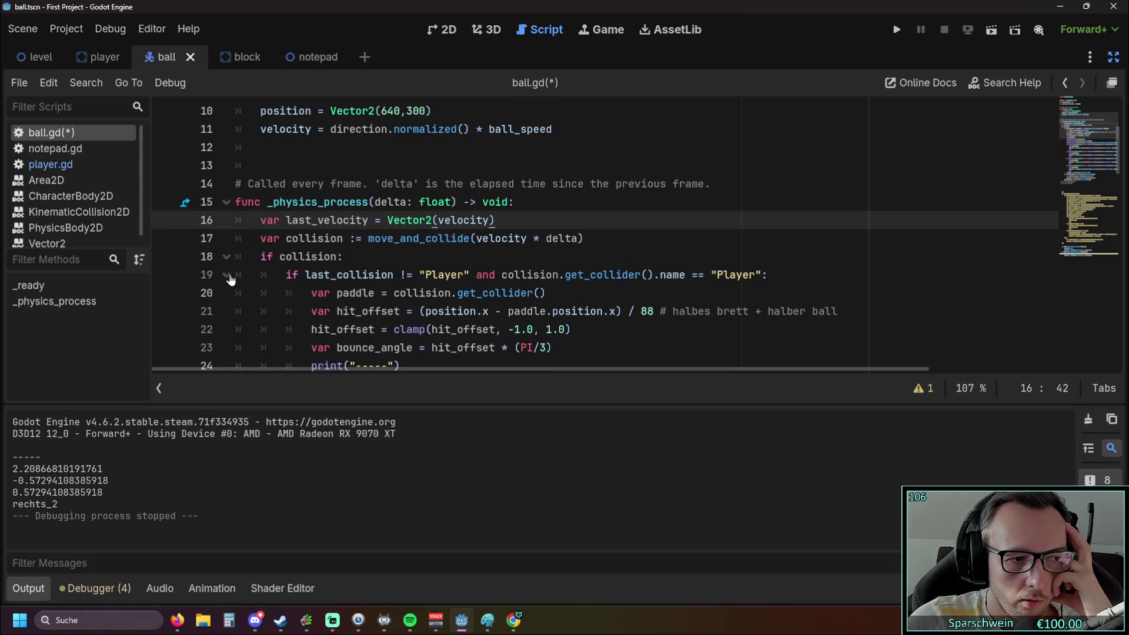
Review the bounce code, selecting the print(rad_to_deg(bounce_angle)) line 25.
{"action": "scroll", "coordinate": [266, 271], "scroll_direction": "down", "scroll_amount": 1}
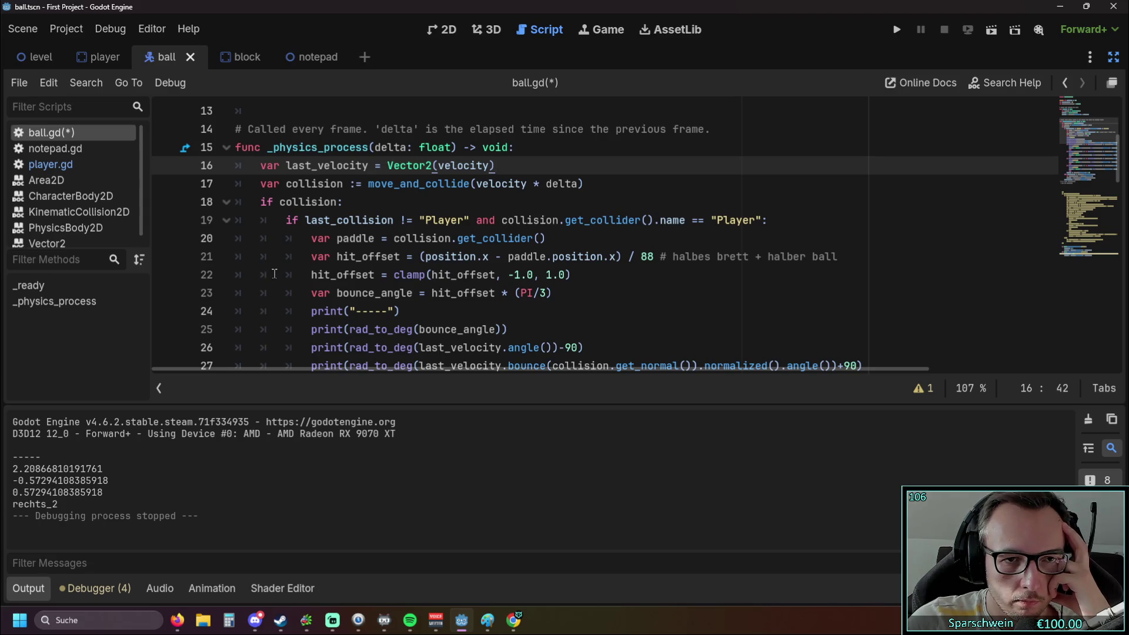
{"action": "scroll", "coordinate": [306, 222], "scroll_direction": "down", "scroll_amount": 1}
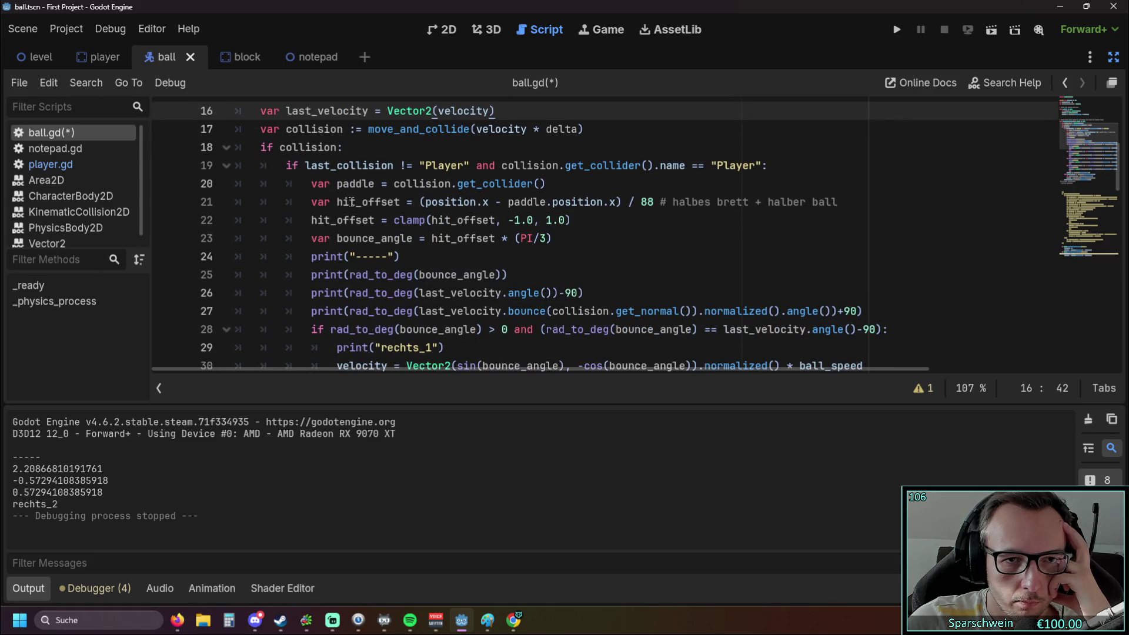
{"action": "scroll", "coordinate": [352, 202], "scroll_direction": "down", "scroll_amount": 1}
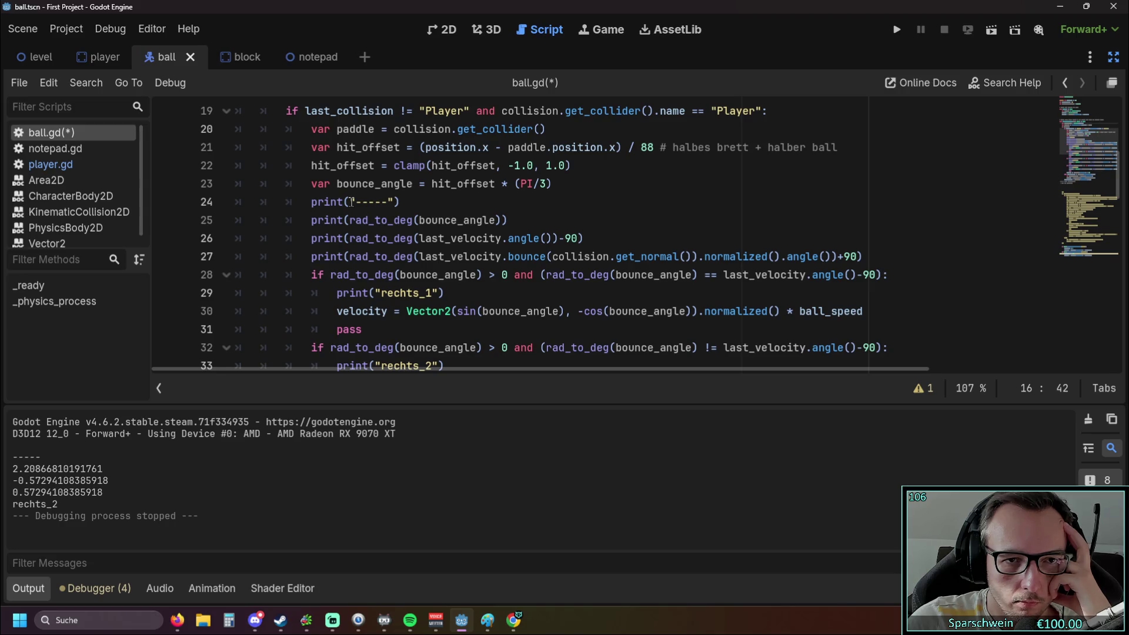
{"action": "left_click_drag", "start_coordinate": [311, 220], "coordinate": [506, 219]}
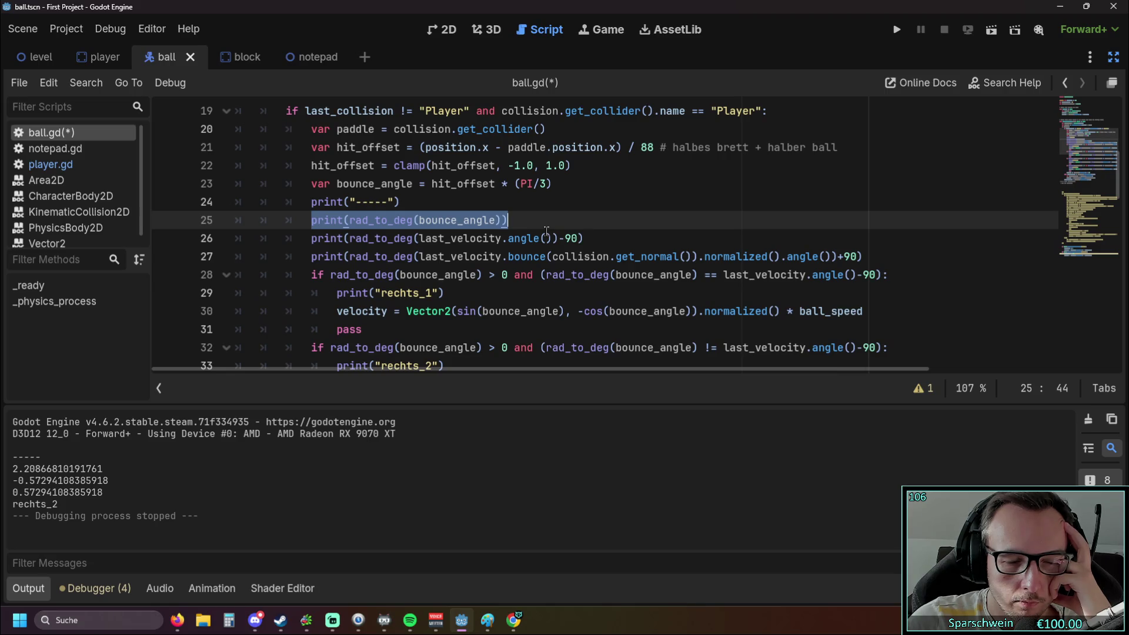
{"action": "scroll", "coordinate": [547, 231], "scroll_direction": "down", "scroll_amount": 1}
{"action": "scroll", "coordinate": [546, 231], "scroll_direction": "up", "scroll_amount": 1}
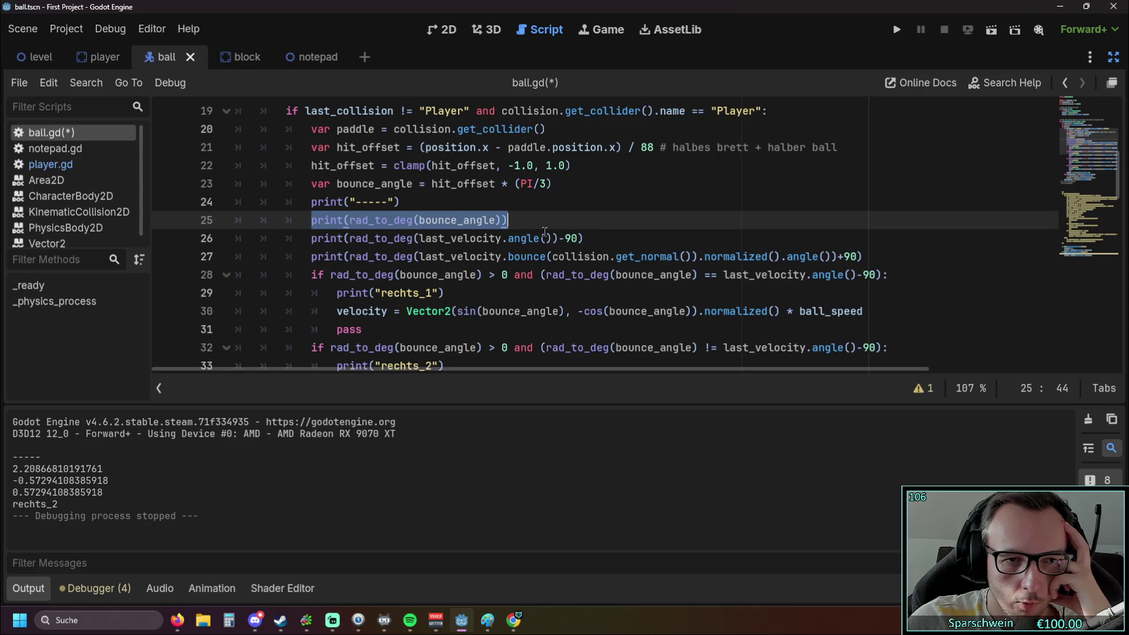
{"action": "scroll", "coordinate": [544, 231], "scroll_direction": "down", "scroll_amount": 5}
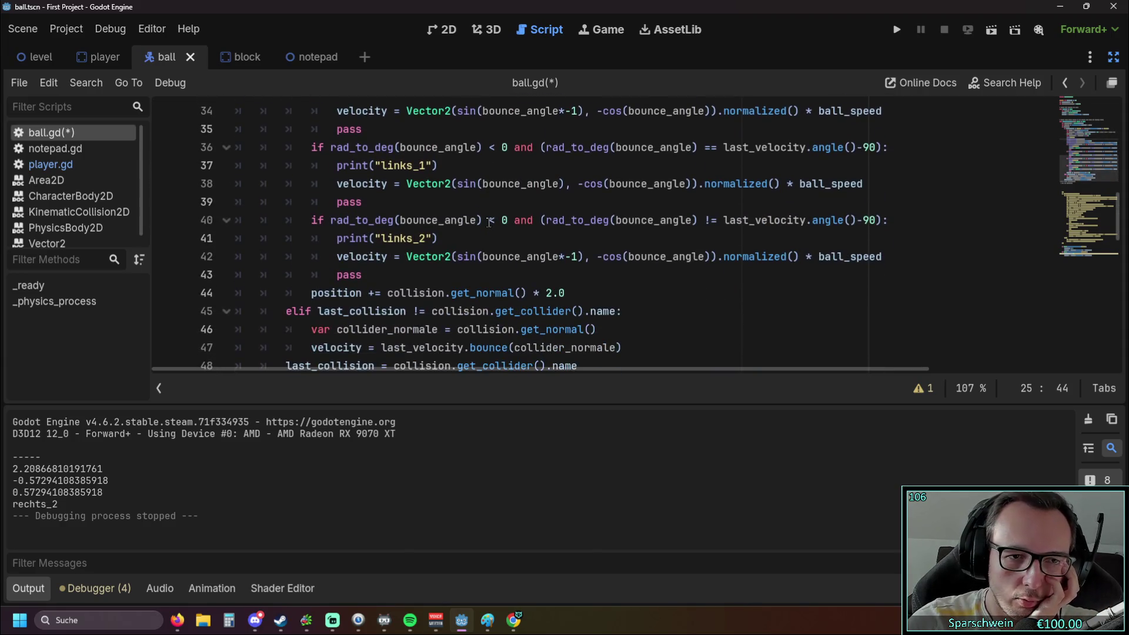
{"action": "scroll", "coordinate": [483, 222], "scroll_direction": "up", "scroll_amount": 4}
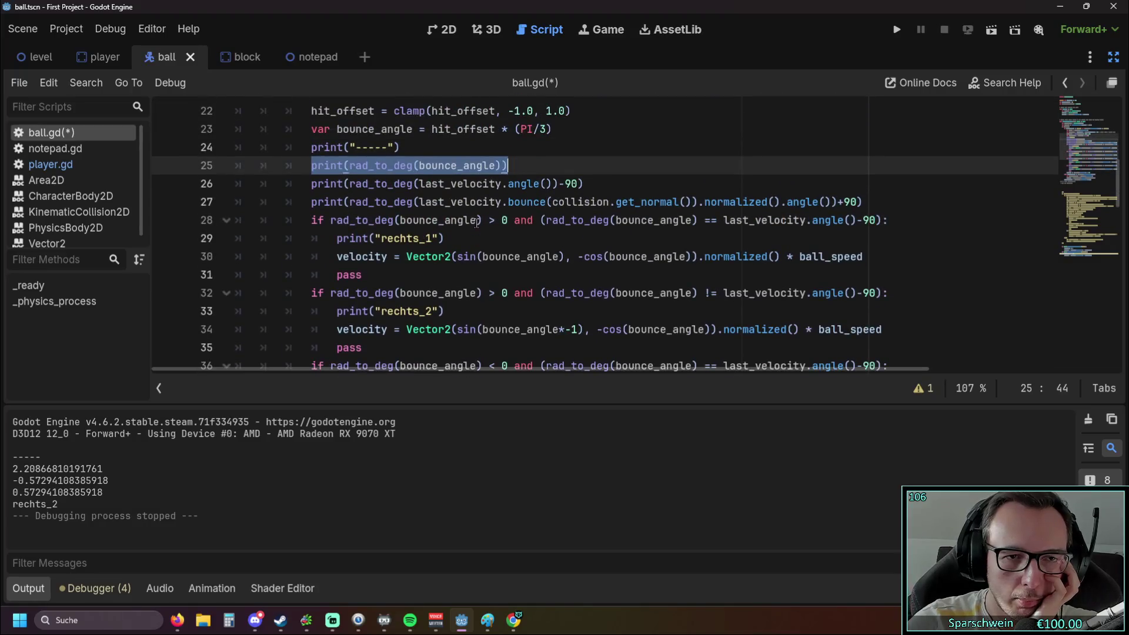
{"action": "scroll", "coordinate": [476, 221], "scroll_direction": "up", "scroll_amount": 1}
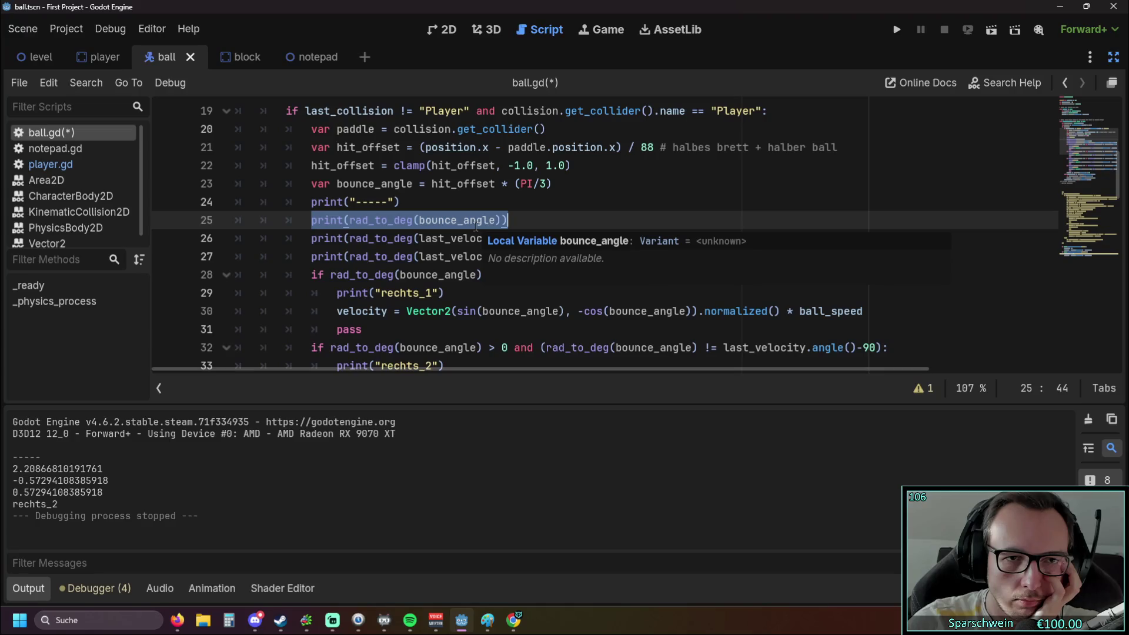
{"action": "scroll", "coordinate": [477, 228], "scroll_direction": "up", "scroll_amount": 1}
{"action": "scroll", "coordinate": [476, 228], "scroll_direction": "down", "scroll_amount": 1}
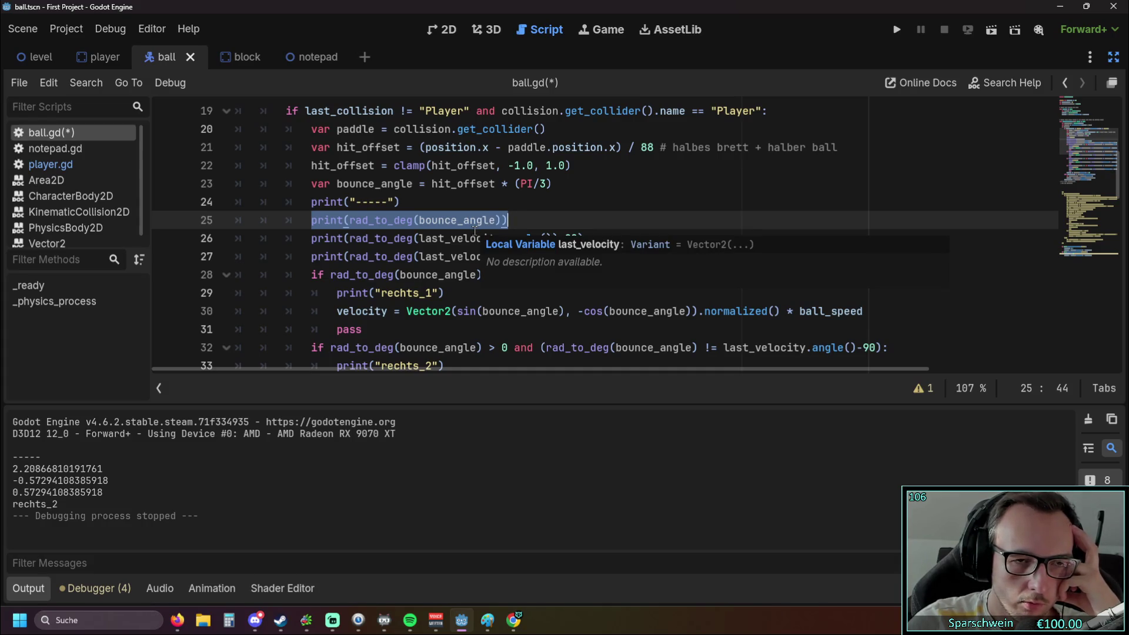
{"action": "scroll", "coordinate": [476, 231], "scroll_direction": "down", "scroll_amount": 5}
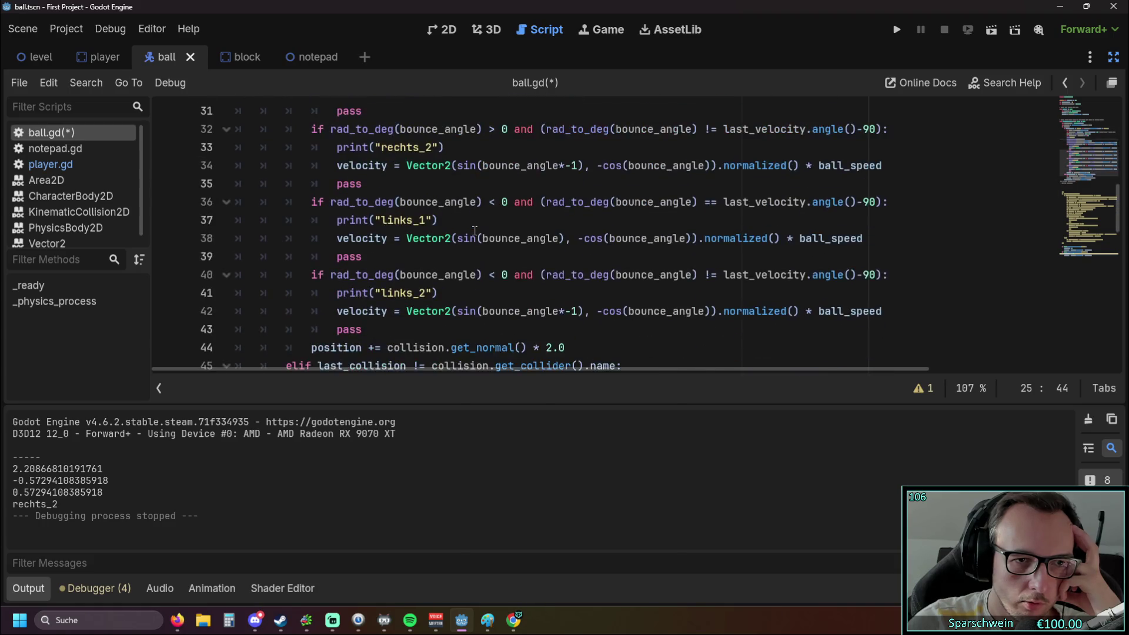
Add an unindented line after line 43's pass starting previous_bounce_angle =.
{"action": "left_click", "coordinate": [383, 276]}
{"action": "key", "text": "Return"}
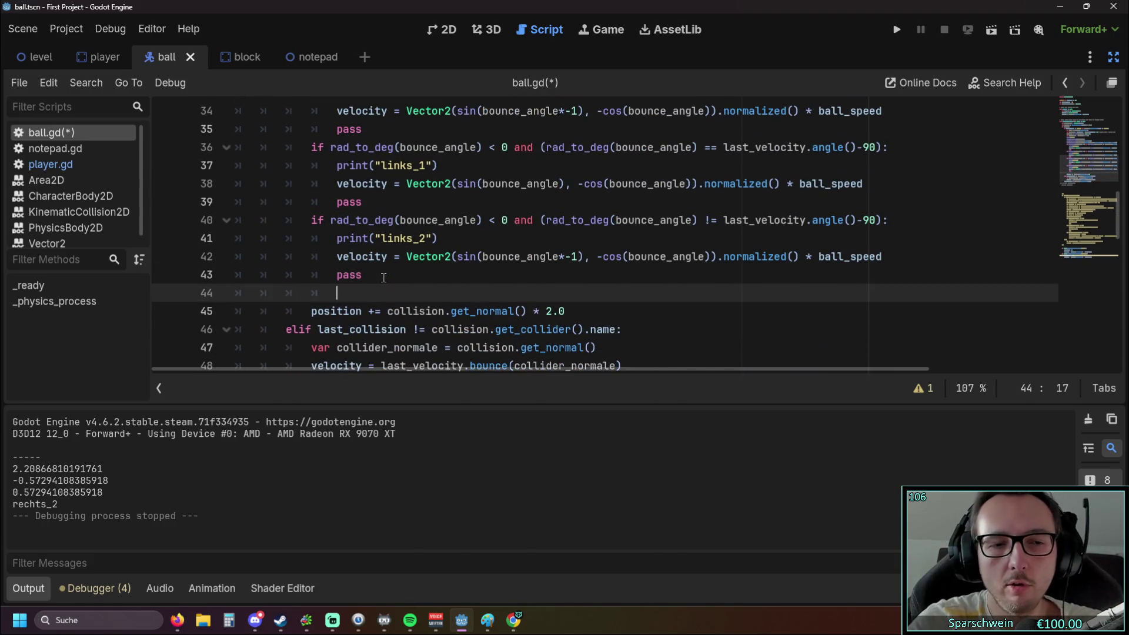
{"action": "key", "text": "BackSpace"}
{"action": "type", "text": "pre"}
{"action": "key", "text": "Return"}
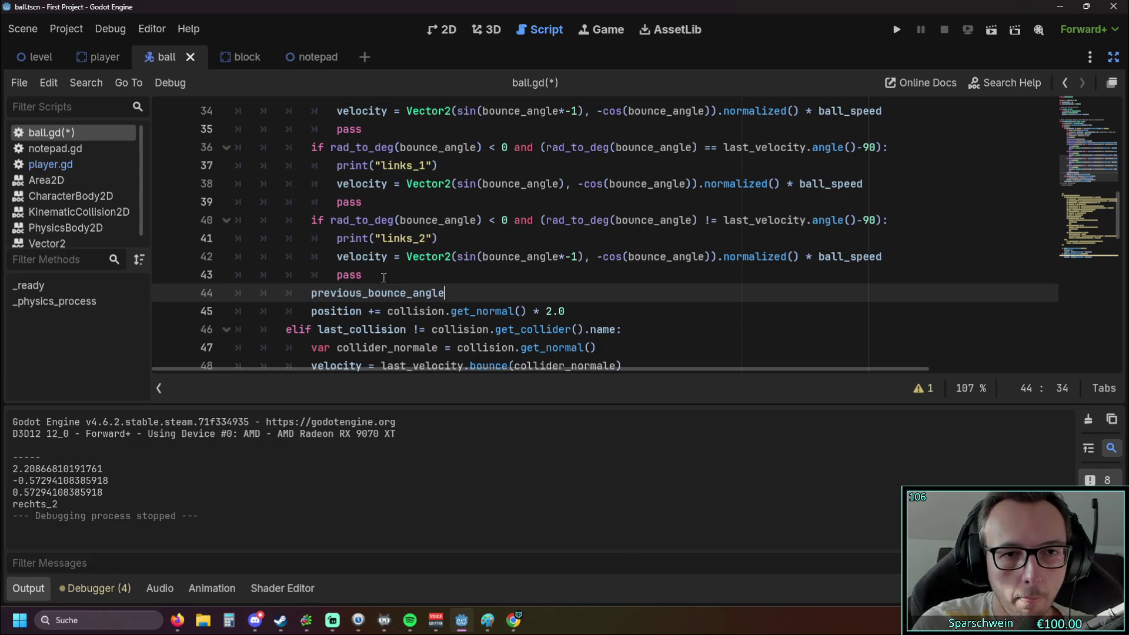
{"action": "type", "text": " ="}
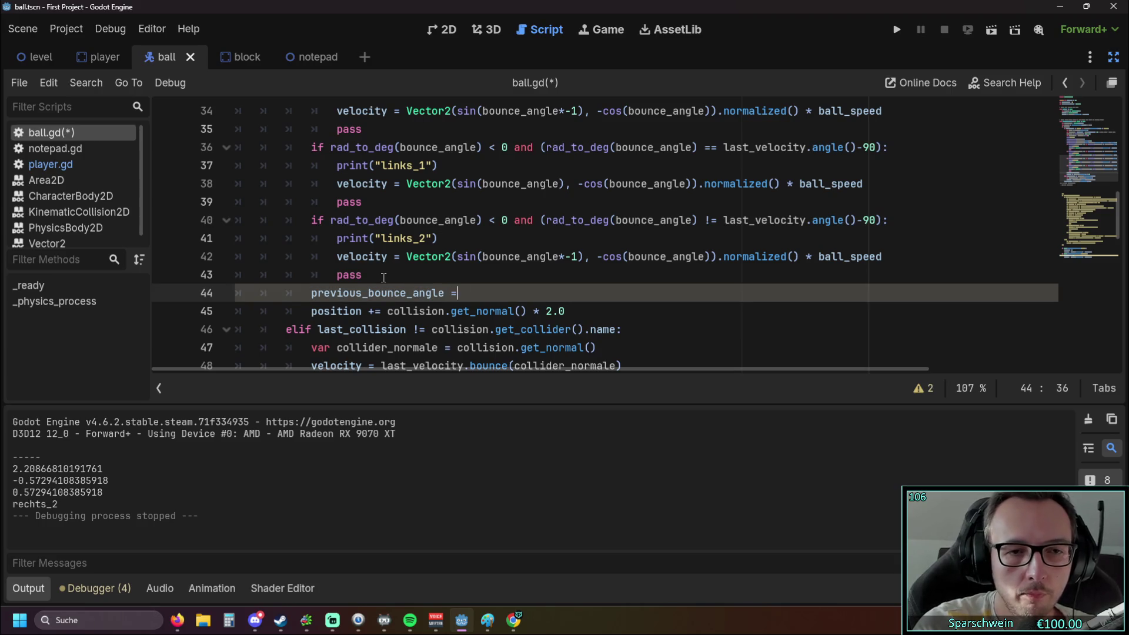
Copy bounce_angle from line 23 and paste it as the assigned value.
{"action": "scroll", "coordinate": [377, 276], "scroll_direction": "up", "scroll_amount": 5}
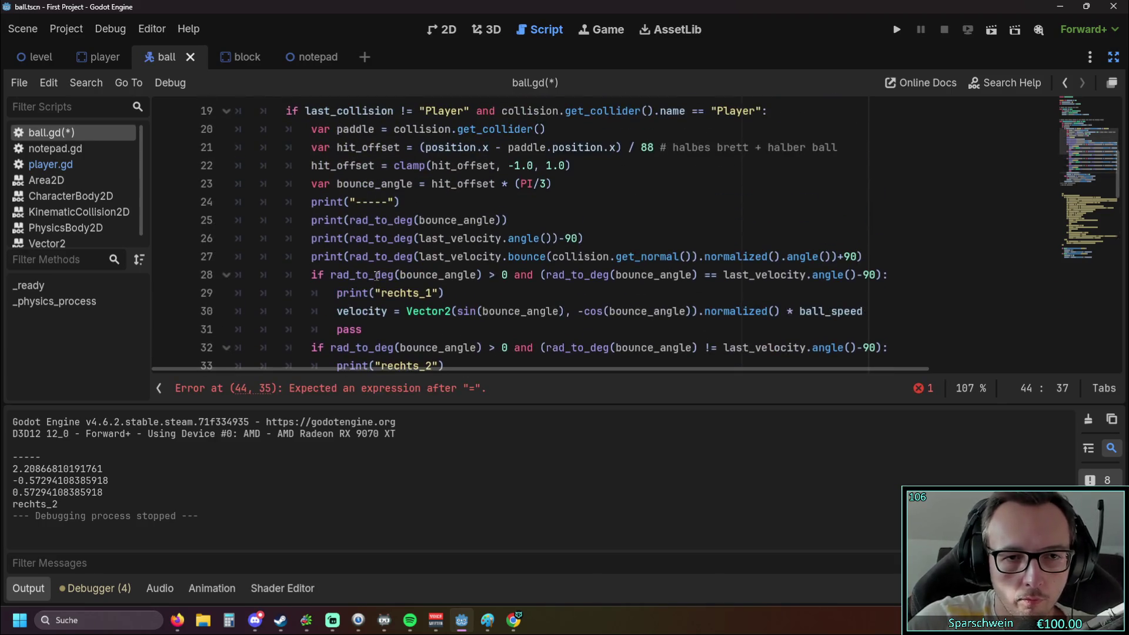
{"action": "scroll", "coordinate": [371, 271], "scroll_direction": "up", "scroll_amount": 1}
{"action": "left_click_drag", "start_coordinate": [337, 238], "coordinate": [412, 238]}
{"action": "key", "text": "ctrl+c"}
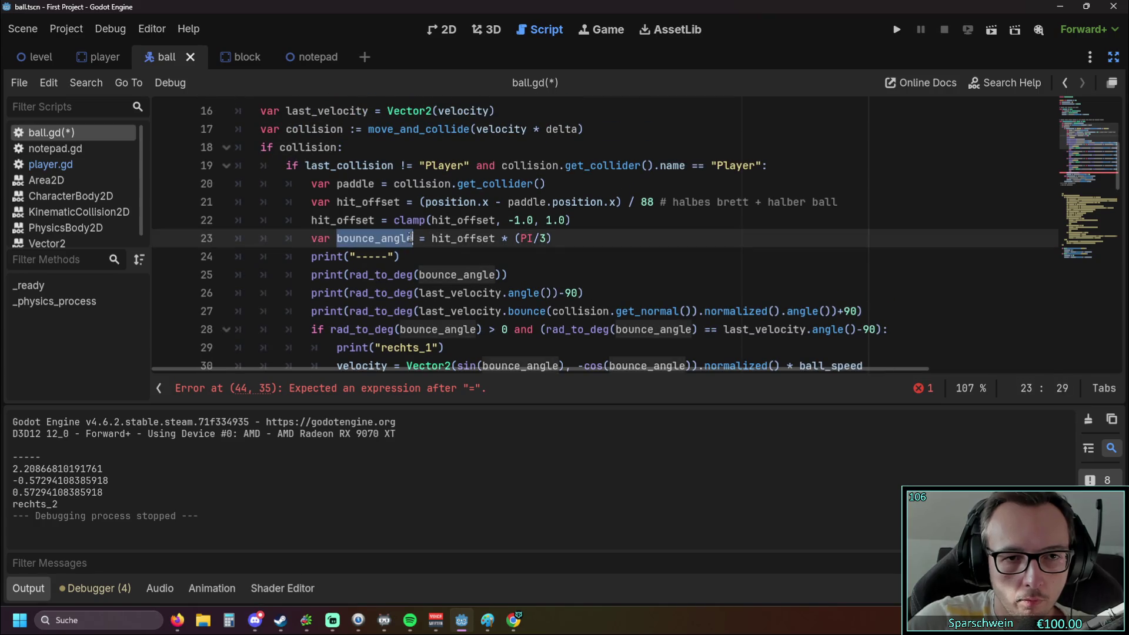
{"action": "scroll", "coordinate": [411, 248], "scroll_direction": "down", "scroll_amount": 7}
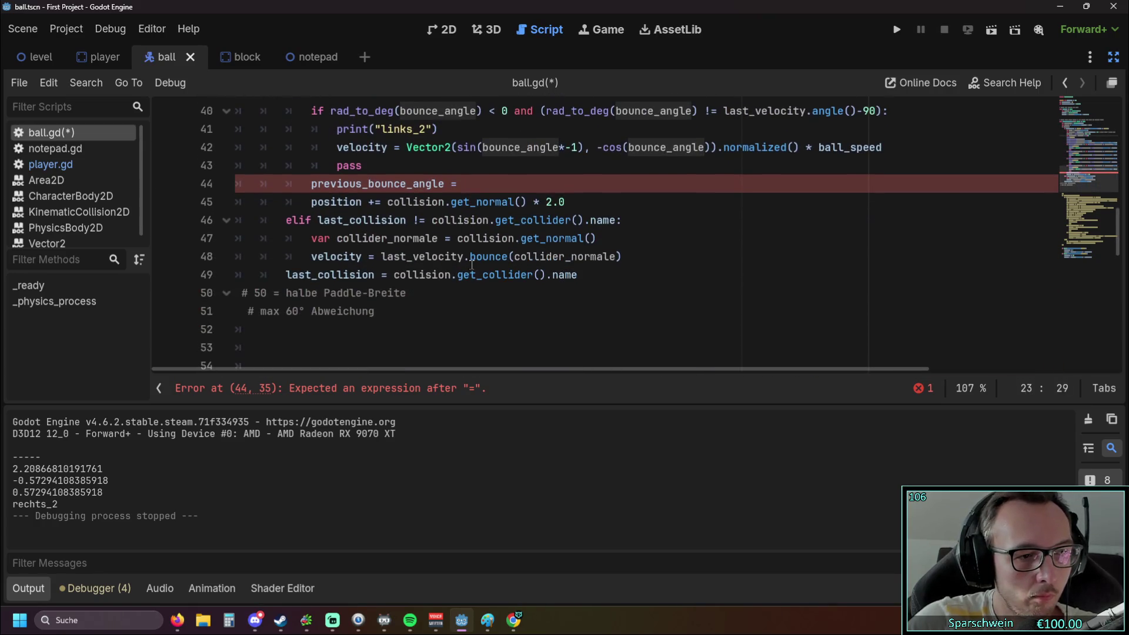
{"action": "scroll", "coordinate": [513, 281], "scroll_direction": "up", "scroll_amount": 1}
{"action": "left_click", "coordinate": [500, 239]}
{"action": "key", "text": "ctrl+v"}
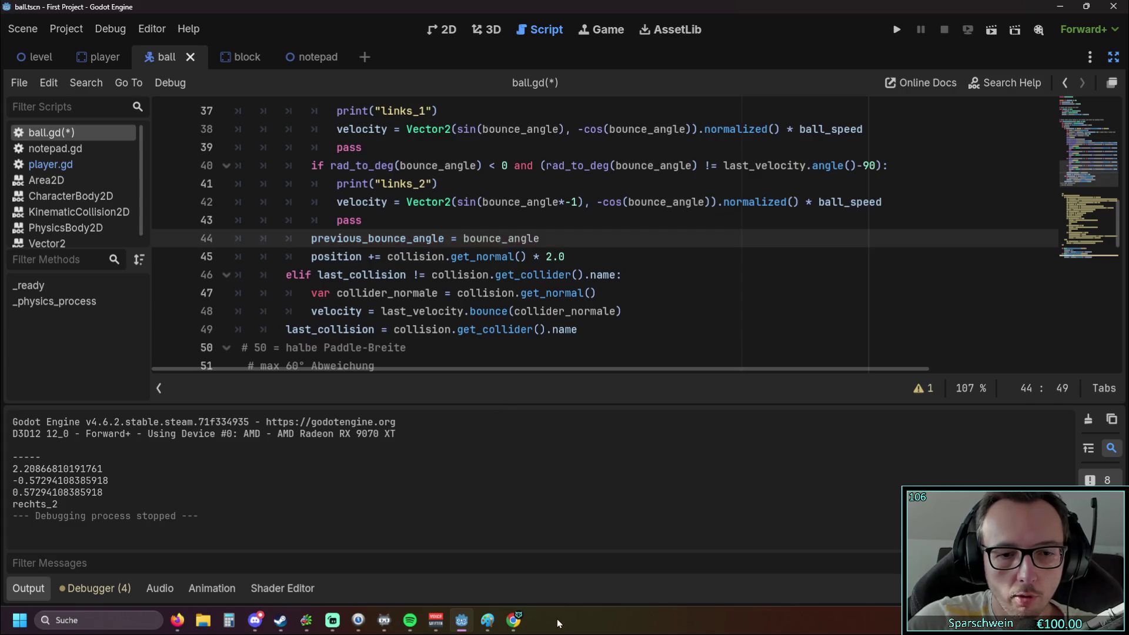
{"action": "left_click", "coordinate": [488, 620]}
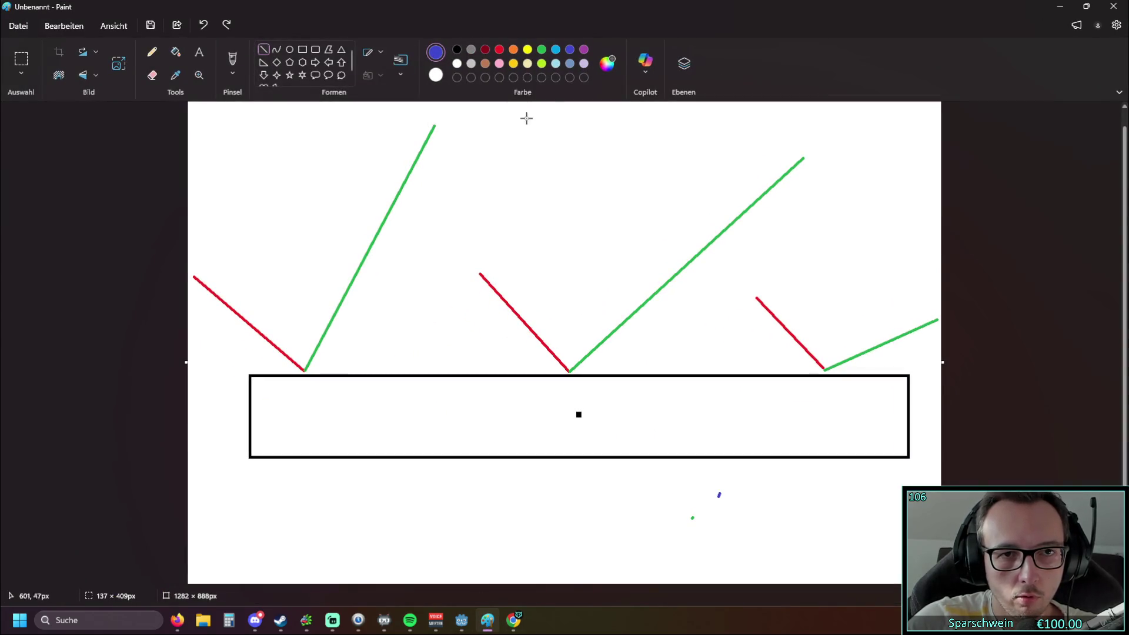
Draw a trial blue line up from the left V's vertex, undo it, and minimize Paint.
{"action": "left_click_drag", "start_coordinate": [304, 369], "coordinate": [227, 112]}
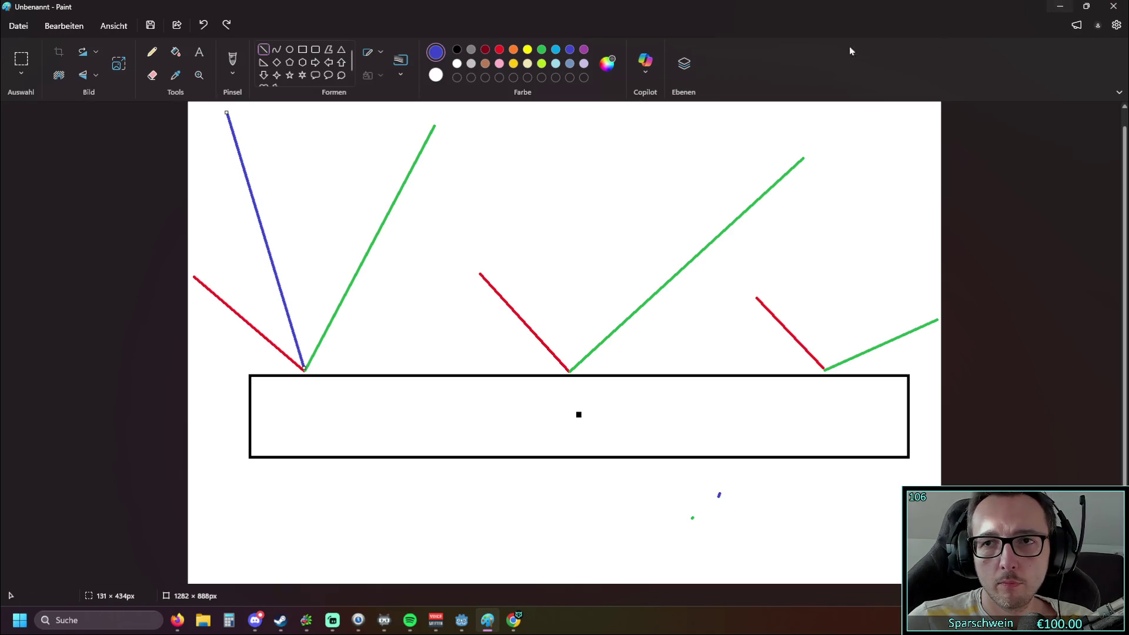
{"action": "left_click", "coordinate": [203, 25]}
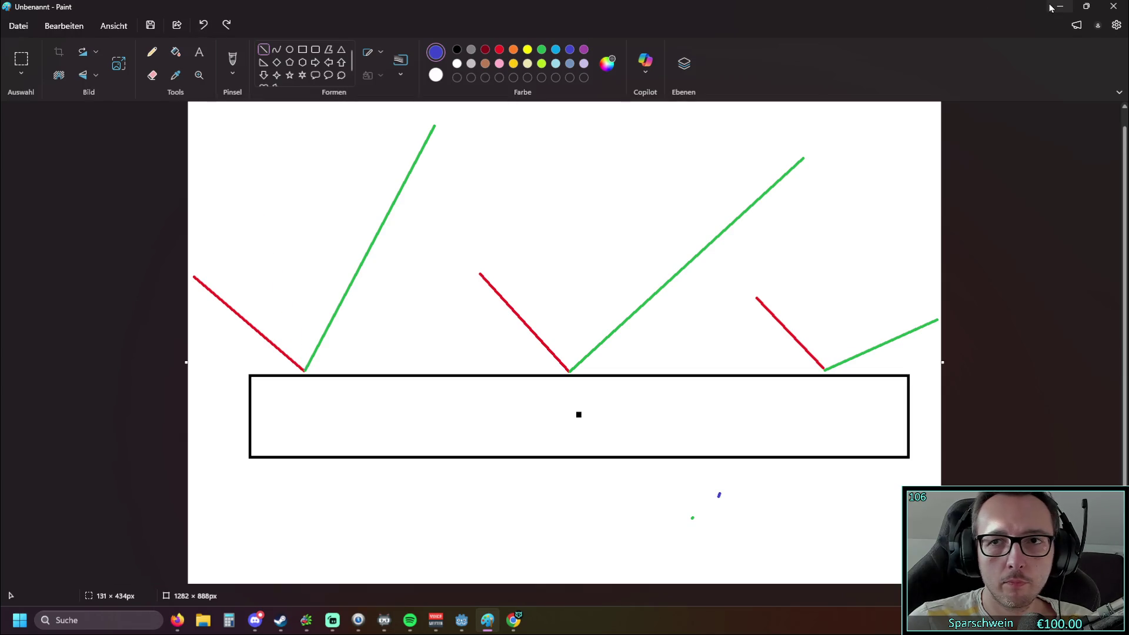
{"action": "left_click", "coordinate": [1060, 6]}
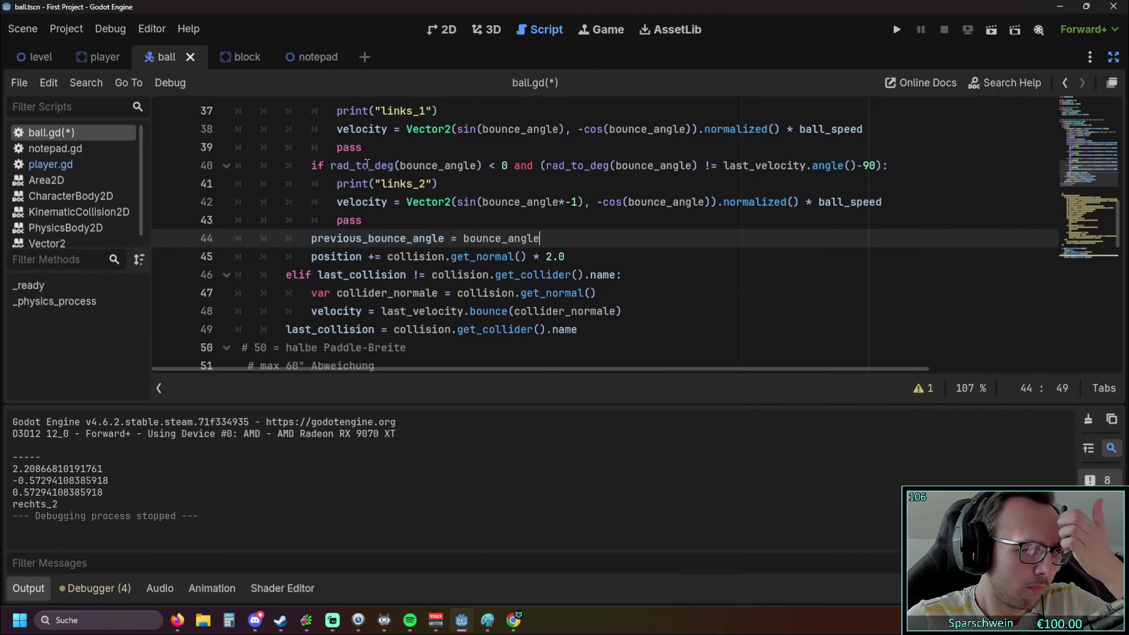
Dismiss the rad_to_deg documentation popup and scroll back up to the bounce branches.
{"action": "mouse_move", "coordinate": [366, 164]}
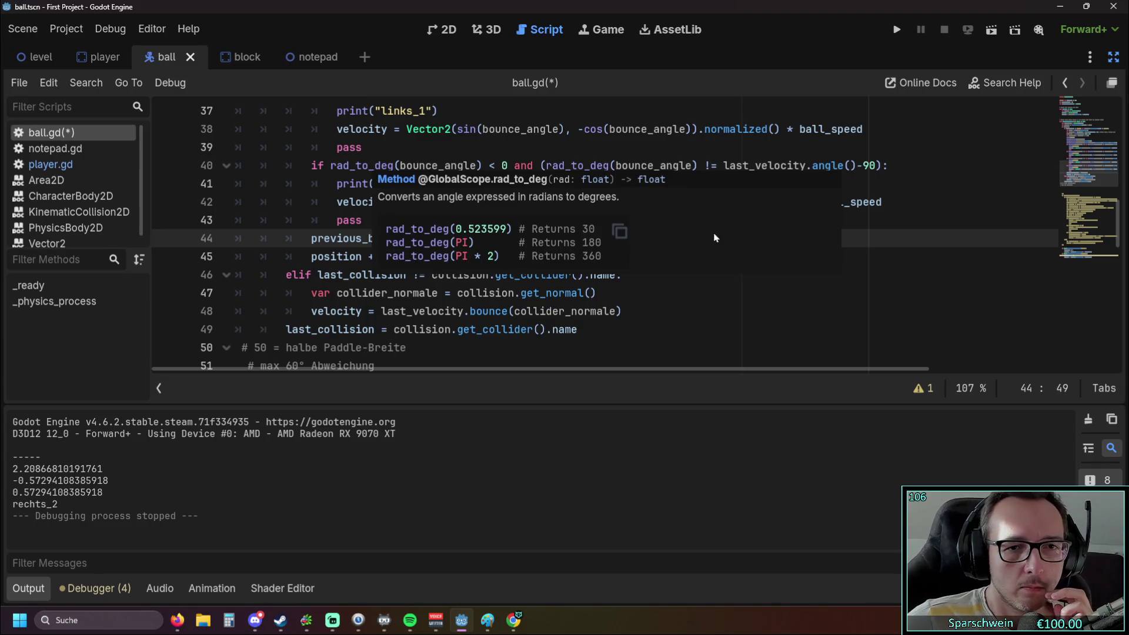
{"action": "left_click", "coordinate": [634, 292]}
{"action": "scroll", "coordinate": [635, 293], "scroll_direction": "down", "scroll_amount": 2}
{"action": "scroll", "coordinate": [634, 292], "scroll_direction": "up", "scroll_amount": 2}
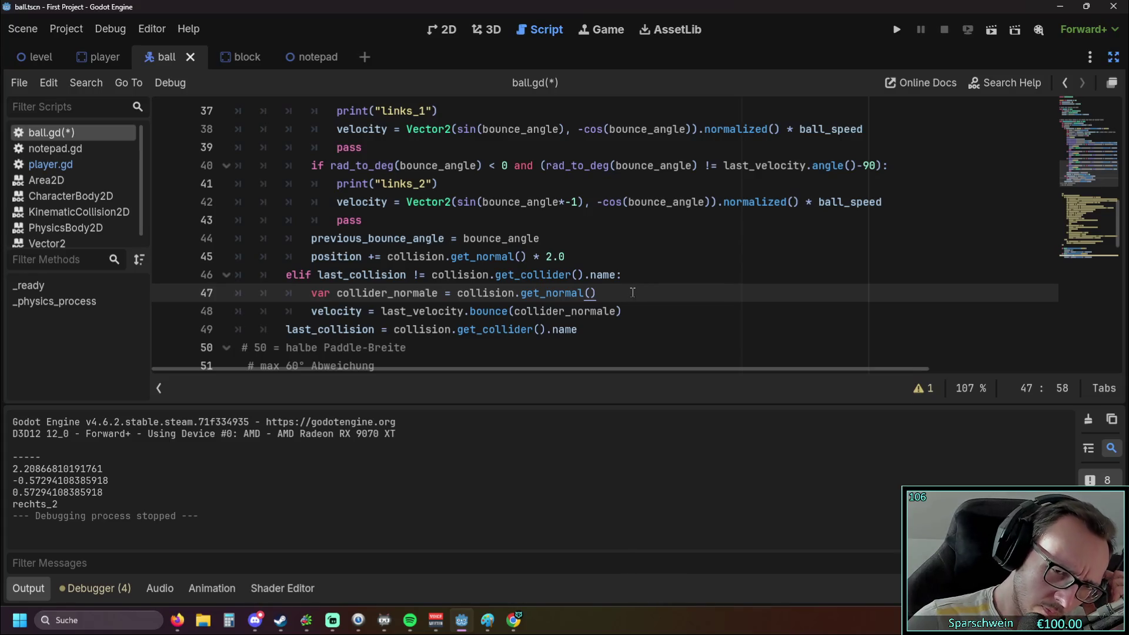
{"action": "scroll", "coordinate": [615, 282], "scroll_direction": "up", "scroll_amount": 1}
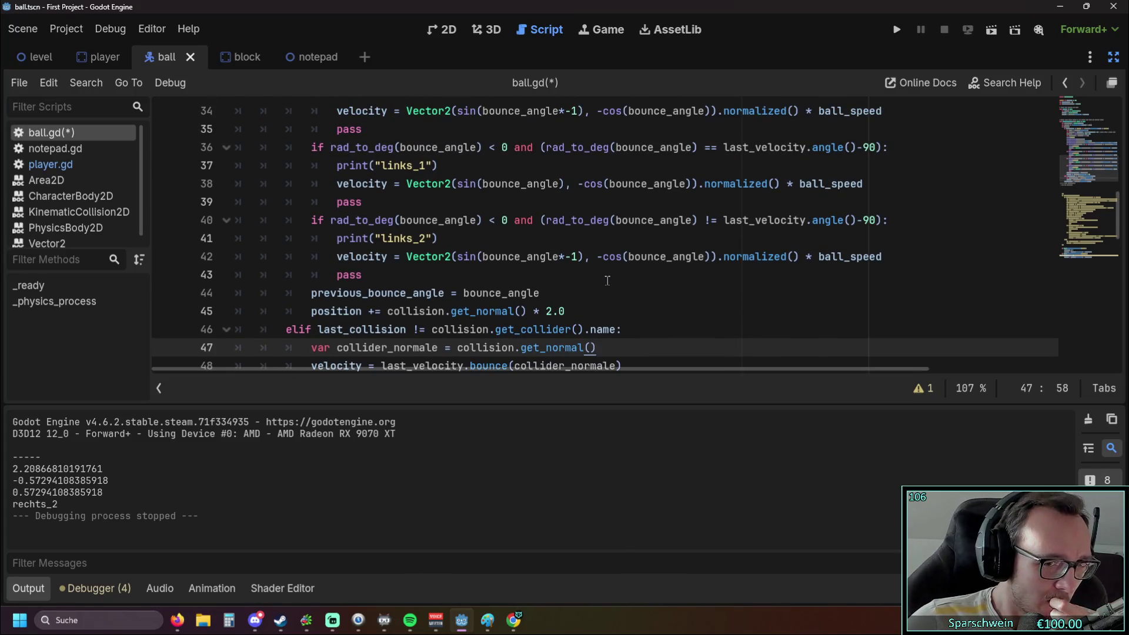
{"action": "scroll", "coordinate": [609, 280], "scroll_direction": "up", "scroll_amount": 1}
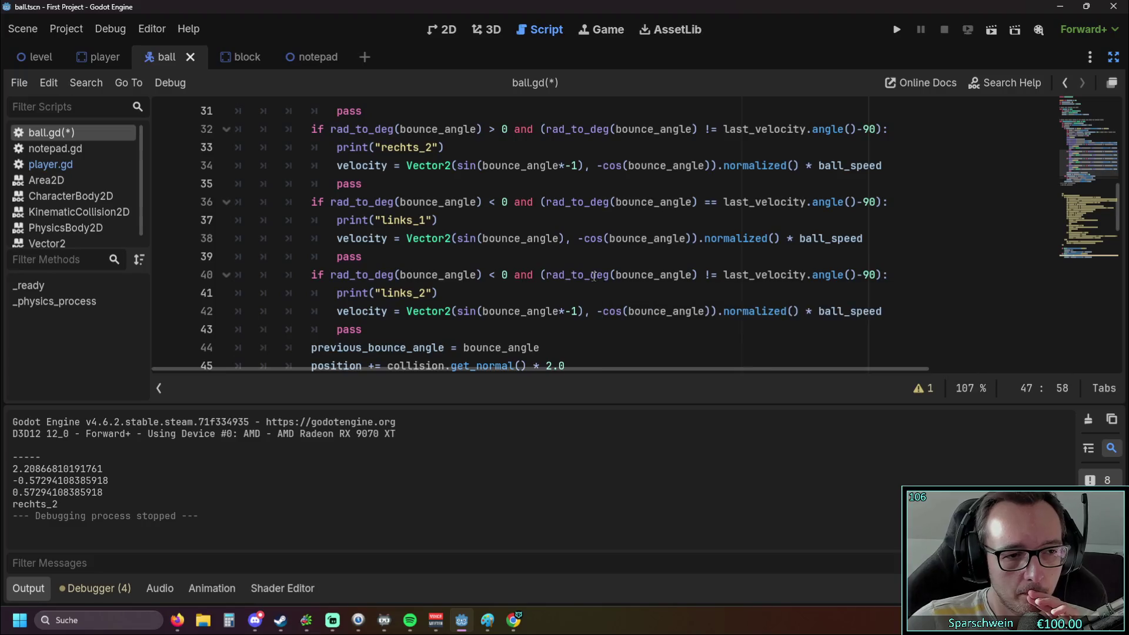
{"action": "scroll", "coordinate": [592, 275], "scroll_direction": "up", "scroll_amount": 2}
Prefix rechts_1 on line 29 with prev_, then go to the links_1 print on line 37.
{"action": "left_click", "coordinate": [383, 185]}
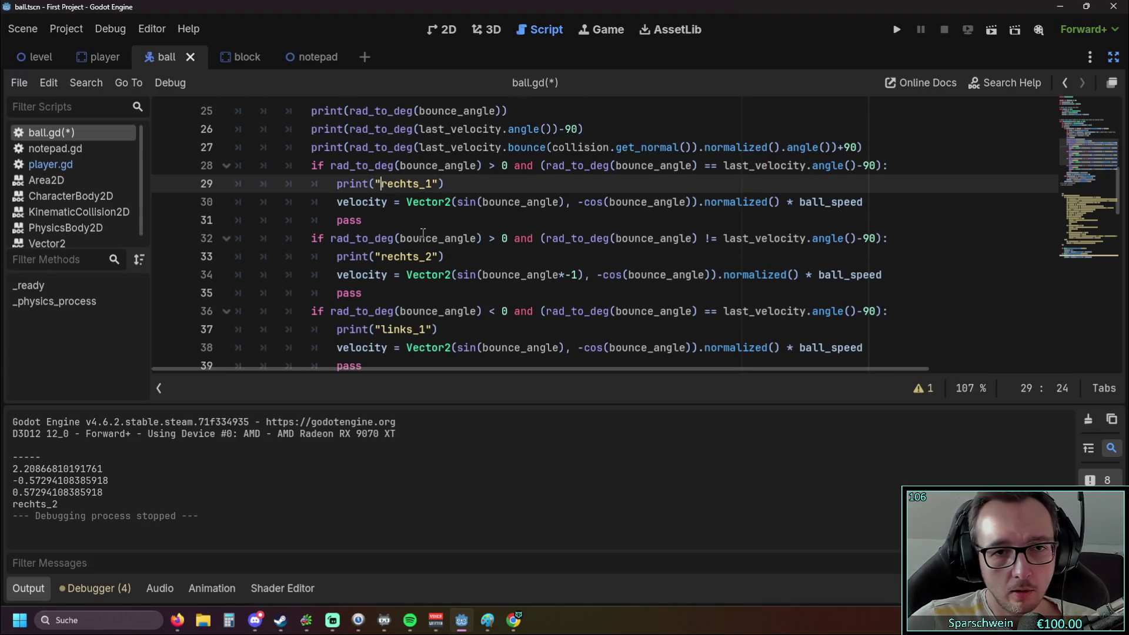
{"action": "type", "text": "prev_"}
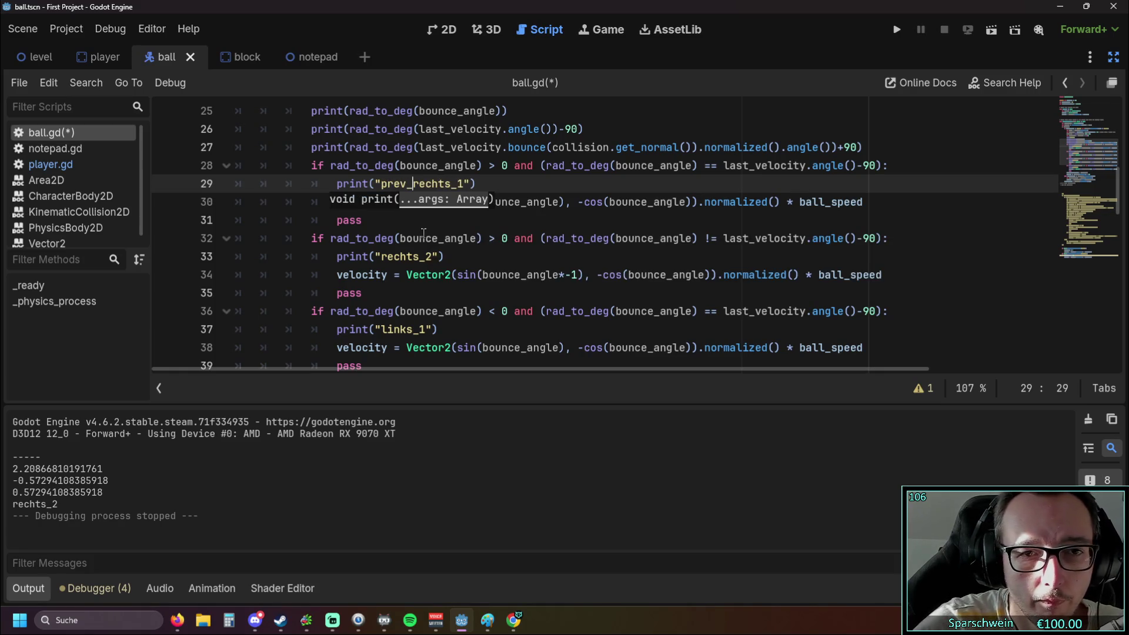
{"action": "left_click", "coordinate": [406, 275]}
{"action": "scroll", "coordinate": [394, 275], "scroll_direction": "down", "scroll_amount": 1}
{"action": "left_click", "coordinate": [382, 275]}
{"action": "type", "text": "prev_"}
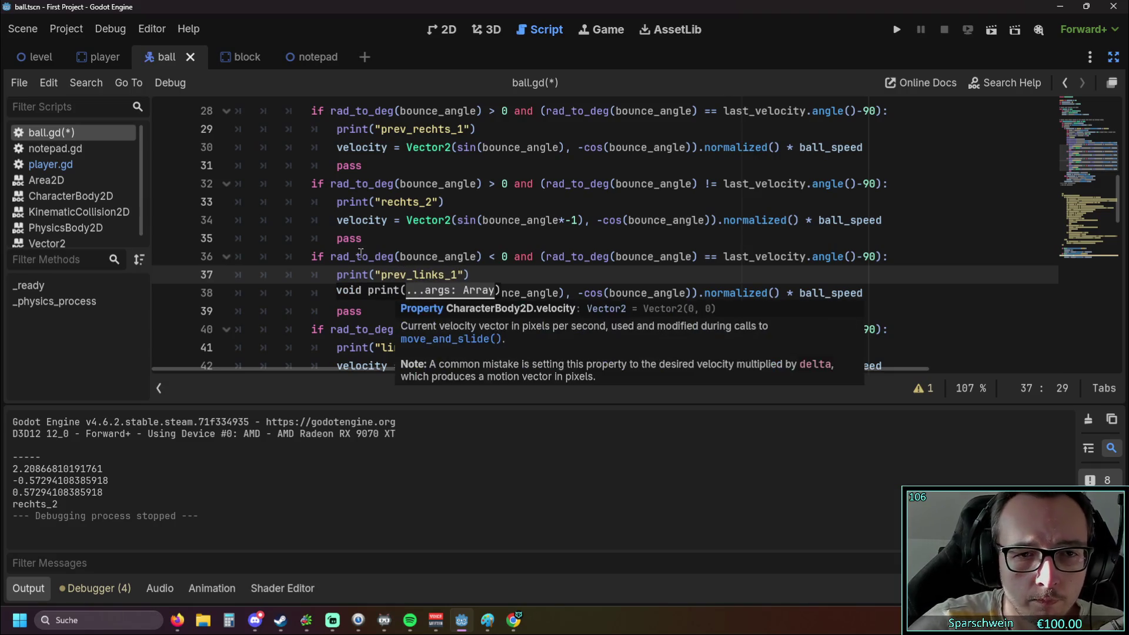
Place the caret before rechts_2 on line 33 and scroll back up through the script.
{"action": "left_click", "coordinate": [380, 202]}
{"action": "scroll", "coordinate": [451, 233], "scroll_direction": "up", "scroll_amount": 2}
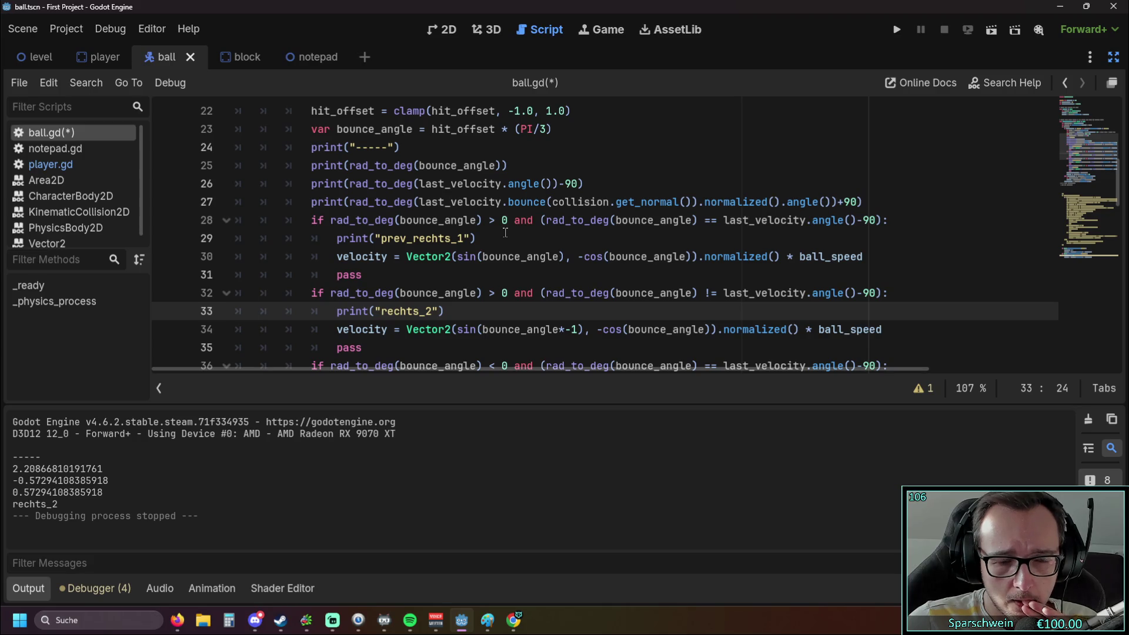
{"action": "scroll", "coordinate": [505, 232], "scroll_direction": "up", "scroll_amount": 1}
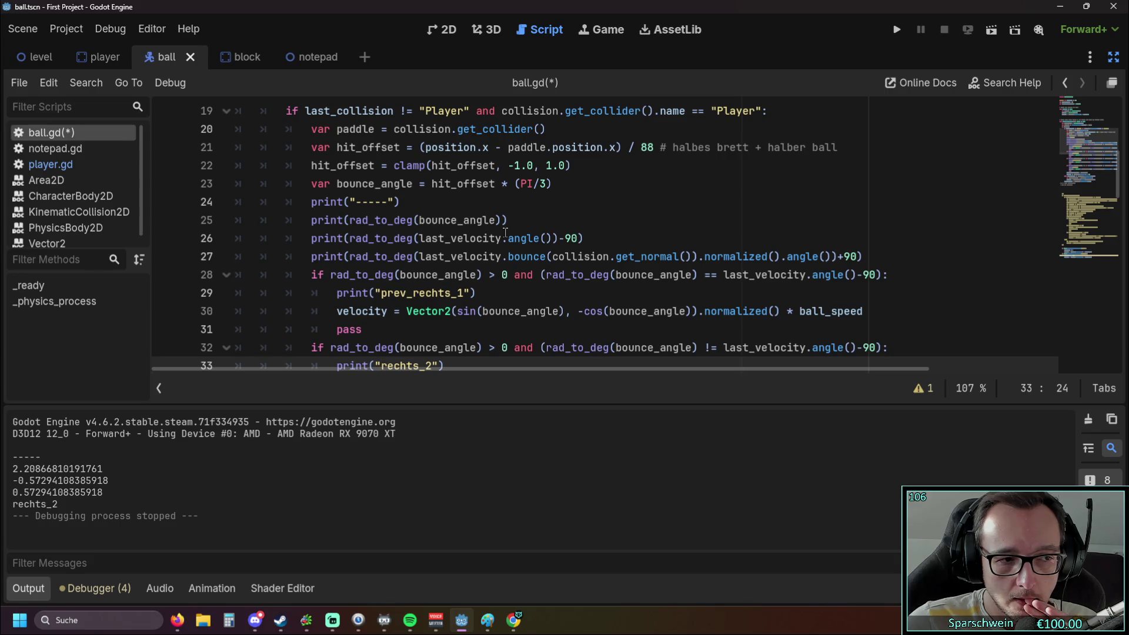
{"action": "mouse_move", "coordinate": [506, 234]}
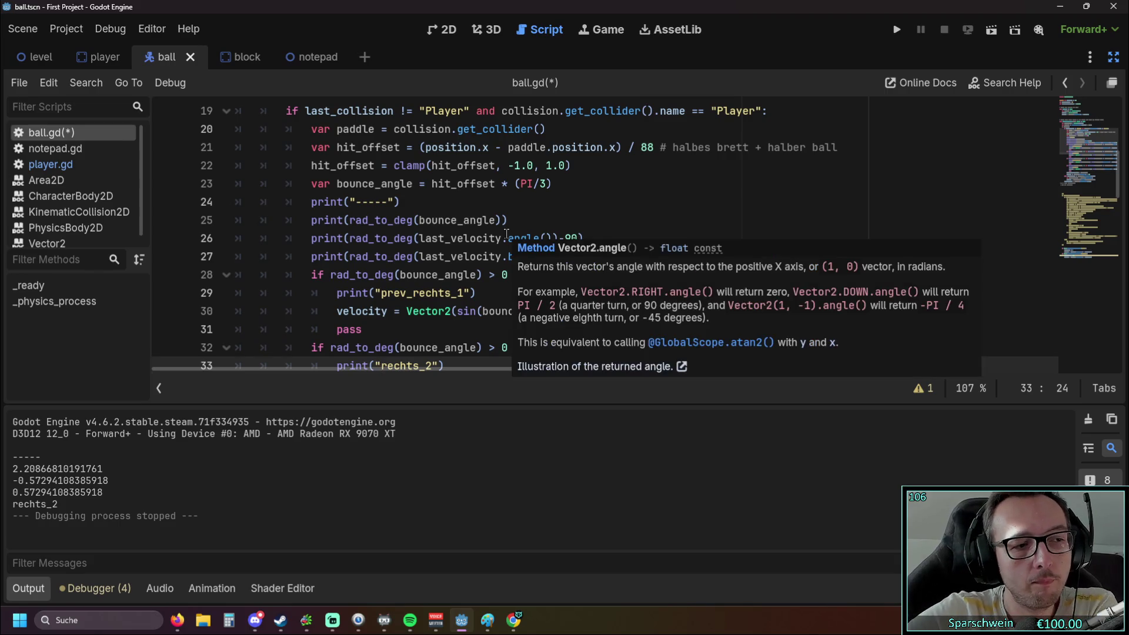
{"action": "left_click", "coordinate": [580, 202]}
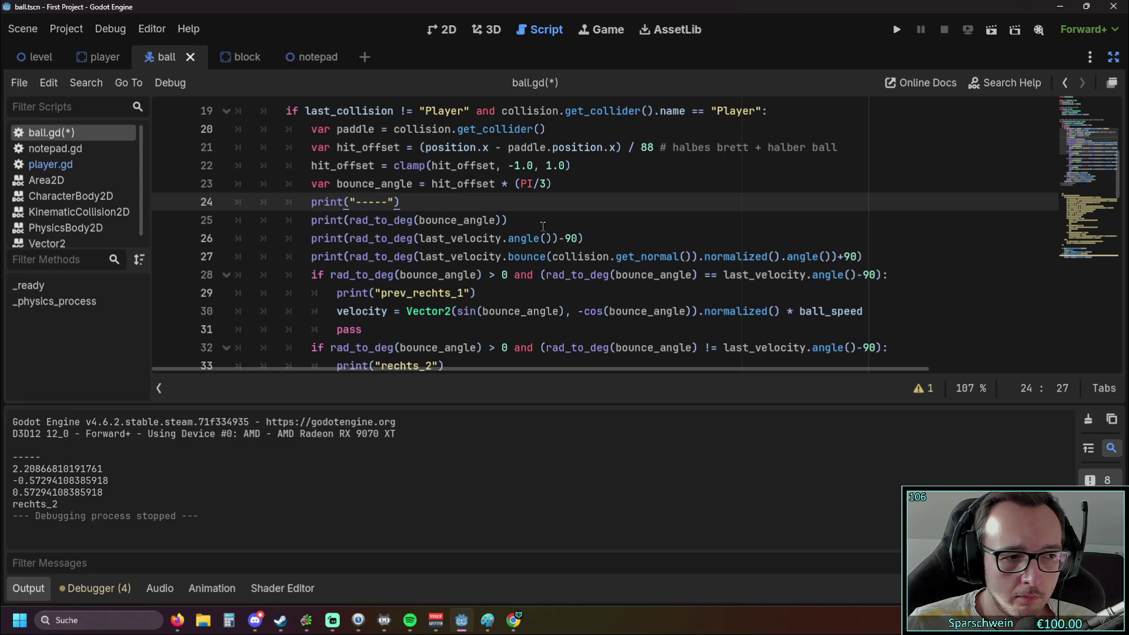
{"action": "scroll", "coordinate": [543, 227], "scroll_direction": "down", "scroll_amount": 2}
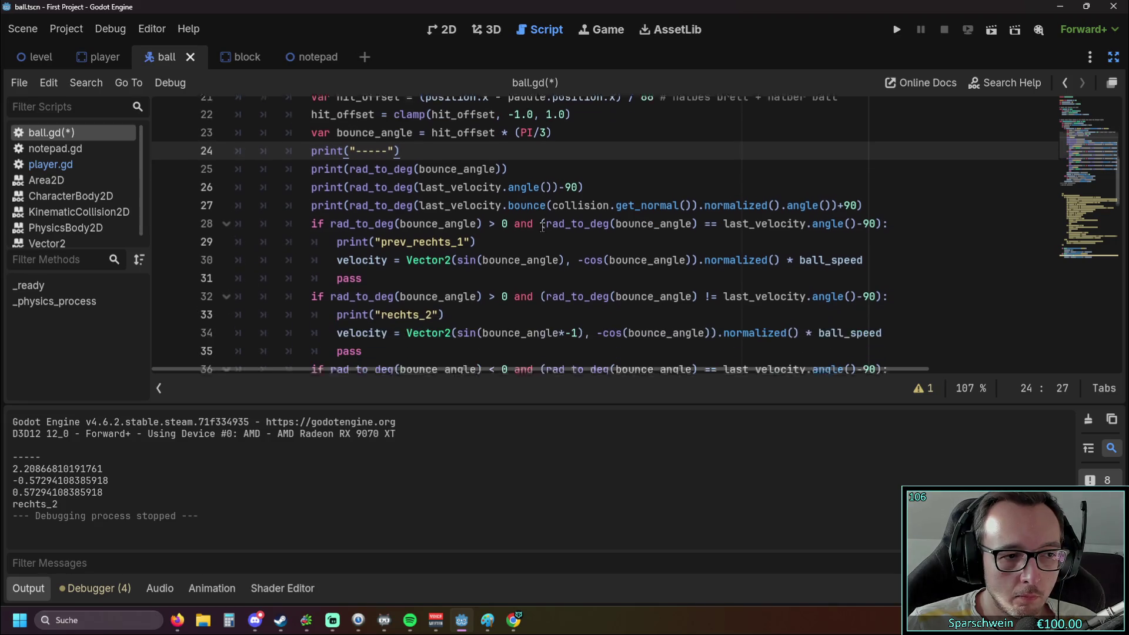
{"action": "scroll", "coordinate": [542, 227], "scroll_direction": "down", "scroll_amount": 1}
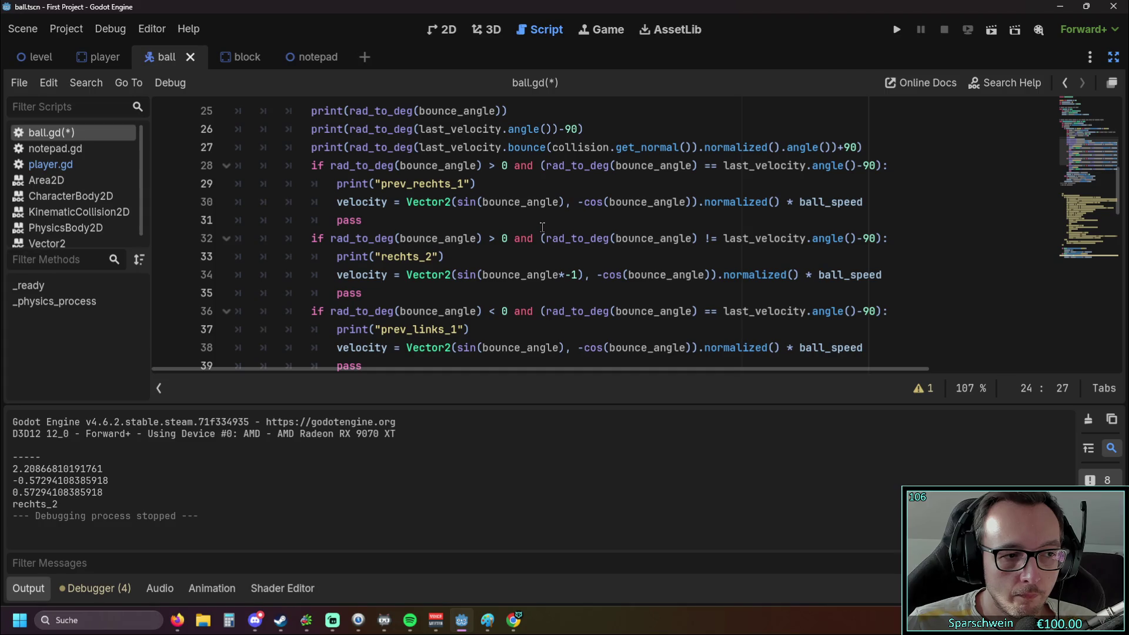
{"action": "scroll", "coordinate": [542, 227], "scroll_direction": "up", "scroll_amount": 1}
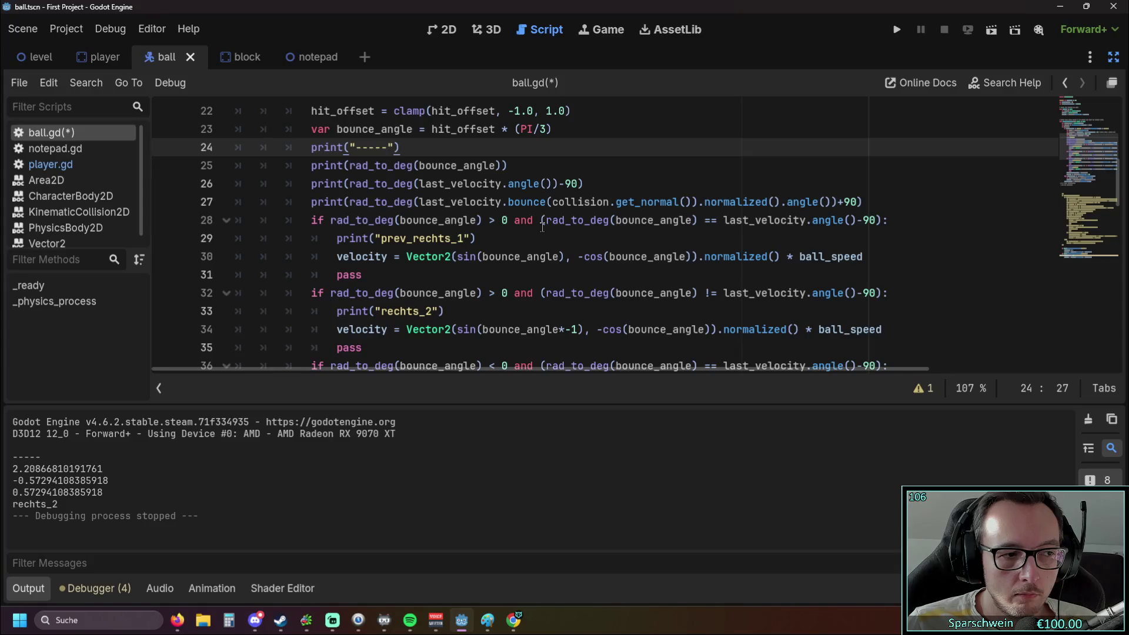
{"action": "scroll", "coordinate": [542, 227], "scroll_direction": "down", "scroll_amount": 1}
{"action": "scroll", "coordinate": [542, 227], "scroll_direction": "up", "scroll_amount": 1}
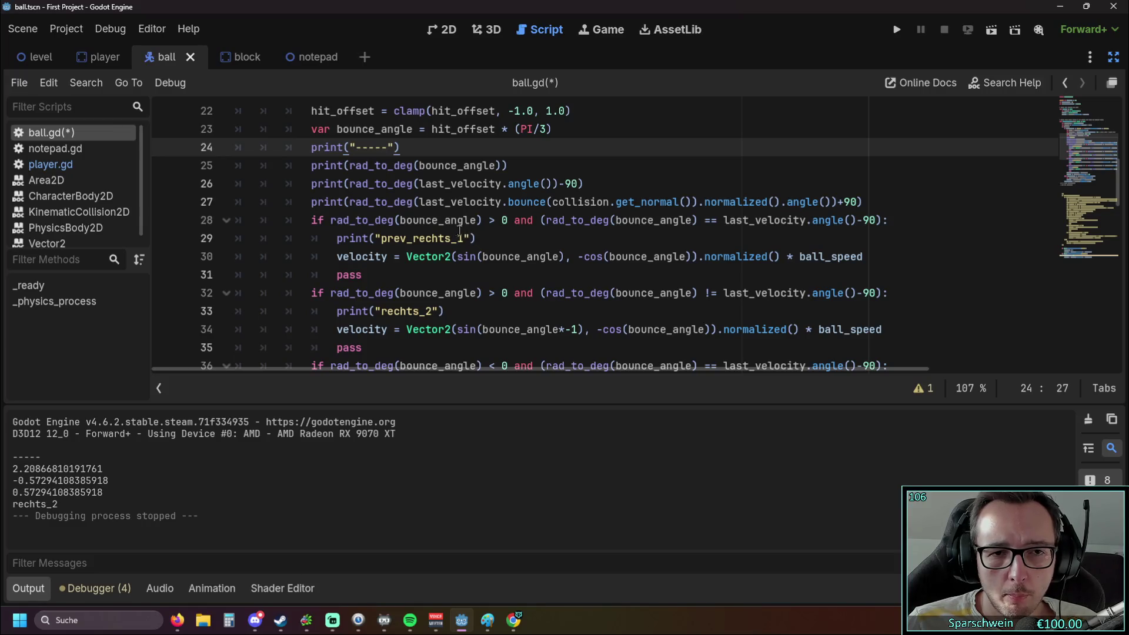
{"action": "mouse_move", "coordinate": [469, 227]}
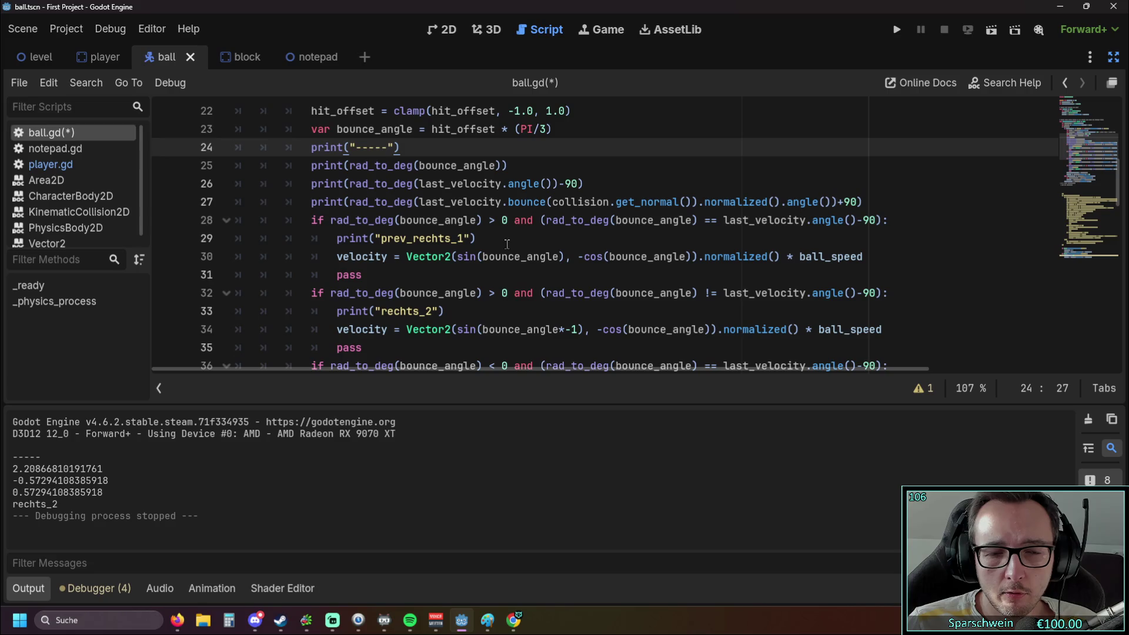
{"action": "scroll", "coordinate": [559, 234], "scroll_direction": "up", "scroll_amount": 1}
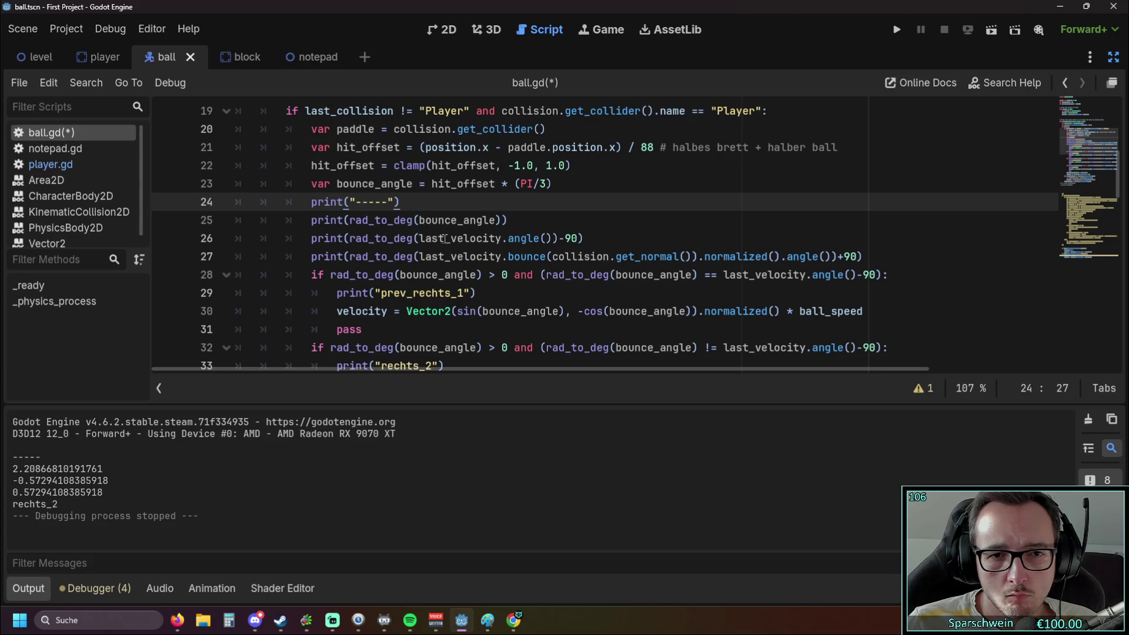
{"action": "mouse_move", "coordinate": [438, 238]}
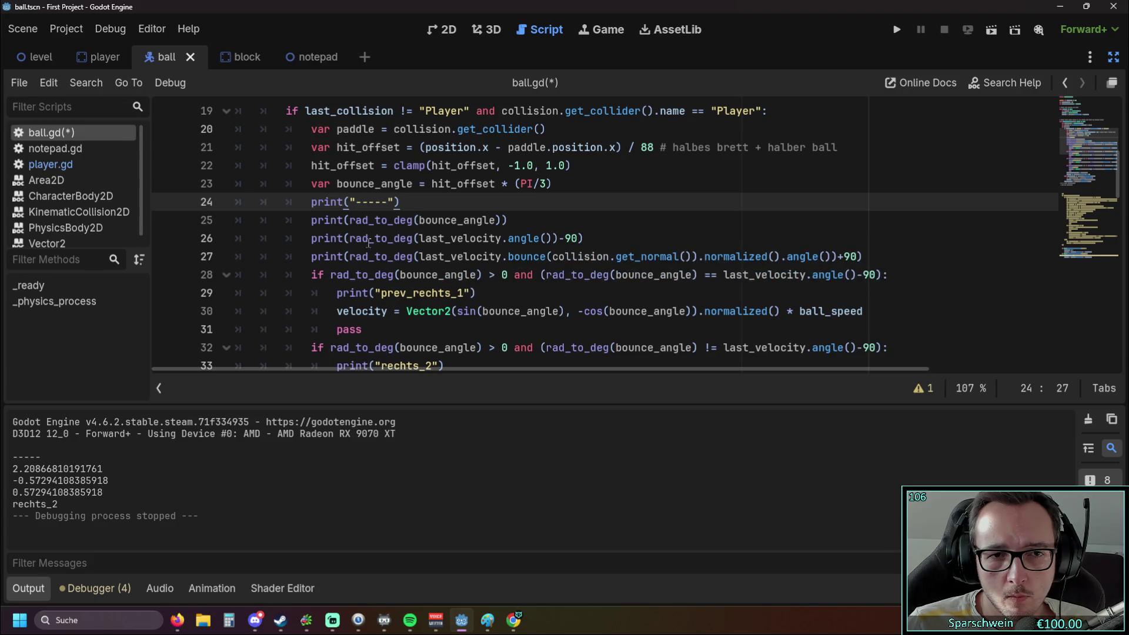
{"action": "left_click_drag", "start_coordinate": [877, 256], "coordinate": [681, 257]}
{"action": "triple_click", "coordinate": [387, 252]}
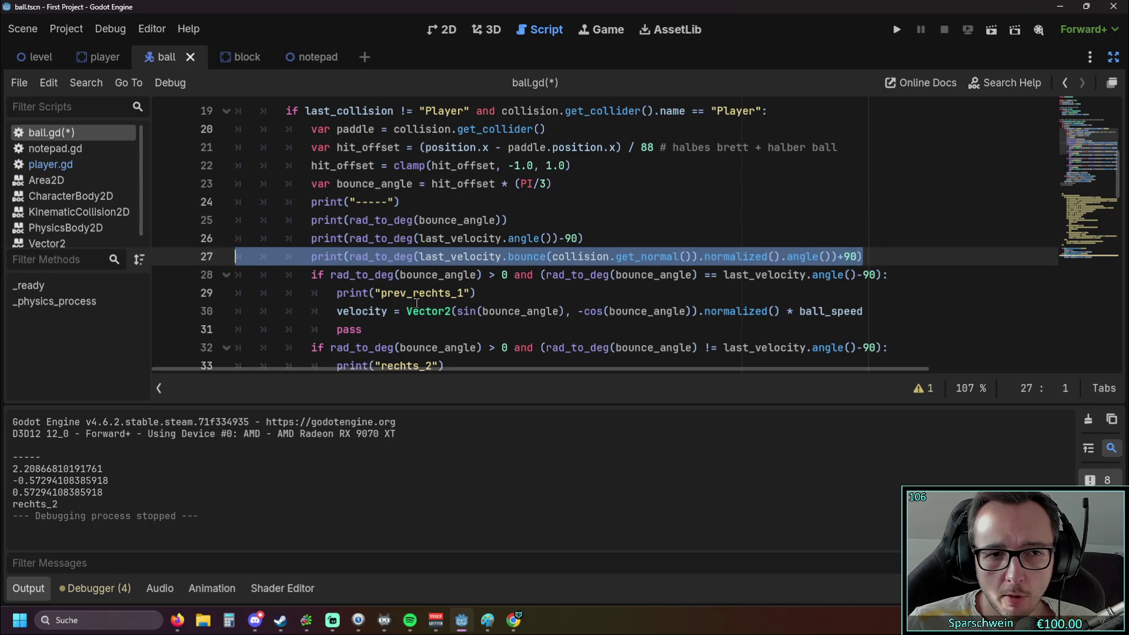
{"action": "key", "text": "BackSpace"}
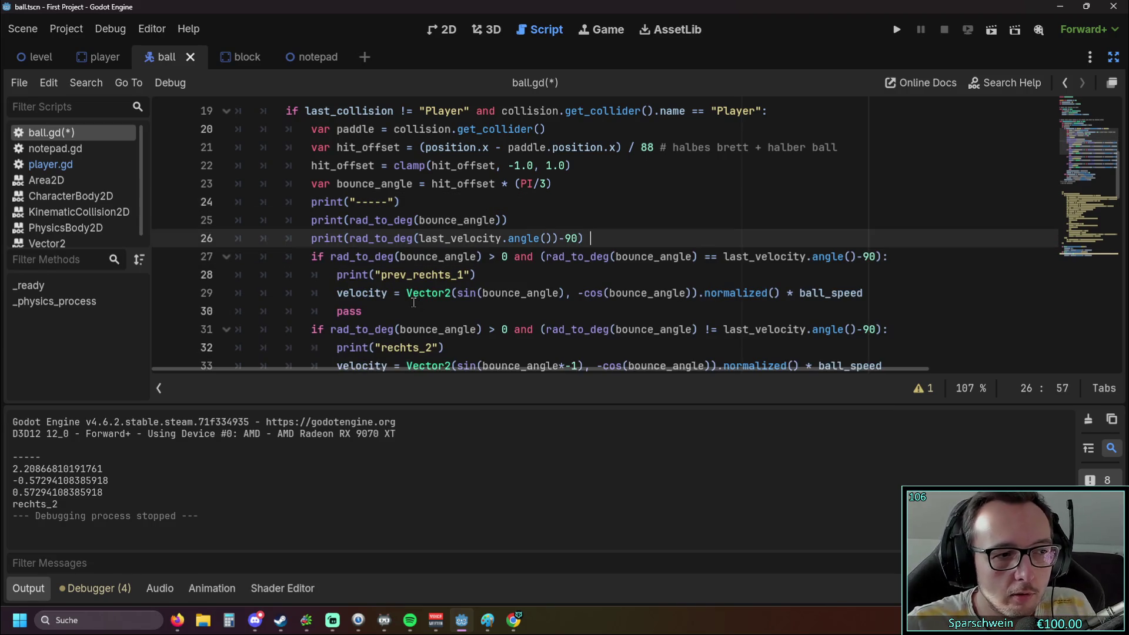
{"action": "key", "text": "ctrl+z"}
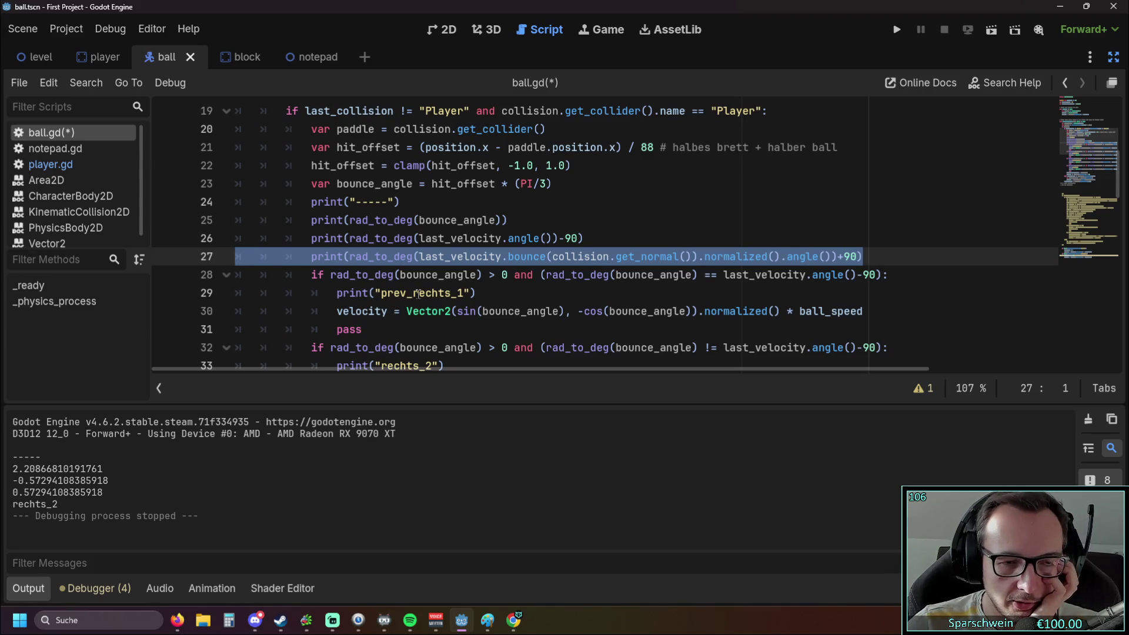
Clear the selection and review ball.gd, highlighting the previous_bounce_angle variable name.
{"action": "left_click", "coordinate": [470, 293]}
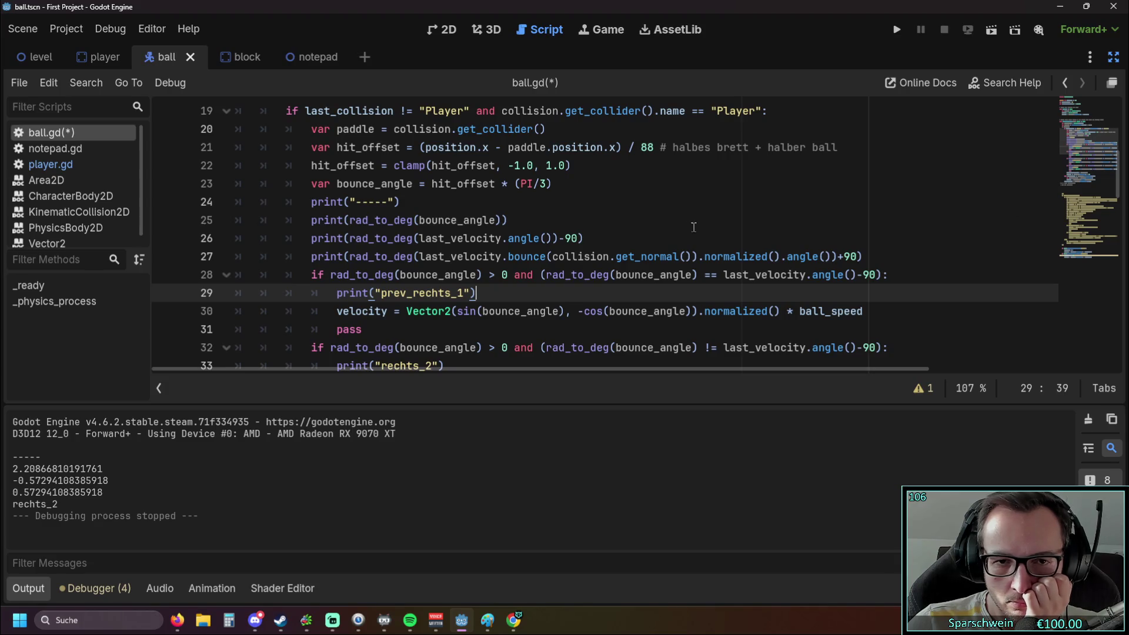
{"action": "scroll", "coordinate": [688, 228], "scroll_direction": "down", "scroll_amount": 1}
{"action": "scroll", "coordinate": [688, 227], "scroll_direction": "up", "scroll_amount": 1}
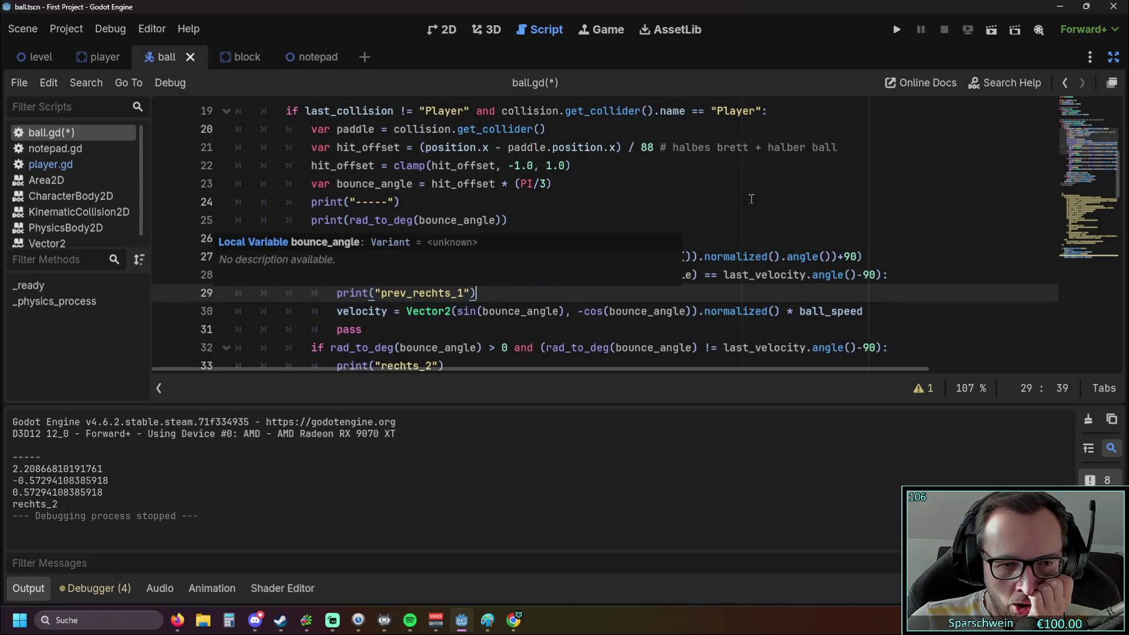
{"action": "scroll", "coordinate": [751, 199], "scroll_direction": "down", "scroll_amount": 1}
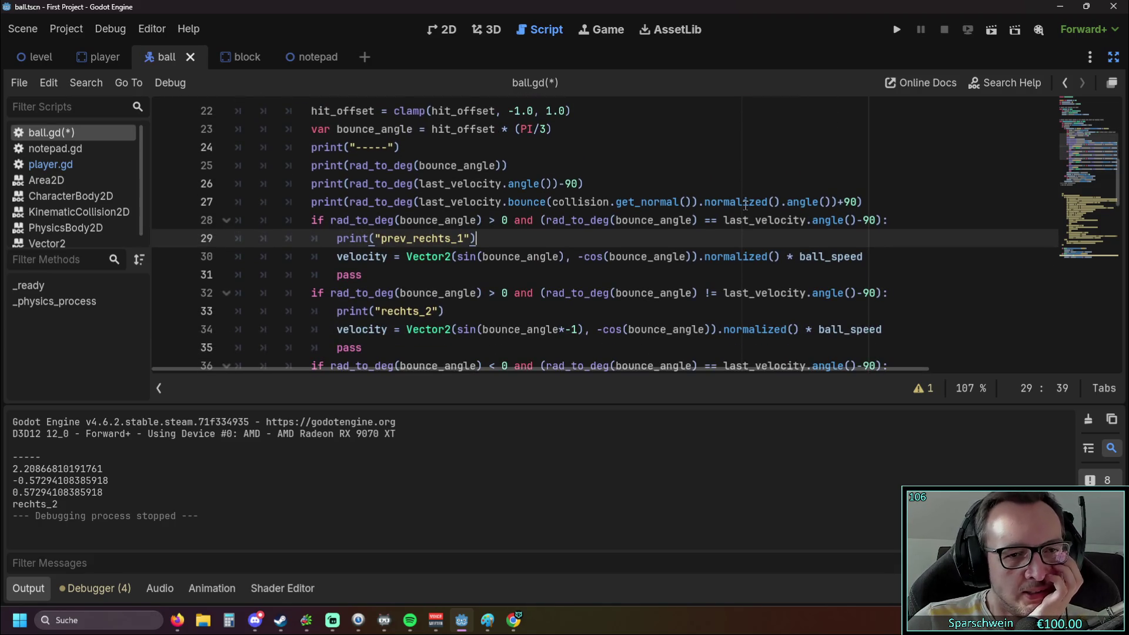
{"action": "mouse_move", "coordinate": [745, 205]}
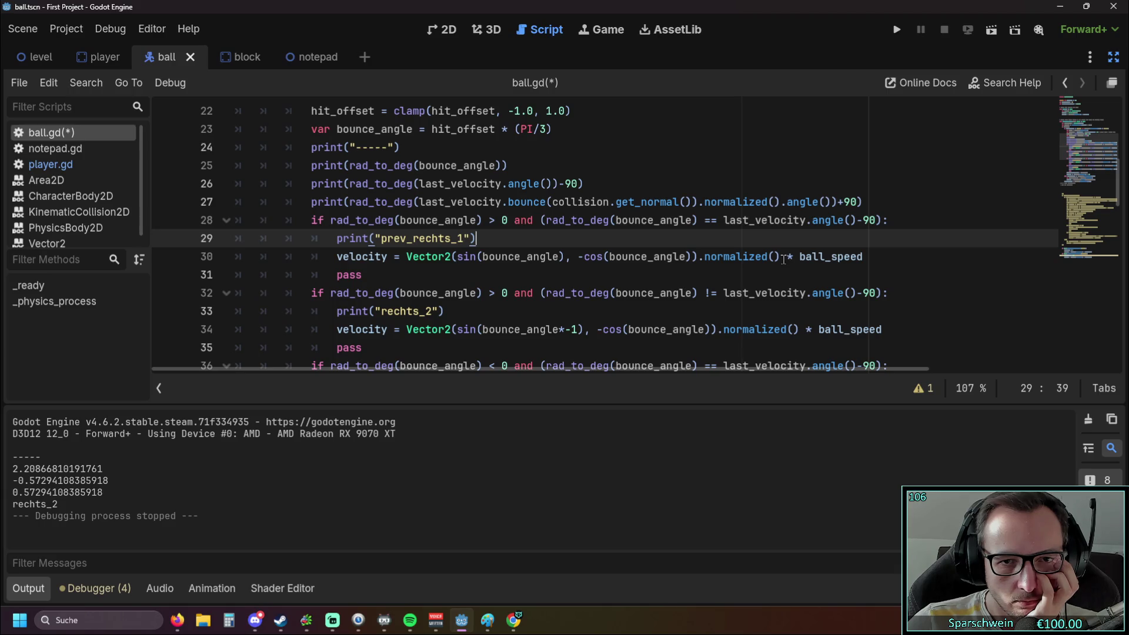
{"action": "scroll", "coordinate": [607, 231], "scroll_direction": "up", "scroll_amount": 7}
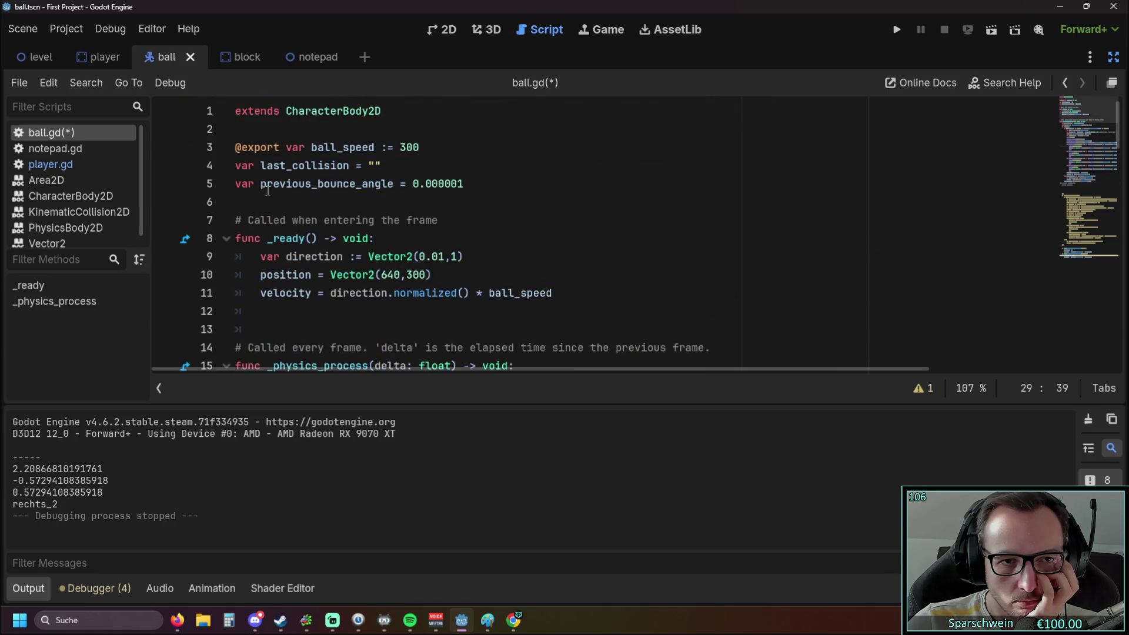
{"action": "left_click_drag", "start_coordinate": [262, 185], "coordinate": [392, 188]}
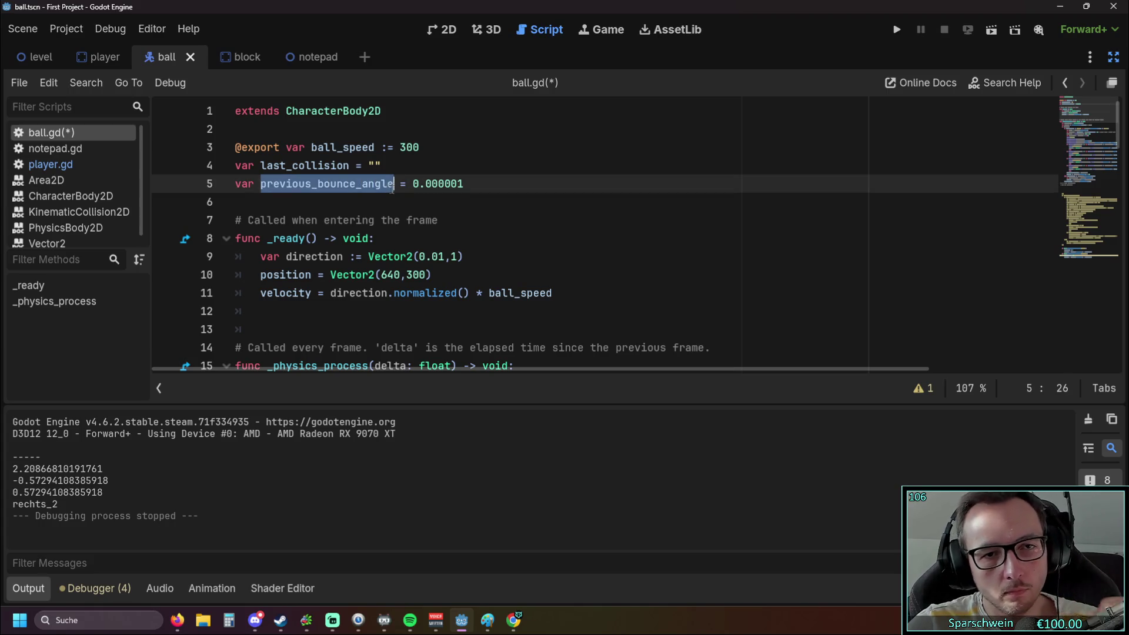
{"action": "scroll", "coordinate": [587, 264], "scroll_direction": "down", "scroll_amount": 7}
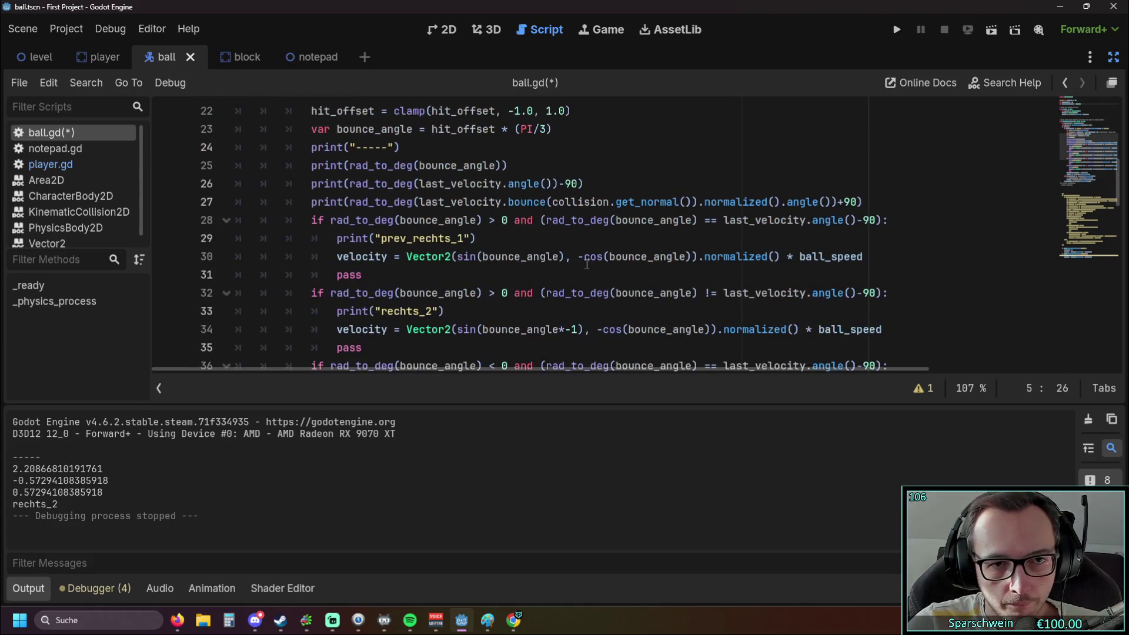
Inspect line 28 by selecting last_velocity.angle()-90, then previous_bounce_angle again.
{"action": "left_click", "coordinate": [749, 241]}
{"action": "mouse_move", "coordinate": [725, 220]}
{"action": "left_mouse_down"}
{"action": "mouse_move", "coordinate": [882, 239]}
{"action": "mouse_move", "coordinate": [879, 226]}
{"action": "left_mouse_up"}
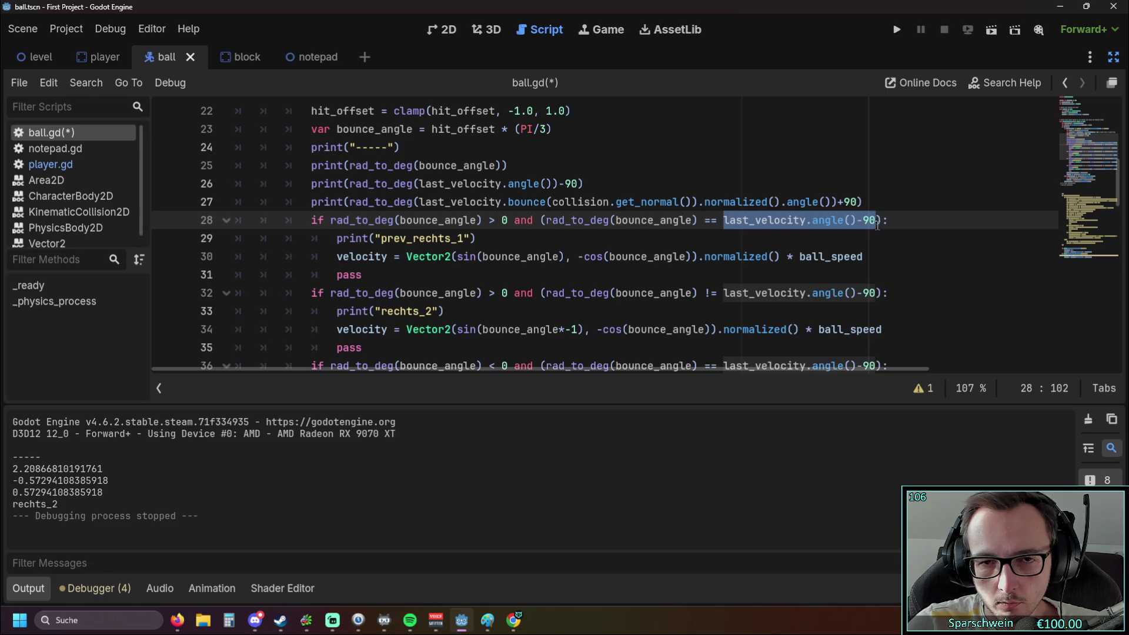
{"action": "left_click", "coordinate": [753, 238]}
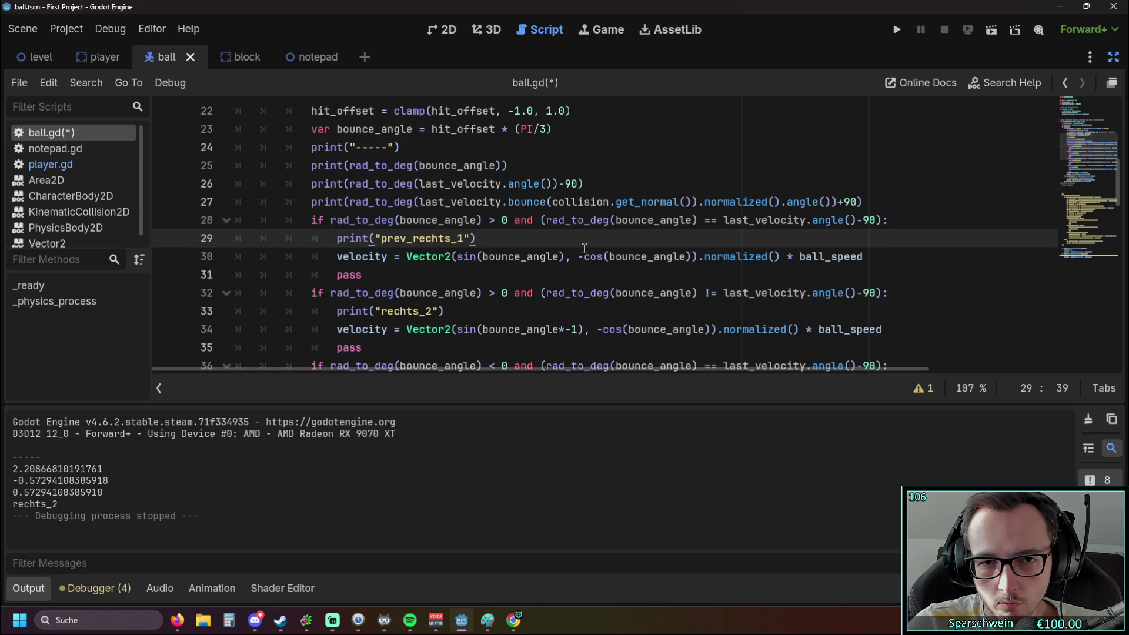
{"action": "scroll", "coordinate": [586, 246], "scroll_direction": "up", "scroll_amount": 7}
{"action": "left_click_drag", "start_coordinate": [261, 185], "coordinate": [394, 184]}
{"action": "scroll", "coordinate": [589, 268], "scroll_direction": "down", "scroll_amount": 8}
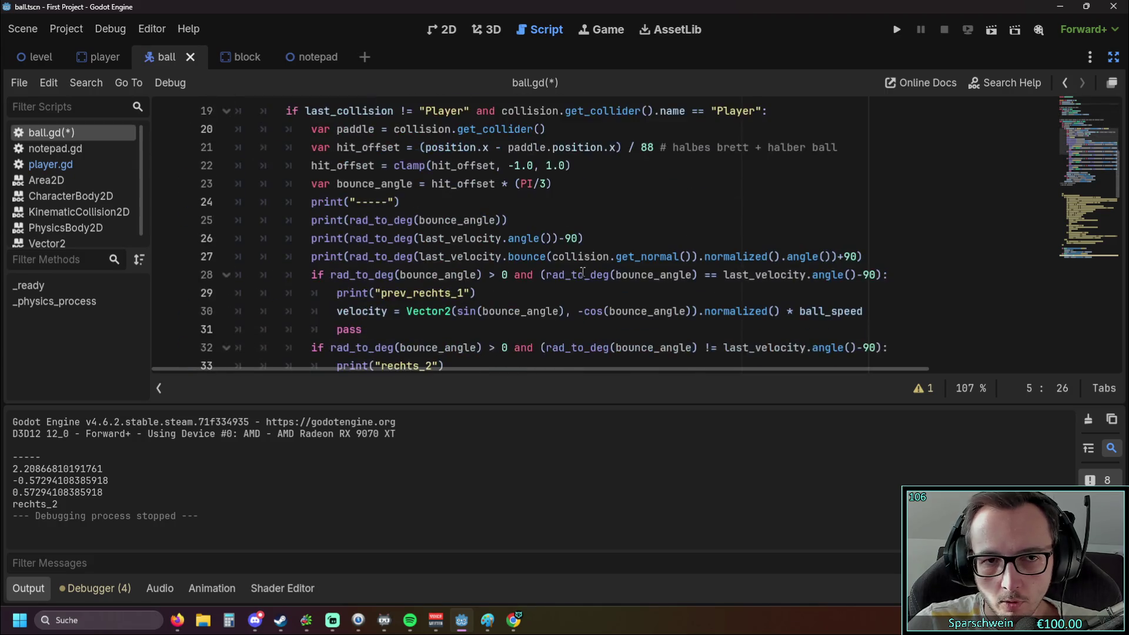
{"action": "scroll", "coordinate": [589, 268], "scroll_direction": "up", "scroll_amount": 1}
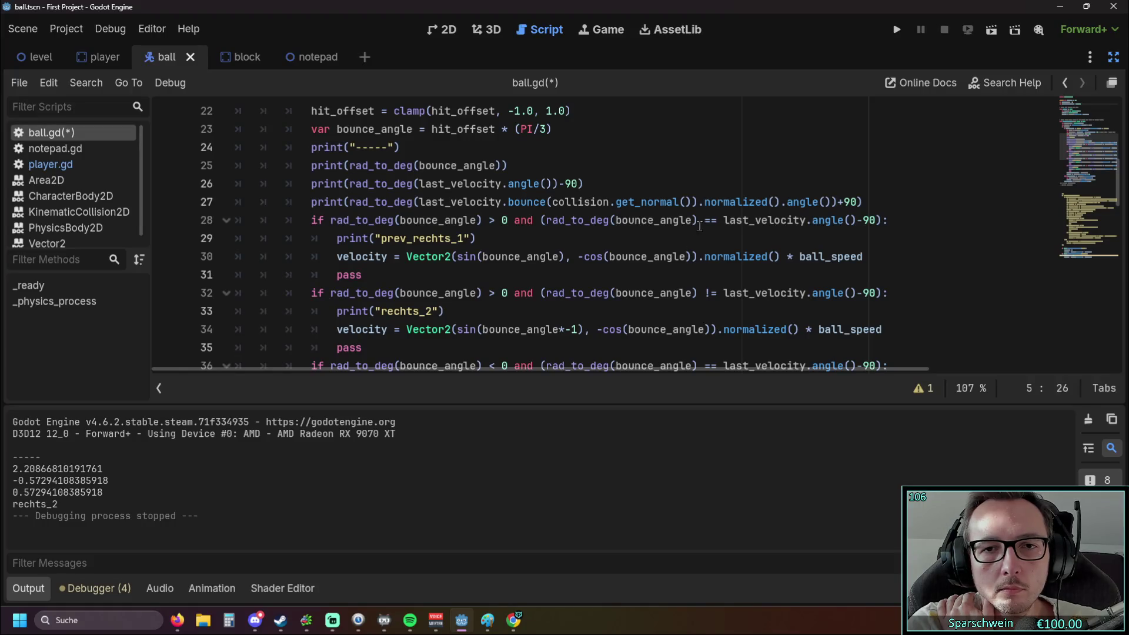
Highlight the angle comparison and then rad_to_deg in the line 28 condition.
{"action": "left_click_drag", "start_coordinate": [541, 220], "coordinate": [882, 221]}
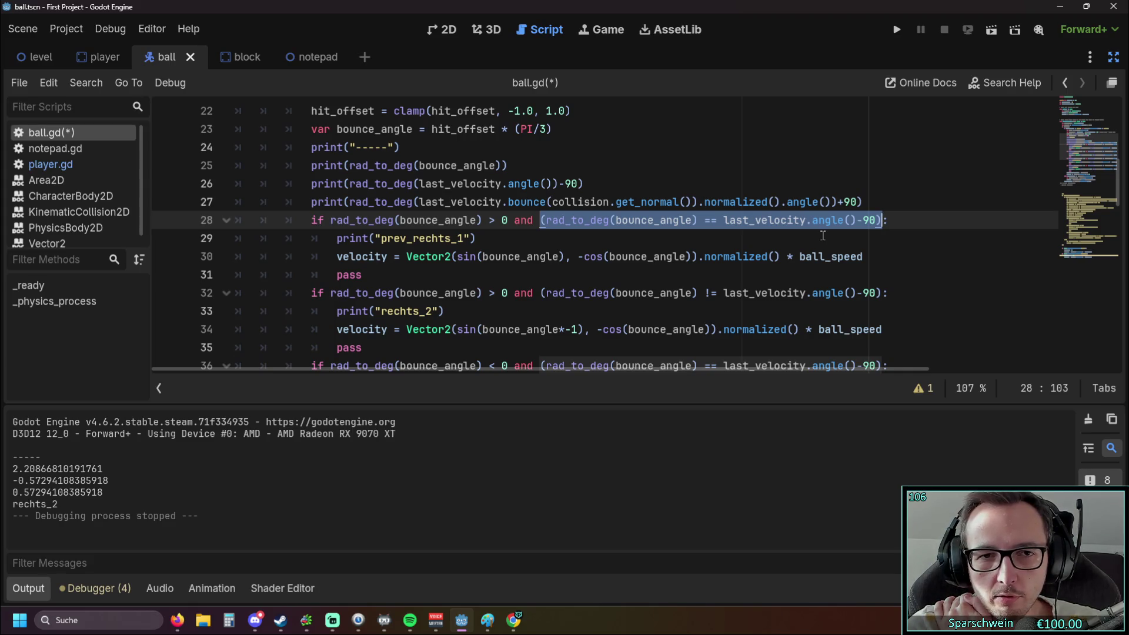
{"action": "scroll", "coordinate": [493, 240], "scroll_direction": "up", "scroll_amount": 7}
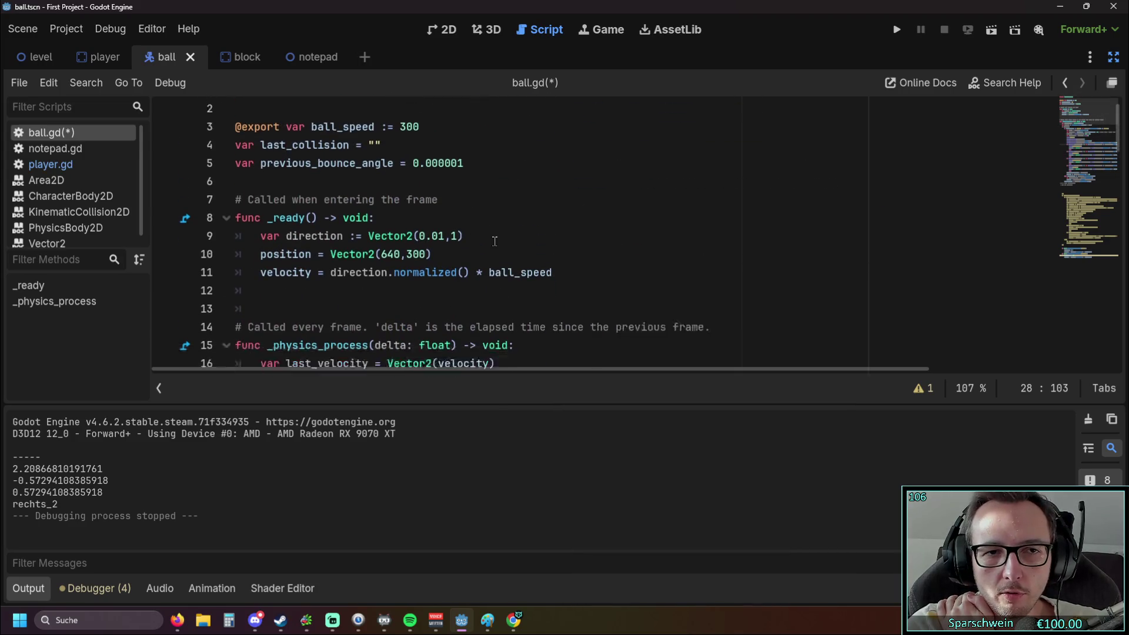
{"action": "scroll", "coordinate": [493, 240], "scroll_direction": "down", "scroll_amount": 7}
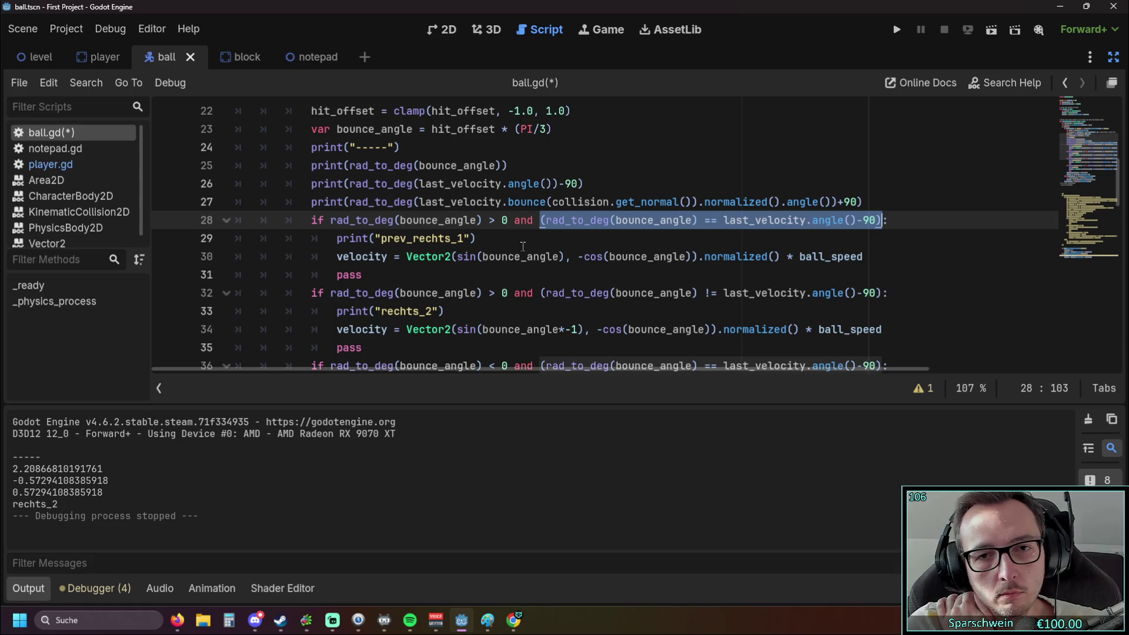
{"action": "left_click", "coordinate": [604, 256]}
{"action": "left_click_drag", "start_coordinate": [548, 223], "coordinate": [609, 224]}
{"action": "left_click", "coordinate": [679, 257]}
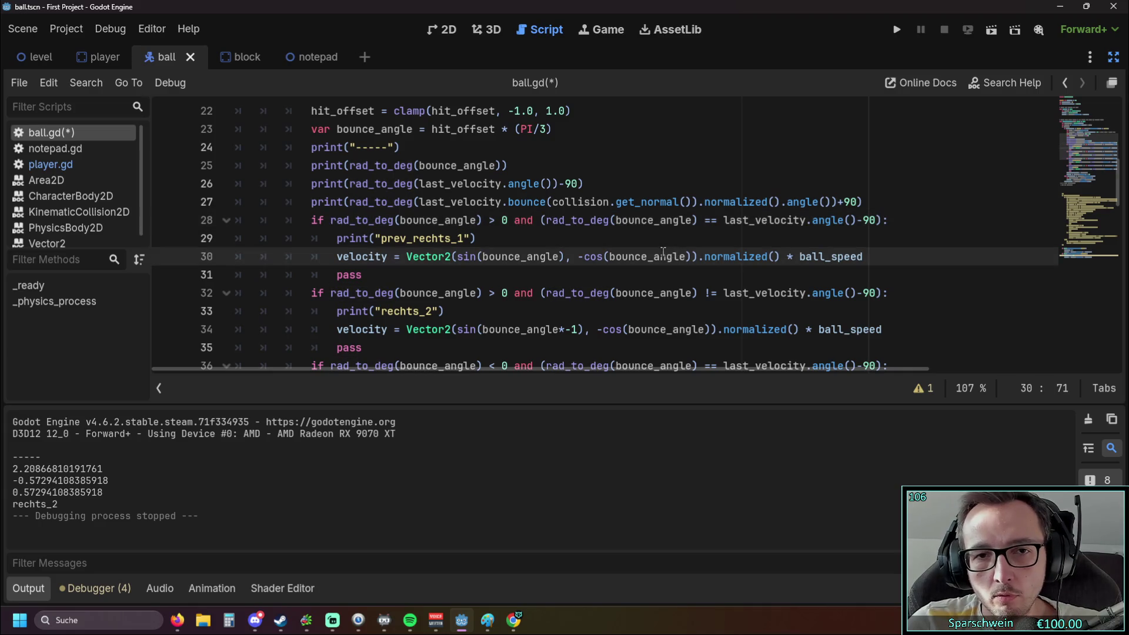
Select the (rad_to_deg( prefix on line 27 and place the caret before last_velocity on line 28.
{"action": "left_click", "coordinate": [345, 202]}
{"action": "mouse_move", "coordinate": [345, 202]}
{"action": "left_mouse_down"}
{"action": "mouse_move", "coordinate": [471, 203]}
{"action": "mouse_move", "coordinate": [419, 202]}
{"action": "left_mouse_up"}
{"action": "key", "text": "ctrl+c"}
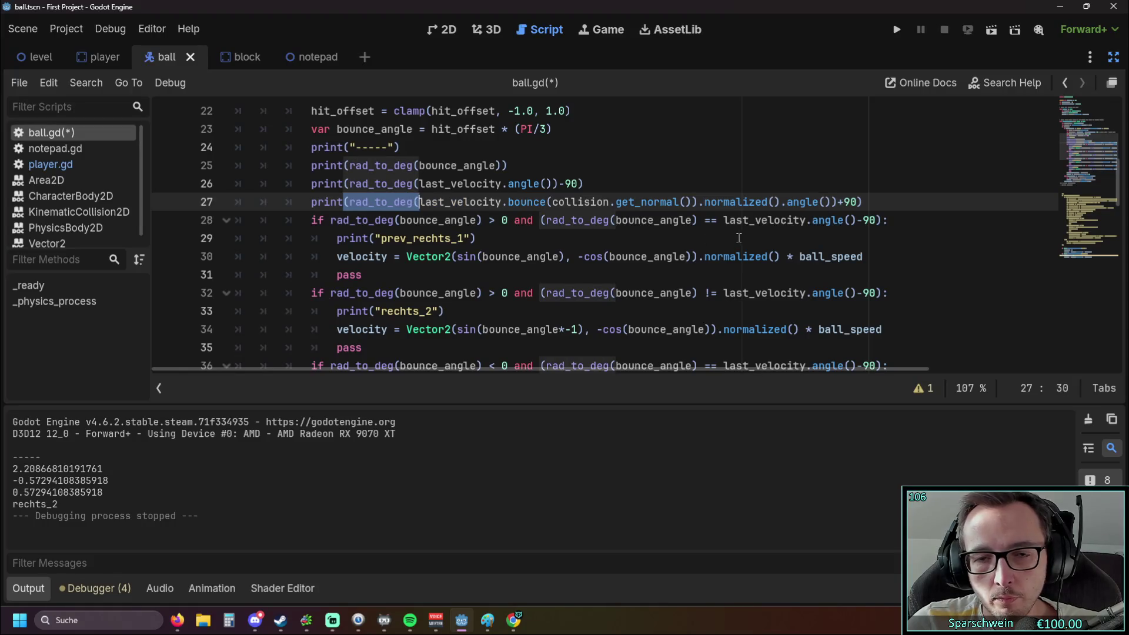
{"action": "left_click", "coordinate": [725, 220]}
Paste (rad_to_deg( before last_velocity on line 28 and add a closing parenthesis after angle().
{"action": "key", "text": "ctrl+v"}
{"action": "left_click", "coordinate": [880, 220]}
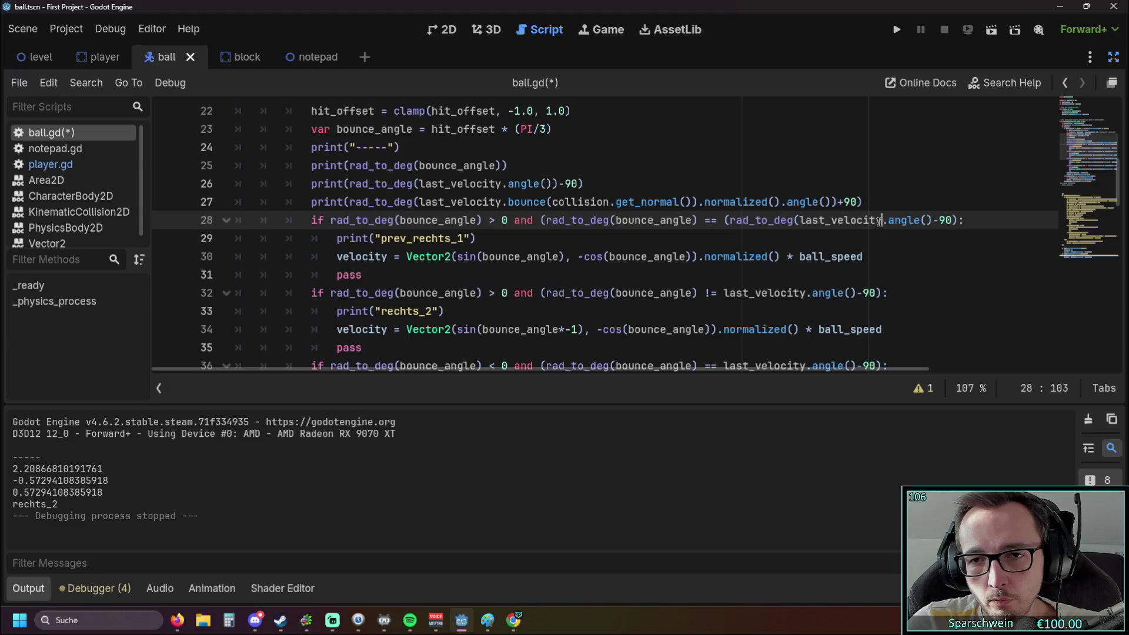
{"action": "left_click", "coordinate": [936, 221]}
{"action": "type", "text": ")"}
{"action": "scroll", "coordinate": [914, 245], "scroll_direction": "down", "scroll_amount": 1}
{"action": "scroll", "coordinate": [913, 245], "scroll_direction": "up", "scroll_amount": 1}
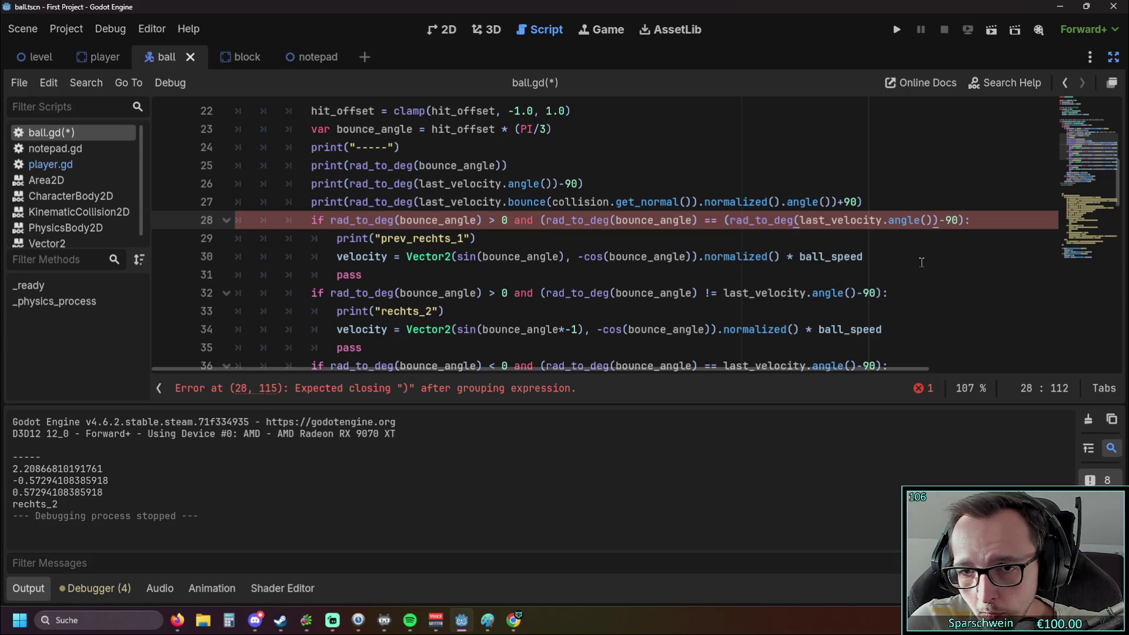
Try adding a closing parenthesis directly after last_velocity on line 28.
{"action": "left_click", "coordinate": [883, 222]}
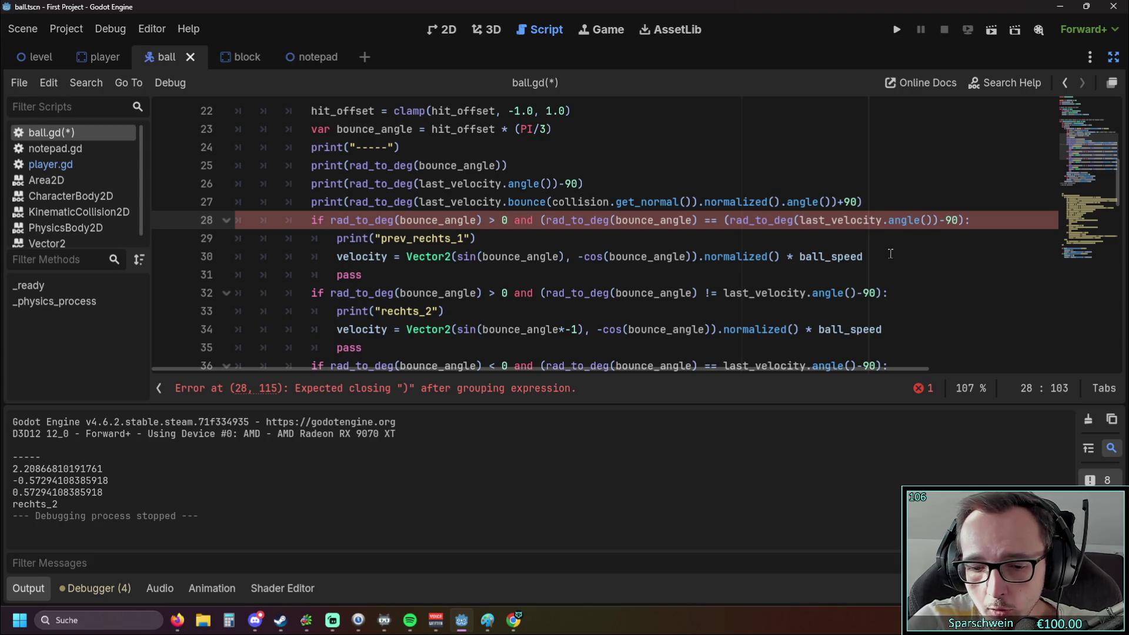
{"action": "type", "text": ")"}
{"action": "left_click", "coordinate": [939, 222]}
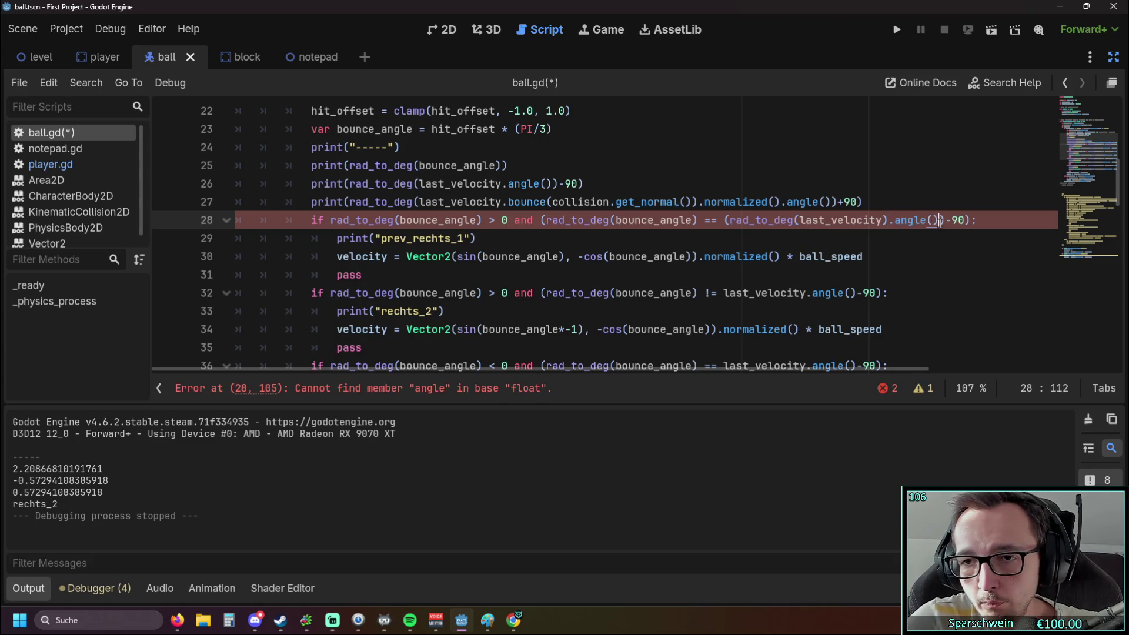
{"action": "left_click", "coordinate": [919, 257]}
{"action": "scroll", "coordinate": [917, 263], "scroll_direction": "down", "scroll_amount": 1}
{"action": "scroll", "coordinate": [917, 263], "scroll_direction": "up", "scroll_amount": 1}
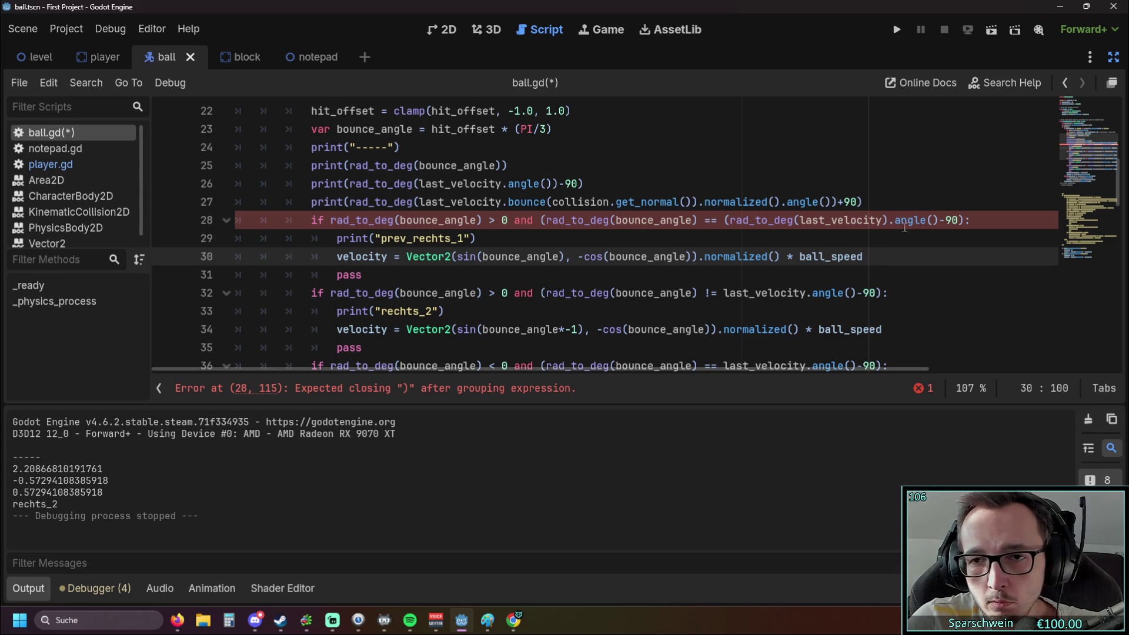
Move that parenthesis from after last_velocity to just past angle() on line 28.
{"action": "left_click", "coordinate": [932, 220]}
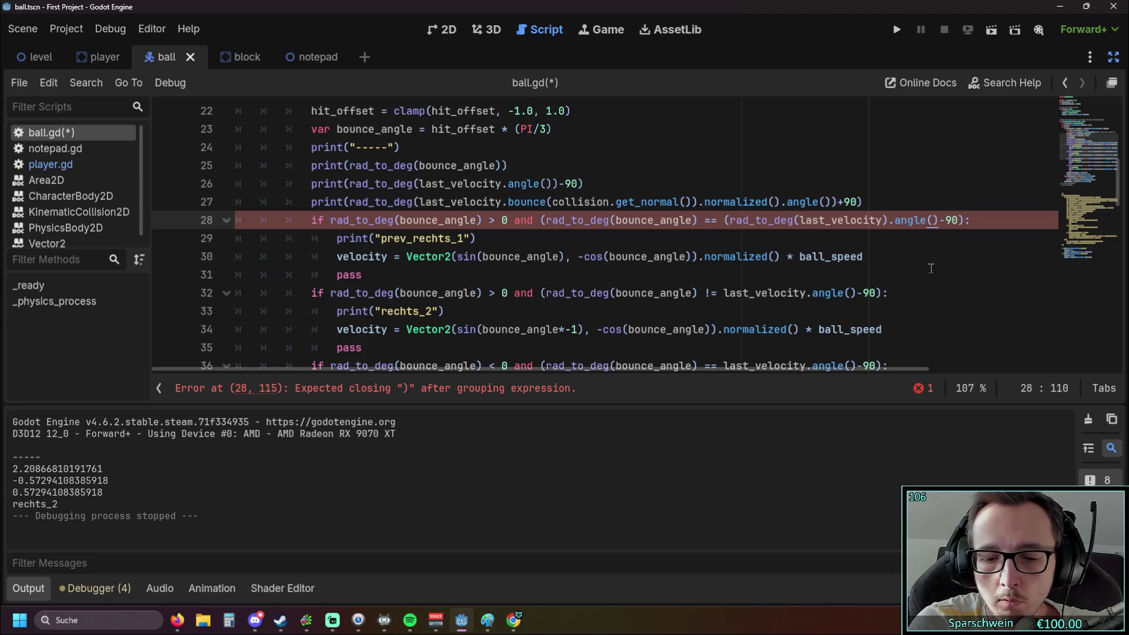
{"action": "key", "text": "Right"}
{"action": "key", "text": "Right"}
{"action": "type", "text": ")"}
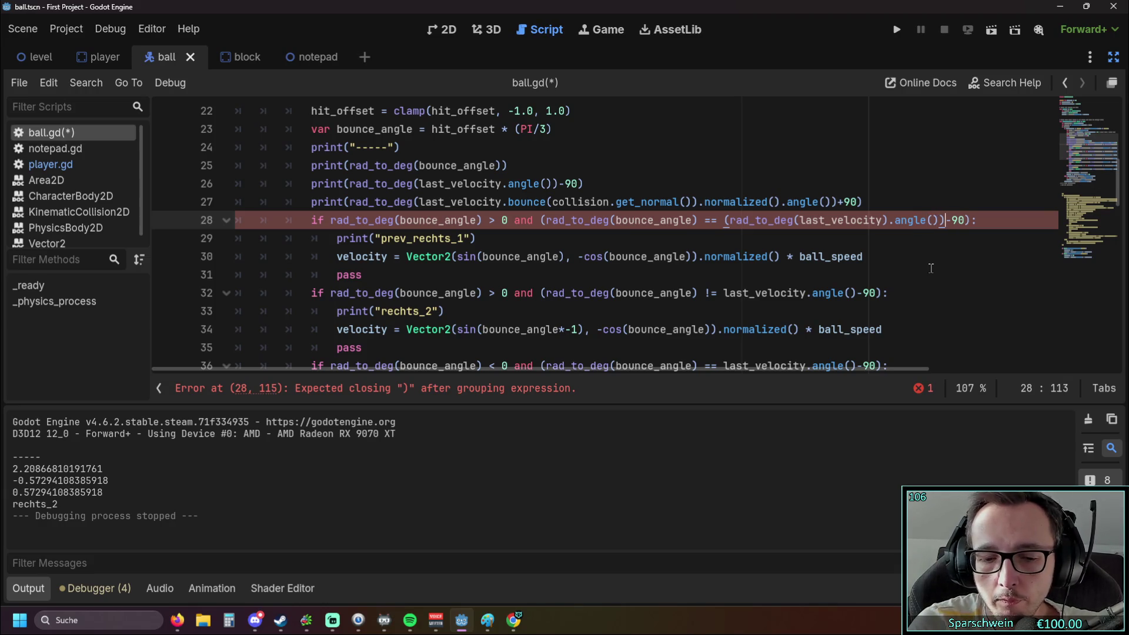
{"action": "left_click", "coordinate": [886, 220]}
{"action": "key", "text": "BackSpace"}
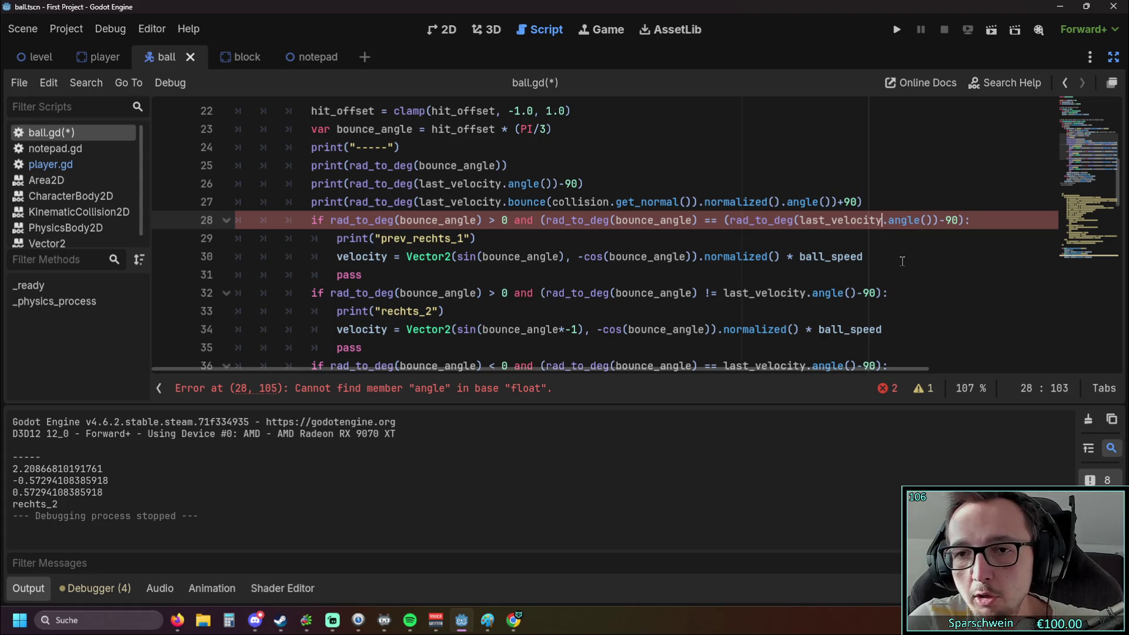
{"action": "left_click", "coordinate": [892, 257]}
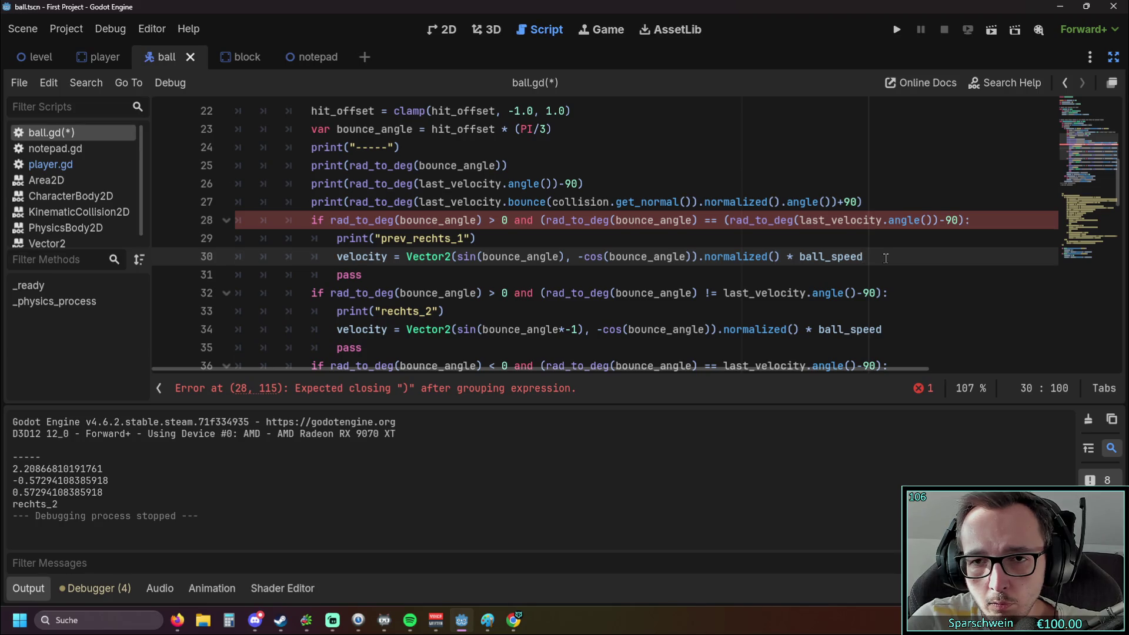
Delete .angle() after last_velocity on line 28, then undo to restore it.
{"action": "left_click_drag", "start_coordinate": [884, 220], "coordinate": [931, 219]}
{"action": "left_click", "coordinate": [921, 220]}
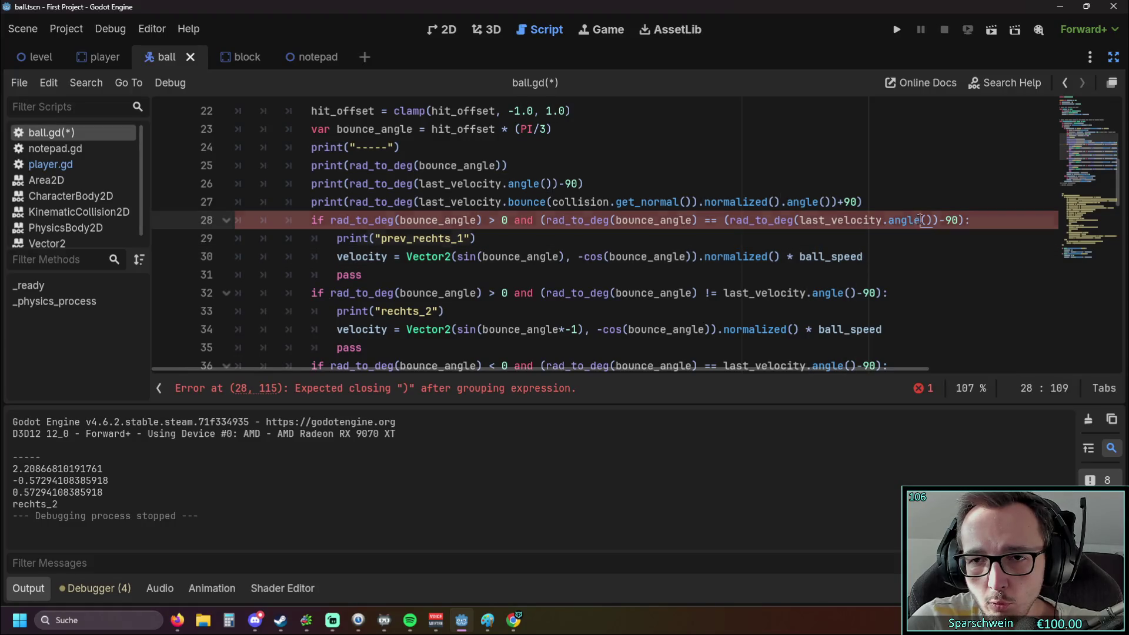
{"action": "key", "text": "Left"}
{"action": "key", "text": "Left"}
{"action": "key", "text": "Left"}
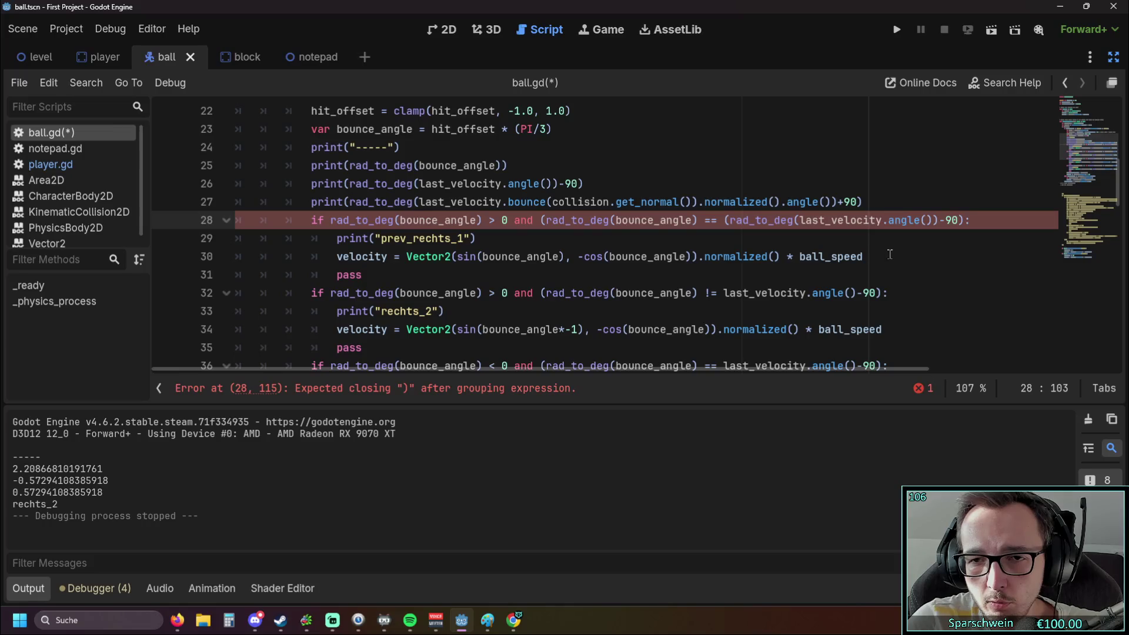
{"action": "left_click_drag", "start_coordinate": [935, 220], "coordinate": [883, 232]}
{"action": "key", "text": "BackSpace"}
{"action": "left_click", "coordinate": [895, 260]}
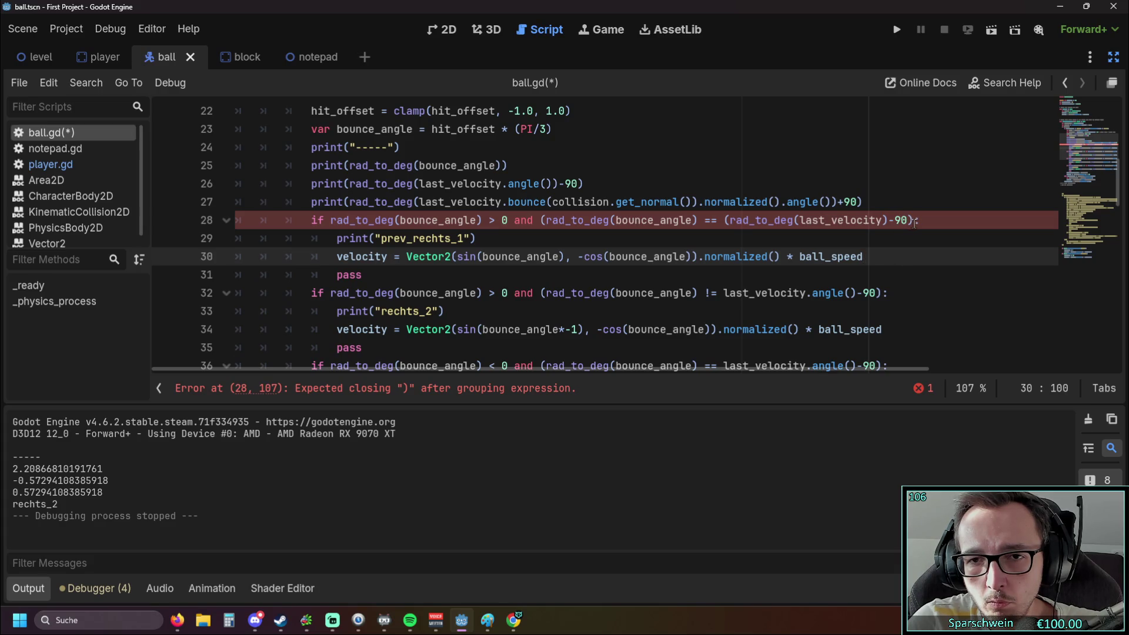
{"action": "key", "text": "ctrl+z"}
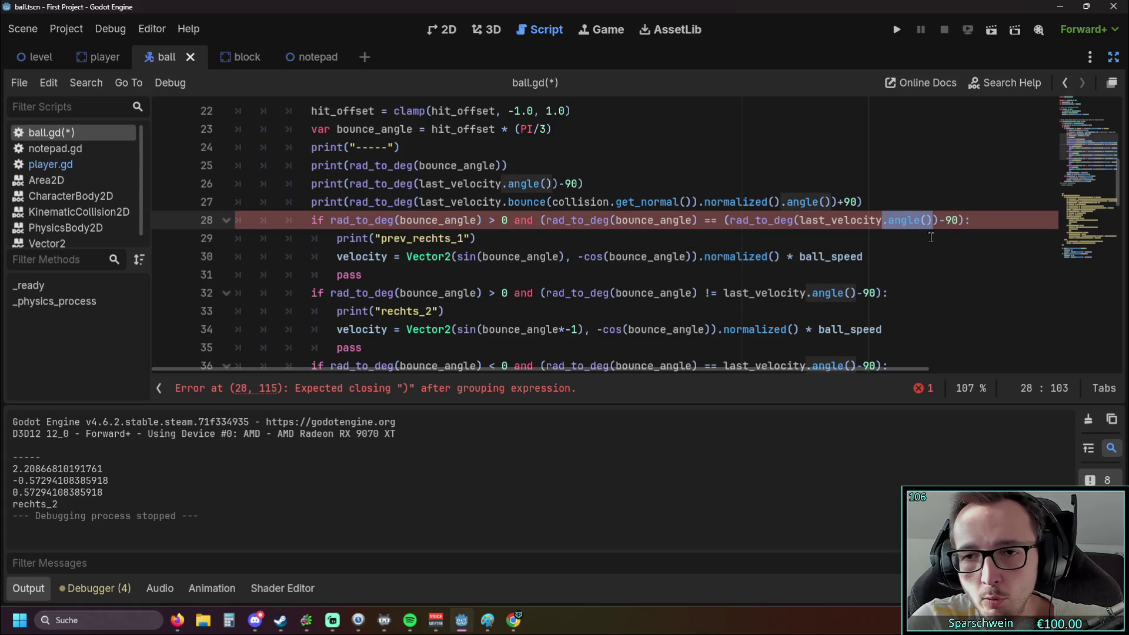
Insert an opening parenthesis after '== (' on line 28, removing the auto-added closer.
{"action": "left_click", "coordinate": [943, 252]}
{"action": "left_click", "coordinate": [726, 220]}
{"action": "type", "text": "("}
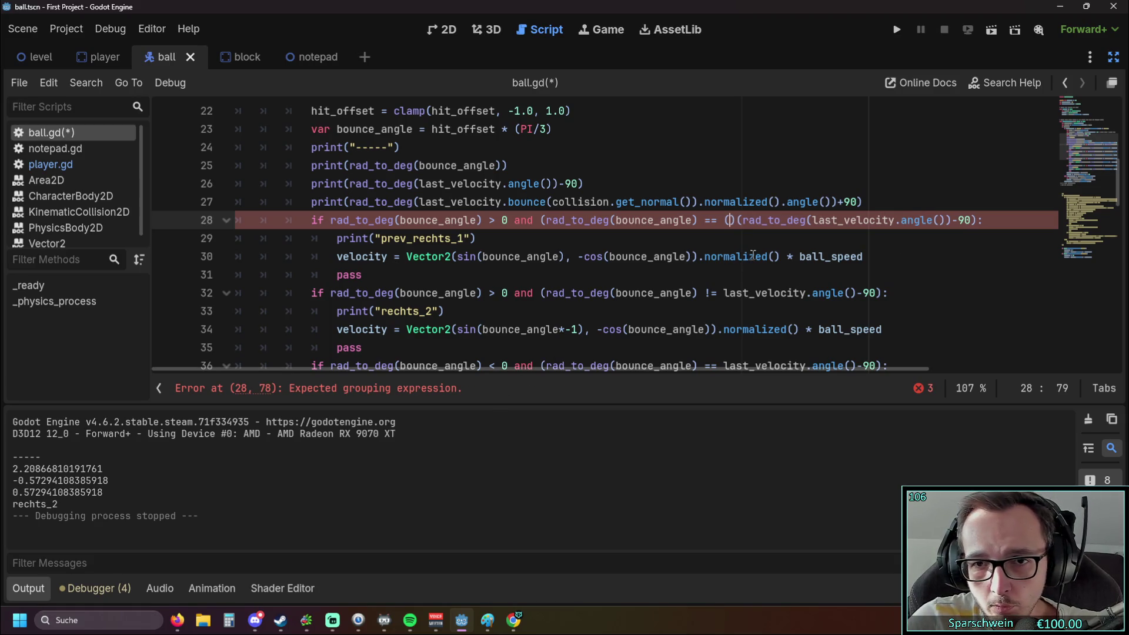
{"action": "key", "text": "Delete"}
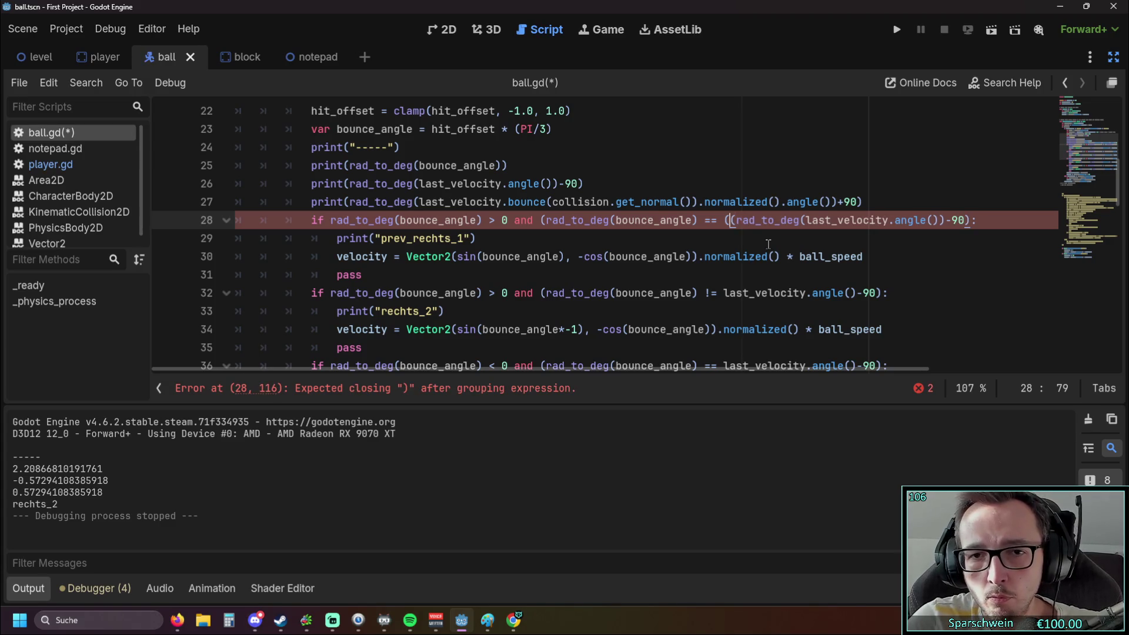
Add '))' at the end of line 28's condition, drop the extra pair, then save and run the game.
{"action": "left_click", "coordinate": [971, 221]}
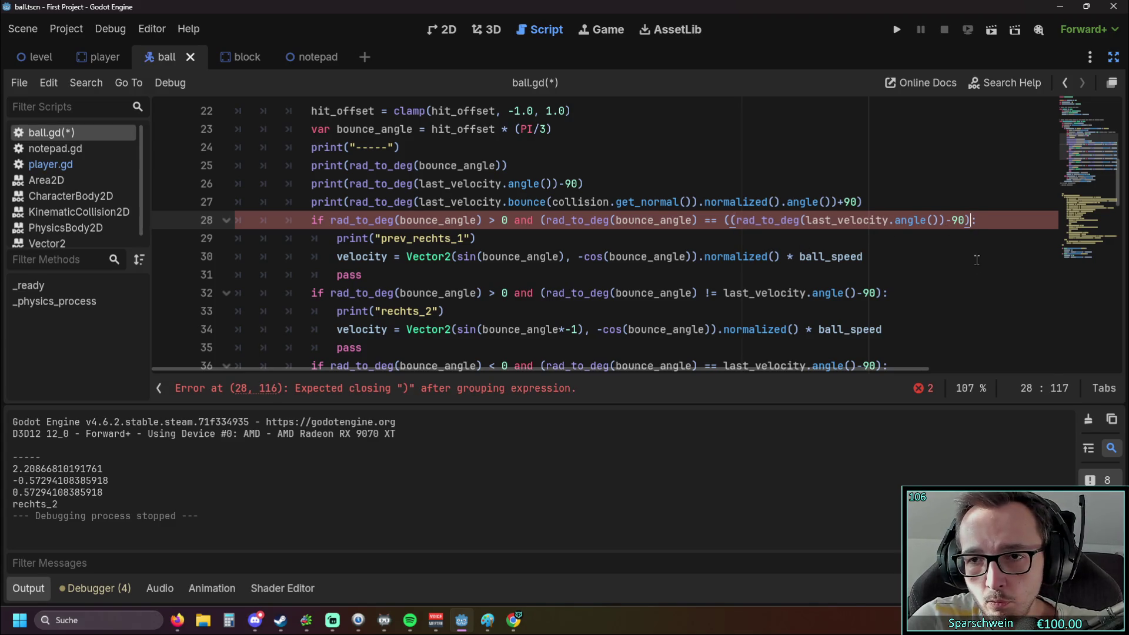
{"action": "type", "text": ")"}
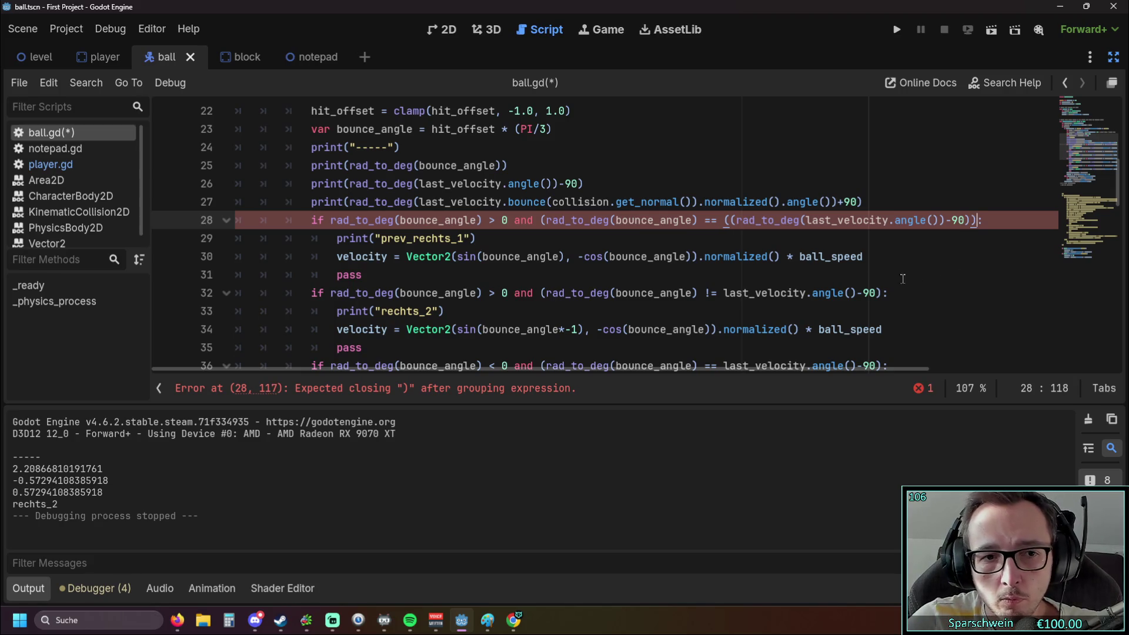
{"action": "type", "text": ")"}
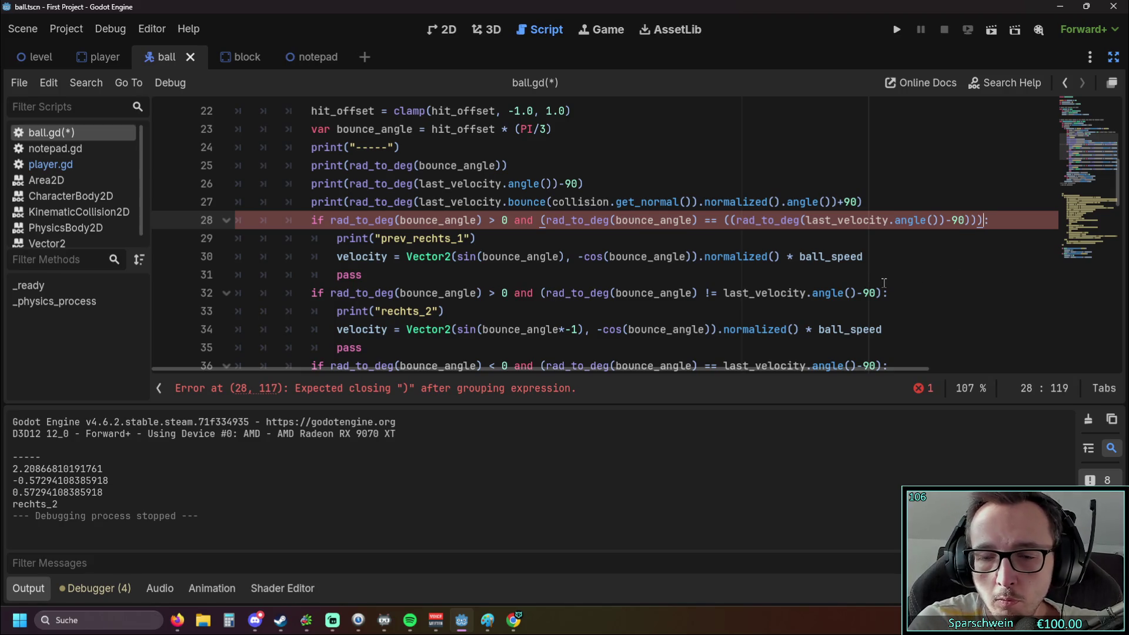
{"action": "left_click", "coordinate": [737, 220]}
{"action": "key", "text": "BackSpace"}
{"action": "left_click", "coordinate": [887, 257]}
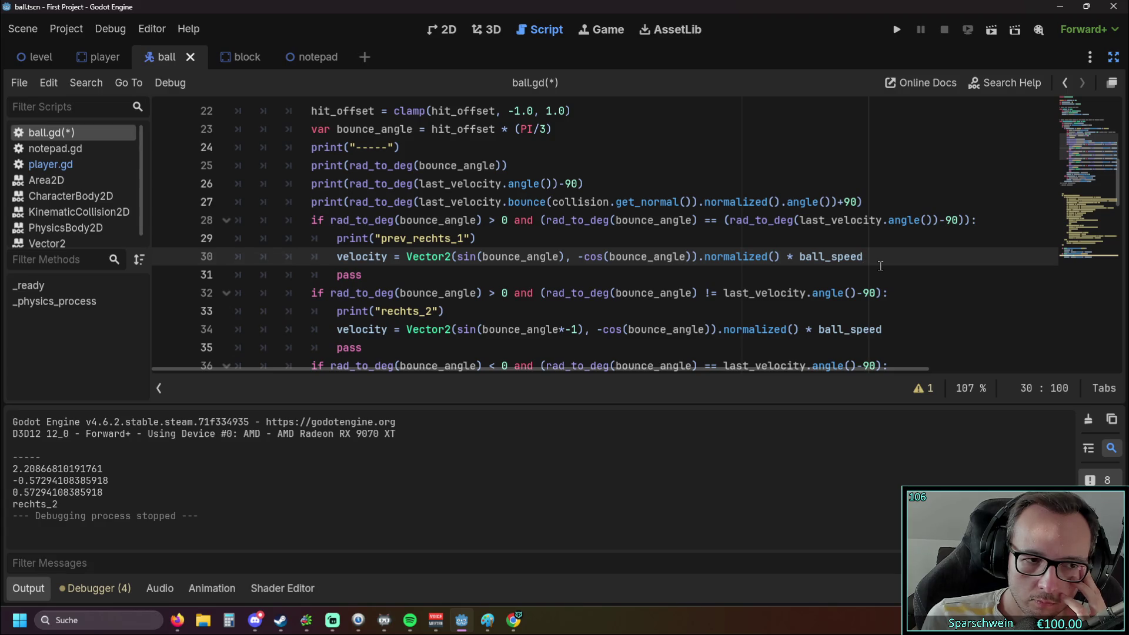
{"action": "left_click", "coordinate": [897, 30]}
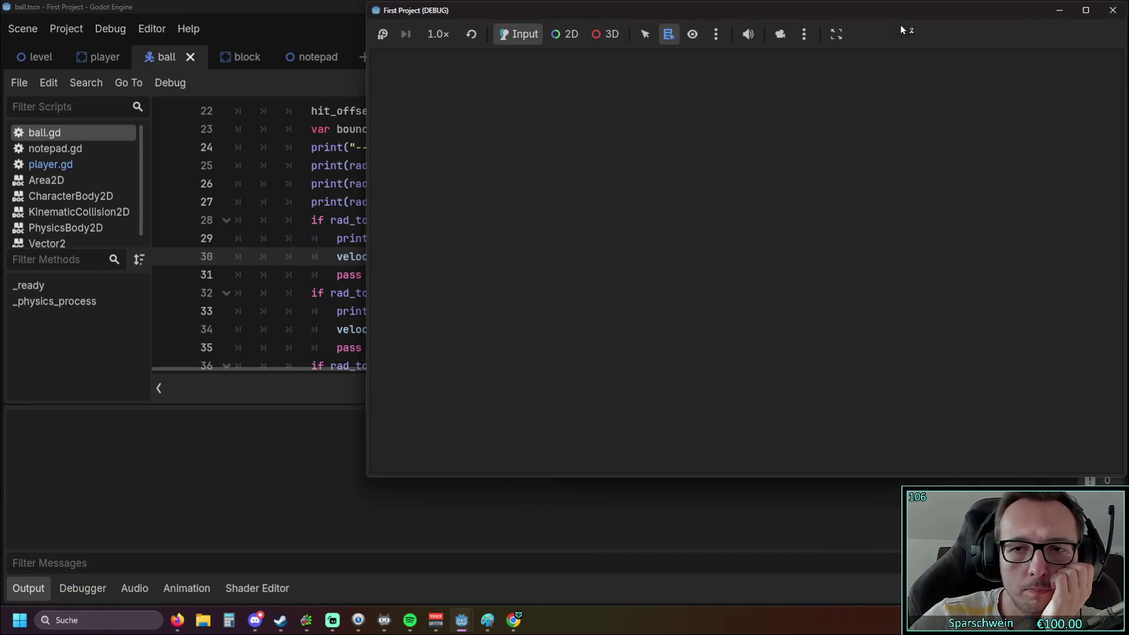
Steer the paddle left and right with the arrow keys to bounce the ball, then stop the game.
{"action": "key", "text": "Right"}
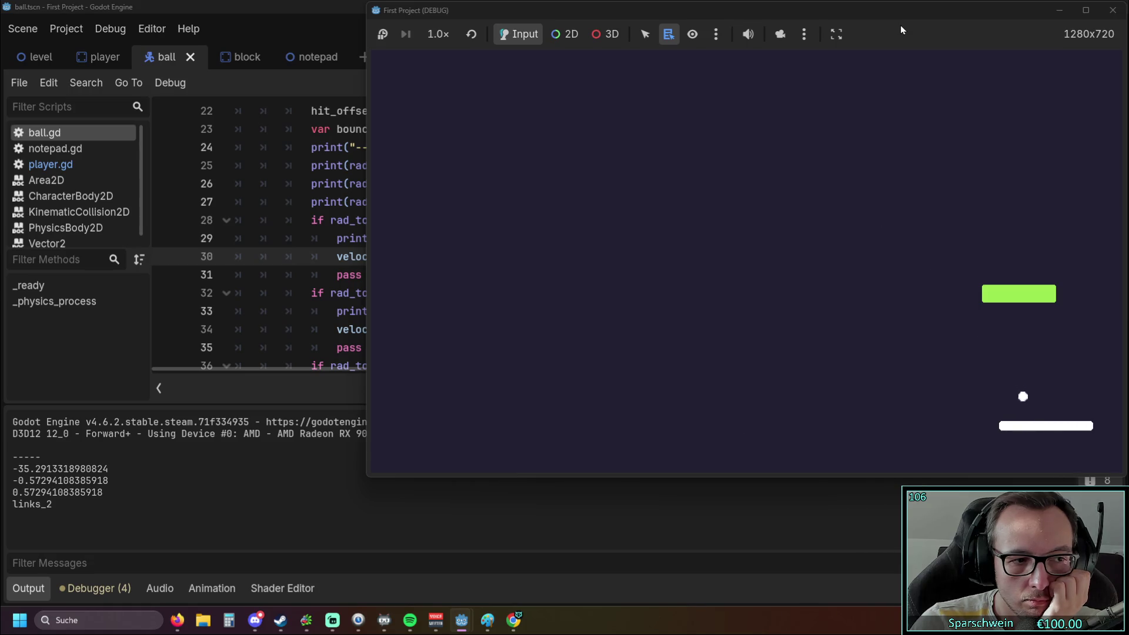
{"action": "key", "text": "Left"}
{"action": "key", "text": "Right"}
{"action": "key", "text": "Left"}
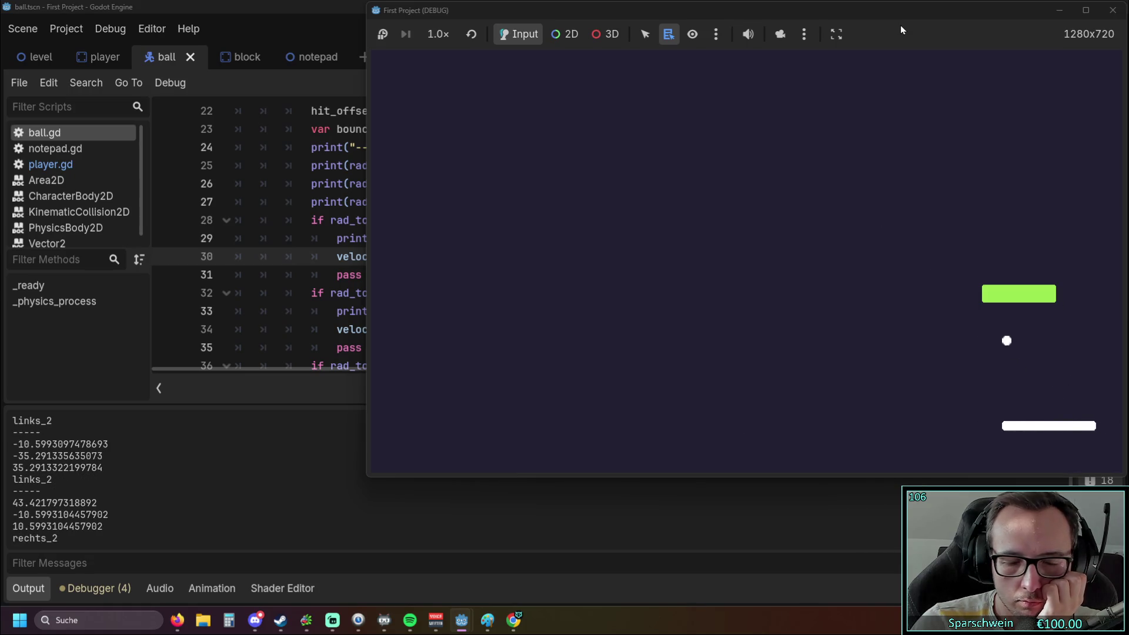
{"action": "key", "text": "Left"}
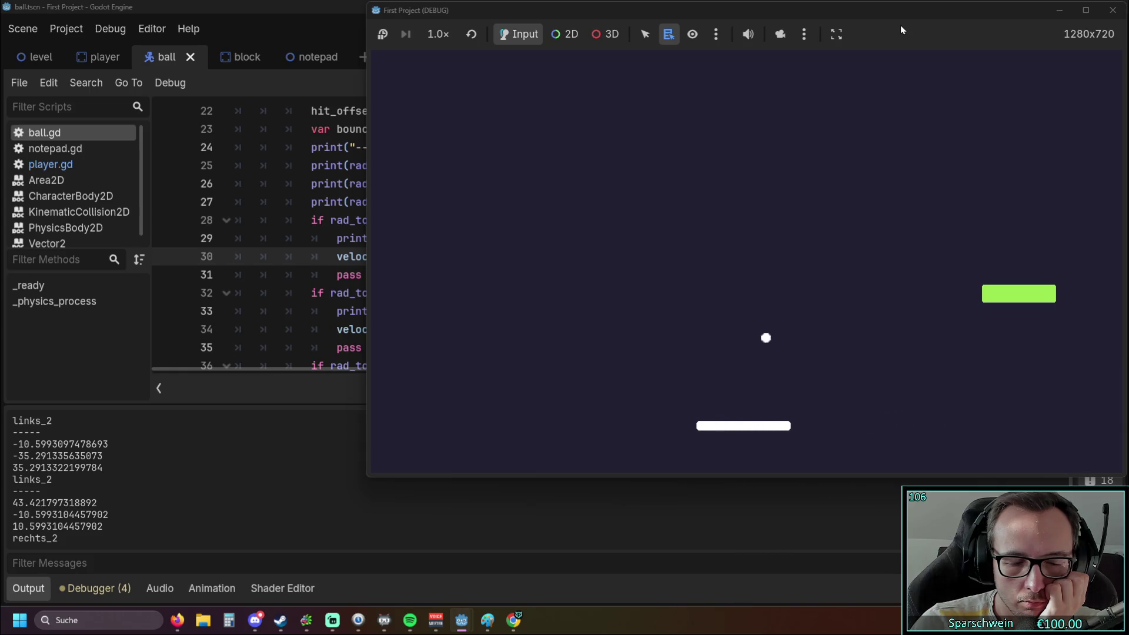
{"action": "key", "text": "Left"}
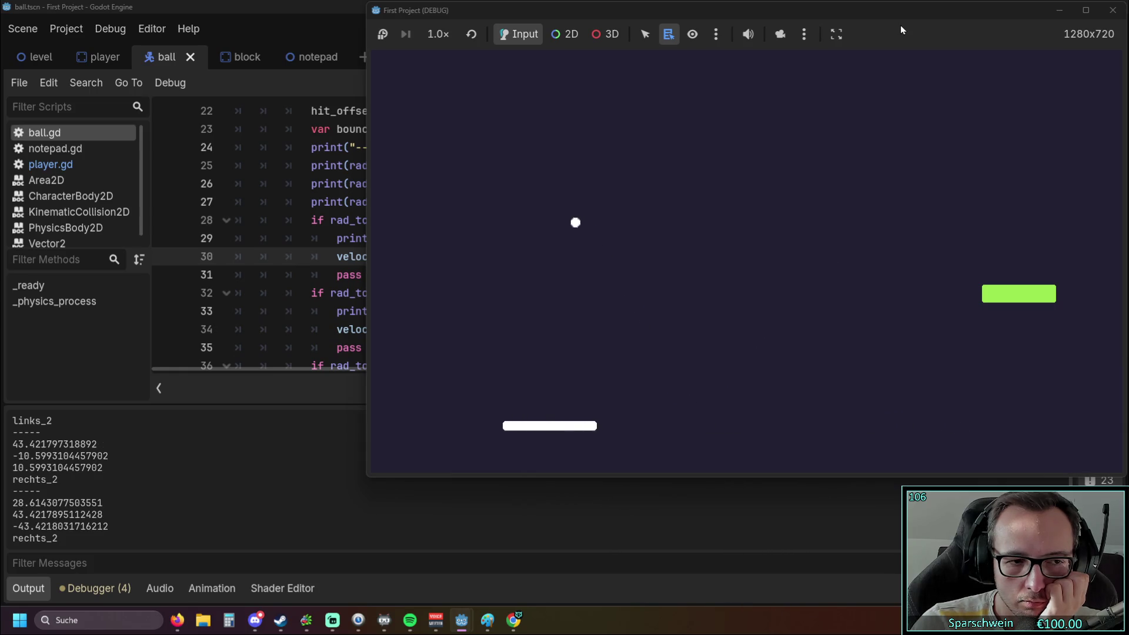
{"action": "key", "text": "Left"}
{"action": "key", "text": "Left"}
{"action": "key", "text": "Right"}
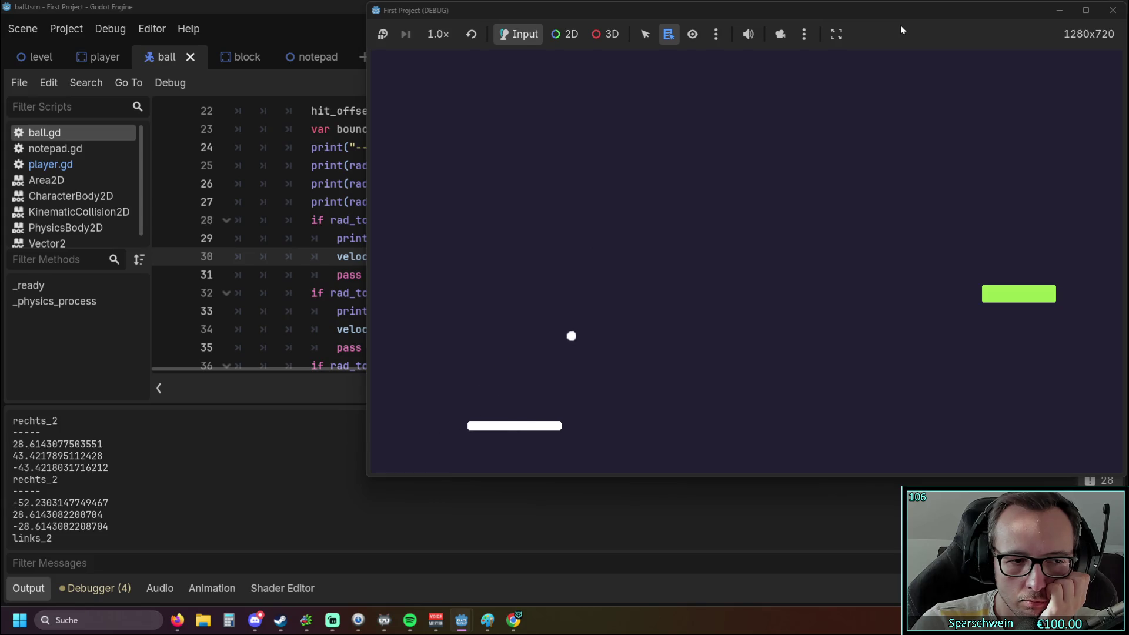
{"action": "key", "text": "Right"}
{"action": "key", "text": "Right"}
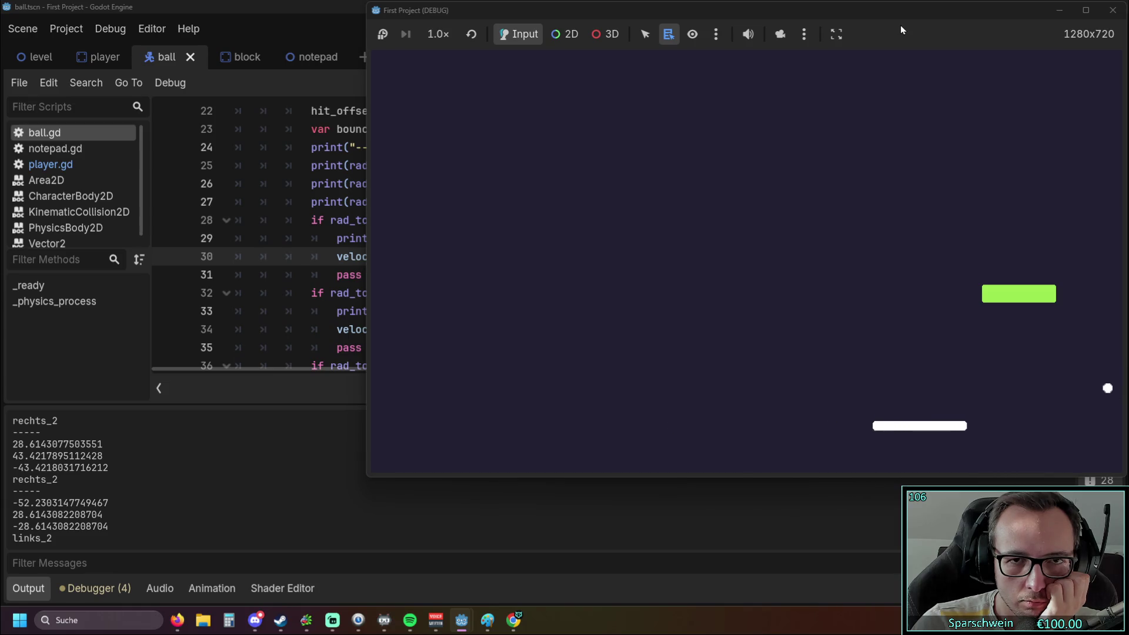
{"action": "key", "text": "Left"}
{"action": "key", "text": "Right"}
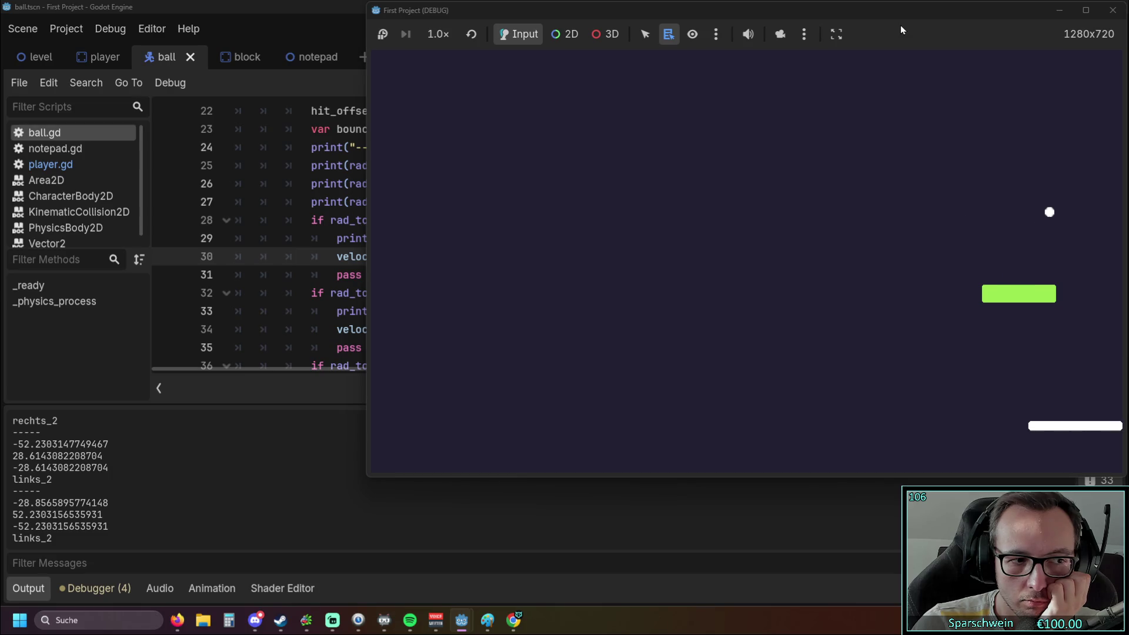
{"action": "key", "text": "Left"}
{"action": "key", "text": "Right"}
{"action": "key", "text": "Left"}
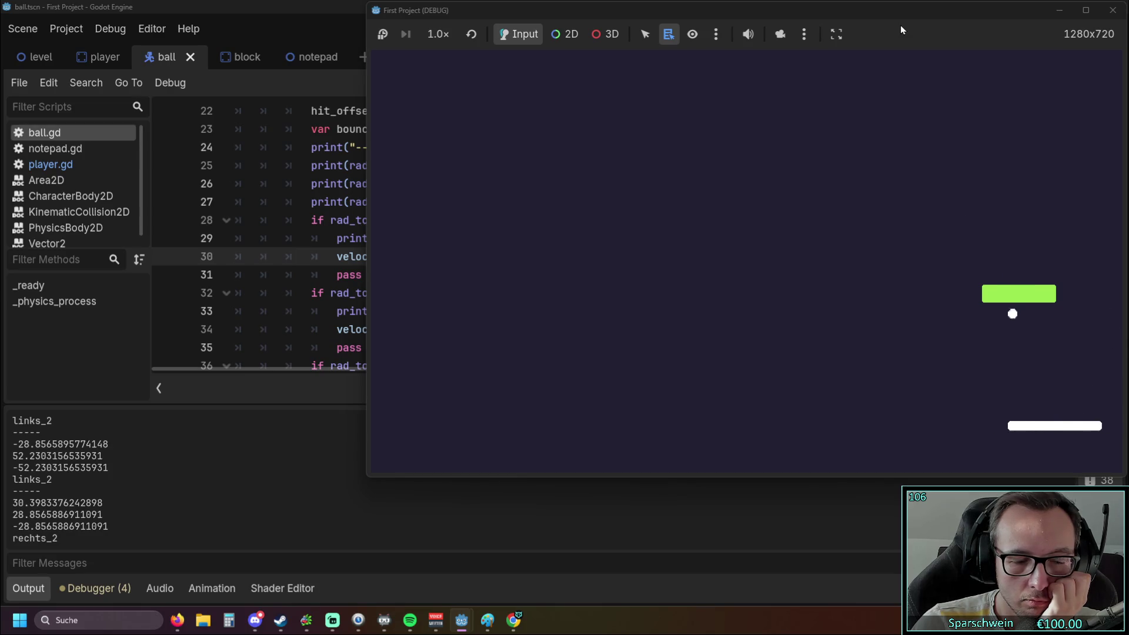
{"action": "key", "text": "Left"}
{"action": "key", "text": "Left"}
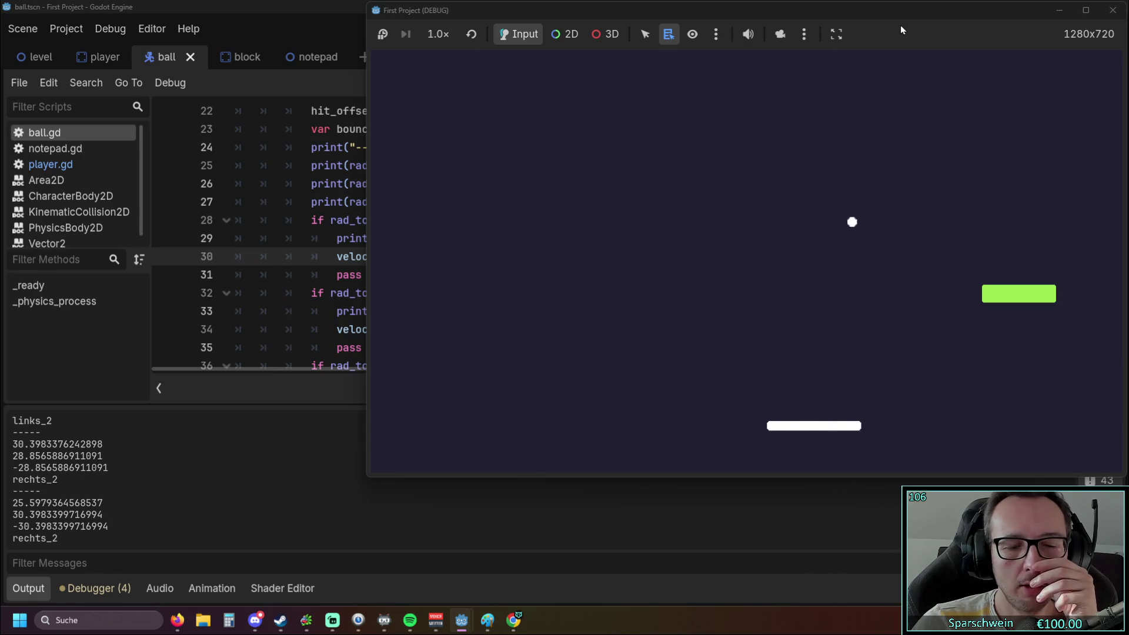
{"action": "key", "text": "Left"}
{"action": "key", "text": "Right"}
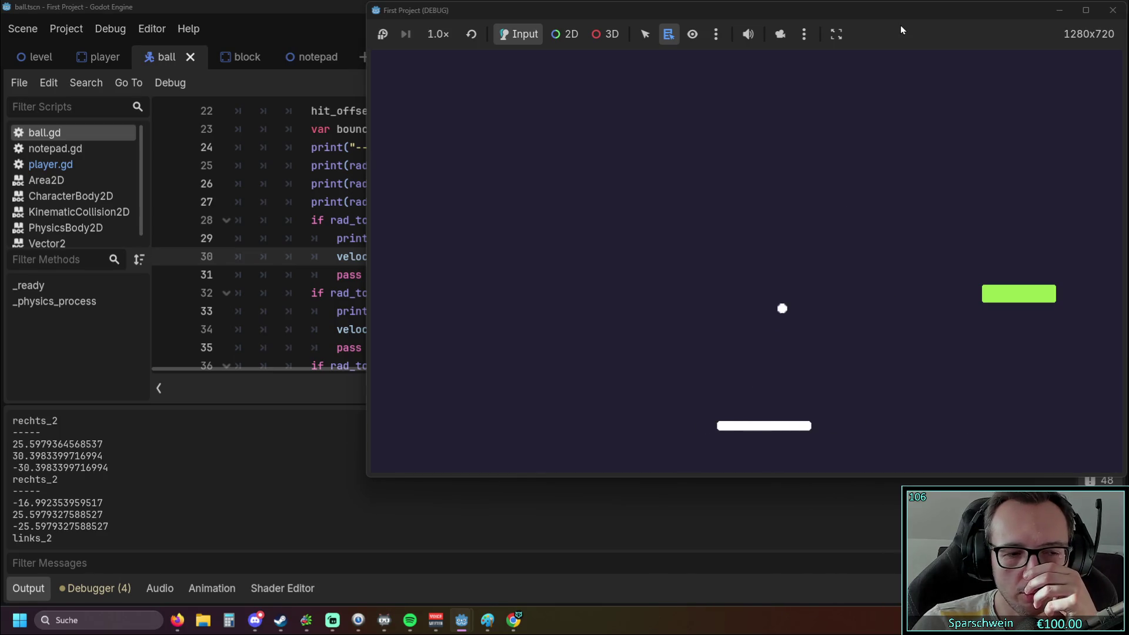
{"action": "key", "text": "Left"}
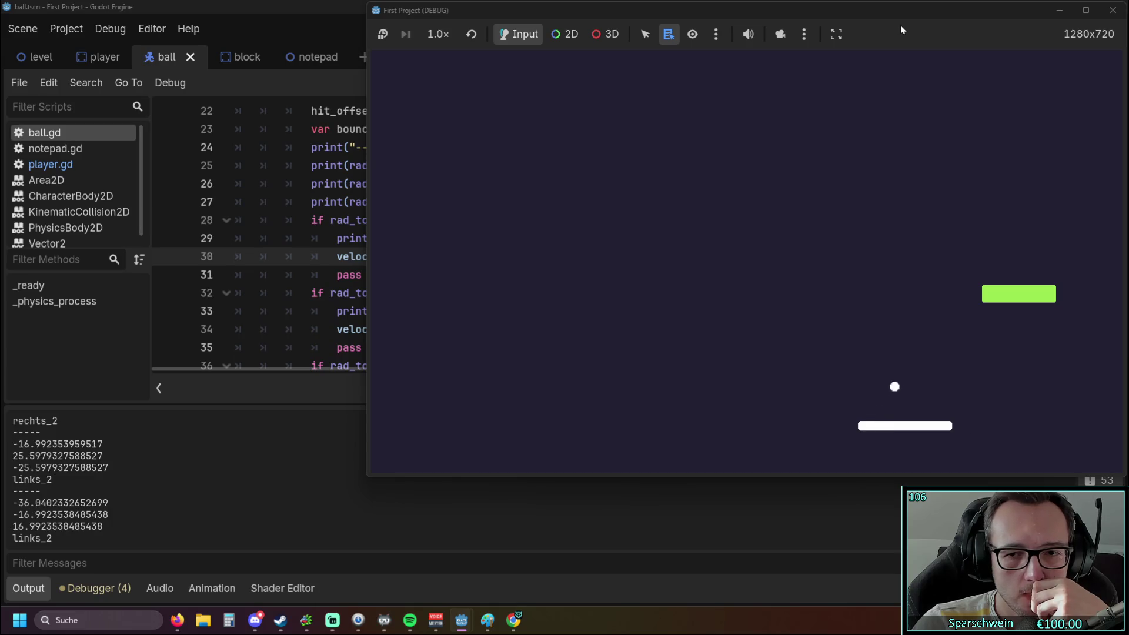
{"action": "key", "text": "Right"}
{"action": "key", "text": "Right"}
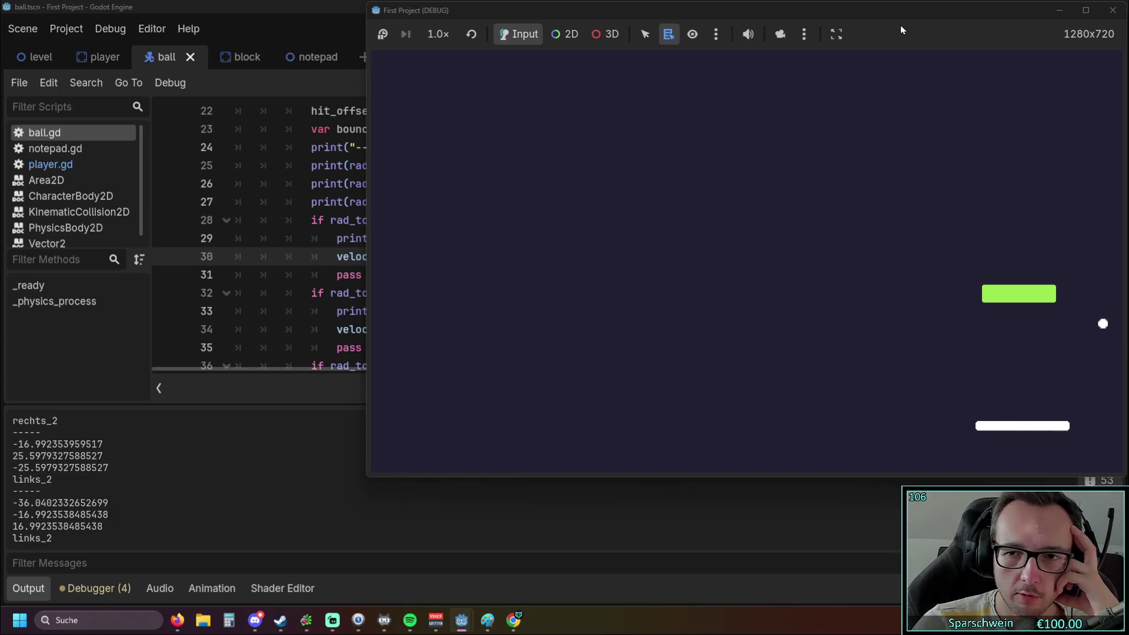
{"action": "key", "text": "Right"}
{"action": "key", "text": "Left"}
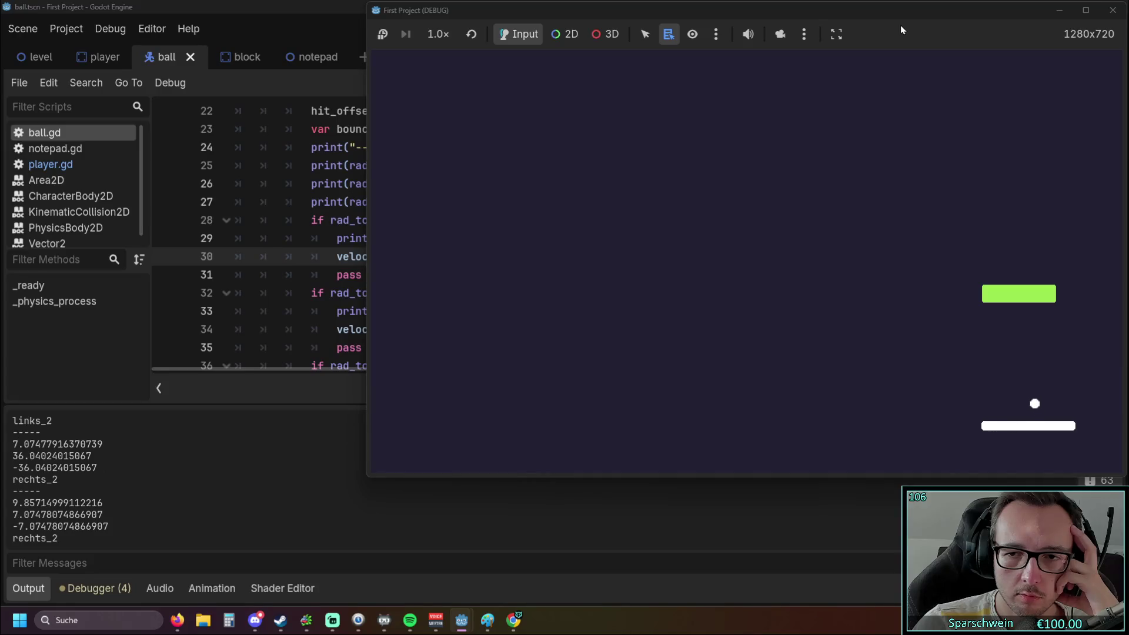
{"action": "left_click", "coordinate": [1113, 10]}
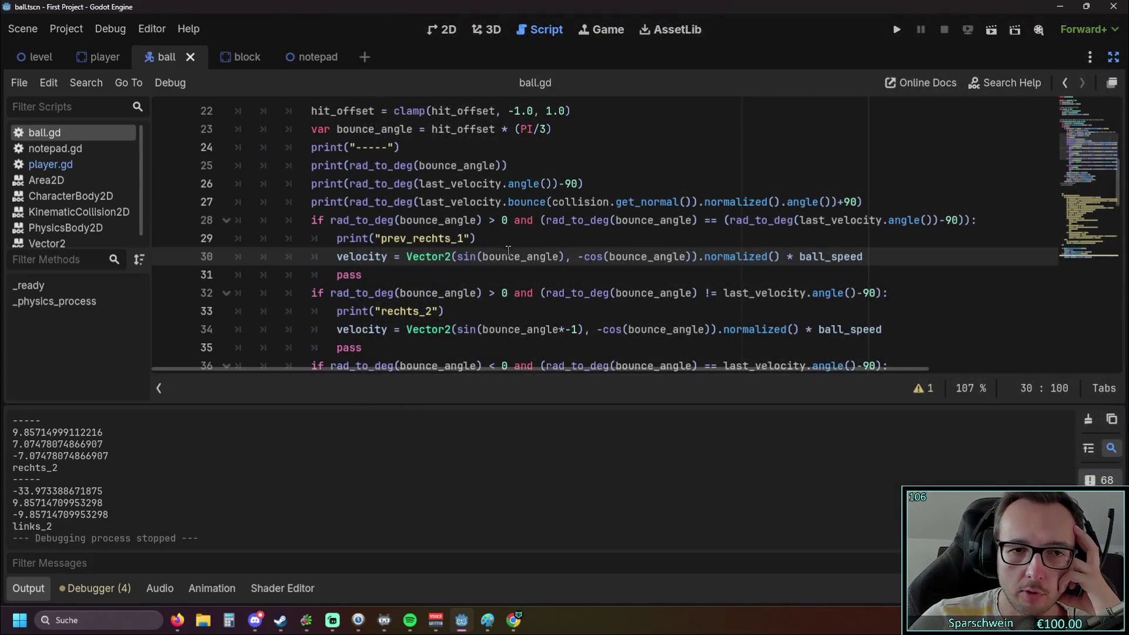
{"action": "left_click_drag", "start_coordinate": [390, 219], "coordinate": [480, 221]}
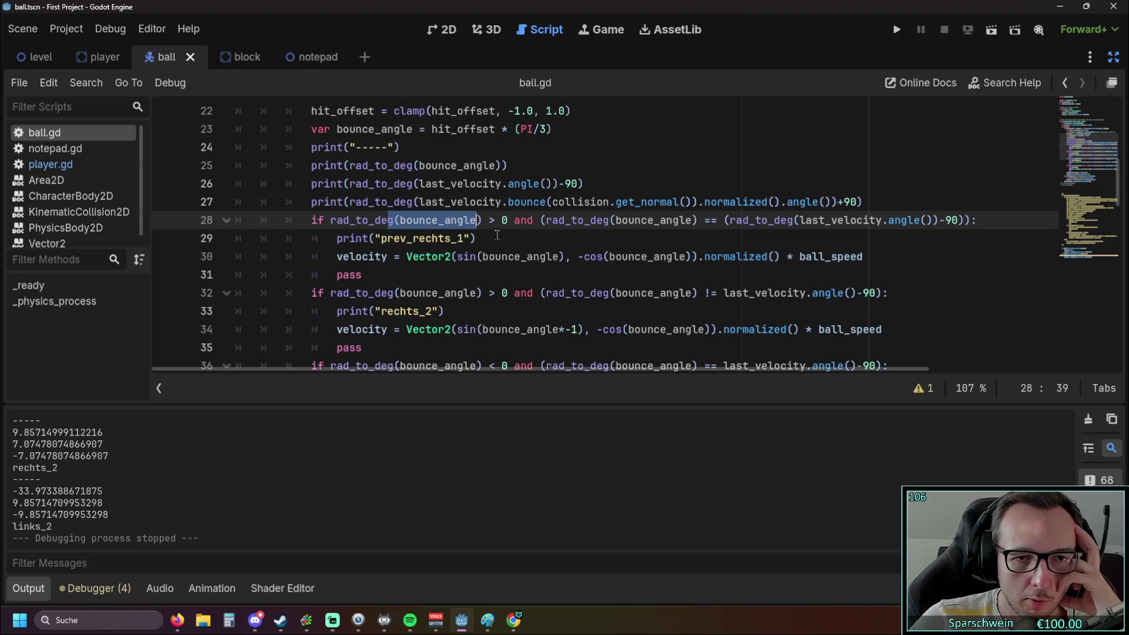
{"action": "left_click", "coordinate": [495, 235]}
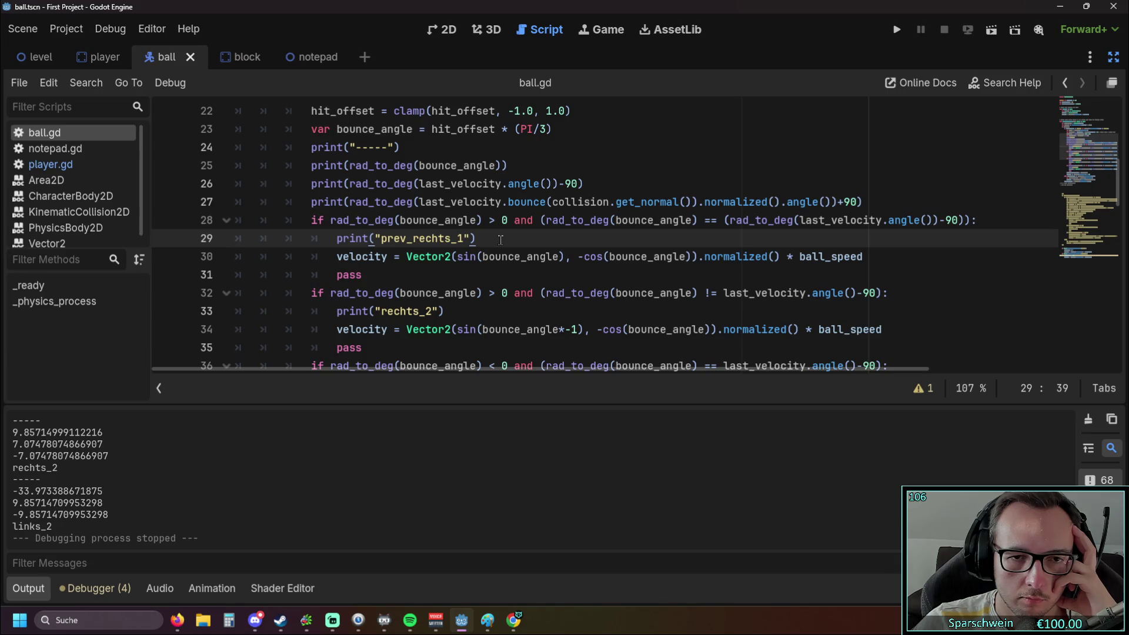
{"action": "scroll", "coordinate": [800, 263], "scroll_direction": "up", "scroll_amount": 1}
{"action": "double_click", "coordinate": [803, 275]}
{"action": "left_click", "coordinate": [899, 294]}
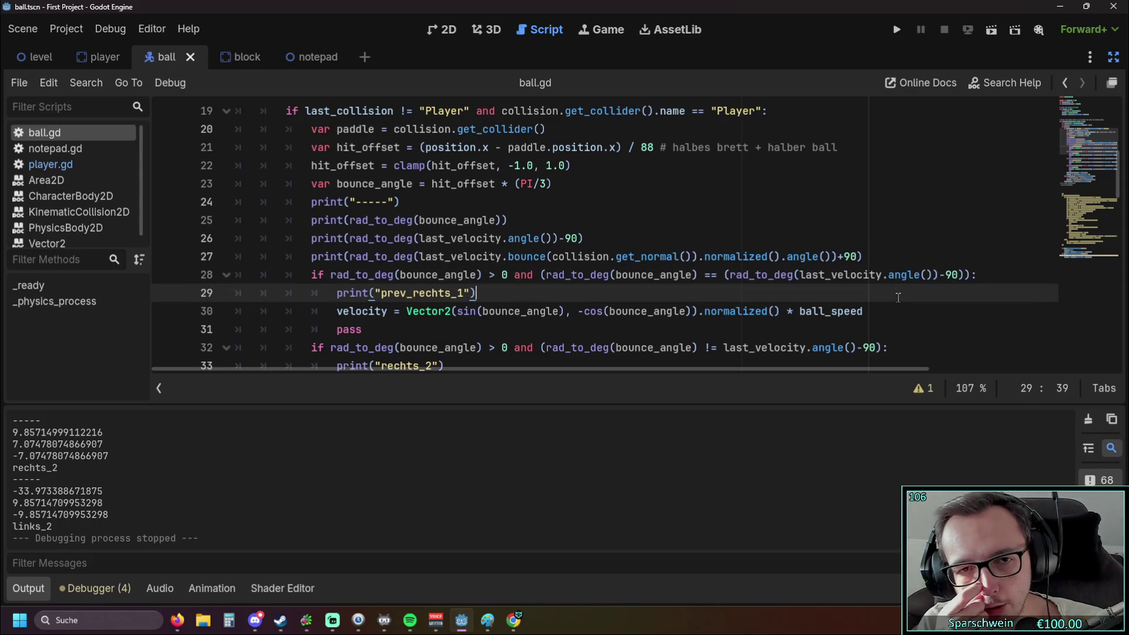
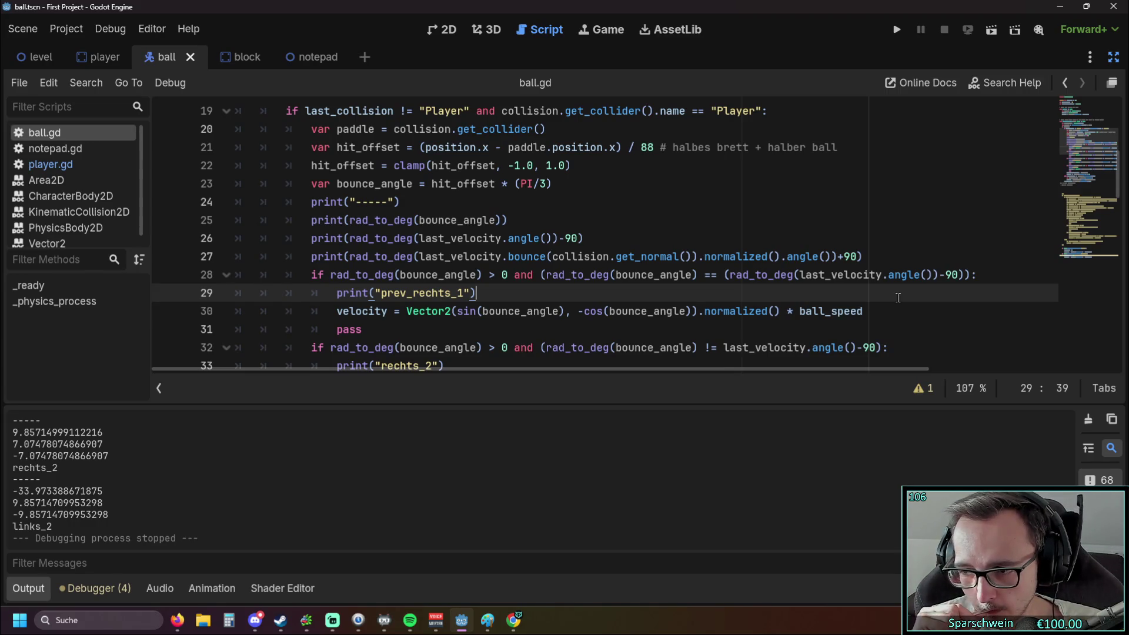
Inspect line 28's positive-angle check, dismissing the rad_to_deg documentation popup.
{"action": "scroll", "coordinate": [698, 201], "scroll_direction": "down", "scroll_amount": 1}
{"action": "scroll", "coordinate": [588, 235], "scroll_direction": "up", "scroll_amount": 1}
{"action": "scroll", "coordinate": [420, 291], "scroll_direction": "down", "scroll_amount": 1}
{"action": "scroll", "coordinate": [493, 275], "scroll_direction": "up", "scroll_amount": 1}
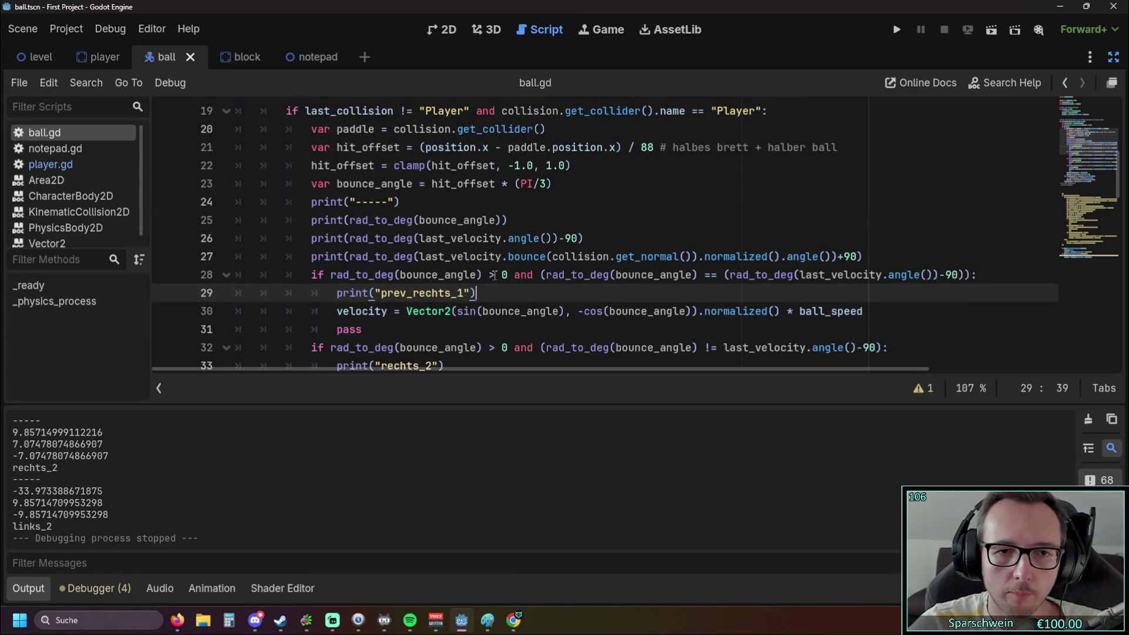
{"action": "left_click_drag", "start_coordinate": [506, 277], "coordinate": [330, 275]}
{"action": "mouse_move", "coordinate": [347, 274]}
{"action": "left_click", "coordinate": [530, 257]}
{"action": "scroll", "coordinate": [527, 259], "scroll_direction": "down", "scroll_amount": 1}
{"action": "scroll", "coordinate": [541, 267], "scroll_direction": "up", "scroll_amount": 1}
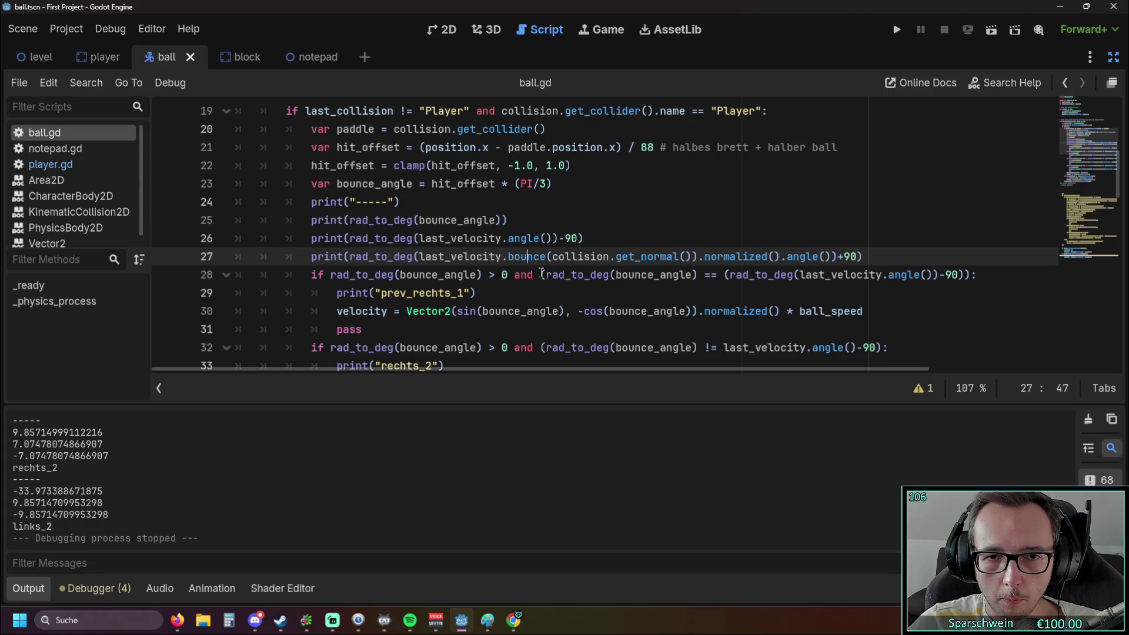
{"action": "scroll", "coordinate": [542, 273], "scroll_direction": "down", "scroll_amount": 1}
{"action": "scroll", "coordinate": [540, 272], "scroll_direction": "up", "scroll_amount": 1}
{"action": "scroll", "coordinate": [540, 272], "scroll_direction": "down", "scroll_amount": 1}
{"action": "scroll", "coordinate": [540, 272], "scroll_direction": "up", "scroll_amount": 2}
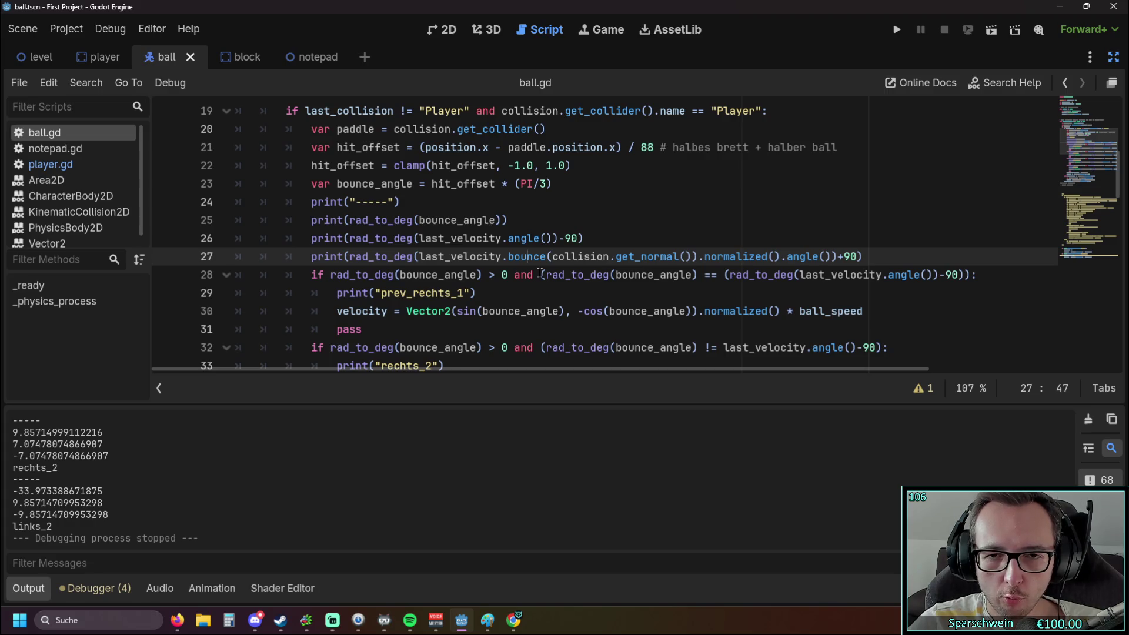
{"action": "scroll", "coordinate": [540, 273], "scroll_direction": "up", "scroll_amount": 3}
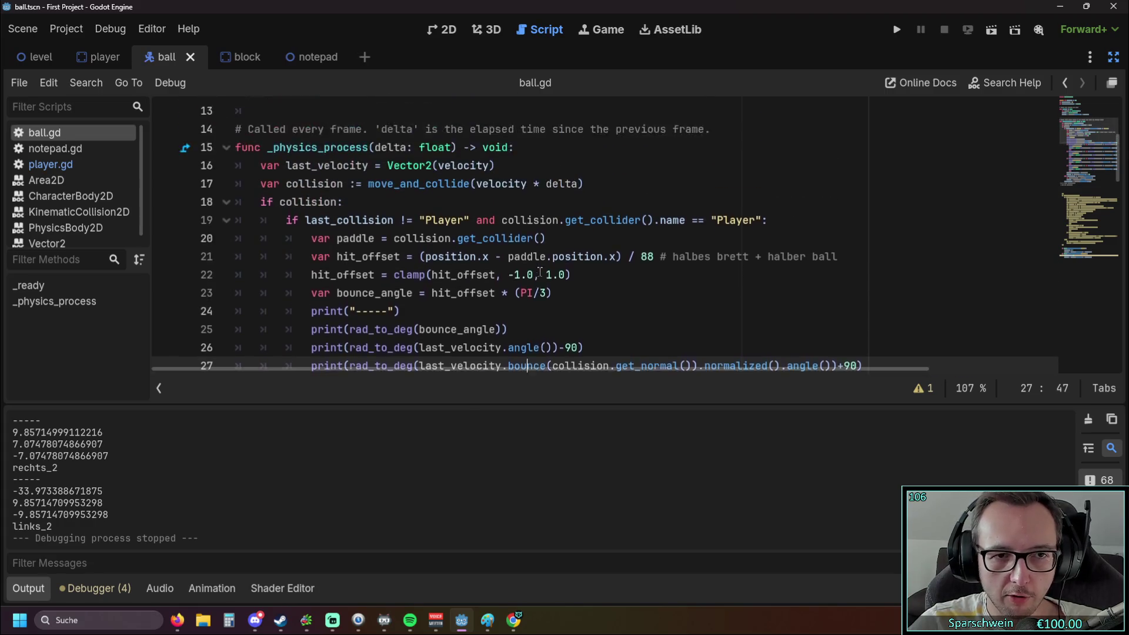
{"action": "scroll", "coordinate": [540, 272], "scroll_direction": "down", "scroll_amount": 3}
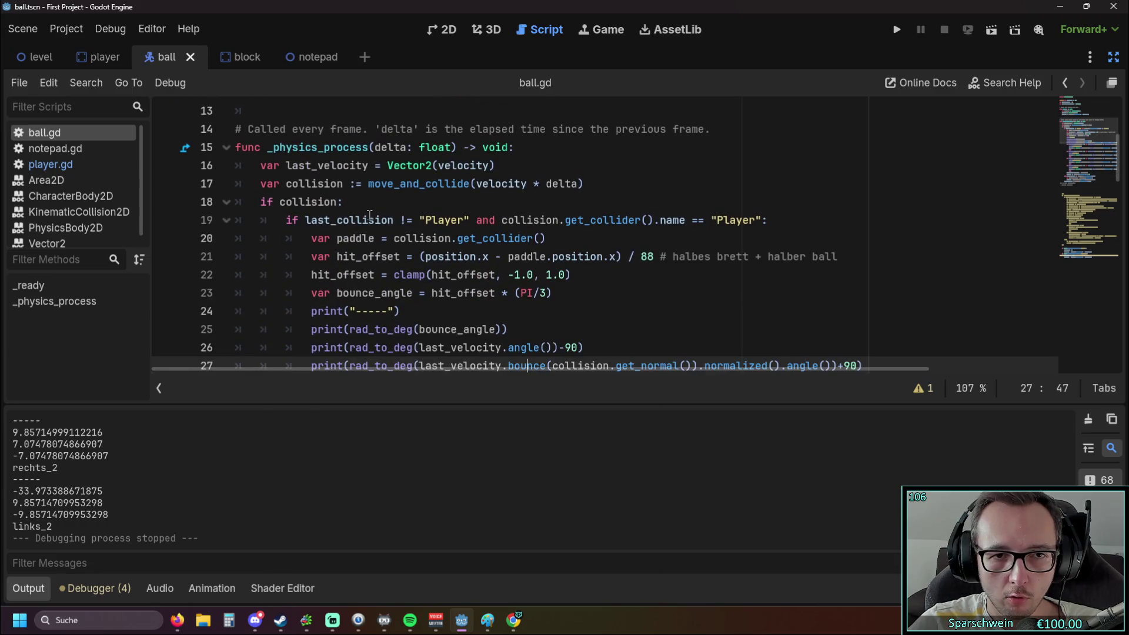
{"action": "mouse_move", "coordinate": [367, 221]}
{"action": "scroll", "coordinate": [334, 223], "scroll_direction": "up", "scroll_amount": 2}
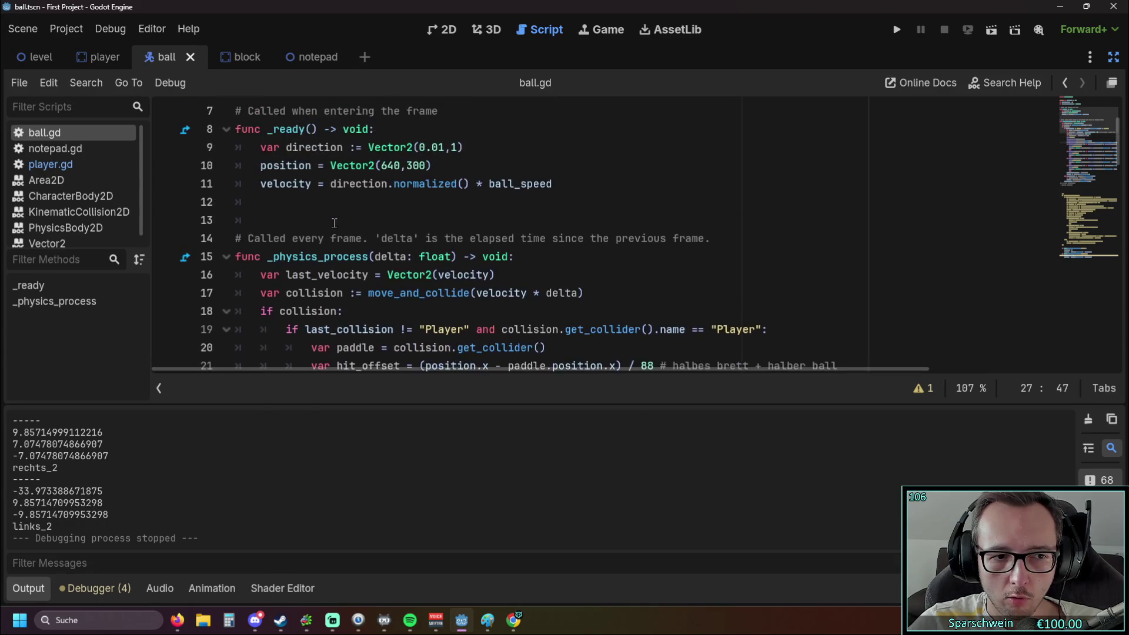
{"action": "scroll", "coordinate": [337, 224], "scroll_direction": "down", "scroll_amount": 5}
{"action": "scroll", "coordinate": [338, 224], "scroll_direction": "up", "scroll_amount": 3}
{"action": "scroll", "coordinate": [338, 223], "scroll_direction": "down", "scroll_amount": 3}
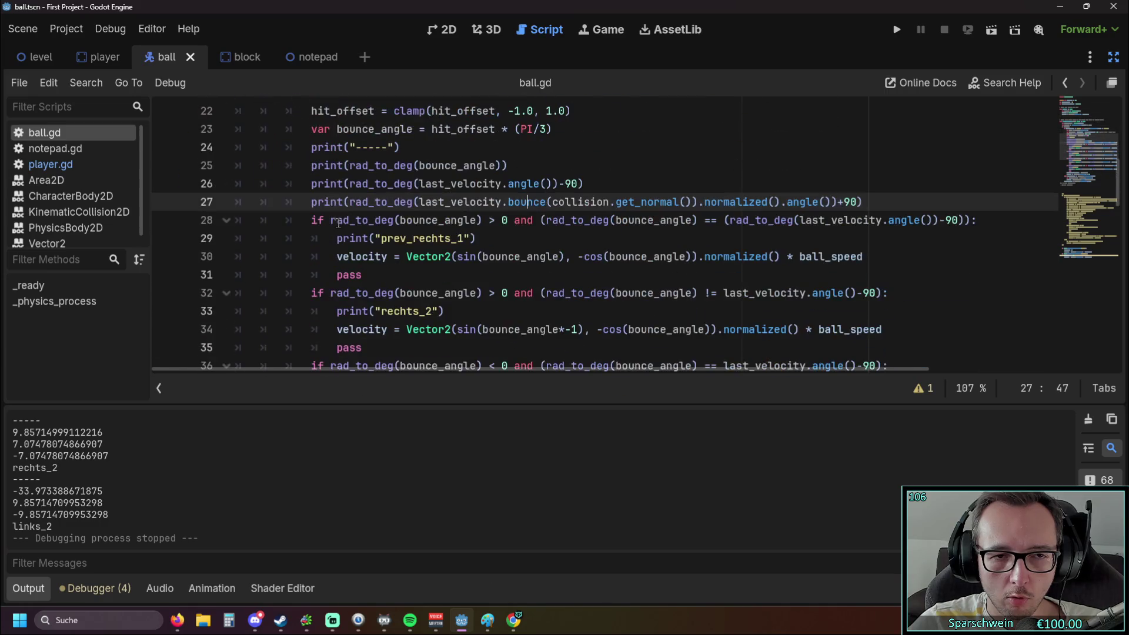
{"action": "scroll", "coordinate": [301, 228], "scroll_direction": "up", "scroll_amount": 7}
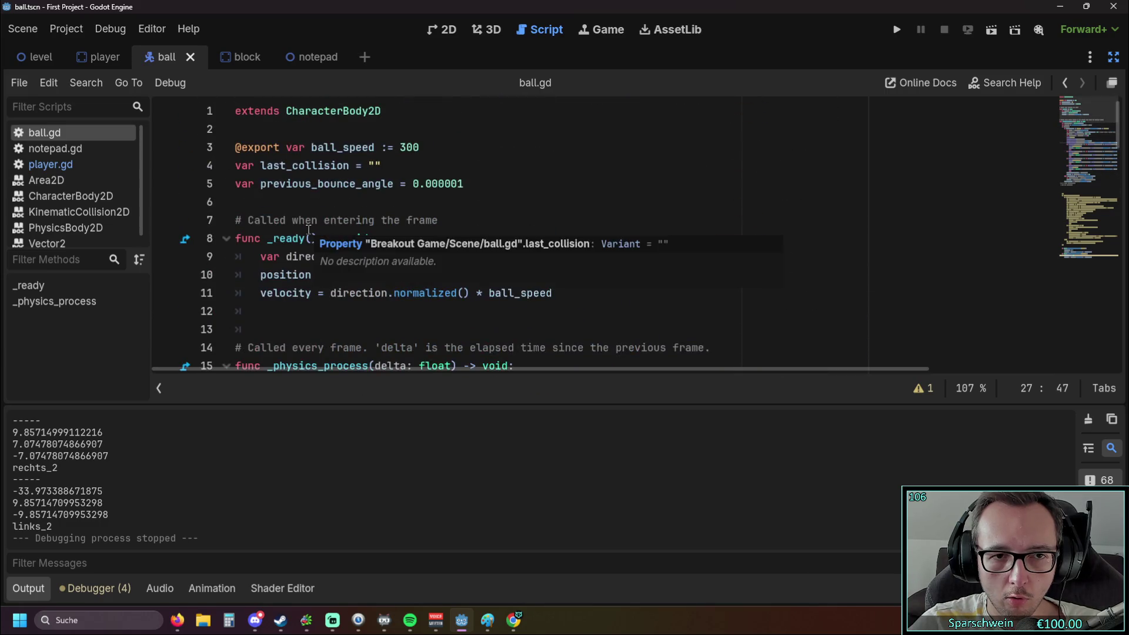
Replace bounce_angle in line 28's comparison with previous_bounce_angle copied from line 5.
{"action": "left_click_drag", "start_coordinate": [260, 185], "coordinate": [393, 185]}
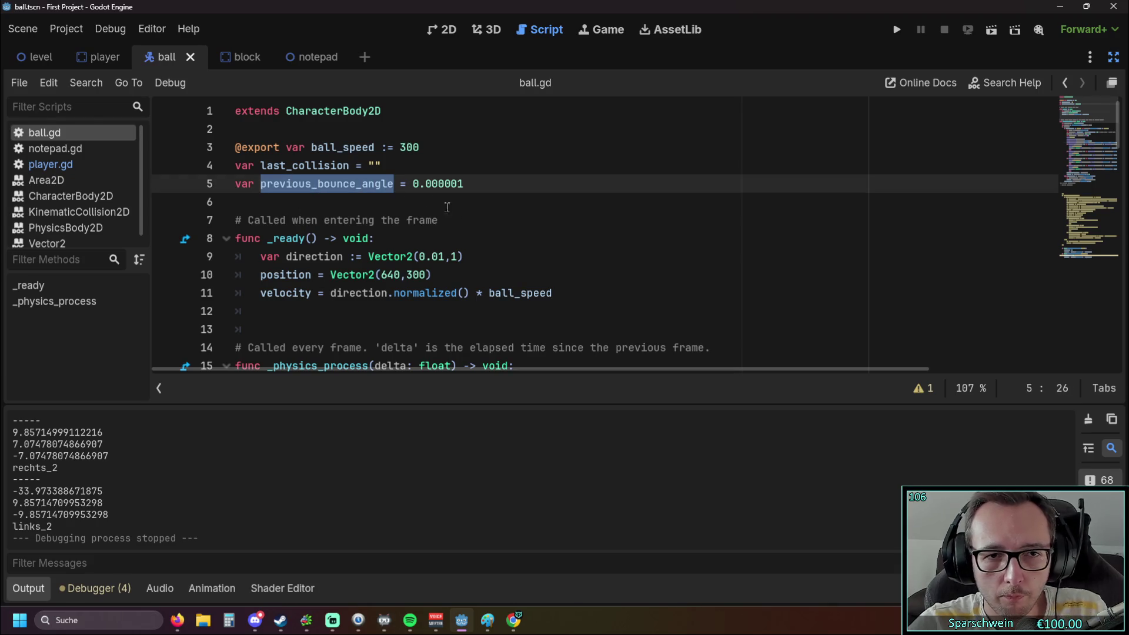
{"action": "scroll", "coordinate": [521, 264], "scroll_direction": "down", "scroll_amount": 7}
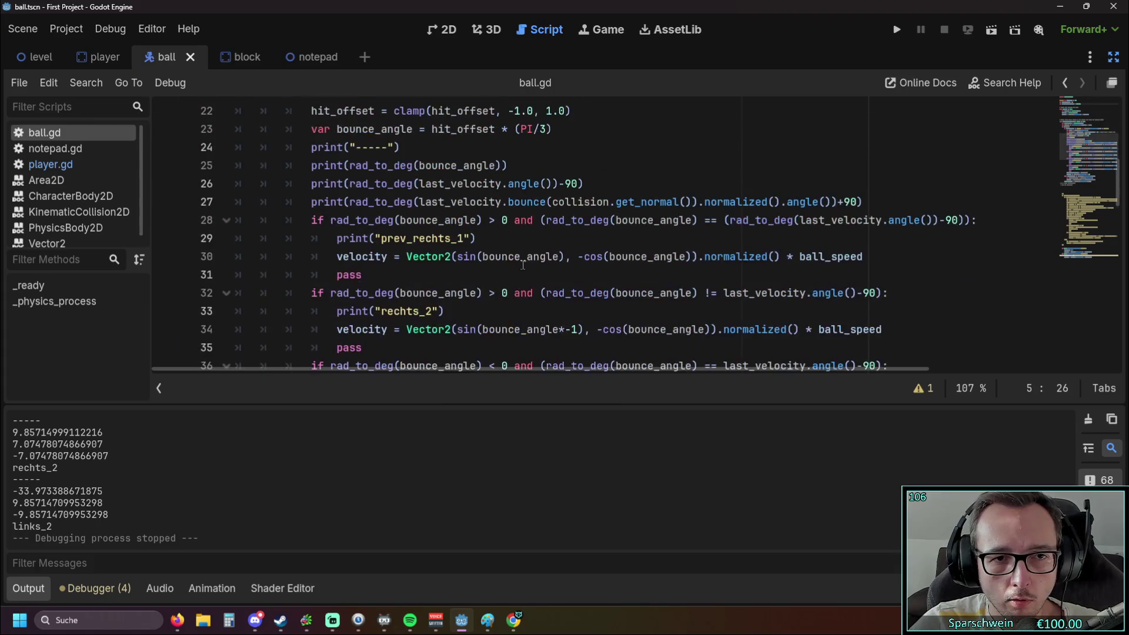
{"action": "scroll", "coordinate": [523, 265], "scroll_direction": "down", "scroll_amount": 4}
{"action": "scroll", "coordinate": [541, 259], "scroll_direction": "up", "scroll_amount": 4}
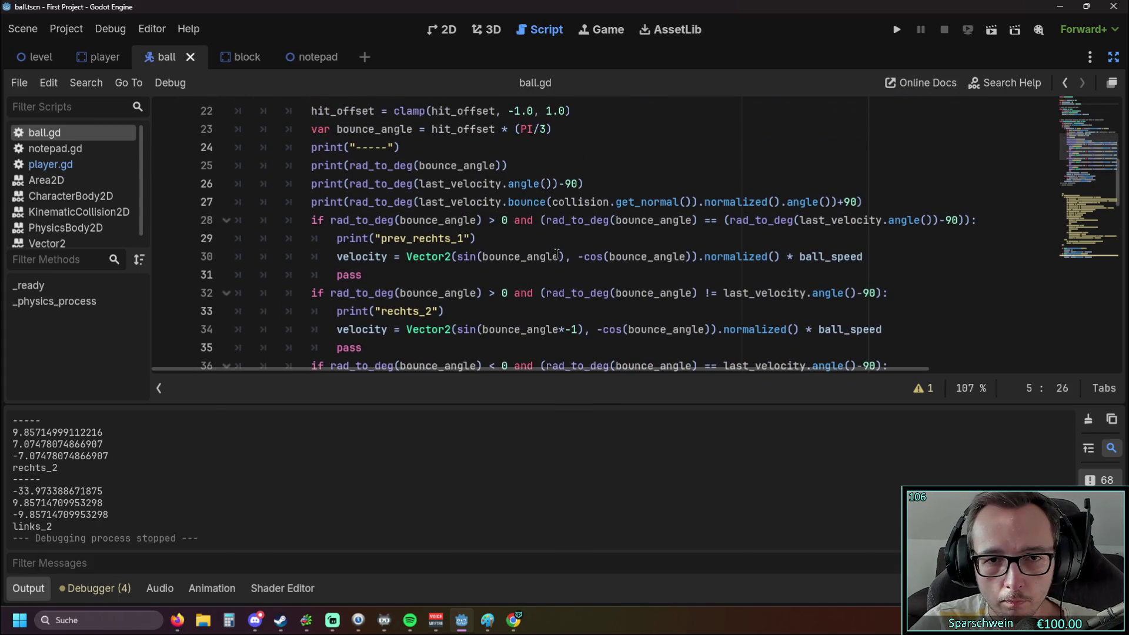
{"action": "left_click_drag", "start_coordinate": [616, 220], "coordinate": [694, 222]}
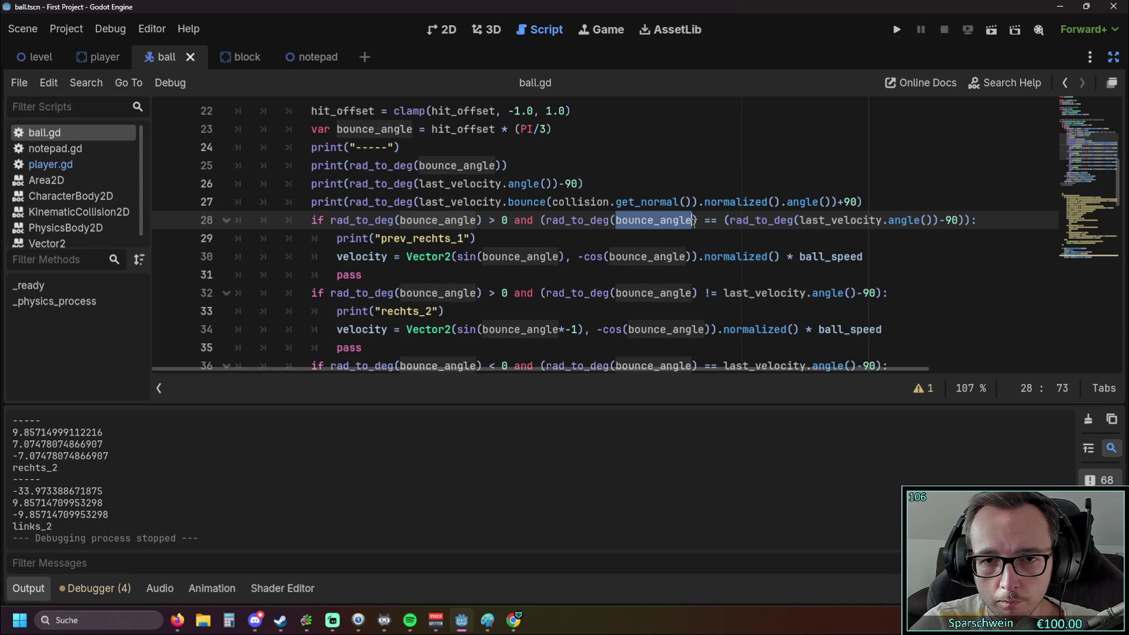
{"action": "type", "text": "previous_bounce_angle"}
{"action": "left_click", "coordinate": [676, 239]}
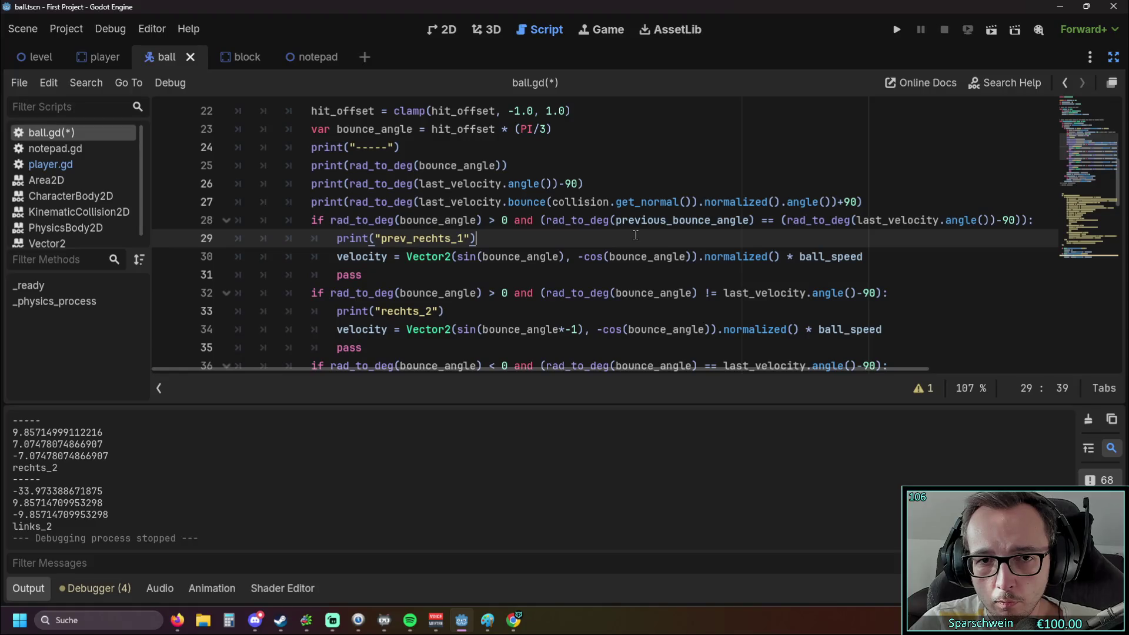
Save and run the game, steer the paddle left and right under the ball, then stop it.
{"action": "left_click", "coordinate": [896, 32]}
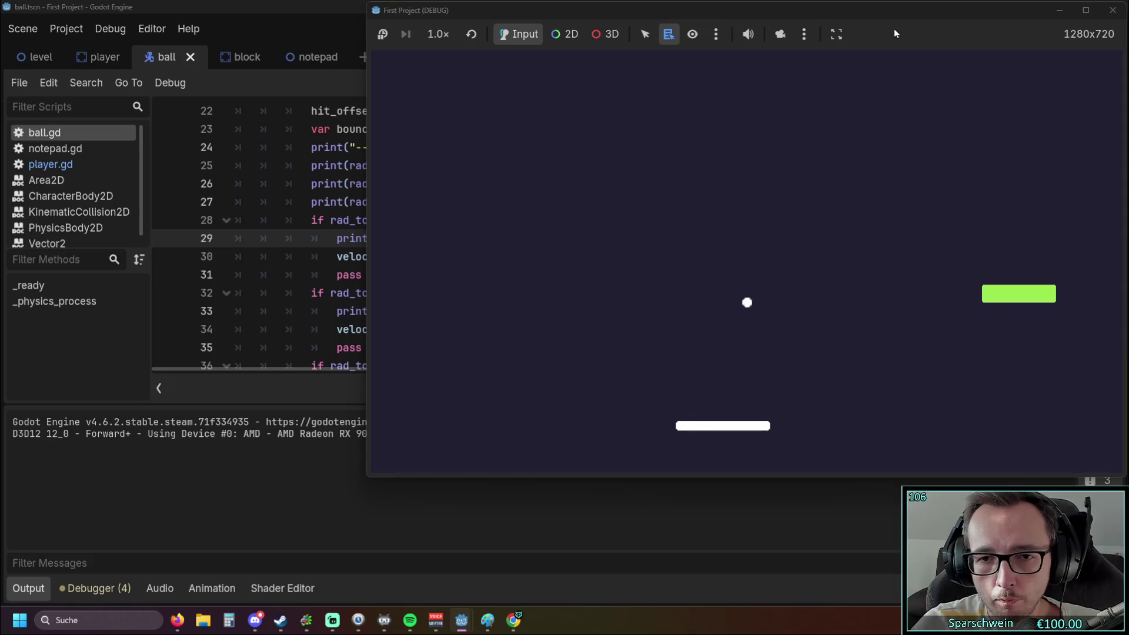
{"action": "key", "text": "Left"}
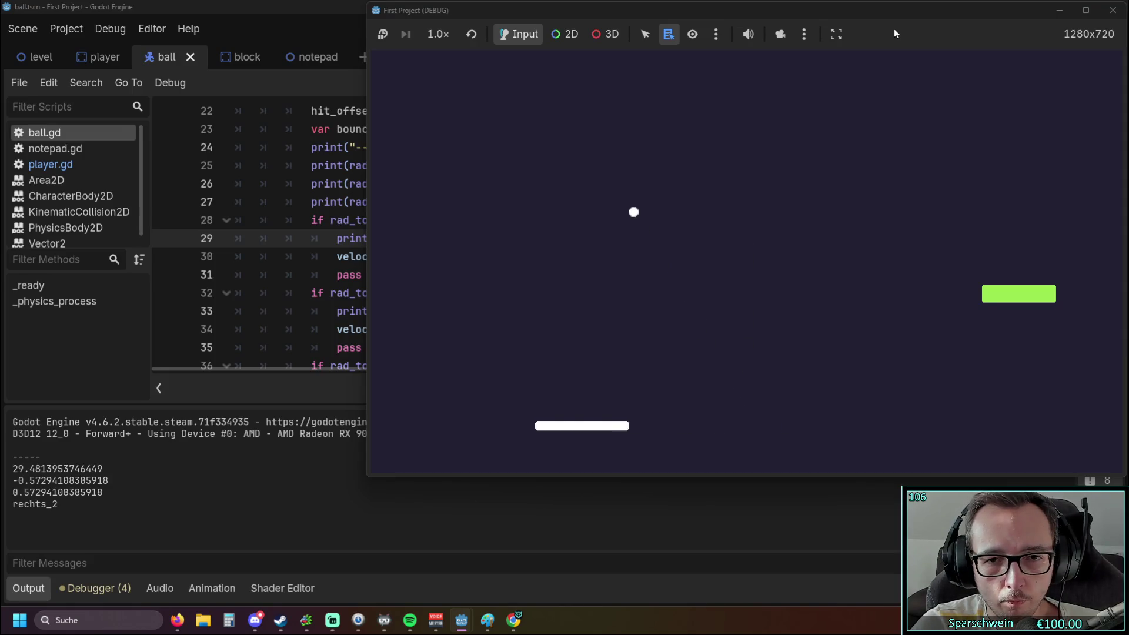
{"action": "key", "text": "Left"}
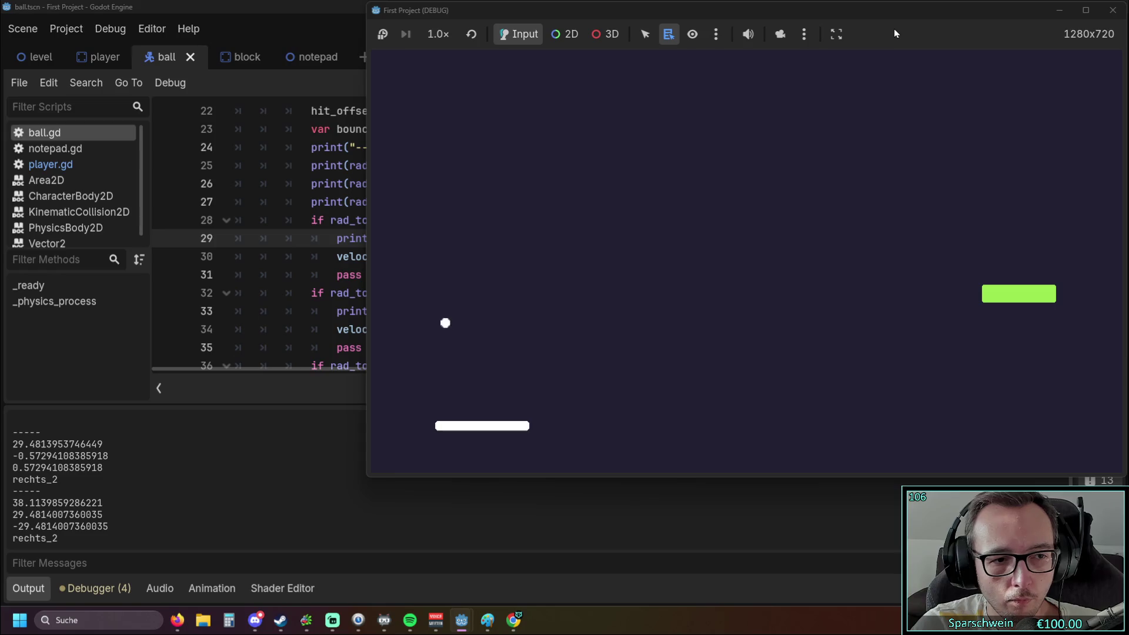
{"action": "key", "text": "Right"}
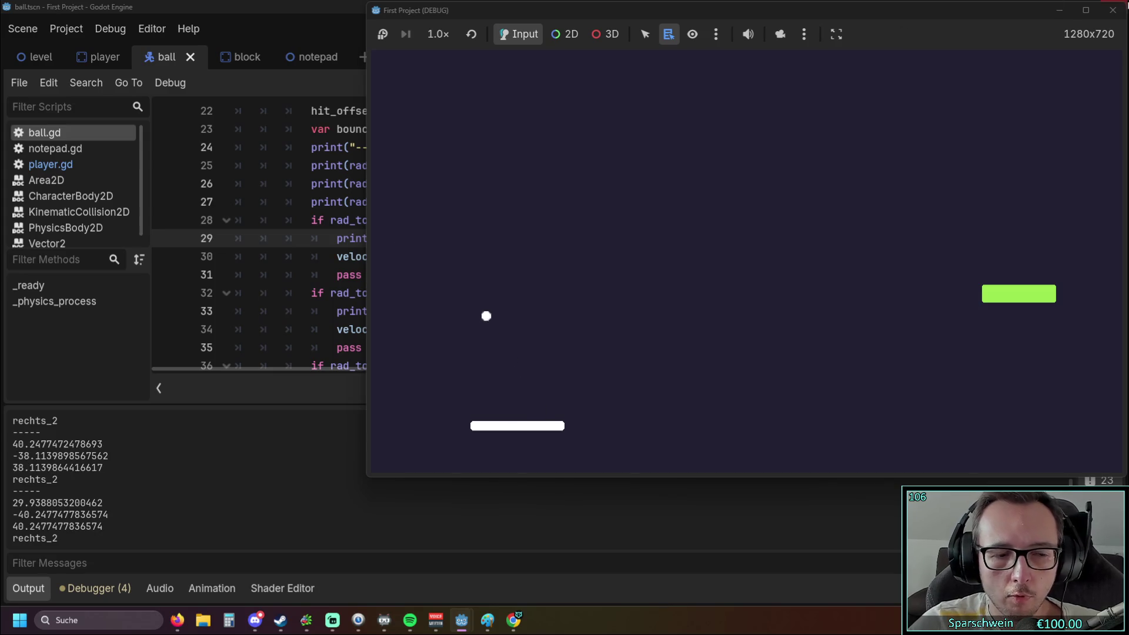
{"action": "left_click", "coordinate": [1114, 10]}
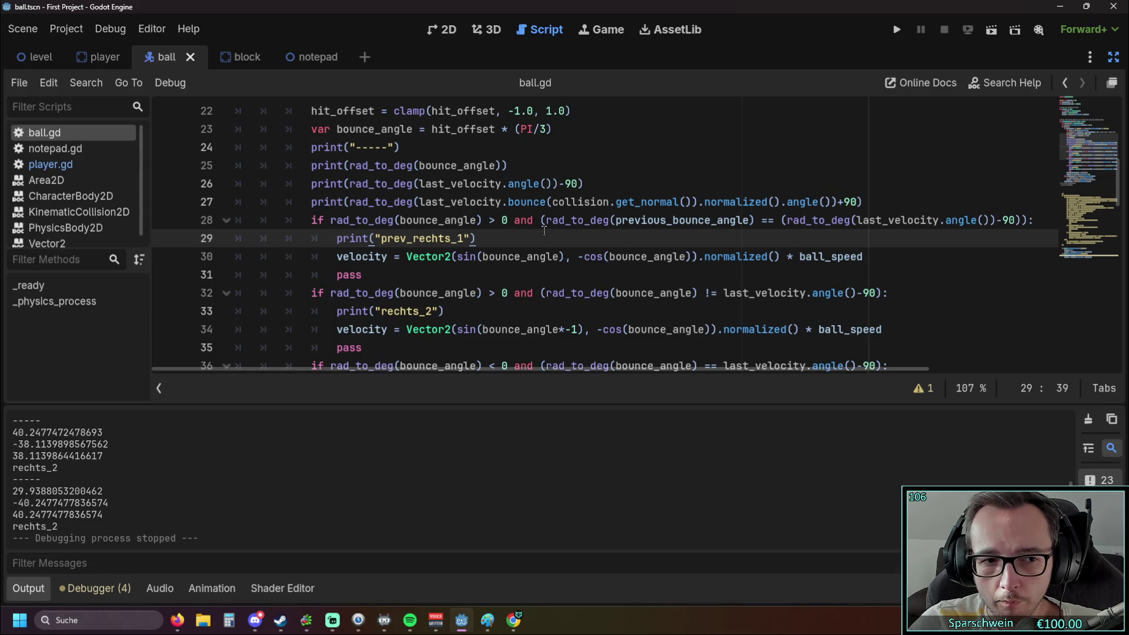
{"action": "scroll", "coordinate": [544, 231], "scroll_direction": "up", "scroll_amount": 1}
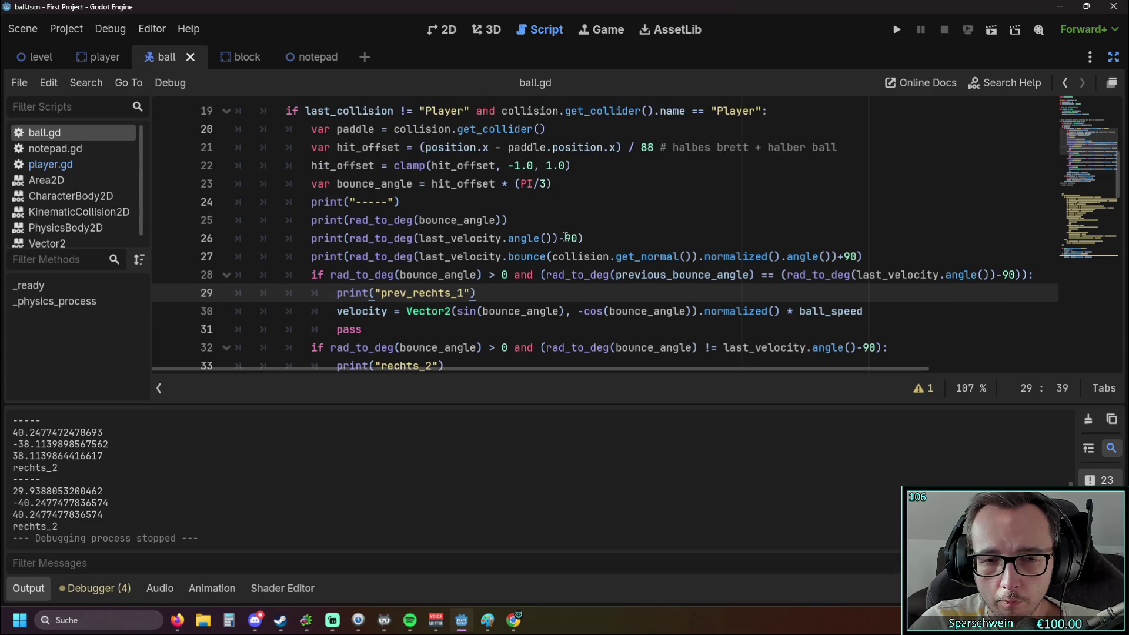
{"action": "scroll", "coordinate": [566, 237], "scroll_direction": "down", "scroll_amount": 1}
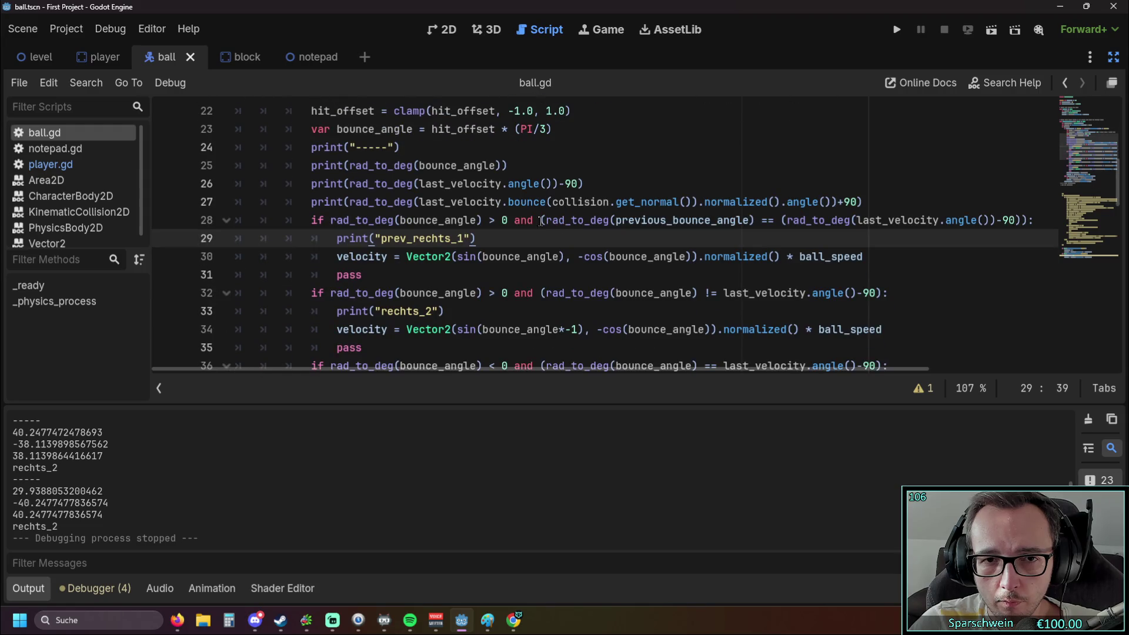
{"action": "left_click_drag", "start_coordinate": [542, 221], "coordinate": [735, 225]}
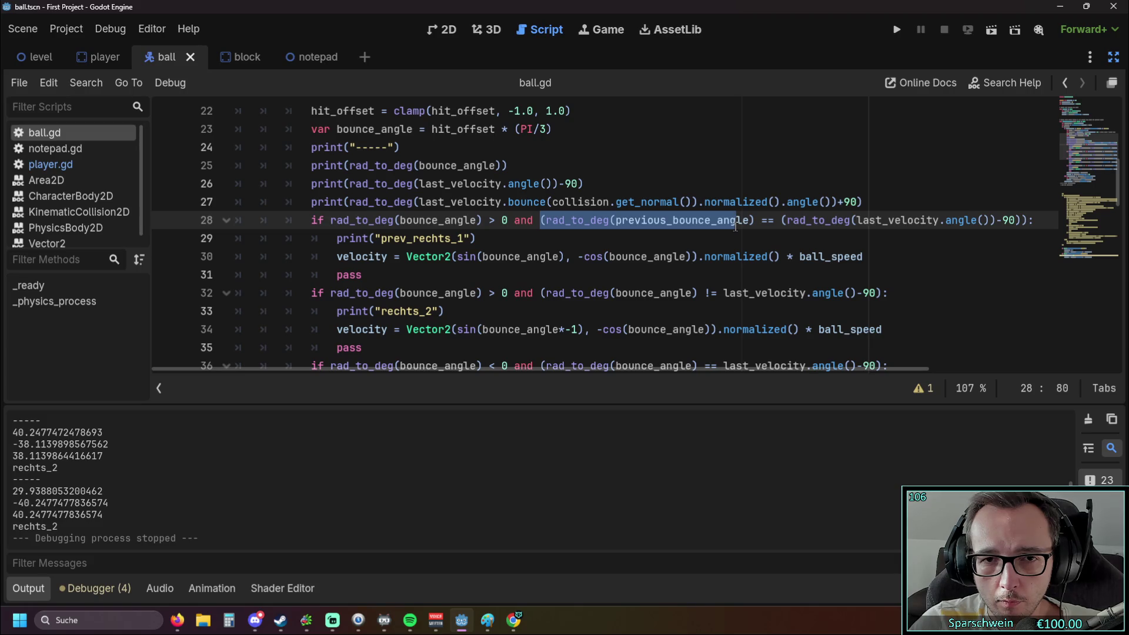
{"action": "left_click", "coordinate": [589, 222]}
{"action": "double_click", "coordinate": [621, 222]}
{"action": "type", "text": "bounce_angle"}
{"action": "left_click", "coordinate": [598, 231]}
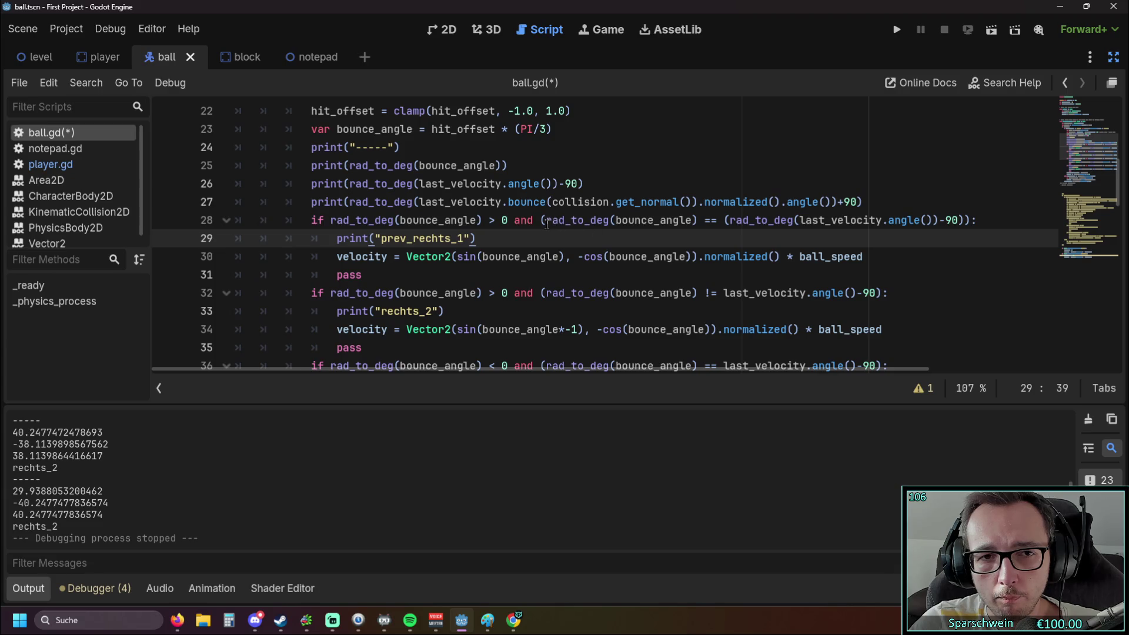
{"action": "mouse_move", "coordinate": [547, 223]}
{"action": "scroll", "coordinate": [547, 224], "scroll_direction": "down", "scroll_amount": 4}
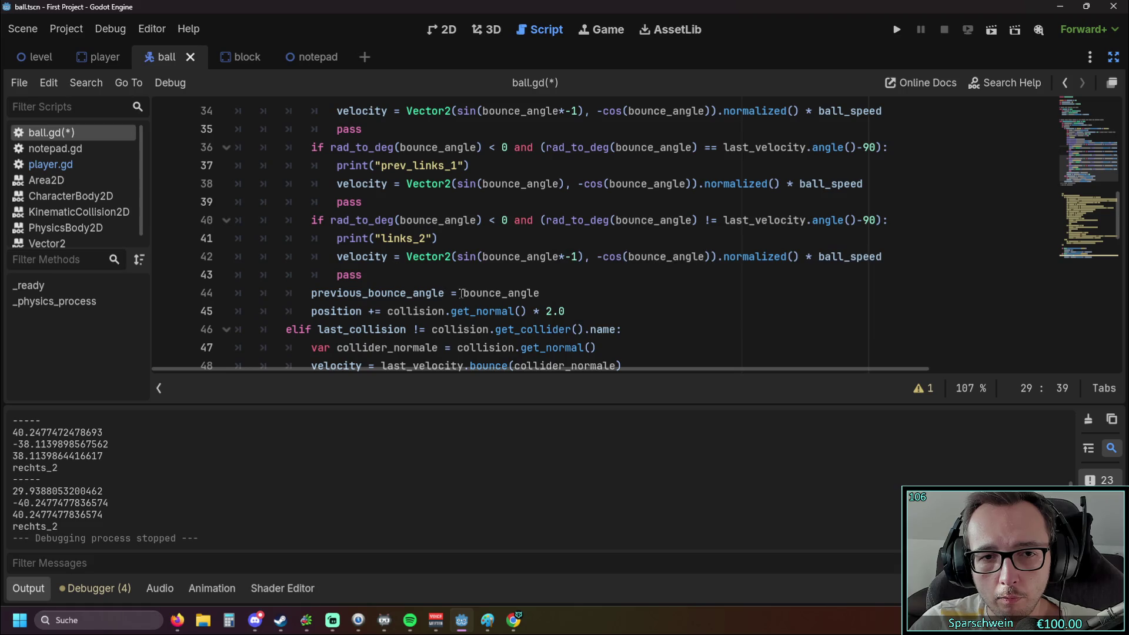
{"action": "mouse_move", "coordinate": [465, 294]}
{"action": "left_click_drag", "start_coordinate": [314, 293], "coordinate": [540, 293]}
{"action": "scroll", "coordinate": [547, 294], "scroll_direction": "up", "scroll_amount": 4}
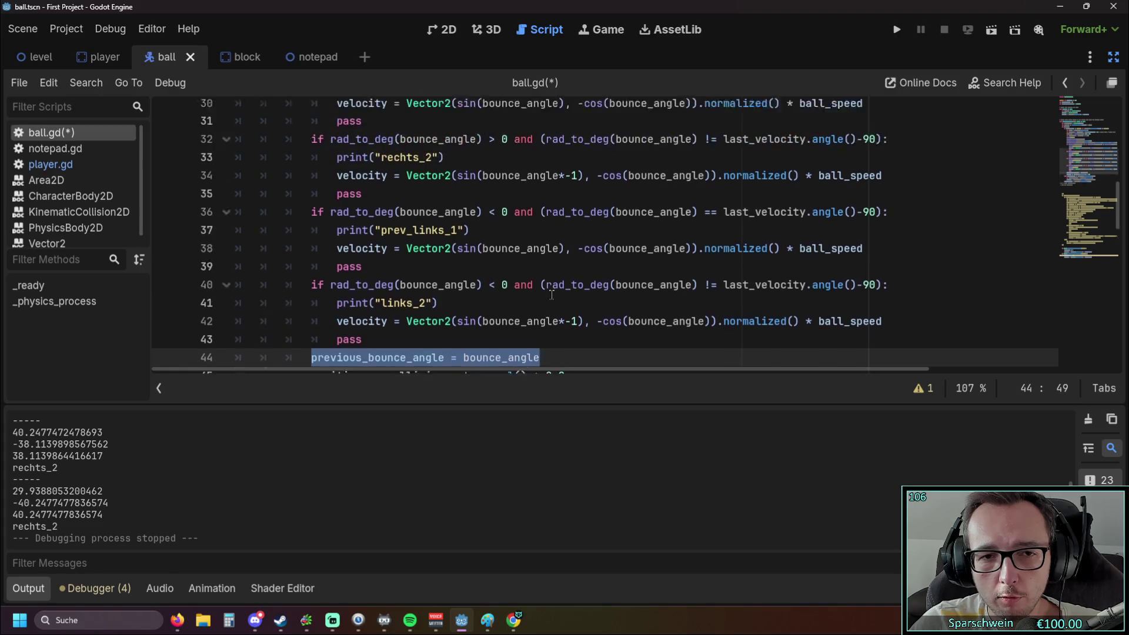
{"action": "scroll", "coordinate": [551, 294], "scroll_direction": "down", "scroll_amount": 2}
{"action": "scroll", "coordinate": [550, 293], "scroll_direction": "up", "scroll_amount": 4}
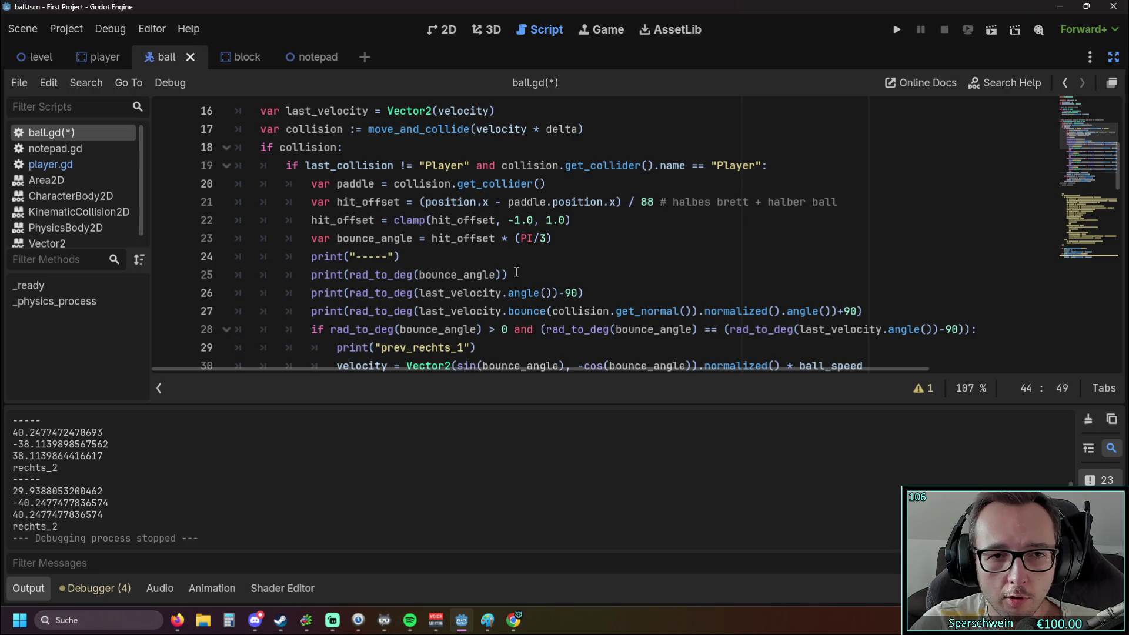
{"action": "scroll", "coordinate": [497, 224], "scroll_direction": "down", "scroll_amount": 7}
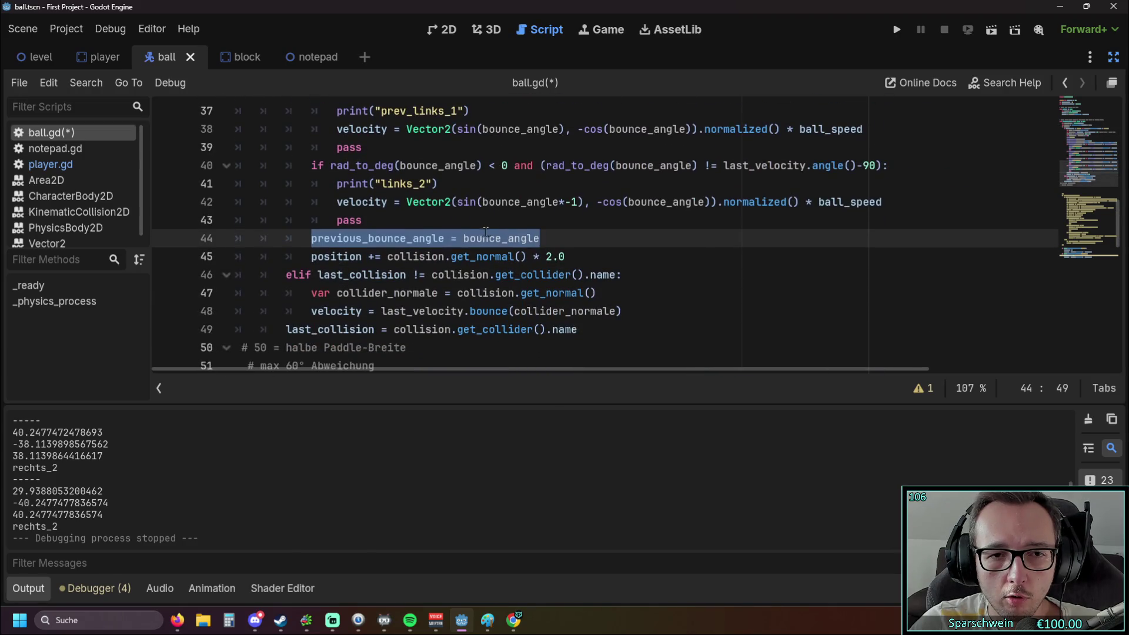
{"action": "left_click", "coordinate": [464, 242]}
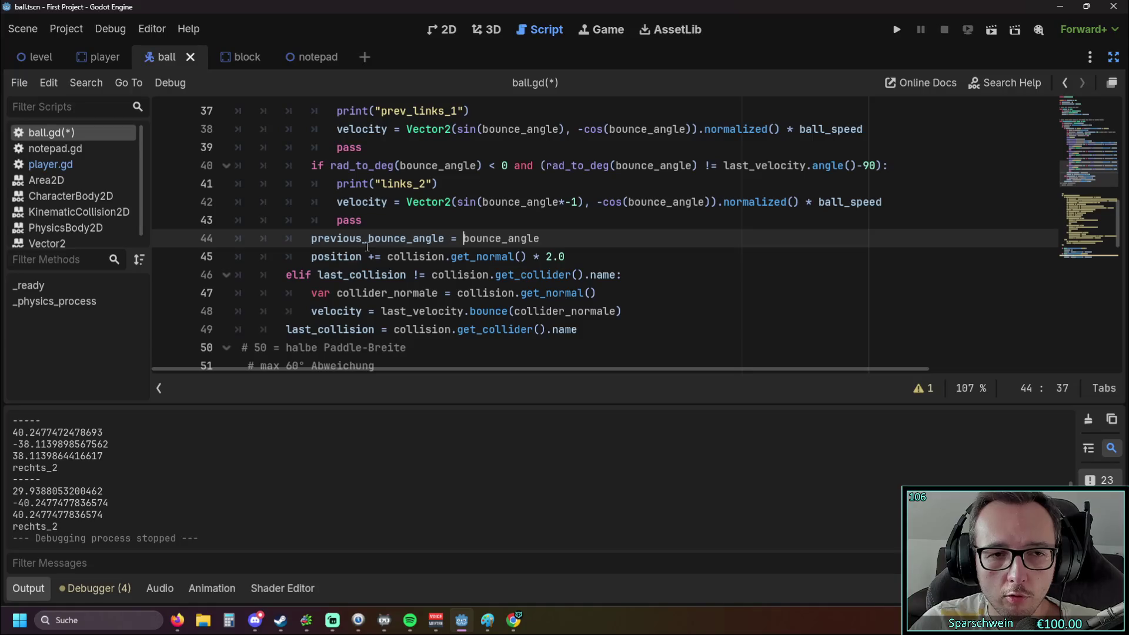
{"action": "mouse_move", "coordinate": [369, 247]}
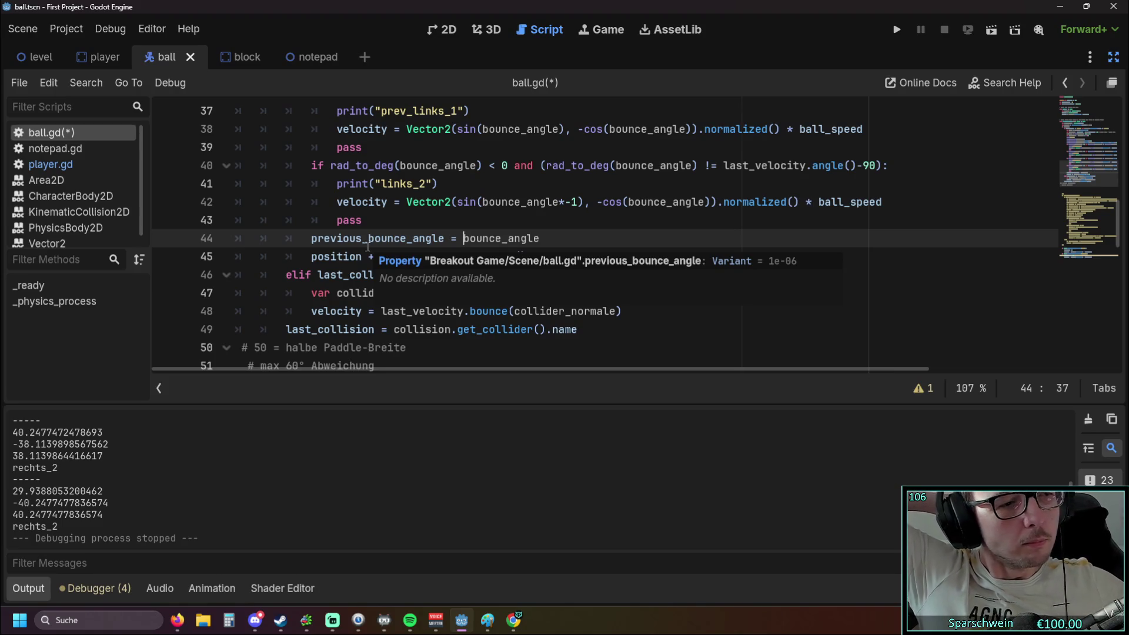
{"action": "left_click_drag", "start_coordinate": [333, 239], "coordinate": [522, 239]}
{"action": "scroll", "coordinate": [355, 273], "scroll_direction": "up", "scroll_amount": 7}
{"action": "left_click", "coordinate": [580, 258]}
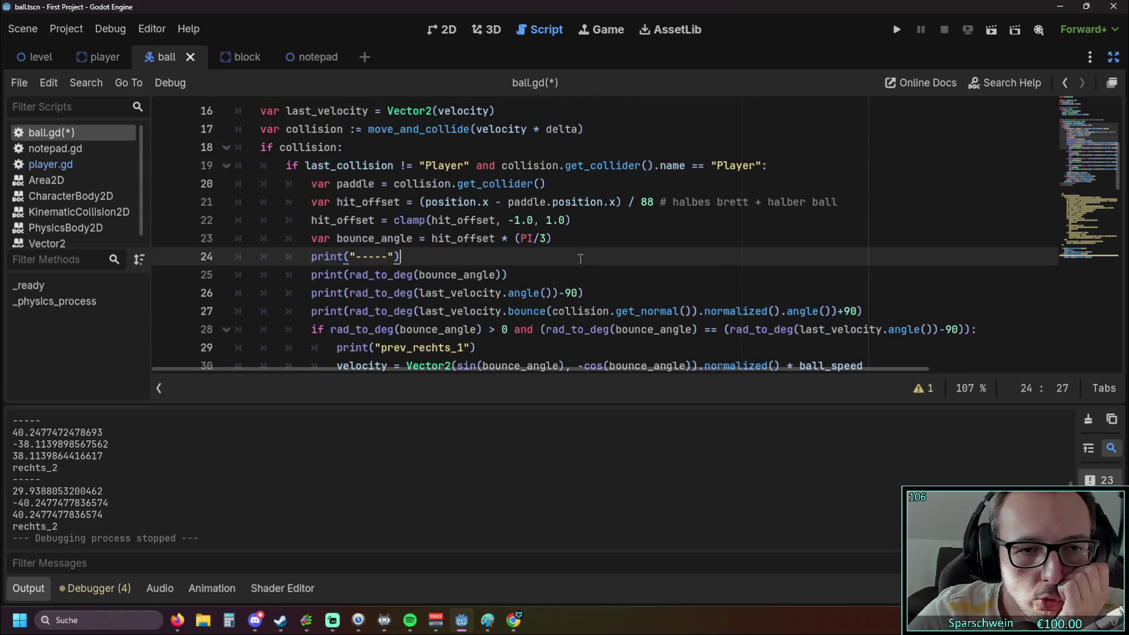
{"action": "scroll", "coordinate": [574, 254], "scroll_direction": "down", "scroll_amount": 6}
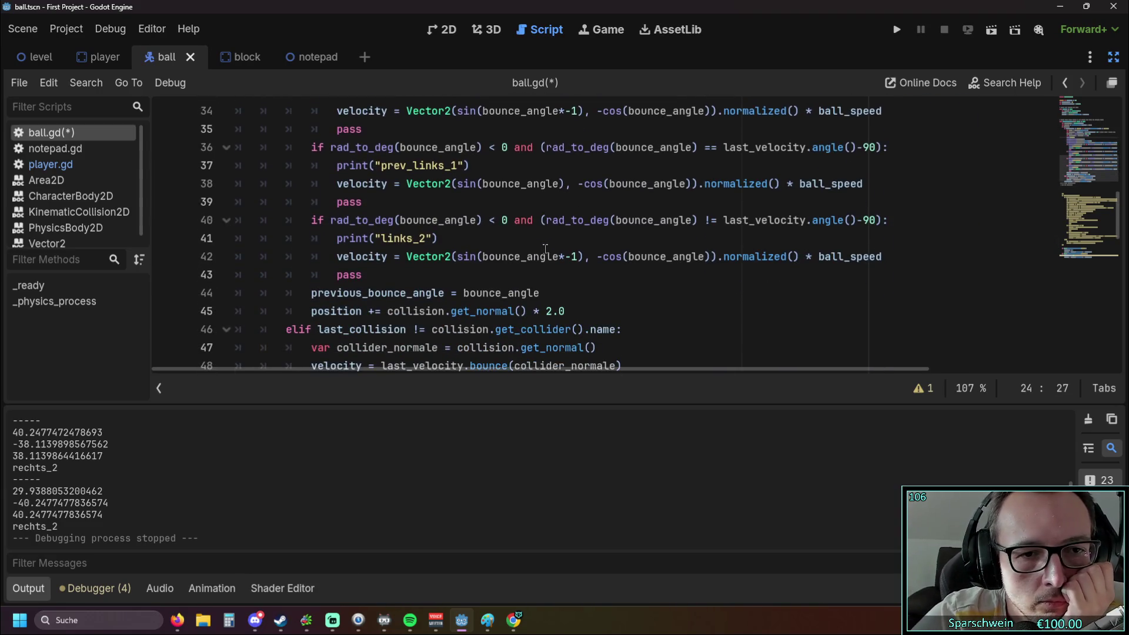
{"action": "scroll", "coordinate": [545, 248], "scroll_direction": "up", "scroll_amount": 6}
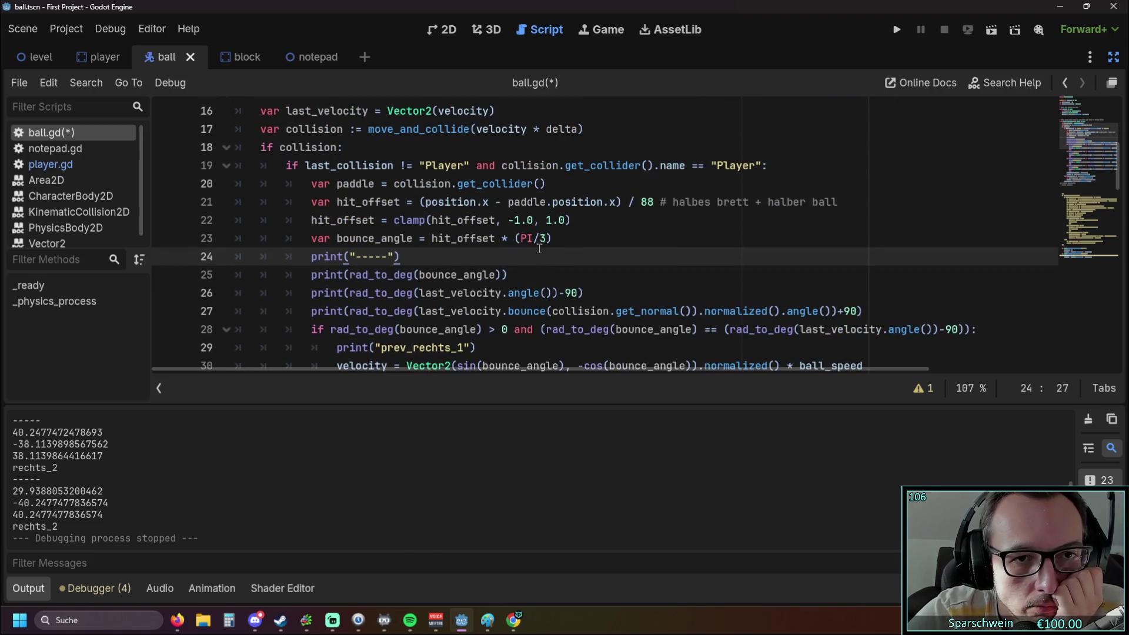
{"action": "scroll", "coordinate": [536, 247], "scroll_direction": "down", "scroll_amount": 8}
{"action": "scroll", "coordinate": [536, 248], "scroll_direction": "up", "scroll_amount": 8}
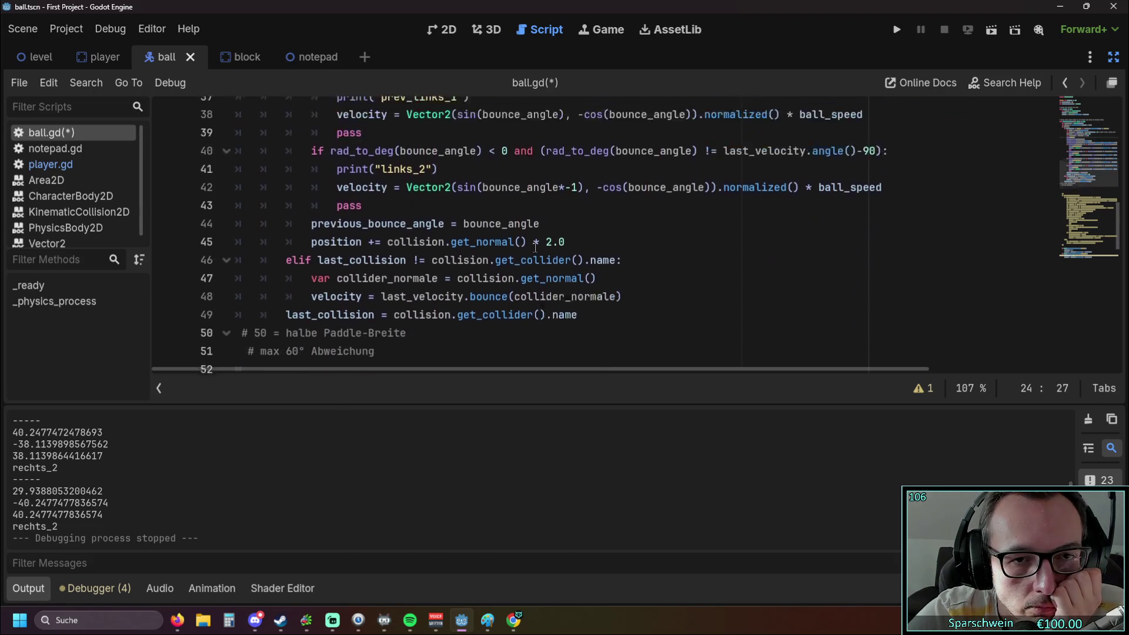
{"action": "scroll", "coordinate": [535, 247], "scroll_direction": "down", "scroll_amount": 1}
{"action": "scroll", "coordinate": [391, 168], "scroll_direction": "up", "scroll_amount": 2}
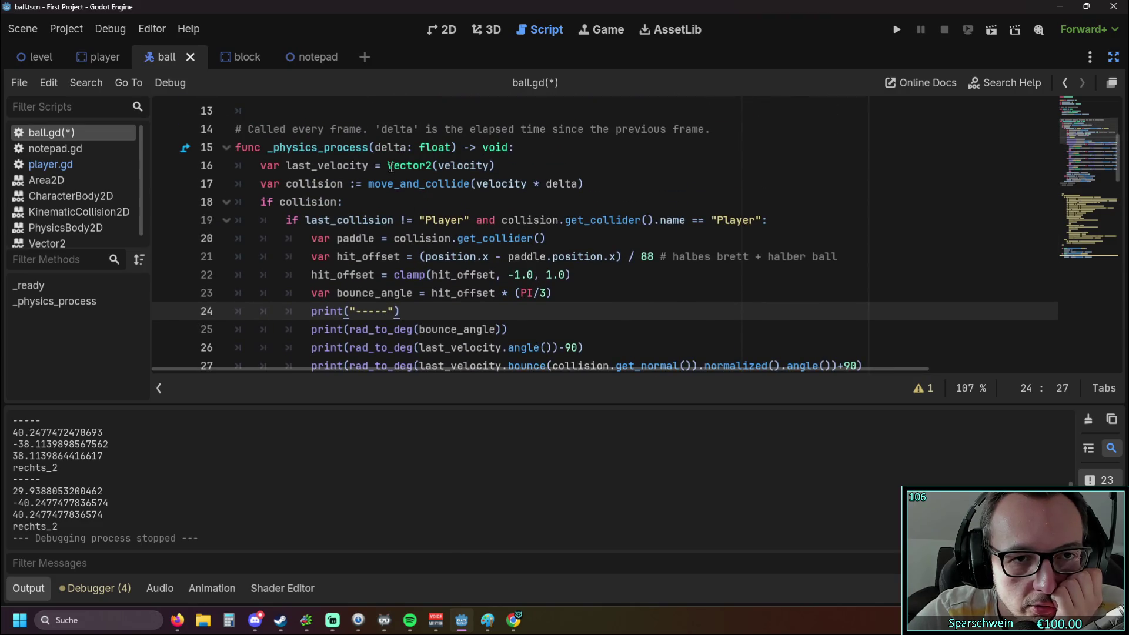
{"action": "double_click", "coordinate": [433, 168]}
{"action": "key", "text": "ctrl+c"}
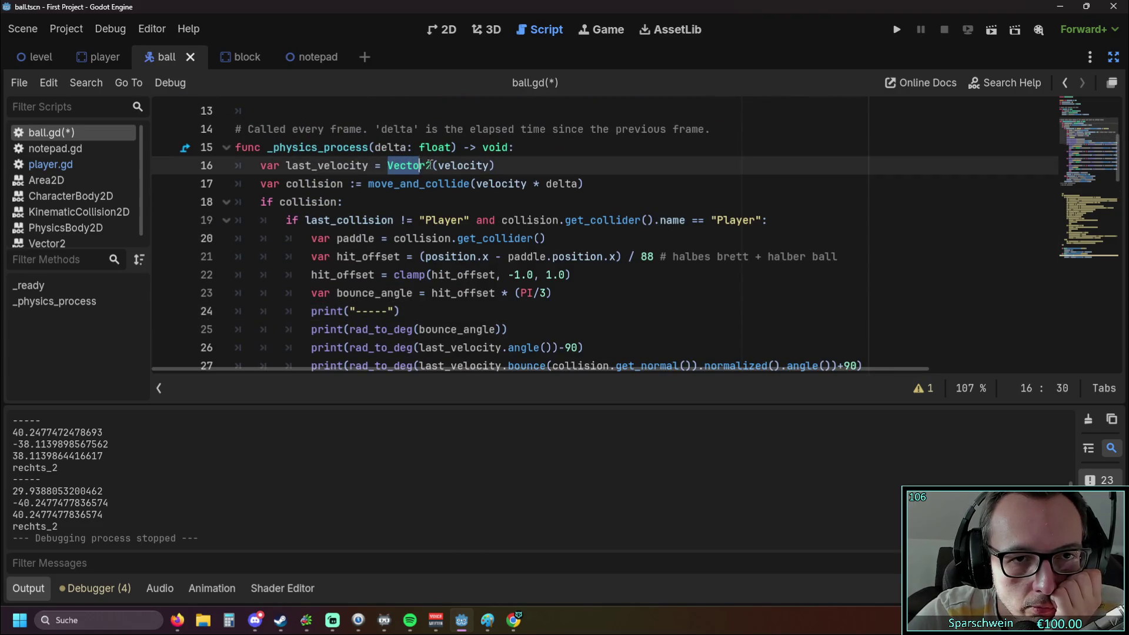
{"action": "scroll", "coordinate": [521, 208], "scroll_direction": "down", "scroll_amount": 8}
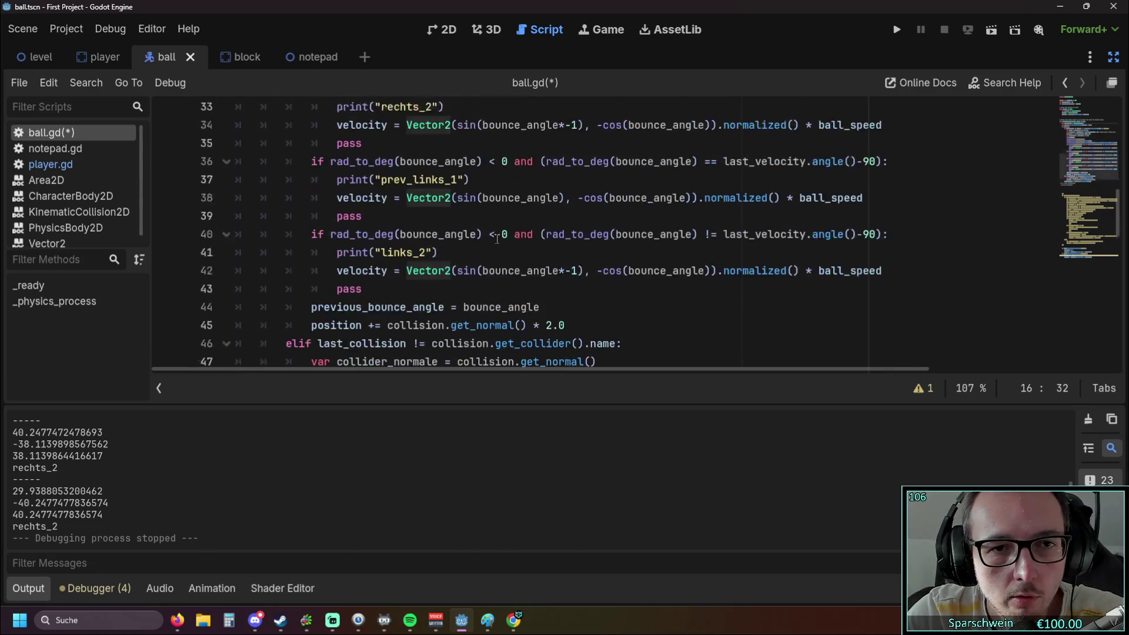
{"action": "left_click", "coordinate": [462, 239]}
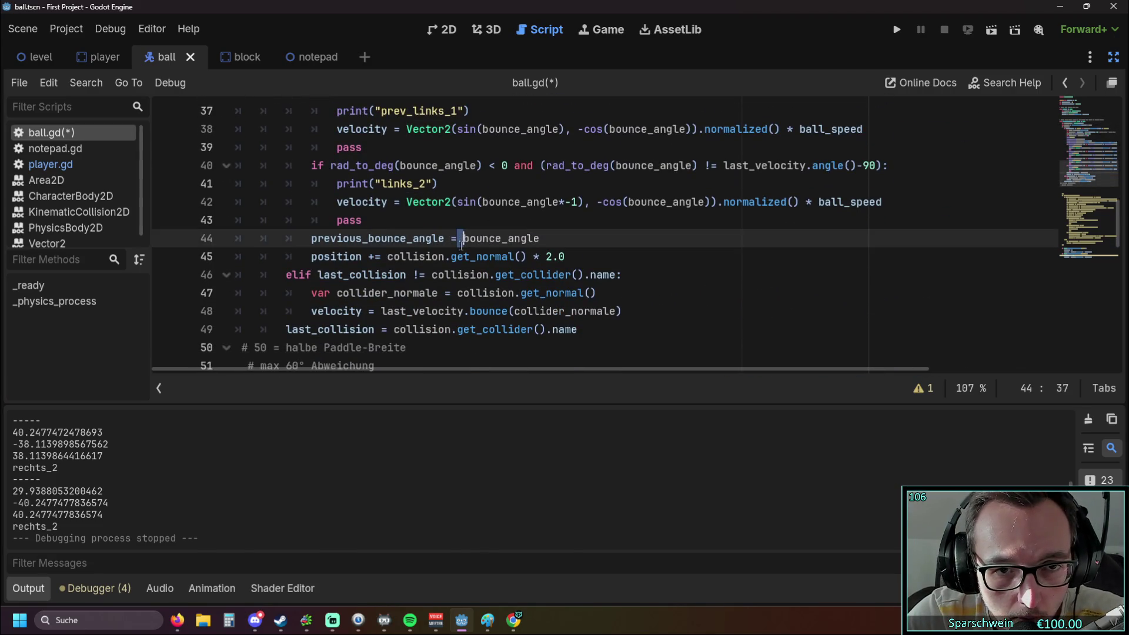
Wrap bounce_angle on line 44 in Vector2( ).
{"action": "key", "text": "ctrl+v"}
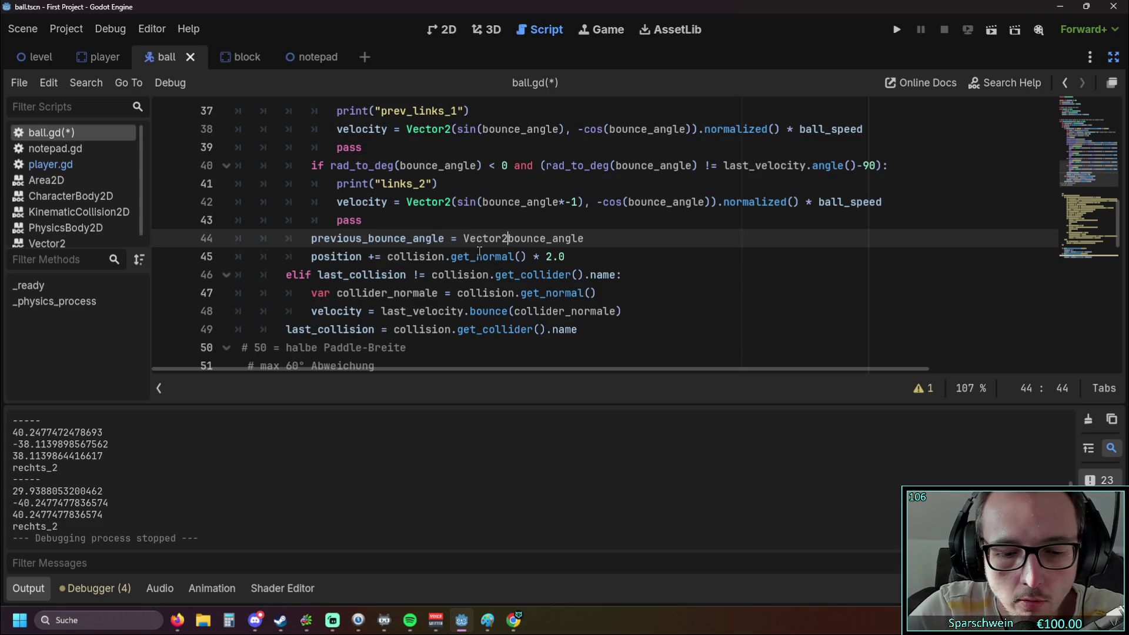
{"action": "type", "text": "("}
{"action": "left_click", "coordinate": [598, 238]}
{"action": "type", "text": ")"}
{"action": "scroll", "coordinate": [639, 237], "scroll_direction": "up", "scroll_amount": 4}
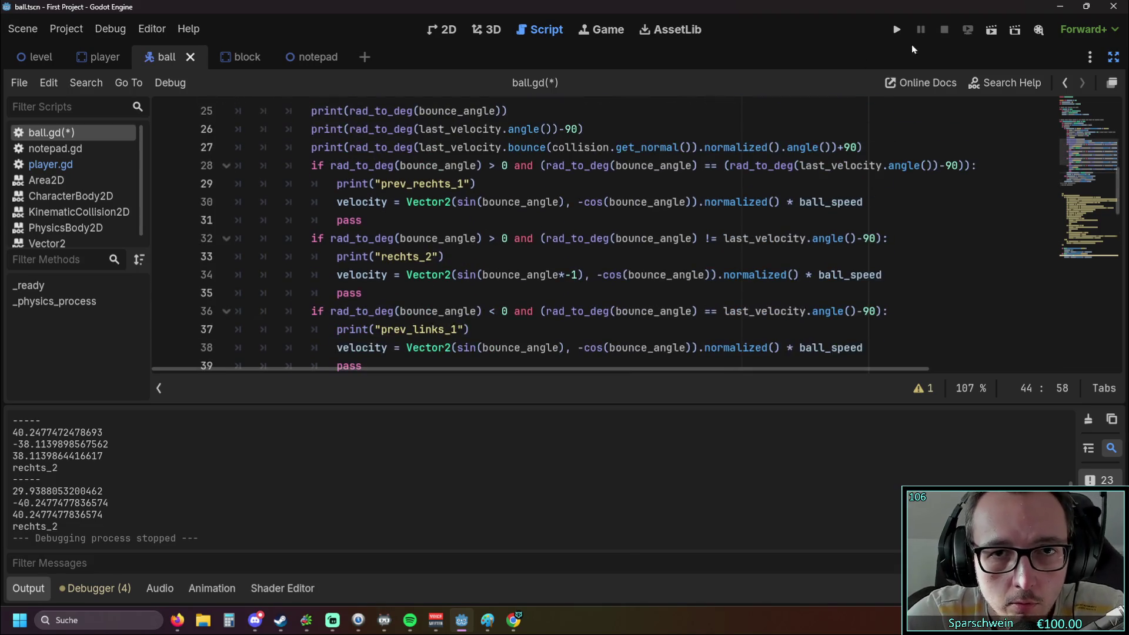
Run the game and review the five errors and the stack trace in the debugger.
{"action": "left_click", "coordinate": [897, 30]}
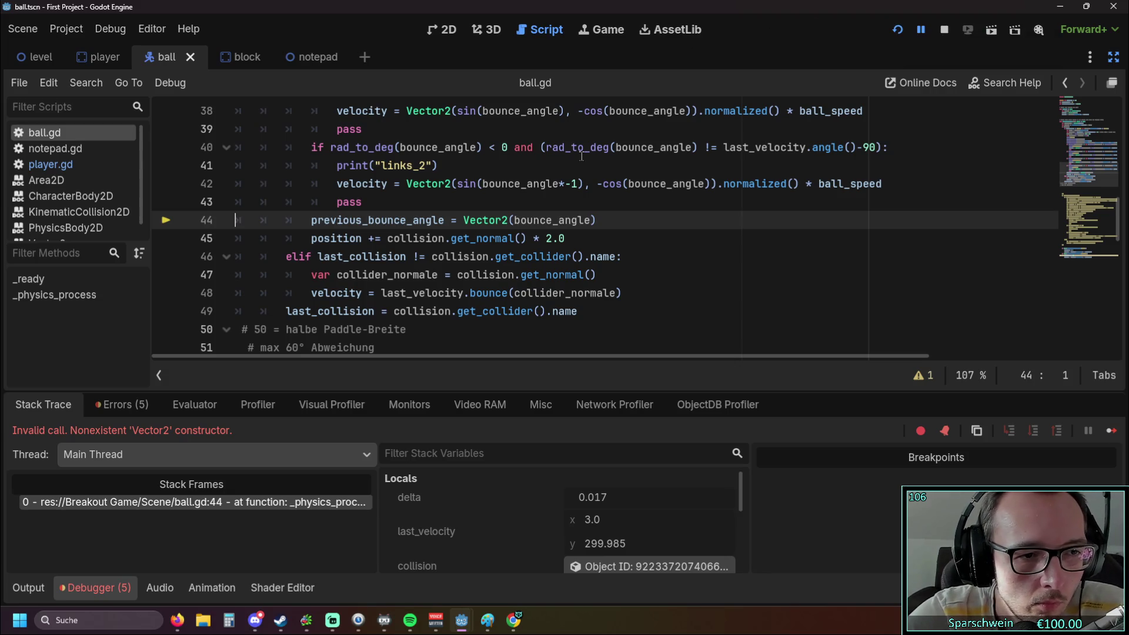
{"action": "scroll", "coordinate": [582, 156], "scroll_direction": "down", "scroll_amount": 3}
{"action": "scroll", "coordinate": [591, 171], "scroll_direction": "up", "scroll_amount": 2}
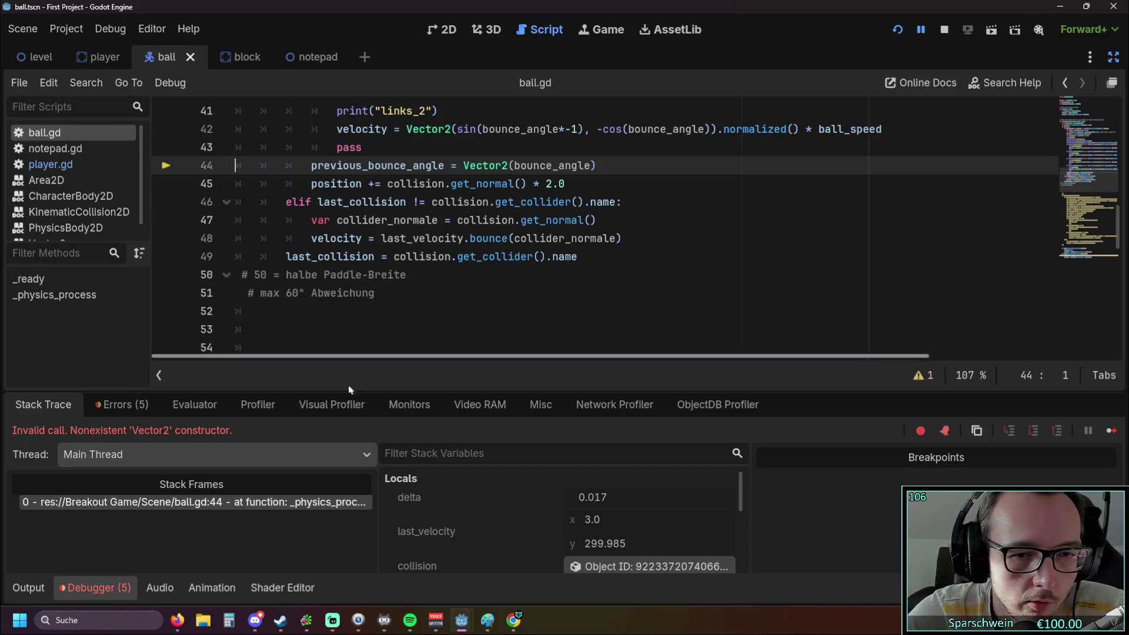
{"action": "left_click", "coordinate": [121, 406]}
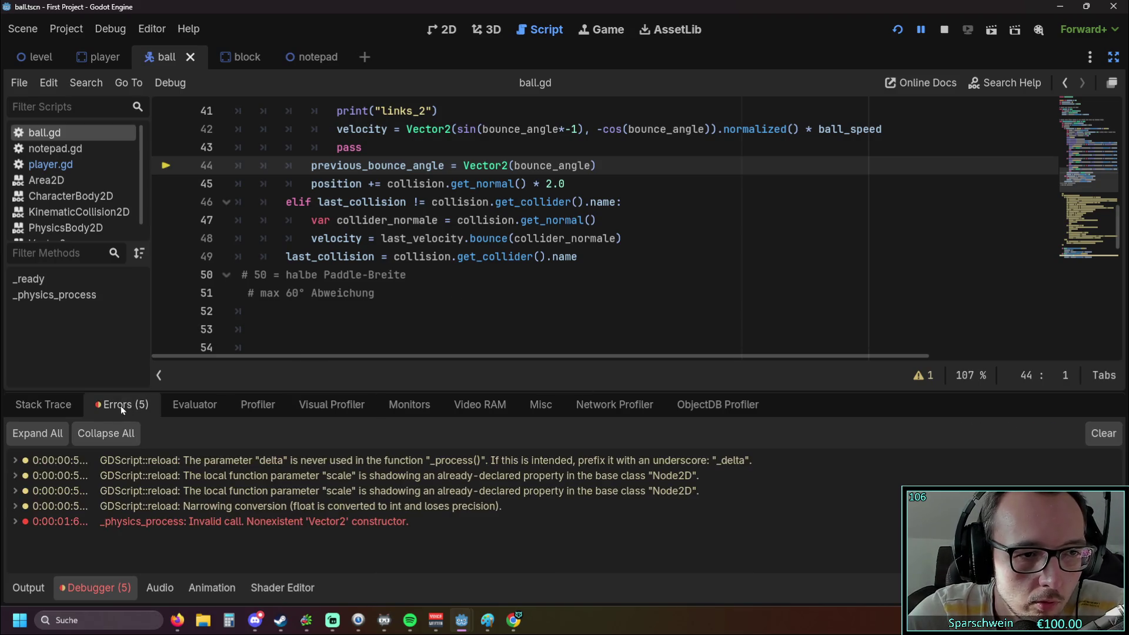
{"action": "left_click", "coordinate": [48, 406]}
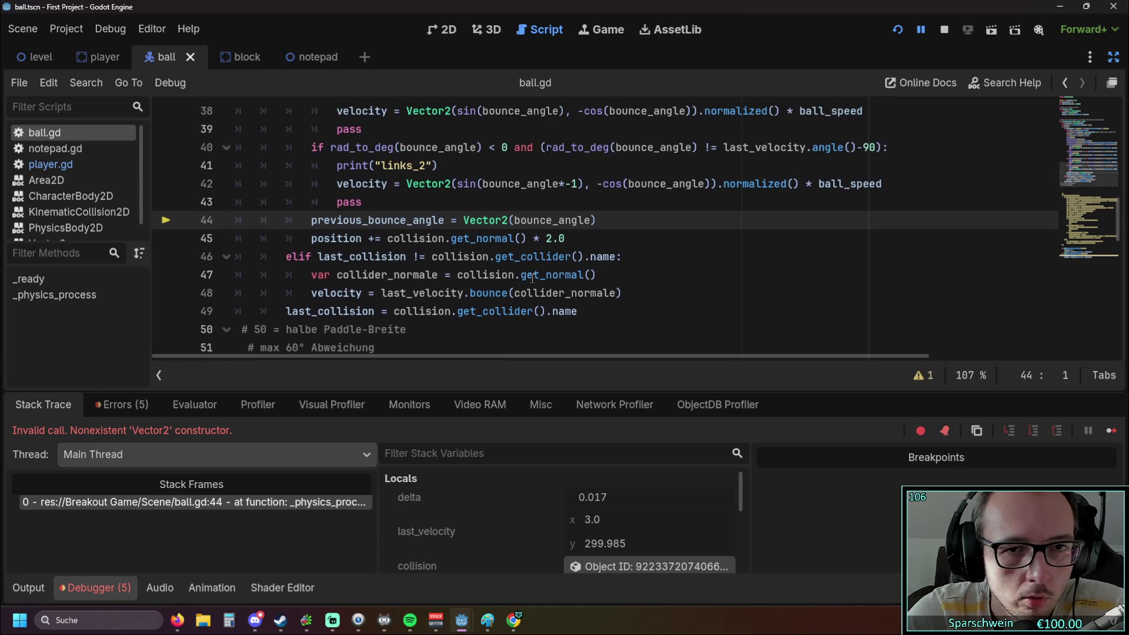
{"action": "scroll", "coordinate": [533, 278], "scroll_direction": "up", "scroll_amount": 2}
{"action": "scroll", "coordinate": [349, 245], "scroll_direction": "down", "scroll_amount": 2}
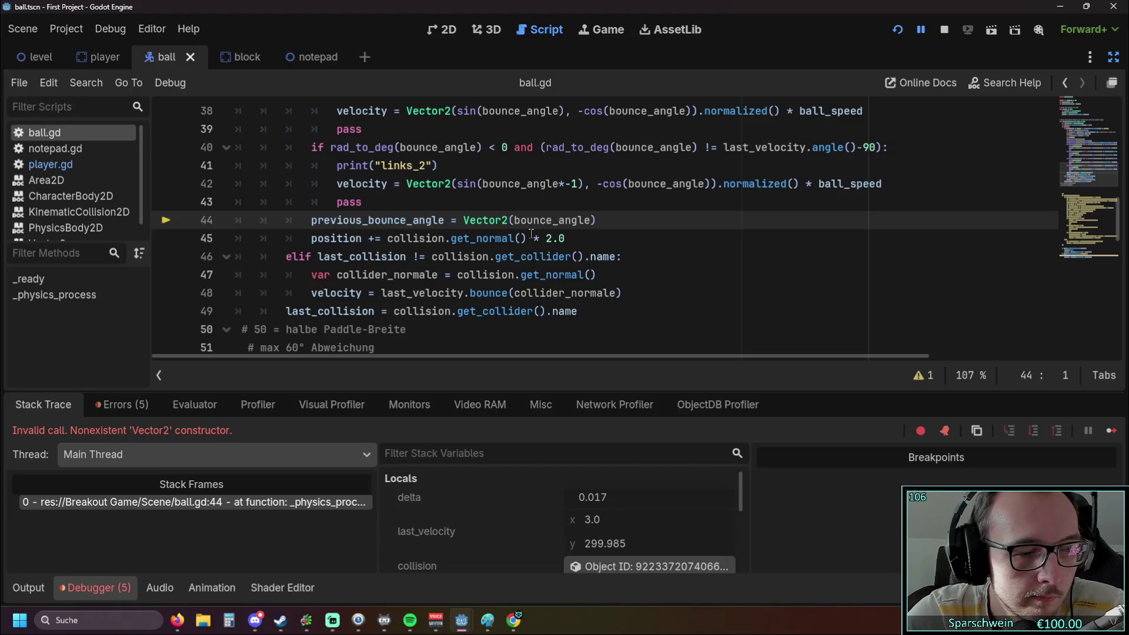
Remove the Vector2 wrapper from line 44 and inspect the variable values.
{"action": "left_click_drag", "start_coordinate": [512, 220], "coordinate": [463, 220]}
{"action": "key", "text": "BackSpace"}
{"action": "left_click", "coordinate": [589, 228]}
{"action": "key", "text": "BackSpace"}
{"action": "scroll", "coordinate": [588, 228], "scroll_direction": "up", "scroll_amount": 5}
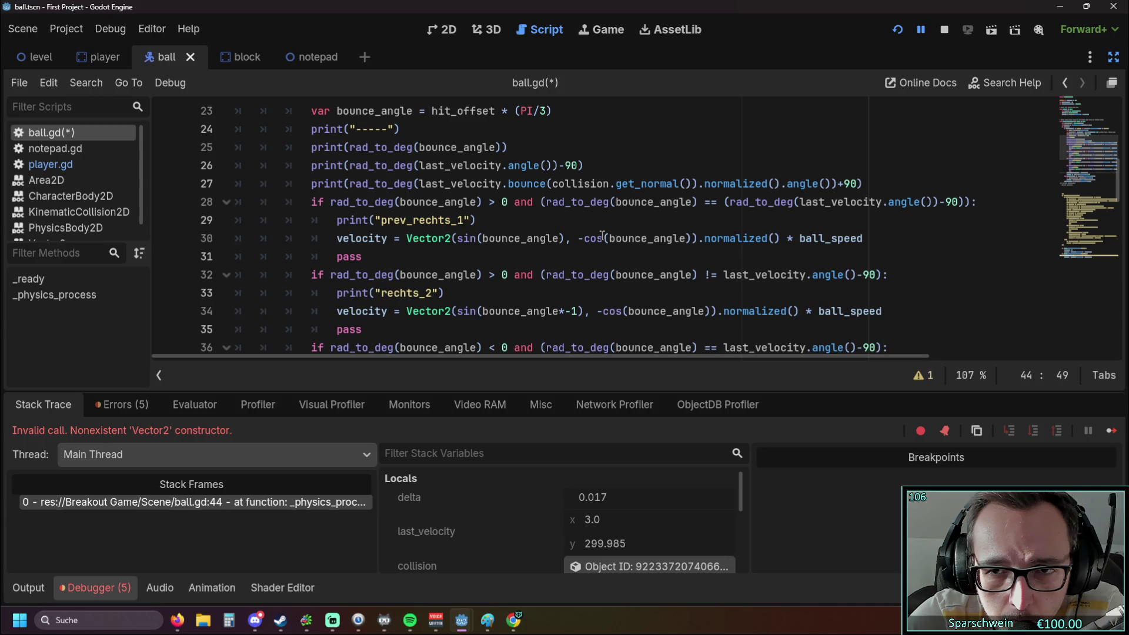
{"action": "scroll", "coordinate": [600, 234], "scroll_direction": "down", "scroll_amount": 4}
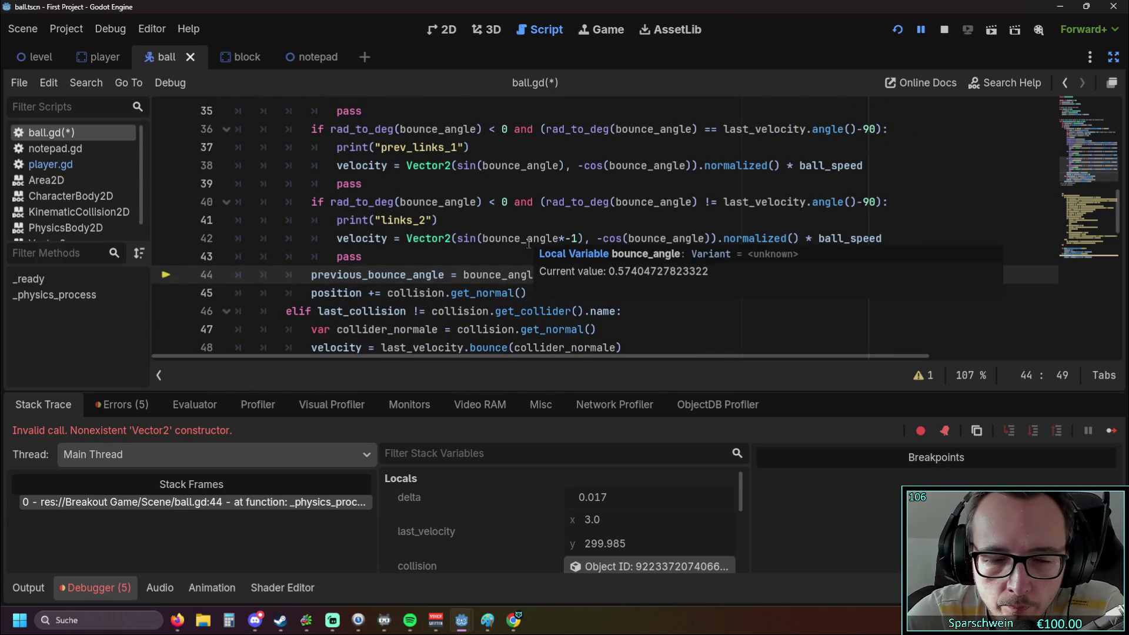
{"action": "mouse_move", "coordinate": [414, 280]}
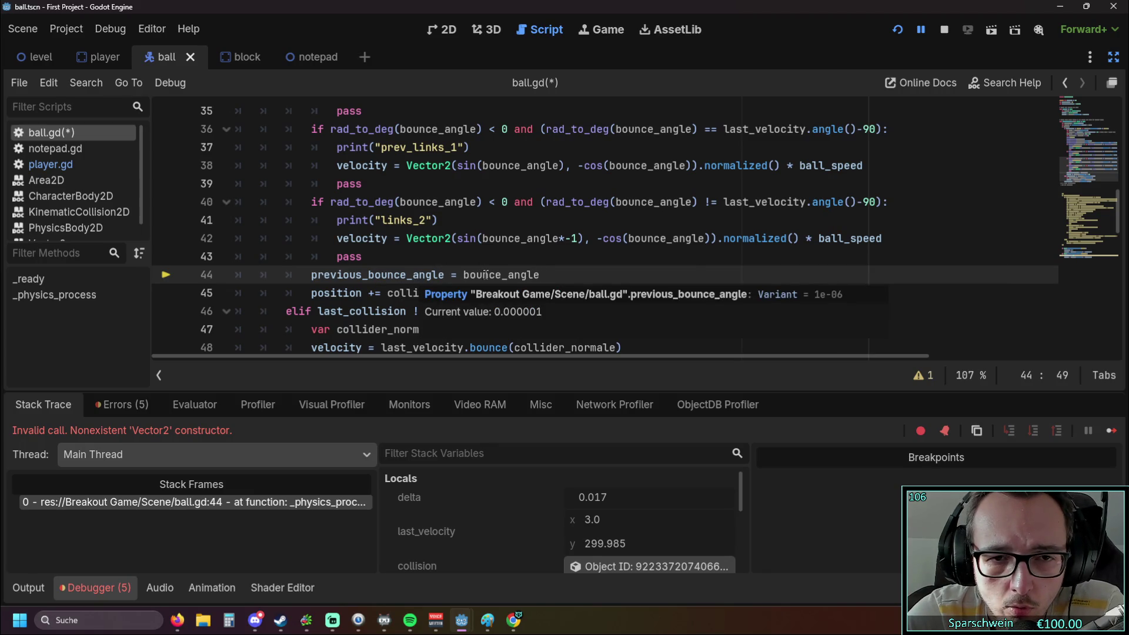
{"action": "mouse_move", "coordinate": [486, 275]}
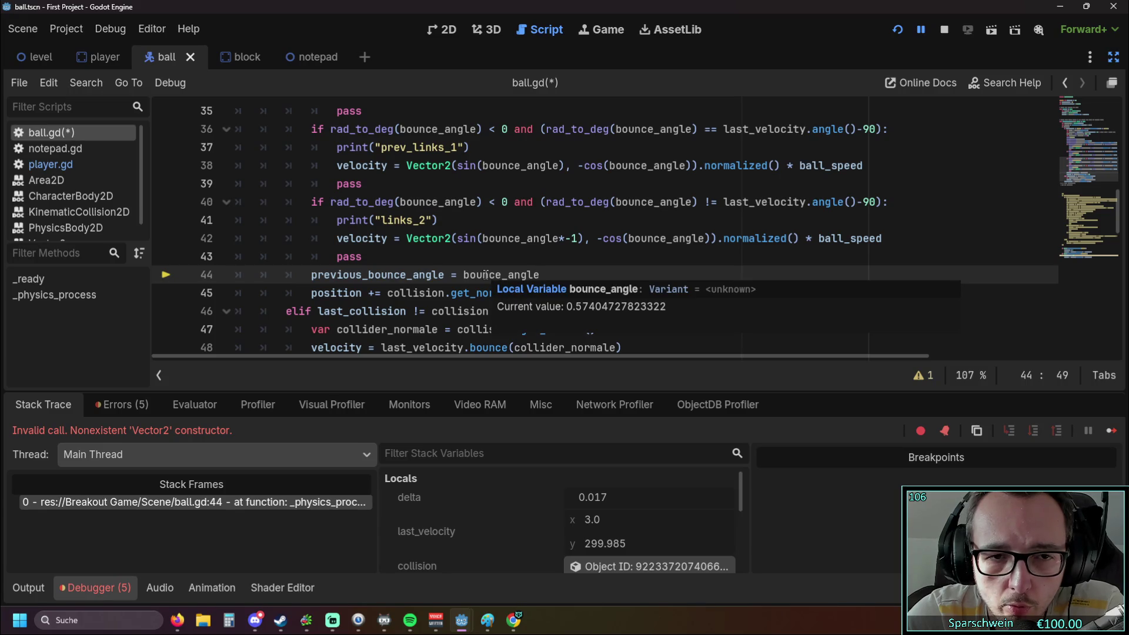
{"action": "scroll", "coordinate": [575, 278], "scroll_direction": "up", "scroll_amount": 4}
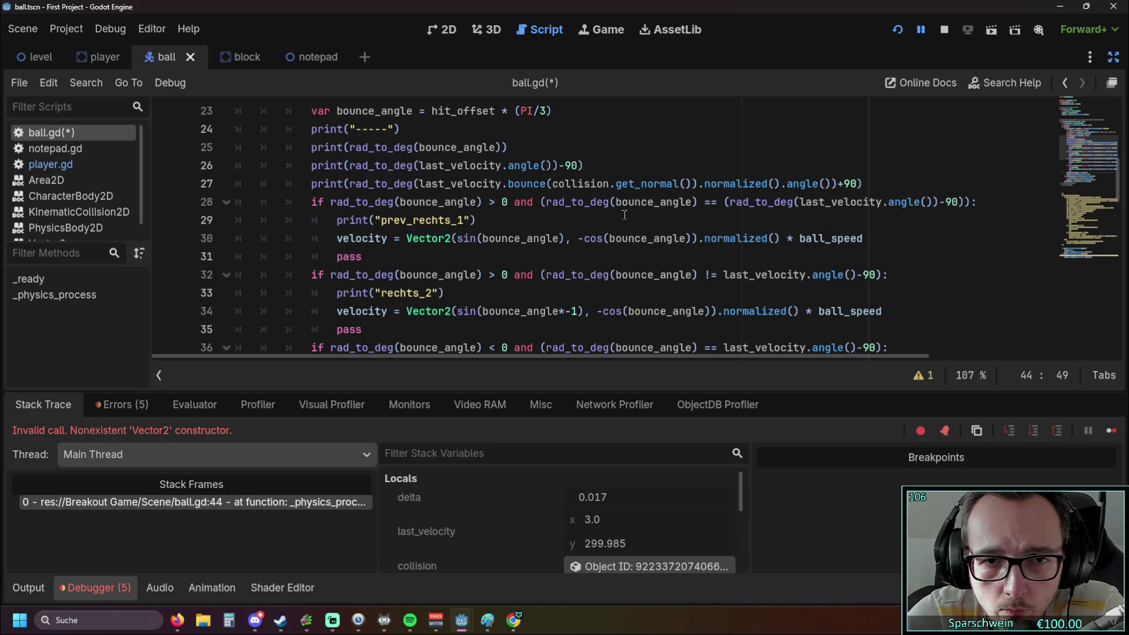
{"action": "left_click", "coordinate": [542, 202]}
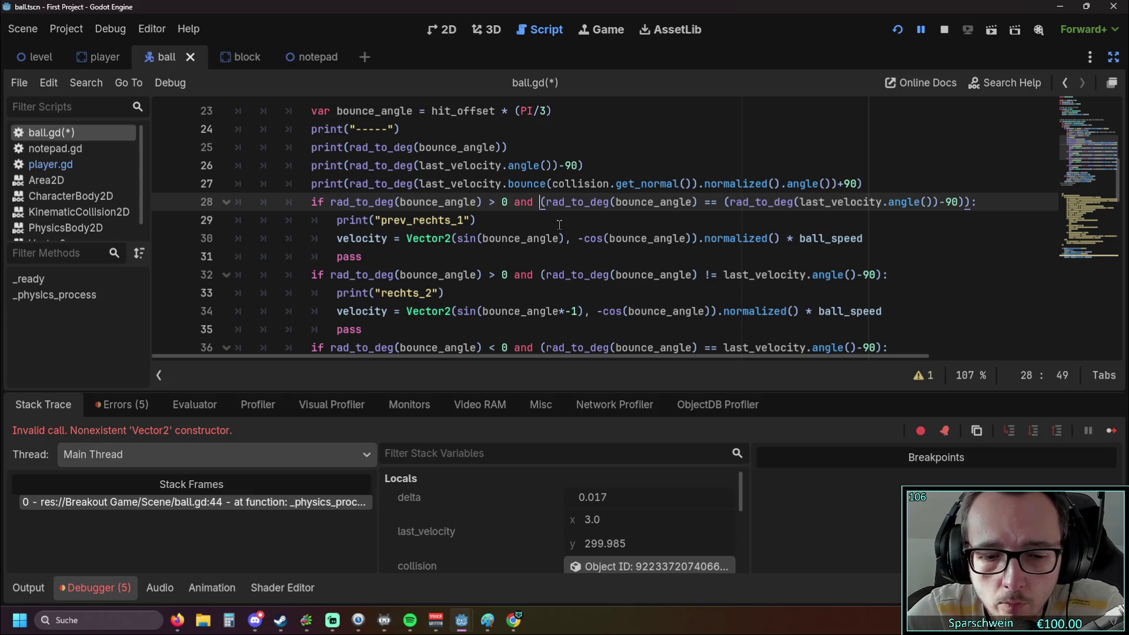
Enclose line 28's angle-equality comparison in parentheses and delete the stray closing parenthesis.
{"action": "type", "text": "("}
{"action": "left_click", "coordinate": [981, 202]}
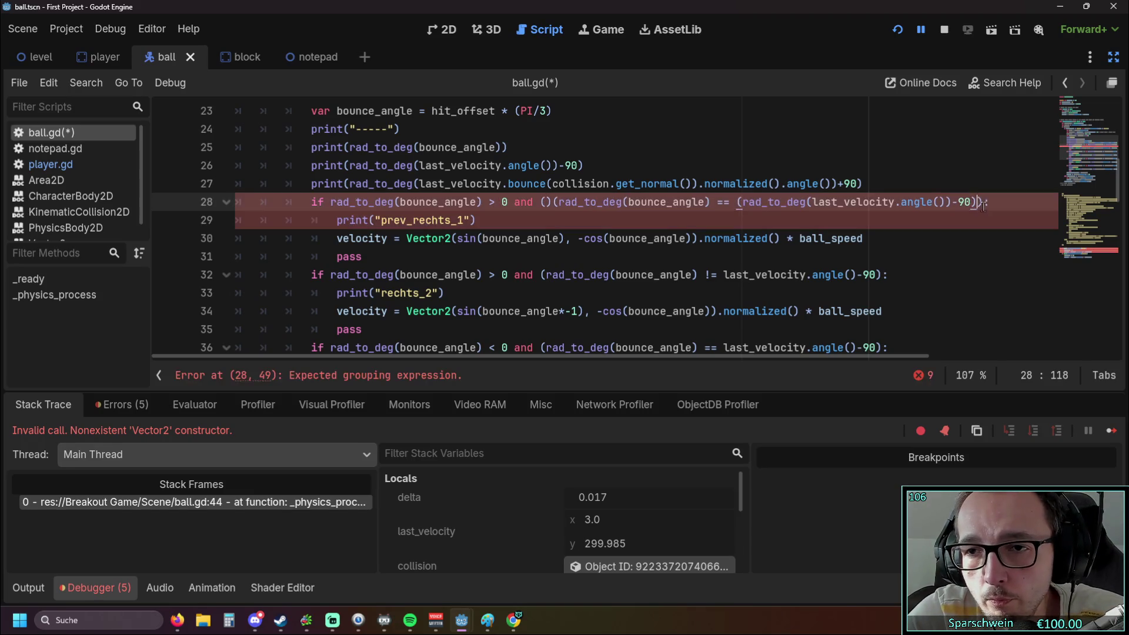
{"action": "type", "text": ")"}
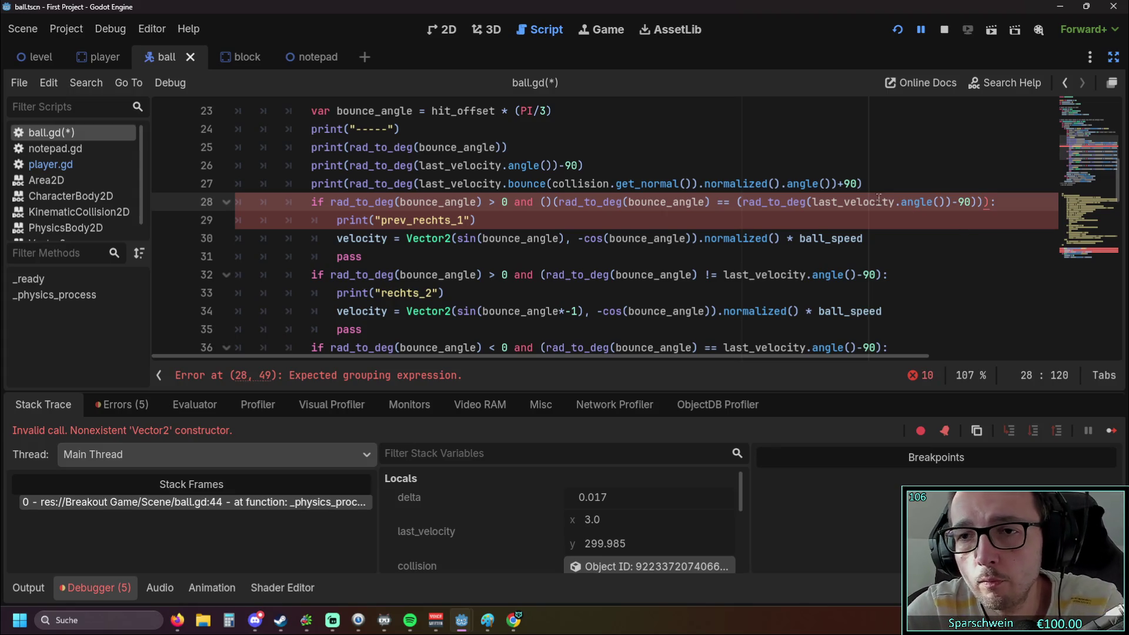
{"action": "left_click", "coordinate": [556, 202]}
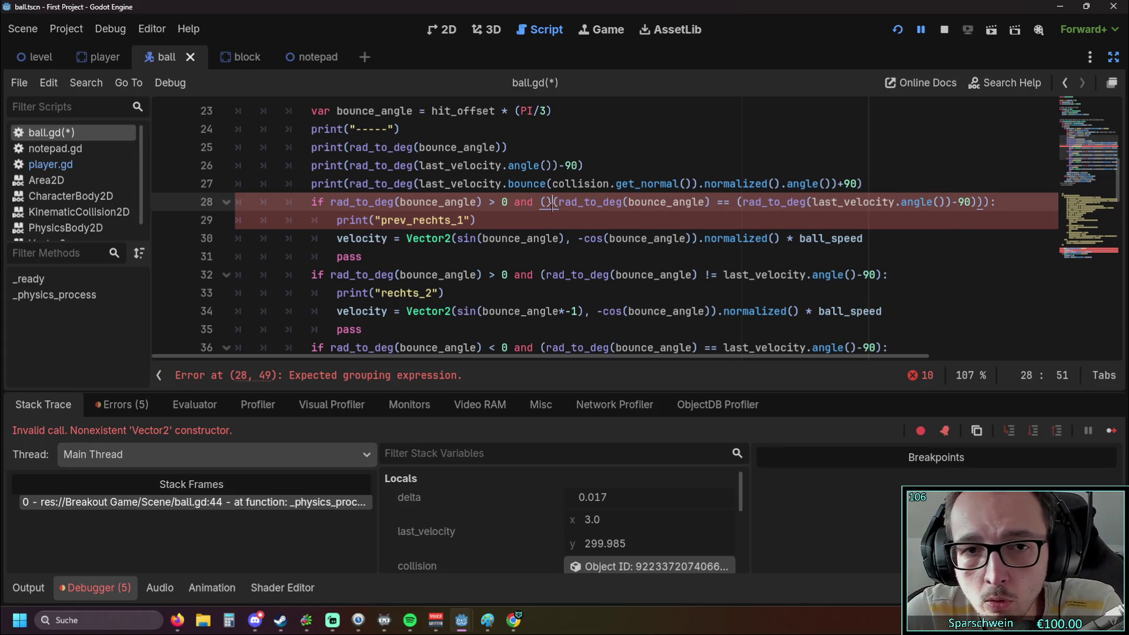
{"action": "key", "text": "BackSpace"}
{"action": "left_click", "coordinate": [604, 216]}
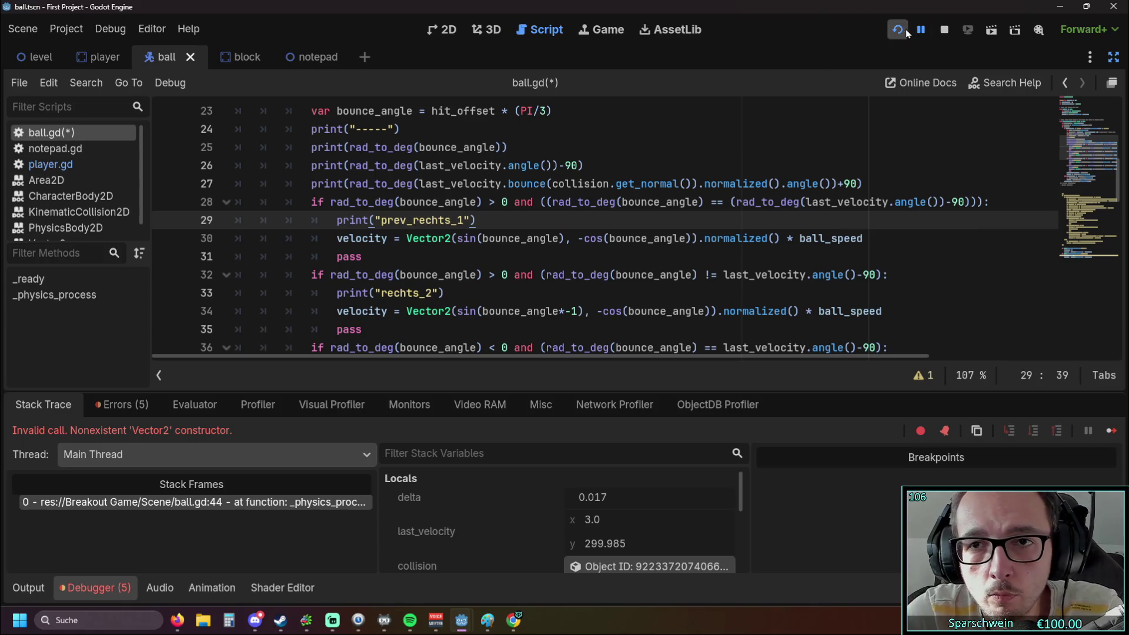
Save and run the game, move the paddle left to bounce the ball, then close it.
{"action": "left_click", "coordinate": [898, 31]}
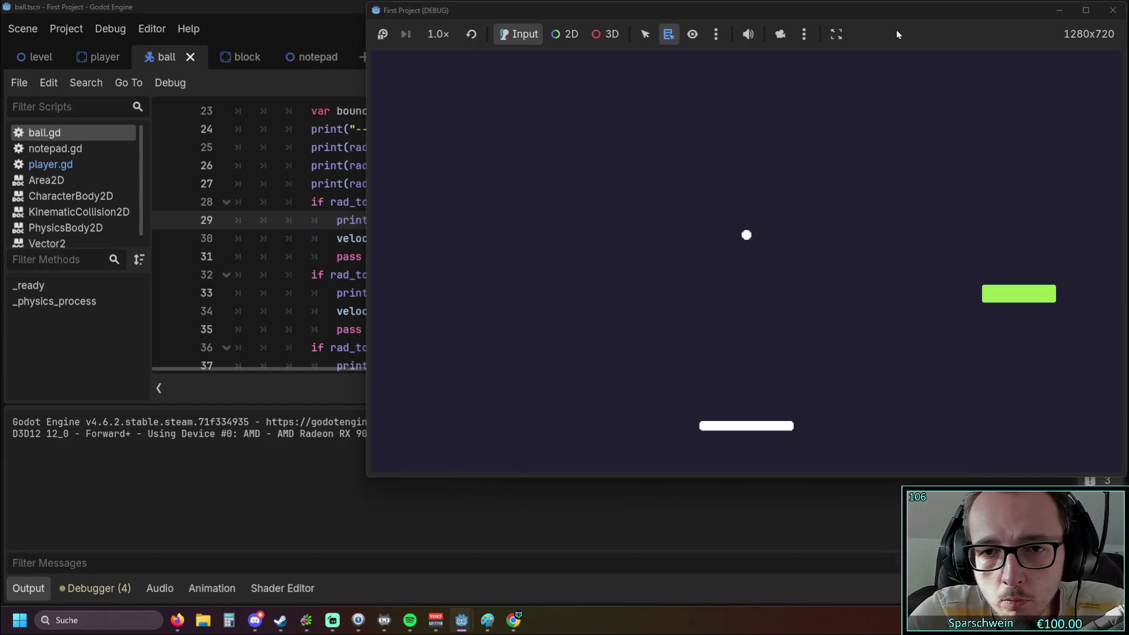
{"action": "key", "text": "Left"}
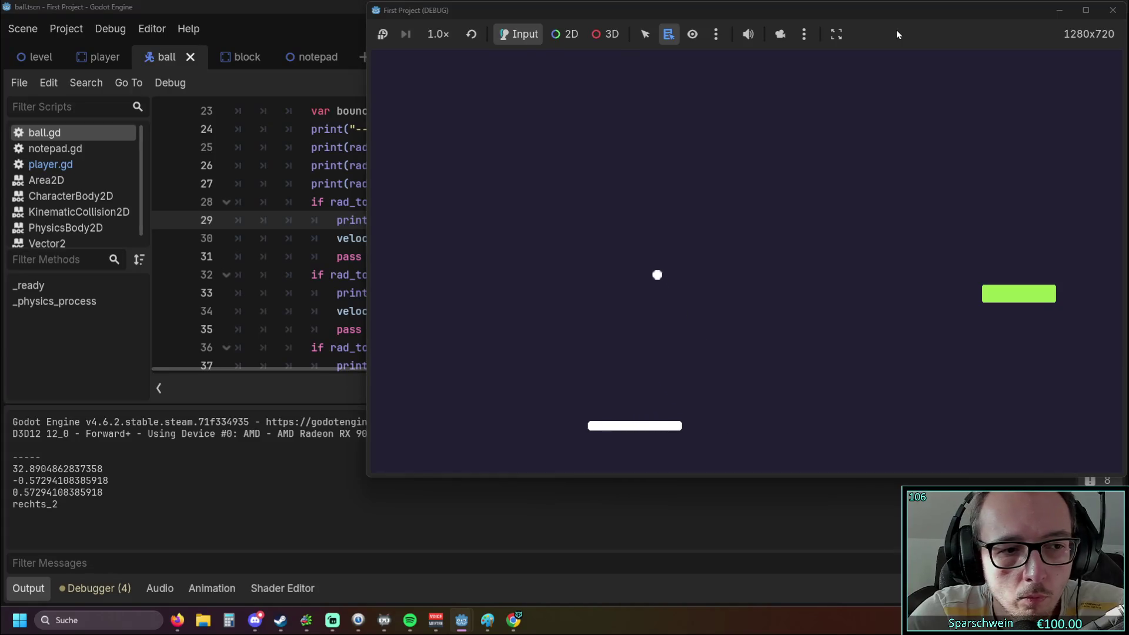
{"action": "key", "text": "Left"}
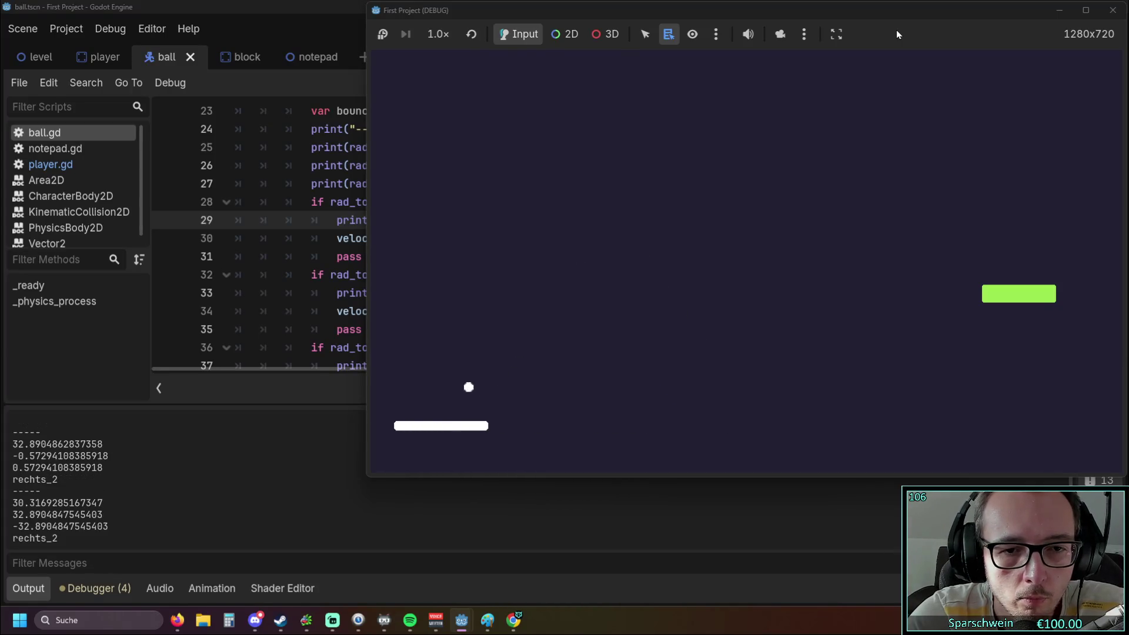
{"action": "left_click", "coordinate": [1113, 10]}
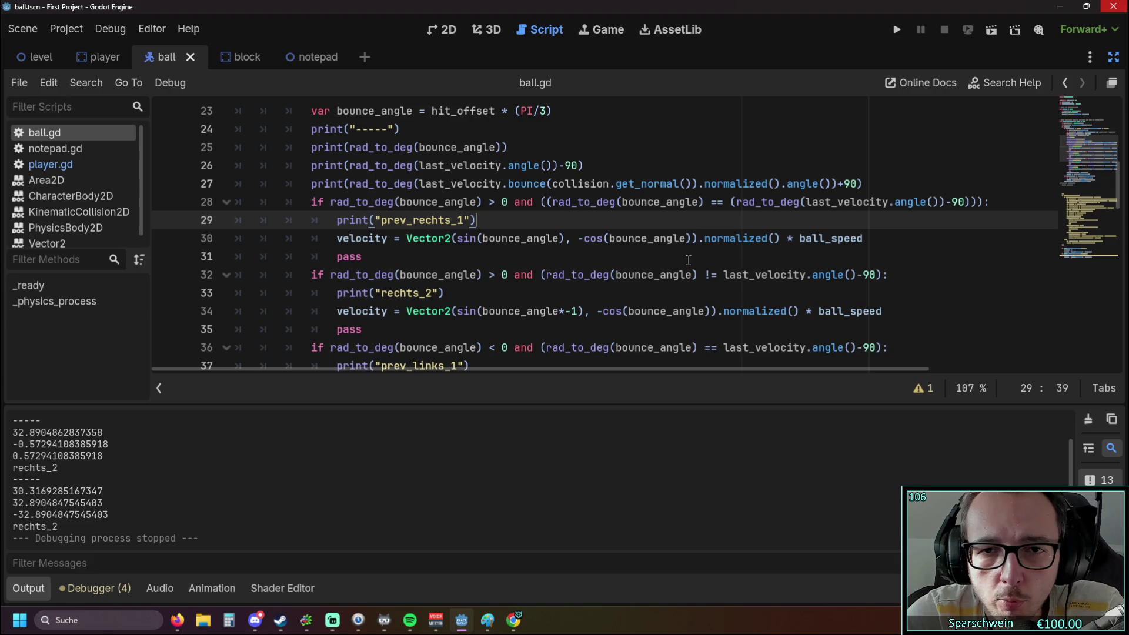
{"action": "scroll", "coordinate": [650, 257], "scroll_direction": "down", "scroll_amount": 1}
Replace bounce_angle inside line 30's -cos() with previous_bounce_angle copied from line 44.
{"action": "scroll", "coordinate": [650, 257], "scroll_direction": "down", "scroll_amount": 3}
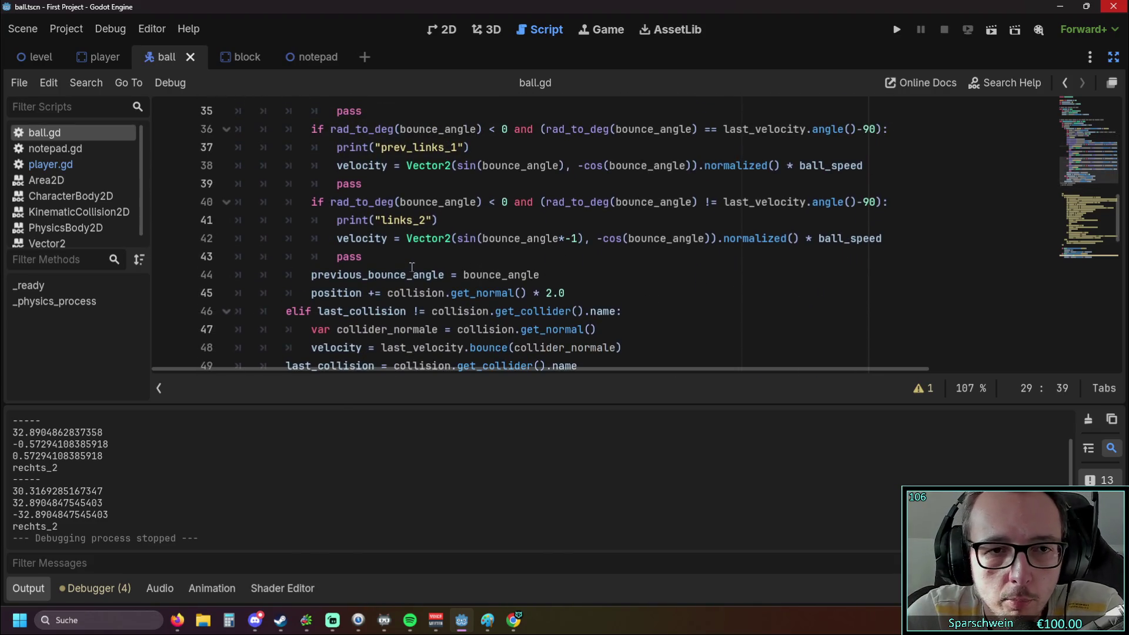
{"action": "left_click_drag", "start_coordinate": [312, 275], "coordinate": [444, 275]}
{"action": "key", "text": "ctrl+c"}
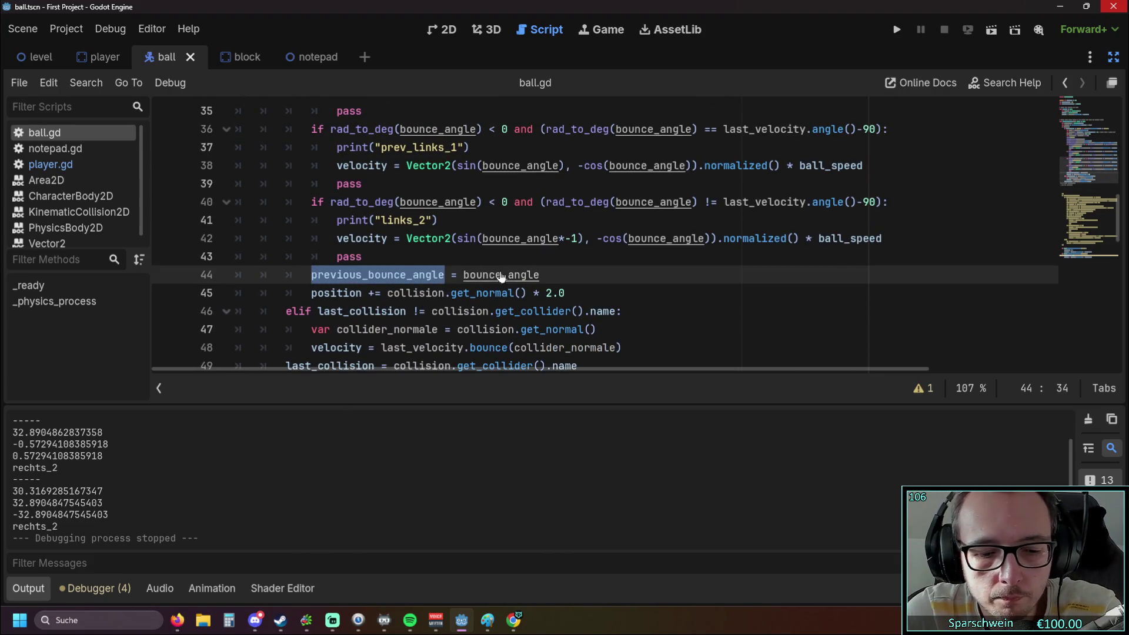
{"action": "scroll", "coordinate": [649, 227], "scroll_direction": "up", "scroll_amount": 4}
{"action": "double_click", "coordinate": [611, 238]}
{"action": "key", "text": "ctrl+v"}
{"action": "left_click", "coordinate": [712, 257]}
Run the game, move the paddle left and right to meet the ball, then stop it.
{"action": "left_click", "coordinate": [894, 31]}
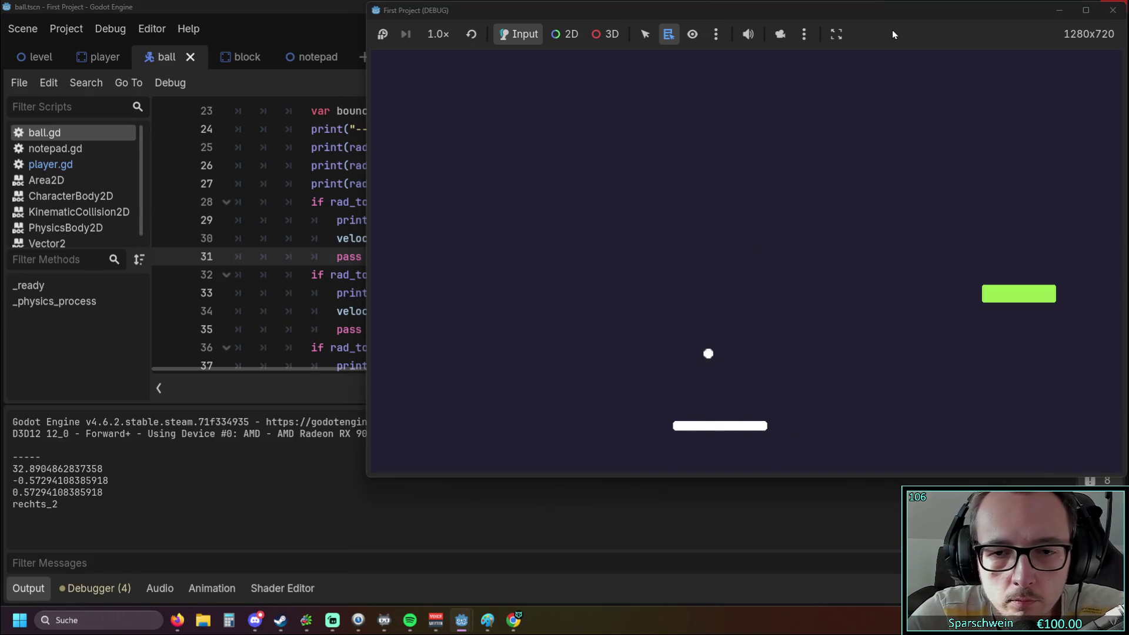
{"action": "key", "text": "Left"}
{"action": "key", "text": "Left"}
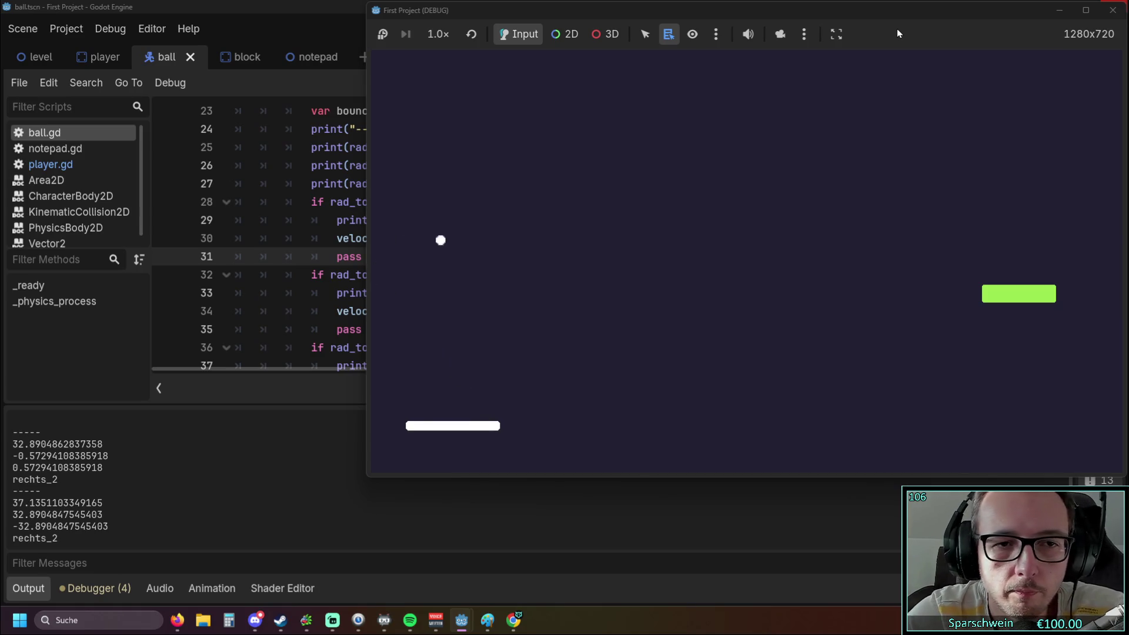
{"action": "key", "text": "Right"}
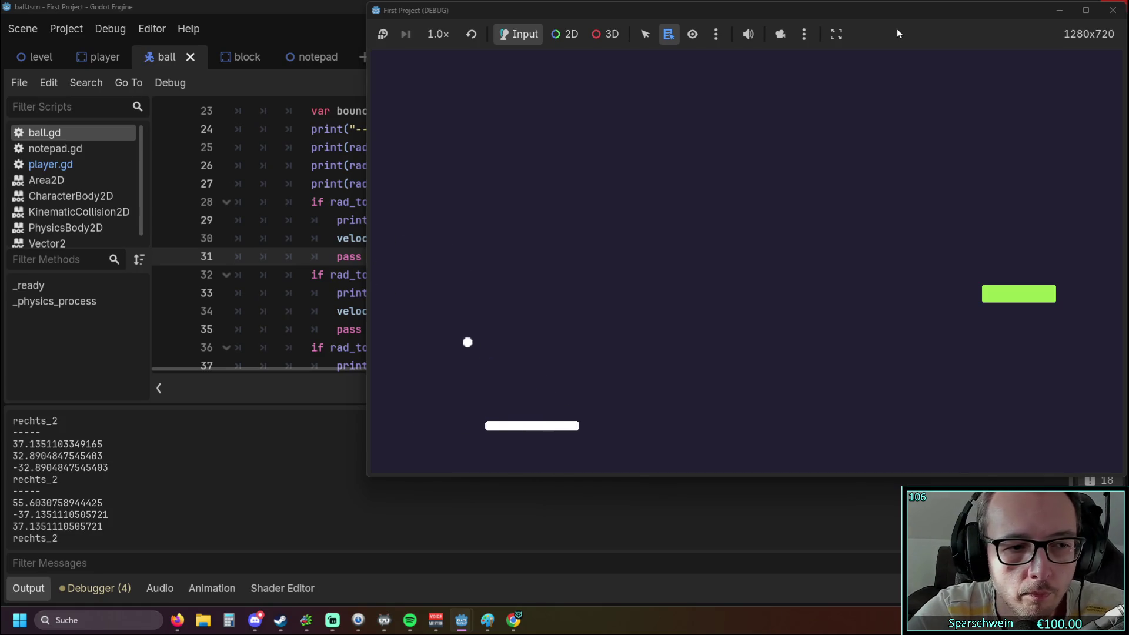
{"action": "left_click", "coordinate": [1113, 10]}
{"action": "mouse_move", "coordinate": [768, 193]}
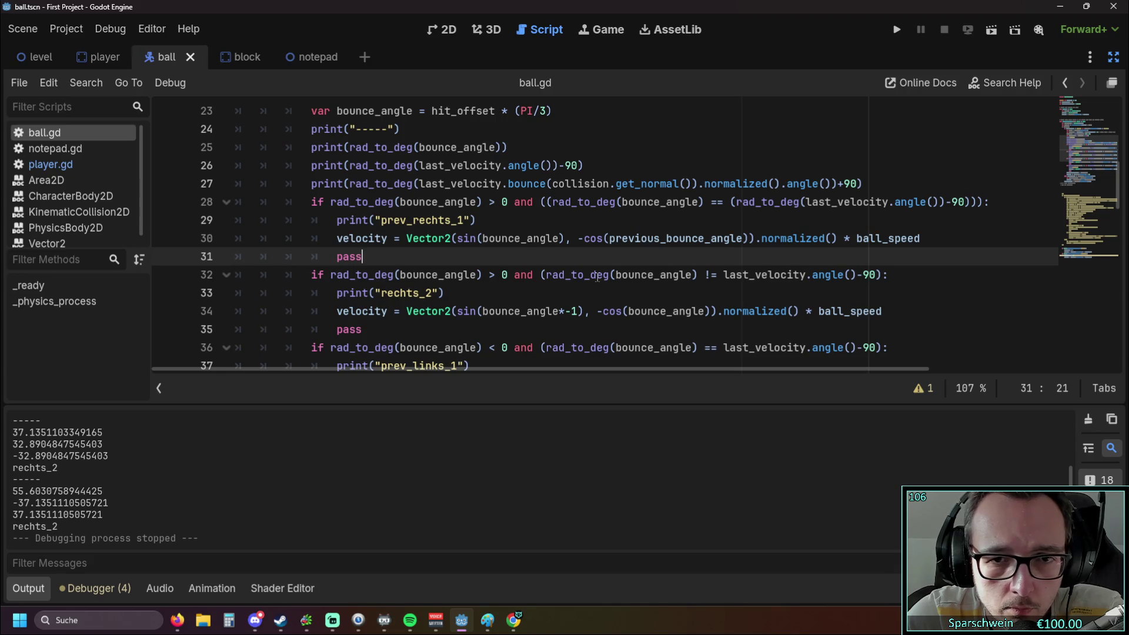
Undo the line 30 edit and put previous_bounce_angle inside line 28's rad_to_deg instead.
{"action": "mouse_move", "coordinate": [598, 278]}
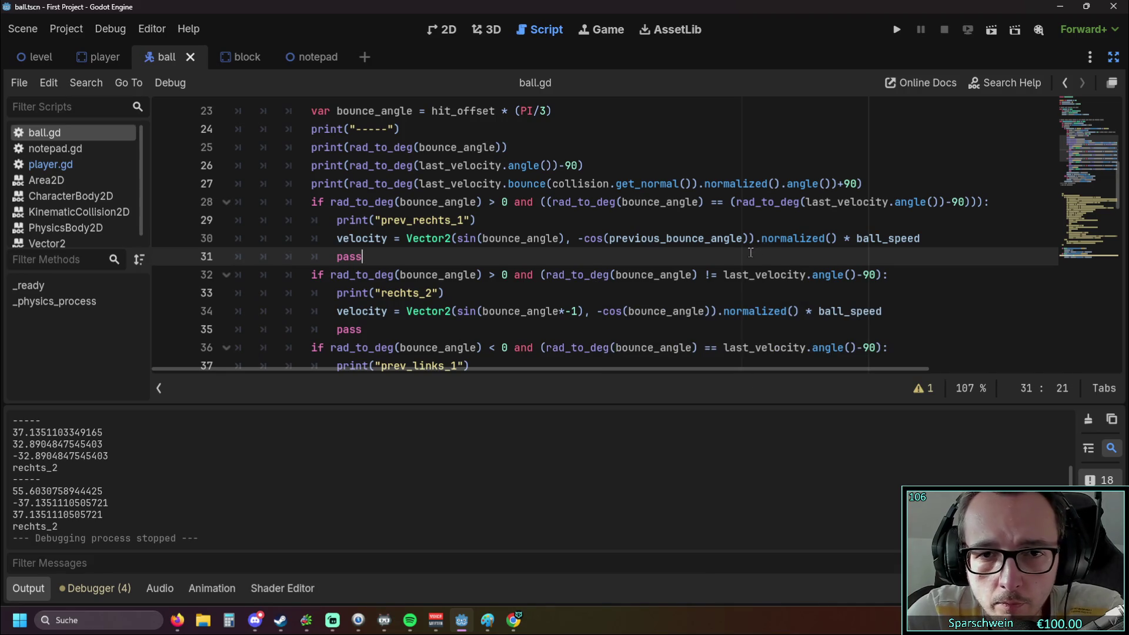
{"action": "key", "text": "ctrl+z"}
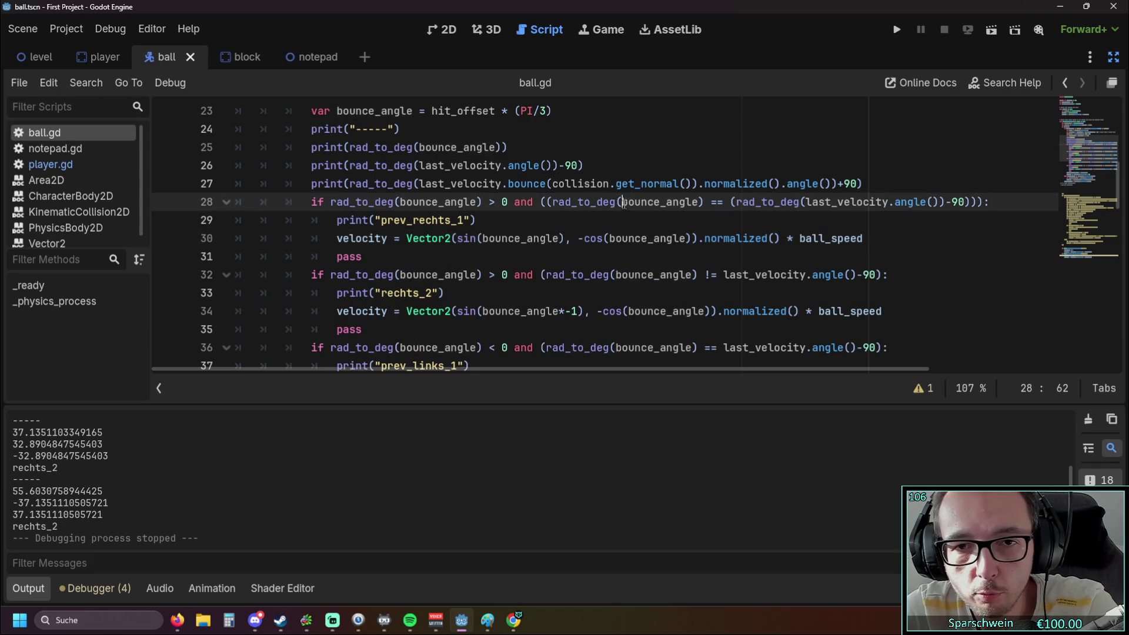
{"action": "double_click", "coordinate": [689, 203]}
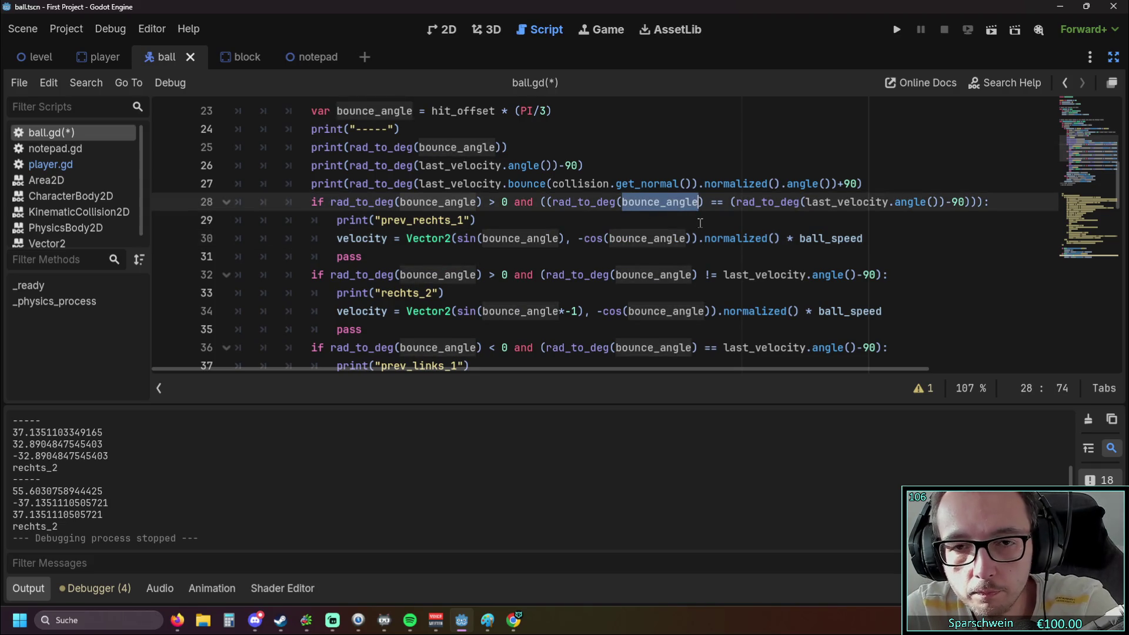
{"action": "key", "text": "ctrl+v"}
Save and run the game, steer the paddle to bounce the ball, then close it.
{"action": "left_click", "coordinate": [897, 29]}
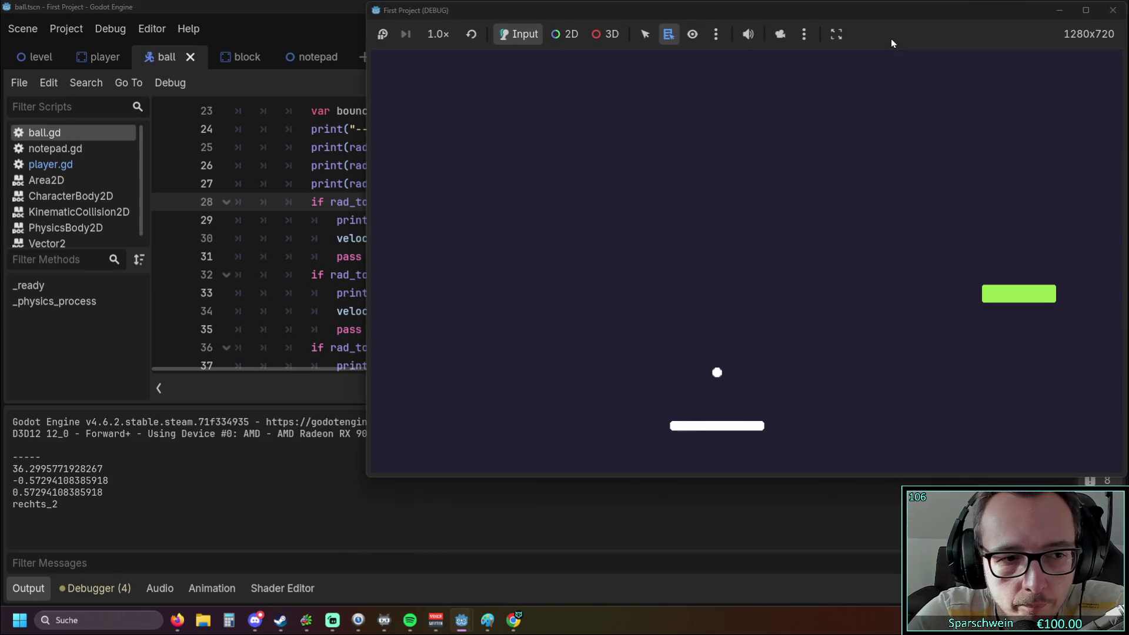
{"action": "key", "text": "Left"}
{"action": "key", "text": "Left"}
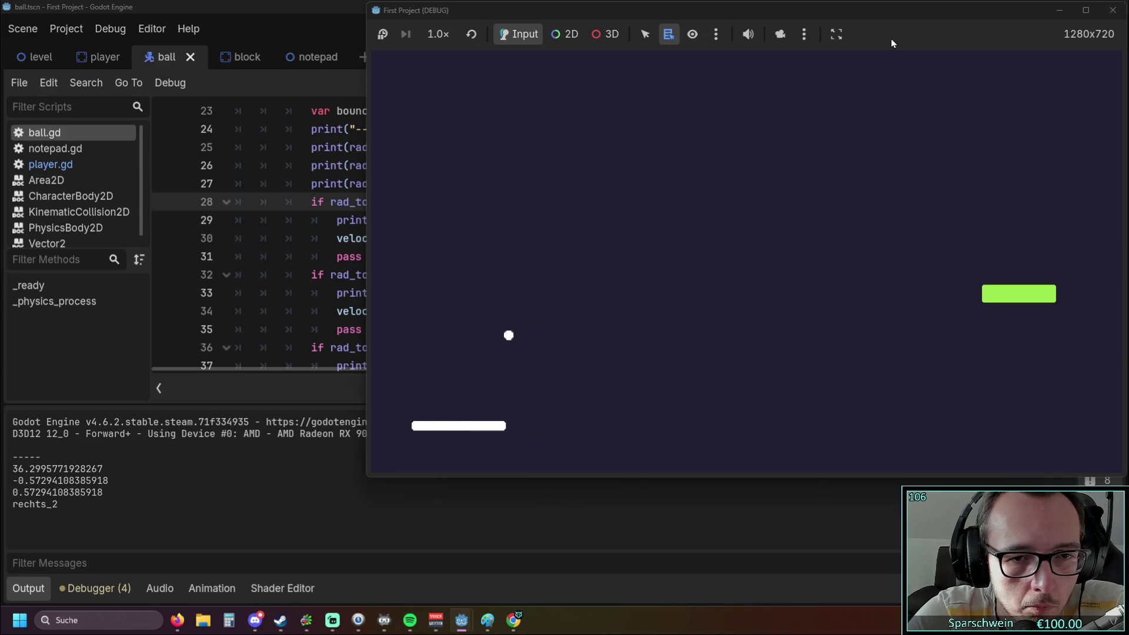
{"action": "key", "text": "Right"}
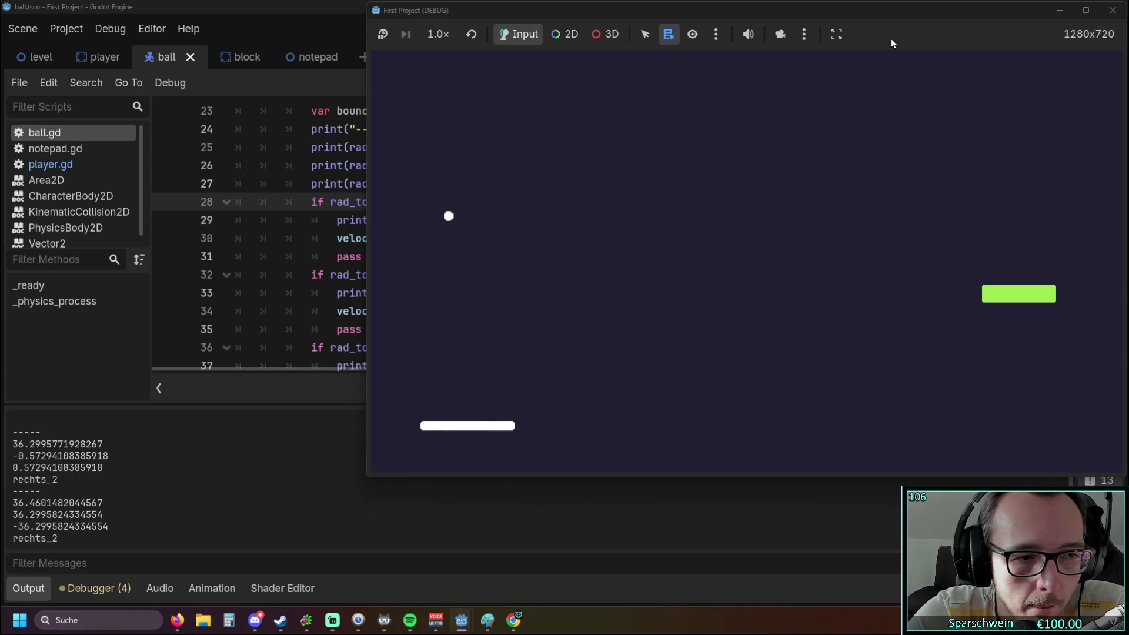
{"action": "key", "text": "Right"}
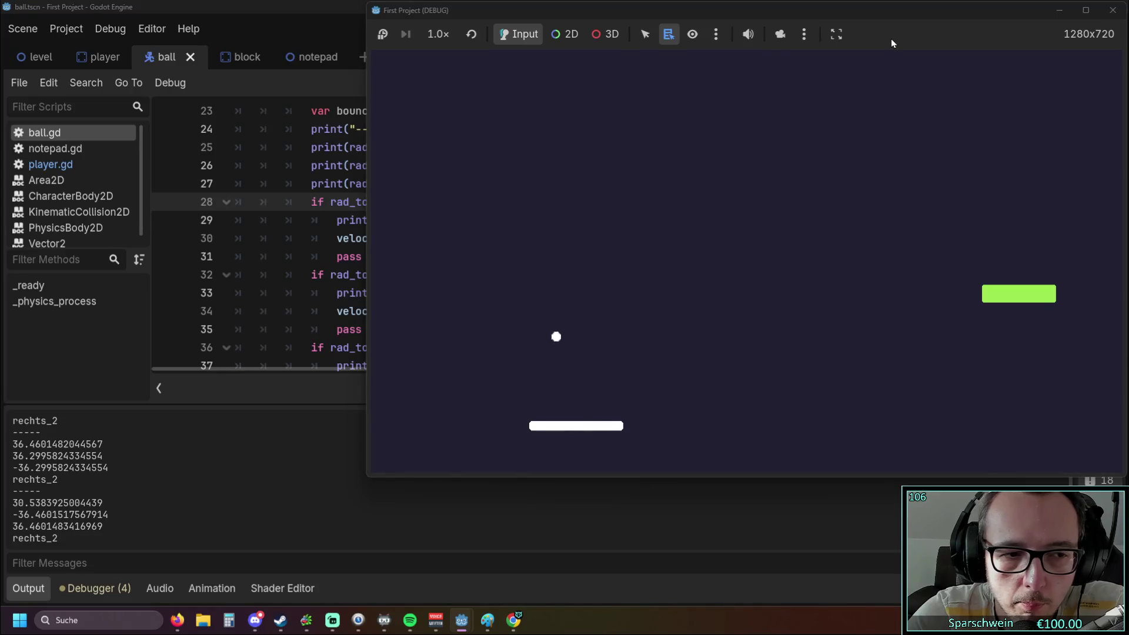
{"action": "key", "text": "Left"}
{"action": "left_click", "coordinate": [1113, 11]}
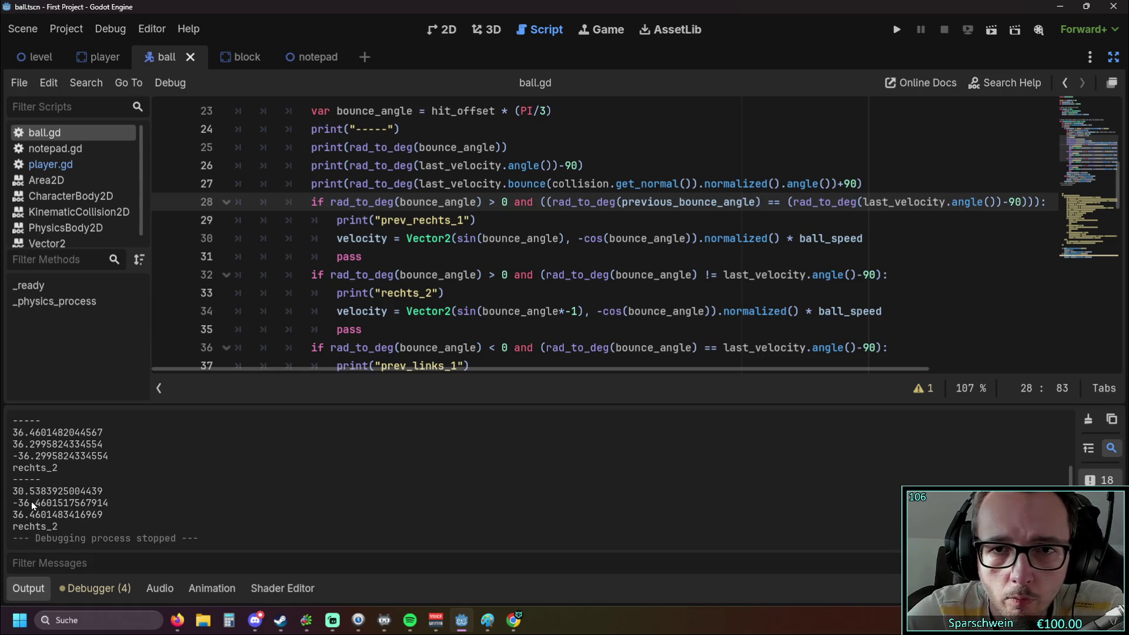
{"action": "scroll", "coordinate": [723, 221], "scroll_direction": "down", "scroll_amount": 1}
Append *-1 after previous_bounce_angle in line 28's comparison.
{"action": "scroll", "coordinate": [723, 221], "scroll_direction": "up", "scroll_amount": 1}
{"action": "scroll", "coordinate": [723, 221], "scroll_direction": "down", "scroll_amount": 4}
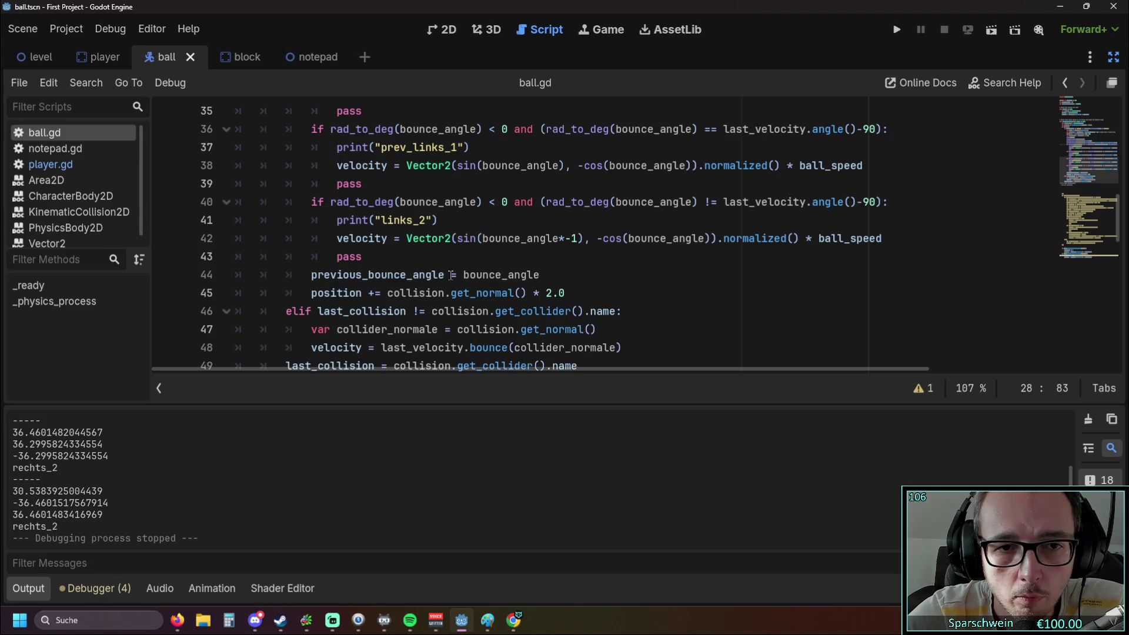
{"action": "scroll", "coordinate": [450, 274], "scroll_direction": "up", "scroll_amount": 5}
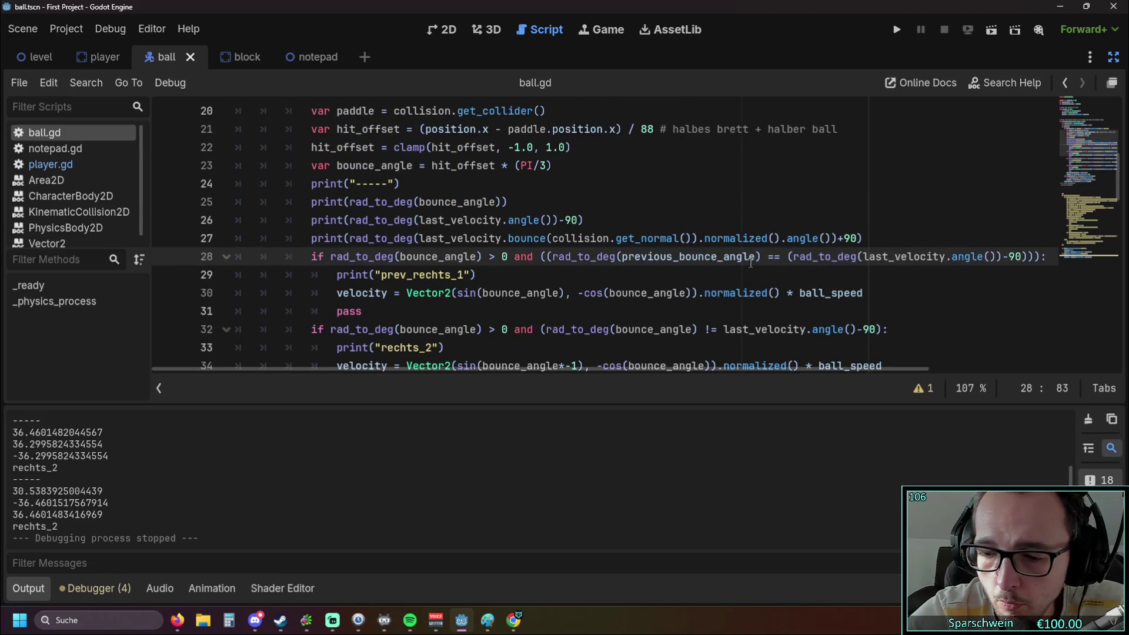
{"action": "type", "text": "*-1"}
{"action": "left_click", "coordinate": [836, 187]}
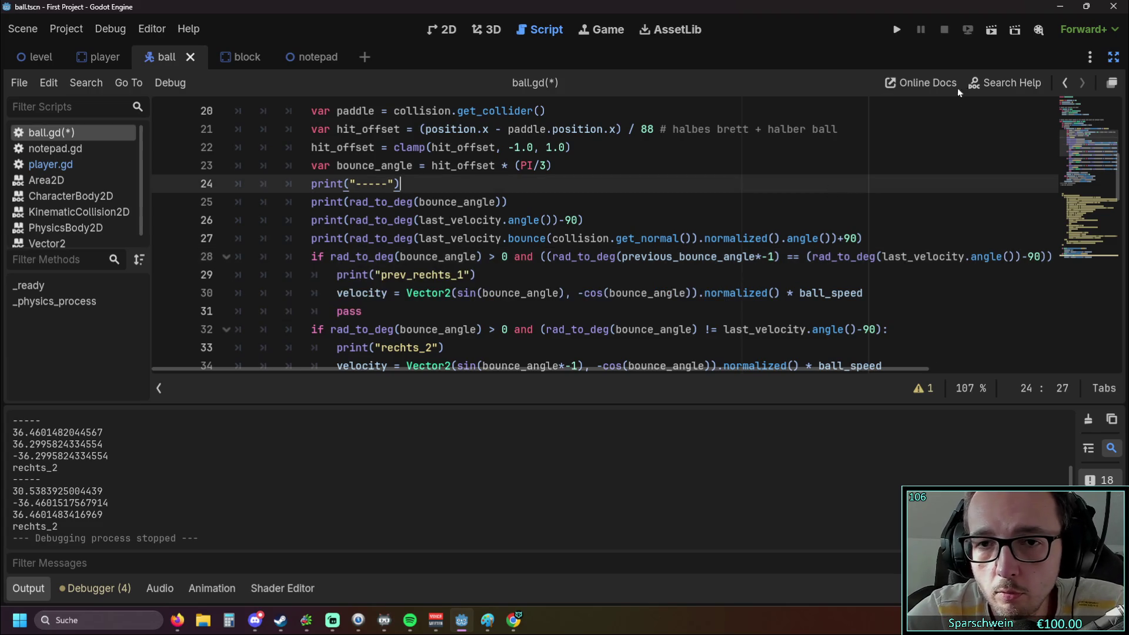
Save and run the game, steer the paddle to bounce the ball, then stop it.
{"action": "left_click", "coordinate": [899, 30]}
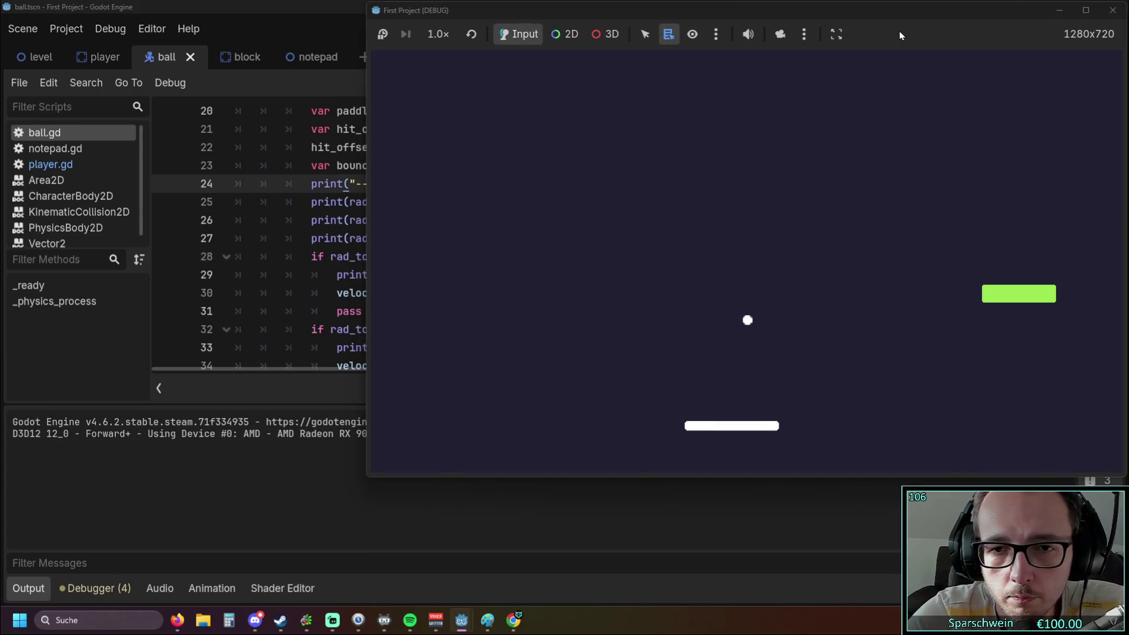
{"action": "key", "text": "Left"}
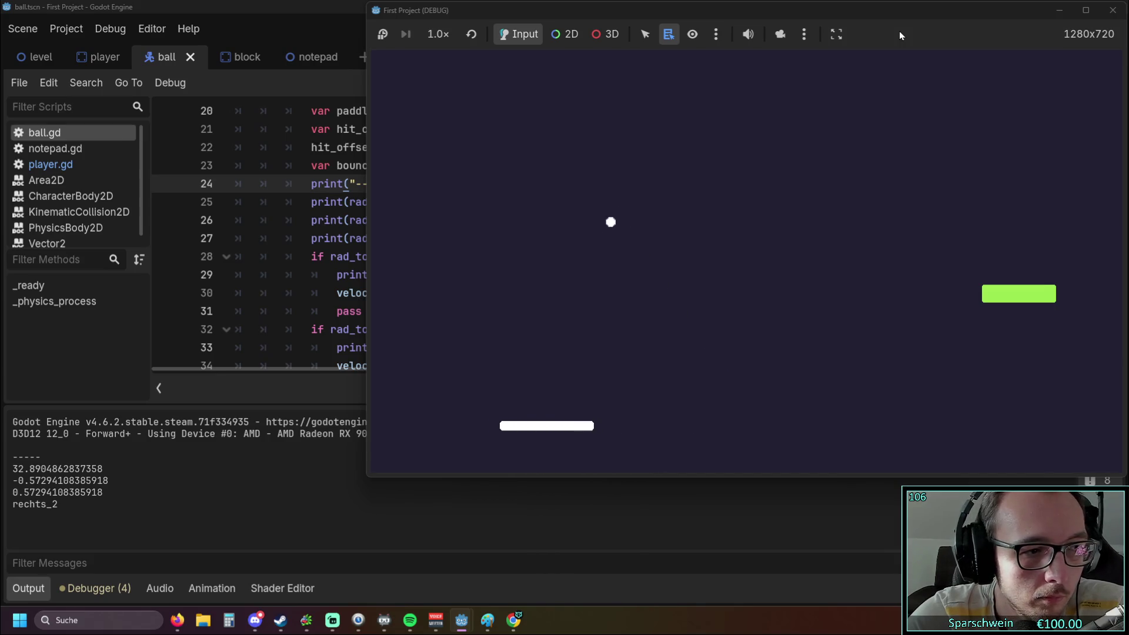
{"action": "key", "text": "Left"}
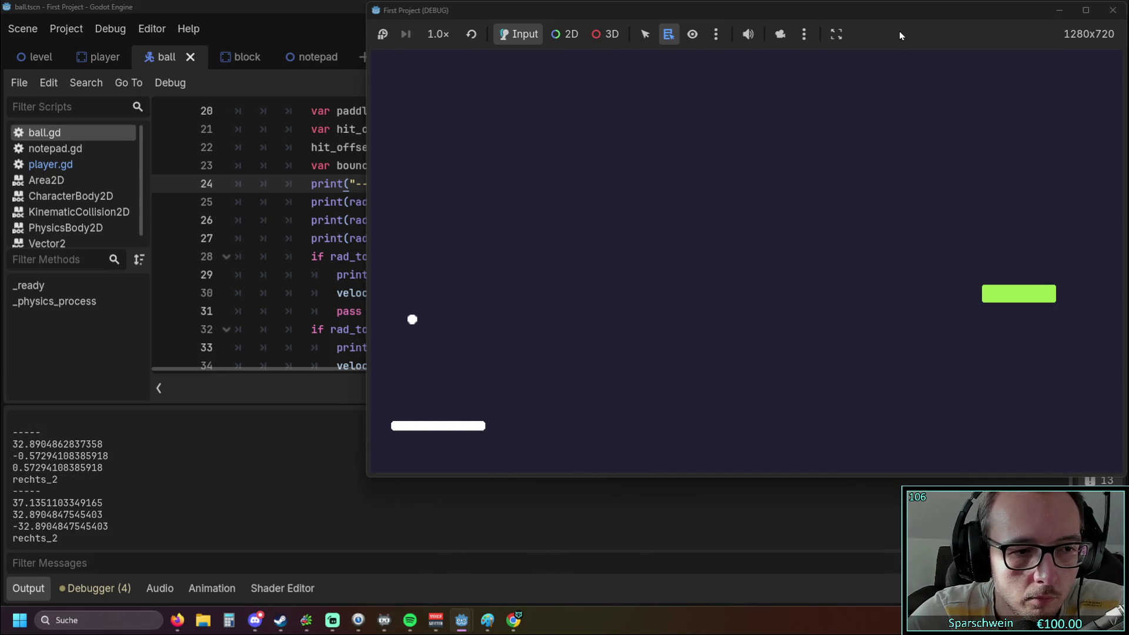
{"action": "key", "text": "Right"}
{"action": "key", "text": "Left"}
{"action": "key", "text": "Right"}
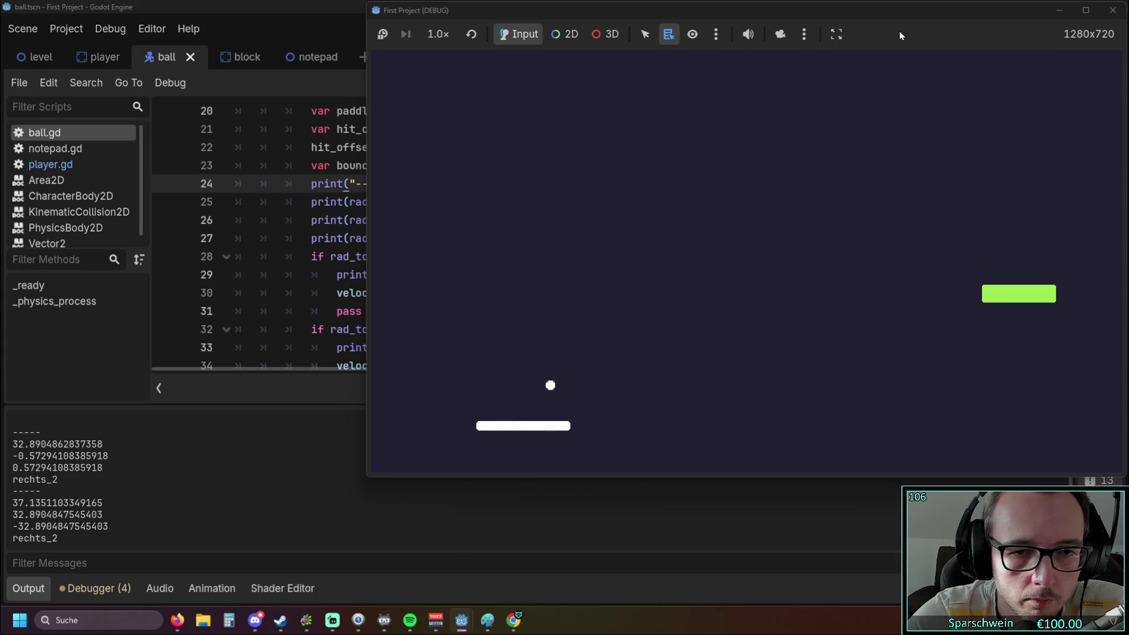
{"action": "left_click", "coordinate": [1113, 10]}
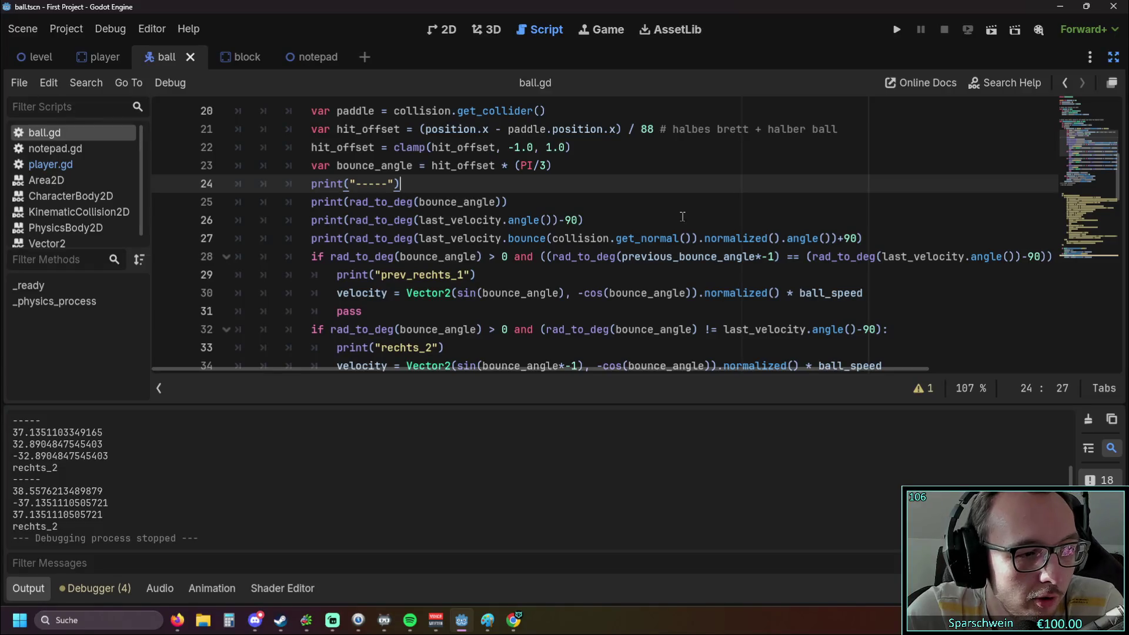
{"action": "left_click", "coordinate": [487, 620]}
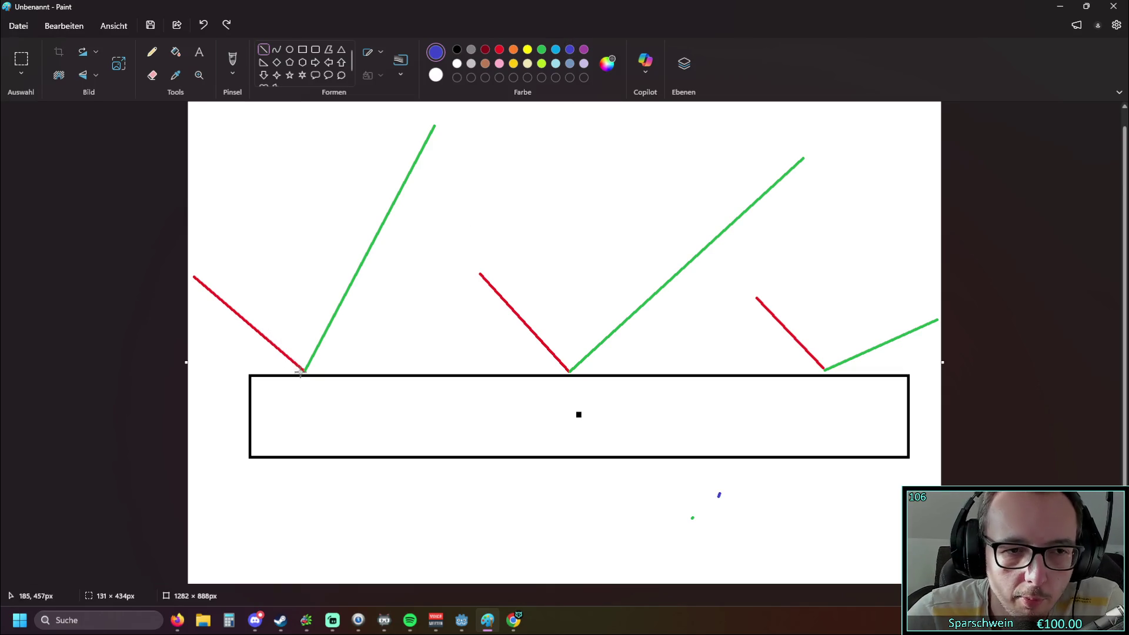
Sketch a steeper blue bounce line from the left V's vertex, undo it, and minimize Paint.
{"action": "left_click_drag", "start_coordinate": [304, 371], "coordinate": [235, 123]}
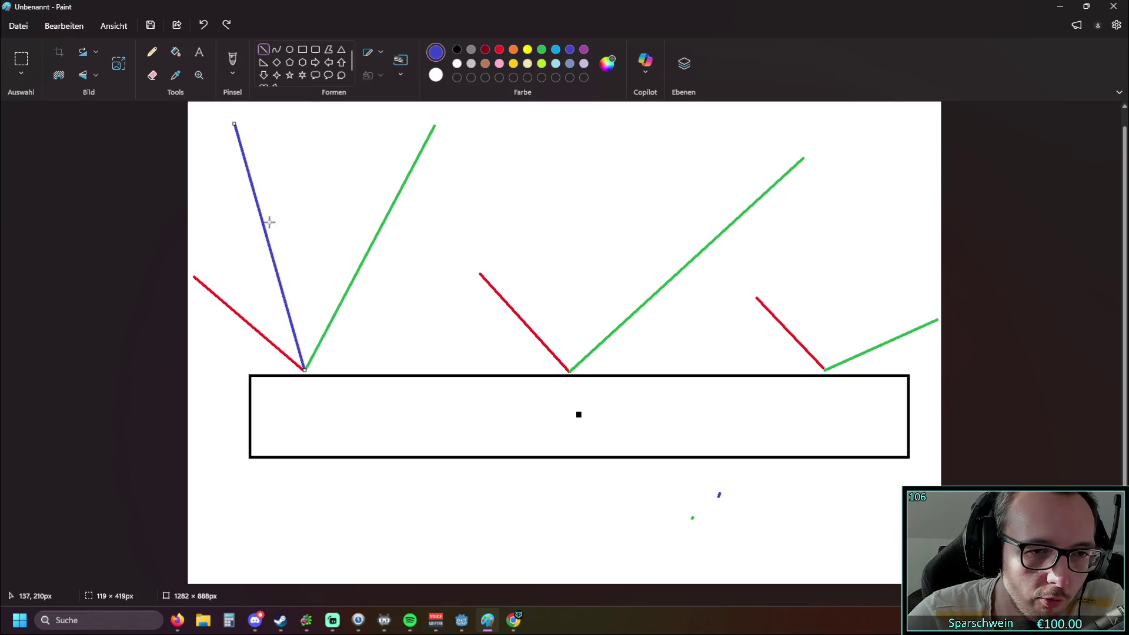
{"action": "left_click", "coordinate": [1114, 6]}
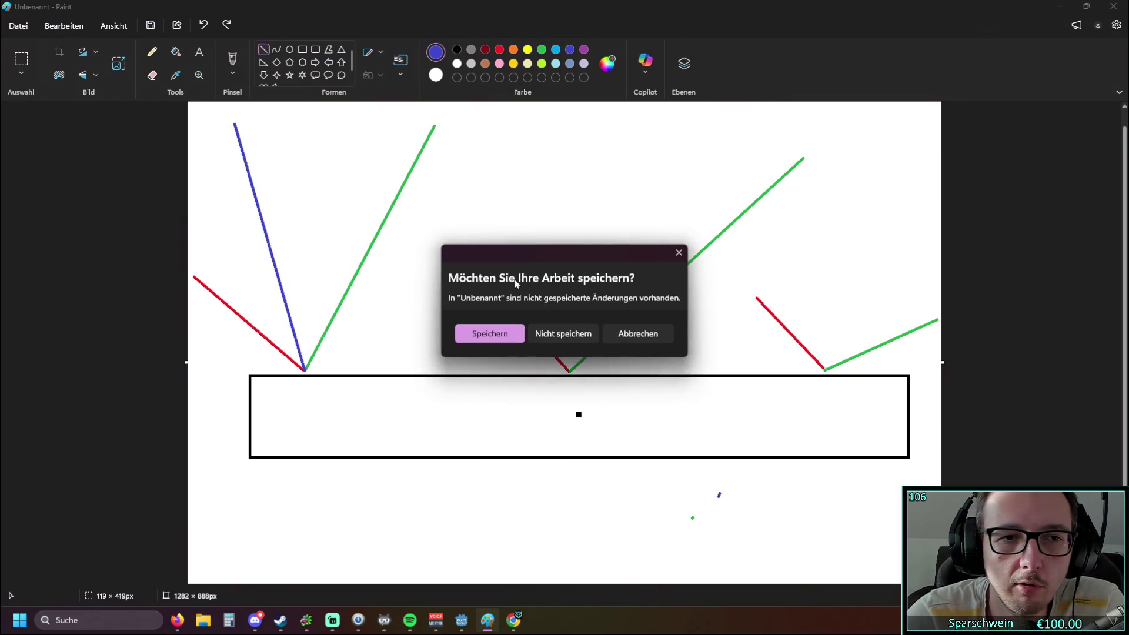
{"action": "left_click", "coordinate": [679, 253]}
{"action": "left_click", "coordinate": [203, 24]}
{"action": "left_click", "coordinate": [1059, 6]}
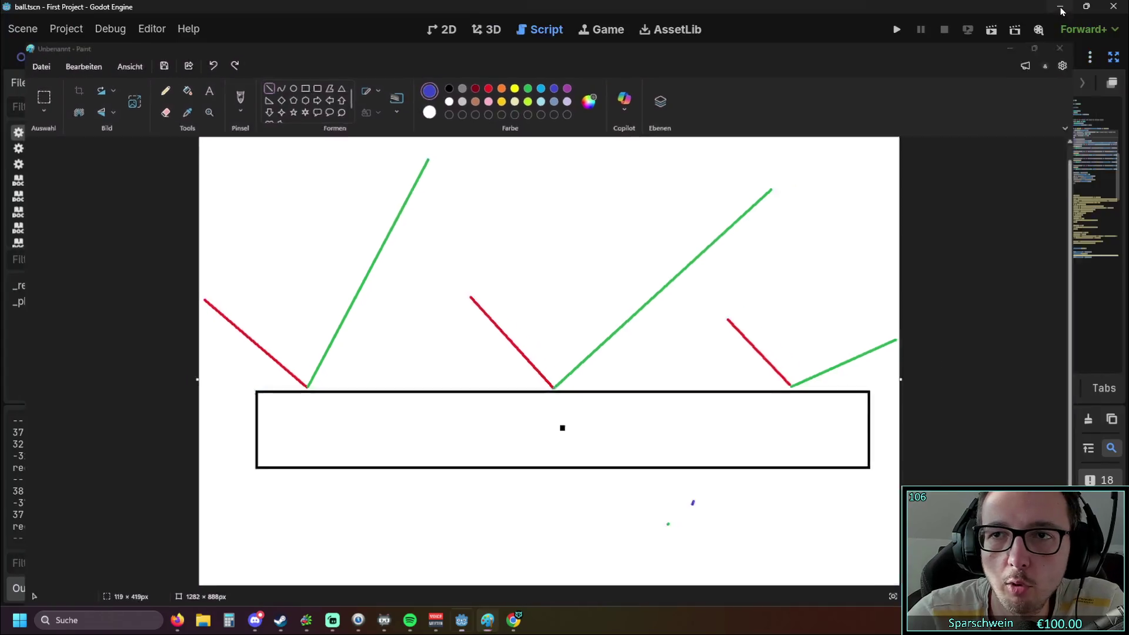
Review print line 29 and the following conditions in the right-side paddle branch.
{"action": "left_click_drag", "start_coordinate": [338, 293], "coordinate": [478, 274]}
{"action": "key", "text": "shift+Down"}
{"action": "key", "text": "Left"}
{"action": "triple_click", "coordinate": [360, 276]}
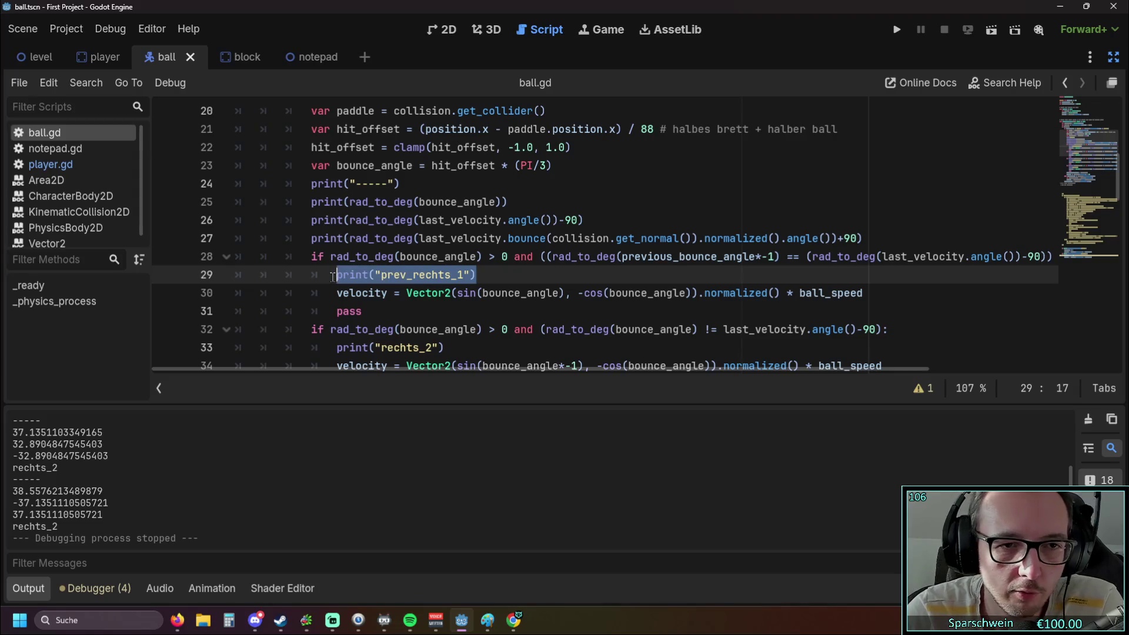
{"action": "left_click", "coordinate": [484, 328]}
{"action": "scroll", "coordinate": [488, 322], "scroll_direction": "up", "scroll_amount": 1}
{"action": "scroll", "coordinate": [487, 322], "scroll_direction": "down", "scroll_amount": 1}
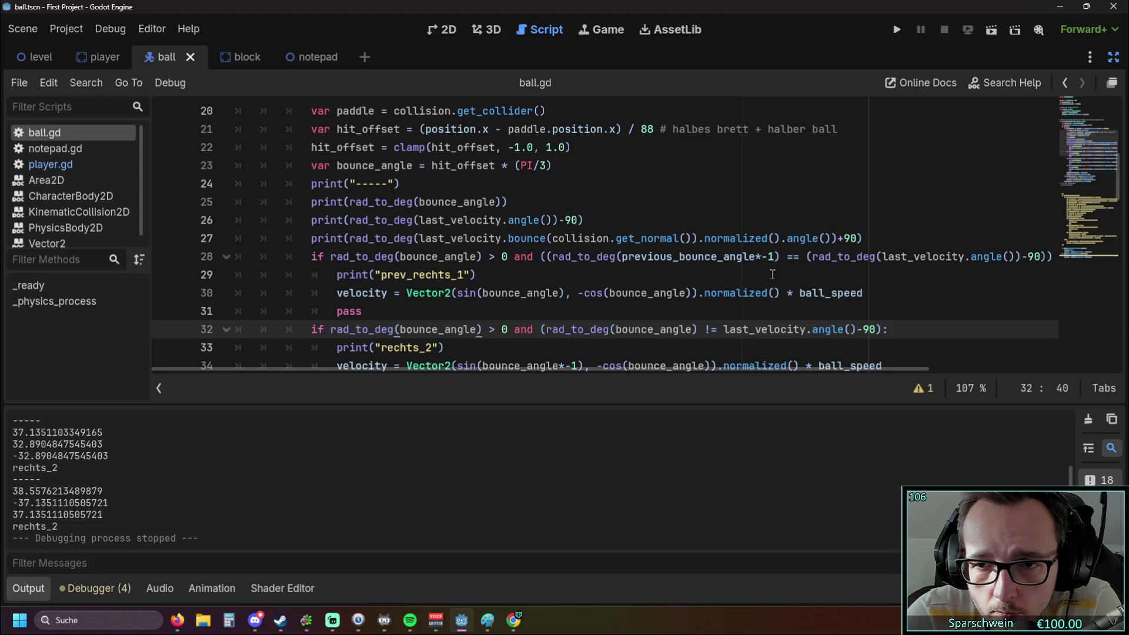
{"action": "scroll", "coordinate": [793, 292], "scroll_direction": "up", "scroll_amount": 1}
{"action": "scroll", "coordinate": [792, 285], "scroll_direction": "down", "scroll_amount": 1}
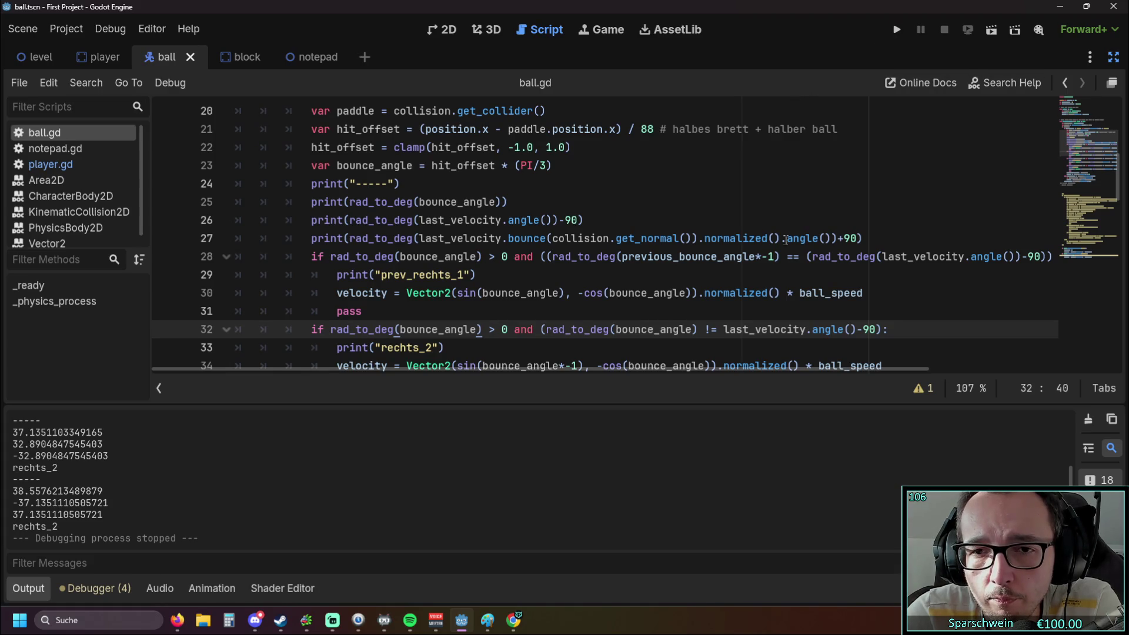
Move *-1 on line 28 outside rad_to_deg(previous_bounce_angle).
{"action": "left_click", "coordinate": [771, 257]}
{"action": "key", "text": "BackSpace"}
{"action": "key", "text": "BackSpace"}
{"action": "key", "text": "Delete"}
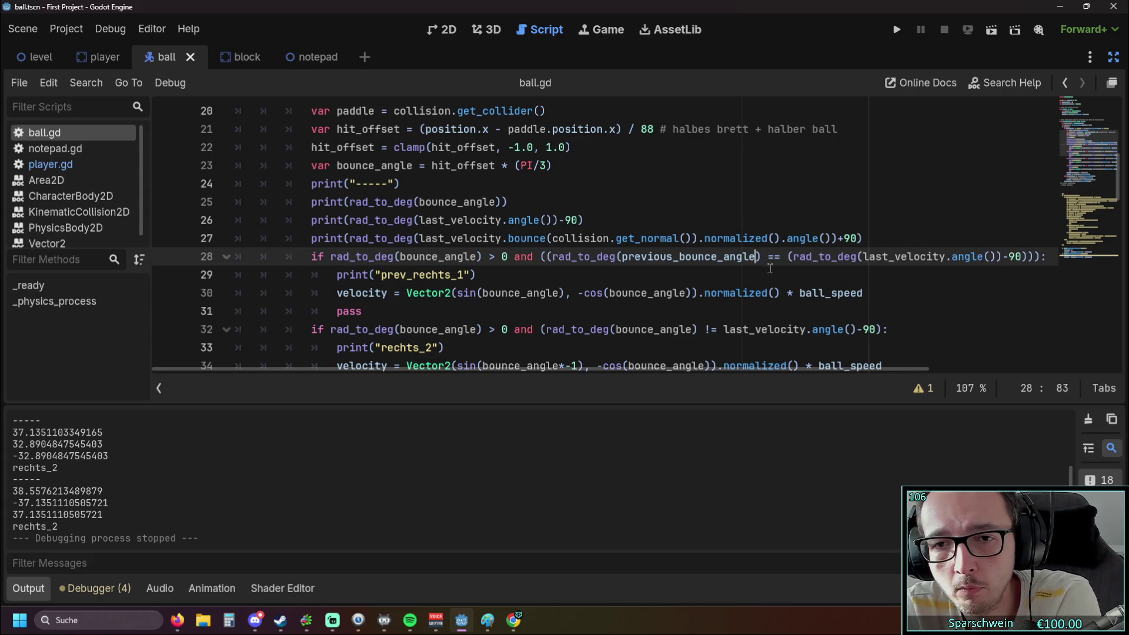
{"action": "type", "text": "*-1"}
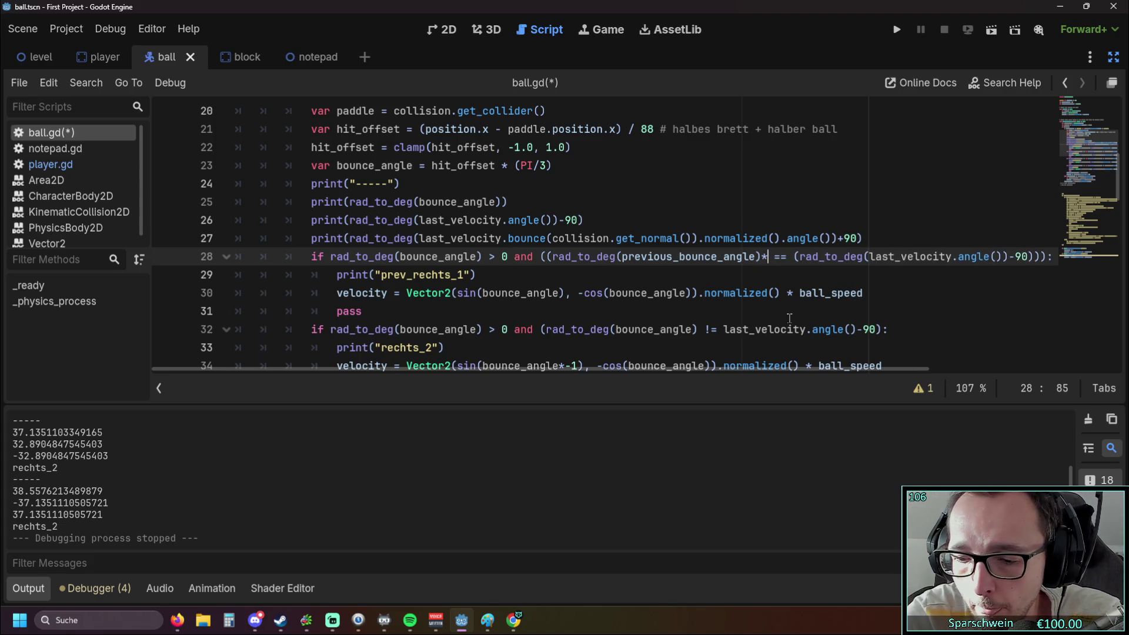
{"action": "key", "text": "Down"}
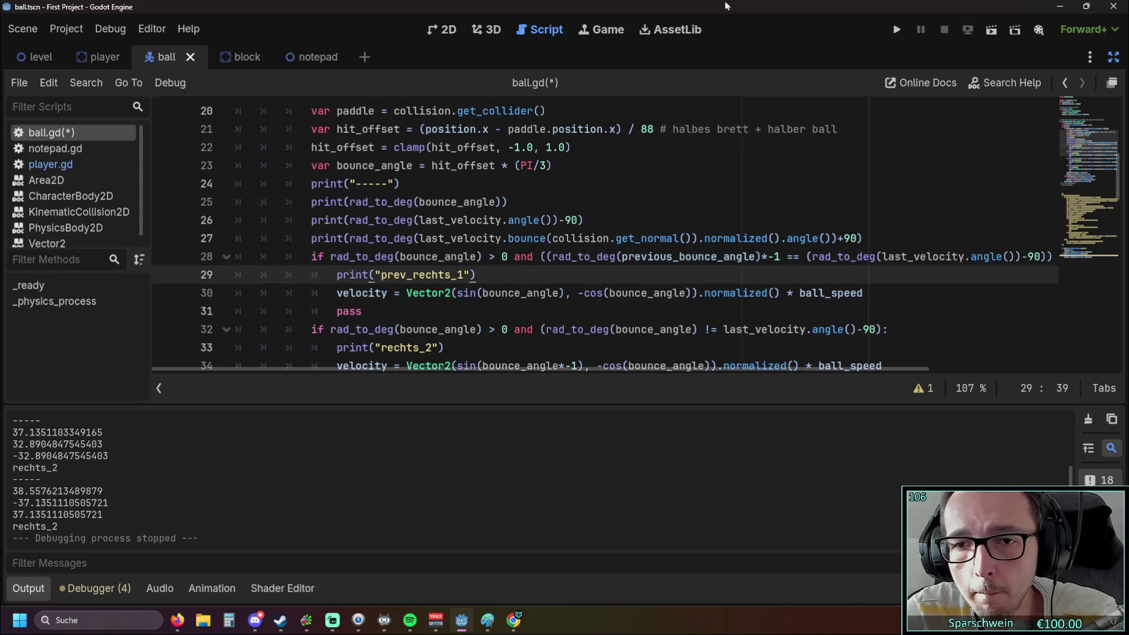
Save and run the game, move the paddle left and right to return the ball, then stop it.
{"action": "left_click", "coordinate": [894, 30]}
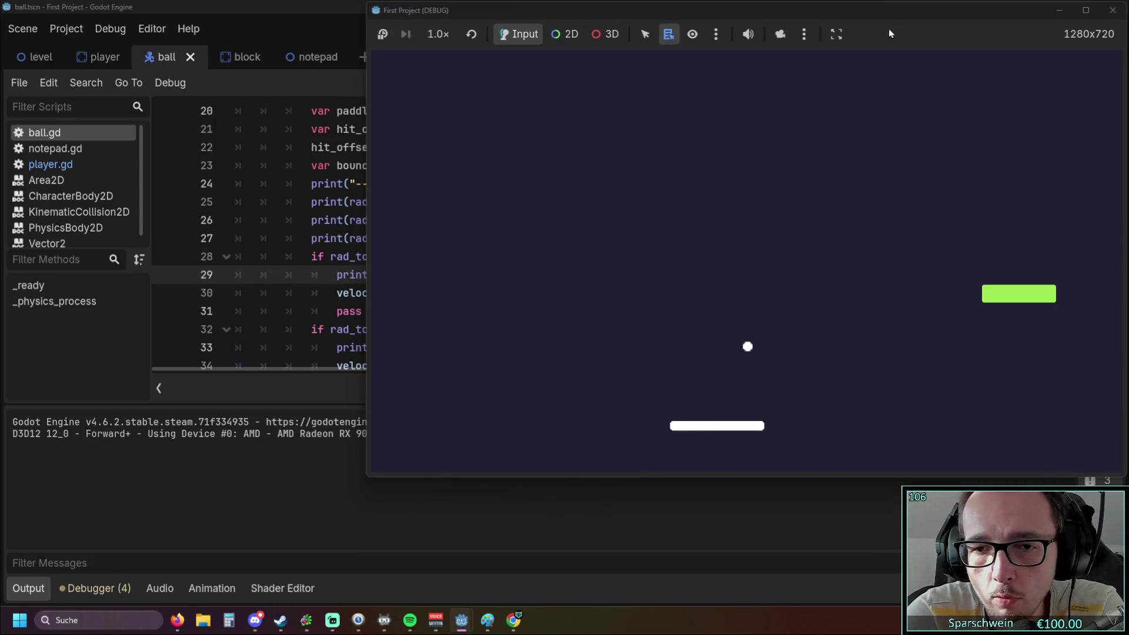
{"action": "key", "text": "Left"}
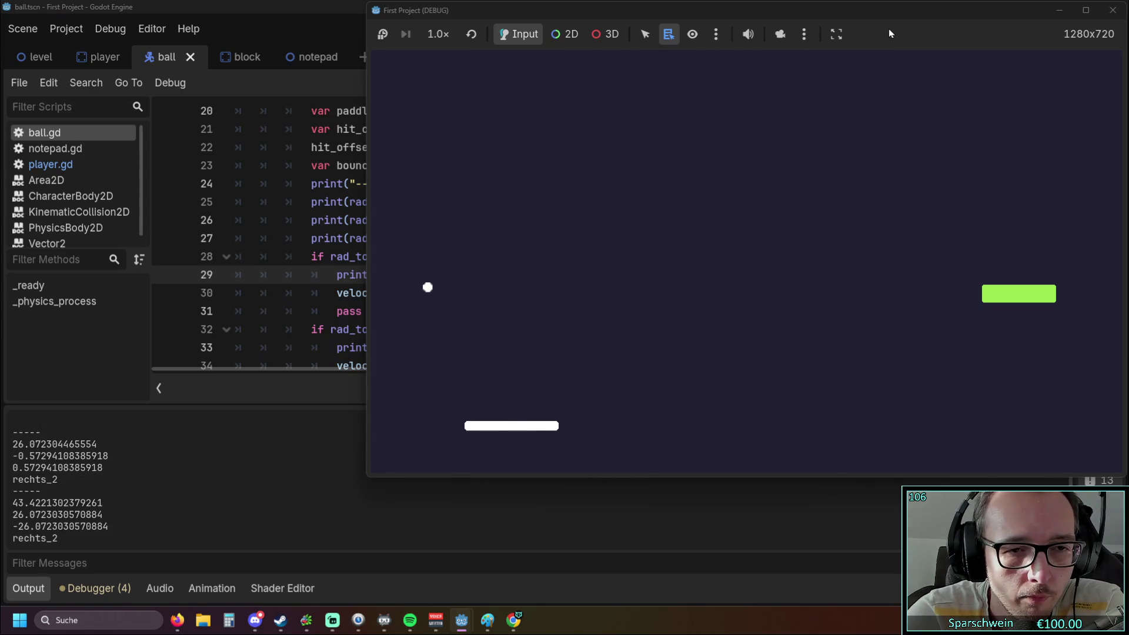
{"action": "key", "text": "Right"}
{"action": "key", "text": "Right"}
{"action": "key", "text": "Left"}
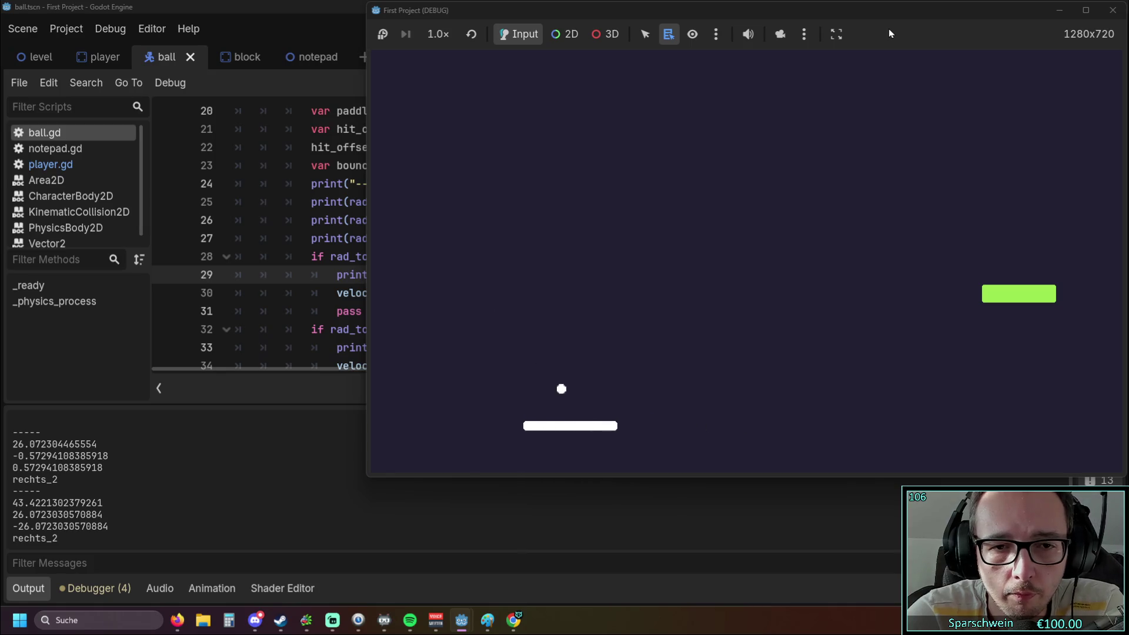
{"action": "left_click", "coordinate": [1113, 10]}
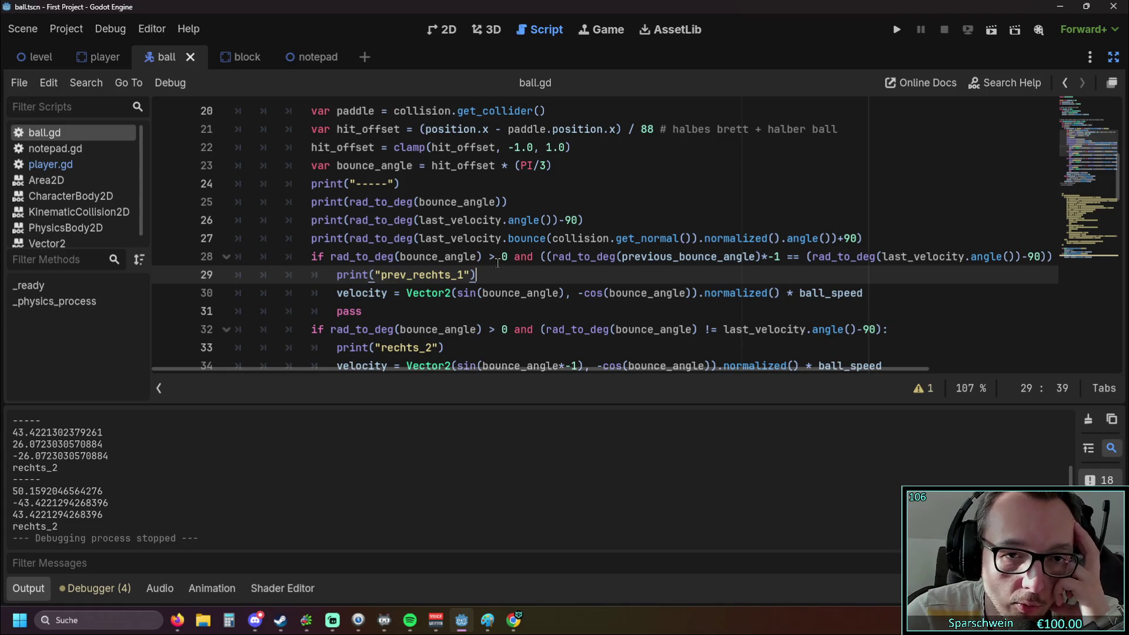
Compare line 28's > 0 bounce-angle check against the 50.1592046564276 value in the output.
{"action": "left_click_drag", "start_coordinate": [488, 257], "coordinate": [509, 257]}
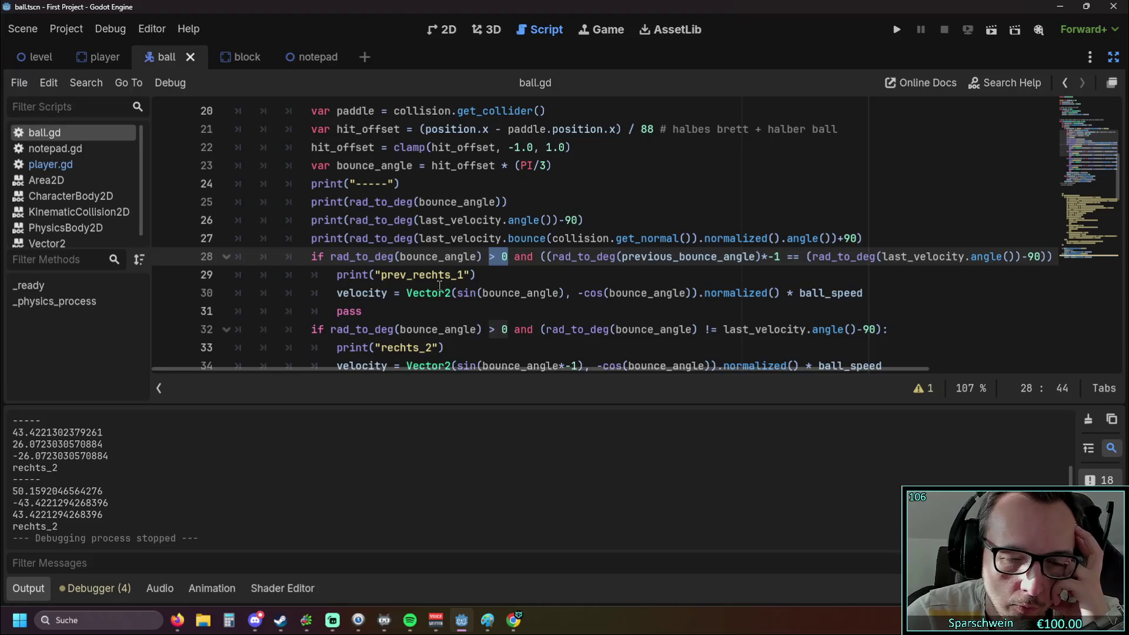
{"action": "left_click_drag", "start_coordinate": [13, 492], "coordinate": [104, 493]}
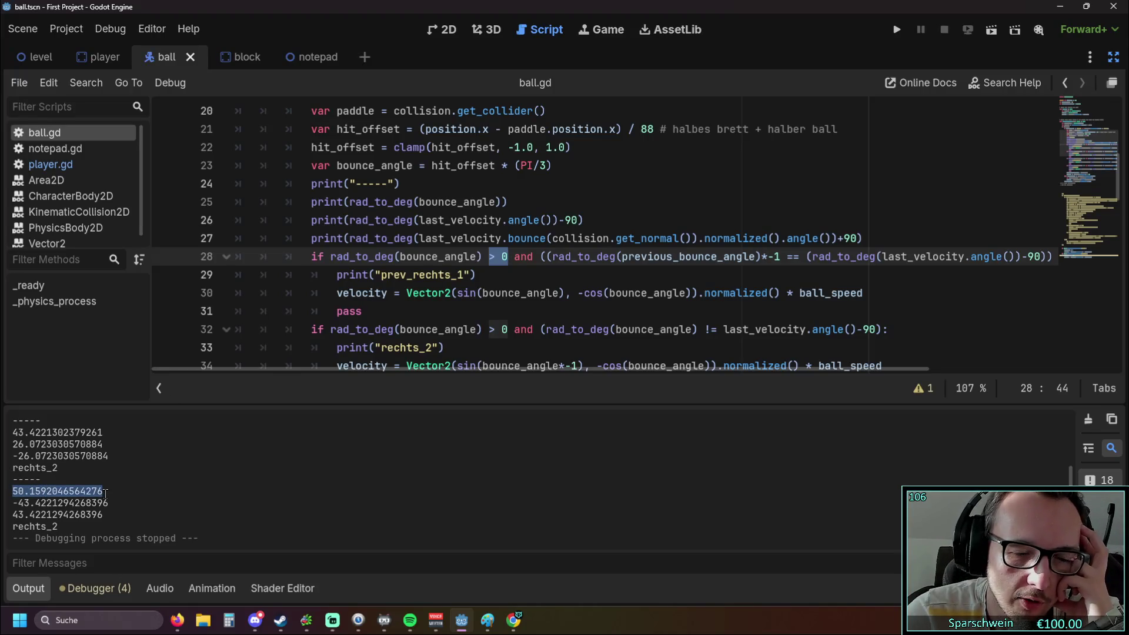
{"action": "mouse_move", "coordinate": [399, 259]}
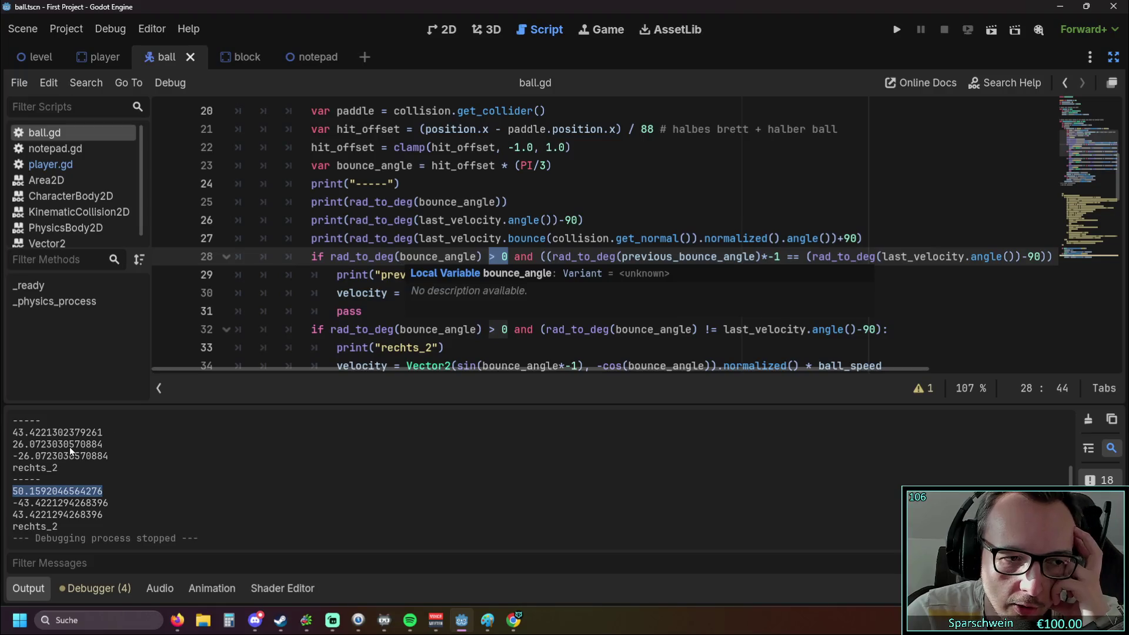
{"action": "left_click_drag", "start_coordinate": [331, 257], "coordinate": [509, 257]}
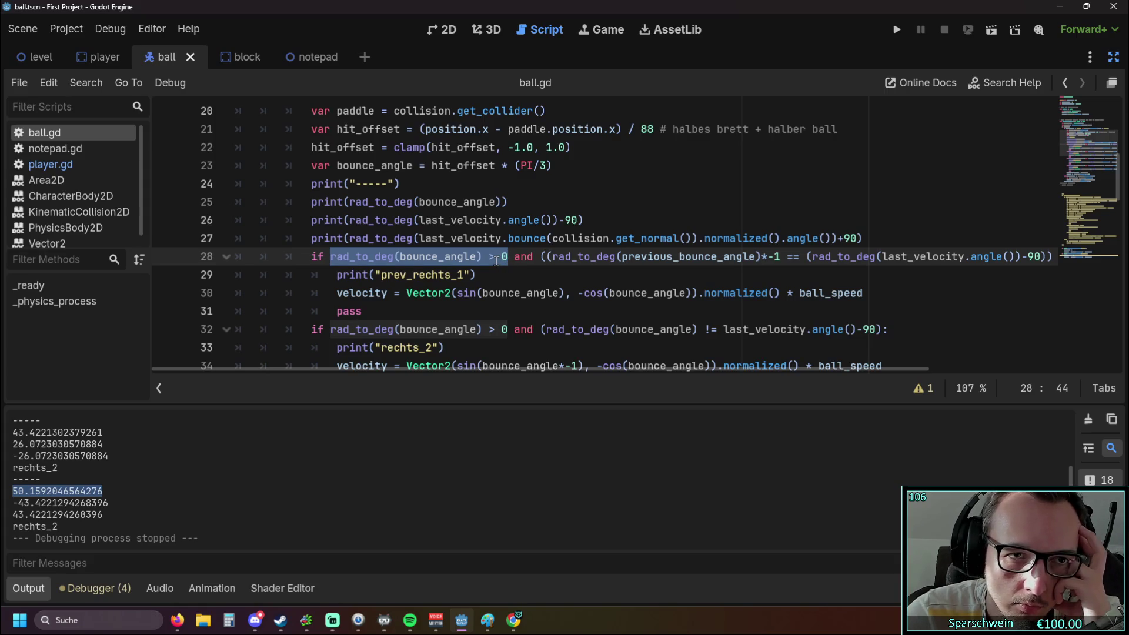
{"action": "left_click", "coordinate": [535, 271]}
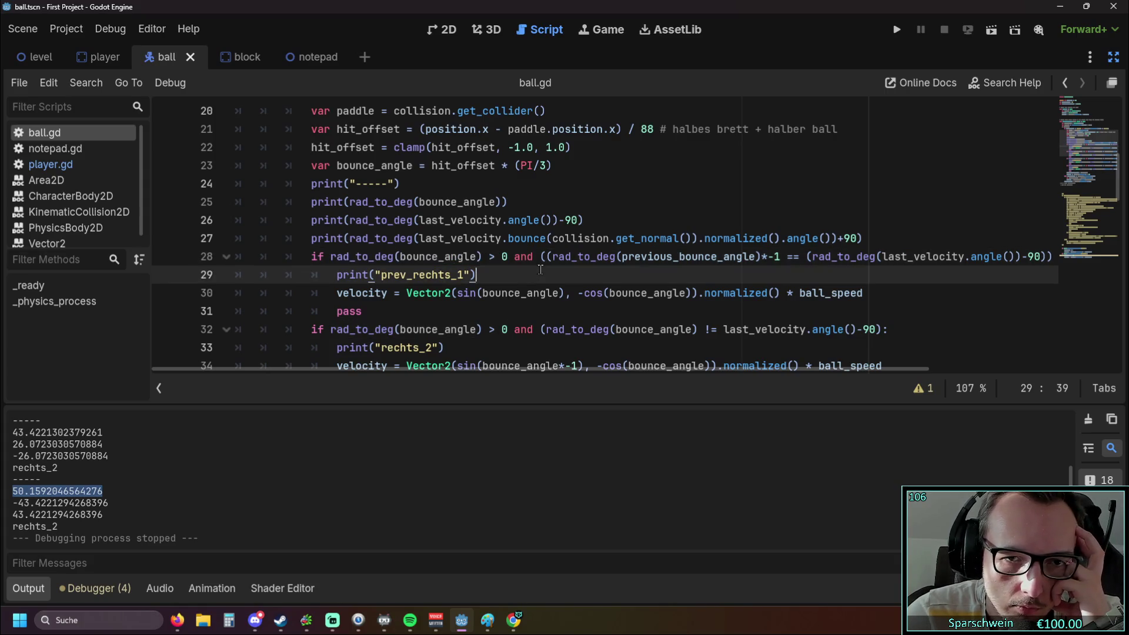
{"action": "mouse_move", "coordinate": [474, 372]}
{"action": "left_mouse_down"}
{"action": "mouse_move", "coordinate": [568, 364]}
{"action": "mouse_move", "coordinate": [513, 365]}
{"action": "left_mouse_up"}
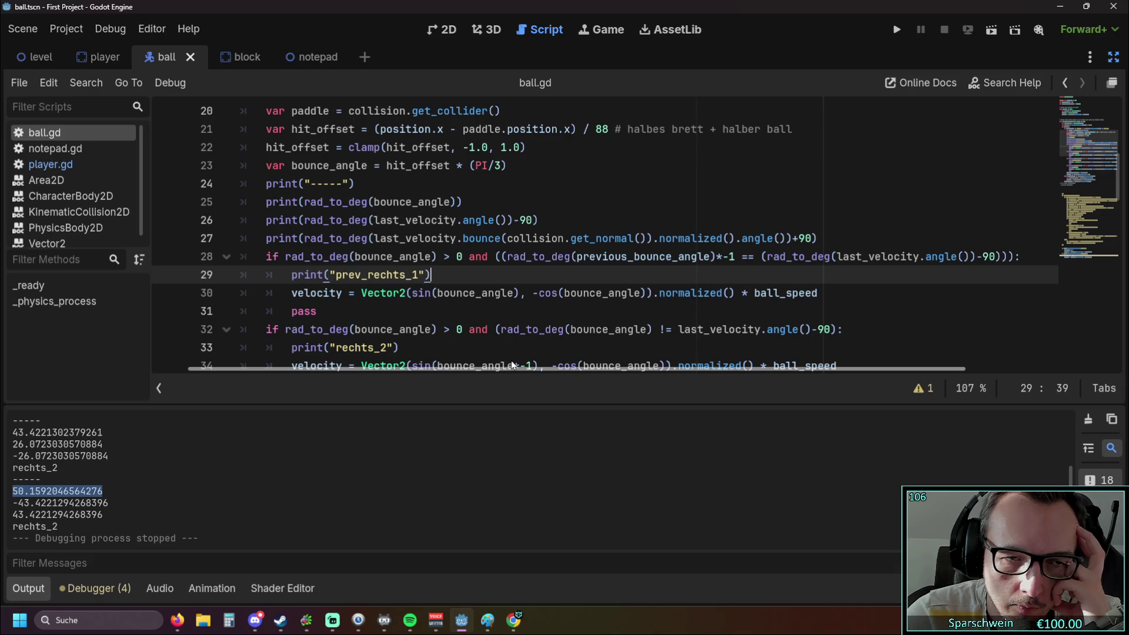
Pick out the previous_bounce_angle variable name from the assignment on line 44.
{"action": "scroll", "coordinate": [506, 318], "scroll_direction": "down", "scroll_amount": 5}
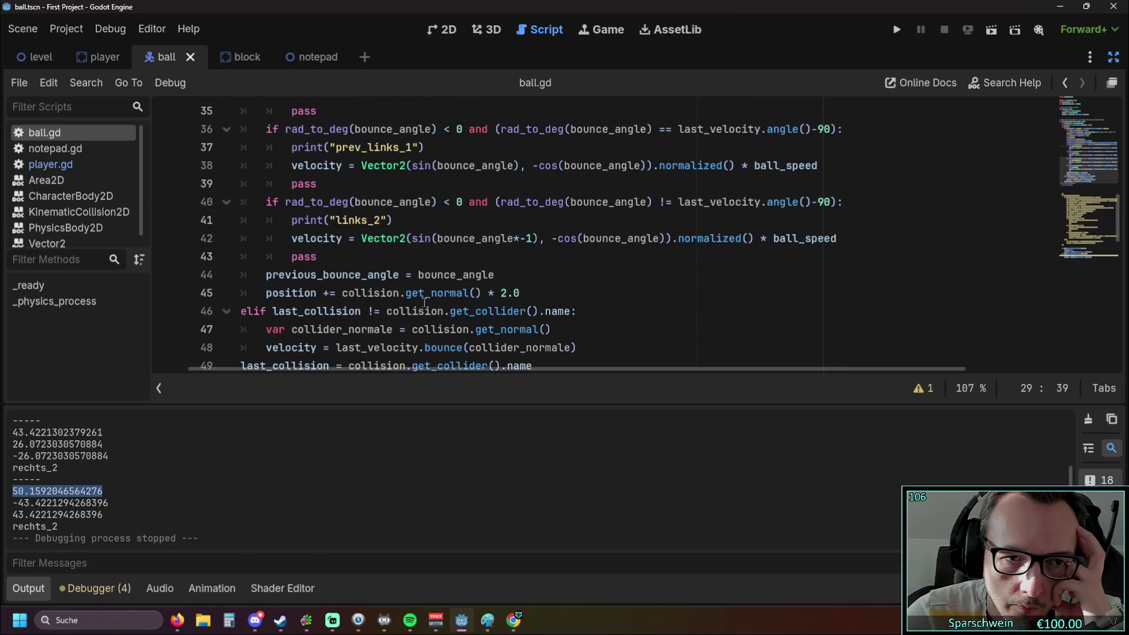
{"action": "left_click", "coordinate": [501, 275]}
{"action": "left_click_drag", "start_coordinate": [501, 274], "coordinate": [259, 275]}
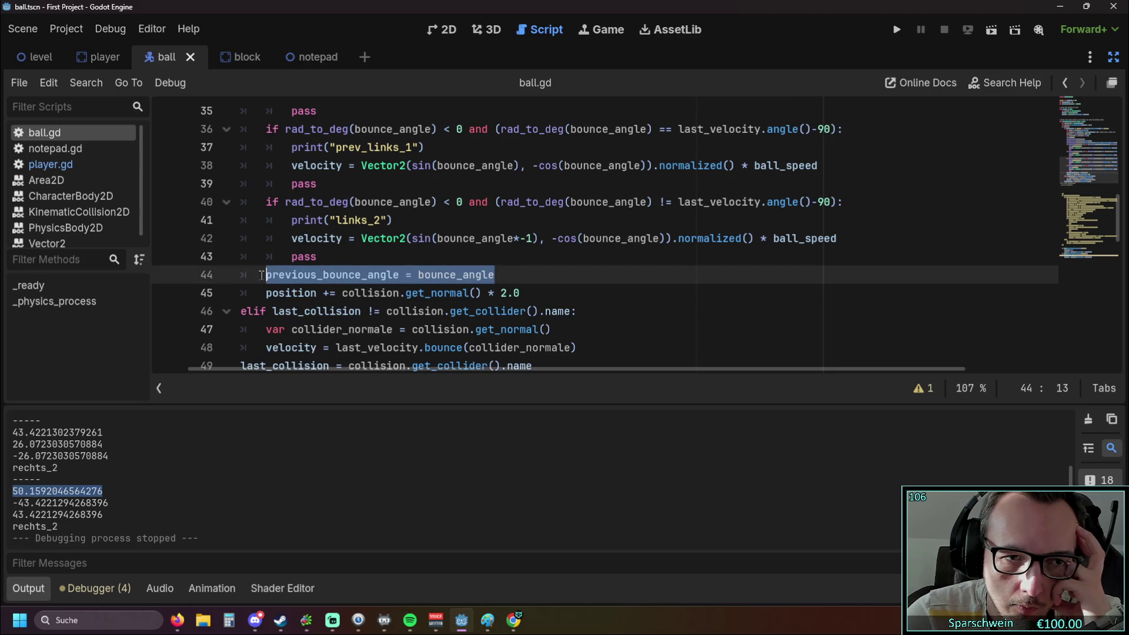
{"action": "left_click", "coordinate": [400, 275]}
{"action": "key", "text": "shift+Left"}
{"action": "key", "text": "shift+Left"}
{"action": "double_click", "coordinate": [316, 275]}
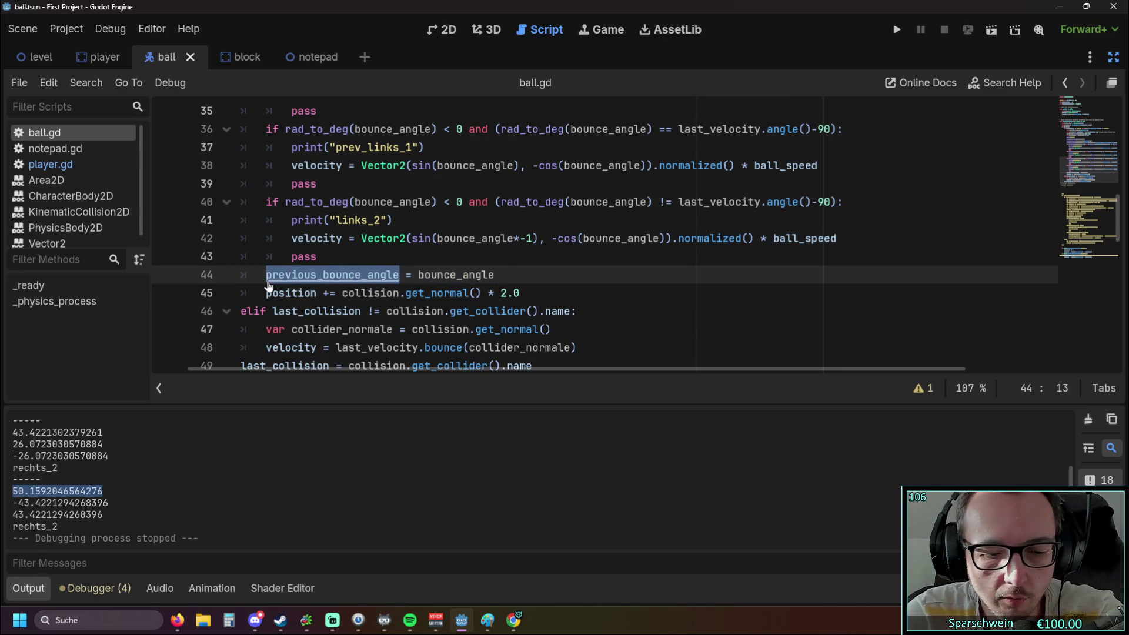
{"action": "scroll", "coordinate": [400, 255], "scroll_direction": "up", "scroll_amount": 7}
{"action": "scroll", "coordinate": [414, 247], "scroll_direction": "down", "scroll_amount": 1}
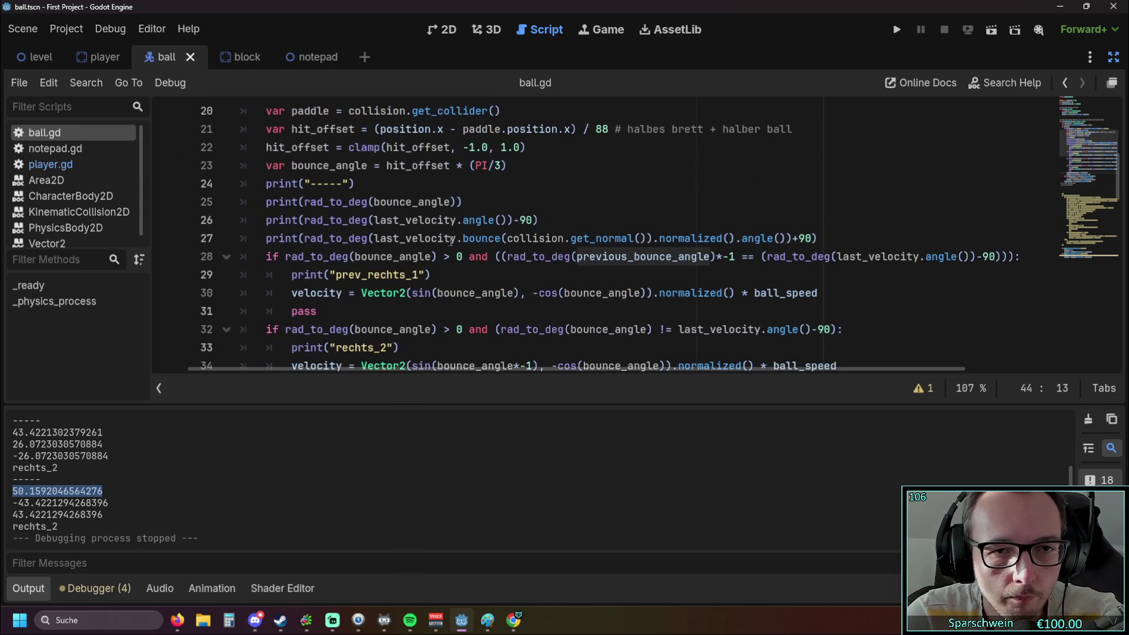
Insert line 26 print(rad_to_deg(previous_bounce_angle)) below the bounce angle print.
{"action": "left_click", "coordinate": [484, 207]}
{"action": "key", "text": "Return"}
{"action": "type", "text": "previous_bounce_angle"}
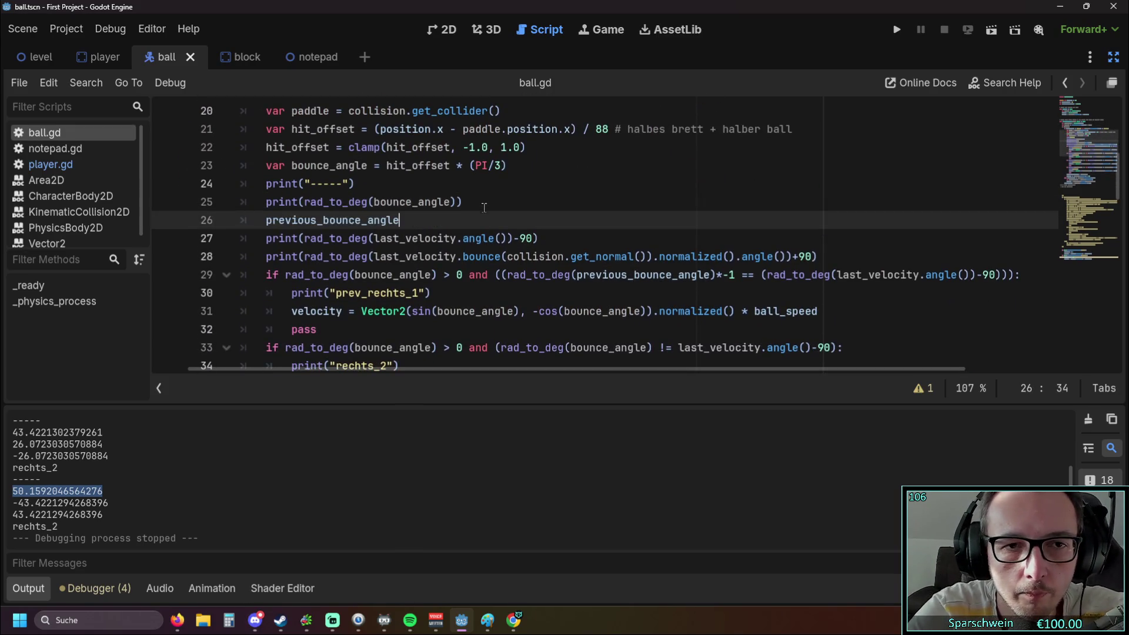
{"action": "left_click", "coordinate": [264, 221]}
{"action": "type", "text": "pri"}
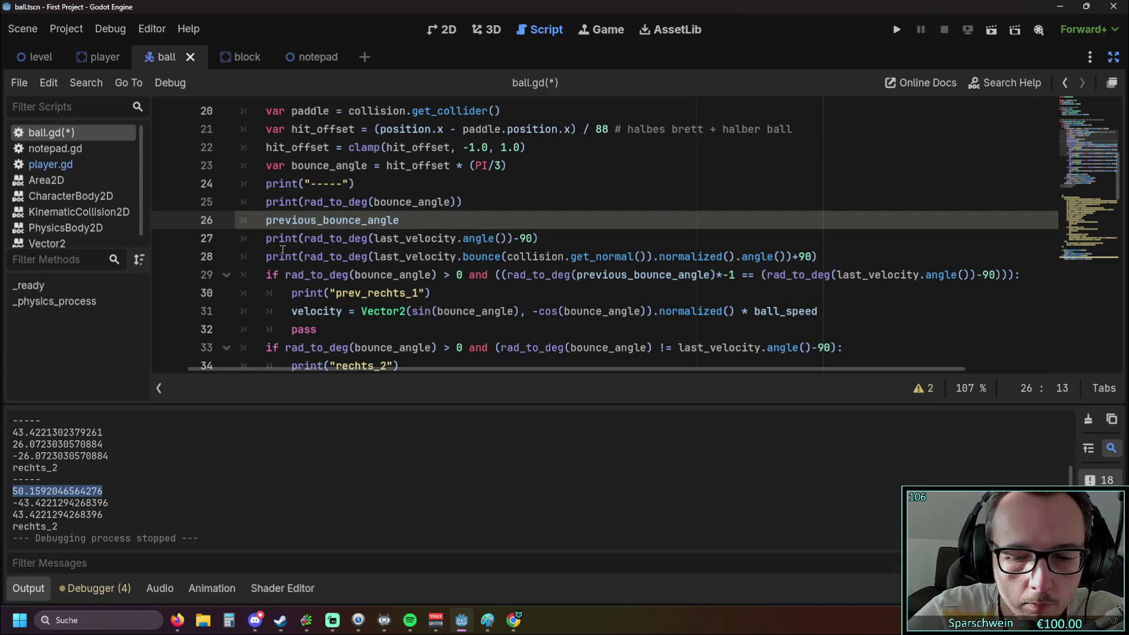
{"action": "type", "text": "nt(ra"}
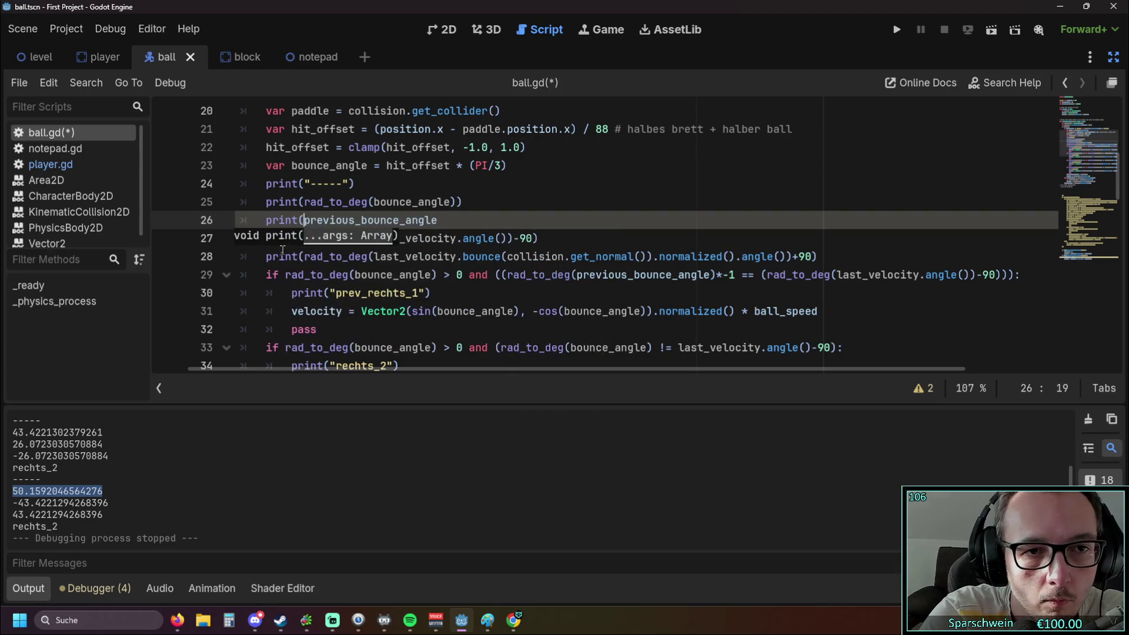
{"action": "type", "text": "d_to"}
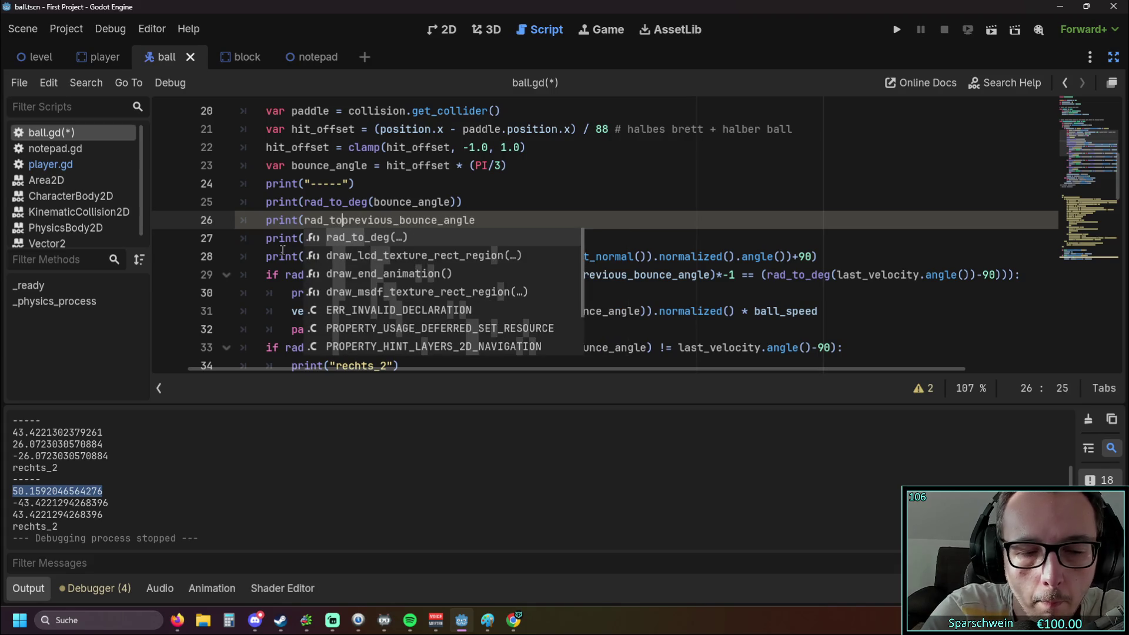
{"action": "type", "text": "_deg"}
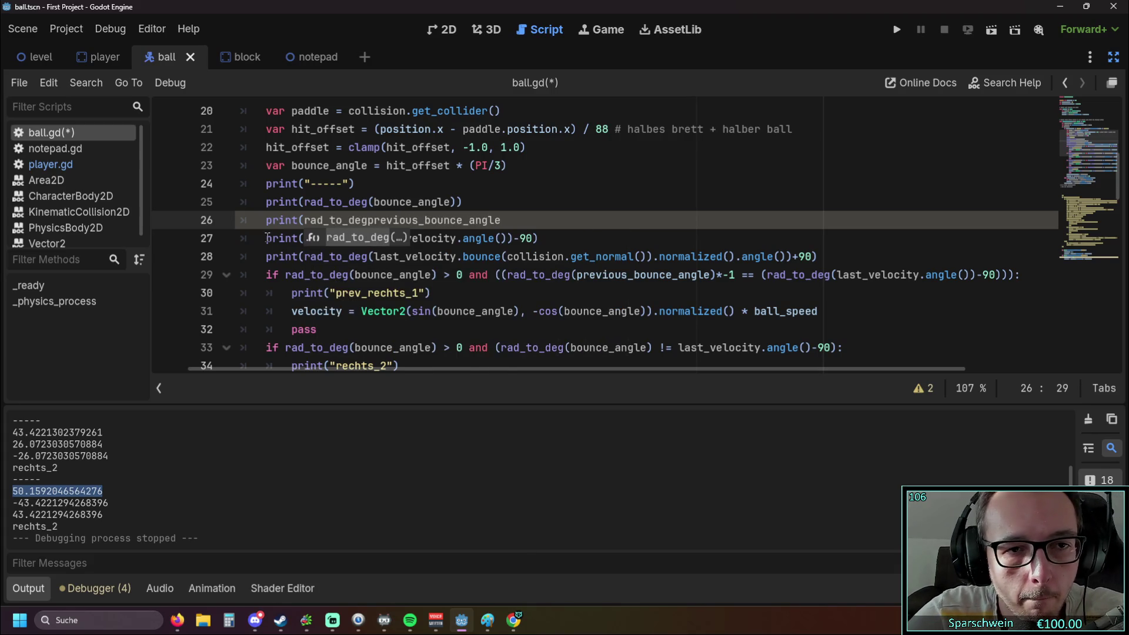
{"action": "type", "text": "("}
{"action": "left_click", "coordinate": [525, 223]}
{"action": "type", "text": "))"}
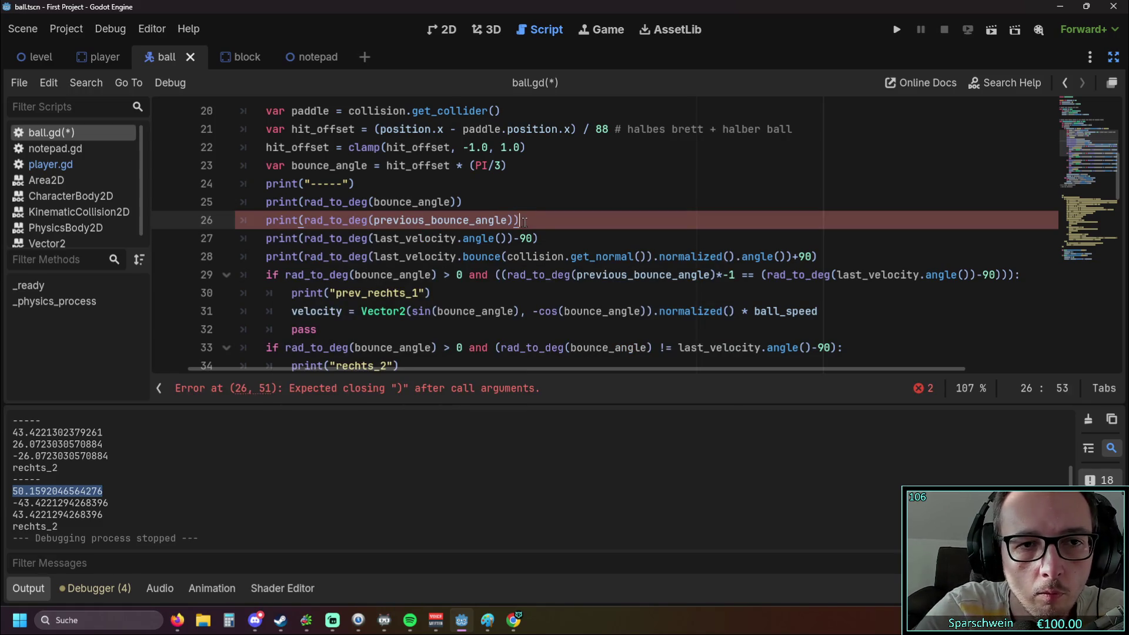
{"action": "left_click", "coordinate": [522, 184]}
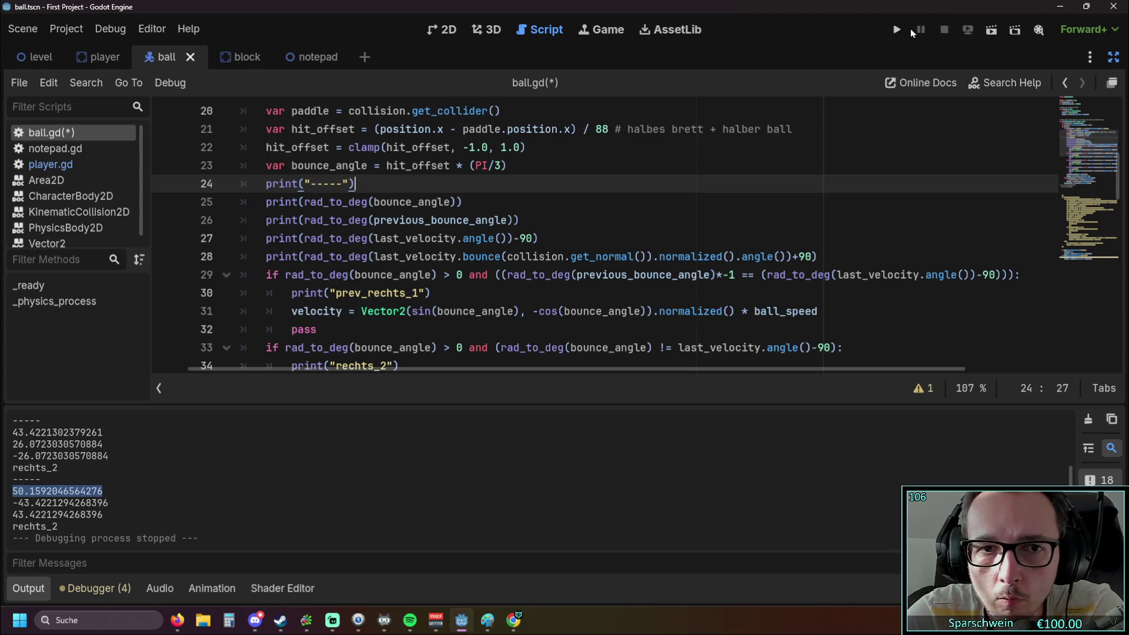
Save and run the game, steer the paddle through several bounces, then stop the run.
{"action": "left_click", "coordinate": [896, 30]}
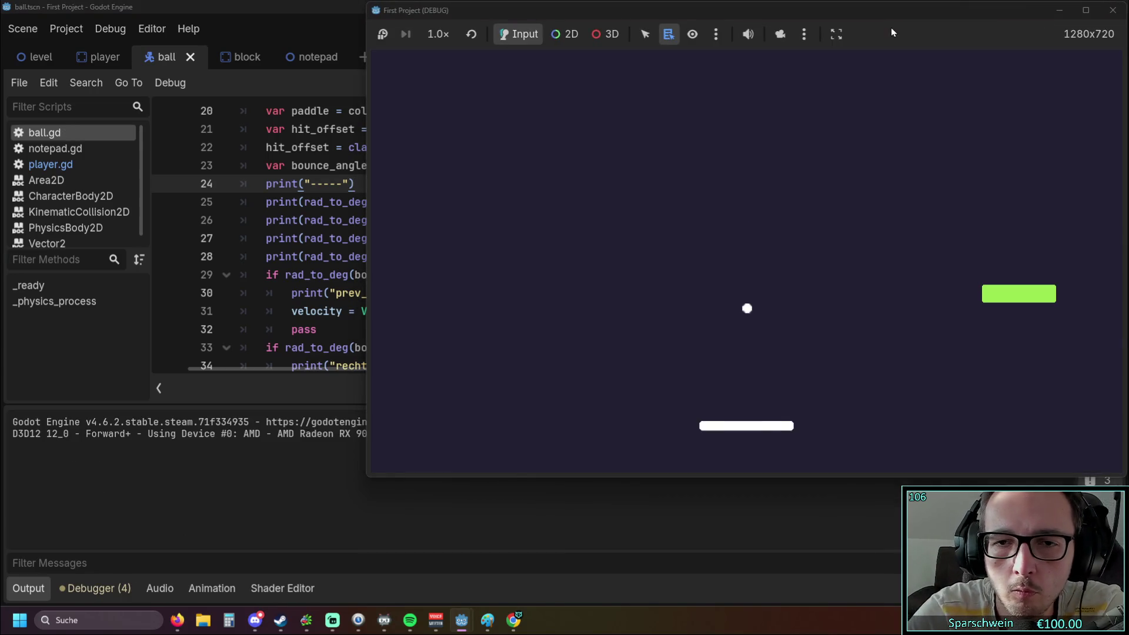
{"action": "key", "text": "Left"}
{"action": "key", "text": "Left"}
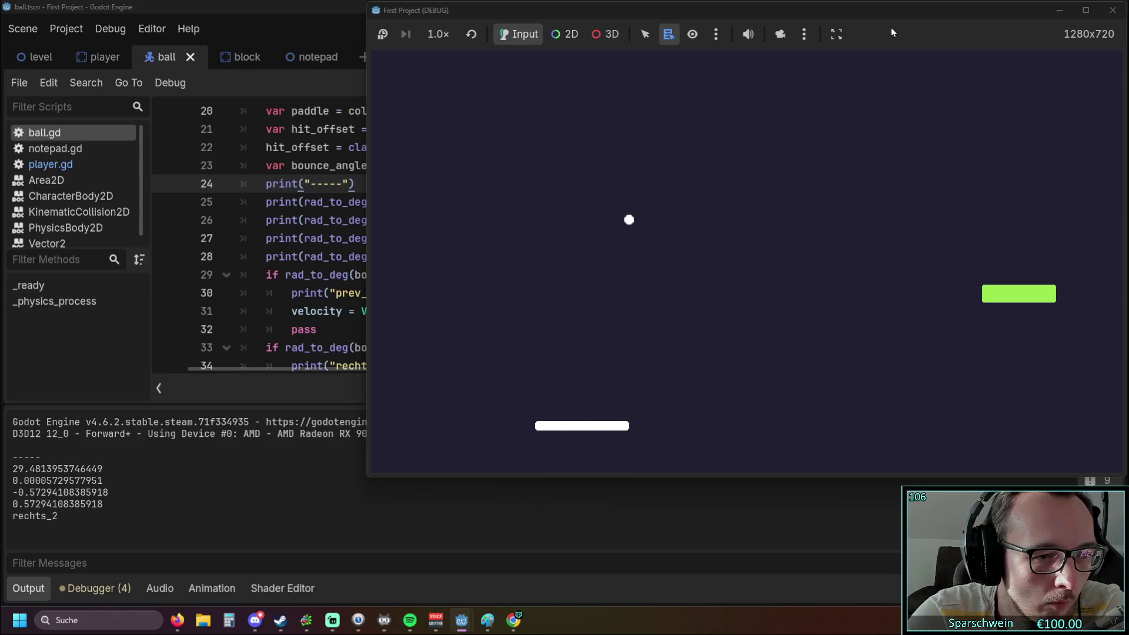
{"action": "key", "text": "Left"}
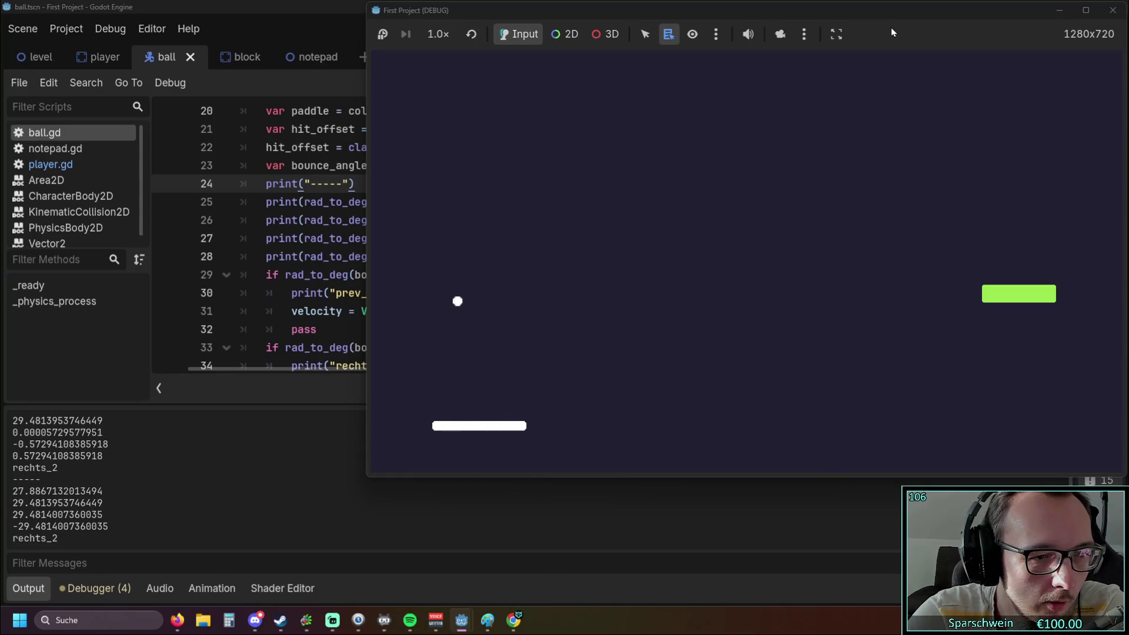
{"action": "key", "text": "Left"}
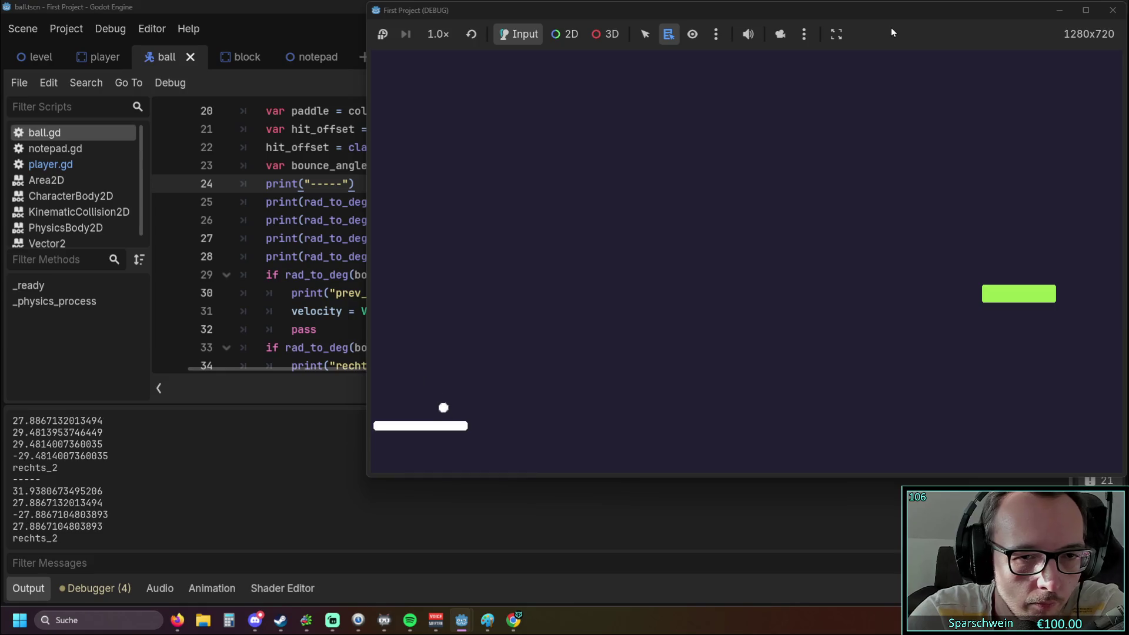
{"action": "key", "text": "Right"}
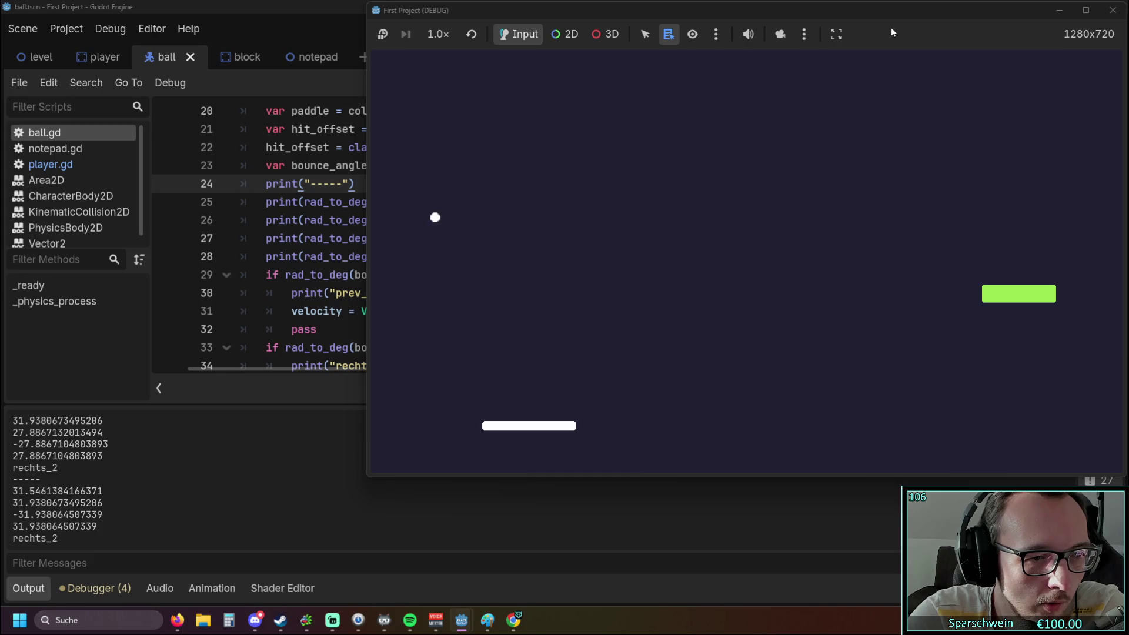
{"action": "key", "text": "Left"}
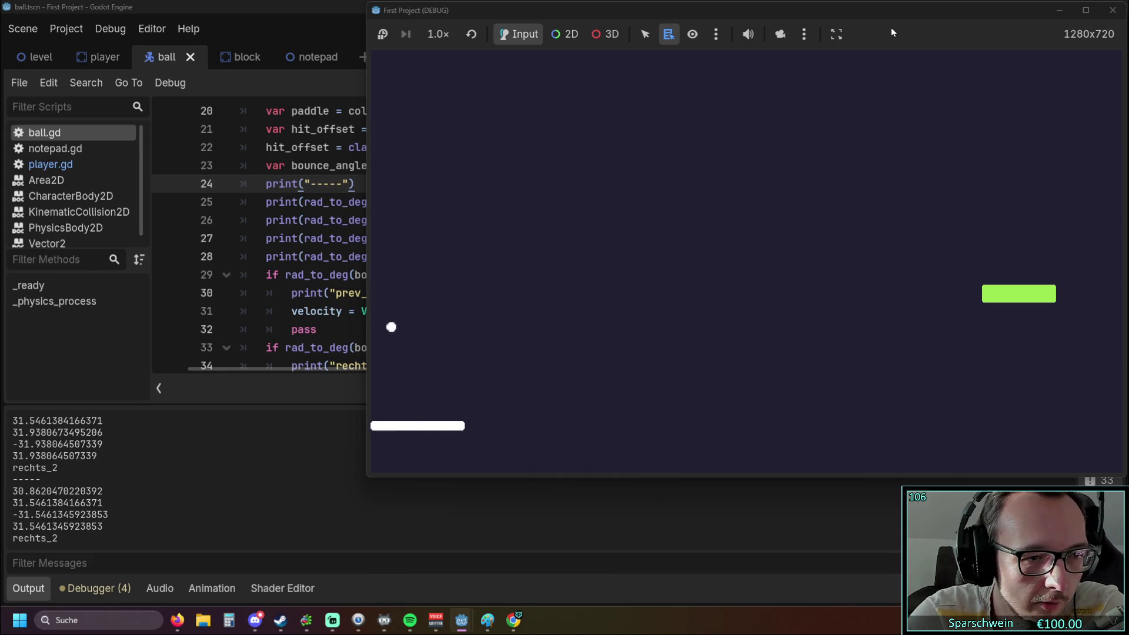
{"action": "key", "text": "Right"}
{"action": "key", "text": "Right"}
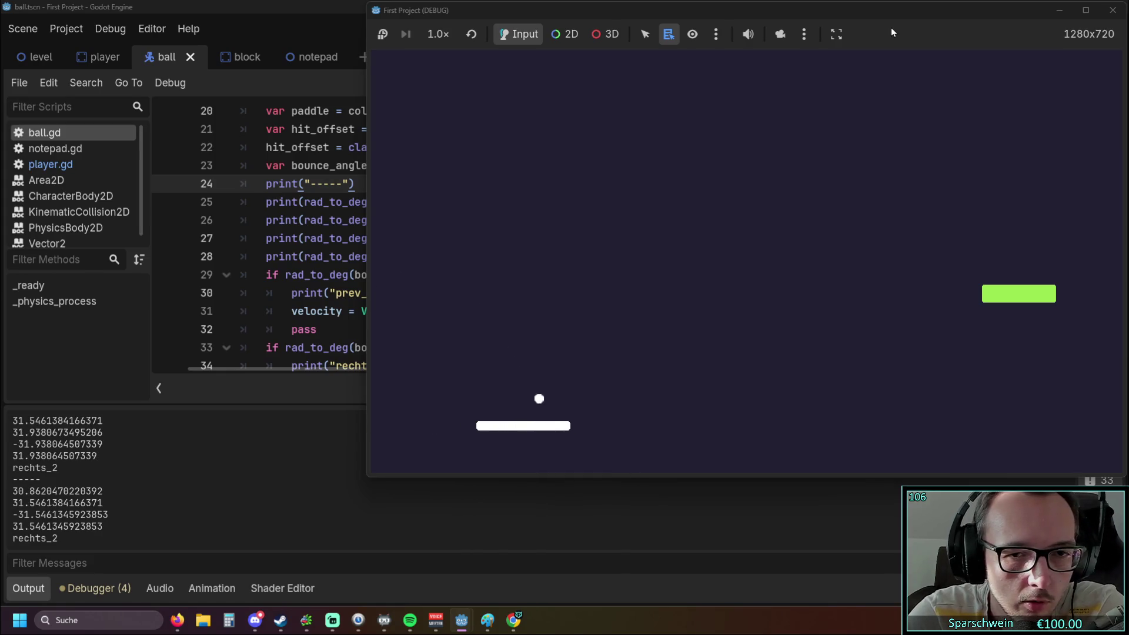
{"action": "key", "text": "Left"}
{"action": "key", "text": "Right"}
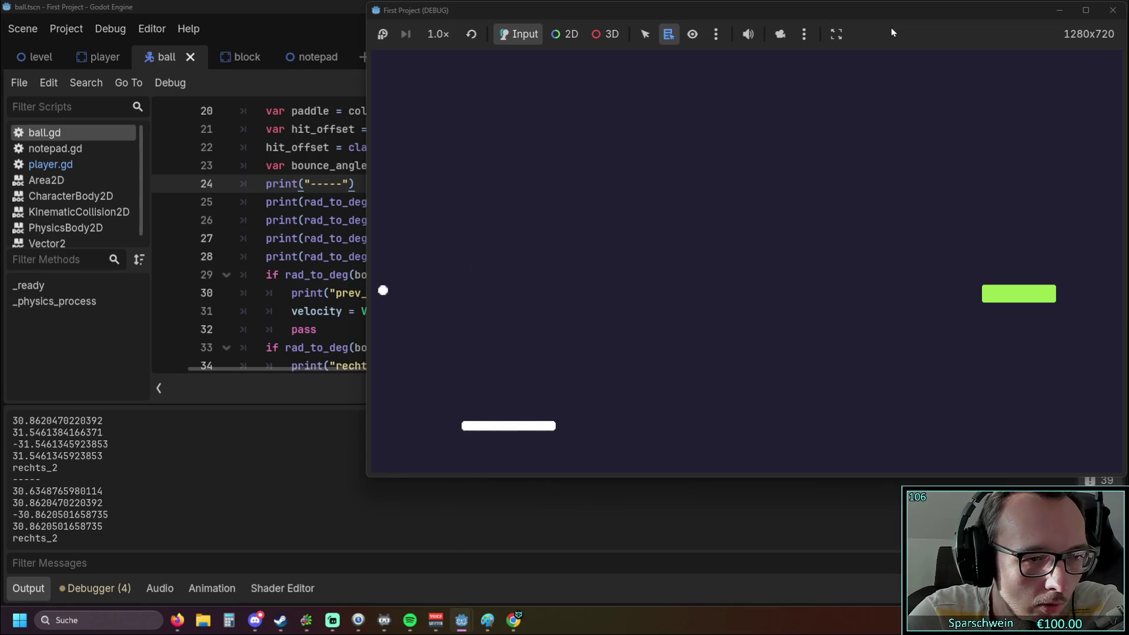
{"action": "key", "text": "Left"}
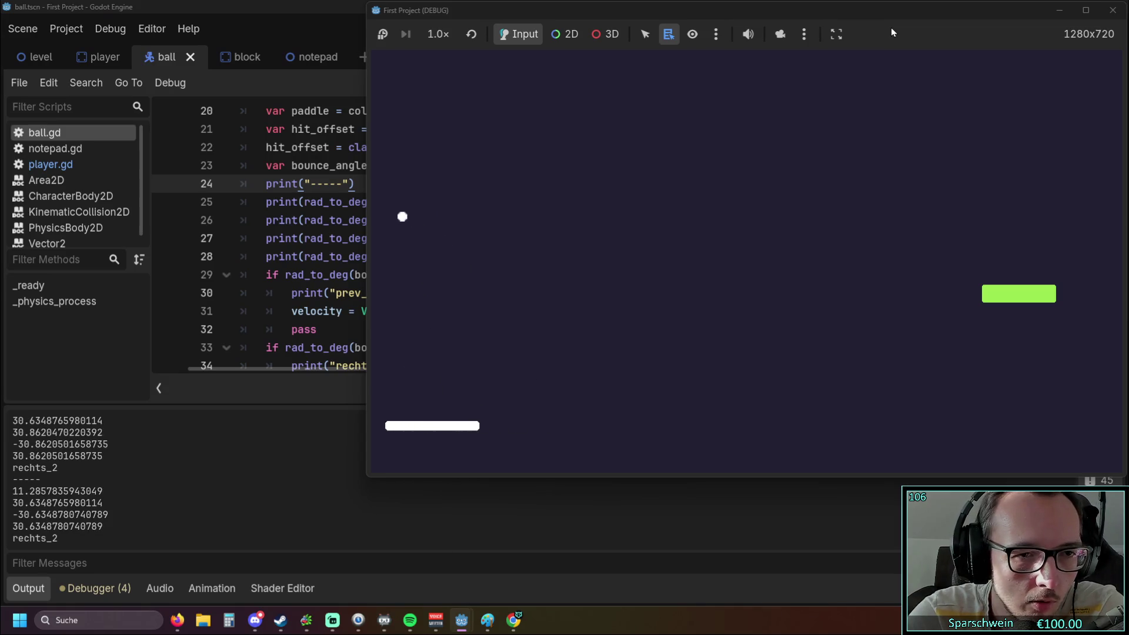
{"action": "key", "text": "Left"}
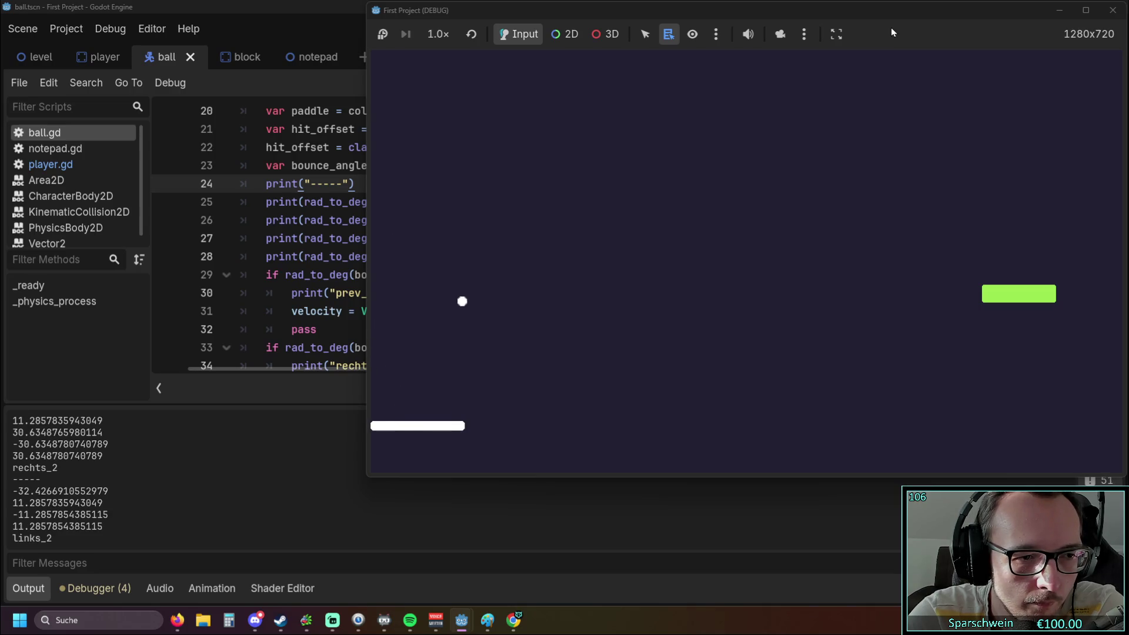
{"action": "key", "text": "Right"}
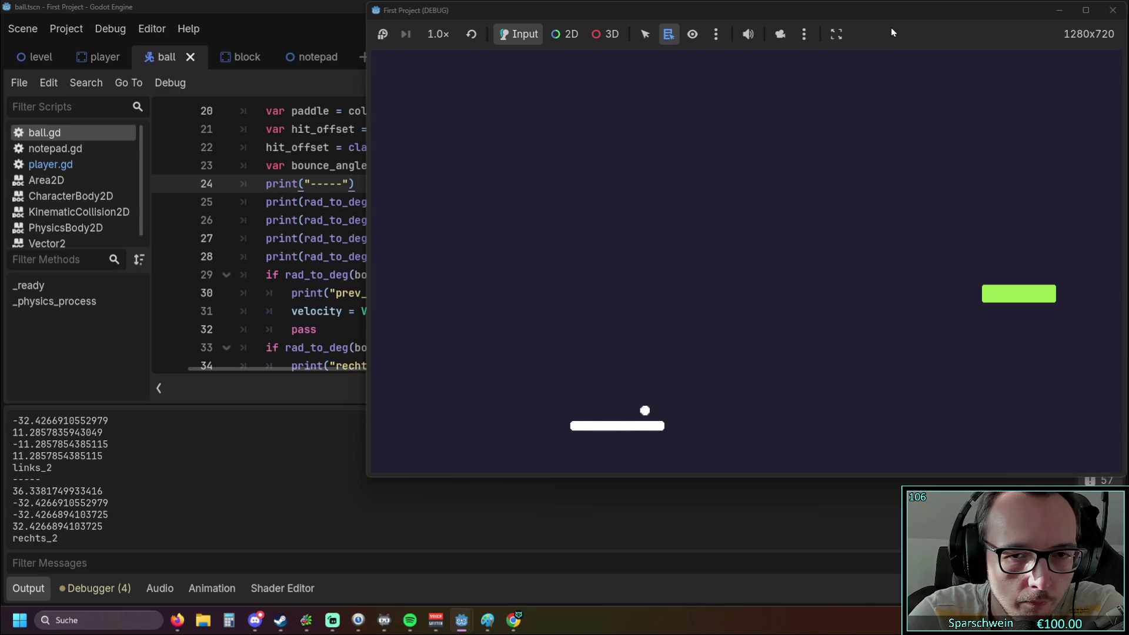
{"action": "key", "text": "Left"}
{"action": "key", "text": "Left"}
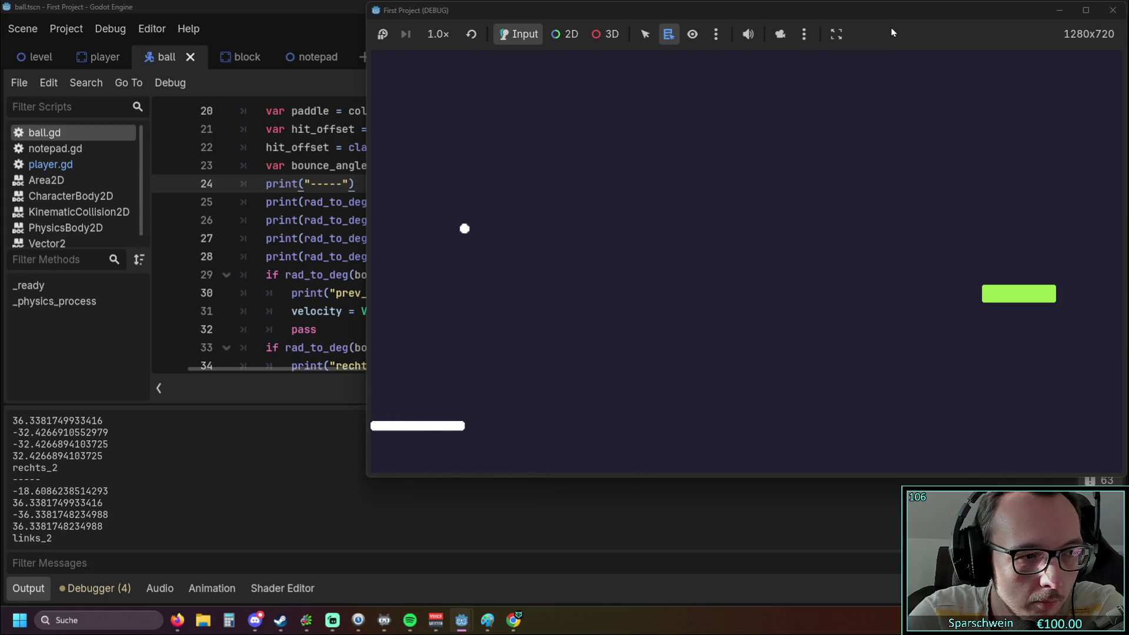
{"action": "key", "text": "Right"}
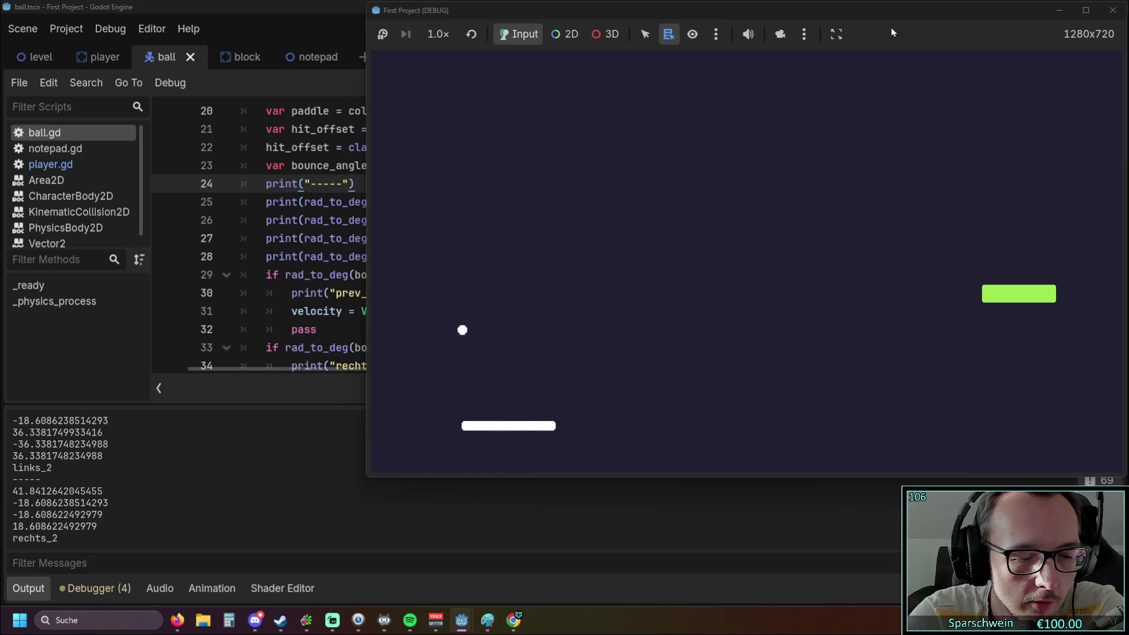
{"action": "key", "text": "Right"}
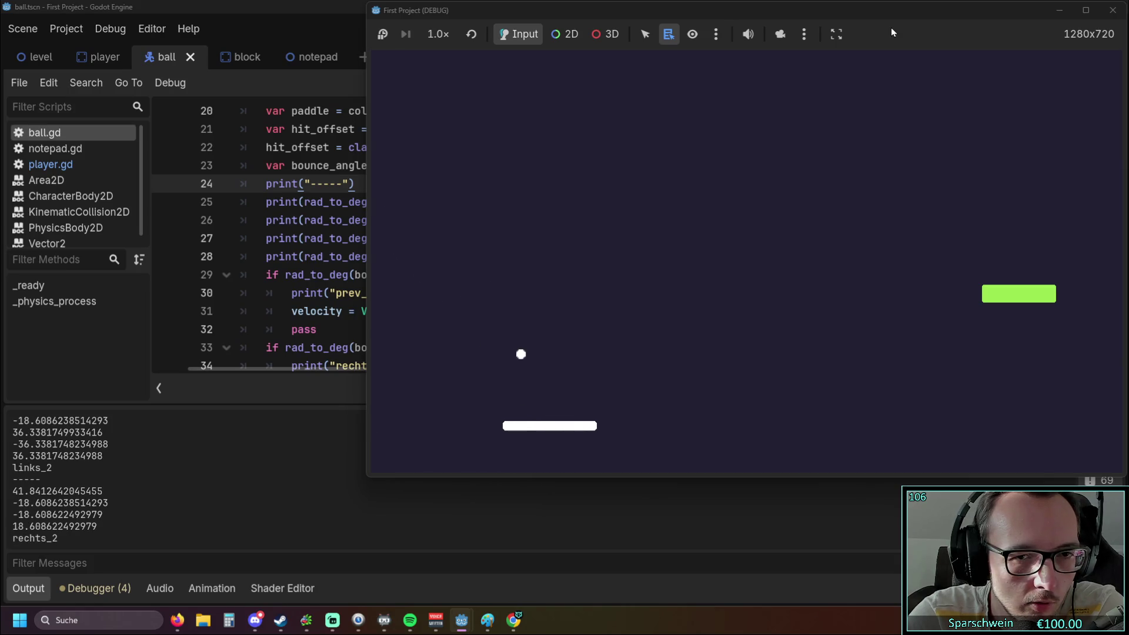
{"action": "key", "text": "Left"}
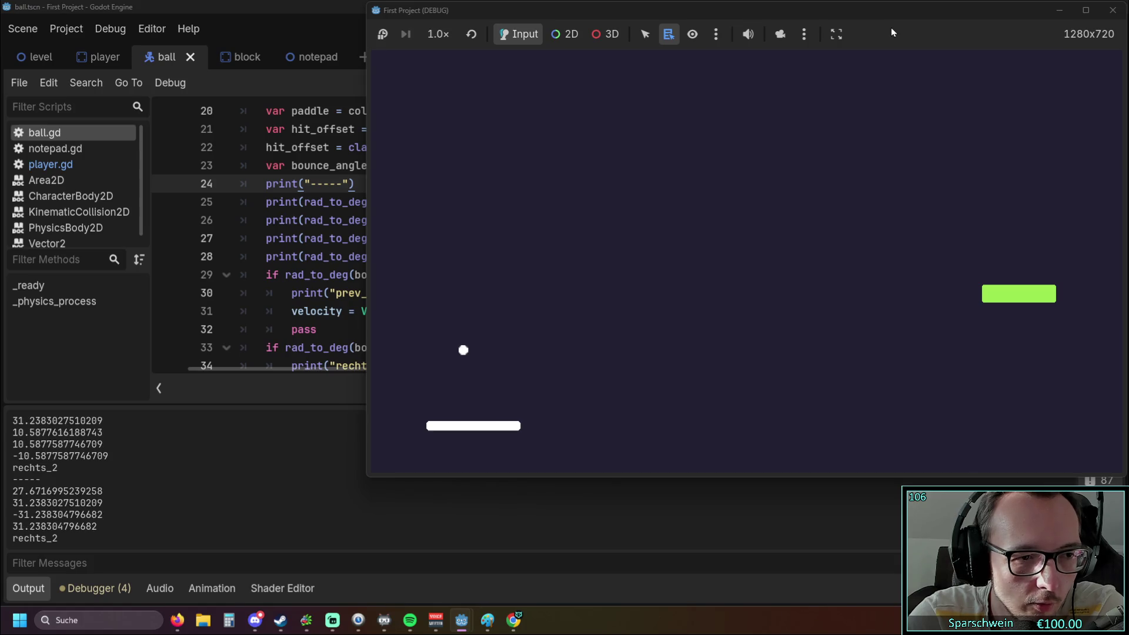
{"action": "key", "text": "Left"}
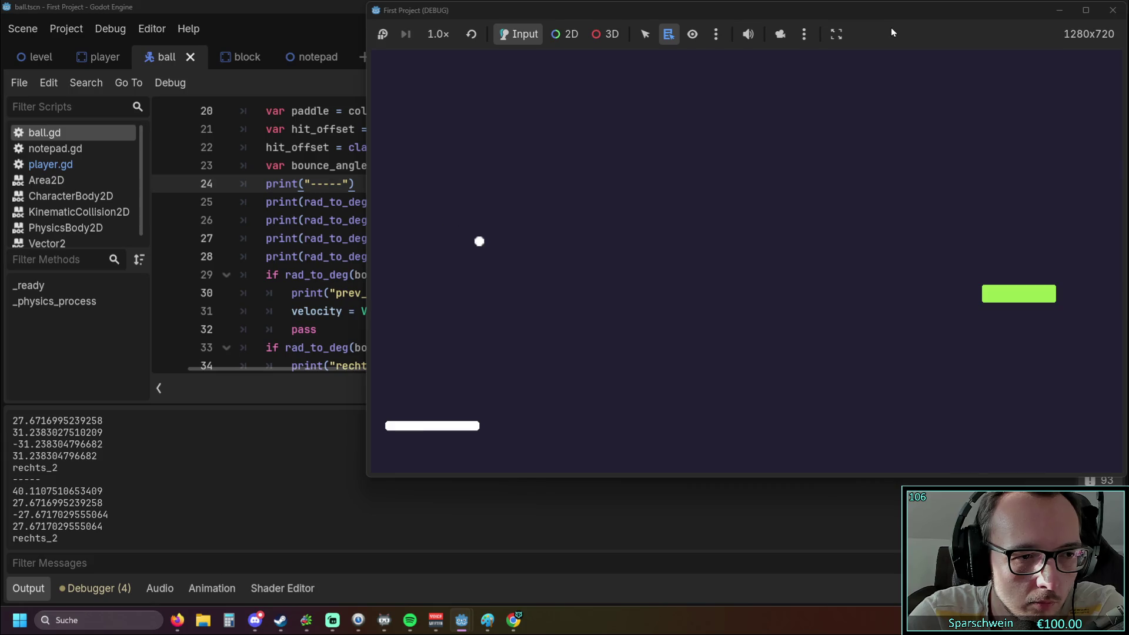
{"action": "key", "text": "Right"}
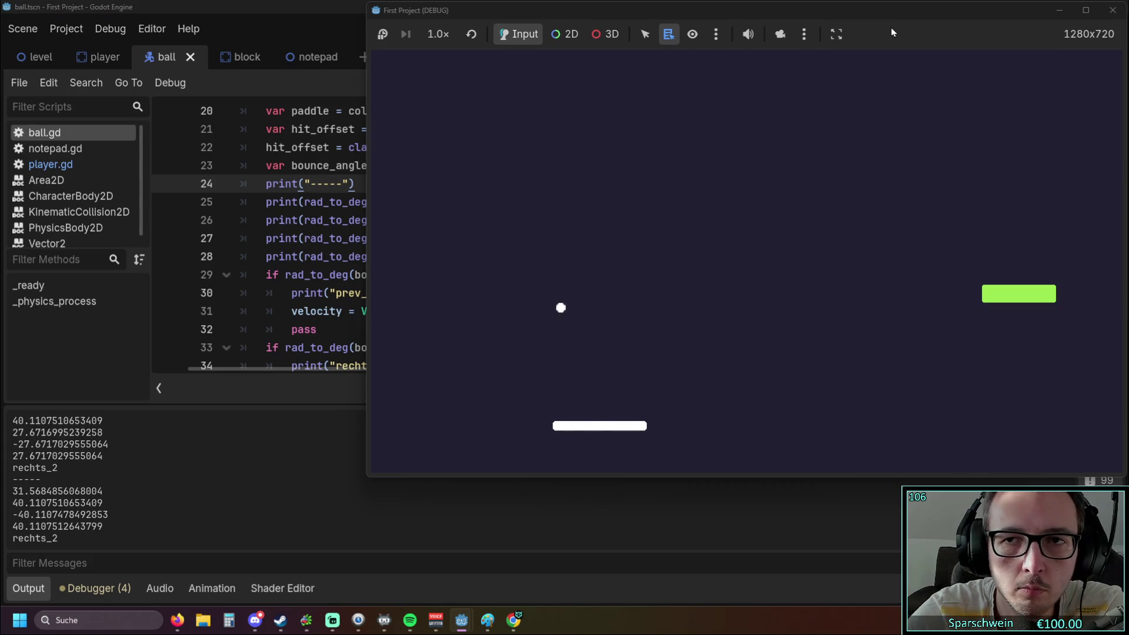
{"action": "left_click", "coordinate": [1114, 10]}
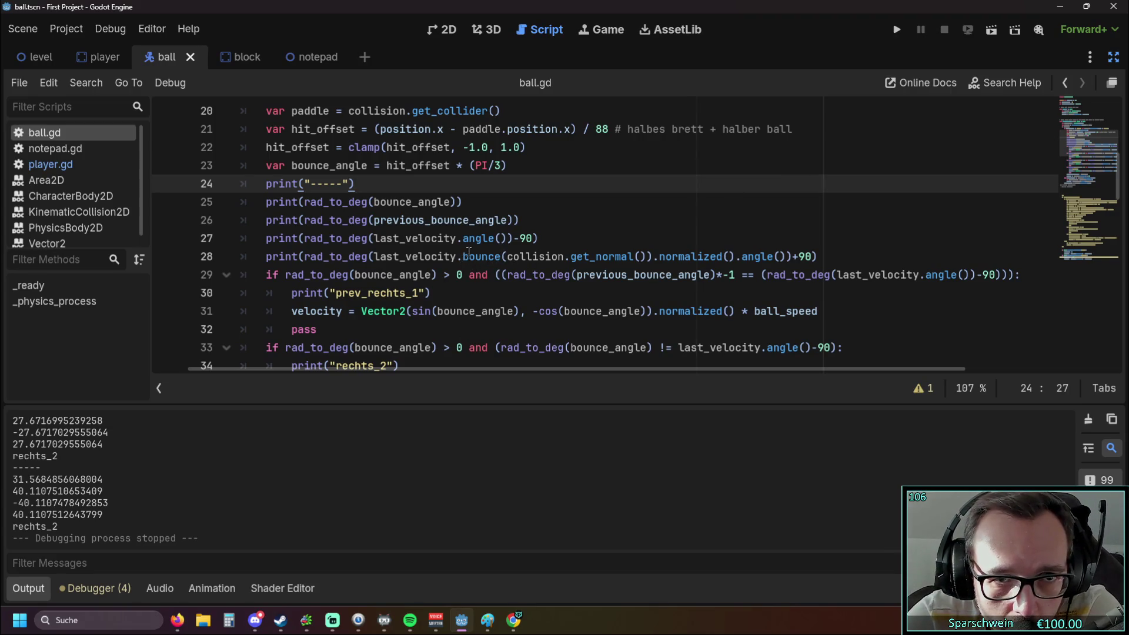
Review the bounce-angle code, highlighting the PI/3 factor and the nearby debug lines.
{"action": "left_click_drag", "start_coordinate": [469, 166], "coordinate": [509, 166]}
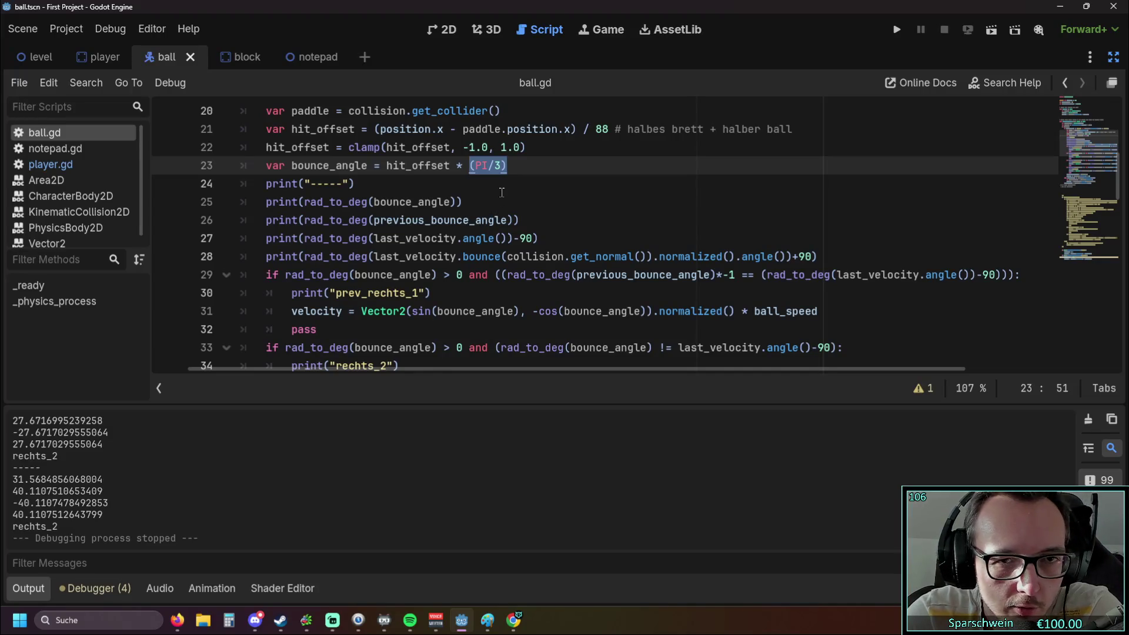
{"action": "key", "text": "Down"}
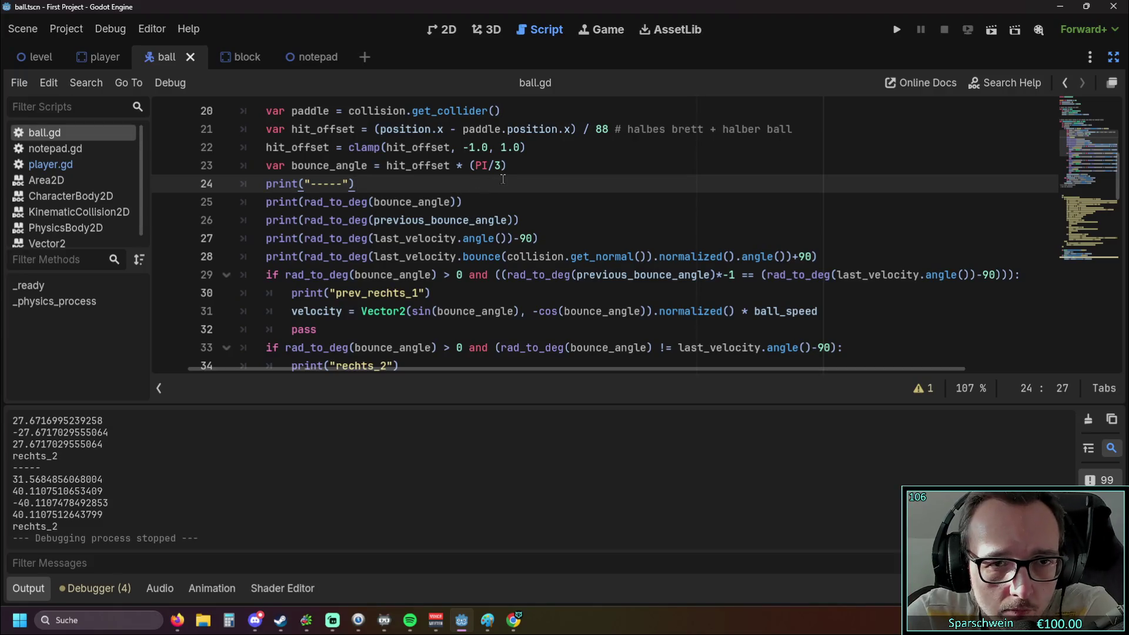
{"action": "left_click_drag", "start_coordinate": [507, 165], "coordinate": [291, 166]}
{"action": "scroll", "coordinate": [429, 225], "scroll_direction": "down", "scroll_amount": 1}
{"action": "scroll", "coordinate": [430, 225], "scroll_direction": "down", "scroll_amount": 5}
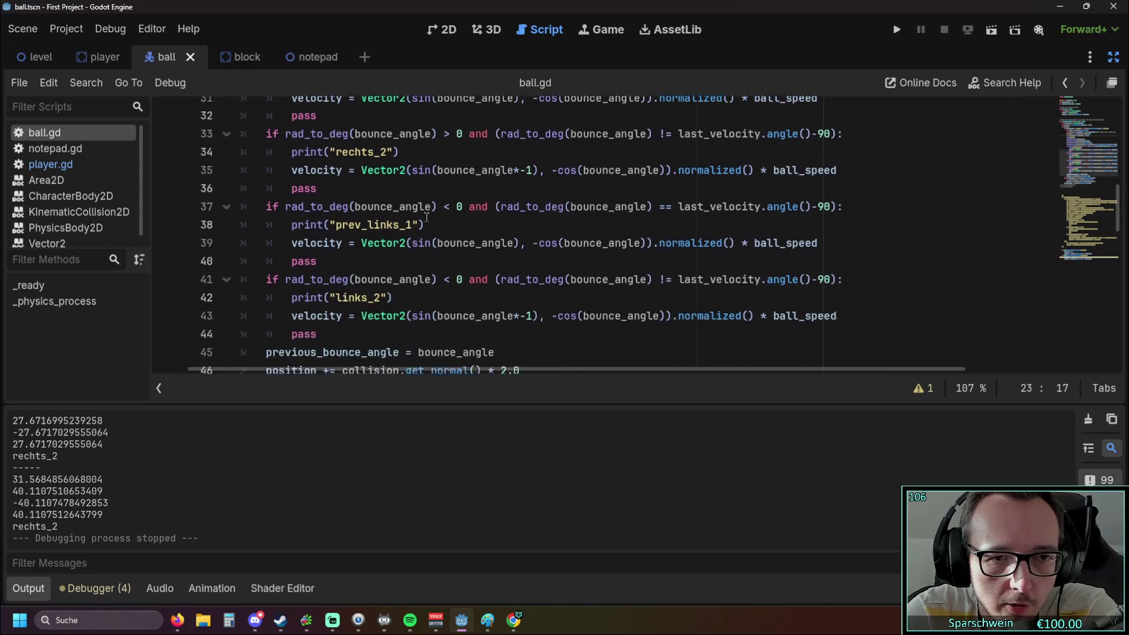
{"action": "left_click_drag", "start_coordinate": [405, 238], "coordinate": [530, 239]}
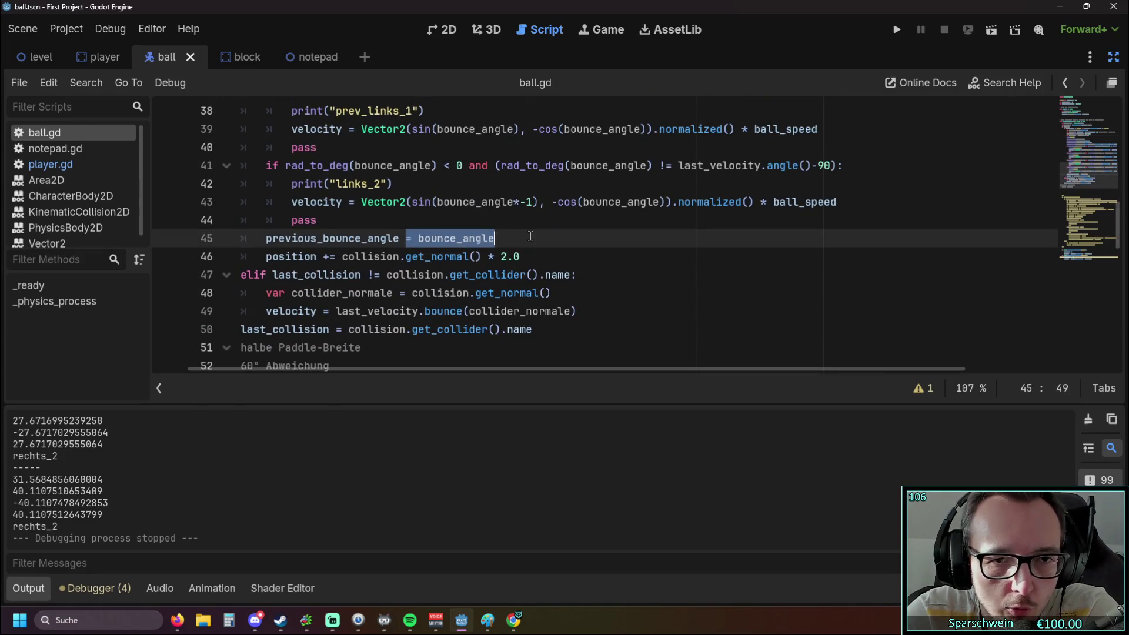
{"action": "scroll", "coordinate": [521, 253], "scroll_direction": "up", "scroll_amount": 5}
{"action": "scroll", "coordinate": [518, 246], "scroll_direction": "down", "scroll_amount": 4}
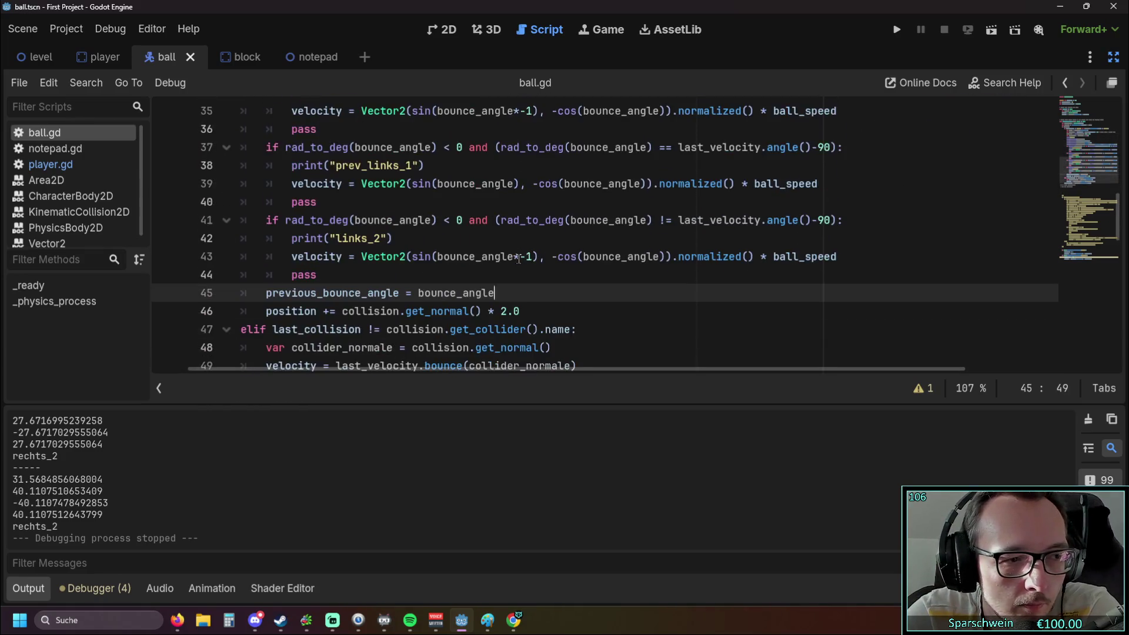
{"action": "scroll", "coordinate": [512, 250], "scroll_direction": "down", "scroll_amount": 1}
{"action": "scroll", "coordinate": [508, 251], "scroll_direction": "up", "scroll_amount": 1}
{"action": "mouse_move", "coordinate": [509, 251]}
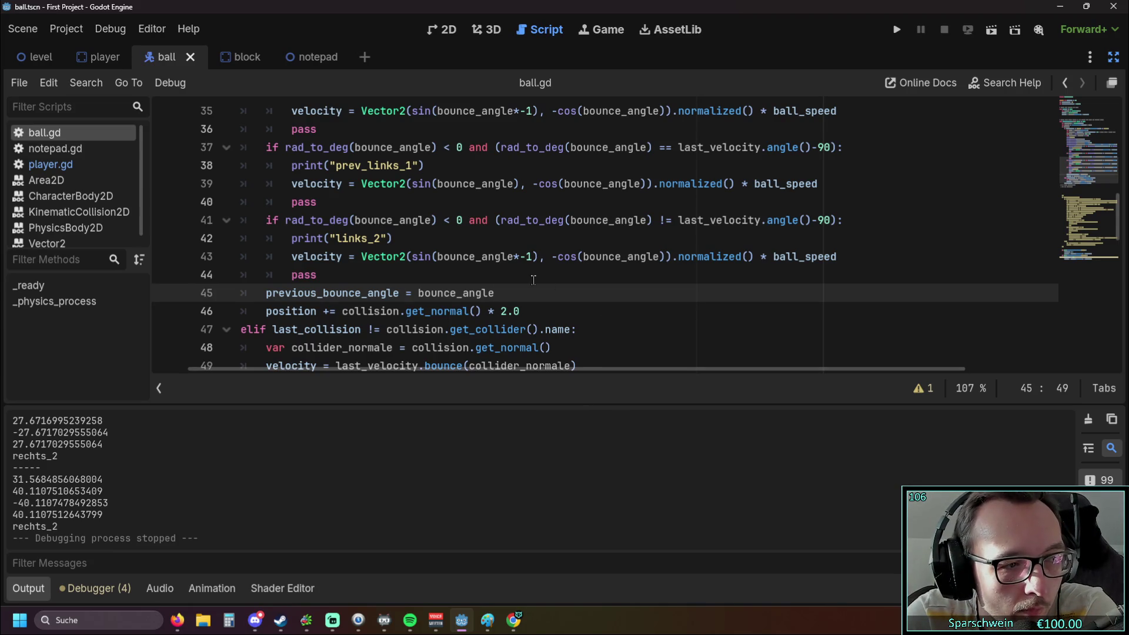
{"action": "scroll", "coordinate": [533, 271], "scroll_direction": "up", "scroll_amount": 5}
{"action": "scroll", "coordinate": [527, 274], "scroll_direction": "up", "scroll_amount": 1}
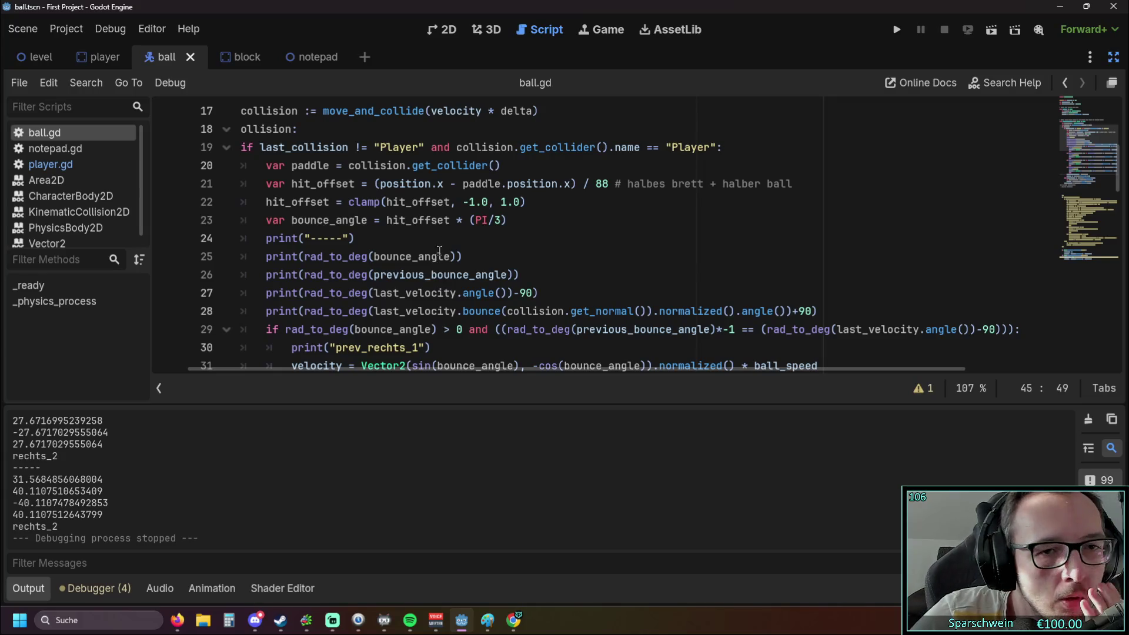
Delete the line 26 print(rad_to_deg(previous_bounce_angle)) statement.
{"action": "scroll", "coordinate": [453, 253], "scroll_direction": "down", "scroll_amount": 1}
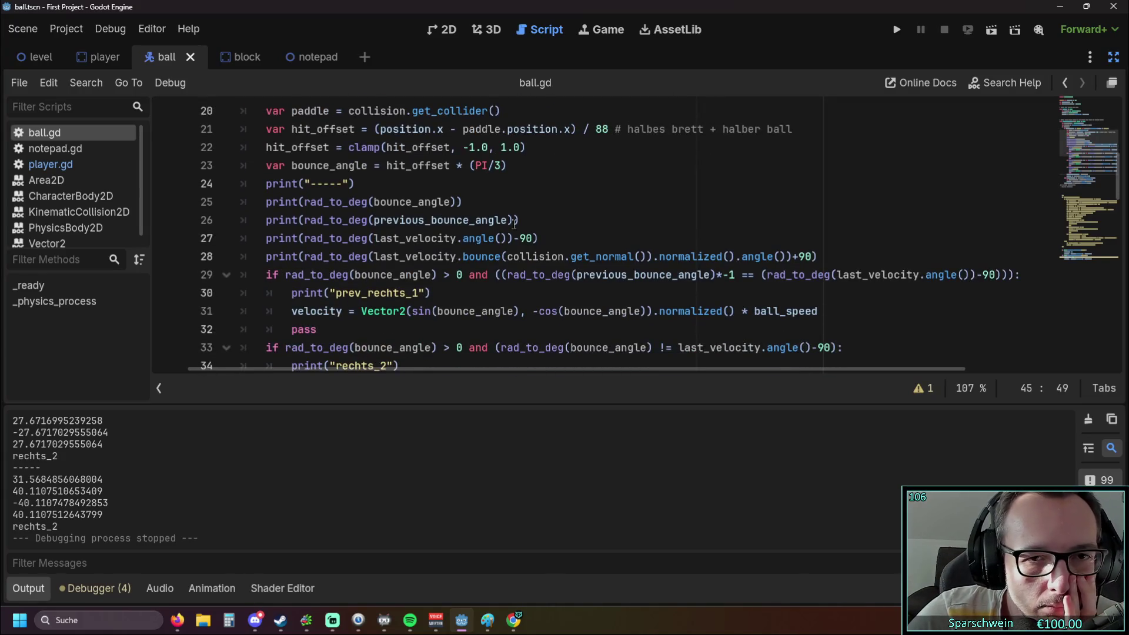
{"action": "left_click", "coordinate": [176, 222]}
{"action": "key", "text": "BackSpace"}
{"action": "key", "text": "BackSpace"}
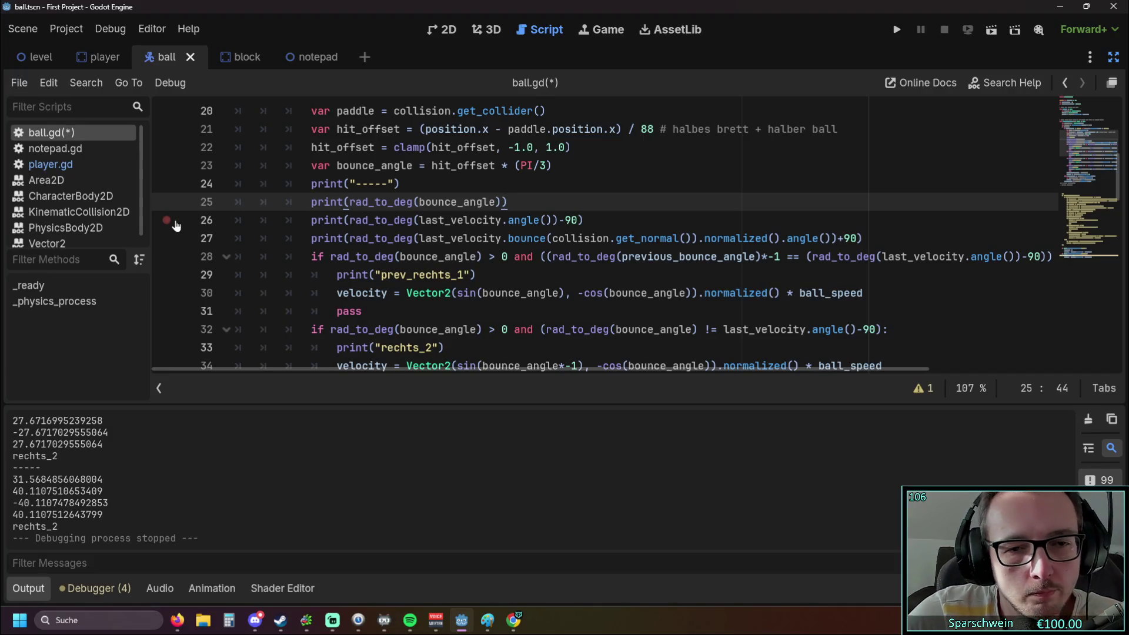
{"action": "scroll", "coordinate": [411, 247], "scroll_direction": "down", "scroll_amount": 1}
{"action": "scroll", "coordinate": [530, 259], "scroll_direction": "up", "scroll_amount": 1}
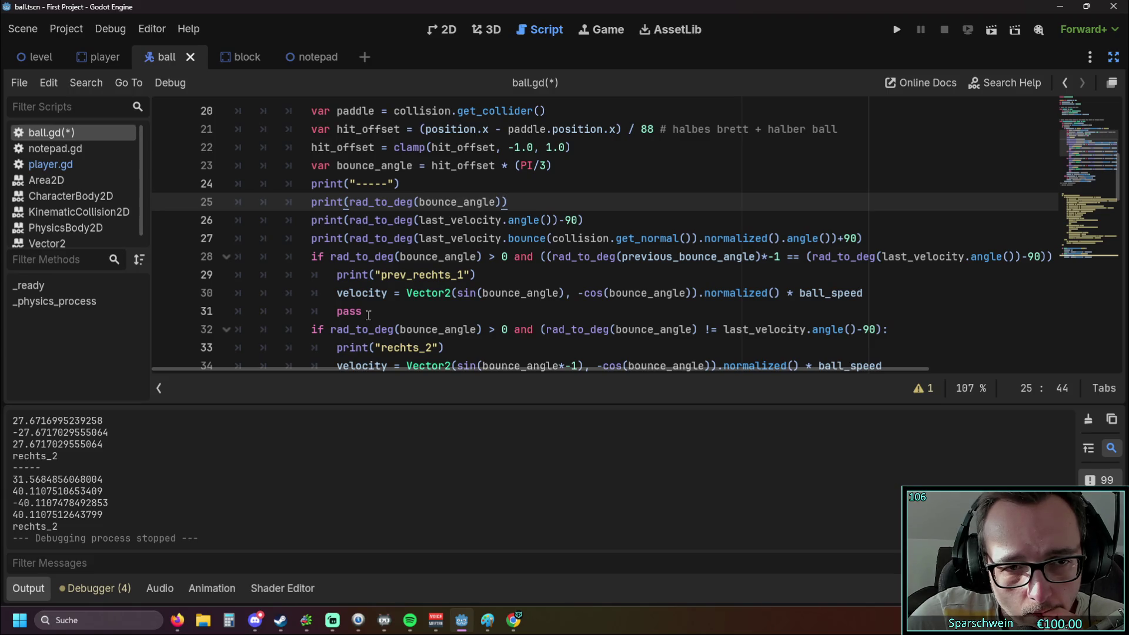
{"action": "left_click_drag", "start_coordinate": [368, 313], "coordinate": [141, 259]}
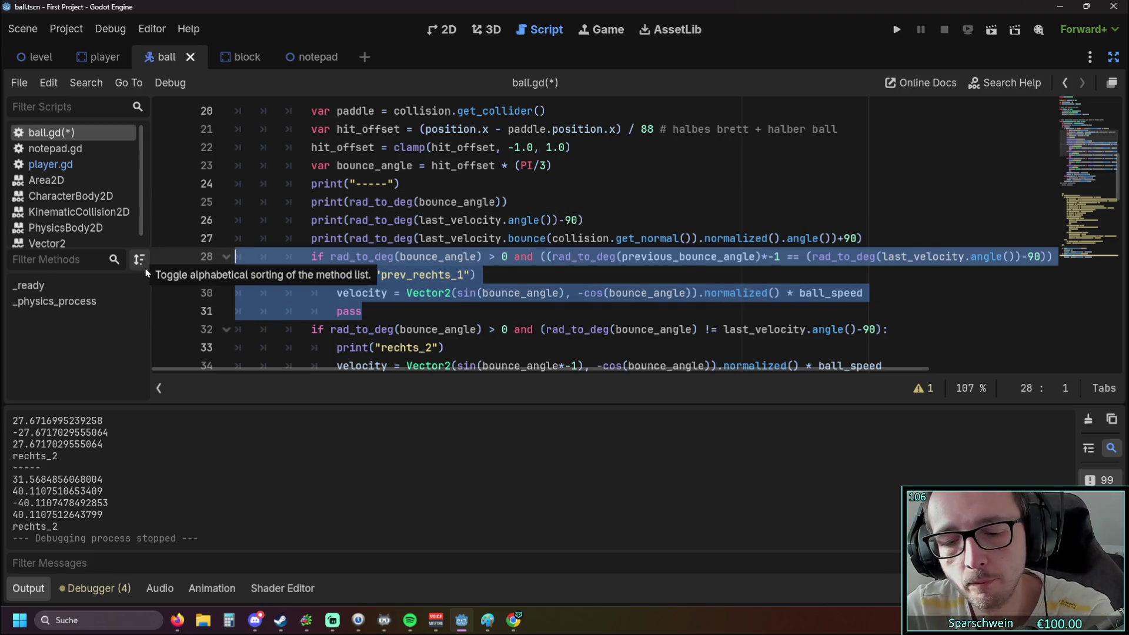
{"action": "key", "text": "Delete"}
{"action": "scroll", "coordinate": [328, 285], "scroll_direction": "down", "scroll_amount": 3}
{"action": "left_click", "coordinate": [362, 293]}
{"action": "left_click_drag", "start_coordinate": [362, 292], "coordinate": [194, 241]}
{"action": "key", "text": "Delete"}
{"action": "key", "text": "BackSpace"}
{"action": "scroll", "coordinate": [540, 271], "scroll_direction": "up", "scroll_amount": 2}
{"action": "left_click", "coordinate": [571, 239]}
{"action": "key", "text": "BackSpace"}
{"action": "key", "text": "BackSpace"}
{"action": "key", "text": "BackSpace"}
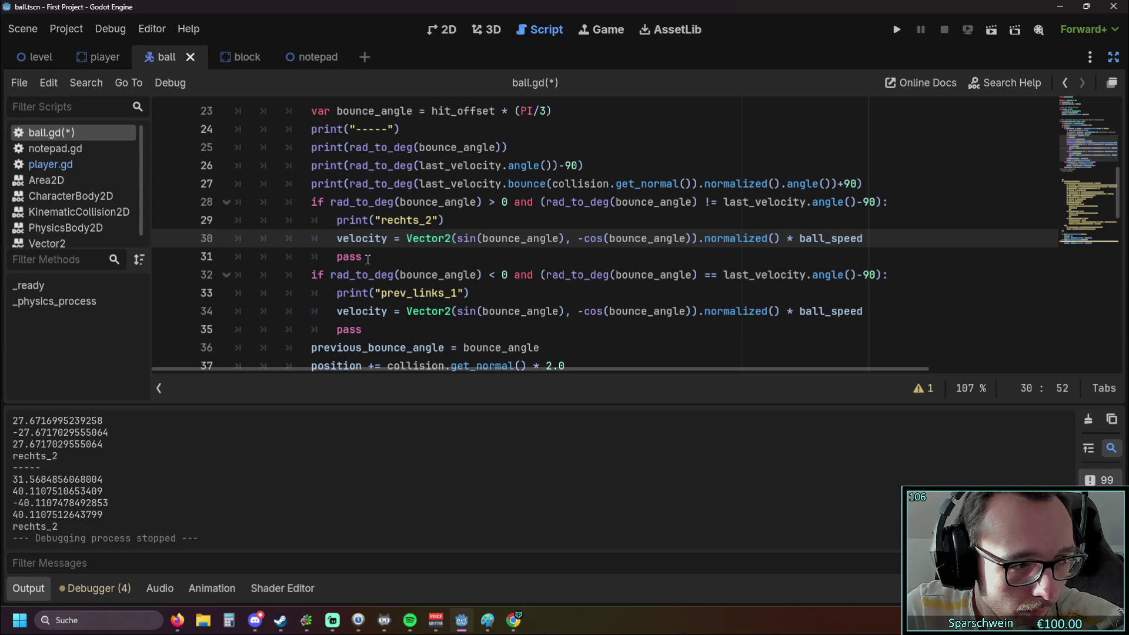
{"action": "key", "text": "ctrl+z"}
{"action": "key", "text": "ctrl+z"}
{"action": "key", "text": "ctrl+z"}
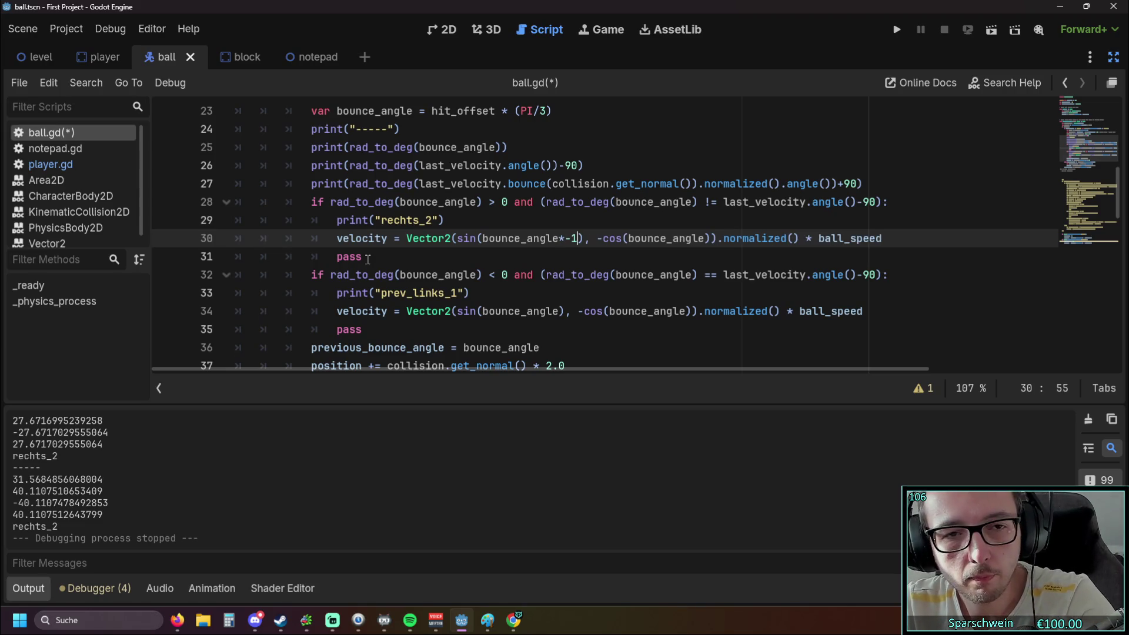
{"action": "key", "text": "ctrl+minus"}
{"action": "scroll", "coordinate": [427, 259], "scroll_direction": "down", "scroll_amount": 3}
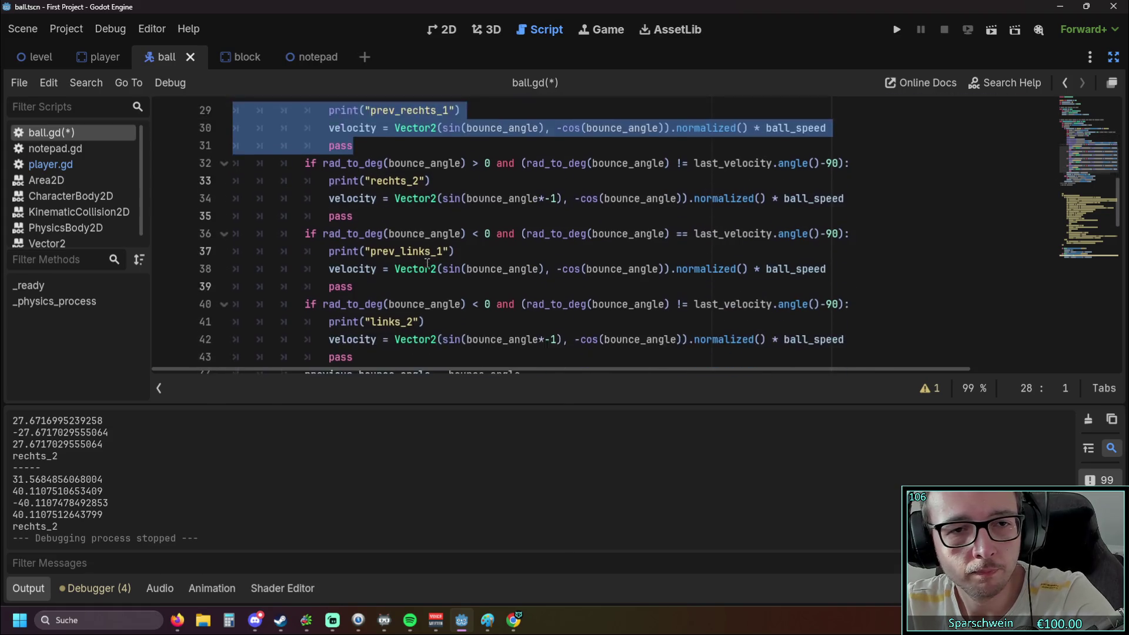
{"action": "scroll", "coordinate": [428, 266], "scroll_direction": "up", "scroll_amount": 1}
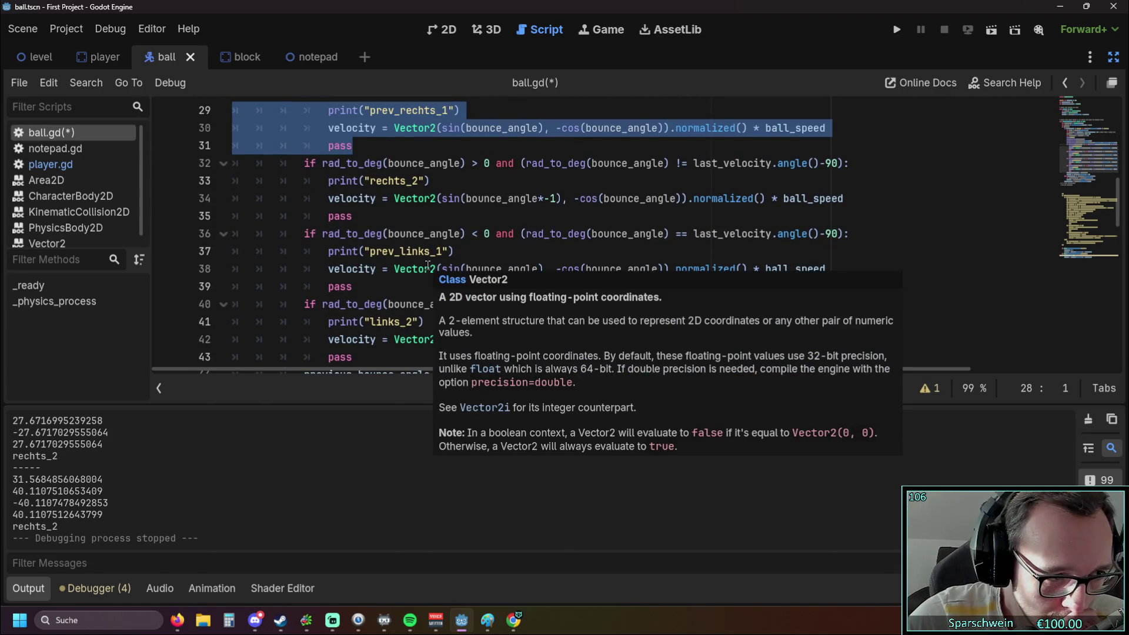
{"action": "scroll", "coordinate": [427, 263], "scroll_direction": "up", "scroll_amount": 2}
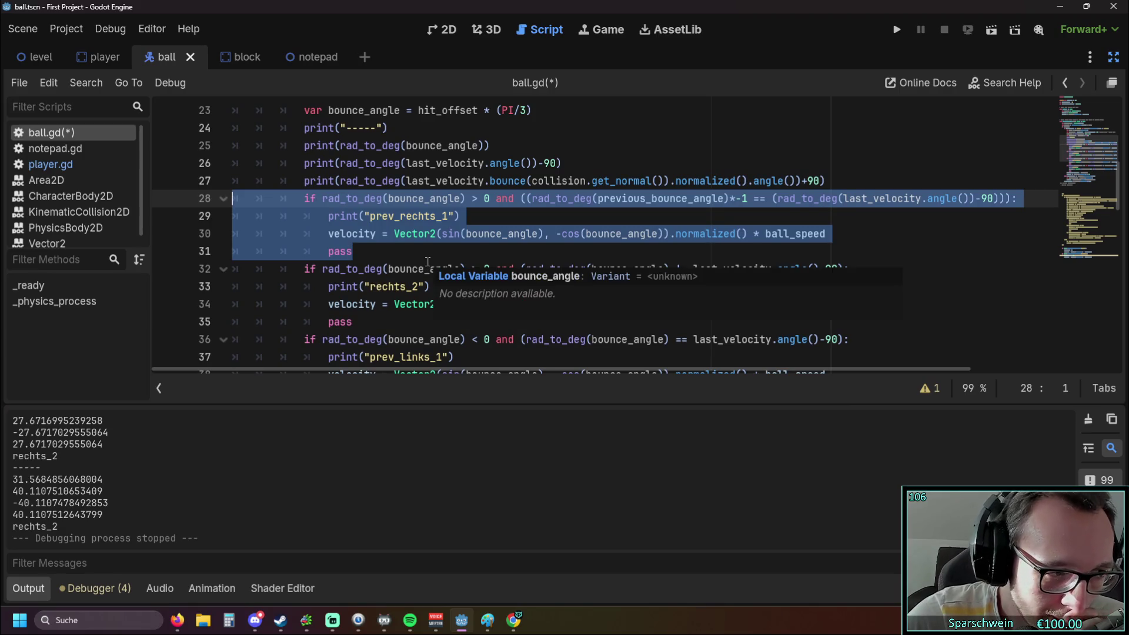
{"action": "scroll", "coordinate": [426, 260], "scroll_direction": "up", "scroll_amount": 1}
{"action": "left_click", "coordinate": [483, 265]}
{"action": "left_click_drag", "start_coordinate": [486, 369], "coordinate": [612, 371]}
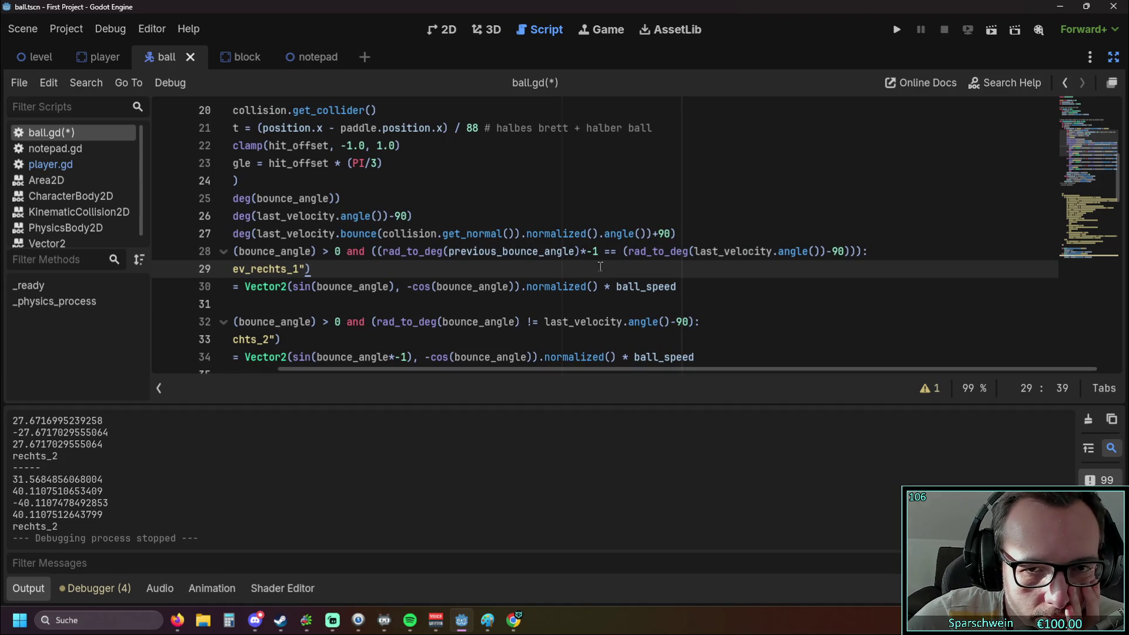
On line 28, replace '==' with '-' and append '< 0.001' to the prev_rechts_1 condition.
{"action": "double_click", "coordinate": [611, 252]}
{"action": "type", "text": "-"}
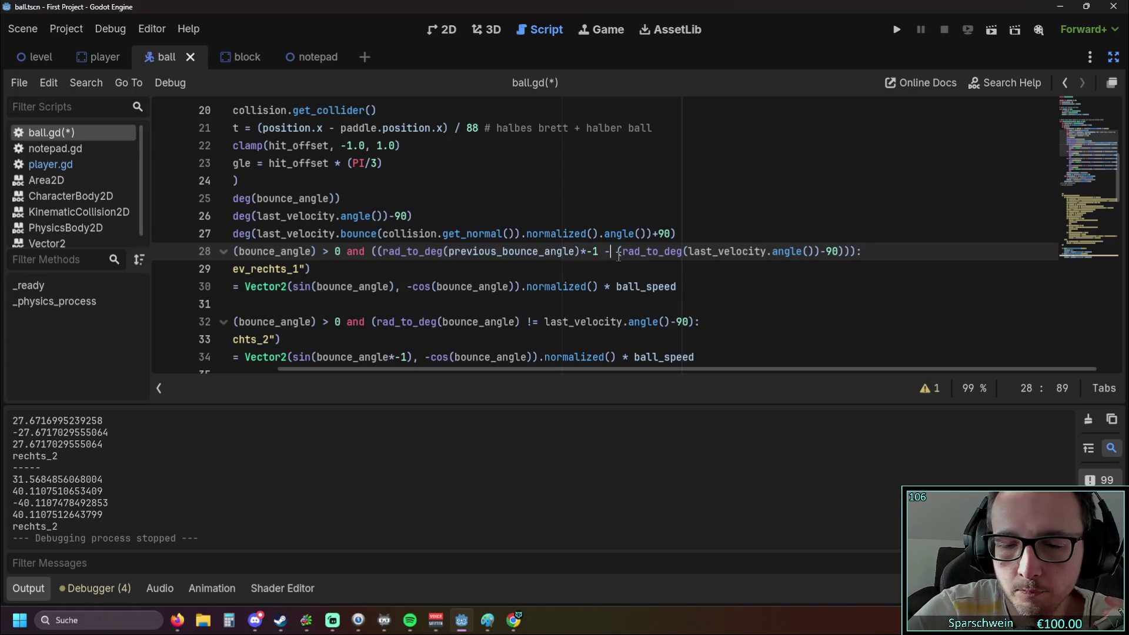
{"action": "left_click", "coordinate": [790, 268]}
{"action": "left_click", "coordinate": [856, 250]}
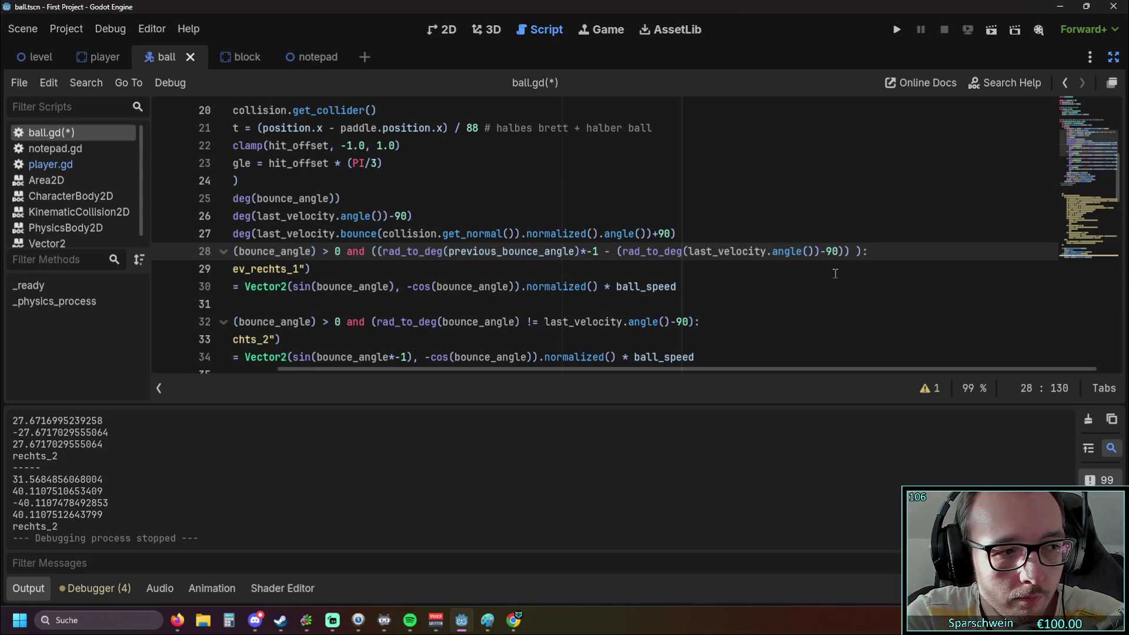
{"action": "type", "text": ">"}
{"action": "key", "text": "BackSpace"}
{"action": "type", "text": "<"}
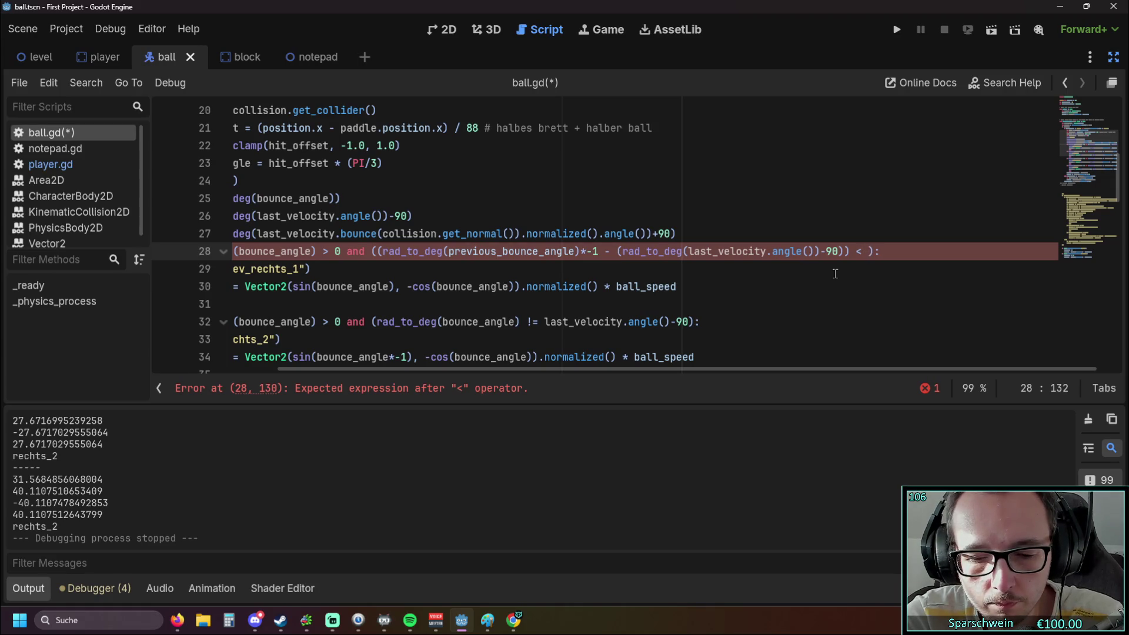
{"action": "type", "text": " 0.0001"}
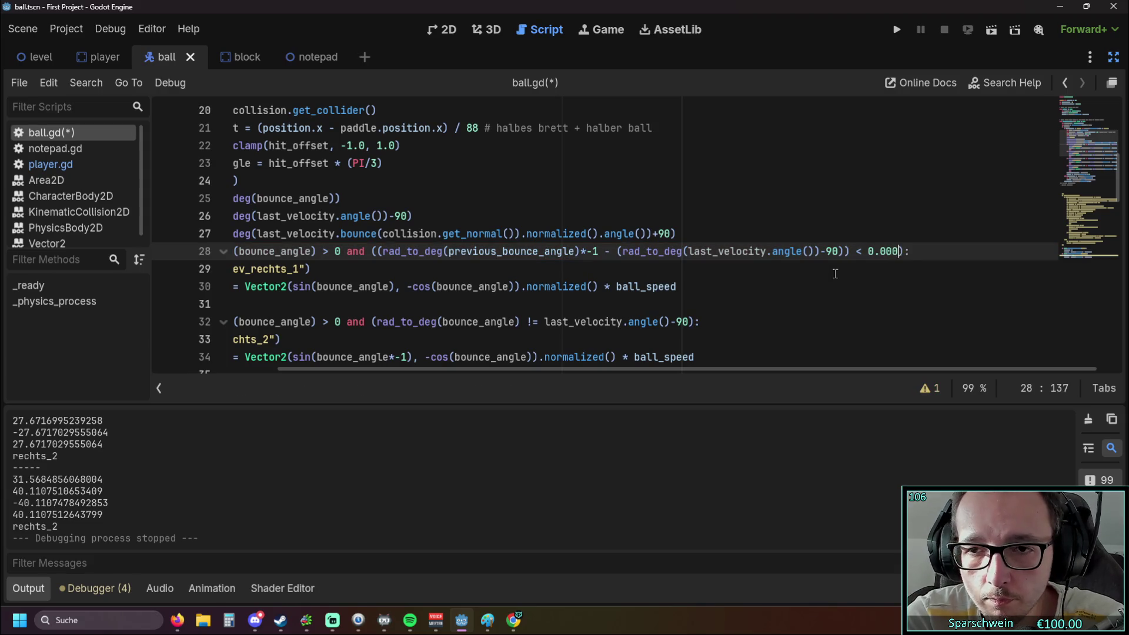
{"action": "key", "text": "BackSpace"}
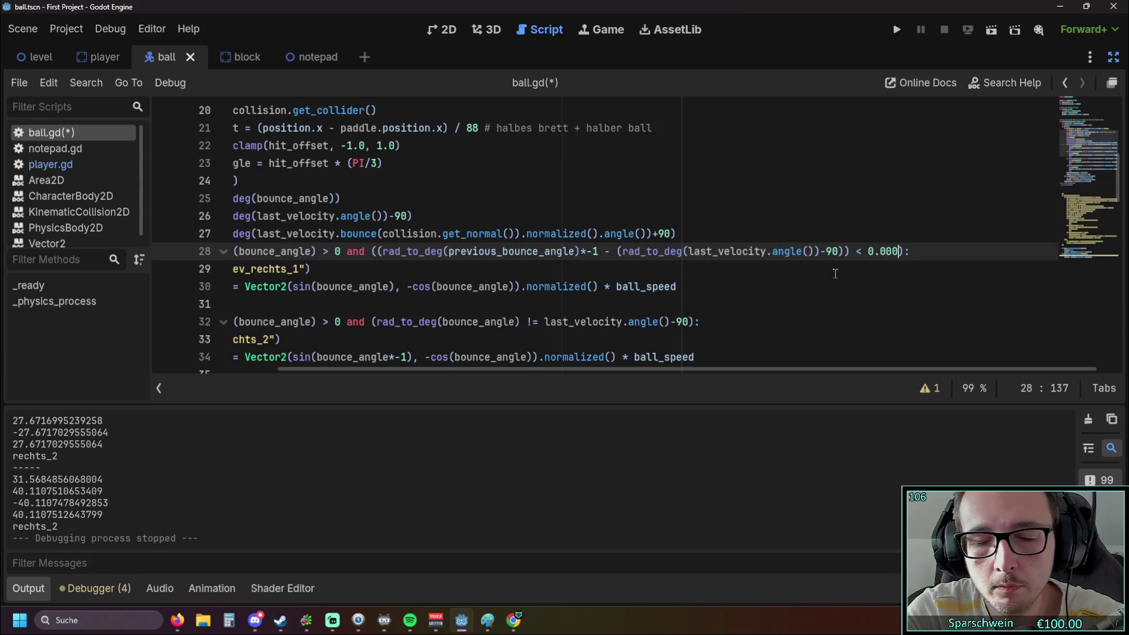
{"action": "type", "text": "1"}
{"action": "left_click", "coordinate": [830, 274]}
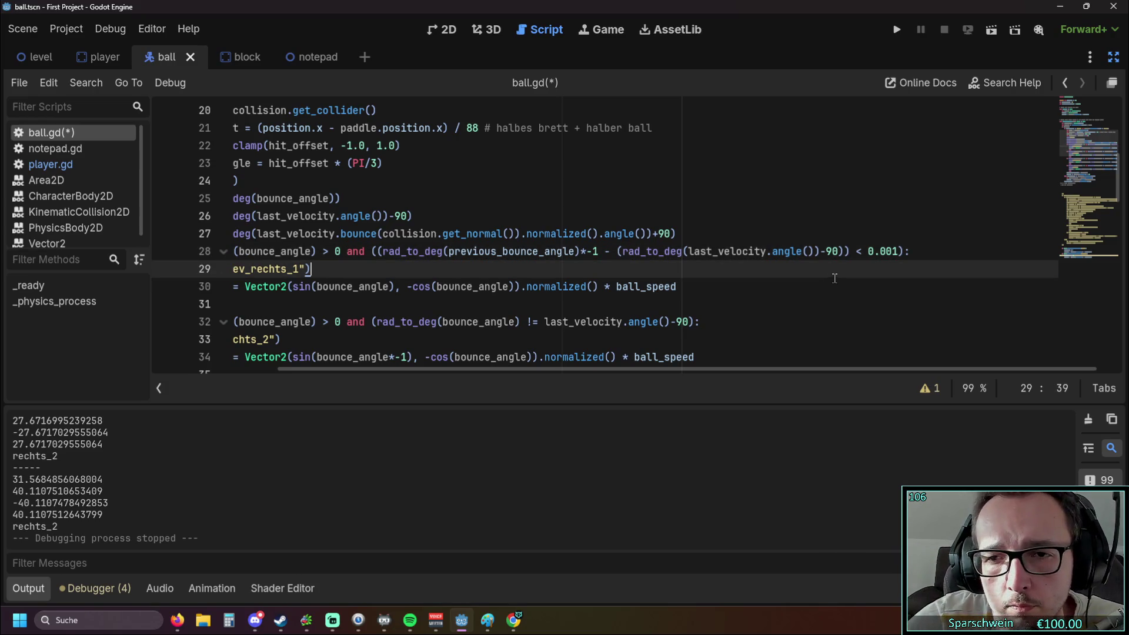
{"action": "left_click_drag", "start_coordinate": [378, 252], "coordinate": [845, 252]}
{"action": "left_click", "coordinate": [841, 273]}
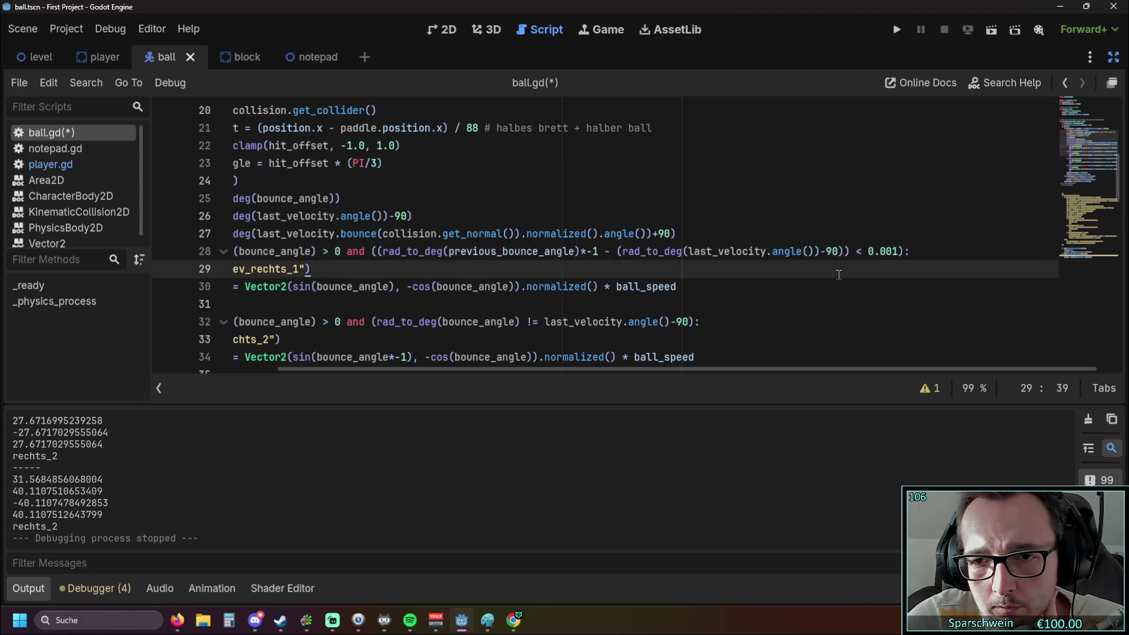
{"action": "left_click", "coordinate": [896, 252]}
{"action": "left_click", "coordinate": [809, 301]}
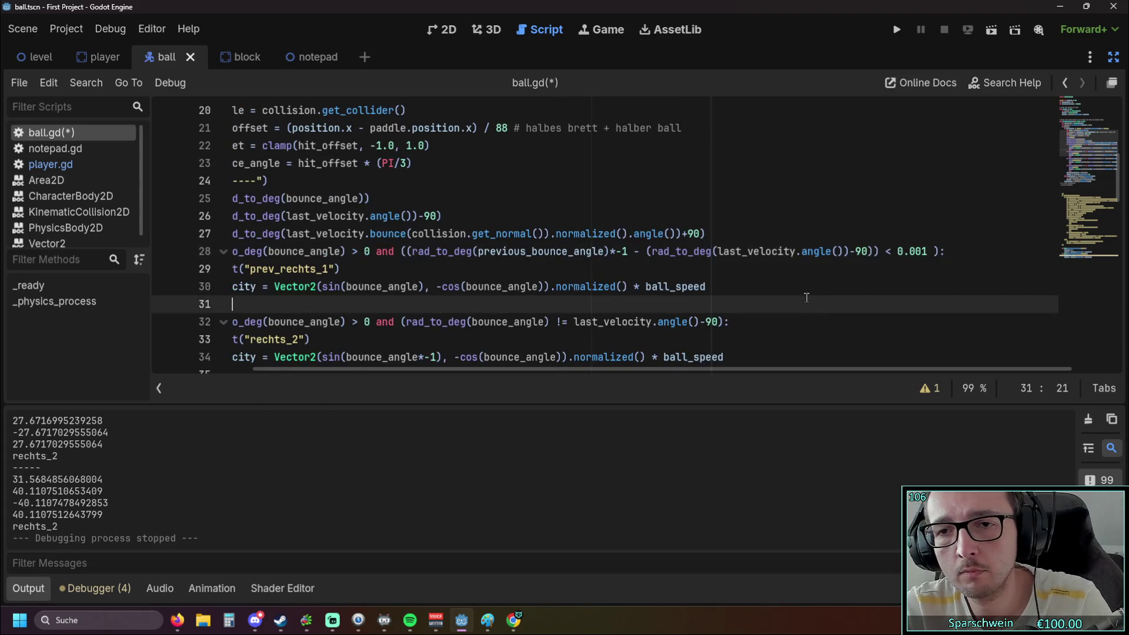
Save and run the game, bounce the ball off the paddle several times, then stop it.
{"action": "left_click", "coordinate": [893, 34]}
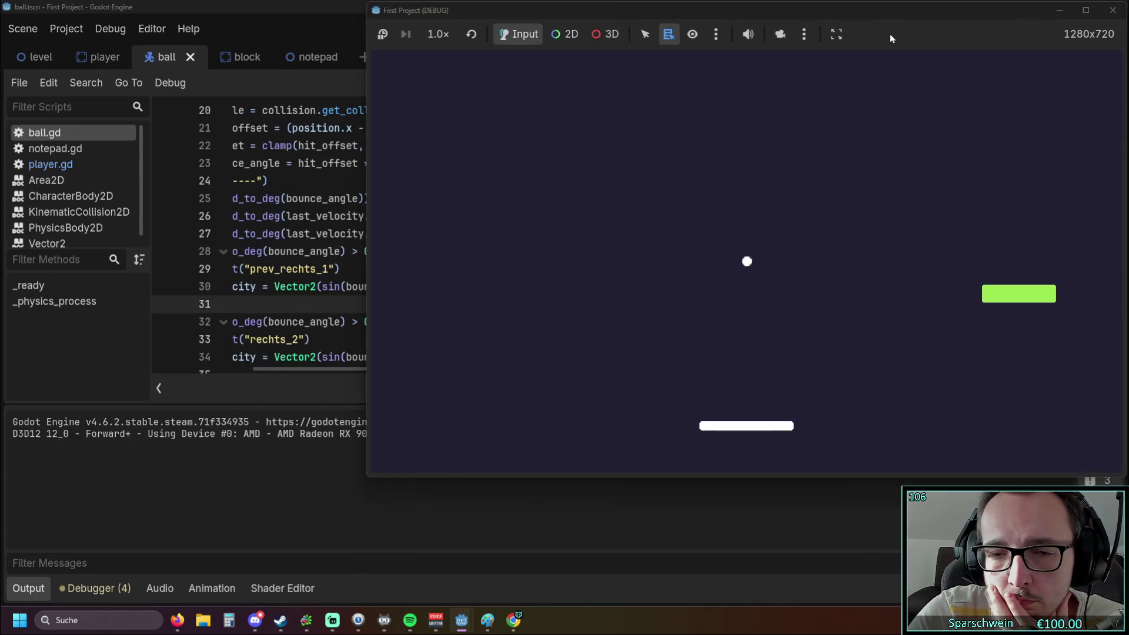
{"action": "key", "text": "Left"}
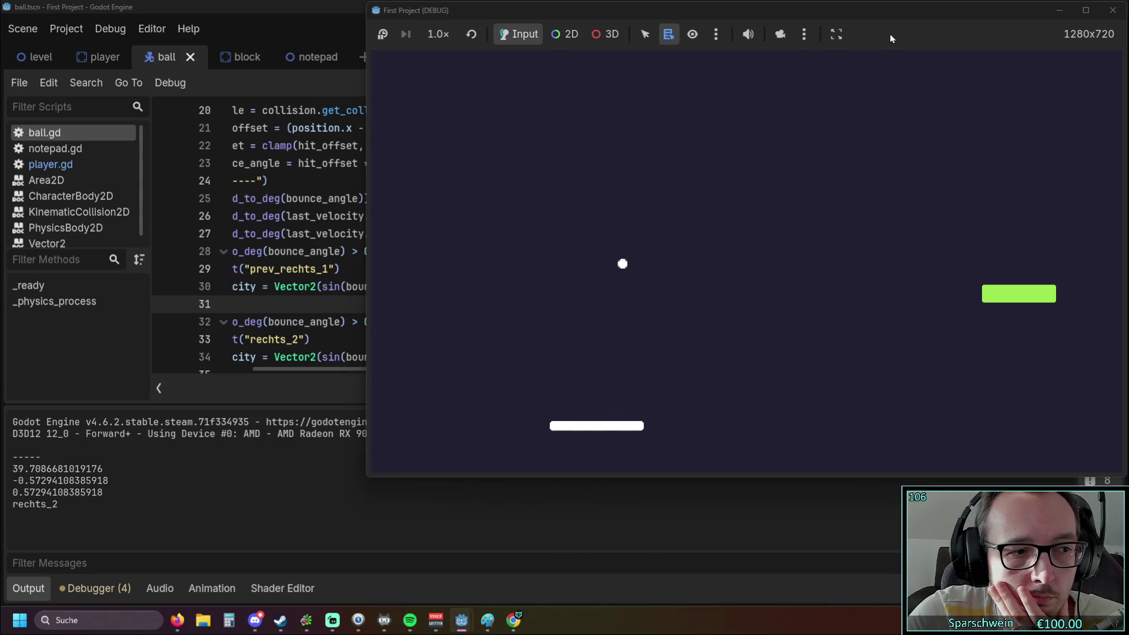
{"action": "key", "text": "Left"}
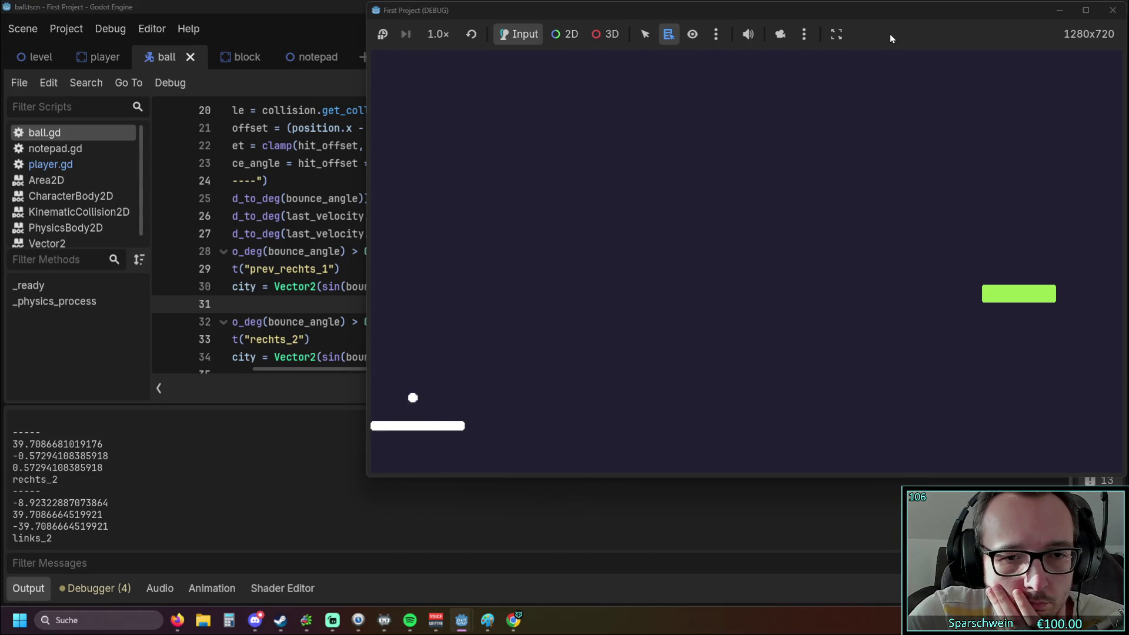
{"action": "key", "text": "Right"}
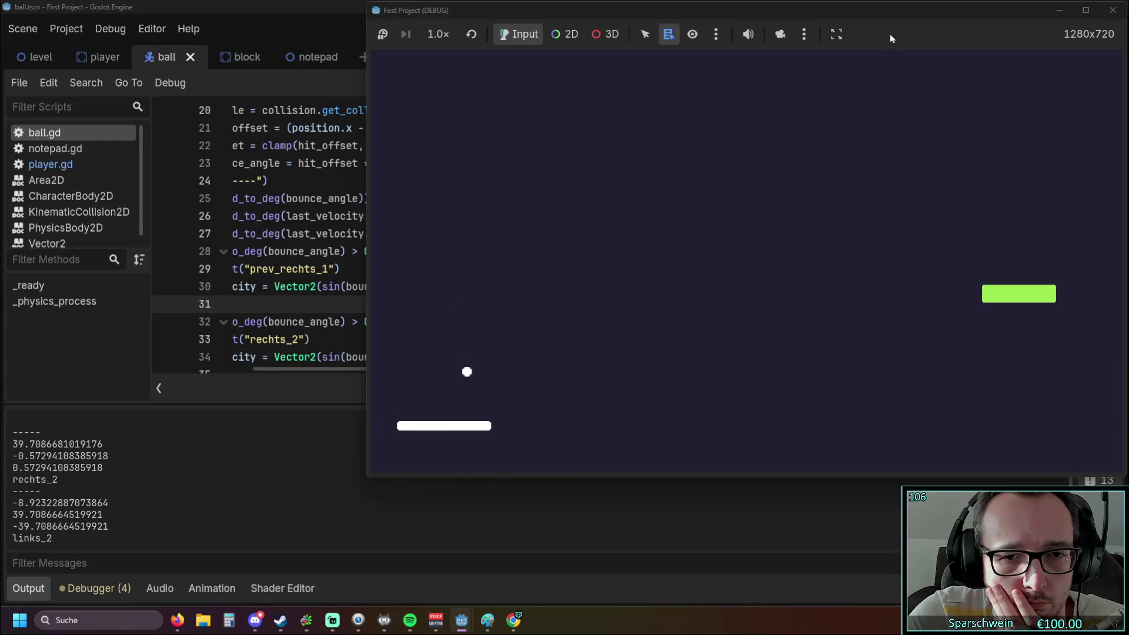
{"action": "key", "text": "Right"}
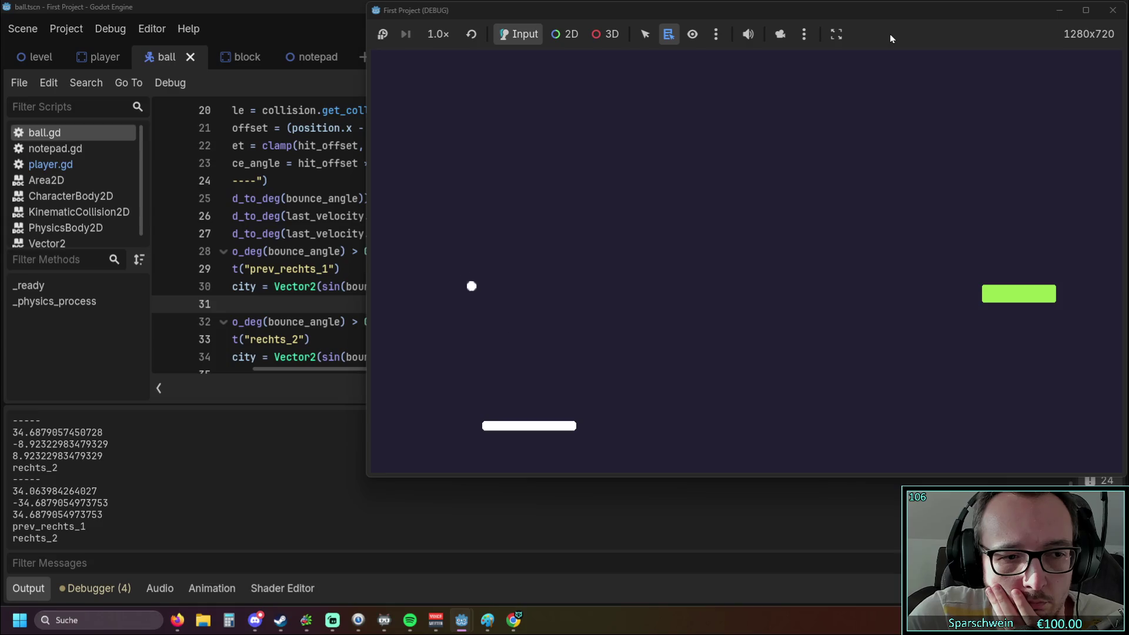
{"action": "key", "text": "Left"}
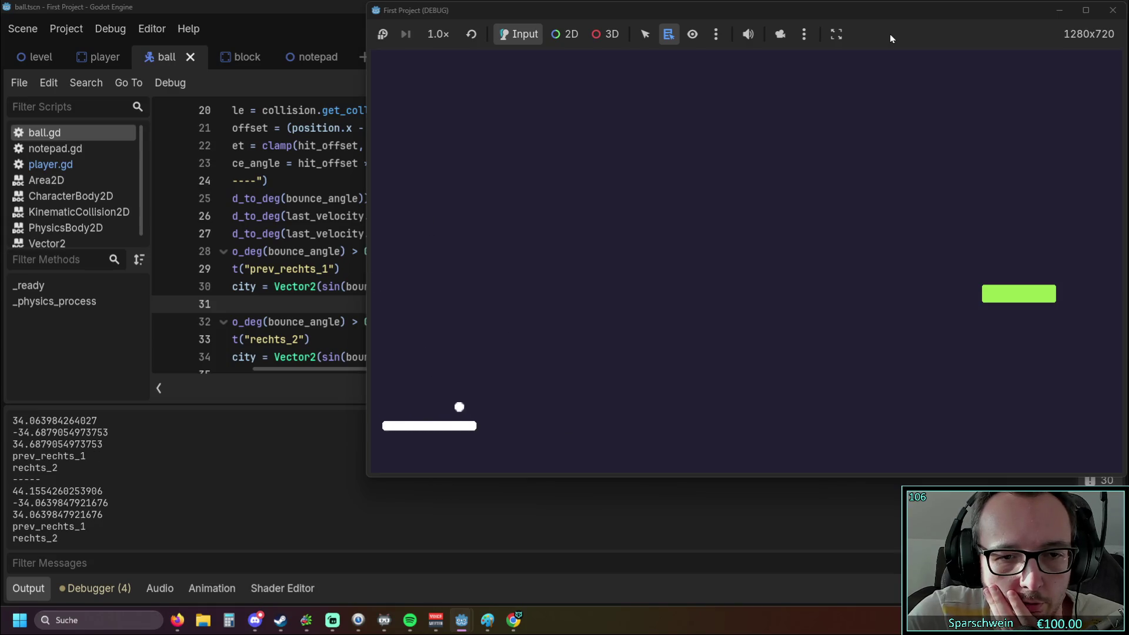
{"action": "key", "text": "Right"}
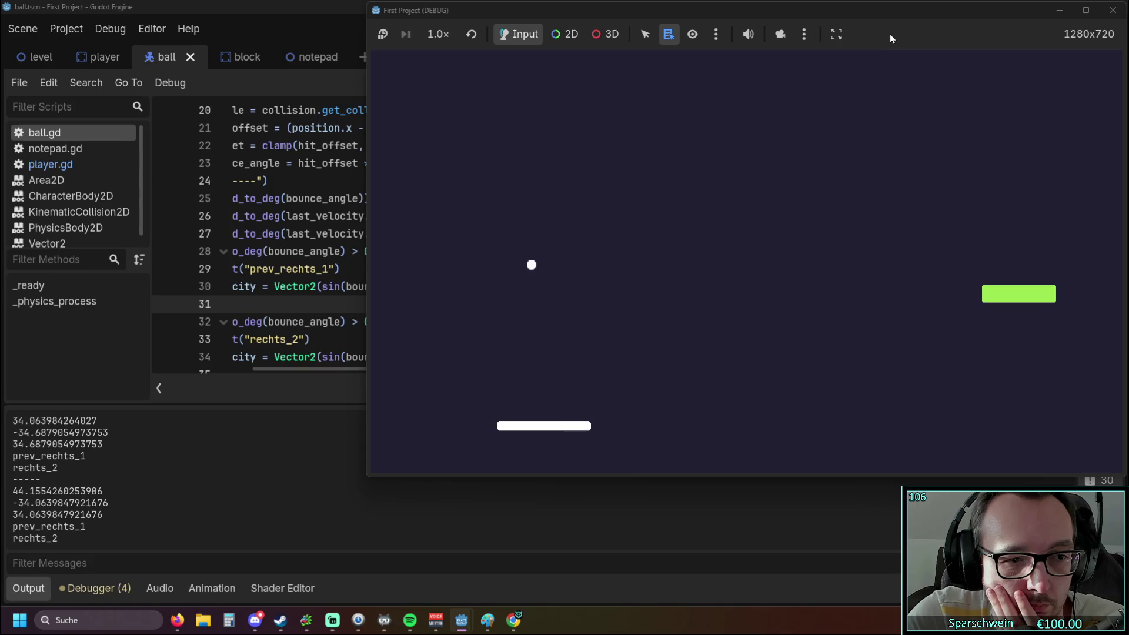
{"action": "key", "text": "Left"}
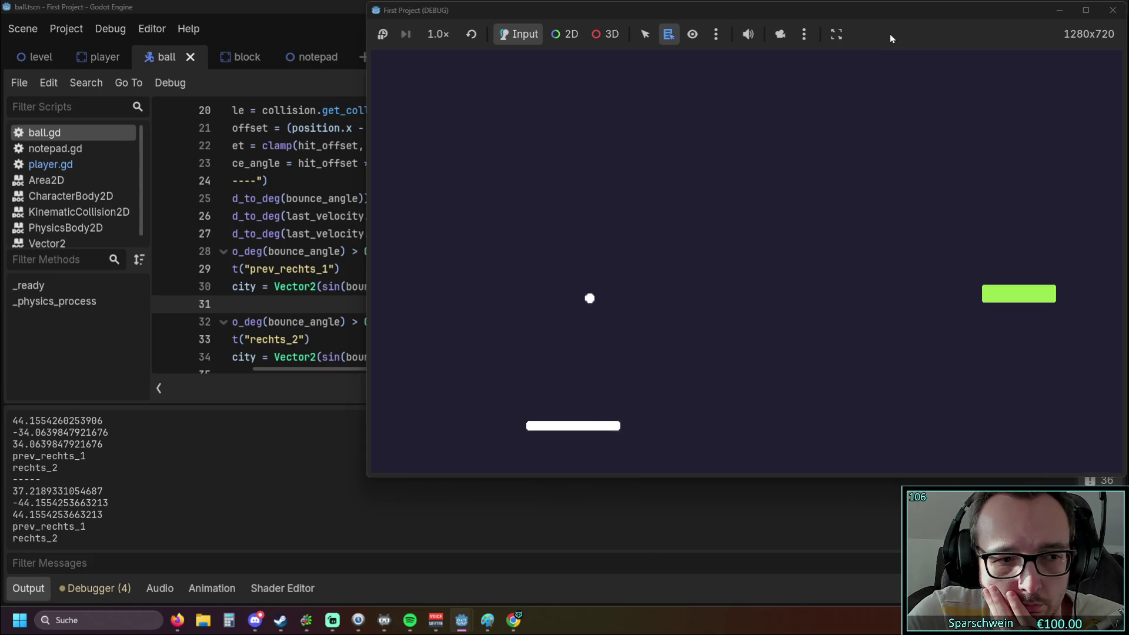
{"action": "key", "text": "Left"}
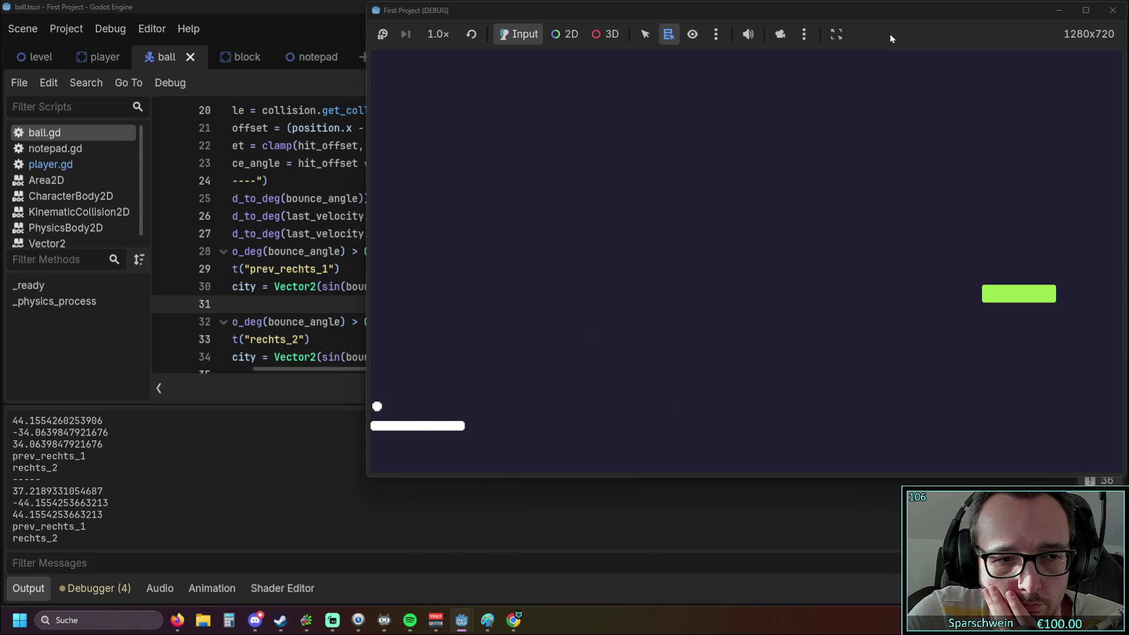
{"action": "key", "text": "Right"}
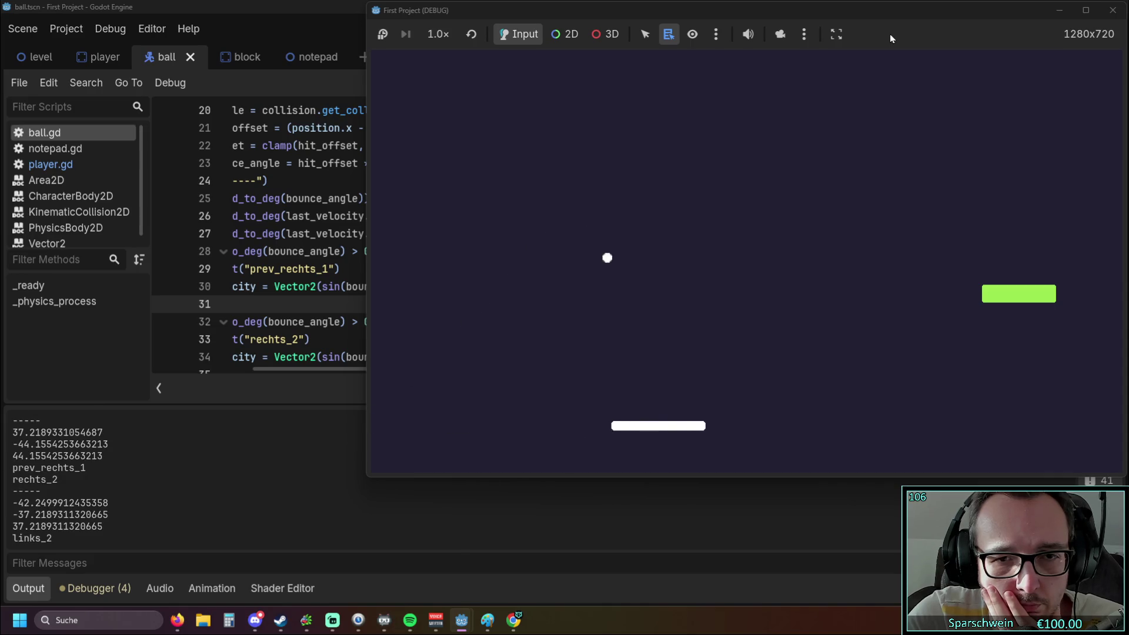
{"action": "key", "text": "Right"}
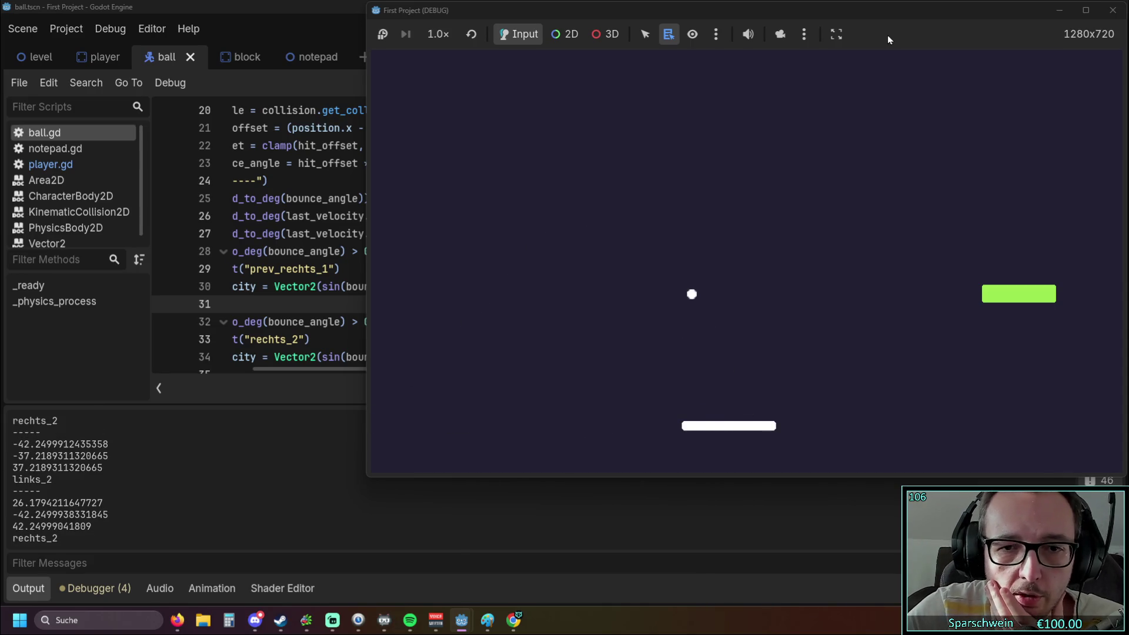
{"action": "left_click", "coordinate": [1113, 10]}
Compare the Output bounce log against the branch code around line 27, then relaunch the game.
{"action": "left_click", "coordinate": [622, 233]}
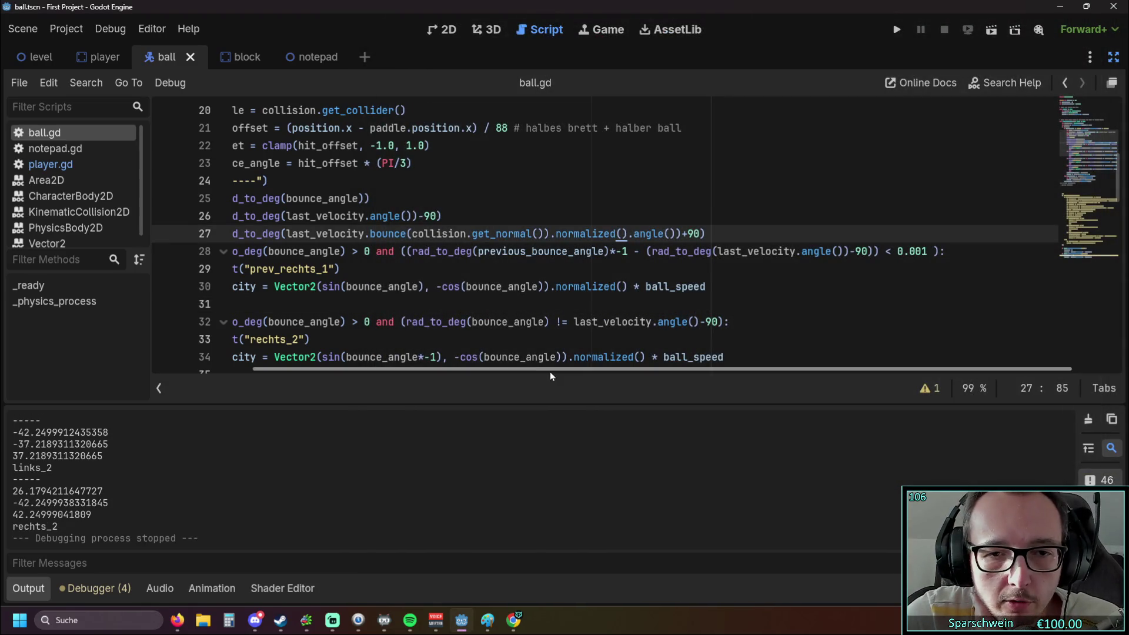
{"action": "left_click_drag", "start_coordinate": [551, 369], "coordinate": [432, 369]}
{"action": "scroll", "coordinate": [385, 275], "scroll_direction": "down", "scroll_amount": 2}
{"action": "scroll", "coordinate": [385, 276], "scroll_direction": "up", "scroll_amount": 1}
{"action": "scroll", "coordinate": [386, 276], "scroll_direction": "up", "scroll_amount": 1}
{"action": "scroll", "coordinate": [377, 265], "scroll_direction": "down", "scroll_amount": 1}
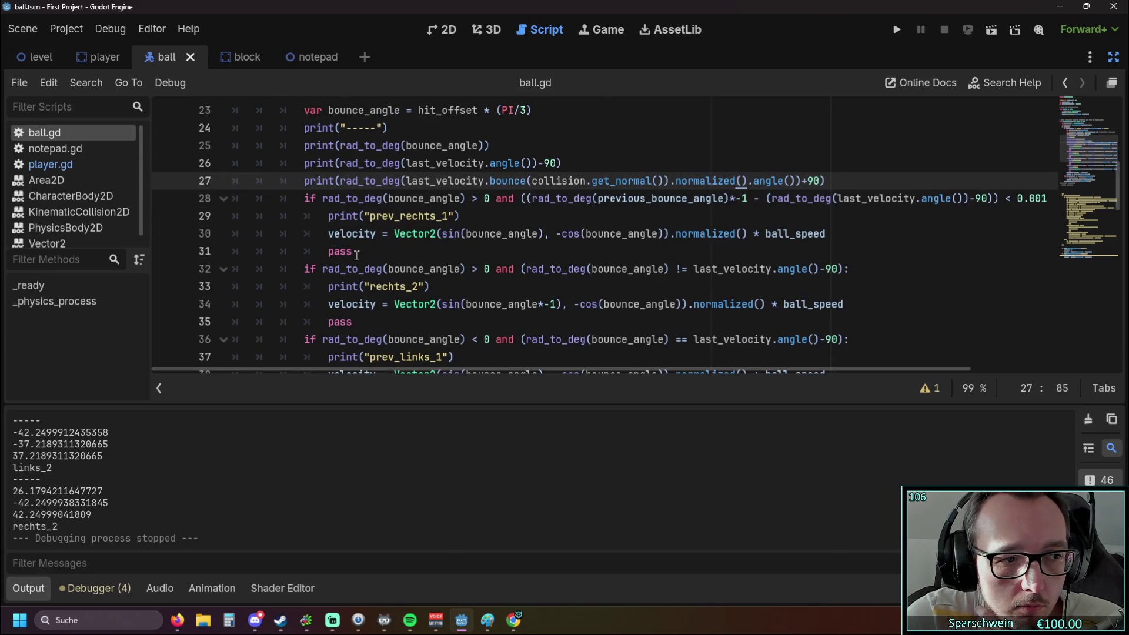
{"action": "scroll", "coordinate": [357, 254], "scroll_direction": "down", "scroll_amount": 1}
{"action": "scroll", "coordinate": [357, 254], "scroll_direction": "up", "scroll_amount": 1}
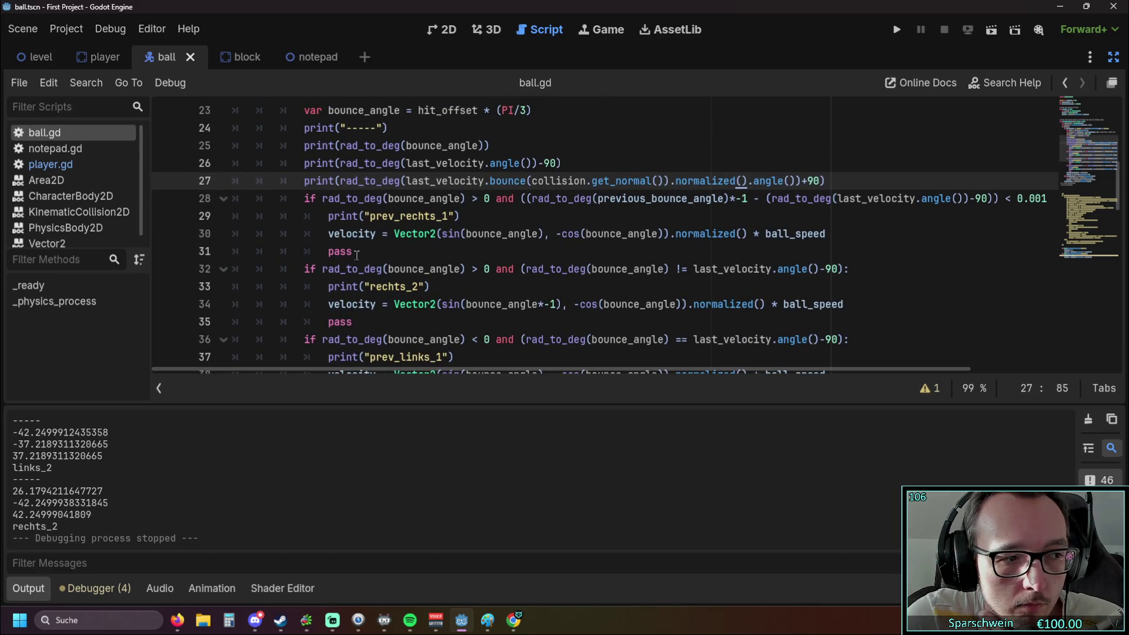
{"action": "scroll", "coordinate": [85, 500], "scroll_direction": "up", "scroll_amount": 2}
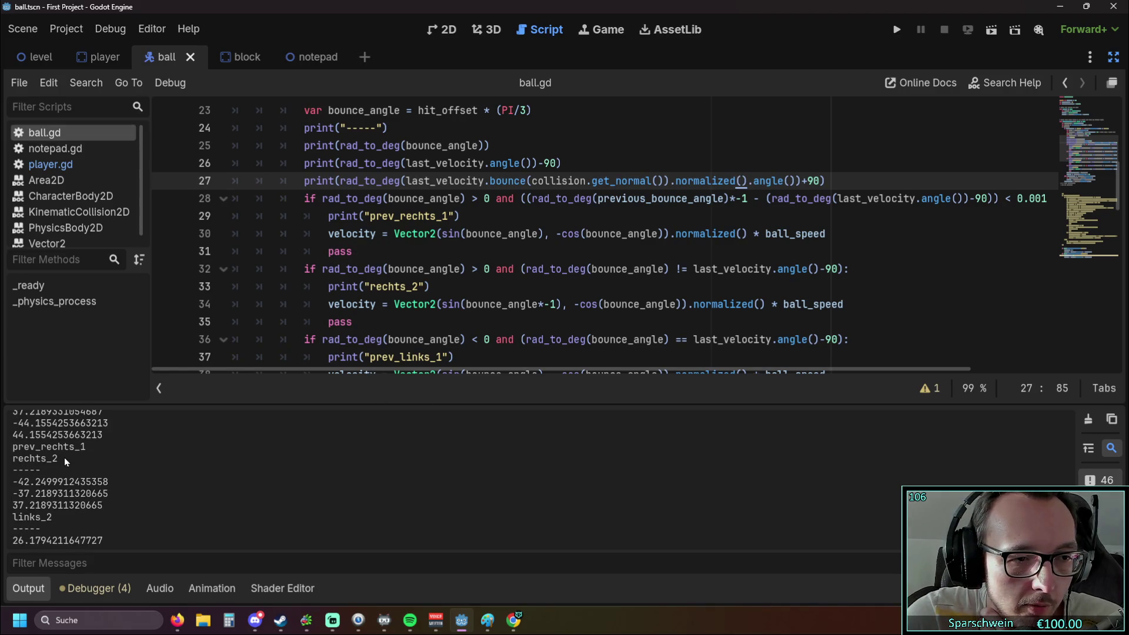
{"action": "scroll", "coordinate": [55, 450], "scroll_direction": "up", "scroll_amount": 2}
{"action": "scroll", "coordinate": [40, 460], "scroll_direction": "up", "scroll_amount": 10}
{"action": "scroll", "coordinate": [40, 460], "scroll_direction": "down", "scroll_amount": 3}
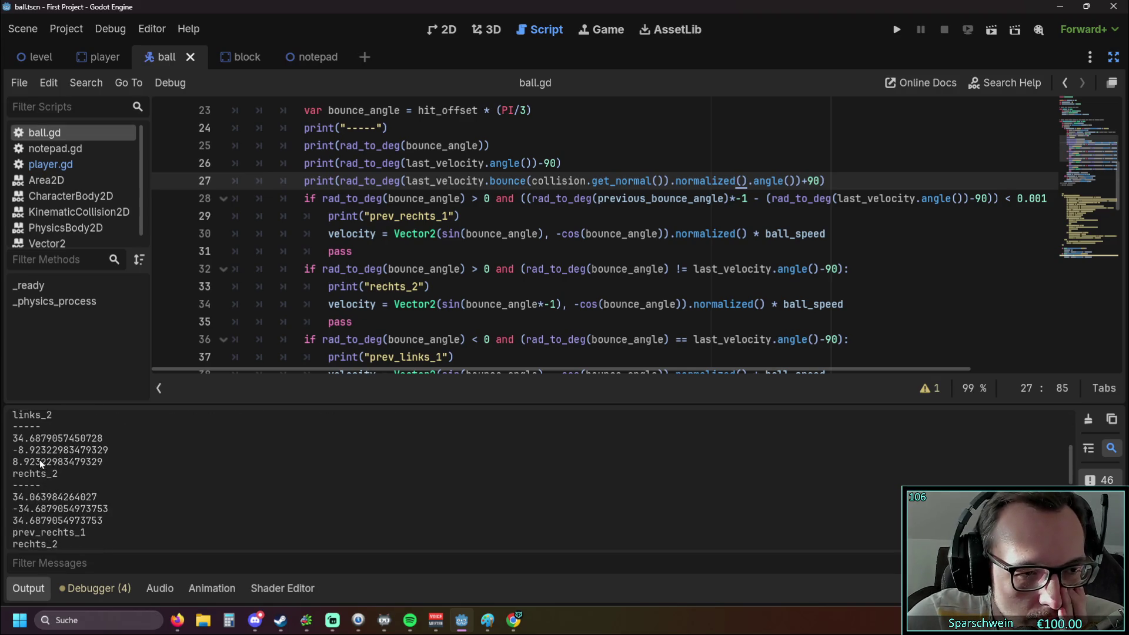
{"action": "scroll", "coordinate": [40, 459], "scroll_direction": "down", "scroll_amount": 8}
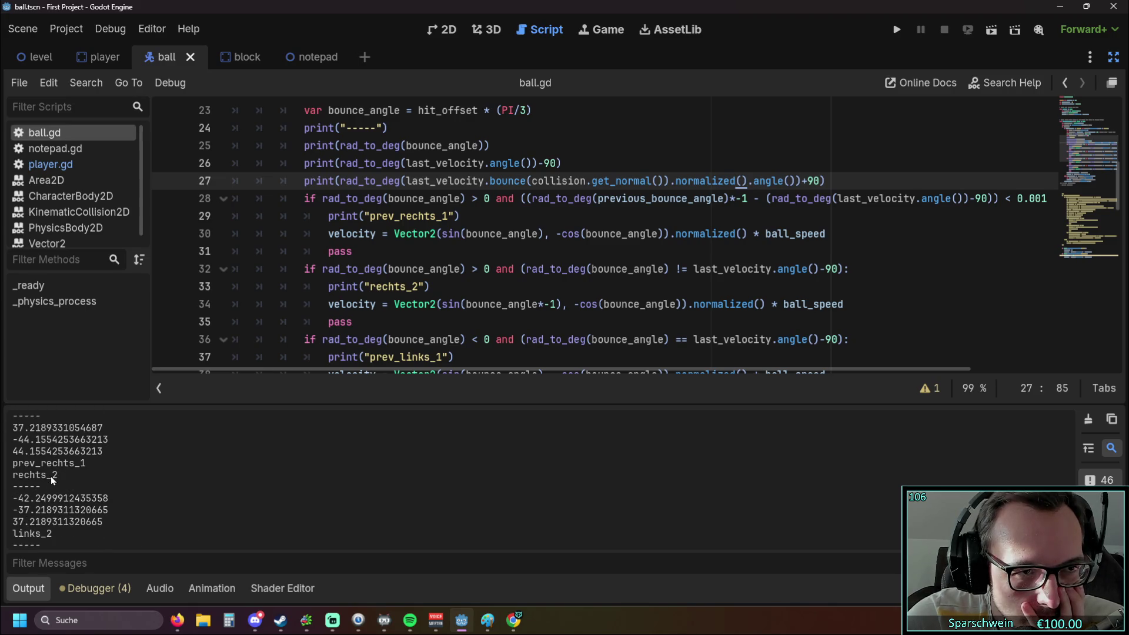
{"action": "left_click", "coordinate": [897, 29]}
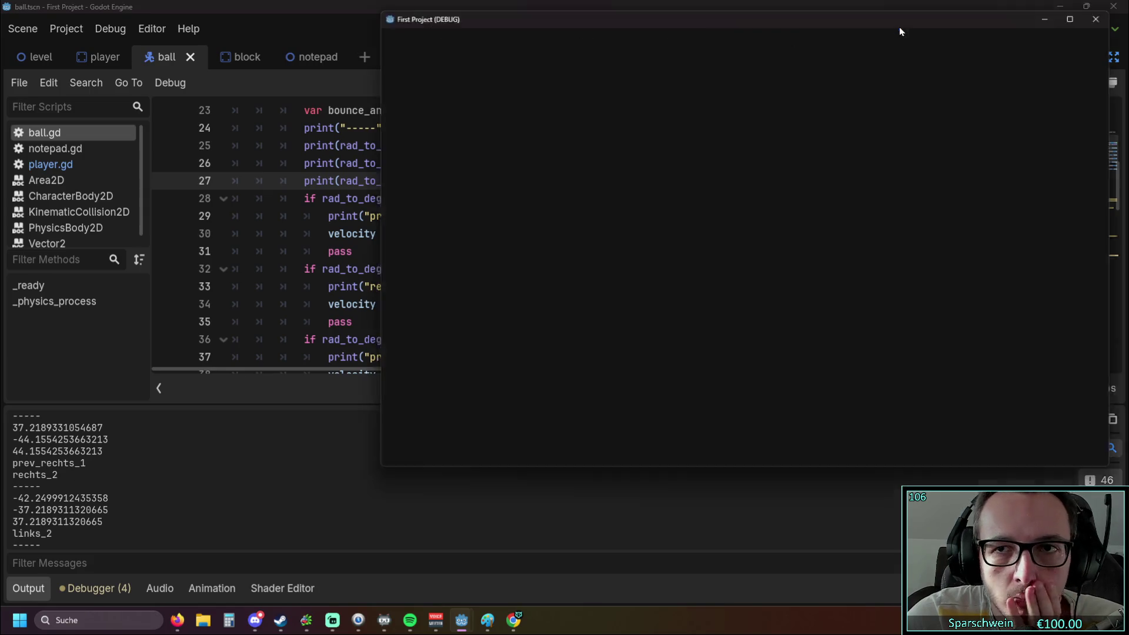
Stop the run after one rechts_2 bounce, review the if branches, and relaunch the game.
{"action": "key", "text": "Left"}
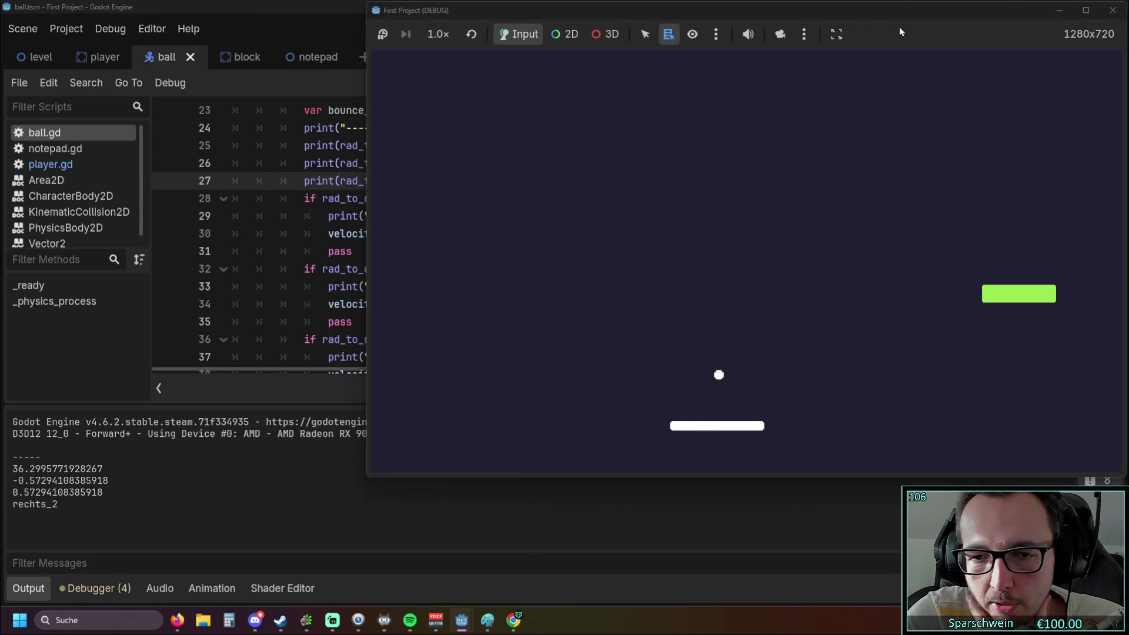
{"action": "left_click", "coordinate": [1113, 10]}
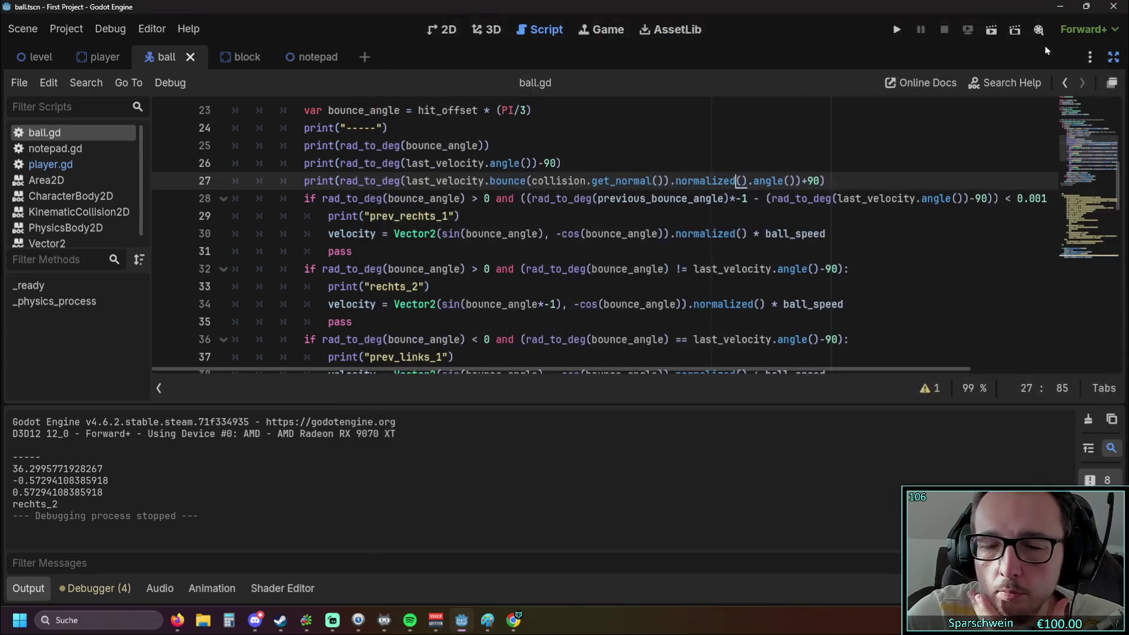
{"action": "scroll", "coordinate": [626, 216], "scroll_direction": "down", "scroll_amount": 4}
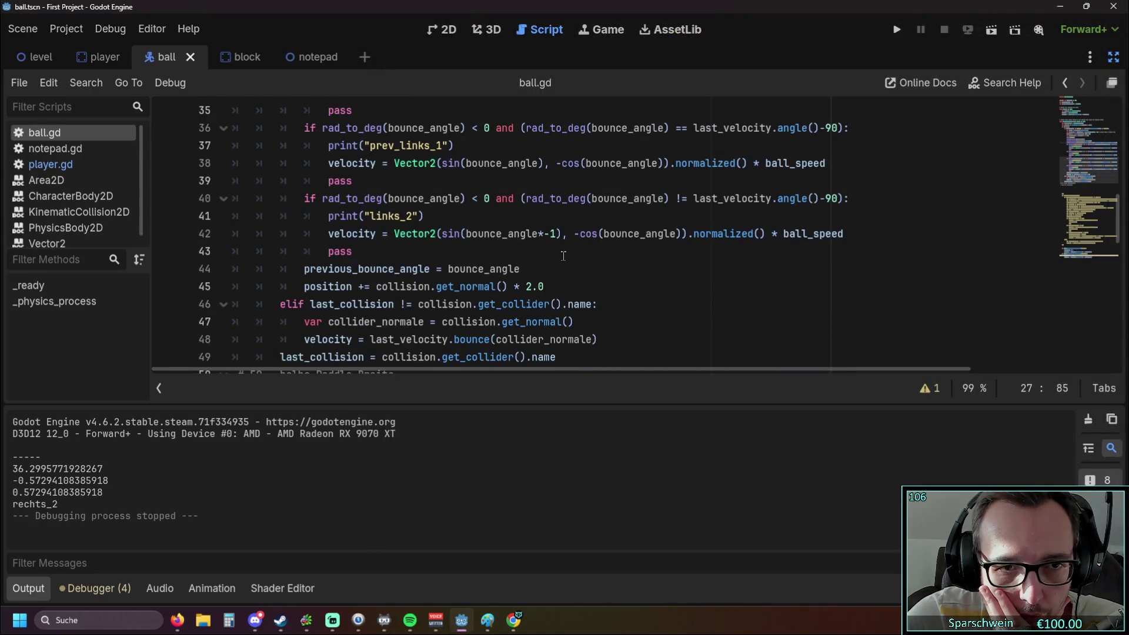
{"action": "scroll", "coordinate": [563, 256], "scroll_direction": "down", "scroll_amount": 1}
{"action": "scroll", "coordinate": [555, 265], "scroll_direction": "up", "scroll_amount": 5}
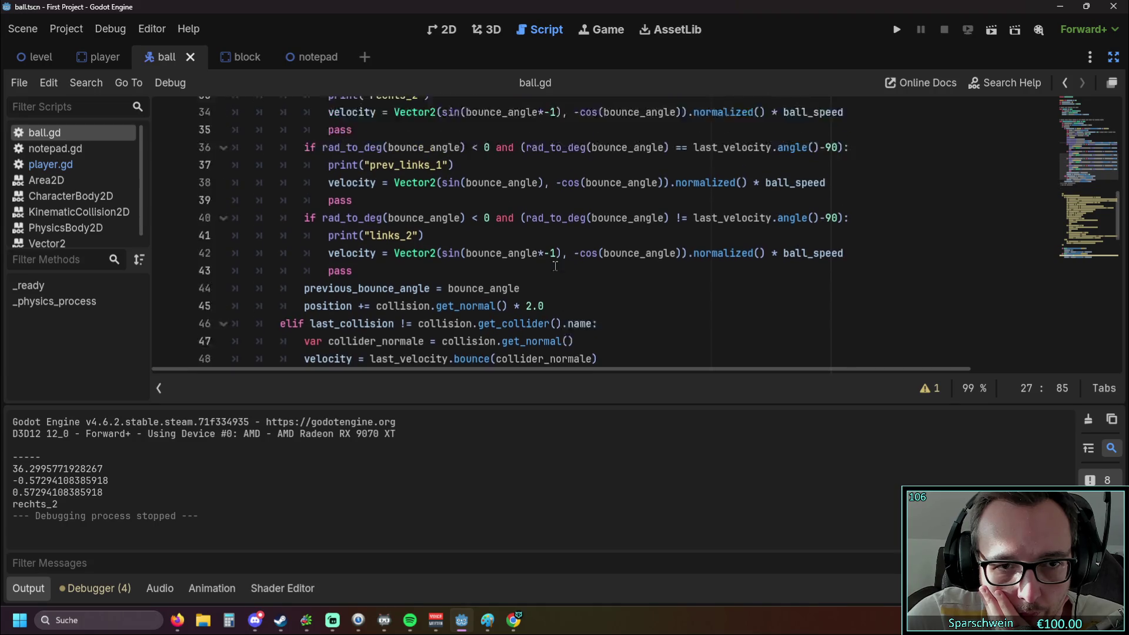
{"action": "scroll", "coordinate": [555, 266], "scroll_direction": "up", "scroll_amount": 1}
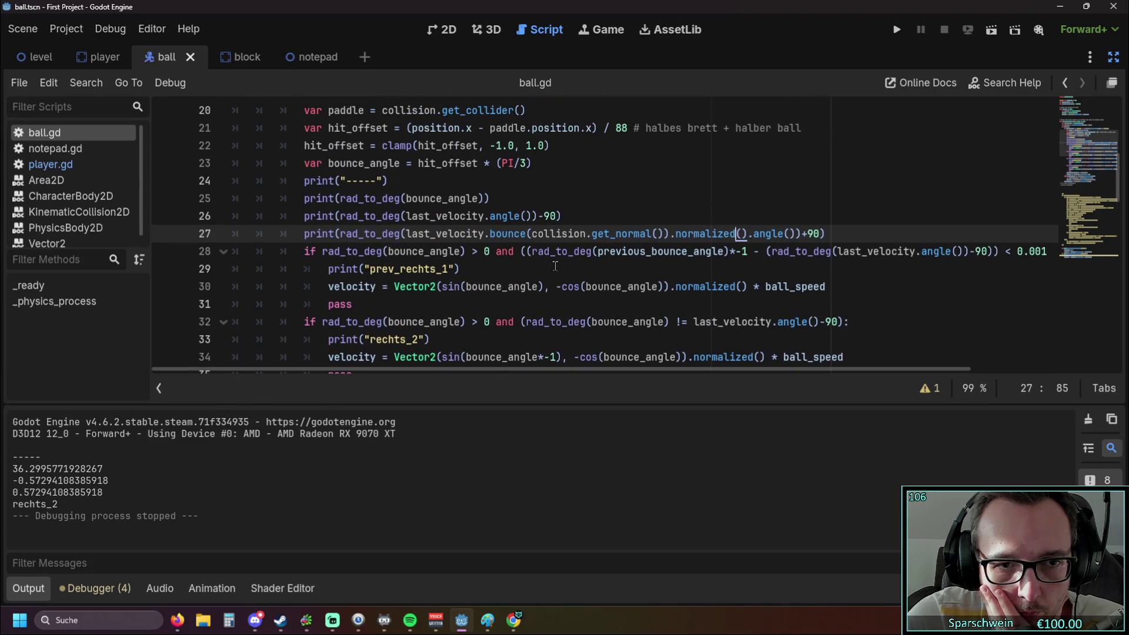
{"action": "scroll", "coordinate": [555, 266], "scroll_direction": "down", "scroll_amount": 4}
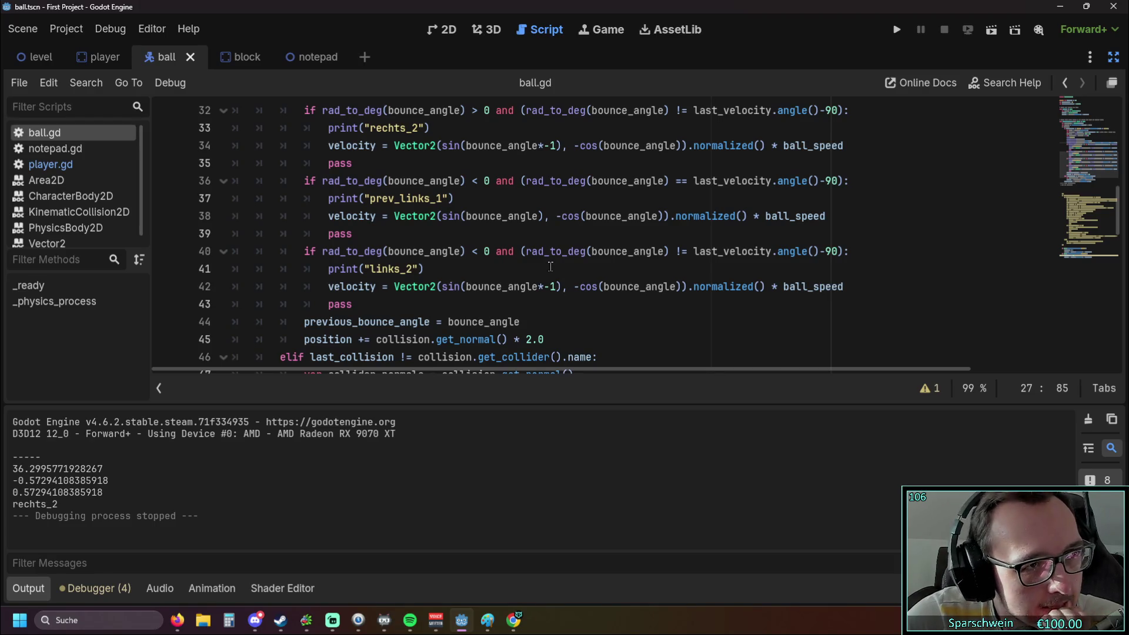
{"action": "scroll", "coordinate": [551, 266], "scroll_direction": "up", "scroll_amount": 3}
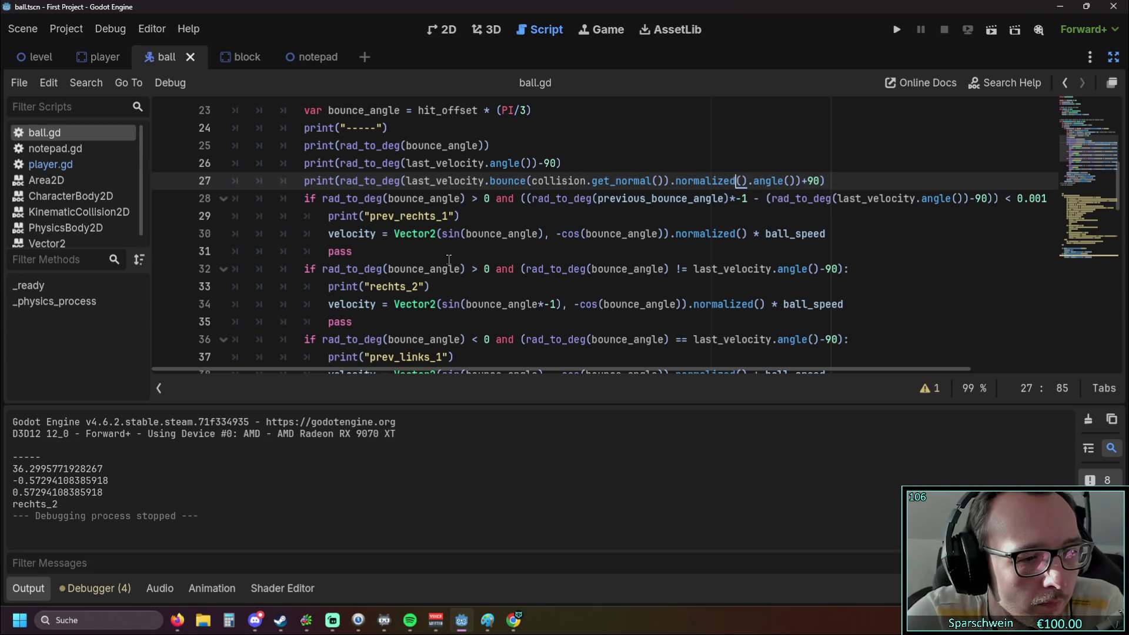
{"action": "mouse_move", "coordinate": [443, 263]}
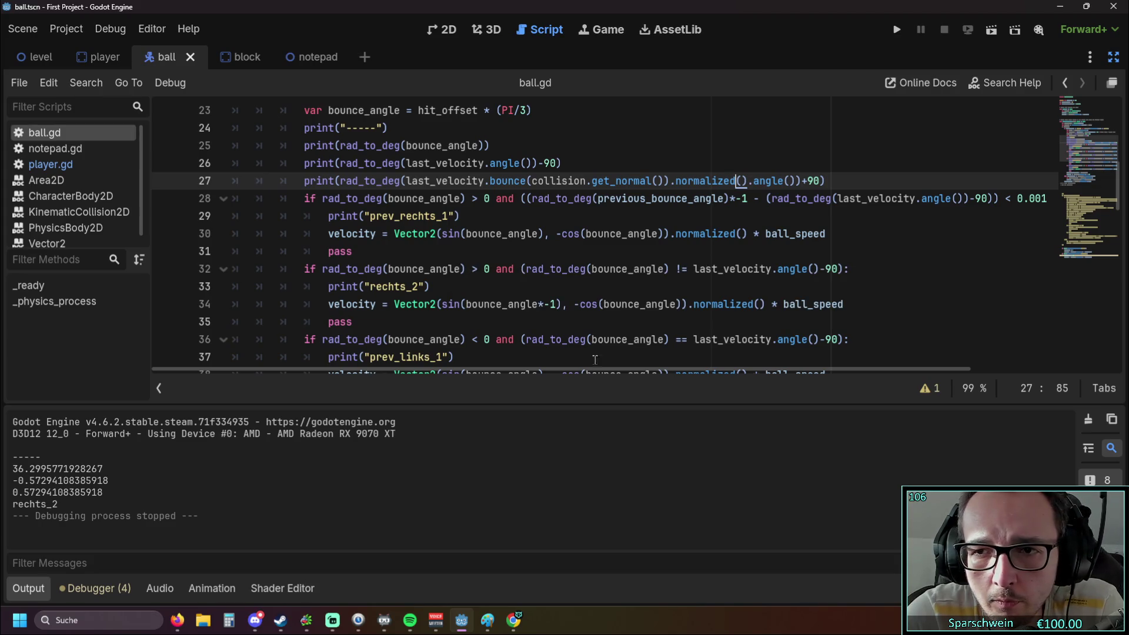
{"action": "left_click", "coordinate": [897, 29]}
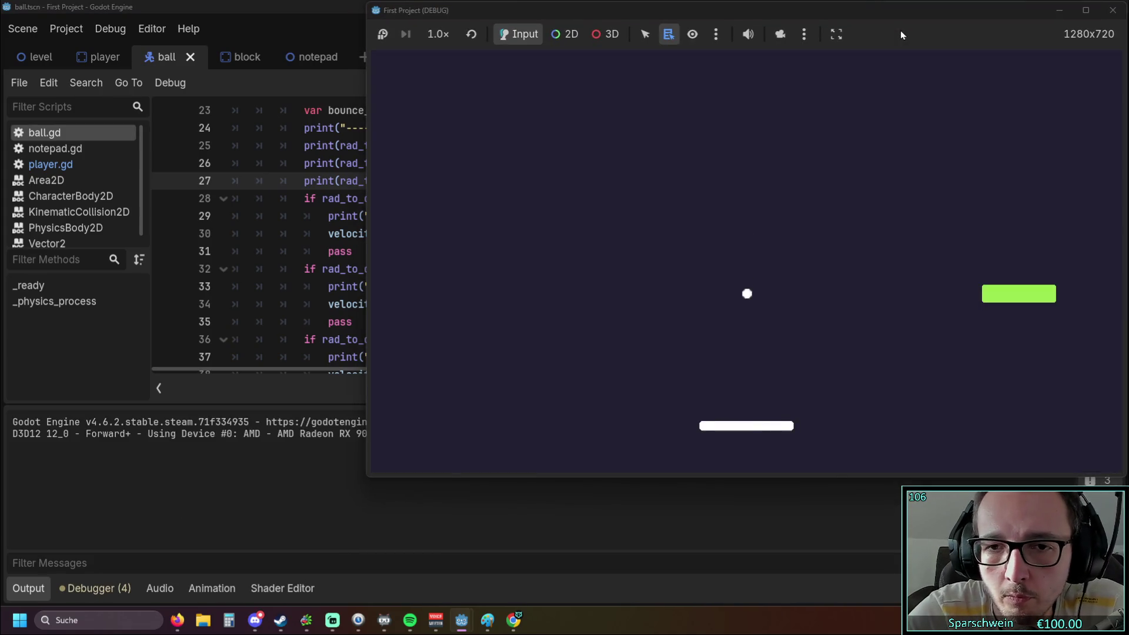
Bounce the ball repeatedly so Output logs links_2, prev_rechts_1 and rechts_2, then stop the game.
{"action": "key", "text": "Left"}
{"action": "key", "text": "Right"}
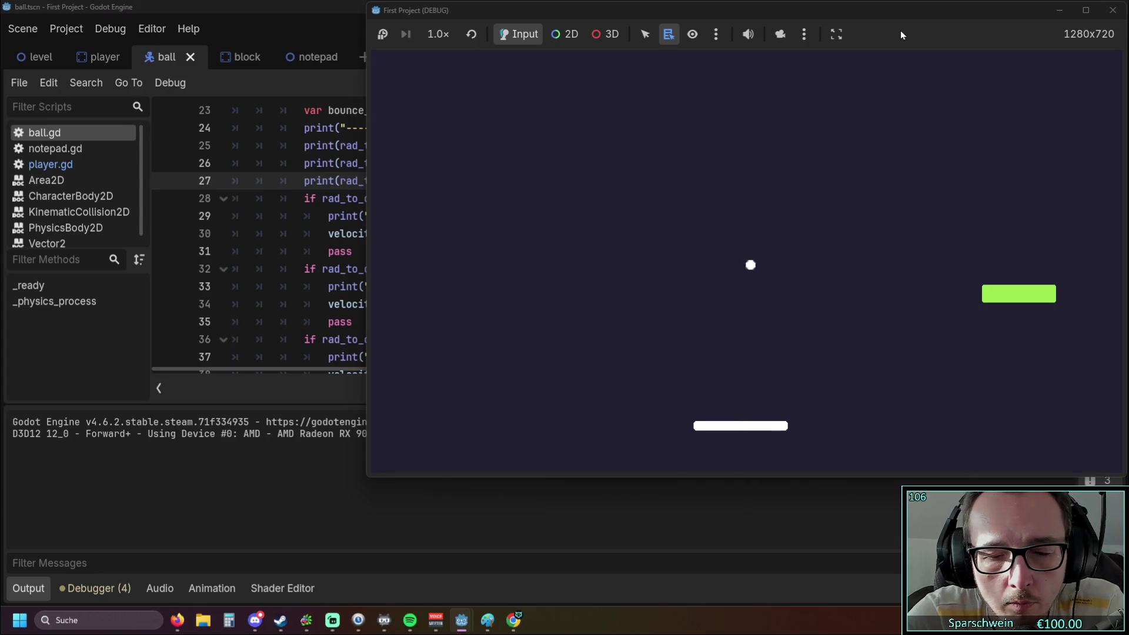
{"action": "key", "text": "Left"}
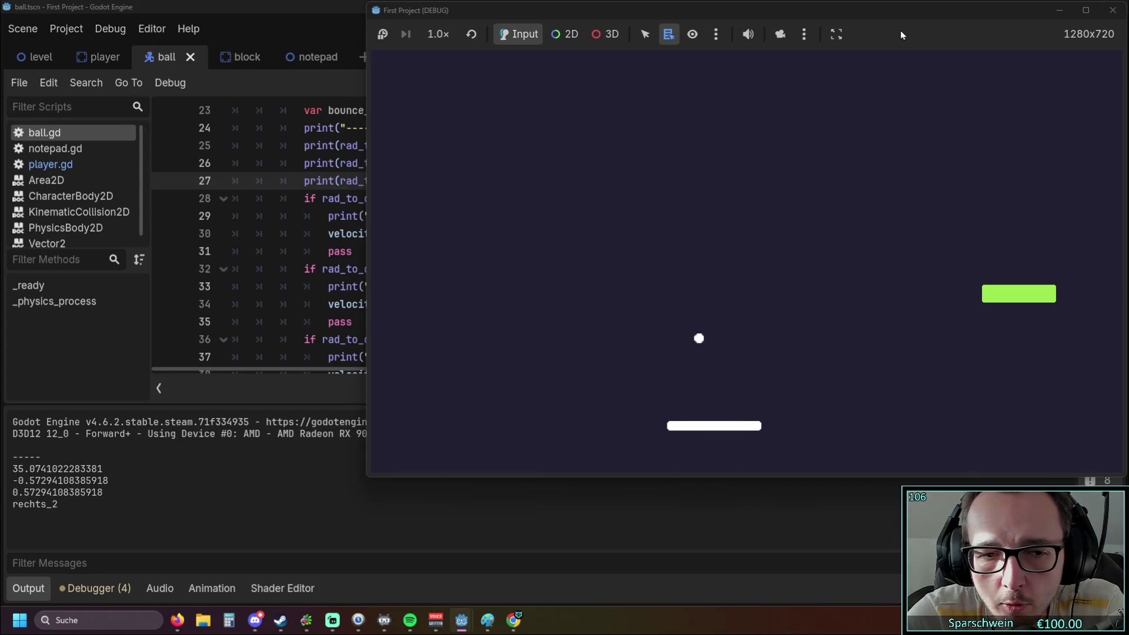
{"action": "key", "text": "Left"}
{"action": "key", "text": "Left"}
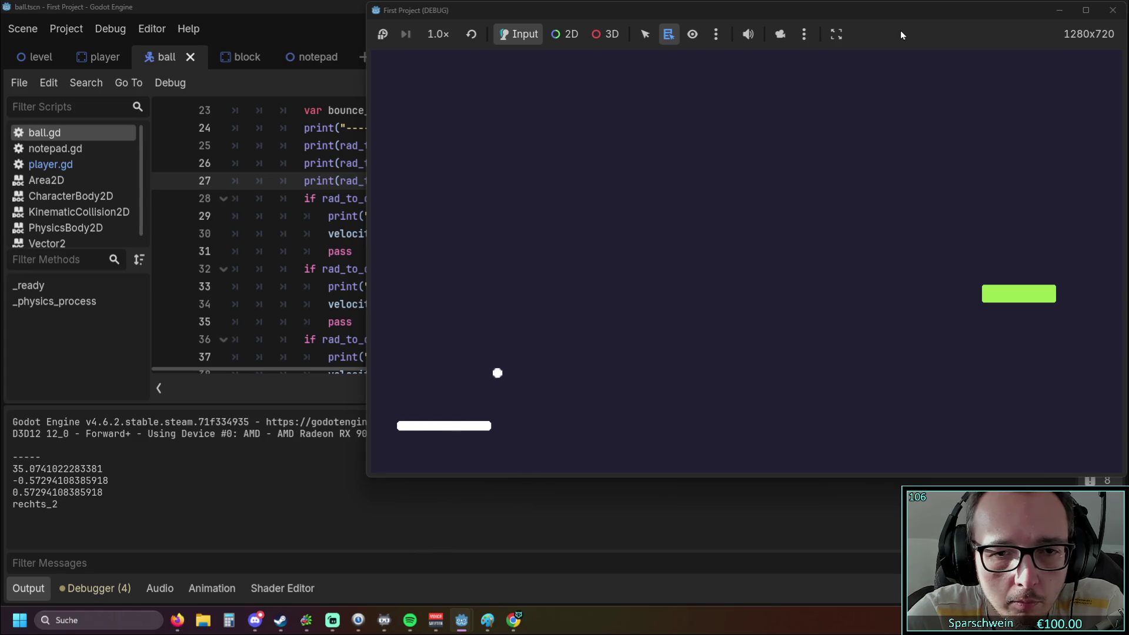
{"action": "key", "text": "Right"}
{"action": "key", "text": "Left"}
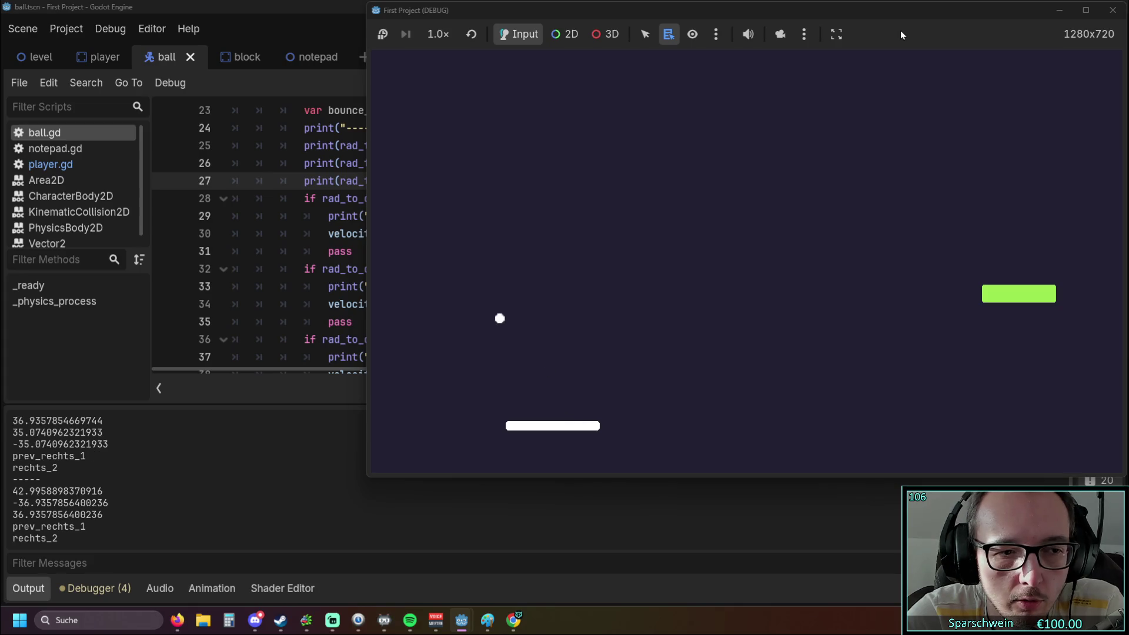
{"action": "key", "text": "Left"}
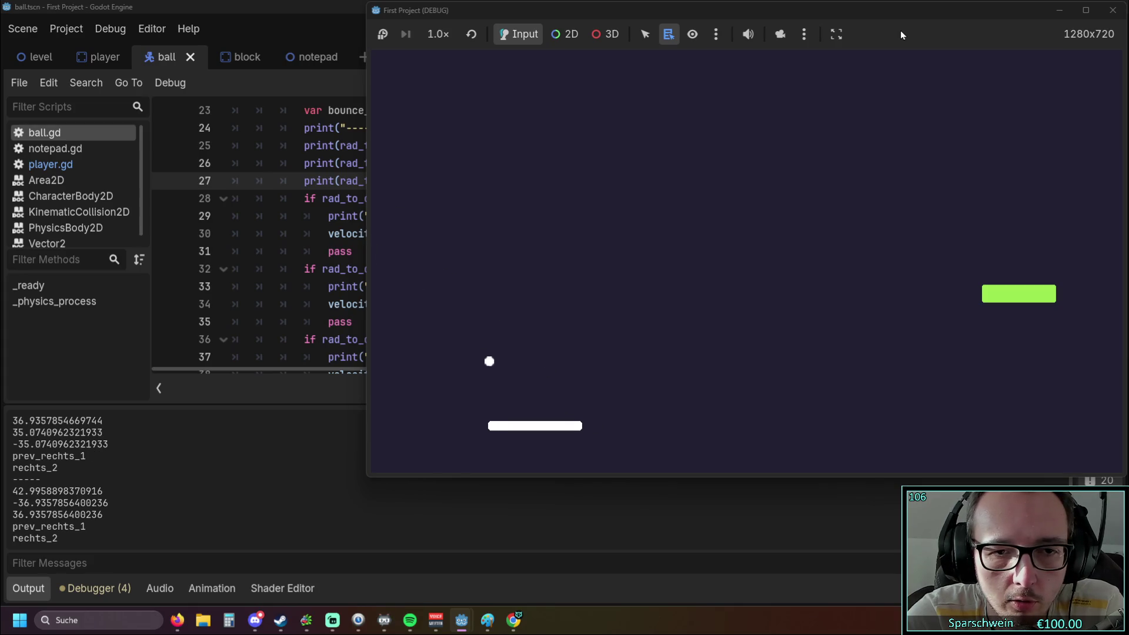
{"action": "key", "text": "Left"}
{"action": "key", "text": "Left"}
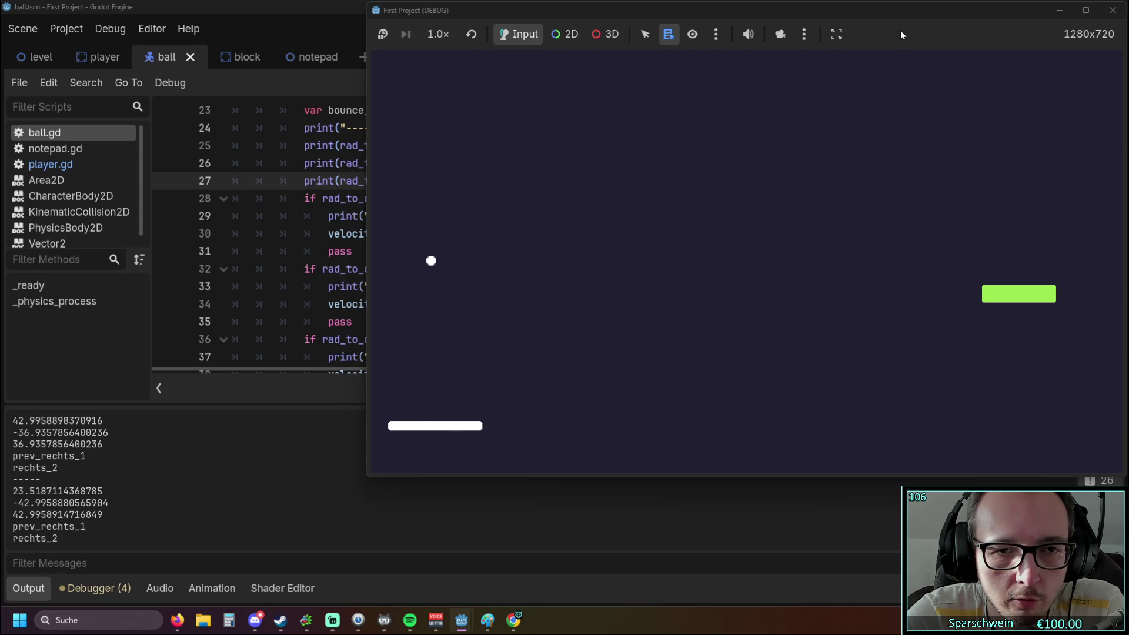
{"action": "key", "text": "Right"}
{"action": "key", "text": "Right"}
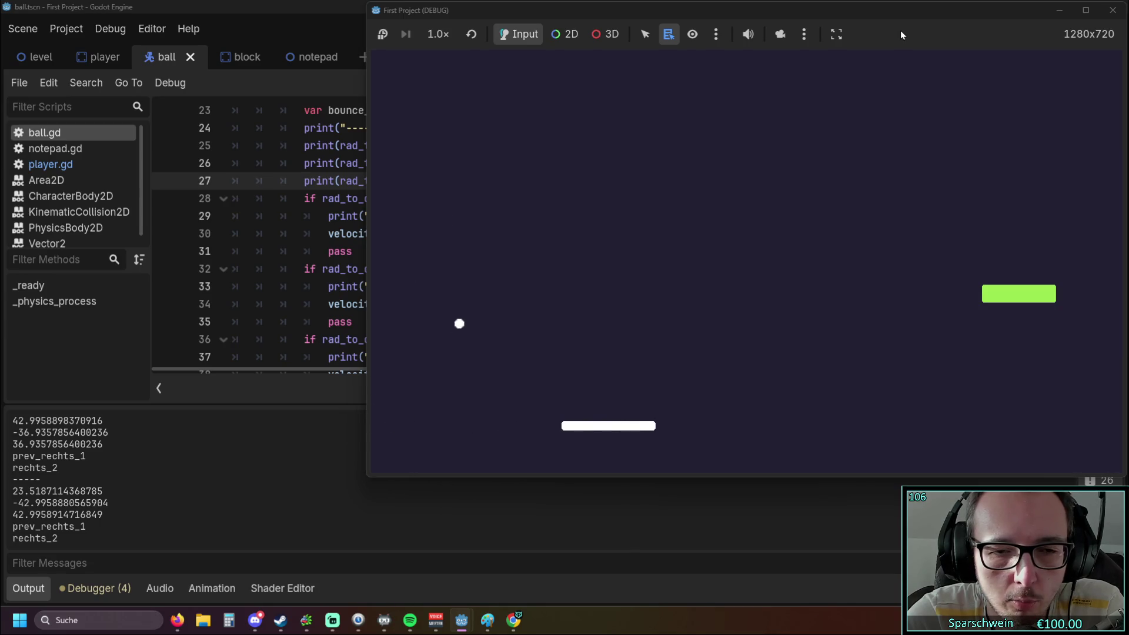
{"action": "key", "text": "Left"}
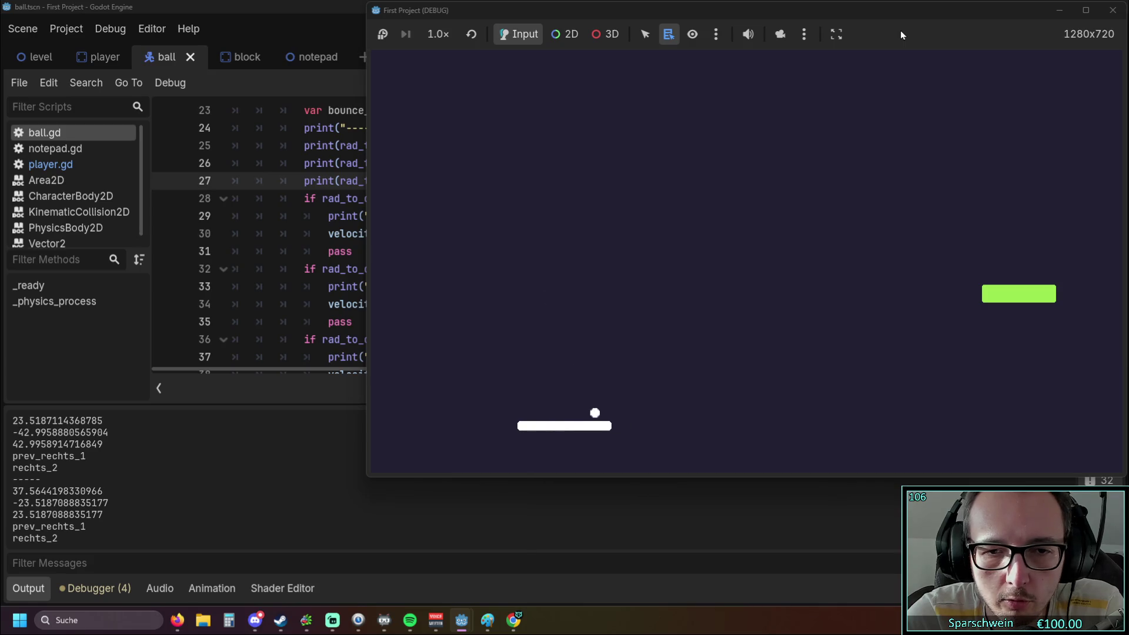
{"action": "key", "text": "Left"}
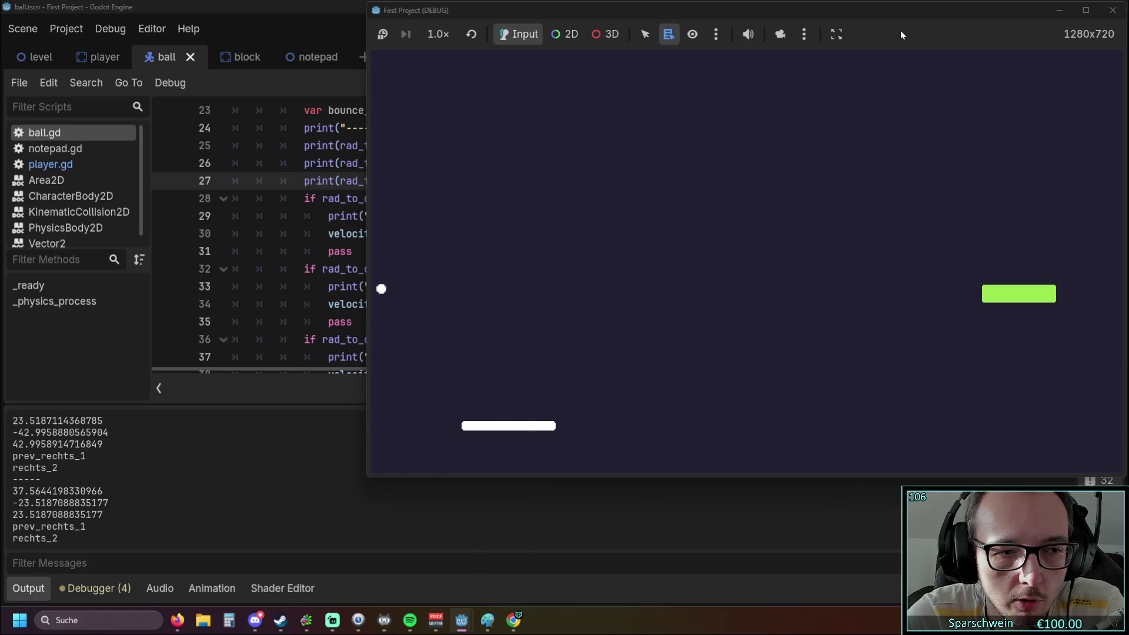
{"action": "key", "text": "Right"}
{"action": "key", "text": "Right"}
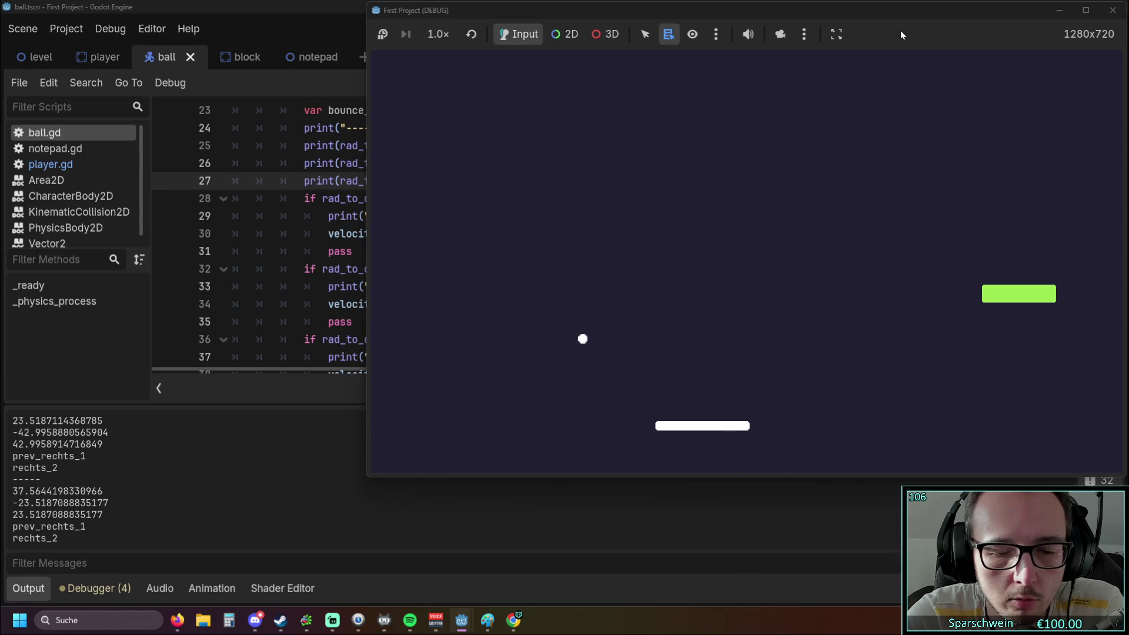
{"action": "key", "text": "Right"}
{"action": "key", "text": "Left"}
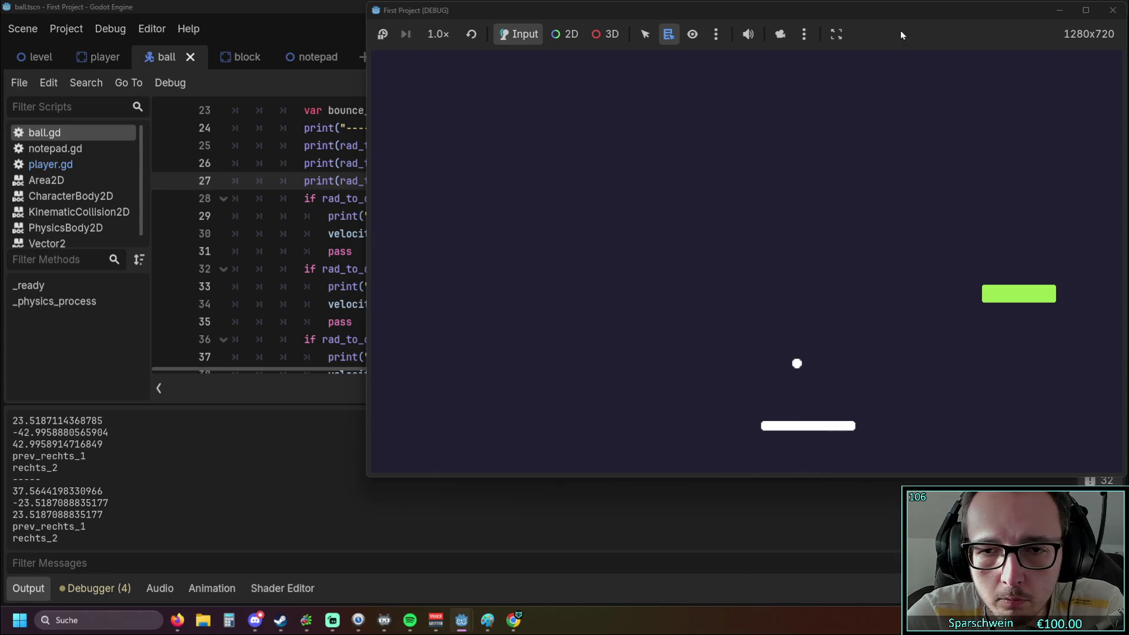
{"action": "key", "text": "Left"}
{"action": "key", "text": "Left"}
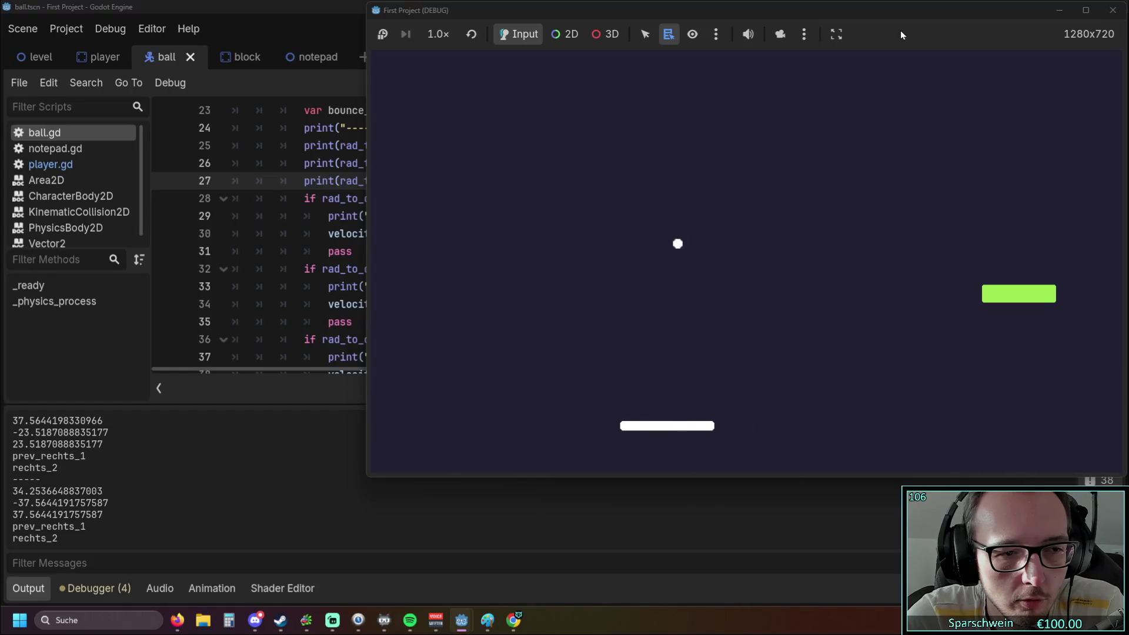
{"action": "key", "text": "Left"}
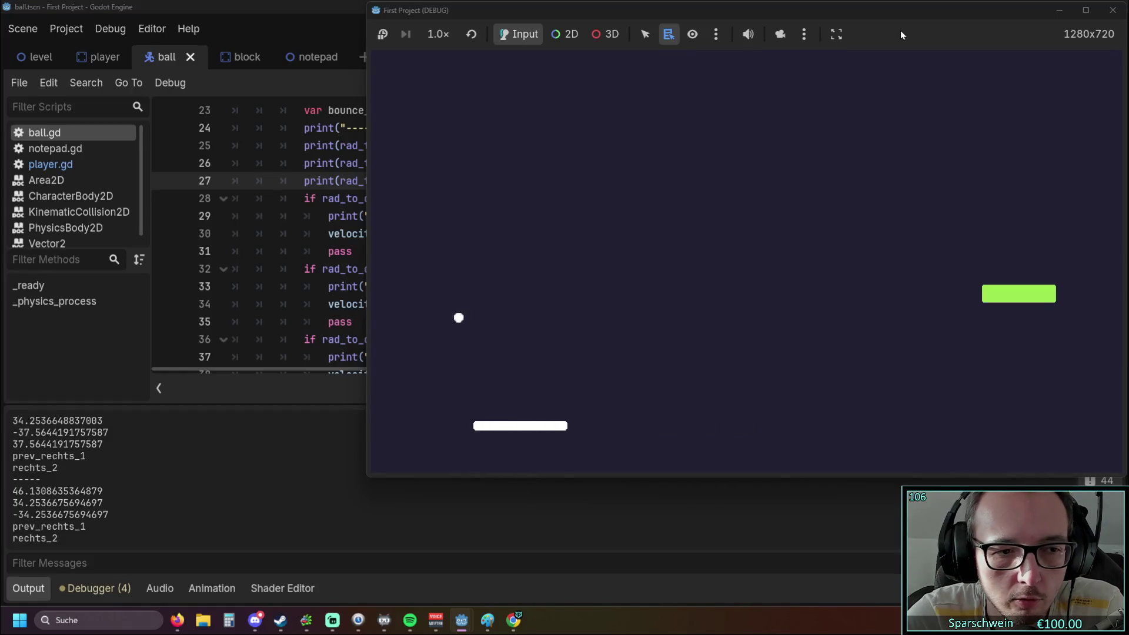
{"action": "key", "text": "Right"}
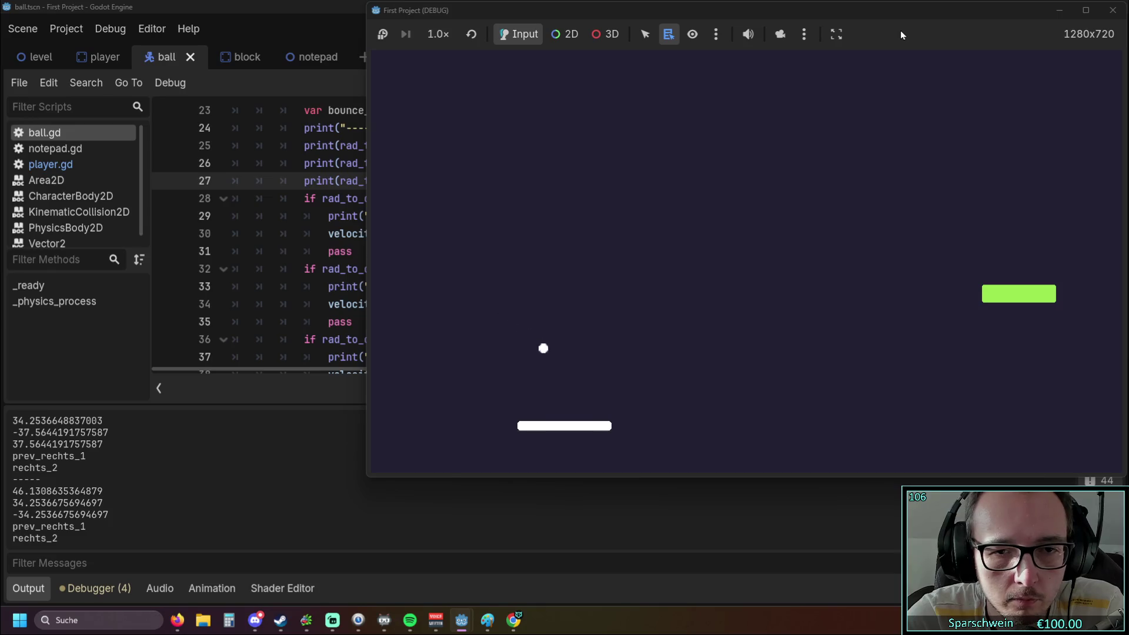
{"action": "key", "text": "Right"}
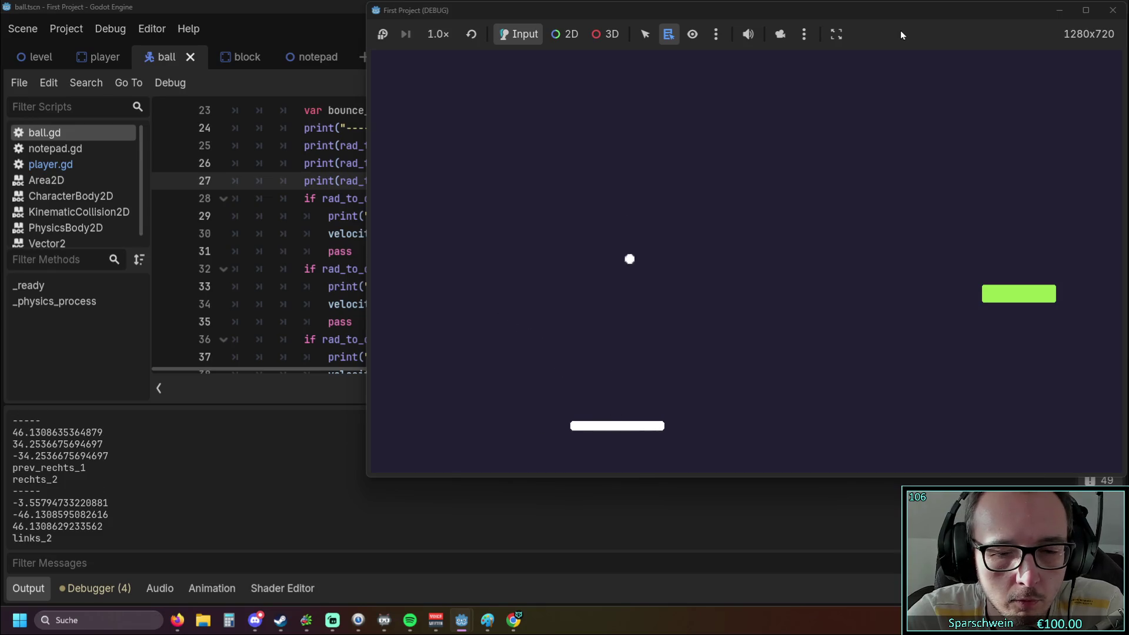
{"action": "key", "text": "Left"}
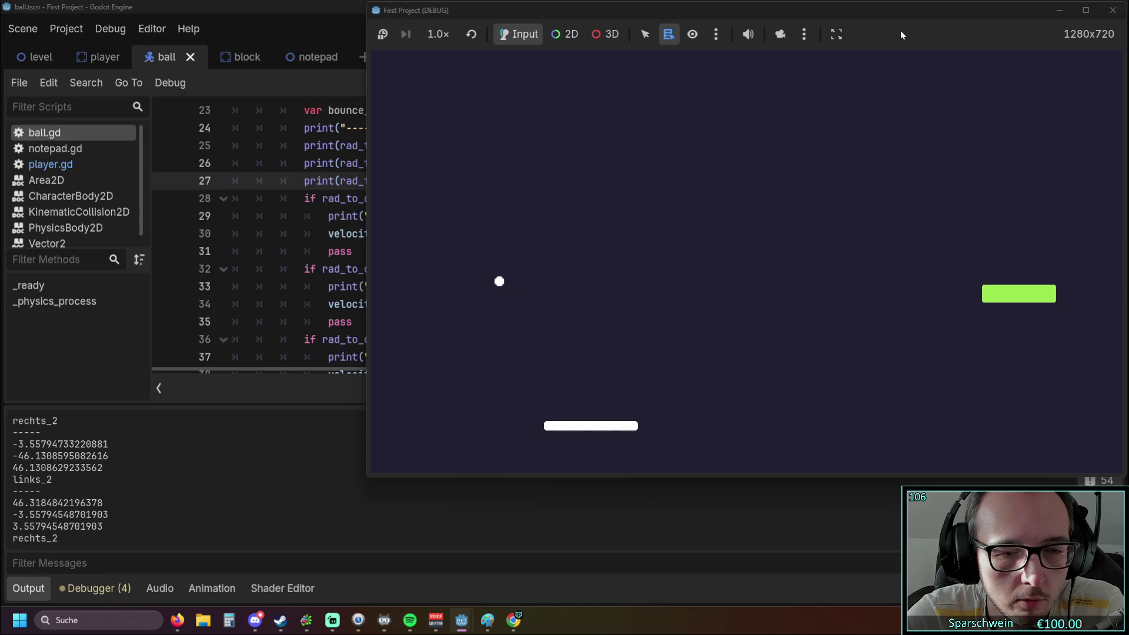
{"action": "key", "text": "Left"}
{"action": "key", "text": "Right"}
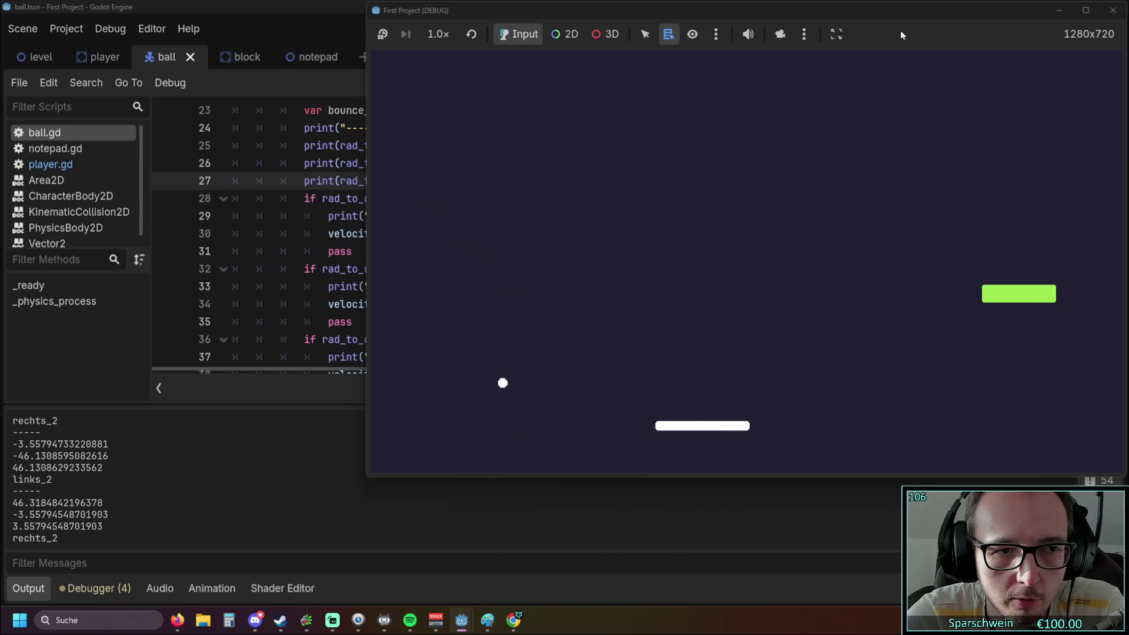
{"action": "key", "text": "Right"}
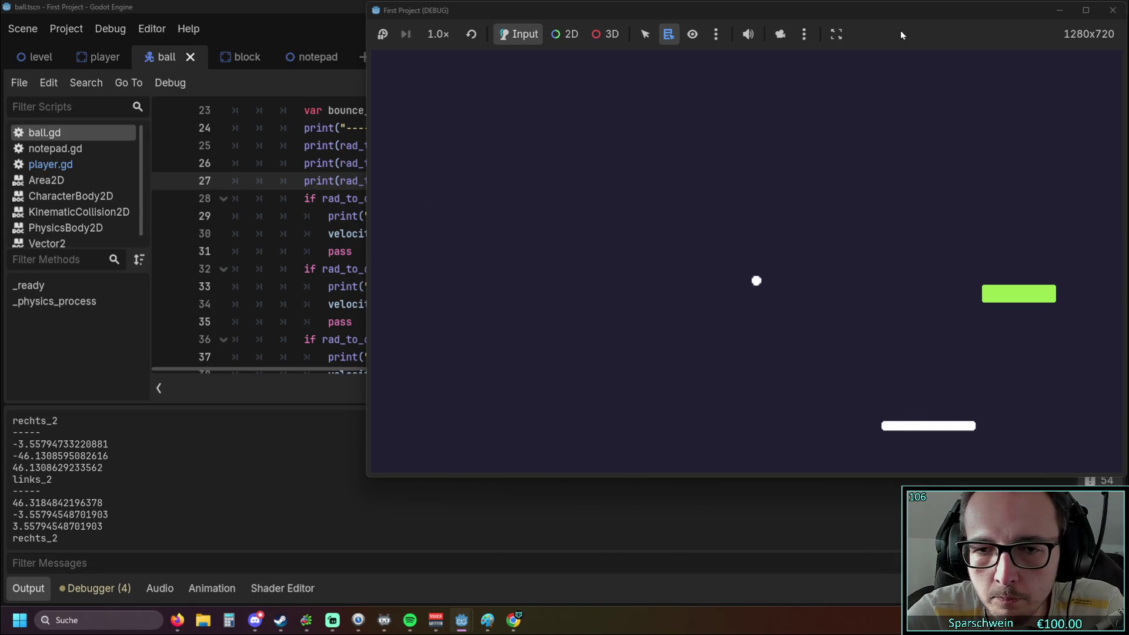
{"action": "key", "text": "Right"}
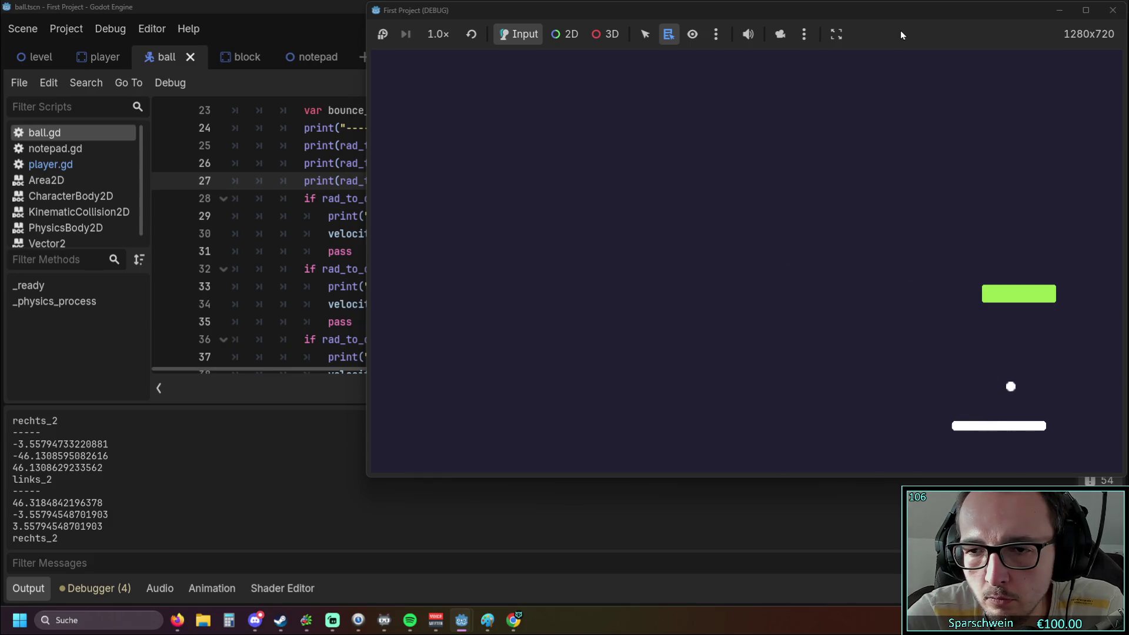
{"action": "key", "text": "Right"}
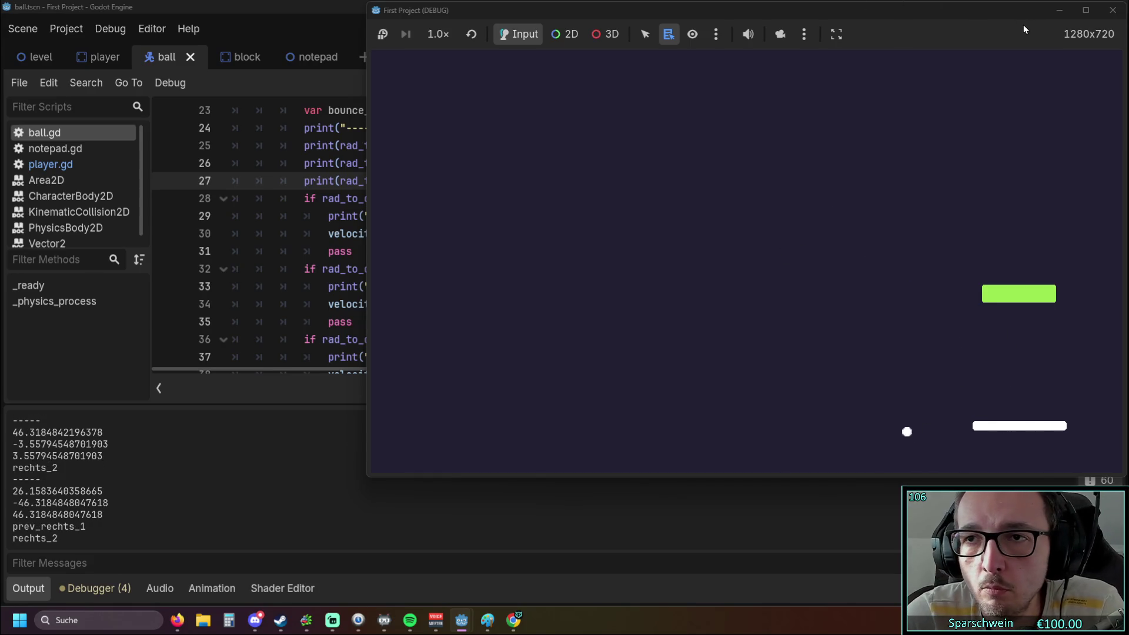
{"action": "left_click", "coordinate": [1113, 10]}
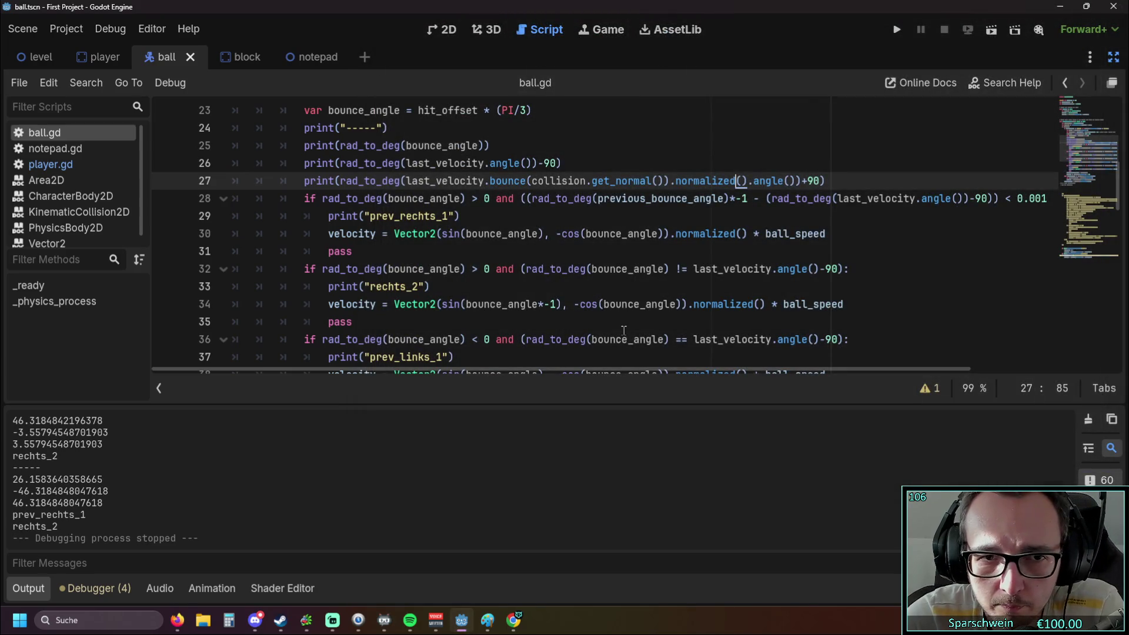
Replace line 32's rechts_2 condition with line 28's previous_bounce_angle tolerance check.
{"action": "scroll", "coordinate": [621, 297], "scroll_direction": "down", "scroll_amount": 1}
{"action": "scroll", "coordinate": [704, 274], "scroll_direction": "up", "scroll_amount": 1}
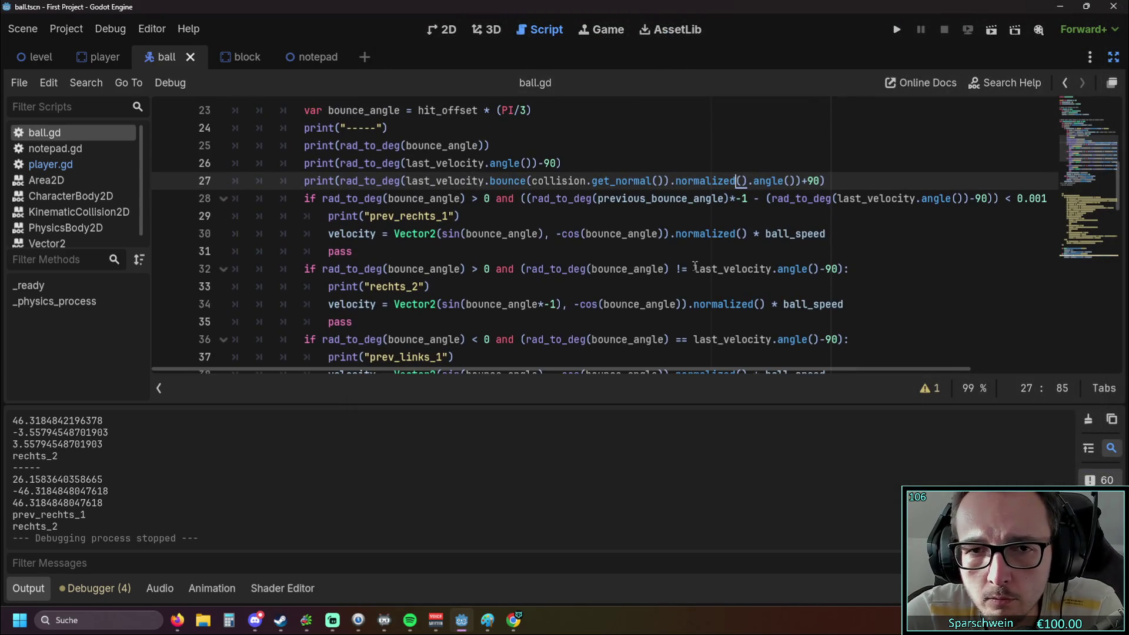
{"action": "left_click_drag", "start_coordinate": [557, 371], "coordinate": [643, 364]}
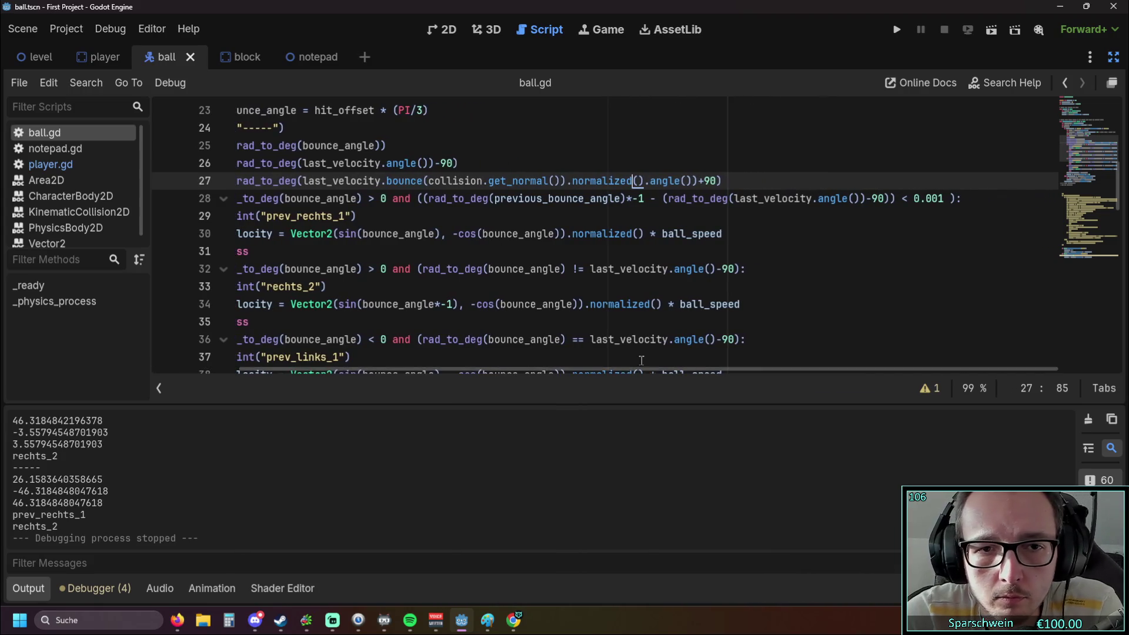
{"action": "mouse_move", "coordinate": [418, 198]}
{"action": "left_mouse_down"}
{"action": "mouse_move", "coordinate": [725, 180]}
{"action": "mouse_move", "coordinate": [961, 200]}
{"action": "left_mouse_up"}
{"action": "key", "text": "ctrl+c"}
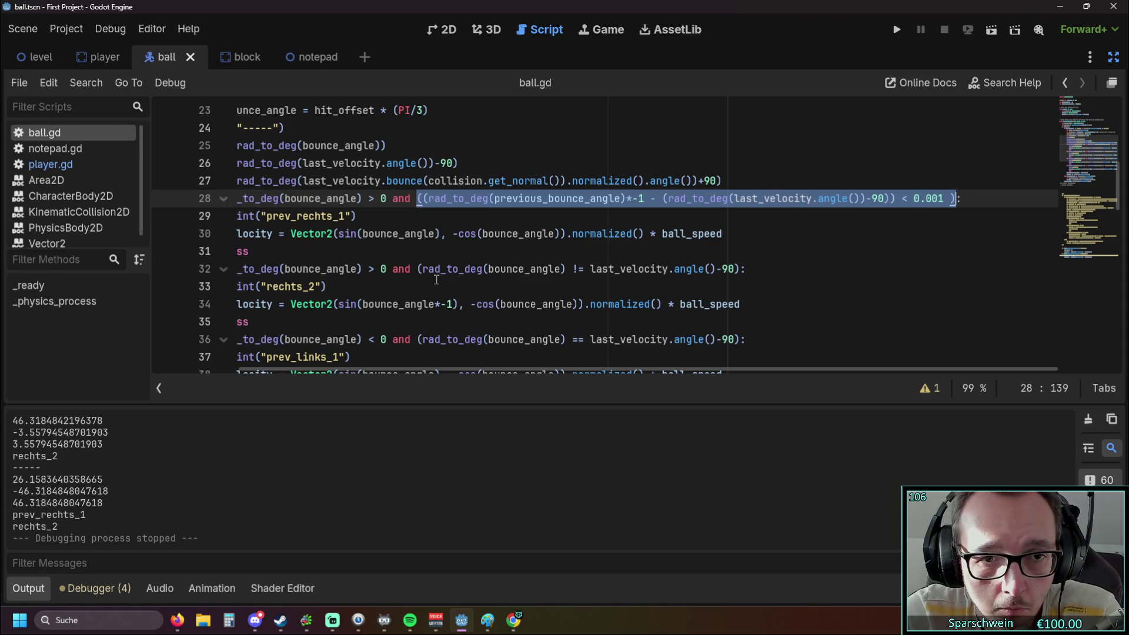
{"action": "left_click_drag", "start_coordinate": [419, 270], "coordinate": [744, 271]}
{"action": "key", "text": "ctrl+v"}
Paste the same previous-angle condition over lines 36 and 40 (prev_links_1, links_2).
{"action": "scroll", "coordinate": [680, 274], "scroll_direction": "down", "scroll_amount": 1}
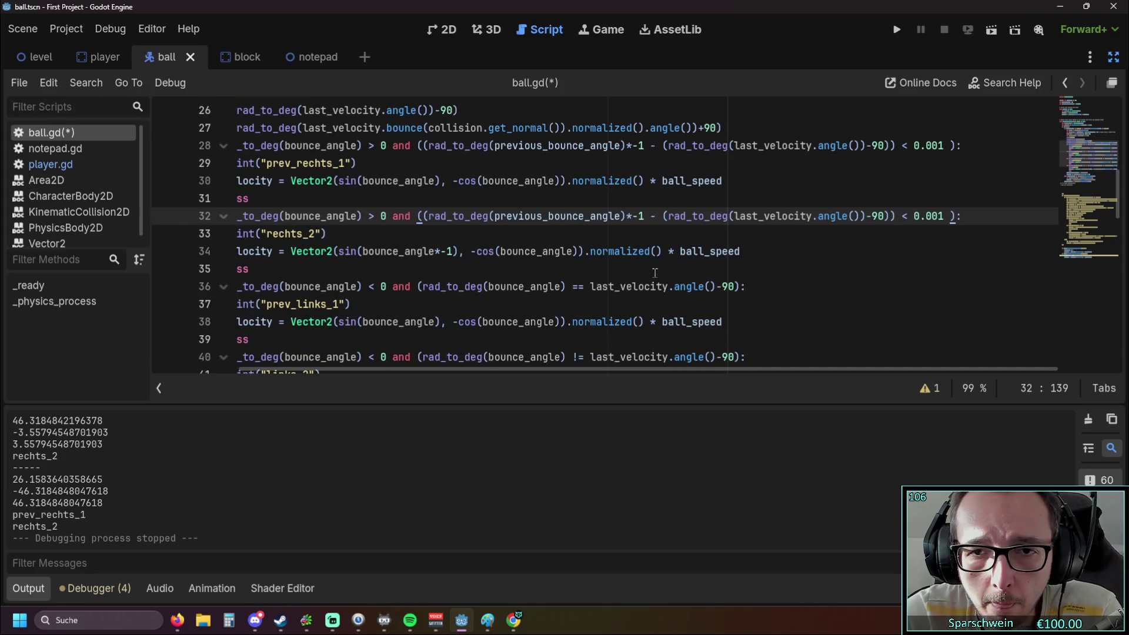
{"action": "scroll", "coordinate": [600, 252], "scroll_direction": "down", "scroll_amount": 1}
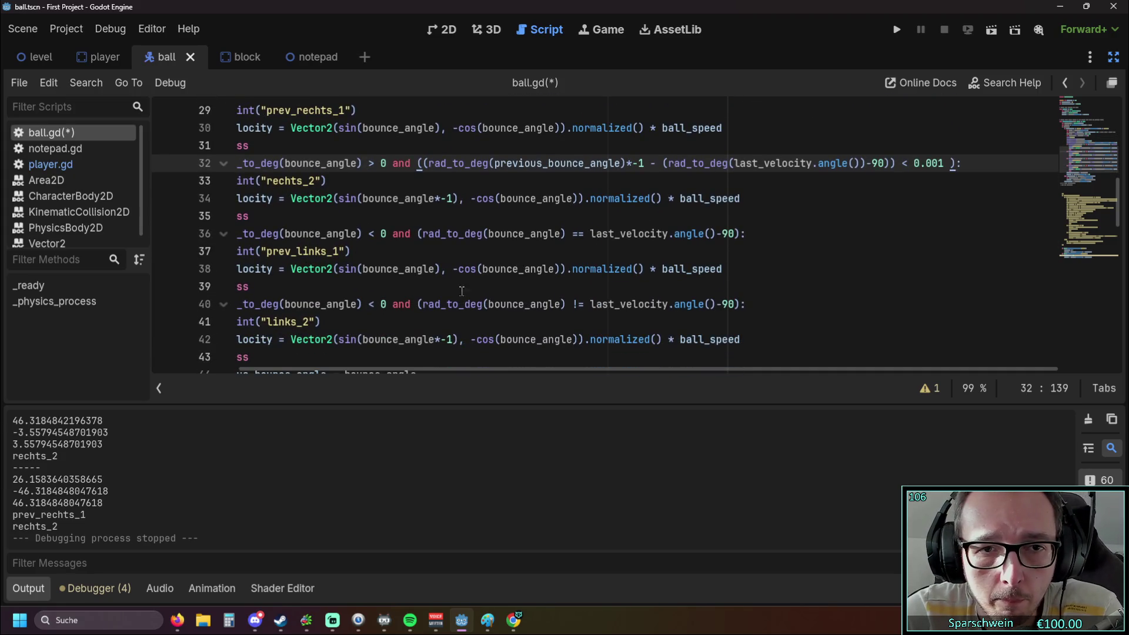
{"action": "scroll", "coordinate": [419, 305], "scroll_direction": "up", "scroll_amount": 1}
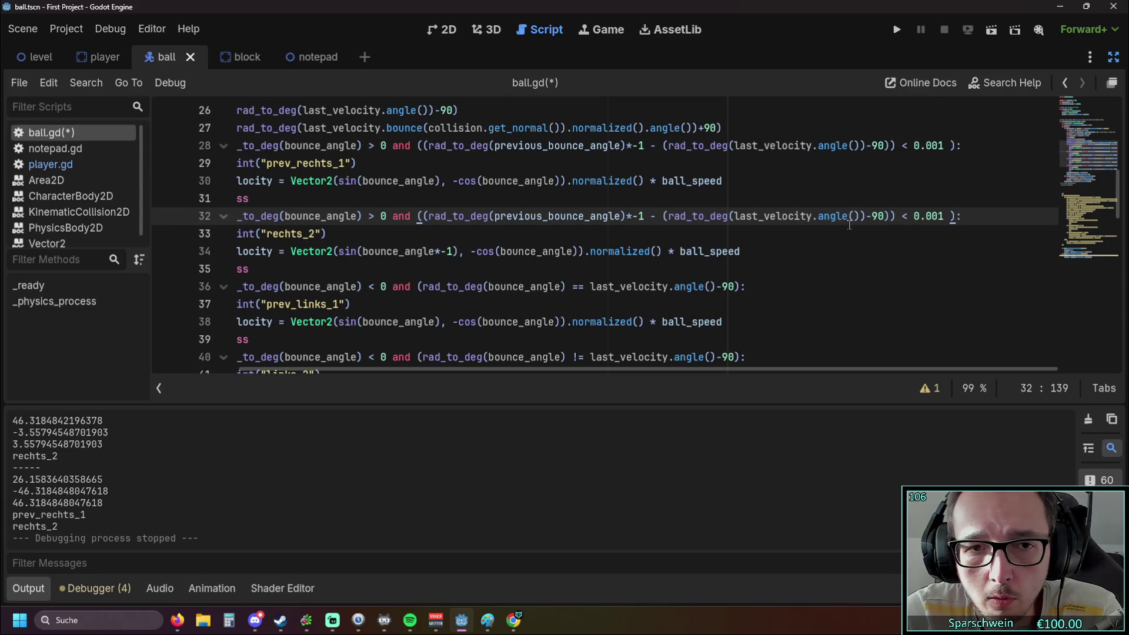
{"action": "scroll", "coordinate": [776, 227], "scroll_direction": "up", "scroll_amount": 2}
{"action": "scroll", "coordinate": [771, 231], "scroll_direction": "down", "scroll_amount": 2}
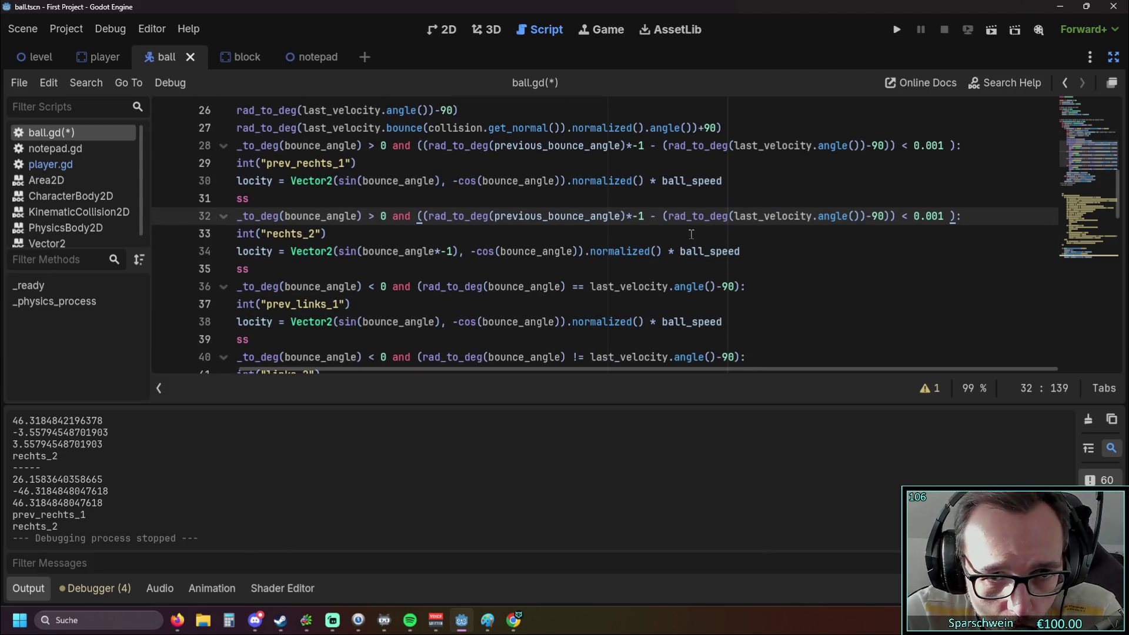
{"action": "scroll", "coordinate": [695, 234], "scroll_direction": "down", "scroll_amount": 1}
{"action": "mouse_move", "coordinate": [418, 235]}
{"action": "left_mouse_down"}
{"action": "mouse_move", "coordinate": [353, 251]}
{"action": "mouse_move", "coordinate": [742, 235]}
{"action": "left_mouse_up"}
{"action": "key", "text": "ctrl+v"}
{"action": "left_click_drag", "start_coordinate": [419, 306], "coordinate": [743, 305]}
{"action": "key", "text": "ctrl+v"}
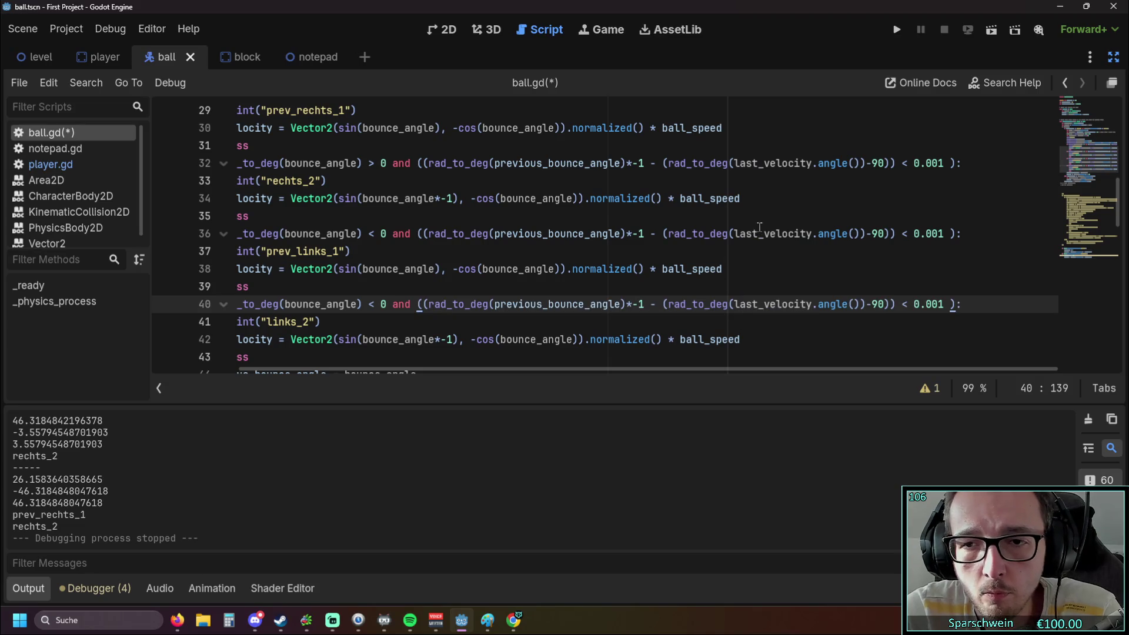
Run the game with F5, move the paddle left, then close the game window.
{"action": "scroll", "coordinate": [754, 233], "scroll_direction": "up", "scroll_amount": 1}
{"action": "scroll", "coordinate": [754, 232], "scroll_direction": "down", "scroll_amount": 1}
{"action": "left_click", "coordinate": [897, 29]}
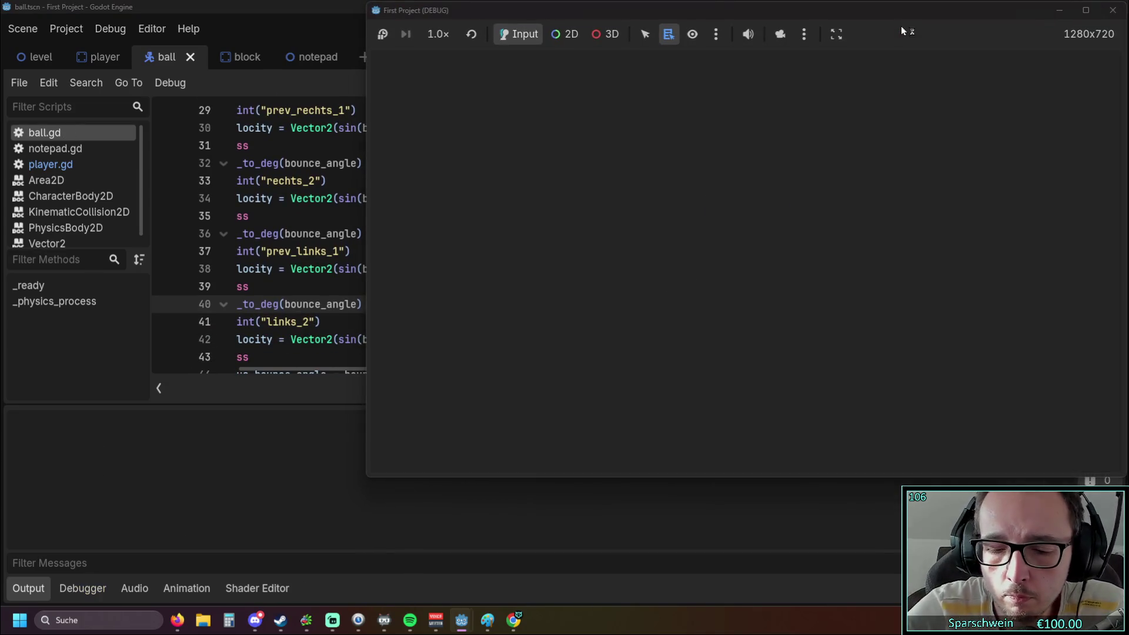
{"action": "key", "text": "Left"}
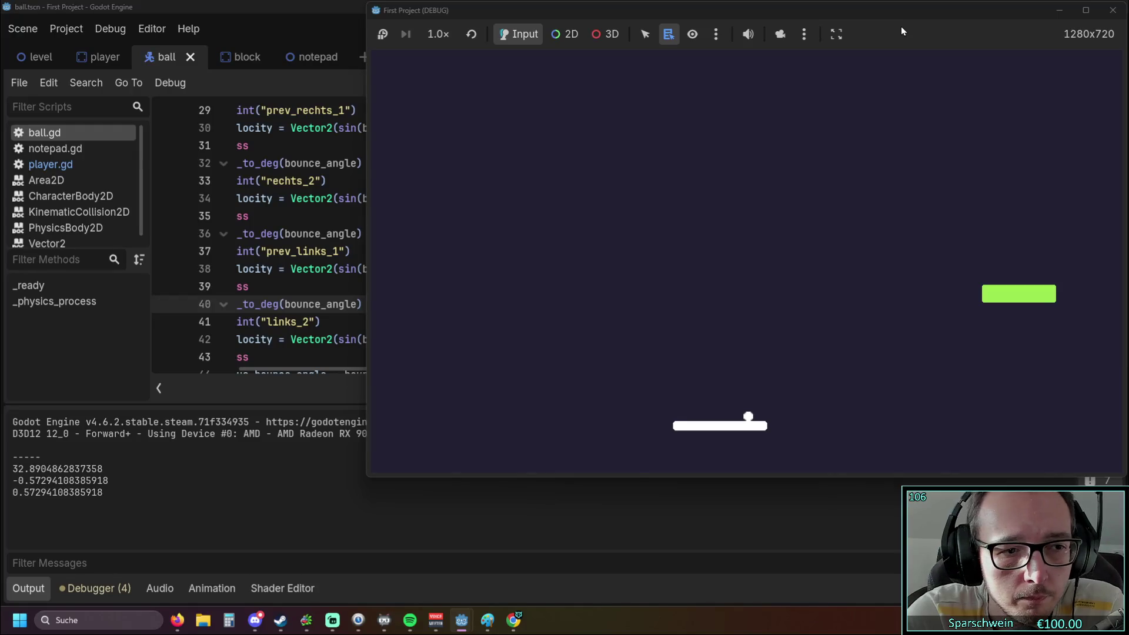
{"action": "left_click", "coordinate": [1113, 10]}
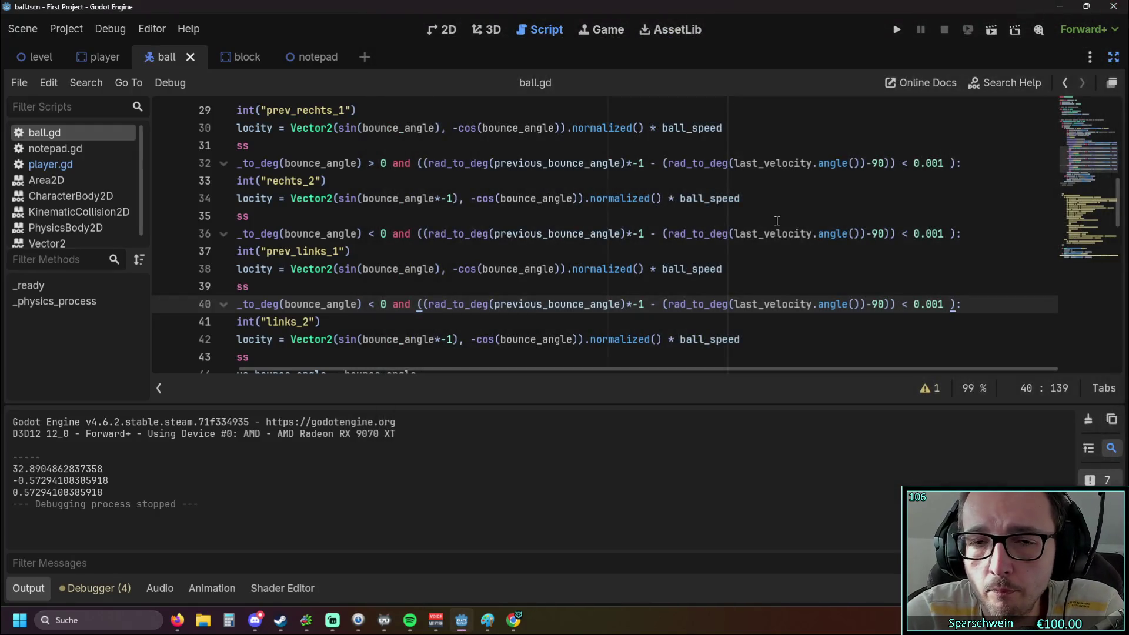
Add an else: branch with an indented line after the links_2 block.
{"action": "scroll", "coordinate": [770, 222], "scroll_direction": "up", "scroll_amount": 2}
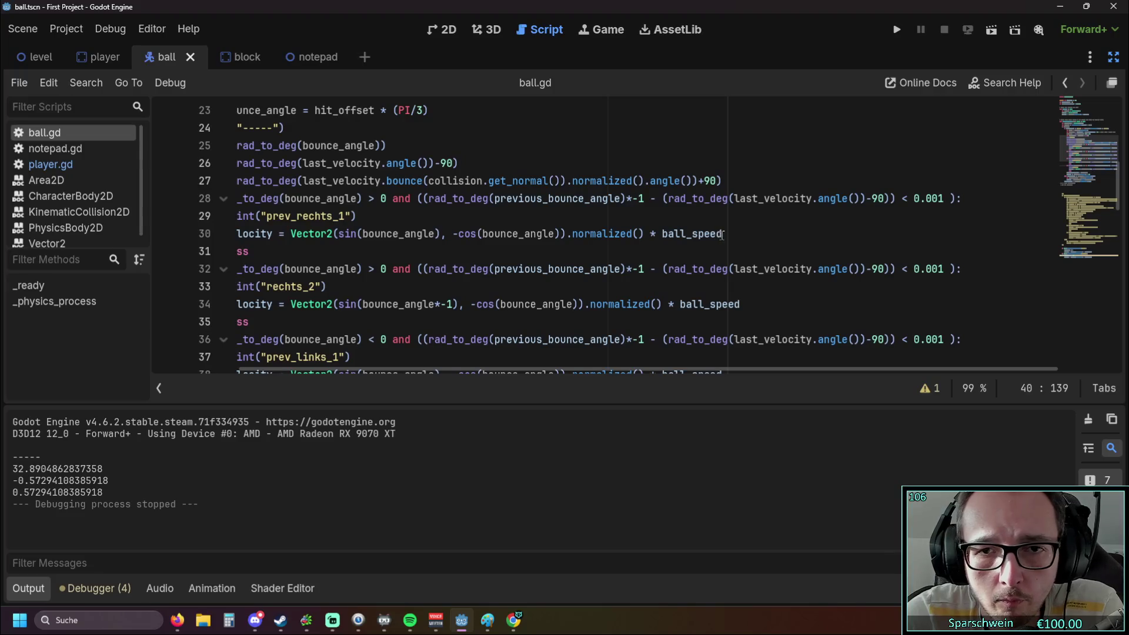
{"action": "scroll", "coordinate": [647, 295], "scroll_direction": "down", "scroll_amount": 3}
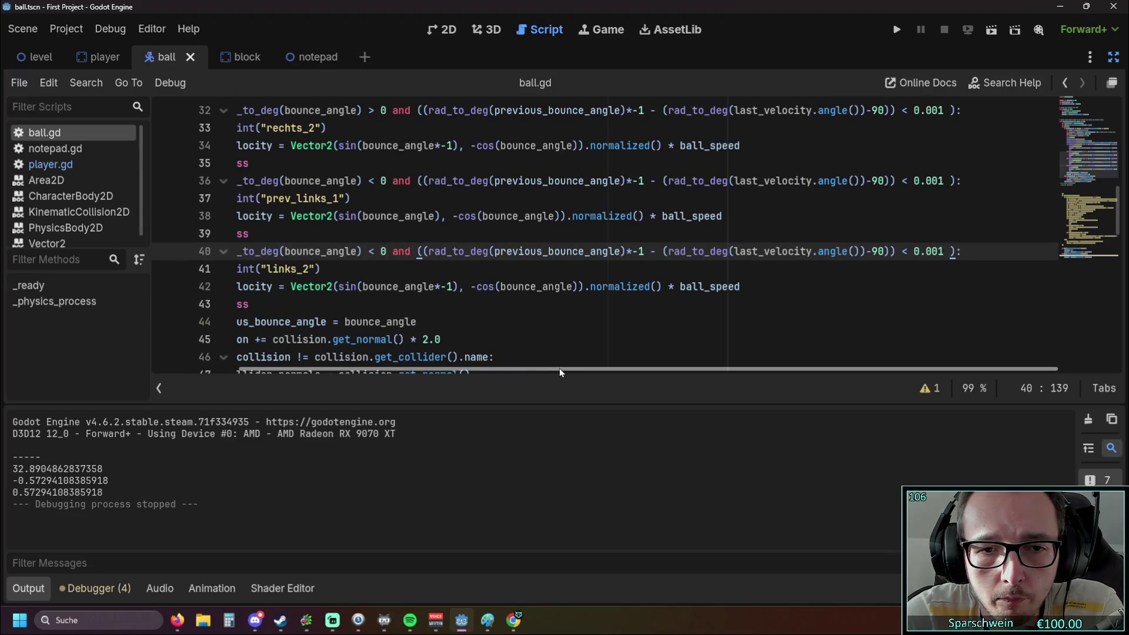
{"action": "left_click_drag", "start_coordinate": [559, 368], "coordinate": [341, 375]}
{"action": "scroll", "coordinate": [353, 329], "scroll_direction": "down", "scroll_amount": 1}
{"action": "scroll", "coordinate": [359, 317], "scroll_direction": "up", "scroll_amount": 1}
{"action": "left_click", "coordinate": [366, 305]}
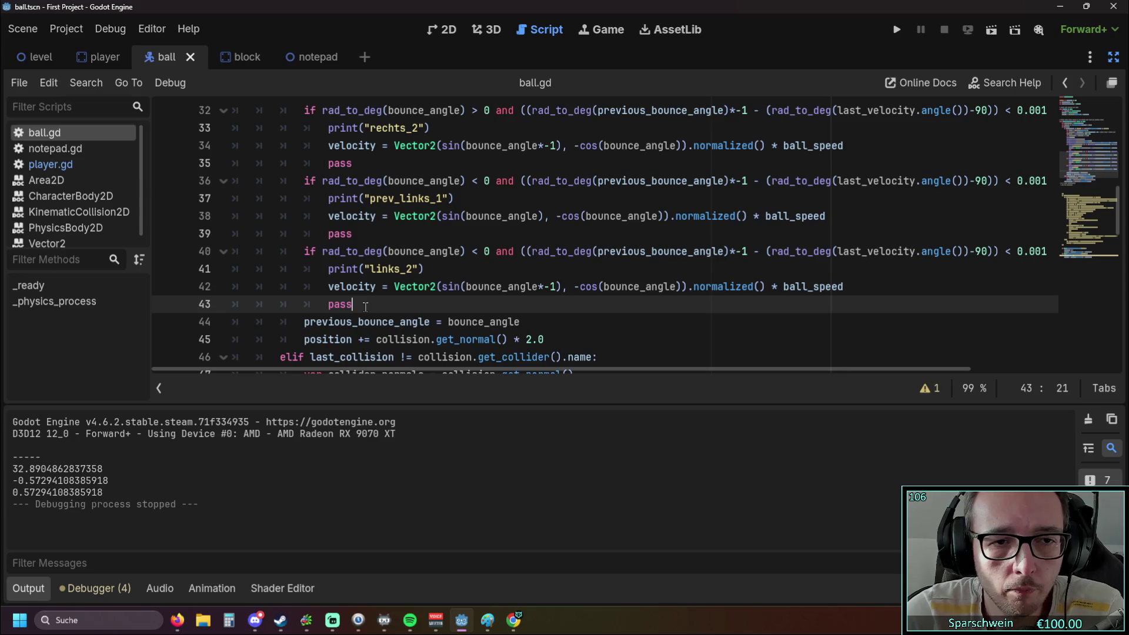
{"action": "key", "text": "Return"}
{"action": "type", "text": "se:"}
{"action": "key", "text": "Return"}
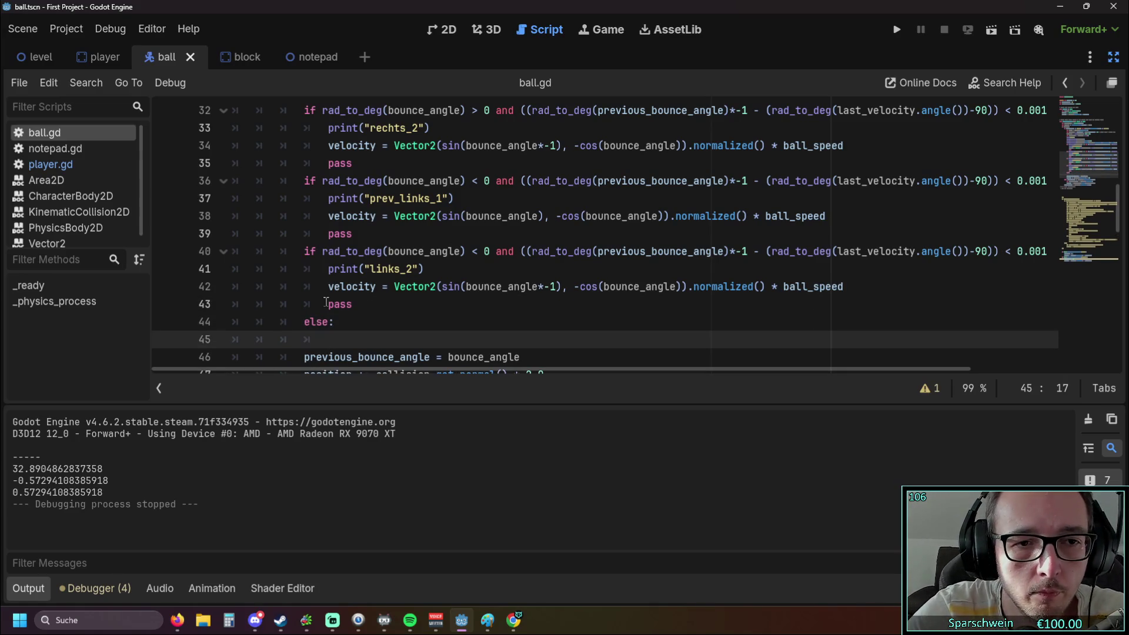
Copy line 42's links_2 velocity line into the else block and run the project.
{"action": "left_click_drag", "start_coordinate": [323, 293], "coordinate": [844, 289]}
{"action": "key", "text": "ctrl+c"}
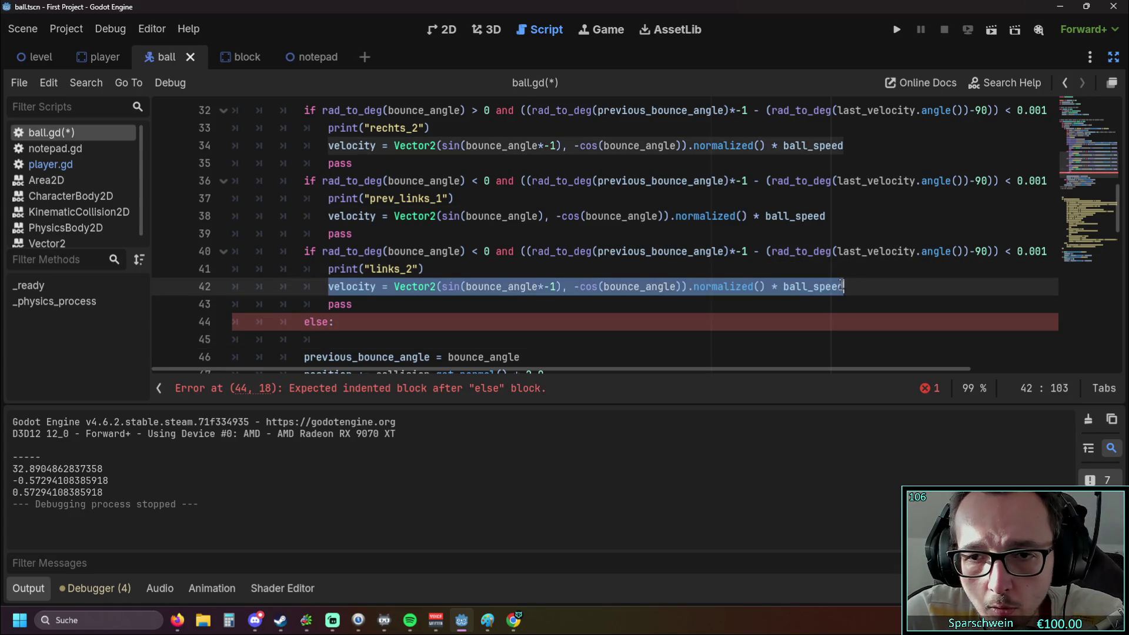
{"action": "left_click", "coordinate": [338, 341]}
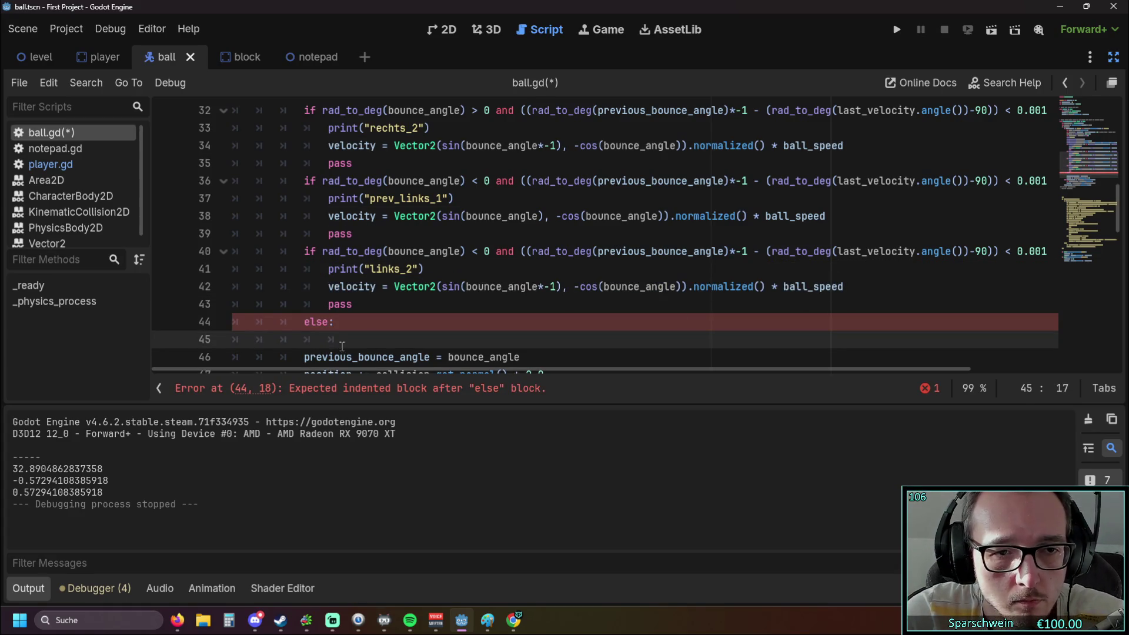
{"action": "key", "text": "ctrl+v"}
{"action": "left_click", "coordinate": [400, 323]}
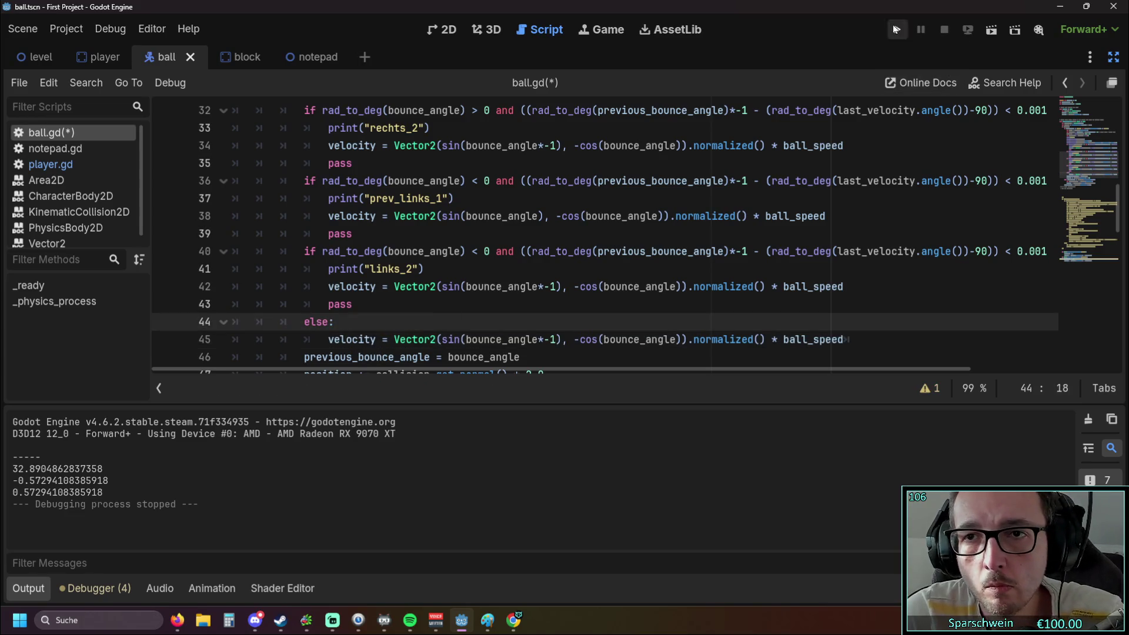
{"action": "left_click", "coordinate": [896, 29]}
Bounce the ball off the paddle using Left and Right arrow moves.
{"action": "key", "text": "Left"}
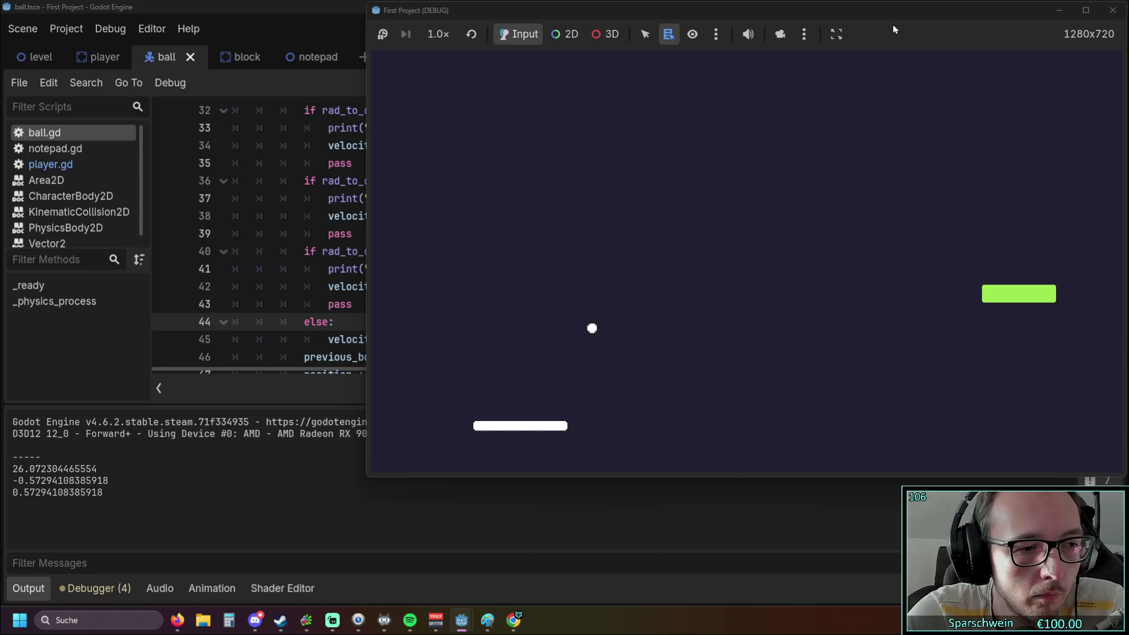
{"action": "key", "text": "Left"}
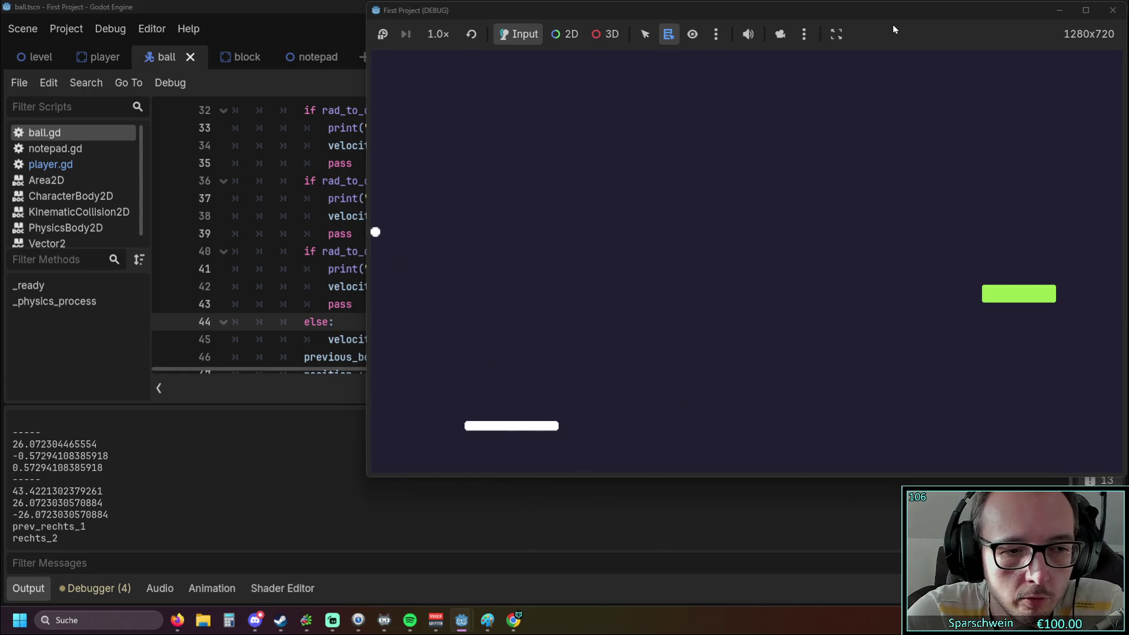
{"action": "key", "text": "Right"}
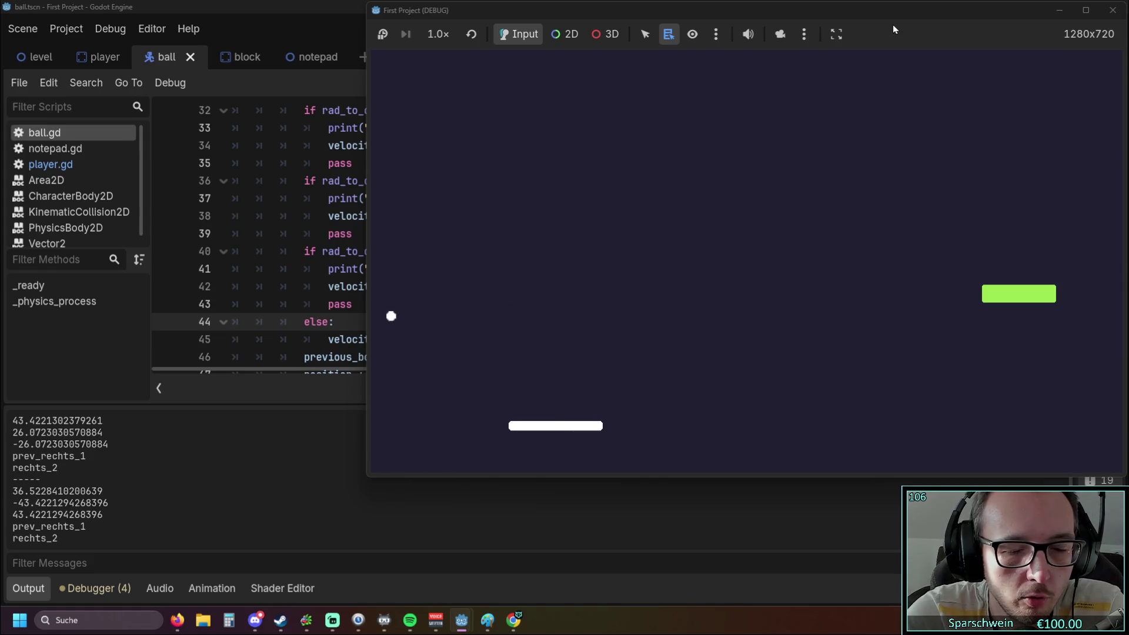
{"action": "key", "text": "Left"}
{"action": "key", "text": "Right"}
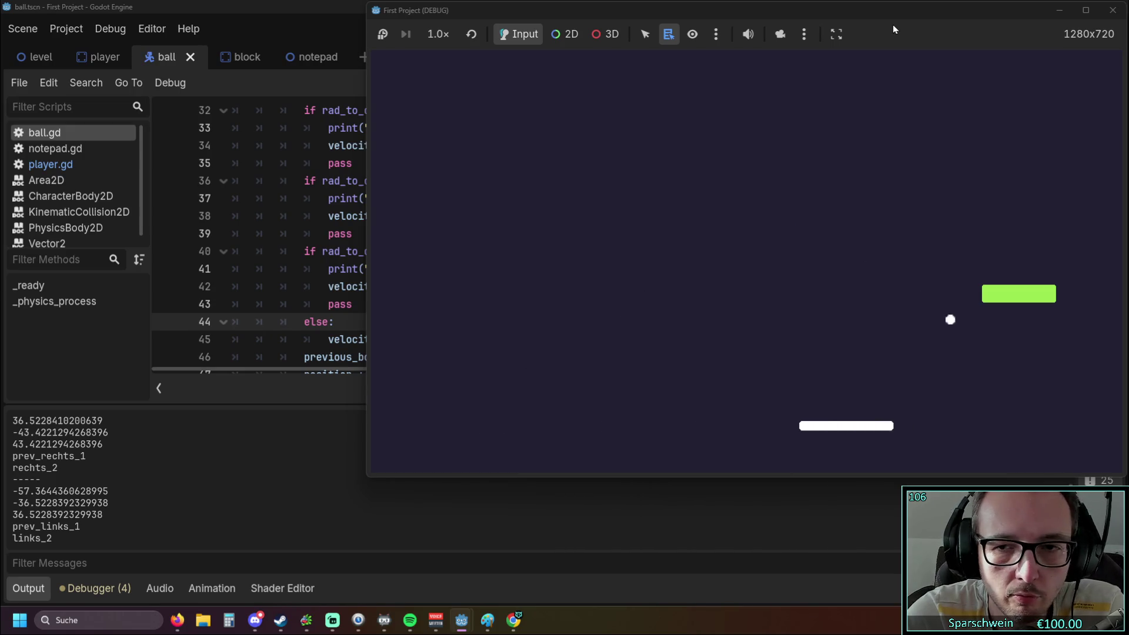
Stop the game with F8 and review the Output log showing rechts_2 and links_2.
{"action": "key", "text": "F8"}
{"action": "scroll", "coordinate": [779, 225], "scroll_direction": "up", "scroll_amount": 1}
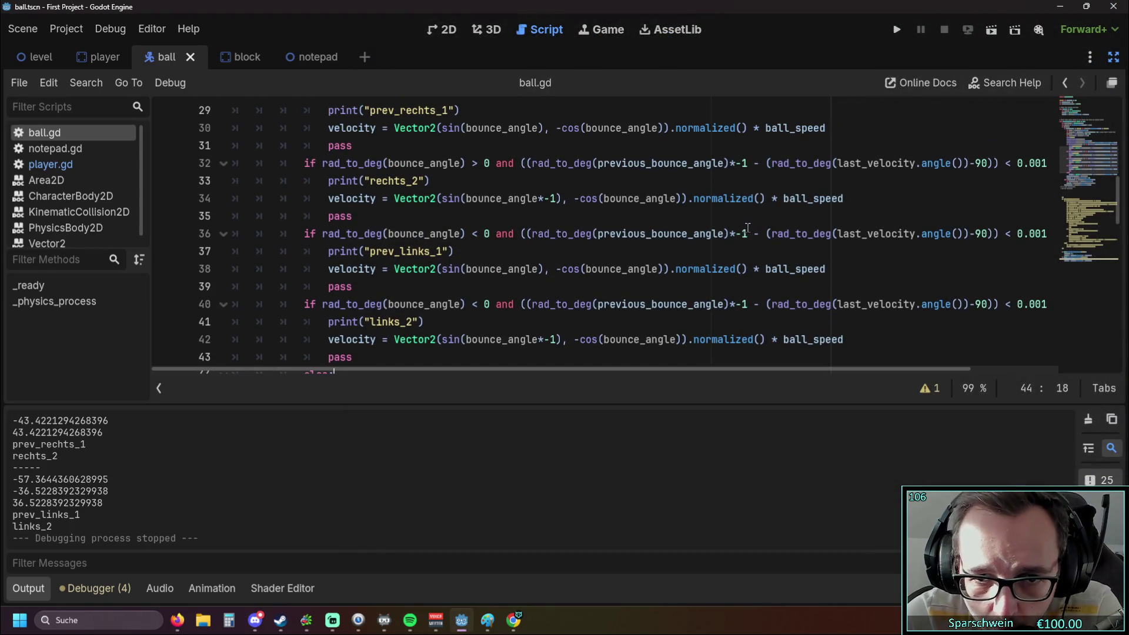
{"action": "scroll", "coordinate": [727, 238], "scroll_direction": "up", "scroll_amount": 1}
{"action": "scroll", "coordinate": [727, 238], "scroll_direction": "down", "scroll_amount": 1}
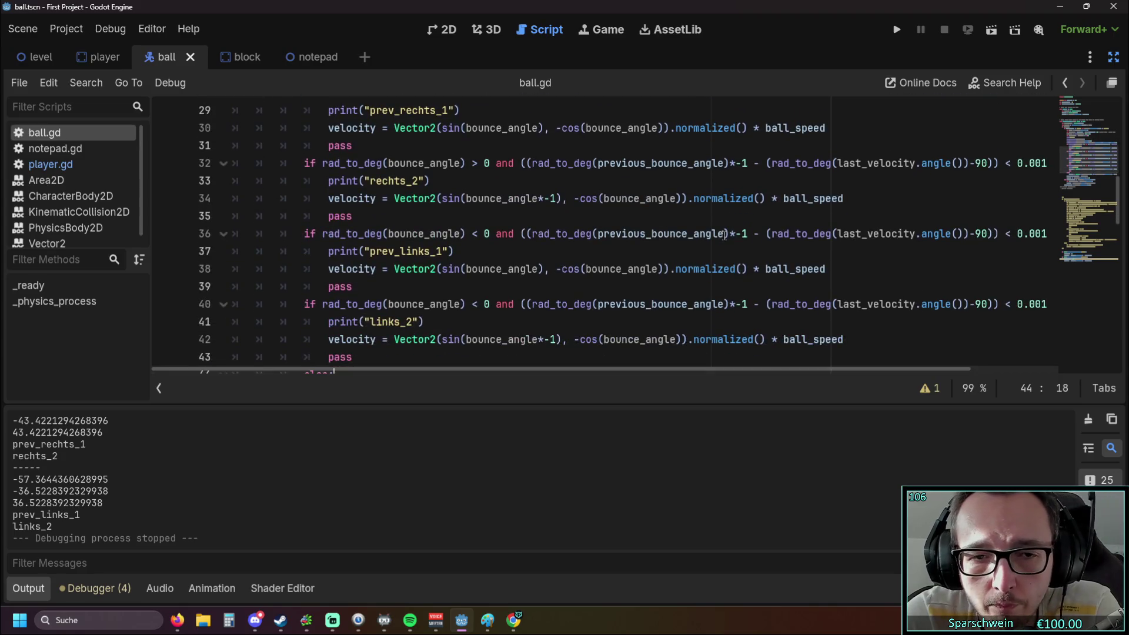
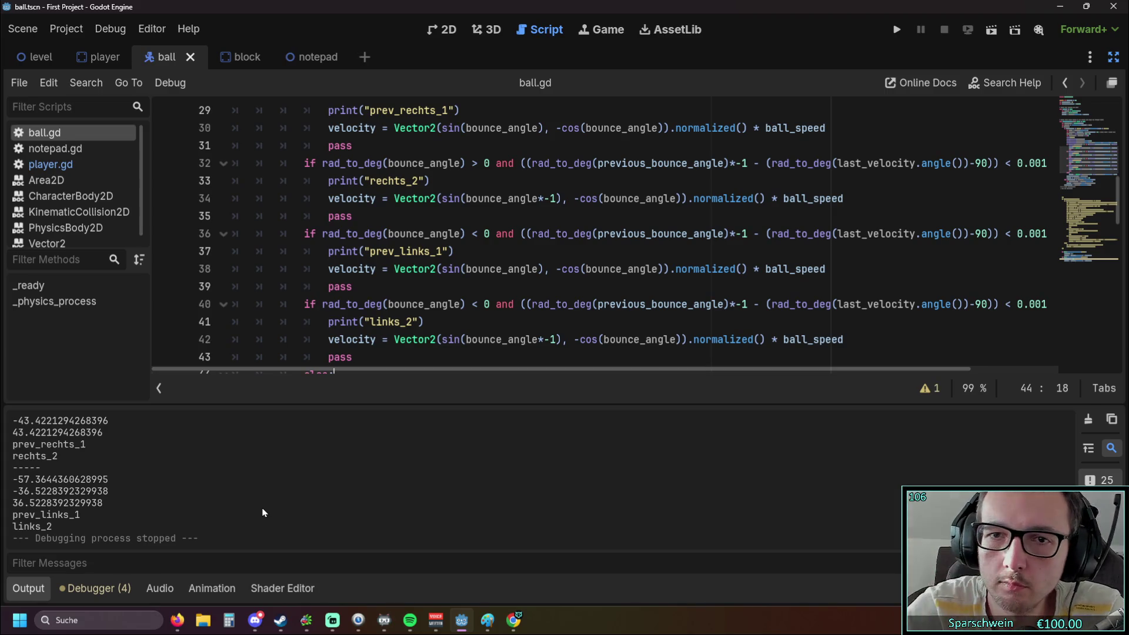
Change line 32's check from < 0.001 to > 0.001.
{"action": "scroll", "coordinate": [606, 347], "scroll_direction": "up", "scroll_amount": 2}
{"action": "scroll", "coordinate": [633, 329], "scroll_direction": "down", "scroll_amount": 1}
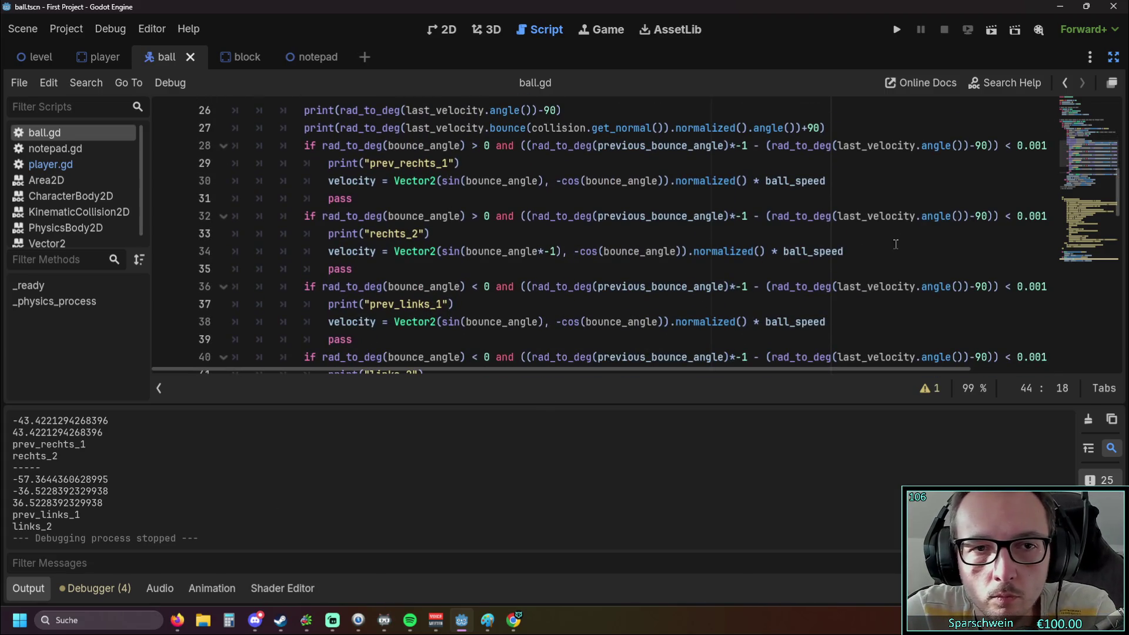
{"action": "left_click", "coordinate": [1008, 215]}
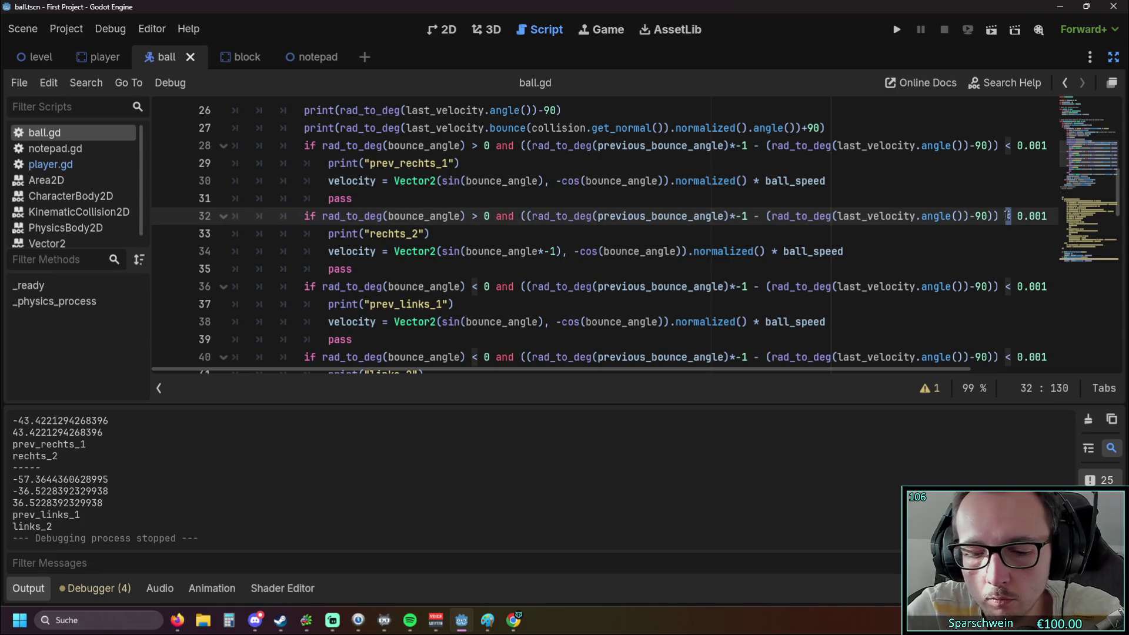
{"action": "key", "text": "Delete"}
{"action": "type", "text": ">"}
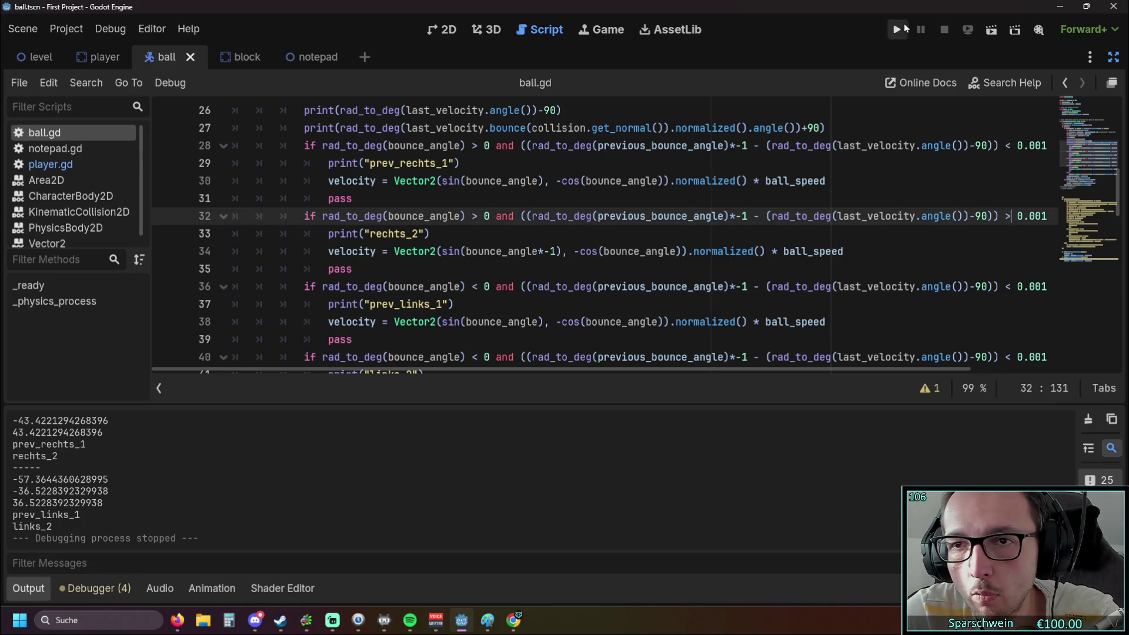
Run the game and bounce the ball off the paddle a few times.
{"action": "left_click", "coordinate": [903, 29]}
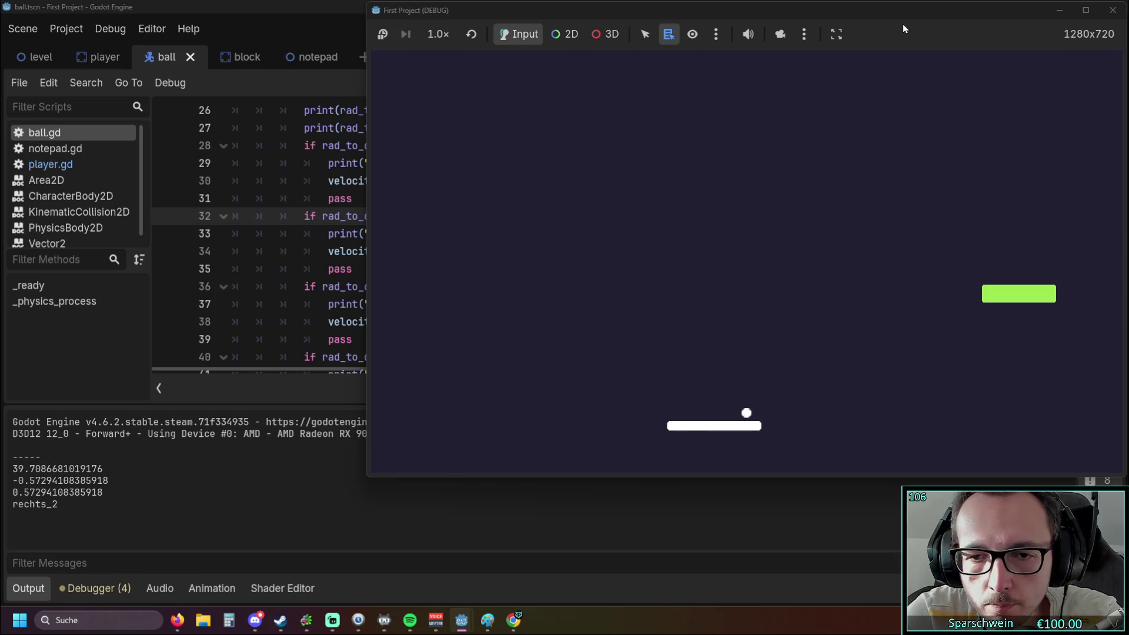
{"action": "key", "text": "Left"}
{"action": "key", "text": "Left"}
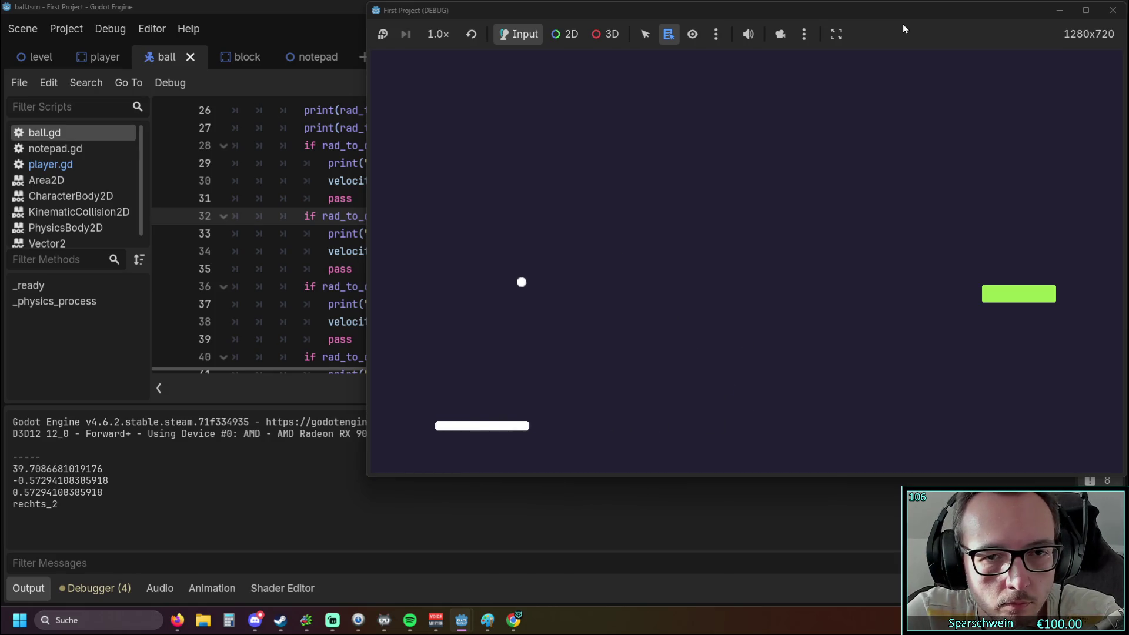
{"action": "key", "text": "Right"}
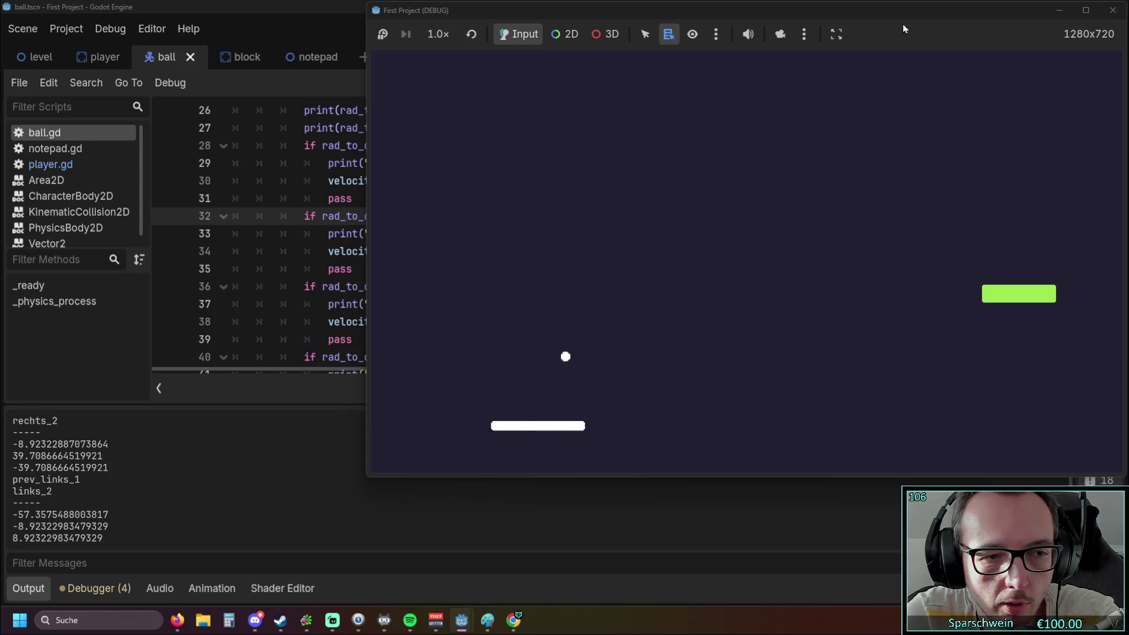
{"action": "key", "text": "Right"}
{"action": "key", "text": "Right"}
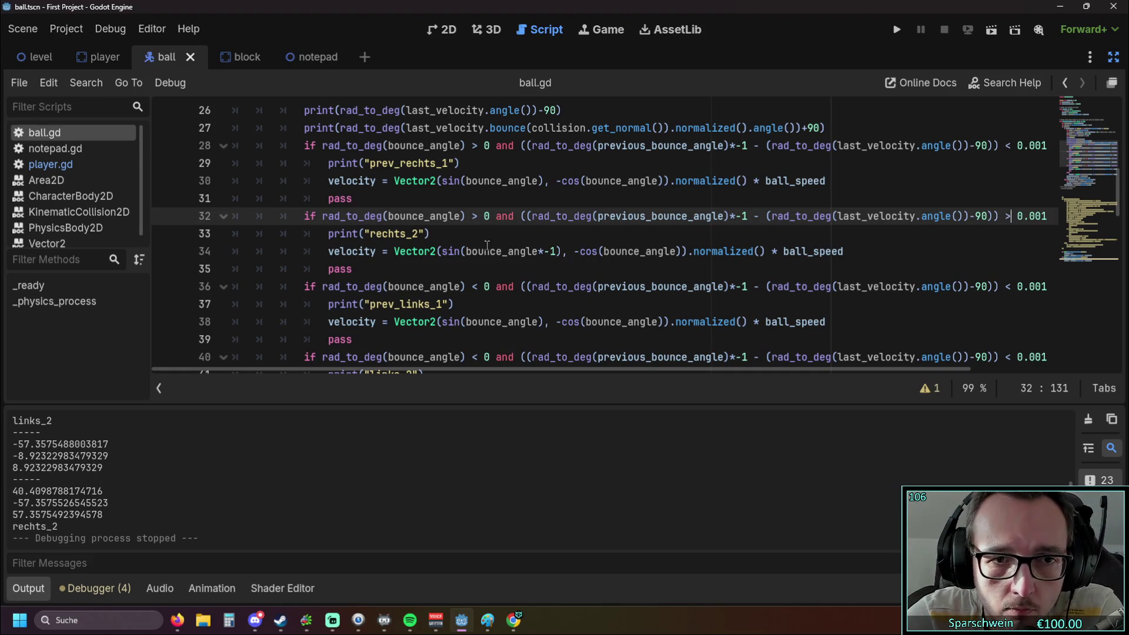
Rename the rechts_2 debug label on line 33 to rechts_auf_links.
{"action": "scroll", "coordinate": [487, 246], "scroll_direction": "up", "scroll_amount": 1}
{"action": "left_click", "coordinate": [409, 287]}
{"action": "left_click", "coordinate": [416, 286]}
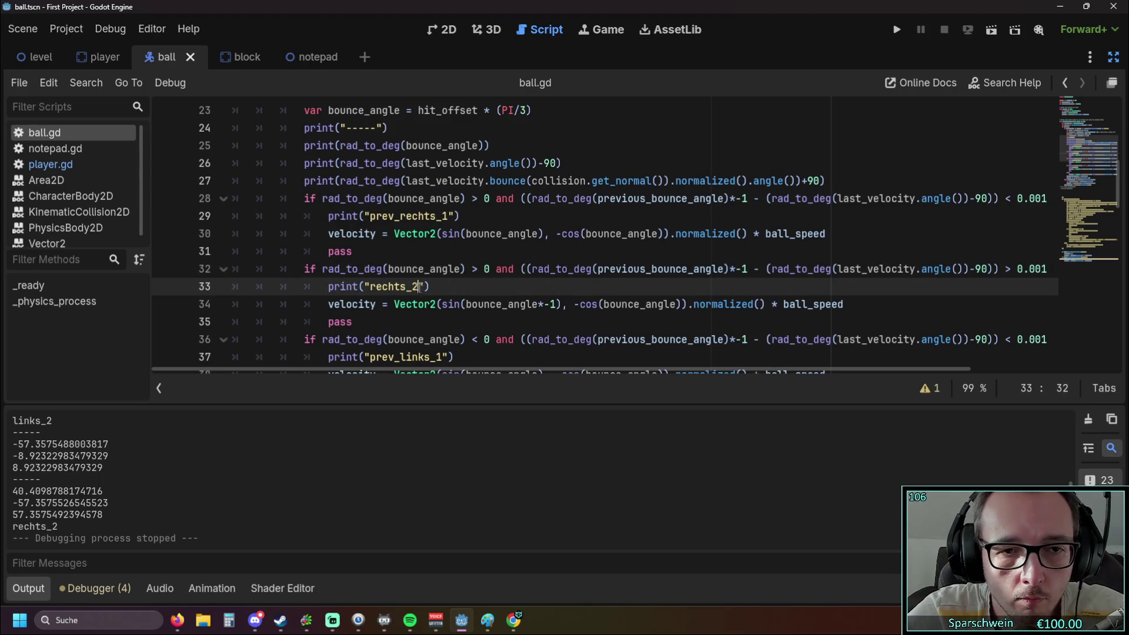
{"action": "key", "text": "BackSpace"}
{"action": "type", "text": "auf_links"}
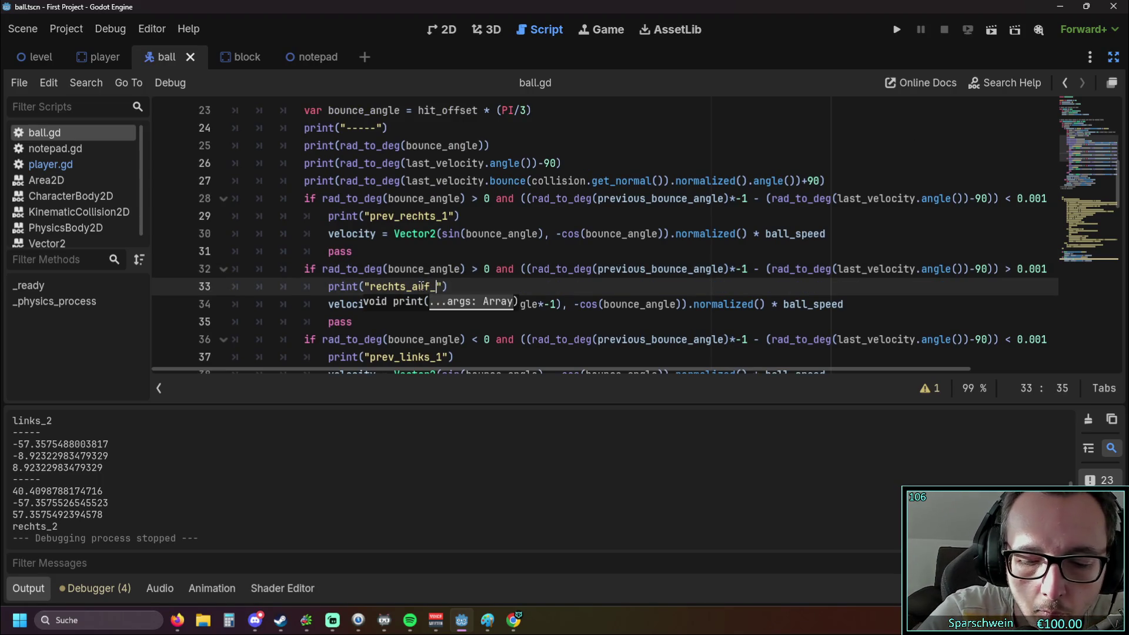
Drop the _1 suffix from prev_rechts_1 on line 29 and prev_links_1 on line 37.
{"action": "left_click", "coordinate": [413, 234]}
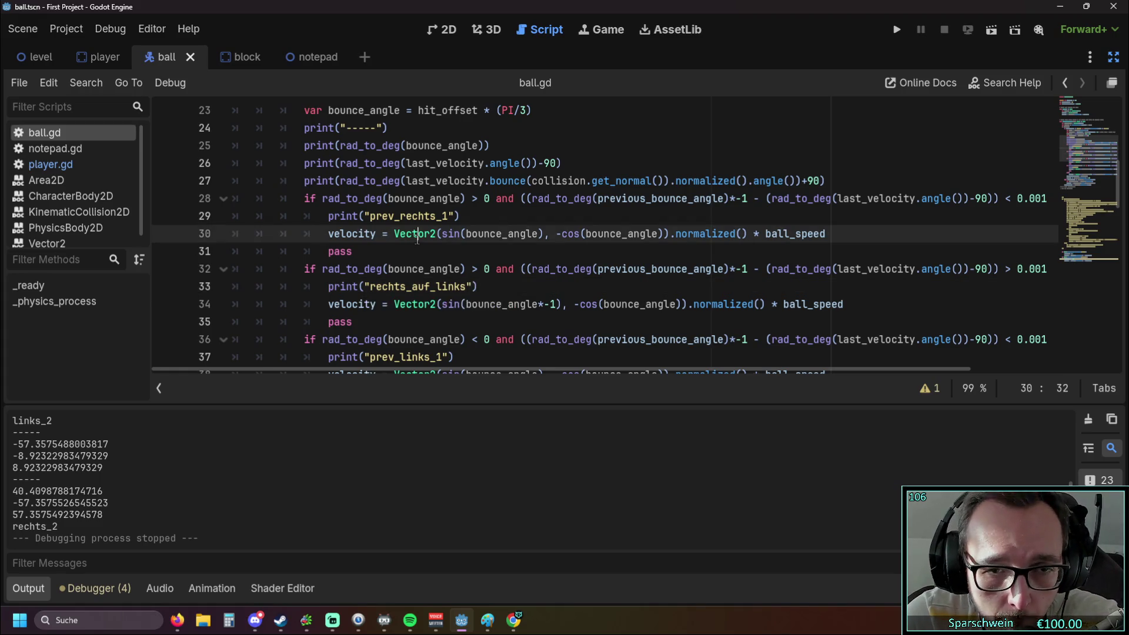
{"action": "left_click", "coordinate": [450, 216]}
{"action": "key", "text": "BackSpace"}
{"action": "key", "text": "BackSpace"}
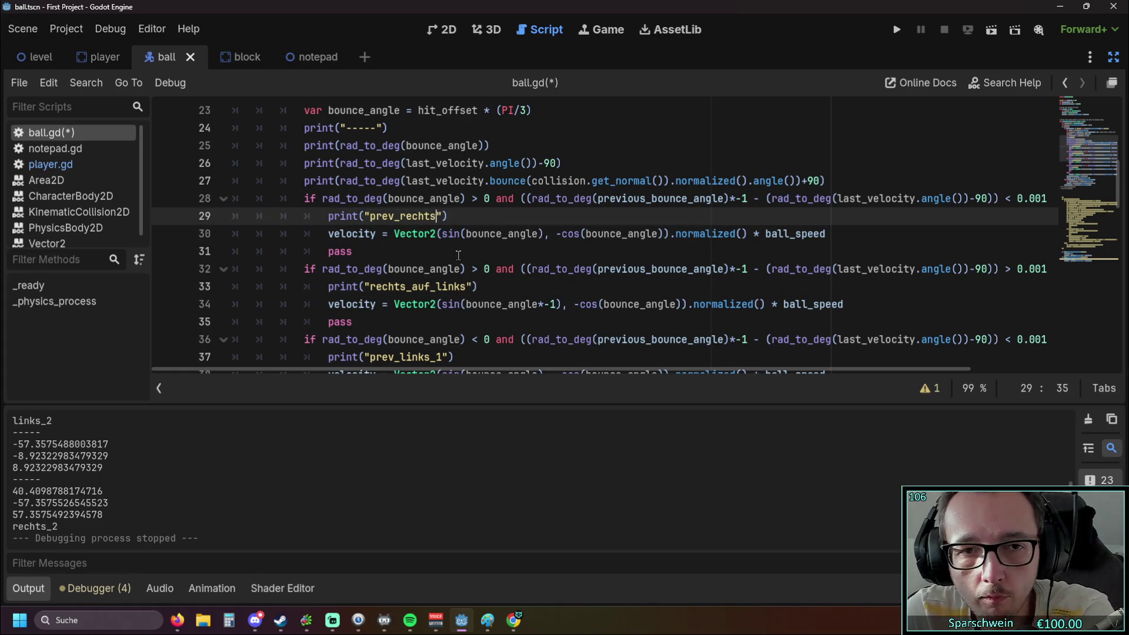
{"action": "left_click_drag", "start_coordinate": [395, 217], "coordinate": [374, 217]}
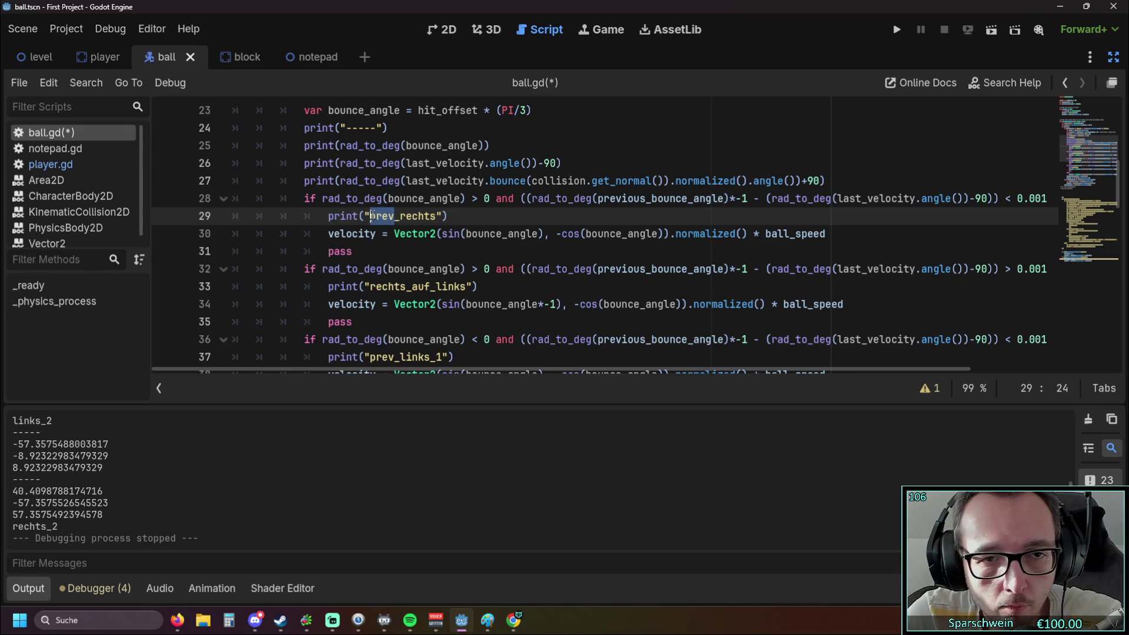
{"action": "left_click", "coordinate": [450, 251]}
{"action": "scroll", "coordinate": [450, 251], "scroll_direction": "down", "scroll_amount": 2}
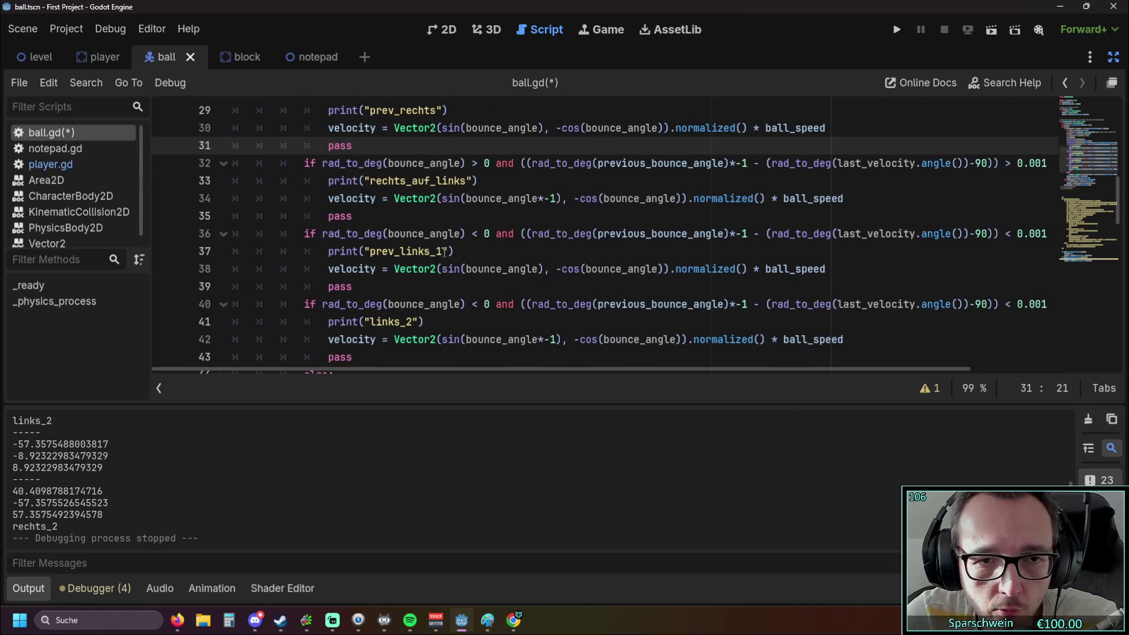
{"action": "left_click", "coordinate": [449, 251]}
{"action": "key", "text": "BackSpace"}
{"action": "key", "text": "BackSpace"}
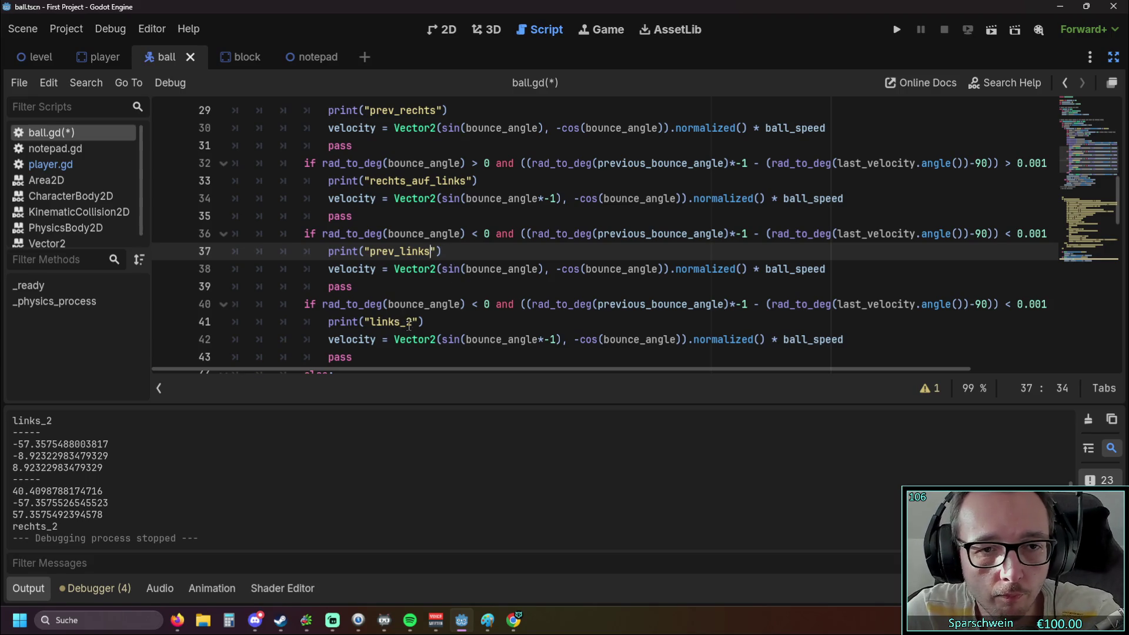
Change line 41's links_2 label to read 'links auf rechts'.
{"action": "left_click", "coordinate": [415, 321]}
{"action": "key", "text": "BackSpace"}
{"action": "type", "text": "auf rechts"}
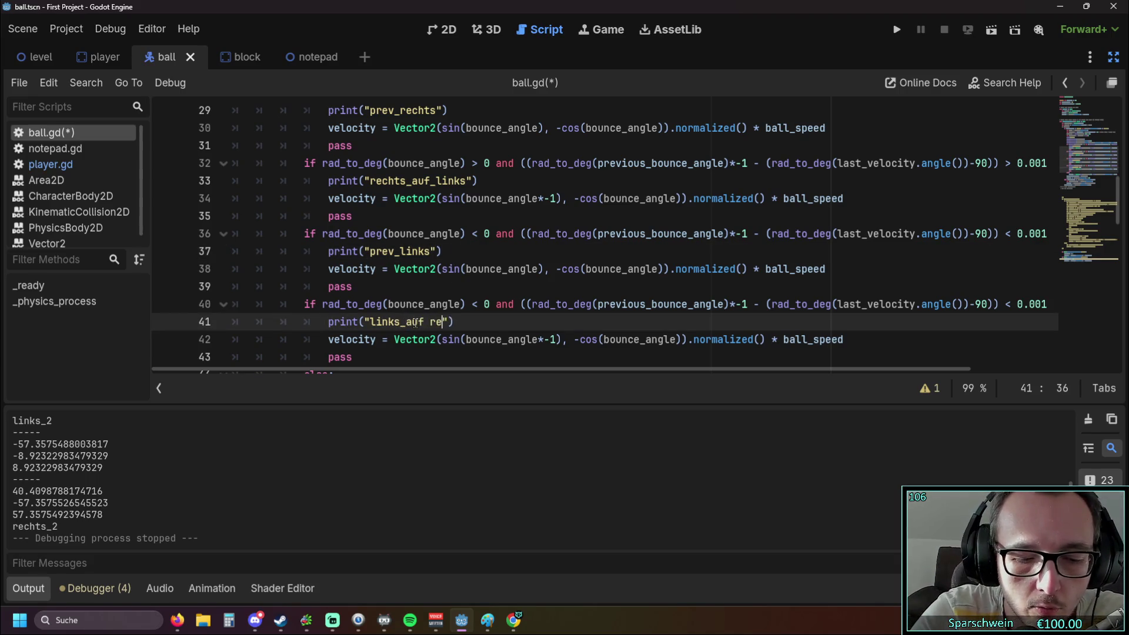
{"action": "left_click_drag", "start_coordinate": [562, 268], "coordinate": [444, 251]}
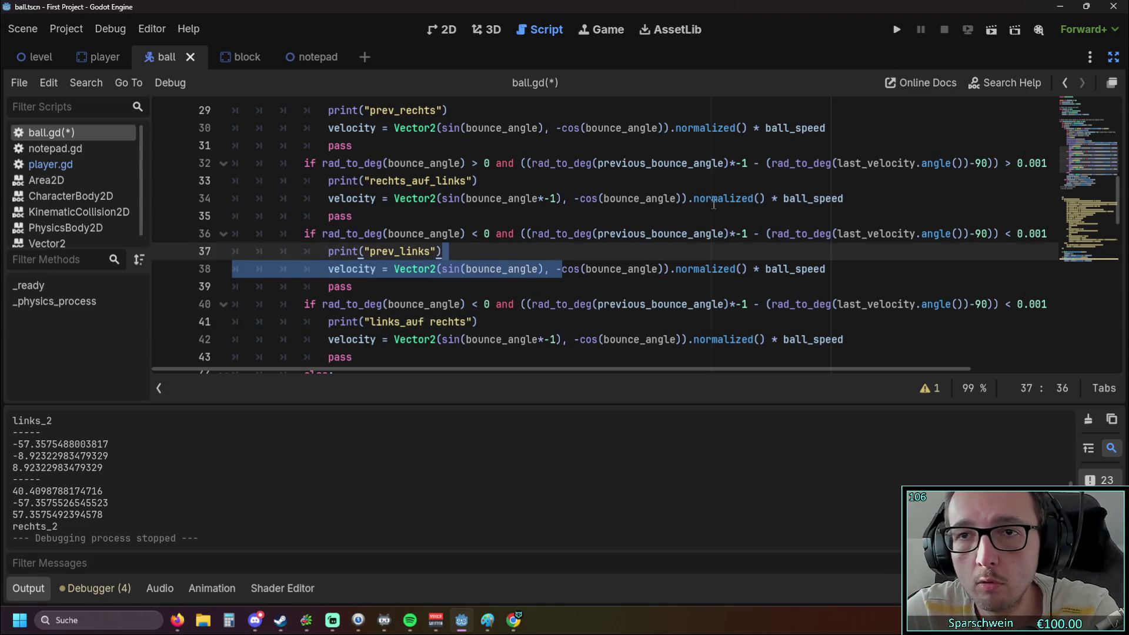
{"action": "left_click", "coordinate": [728, 197]}
{"action": "scroll", "coordinate": [724, 200], "scroll_direction": "up", "scroll_amount": 2}
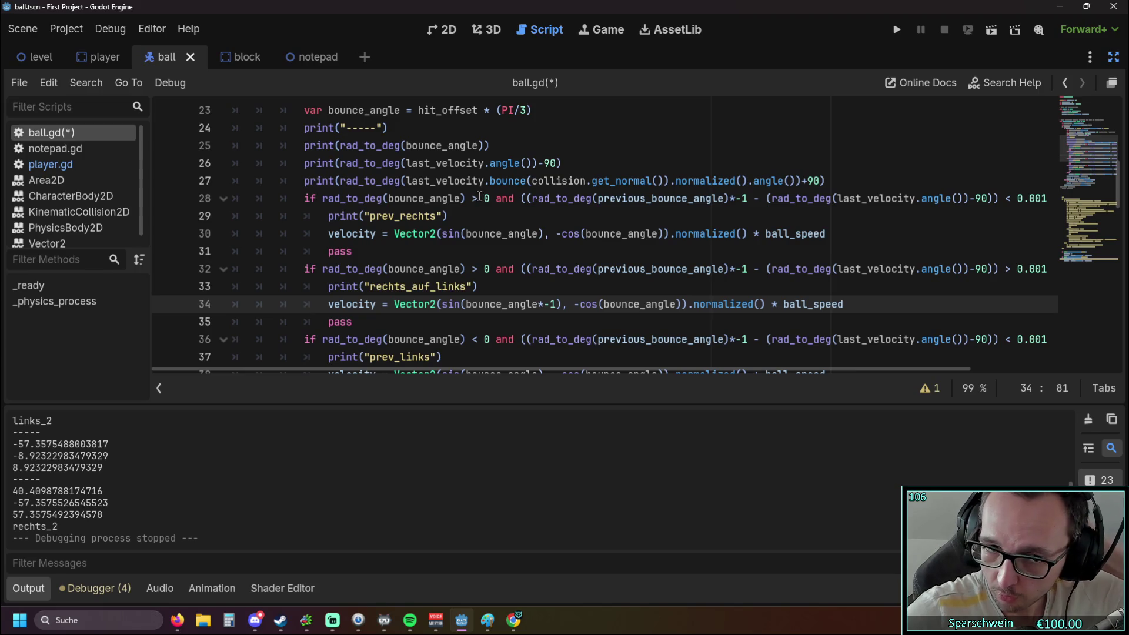
Replace line 33's label with links_auf_rechts, using underscores instead of spaces.
{"action": "left_click_drag", "start_coordinate": [369, 290], "coordinate": [469, 292]}
{"action": "type", "text": "links auf rechts"}
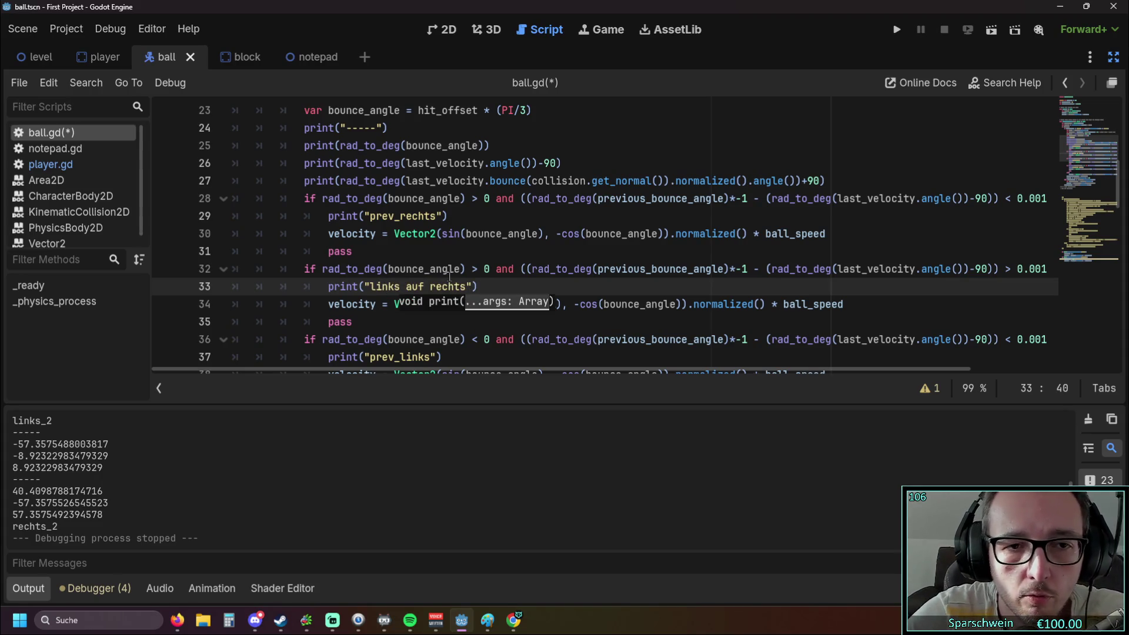
{"action": "left_click", "coordinate": [406, 286]}
{"action": "scroll", "coordinate": [403, 160], "scroll_direction": "down", "scroll_amount": 1}
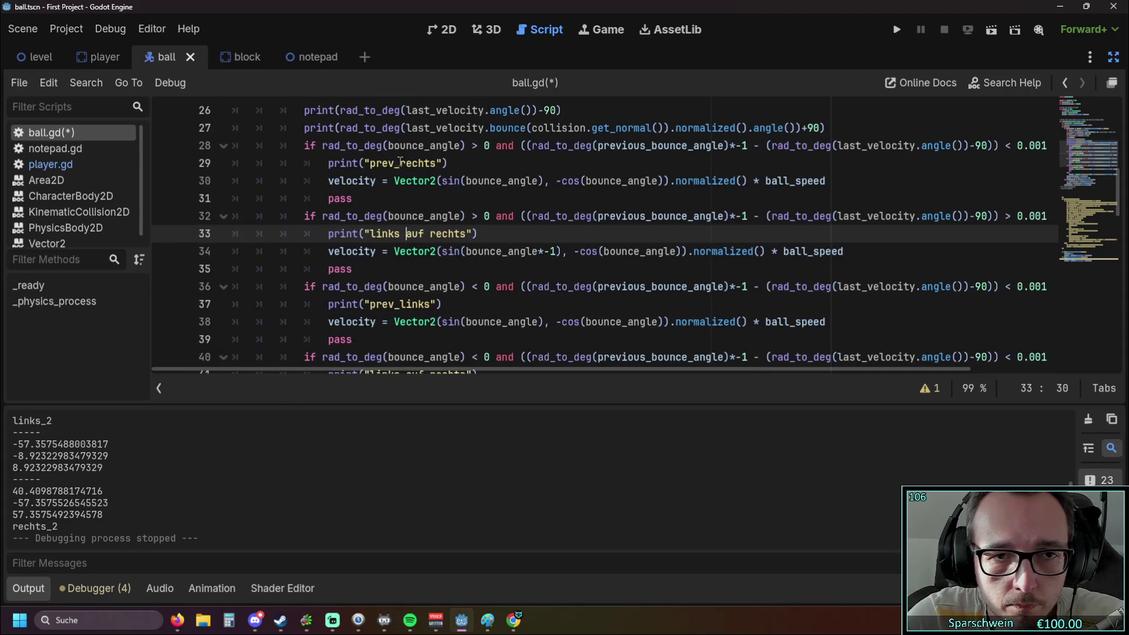
{"action": "key", "text": "Delete"}
{"action": "type", "text": "_"}
{"action": "left_click", "coordinate": [432, 234]}
{"action": "key", "text": "BackSpace"}
{"action": "type", "text": "_"}
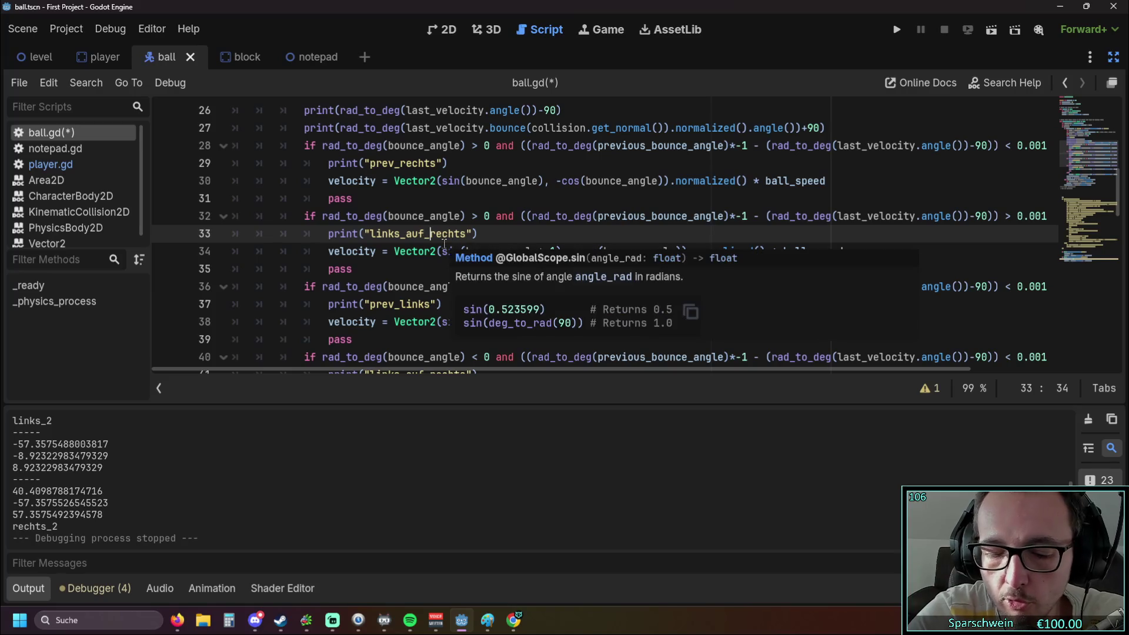
Set line 41's label to rechts_auf_links, then save and run the game.
{"action": "scroll", "coordinate": [417, 228], "scroll_direction": "down", "scroll_amount": 2}
{"action": "left_click_drag", "start_coordinate": [462, 270], "coordinate": [370, 270]}
{"action": "scroll", "coordinate": [453, 310], "scroll_direction": "up", "scroll_amount": 1}
{"action": "scroll", "coordinate": [453, 310], "scroll_direction": "down", "scroll_amount": 1}
{"action": "type", "text": "rechts_"}
{"action": "type", "text": "auf_links"}
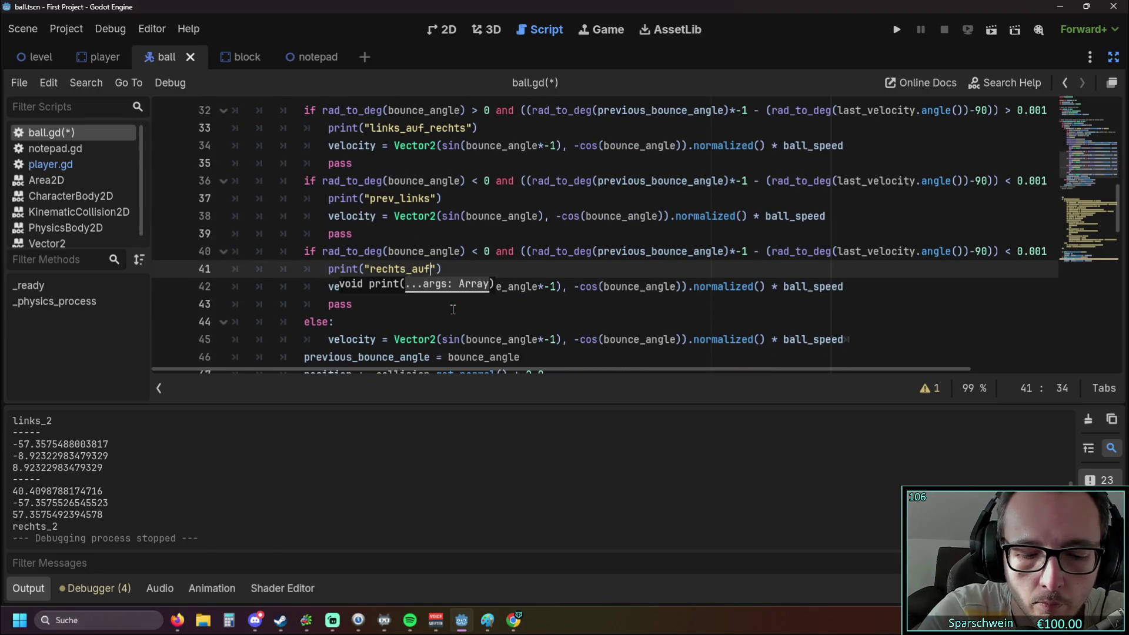
{"action": "left_click", "coordinate": [480, 182]}
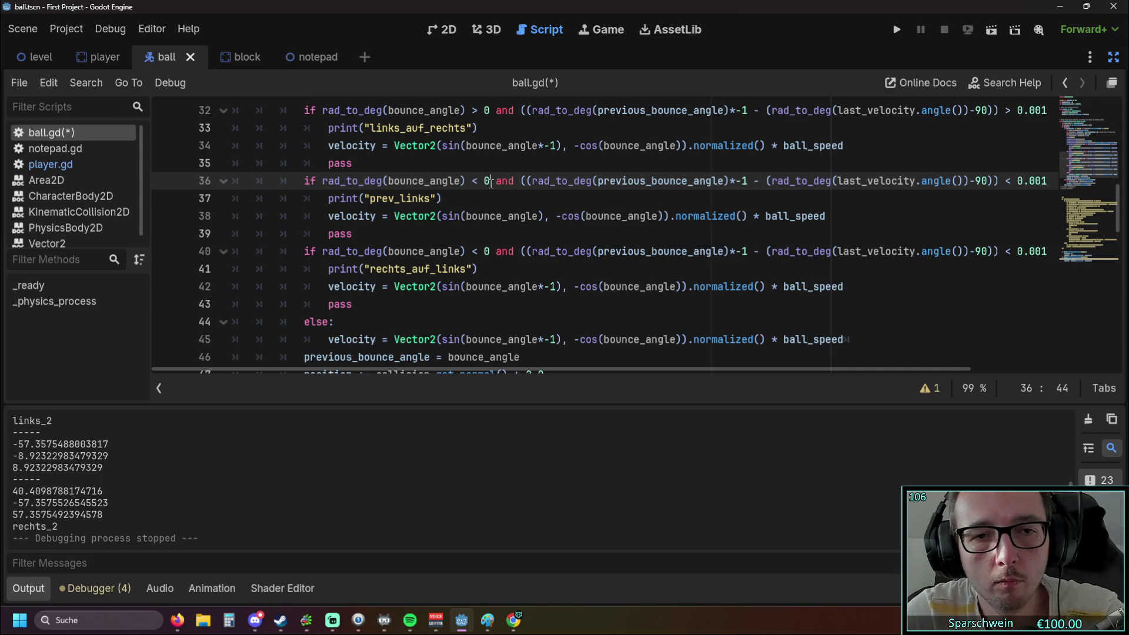
{"action": "left_click", "coordinate": [897, 30]}
{"action": "key", "text": "Left"}
{"action": "key", "text": "Left"}
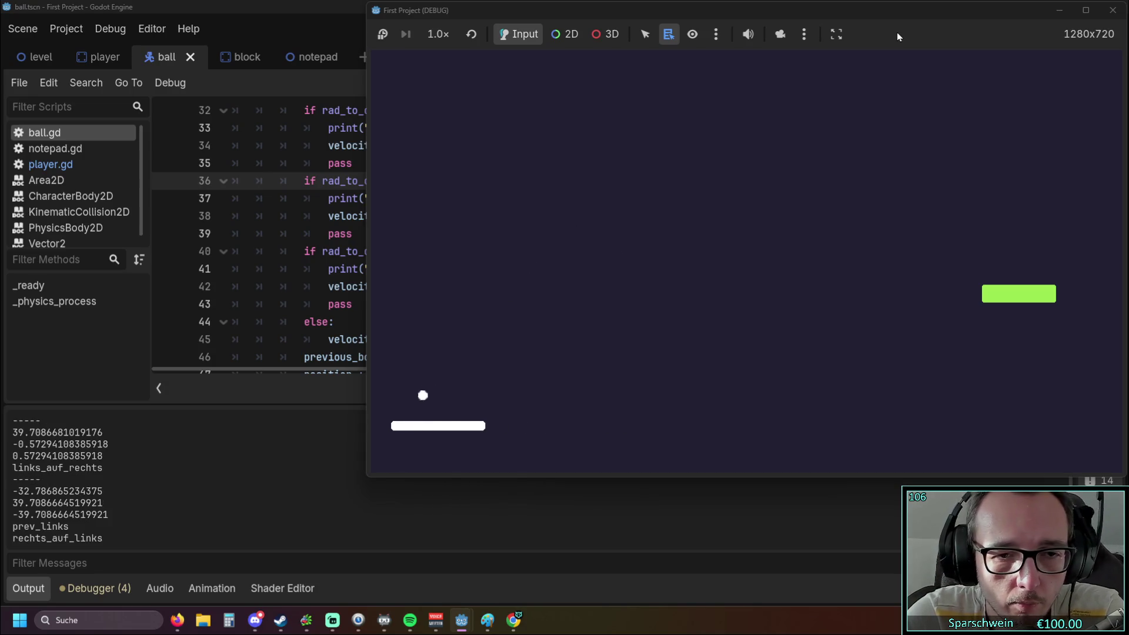
Bounce the ball with the paddle so the new labels print, then close the game.
{"action": "key", "text": "Right"}
{"action": "key", "text": "Right"}
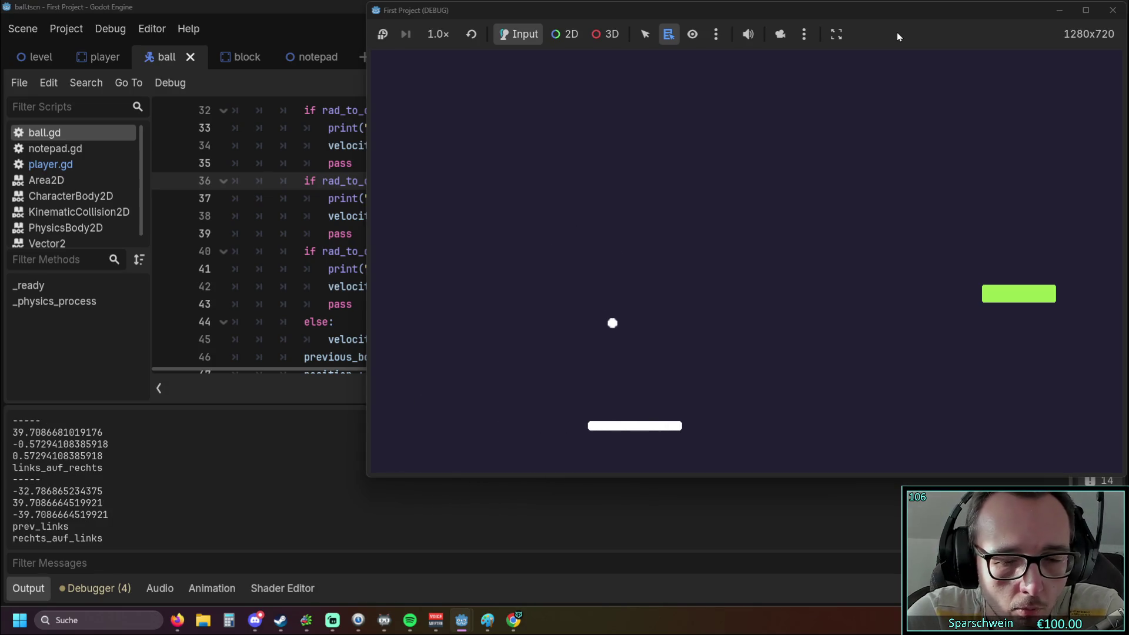
{"action": "key", "text": "Left"}
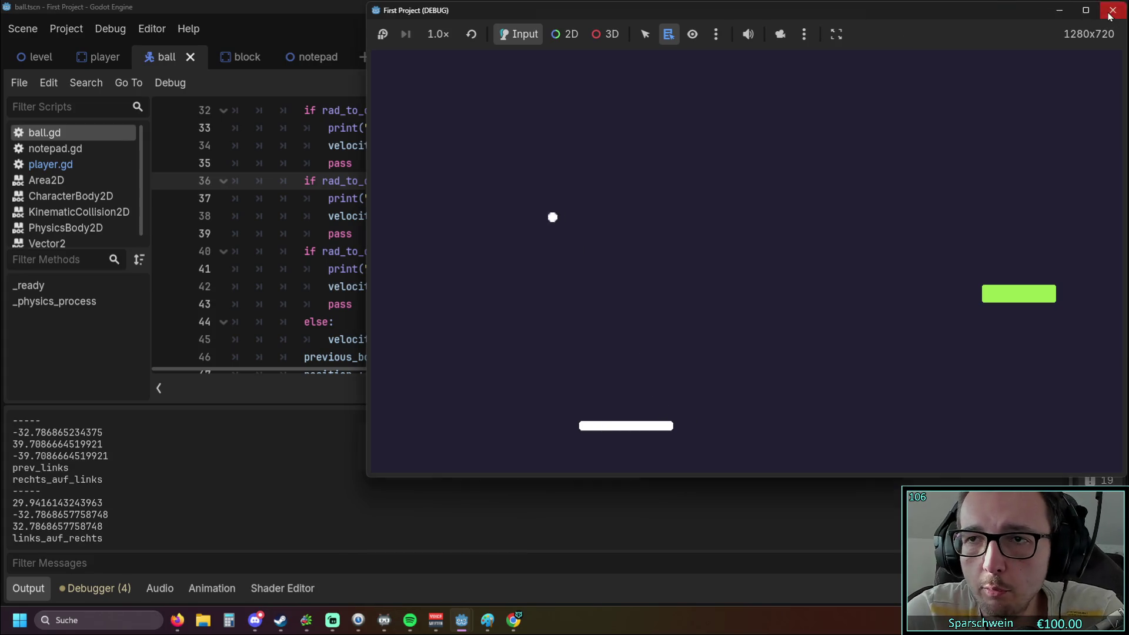
{"action": "left_click", "coordinate": [1113, 10]}
{"action": "scroll", "coordinate": [612, 238], "scroll_direction": "up", "scroll_amount": 3}
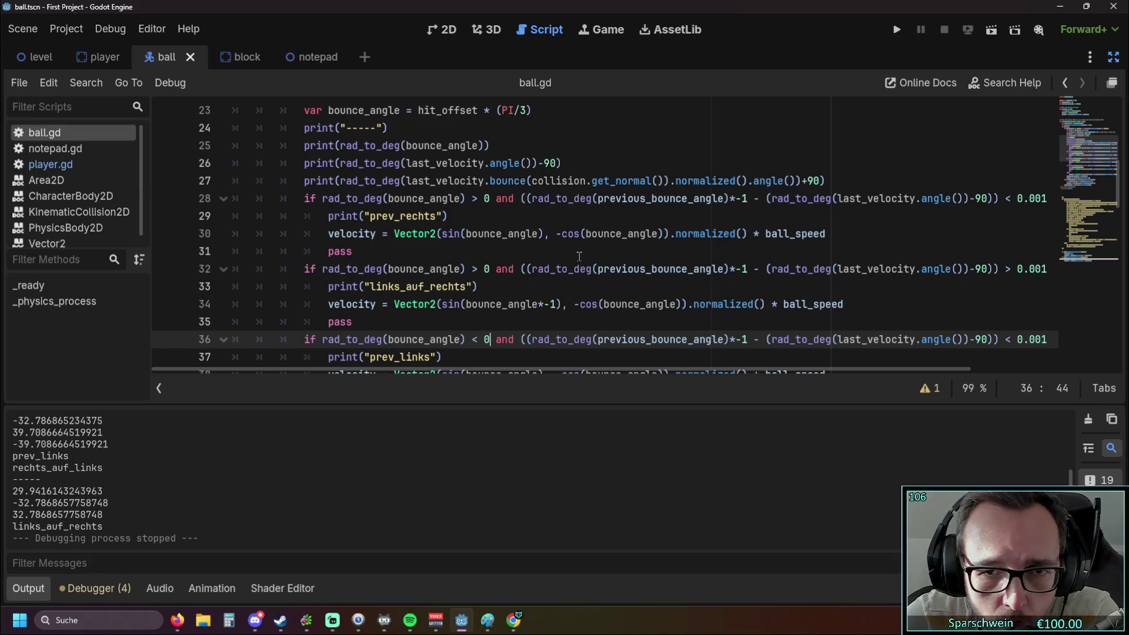
Select the printed angle -32.786865234375 in the Output log.
{"action": "scroll", "coordinate": [579, 256], "scroll_direction": "up", "scroll_amount": 1}
{"action": "scroll", "coordinate": [580, 256], "scroll_direction": "down", "scroll_amount": 1}
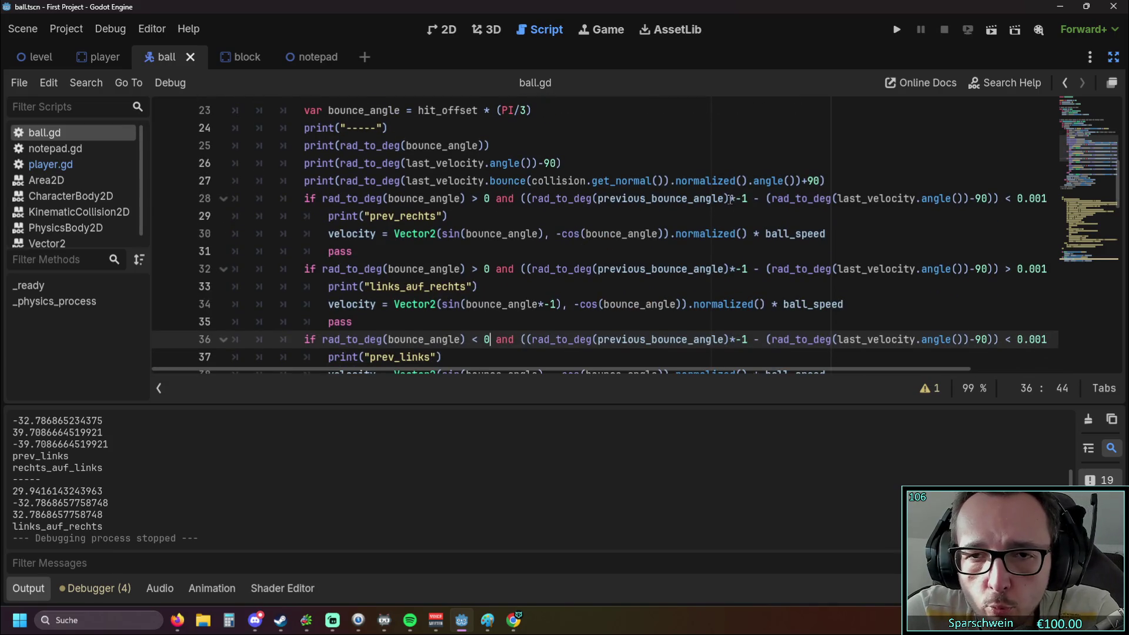
{"action": "left_click_drag", "start_coordinate": [730, 199], "coordinate": [748, 198]}
{"action": "mouse_move", "coordinate": [731, 230]}
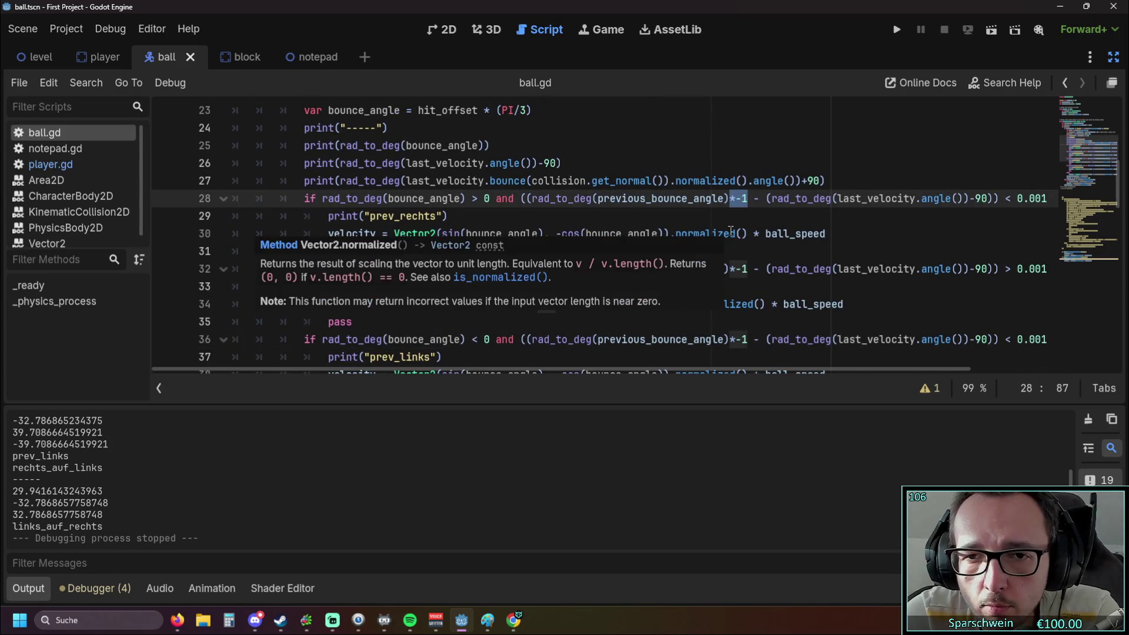
{"action": "left_click_drag", "start_coordinate": [13, 504], "coordinate": [109, 507]}
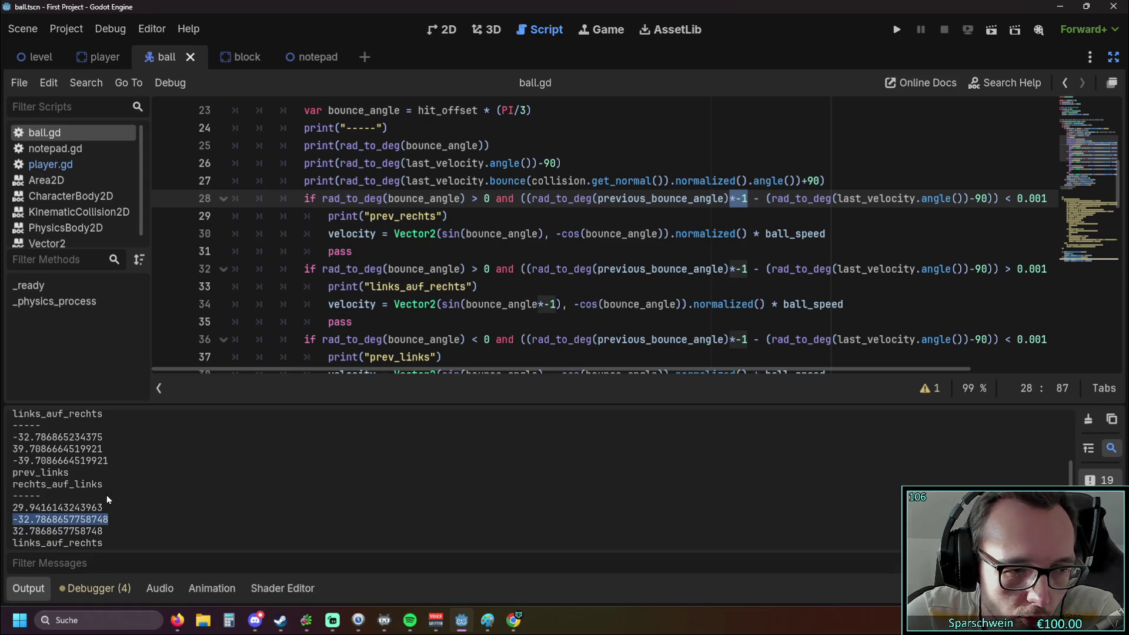
{"action": "scroll", "coordinate": [102, 490], "scroll_direction": "up", "scroll_amount": 1}
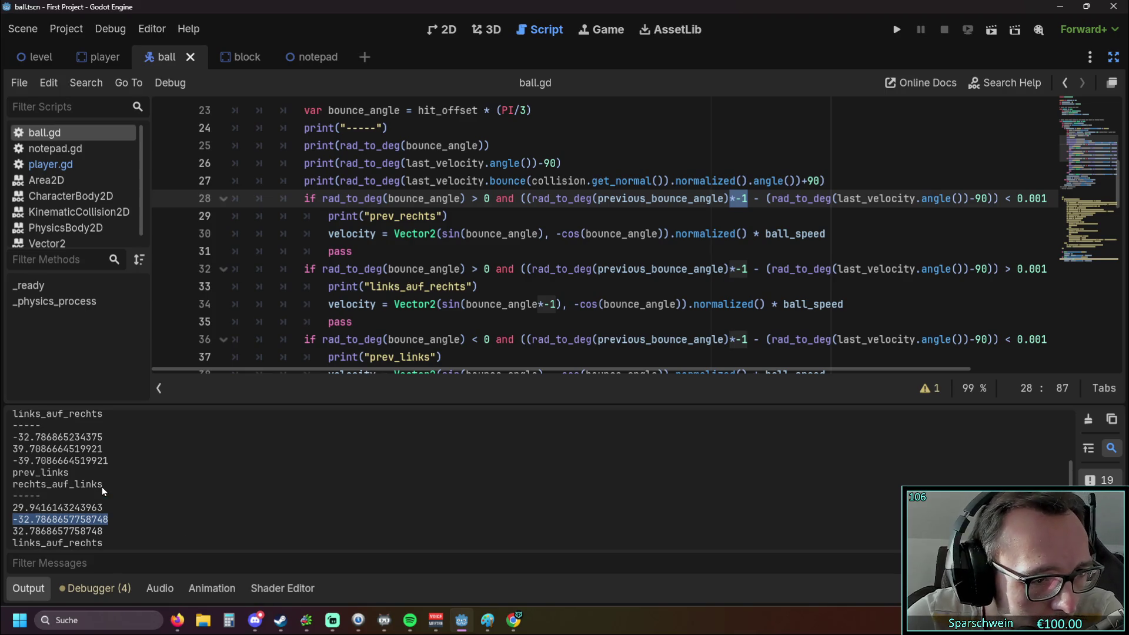
{"action": "left_click_drag", "start_coordinate": [106, 437], "coordinate": [26, 440]}
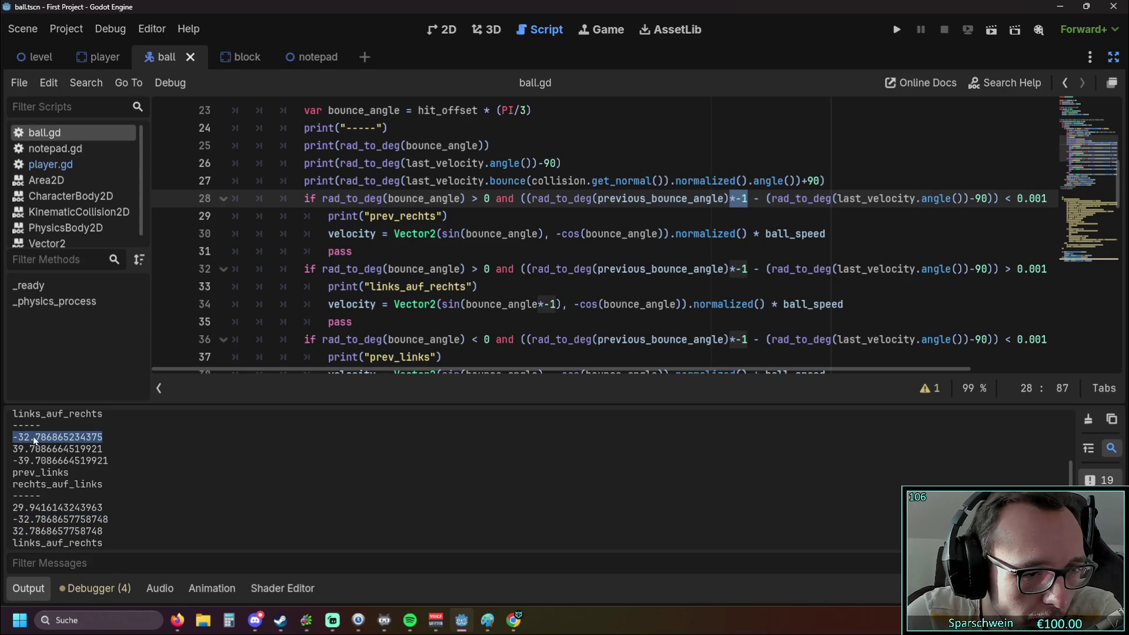
Look over the other logged angles in the output and relaunch the game.
{"action": "scroll", "coordinate": [130, 453], "scroll_direction": "up", "scroll_amount": 1}
{"action": "scroll", "coordinate": [130, 454], "scroll_direction": "down", "scroll_amount": 1}
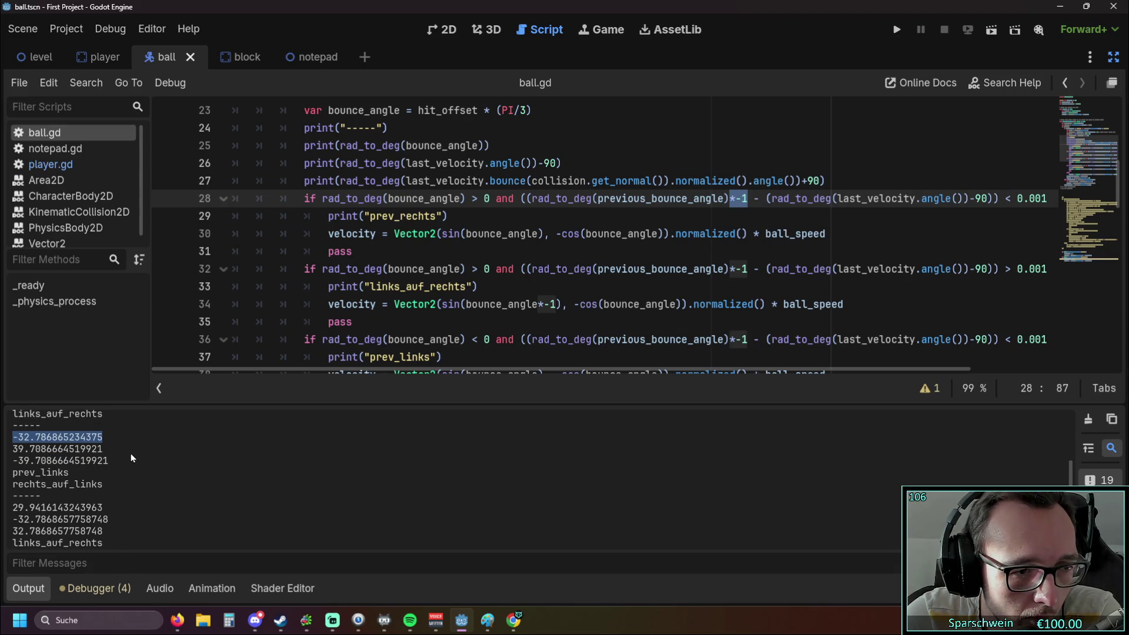
{"action": "scroll", "coordinate": [131, 454], "scroll_direction": "up", "scroll_amount": 5}
{"action": "scroll", "coordinate": [130, 453], "scroll_direction": "down", "scroll_amount": 5}
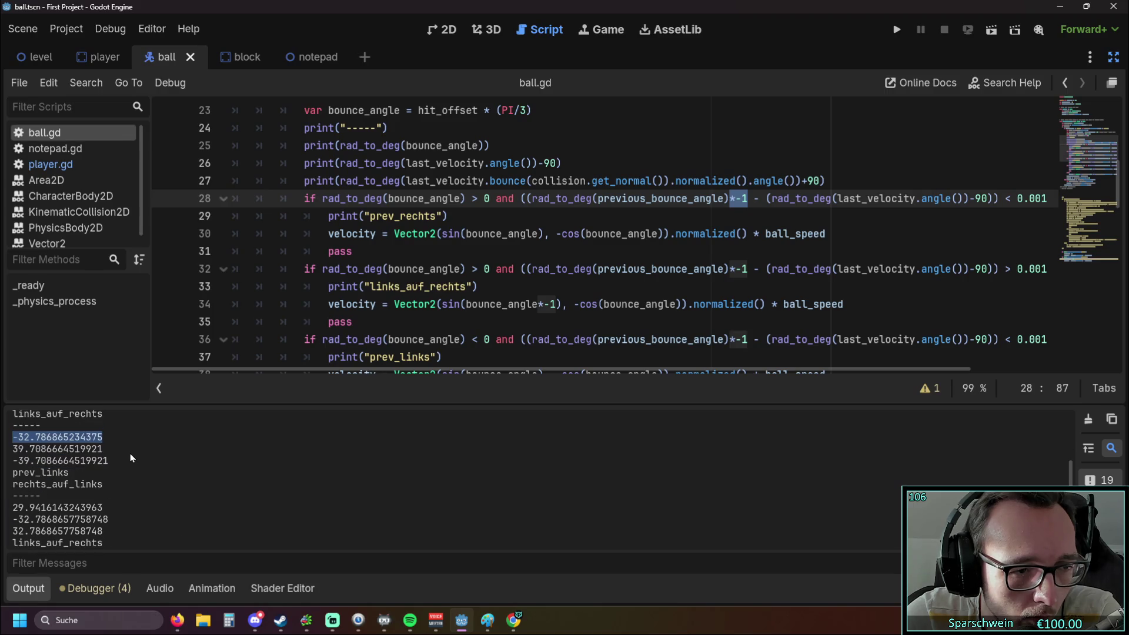
{"action": "left_click", "coordinate": [897, 30]}
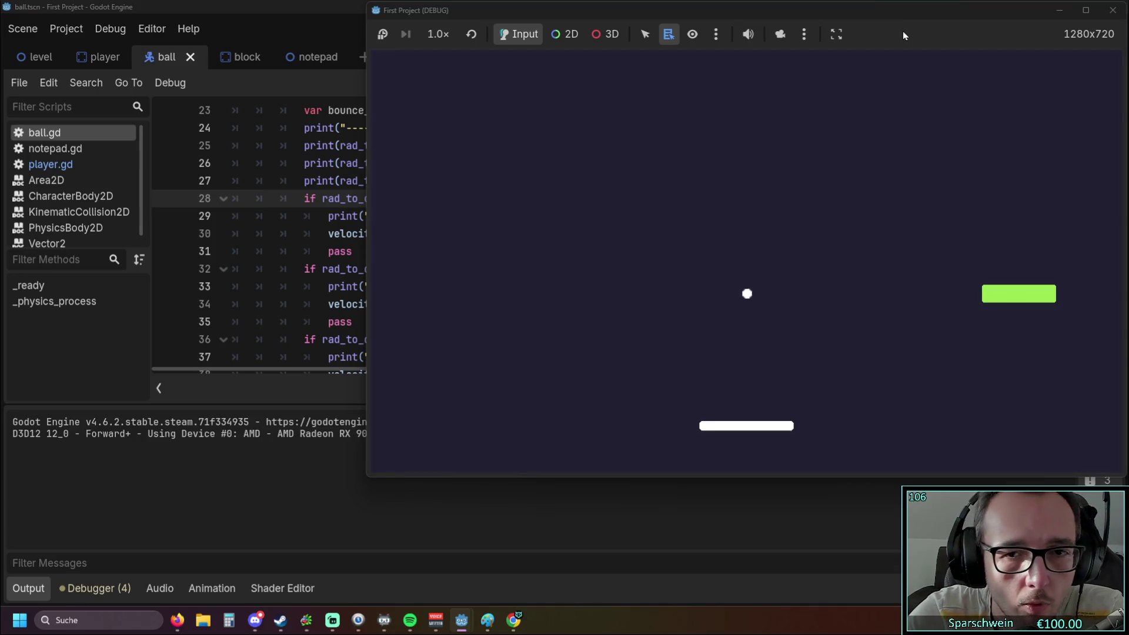
Bounce the ball off the paddle repeatedly to check the logged branches, then stop the game.
{"action": "key", "text": "Left"}
{"action": "key", "text": "Left"}
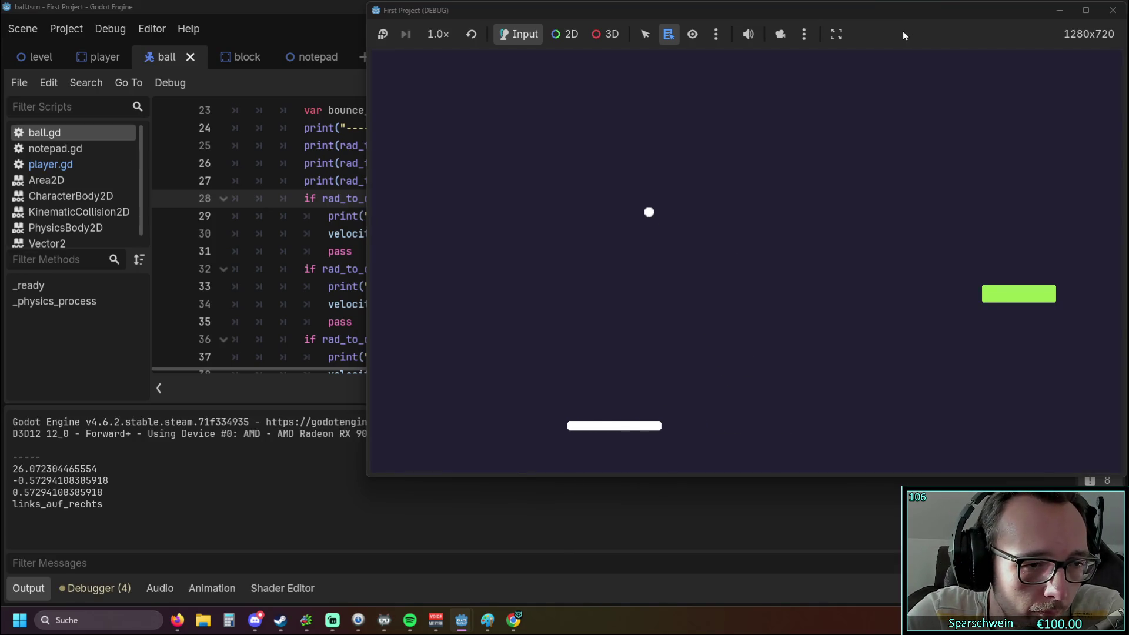
{"action": "key", "text": "Left"}
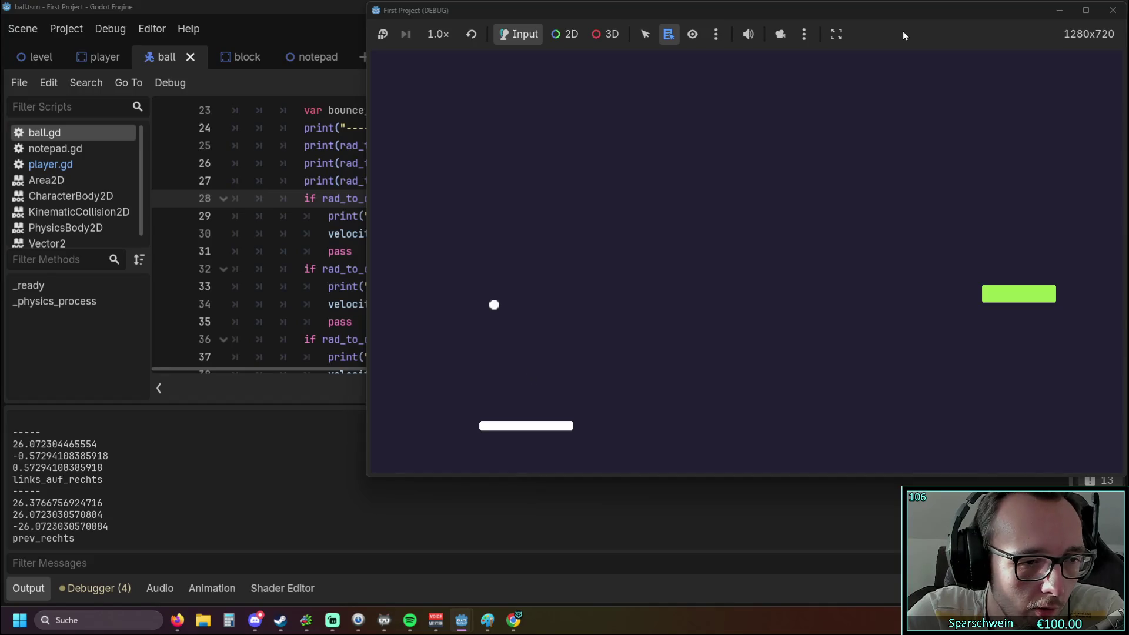
{"action": "key", "text": "Left"}
{"action": "key", "text": "Right"}
{"action": "key", "text": "Right"}
{"action": "key", "text": "Right"}
{"action": "key", "text": "Right"}
{"action": "key", "text": "Left"}
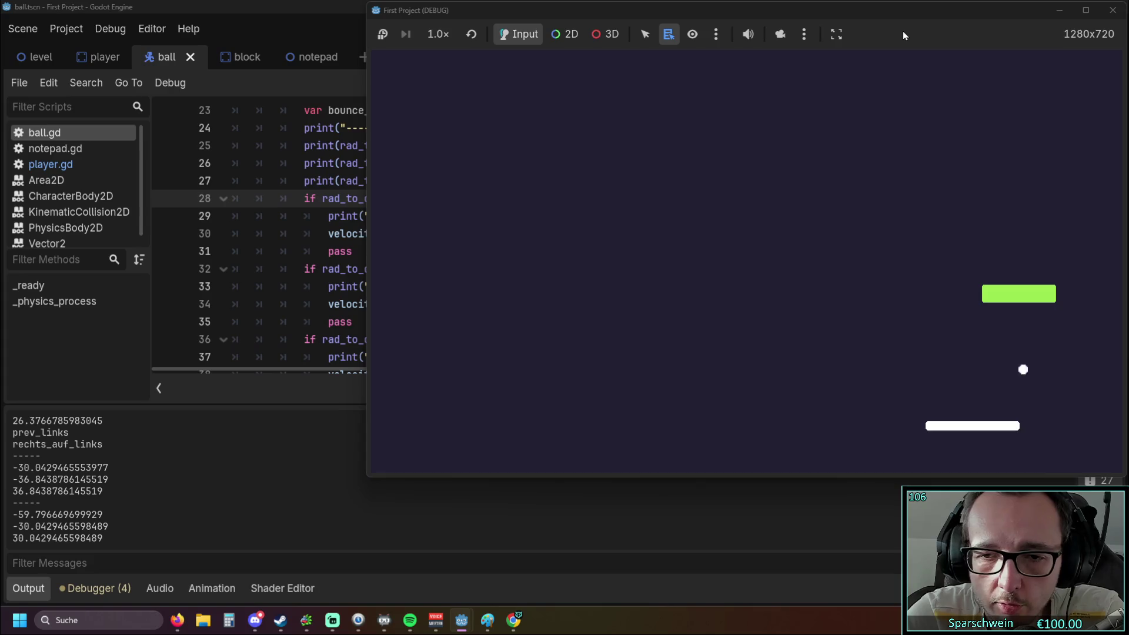
{"action": "key", "text": "Left"}
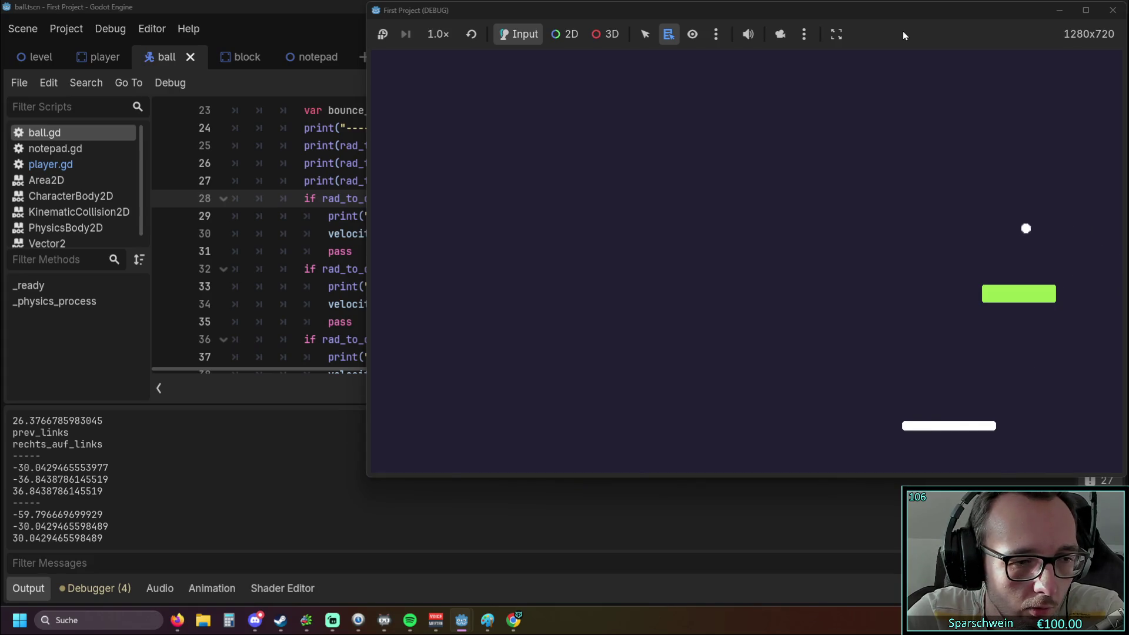
{"action": "key", "text": "Left"}
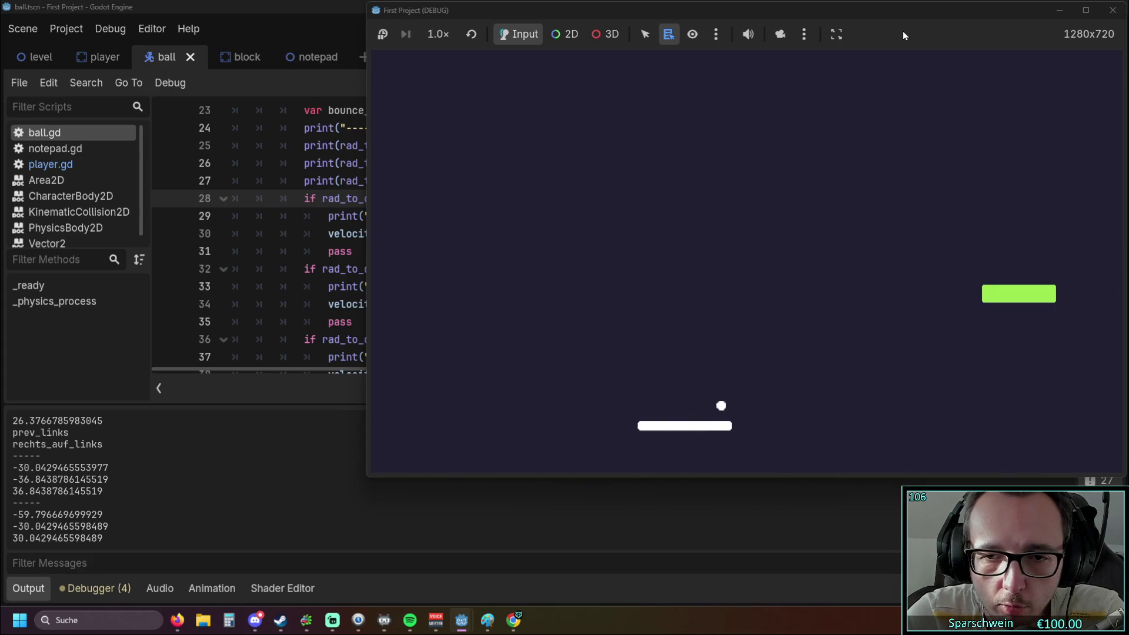
{"action": "key", "text": "Left"}
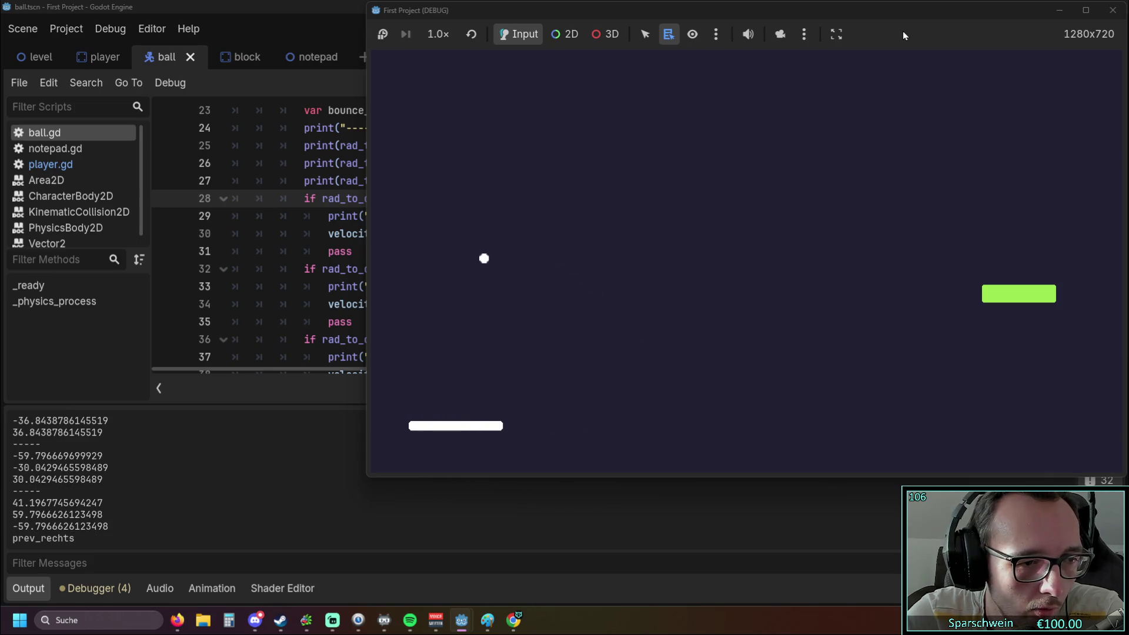
{"action": "key", "text": "Right"}
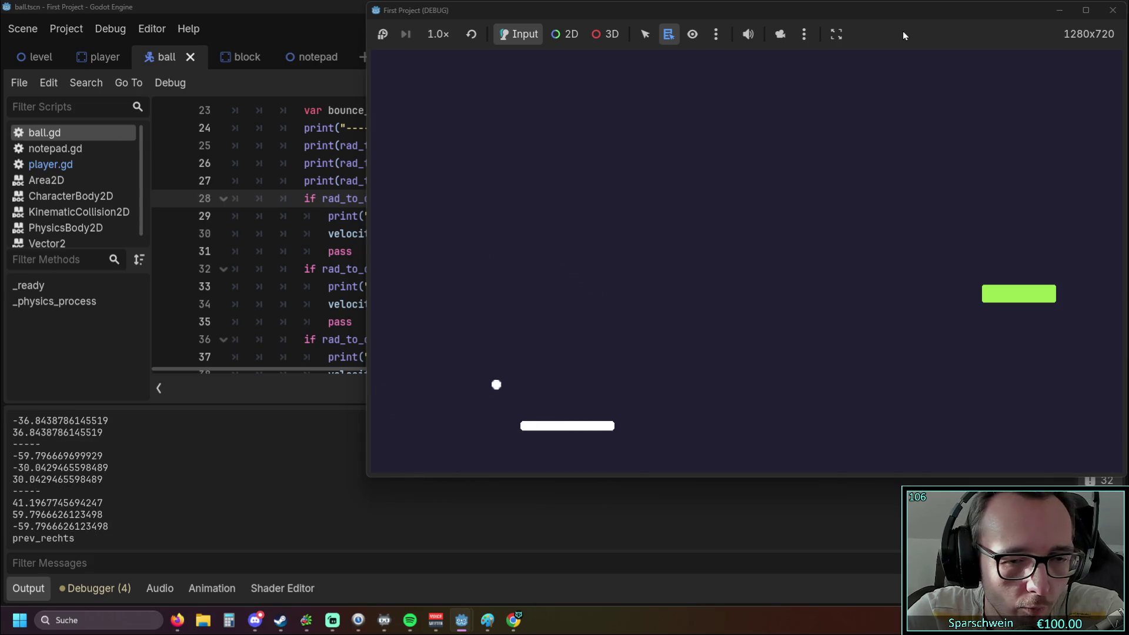
{"action": "key", "text": "Right"}
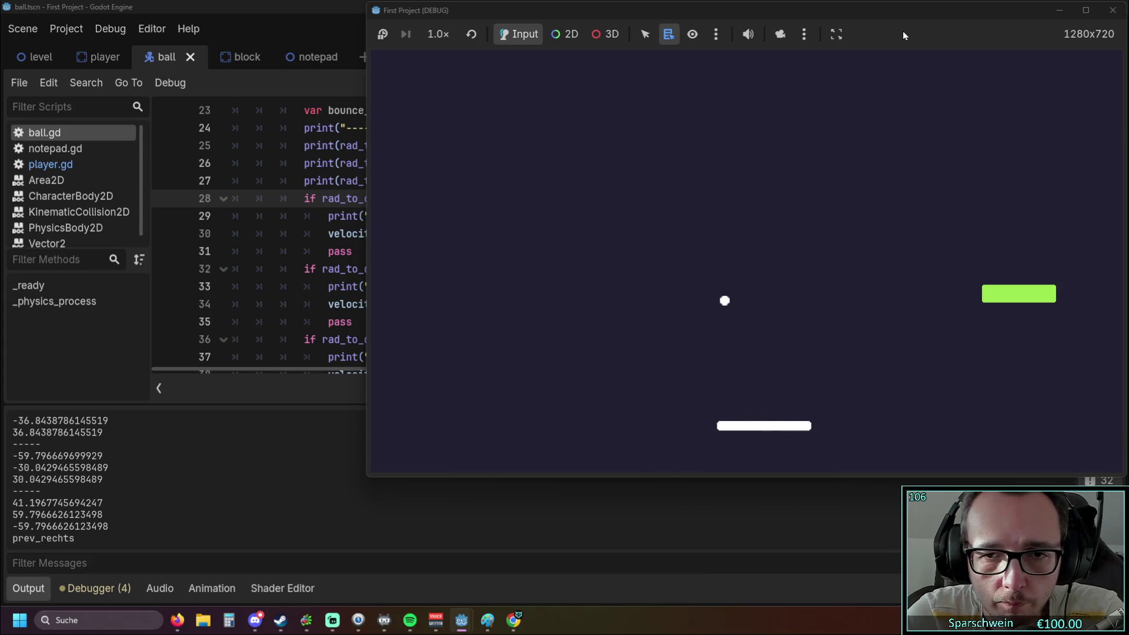
{"action": "key", "text": "Right"}
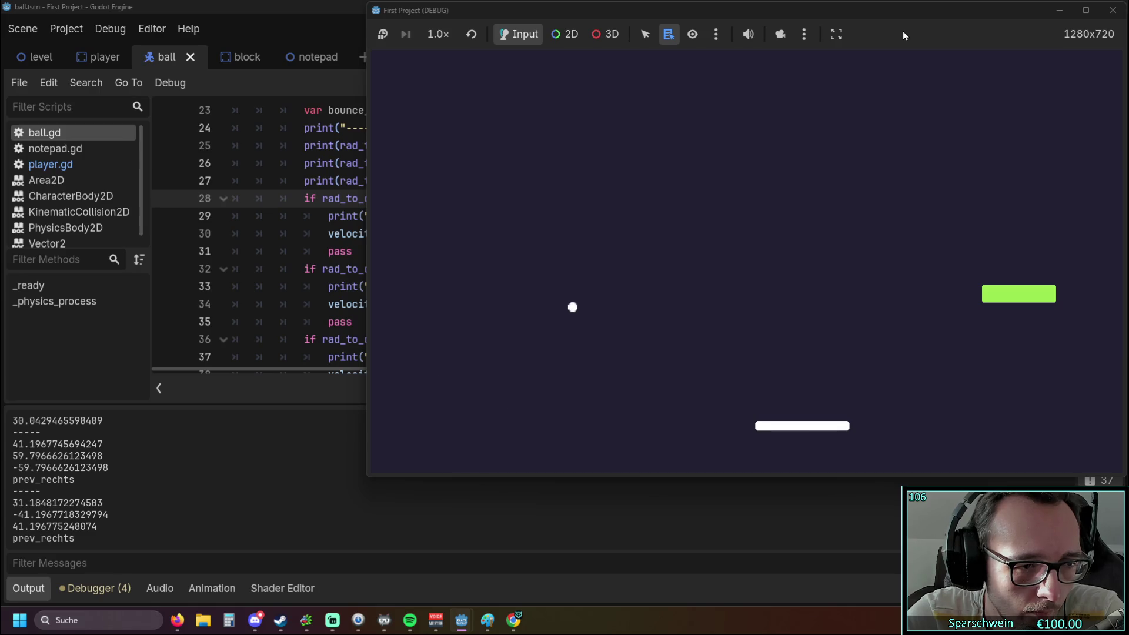
{"action": "key", "text": "Left"}
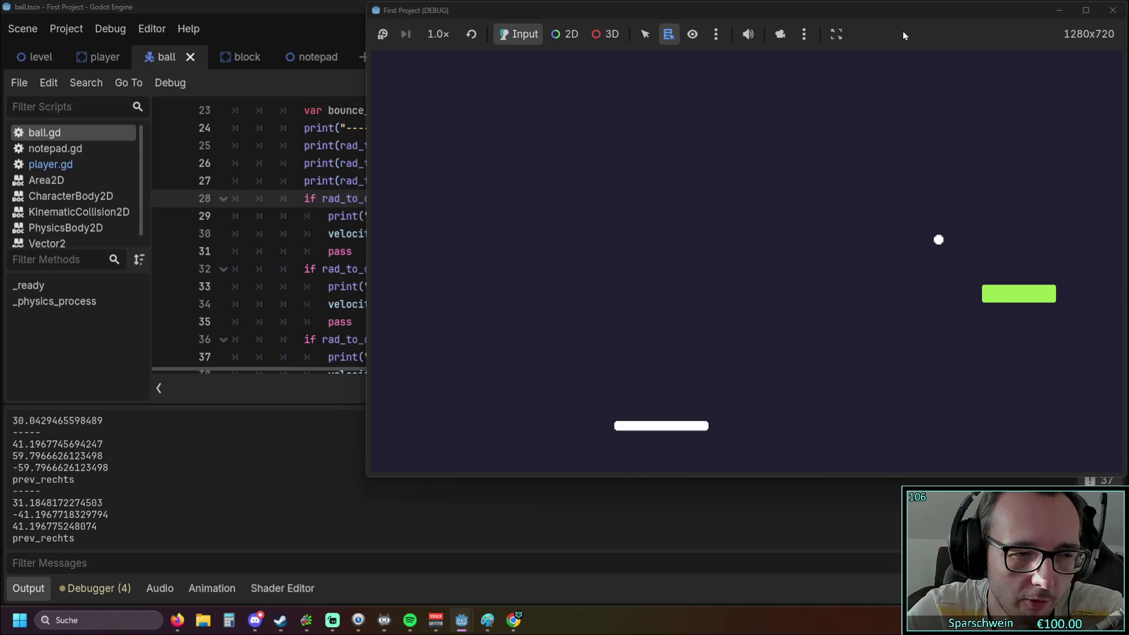
{"action": "left_click", "coordinate": [1113, 10]}
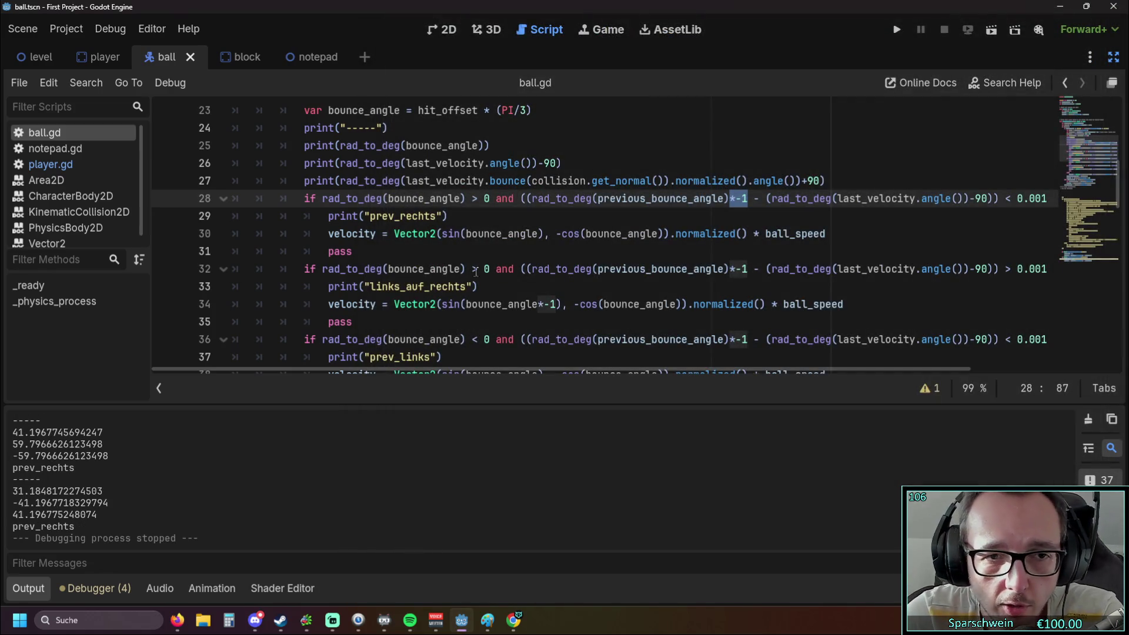
{"action": "left_click", "coordinate": [753, 269]}
Remove the *-1 multiplier from previous_bounce_angle on lines 32 and 40.
{"action": "key", "text": "BackSpace"}
{"action": "key", "text": "BackSpace"}
{"action": "key", "text": "BackSpace"}
{"action": "scroll", "coordinate": [764, 306], "scroll_direction": "down", "scroll_amount": 3}
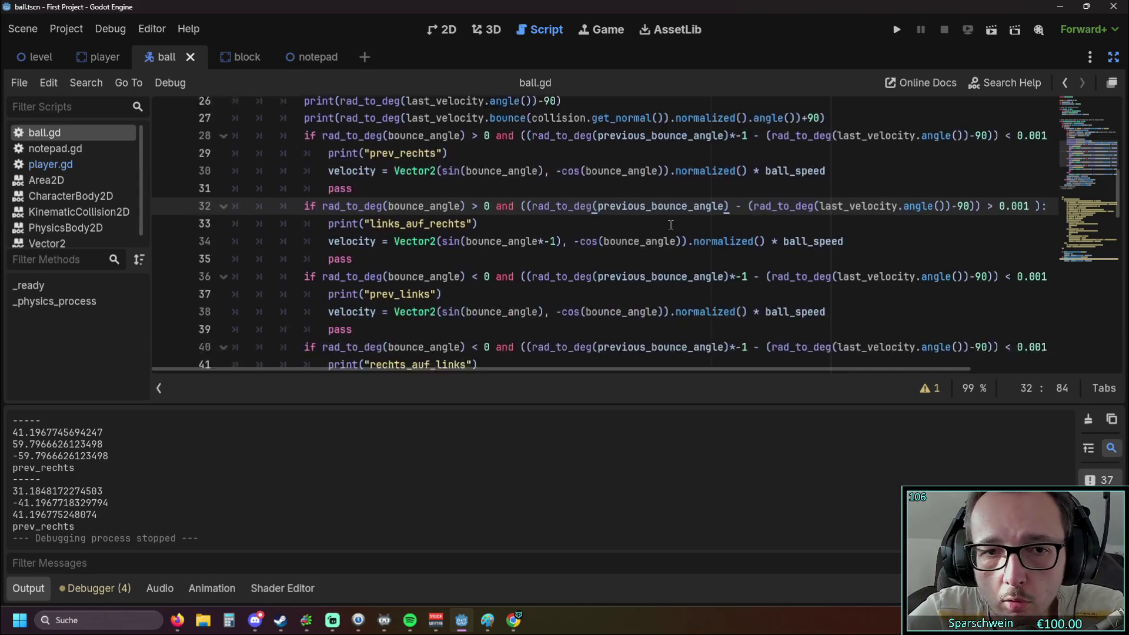
{"action": "left_click", "coordinate": [744, 251]}
{"action": "key", "text": "BackSpace"}
{"action": "key", "text": "BackSpace"}
{"action": "key", "text": "Delete"}
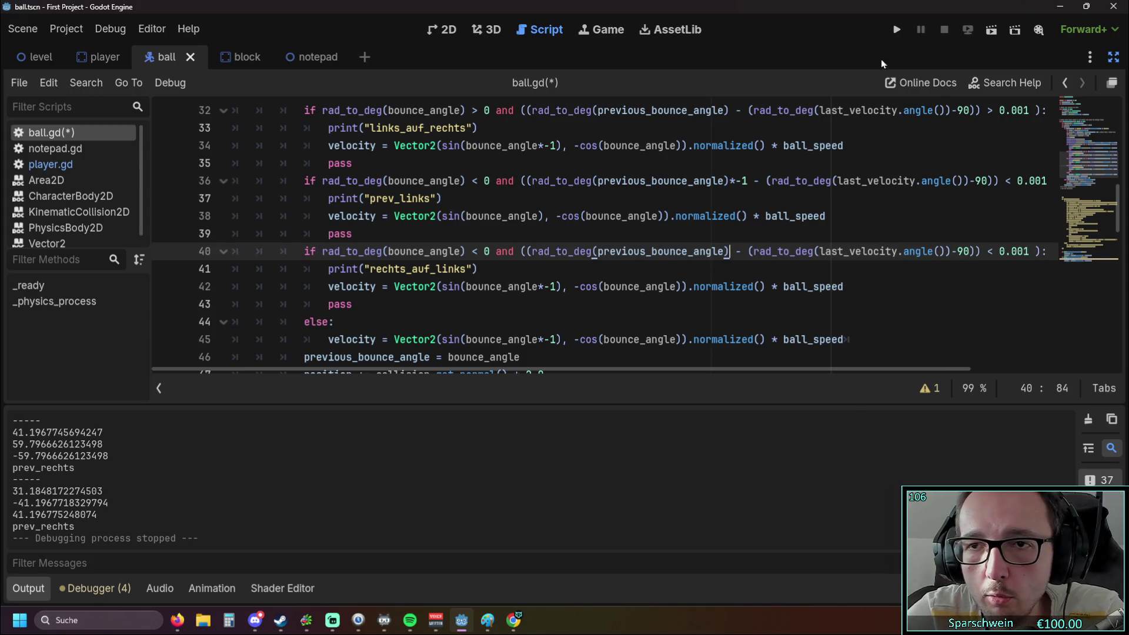
Save and run the game, bounce the ball a few times, then close it.
{"action": "left_click", "coordinate": [897, 31]}
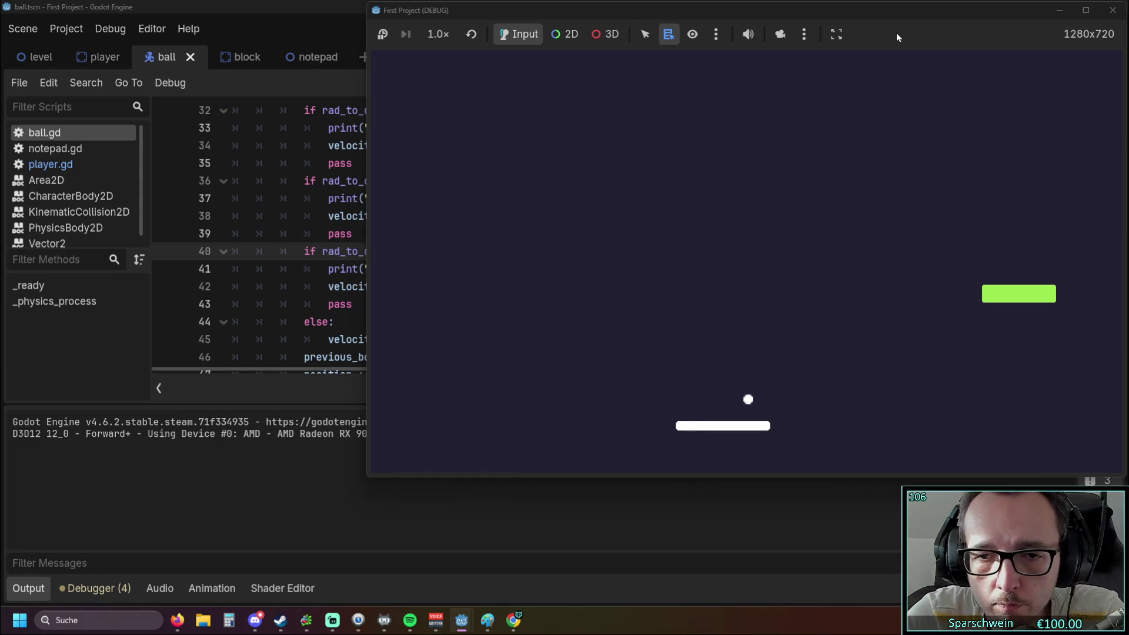
{"action": "key", "text": "Left"}
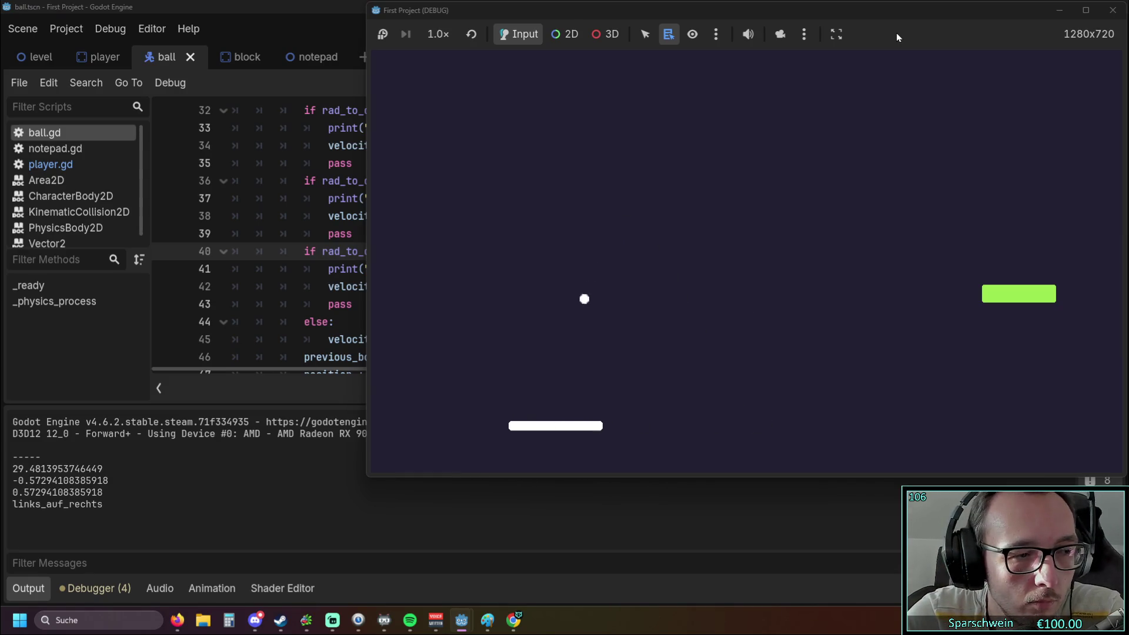
{"action": "key", "text": "Right"}
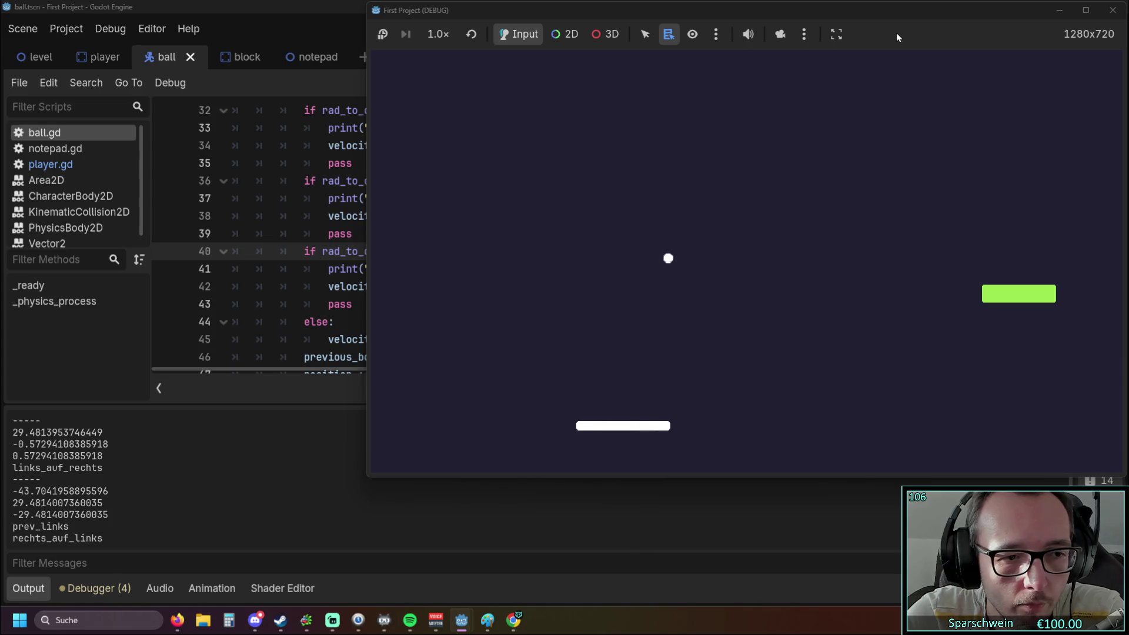
{"action": "key", "text": "Right"}
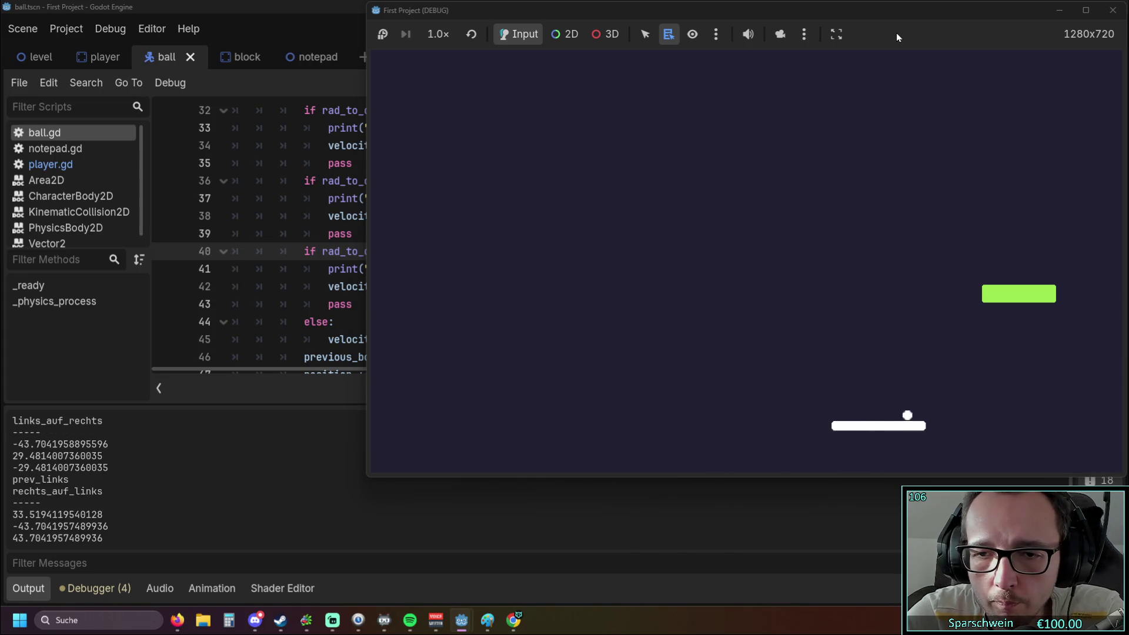
{"action": "left_click", "coordinate": [1113, 10]}
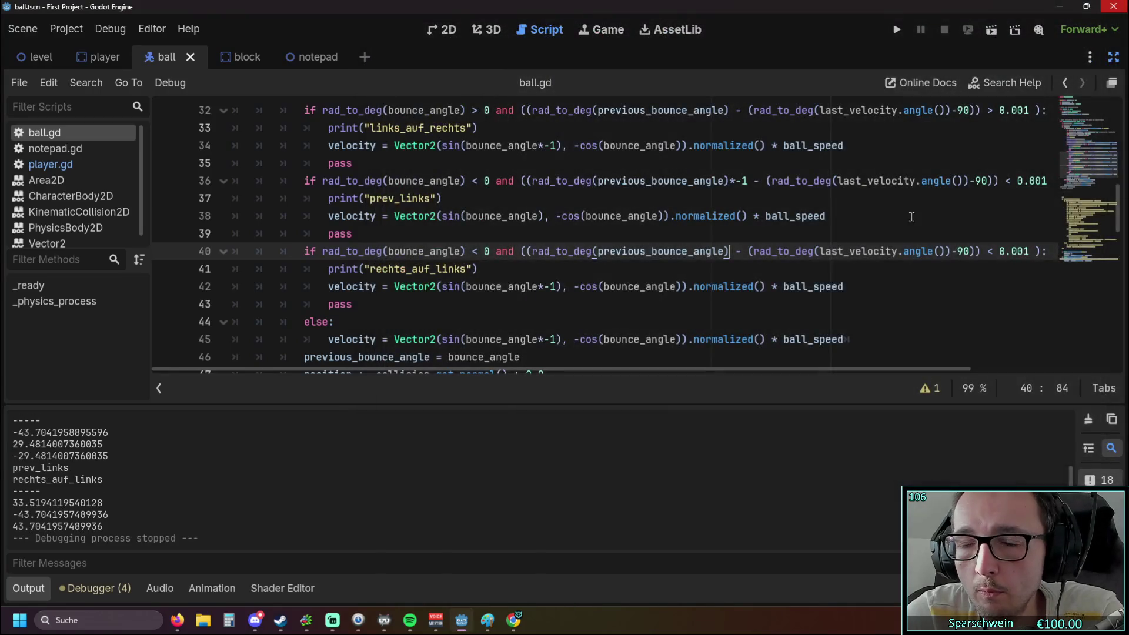
Flip line 40's comparison from < to > and save the script.
{"action": "scroll", "coordinate": [894, 228], "scroll_direction": "up", "scroll_amount": 1}
{"action": "scroll", "coordinate": [897, 228], "scroll_direction": "up", "scroll_amount": 1}
{"action": "scroll", "coordinate": [906, 224], "scroll_direction": "down", "scroll_amount": 1}
{"action": "scroll", "coordinate": [914, 222], "scroll_direction": "up", "scroll_amount": 1}
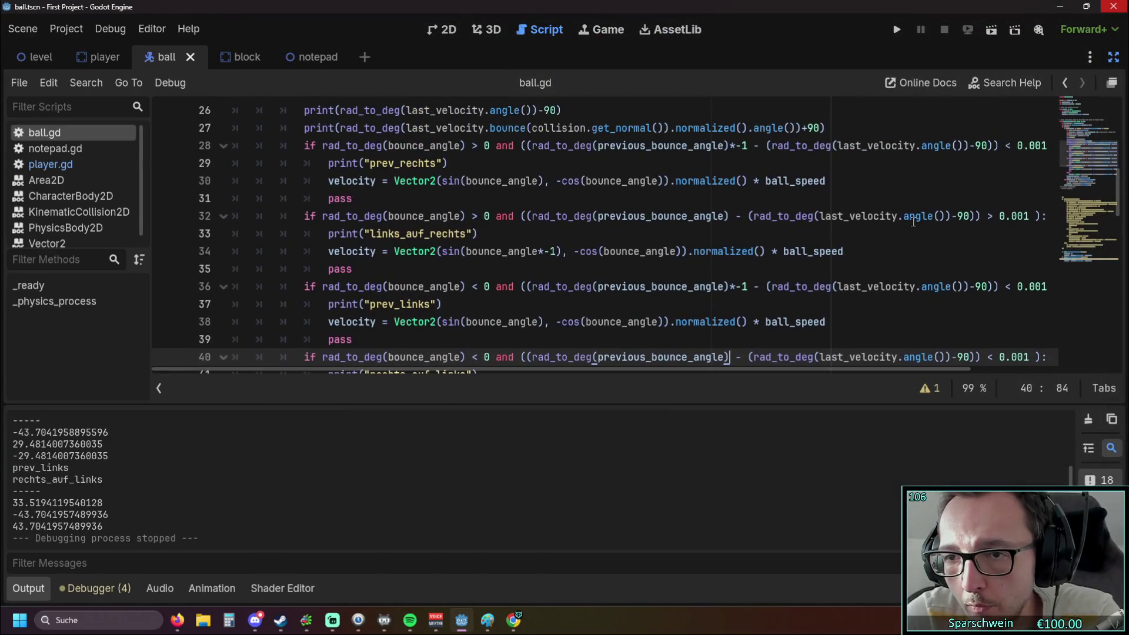
{"action": "scroll", "coordinate": [921, 221], "scroll_direction": "down", "scroll_amount": 1}
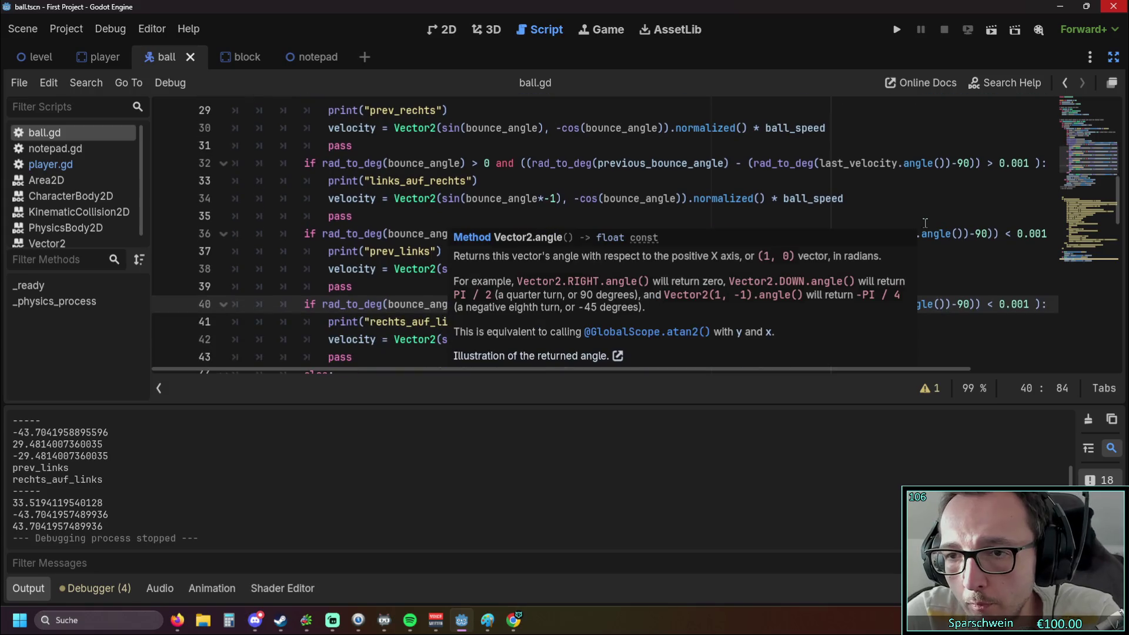
{"action": "scroll", "coordinate": [965, 194], "scroll_direction": "up", "scroll_amount": 1}
{"action": "scroll", "coordinate": [1006, 188], "scroll_direction": "down", "scroll_amount": 1}
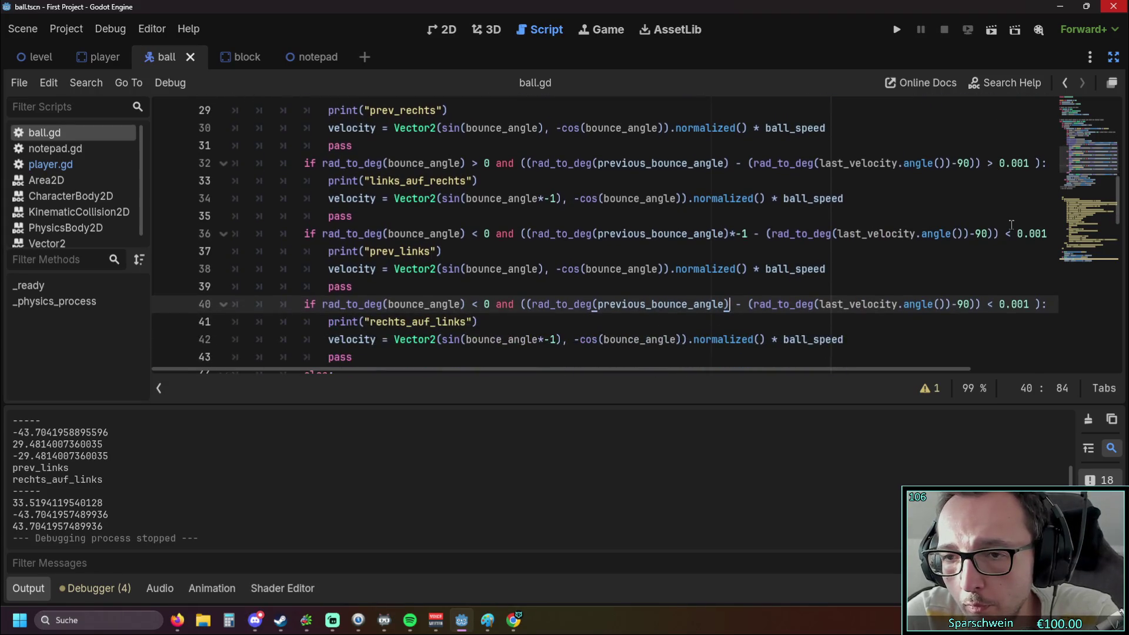
{"action": "double_click", "coordinate": [990, 303]}
{"action": "type", "text": ">"}
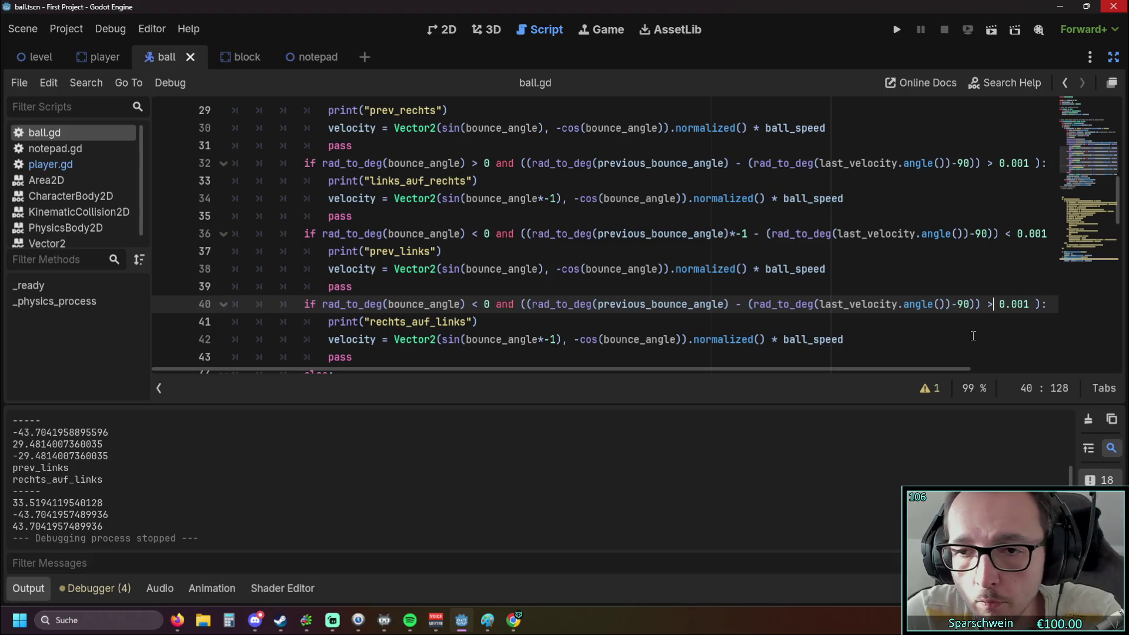
{"action": "left_click", "coordinate": [968, 327]}
Run the game, return the ball with the paddle repeatedly, then stop it.
{"action": "left_click", "coordinate": [898, 31]}
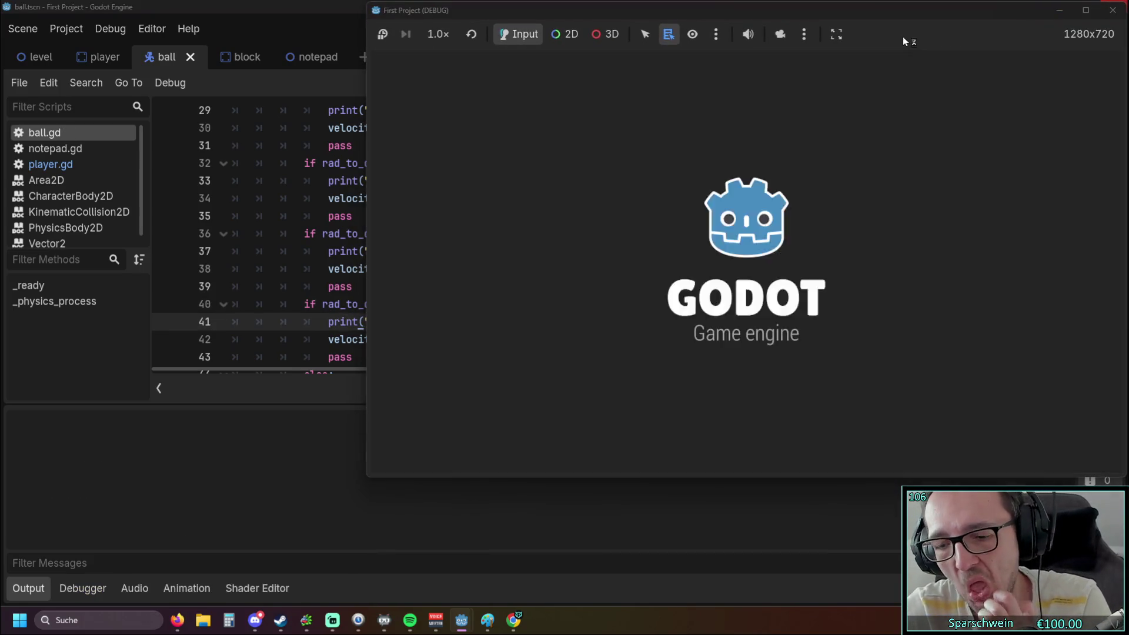
{"action": "key", "text": "Left"}
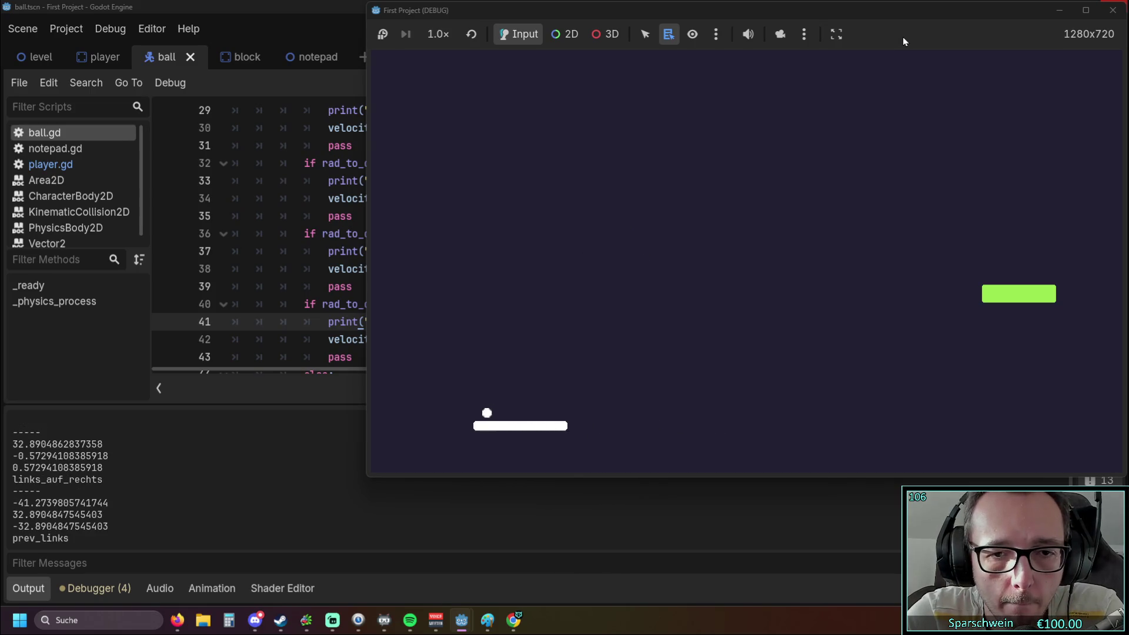
{"action": "key", "text": "Right"}
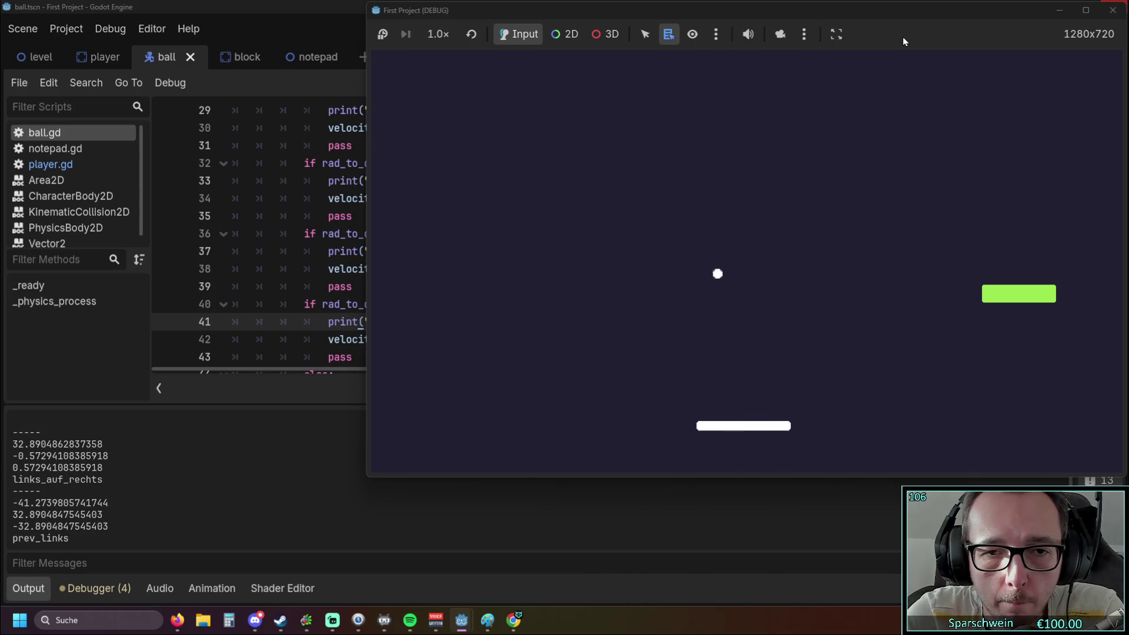
{"action": "key", "text": "Right"}
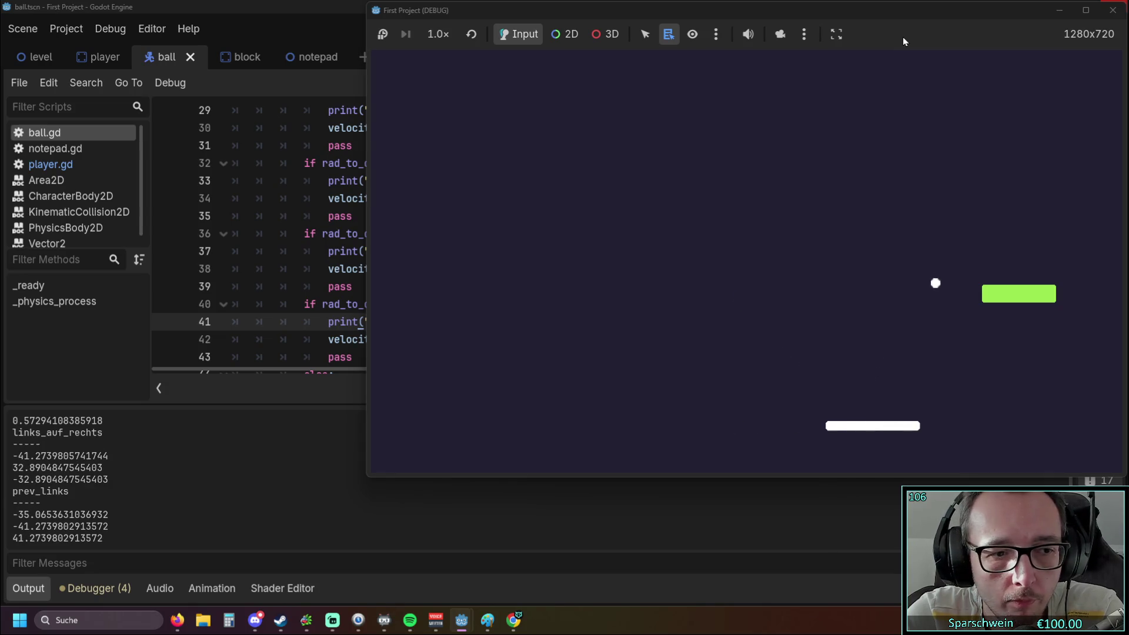
{"action": "key", "text": "Right"}
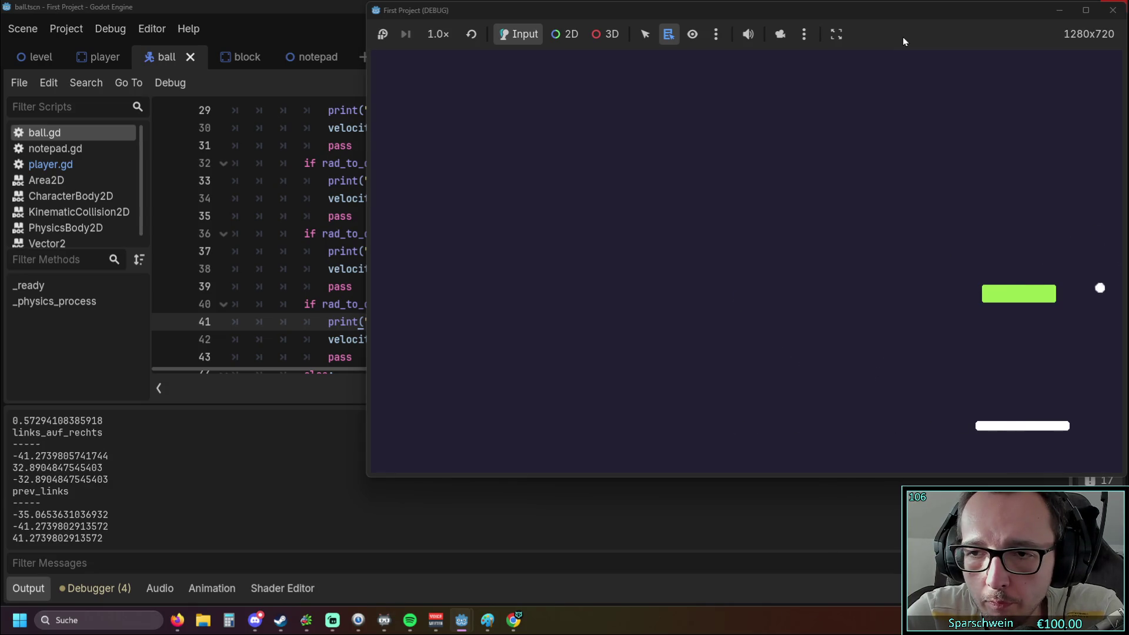
{"action": "key", "text": "Right"}
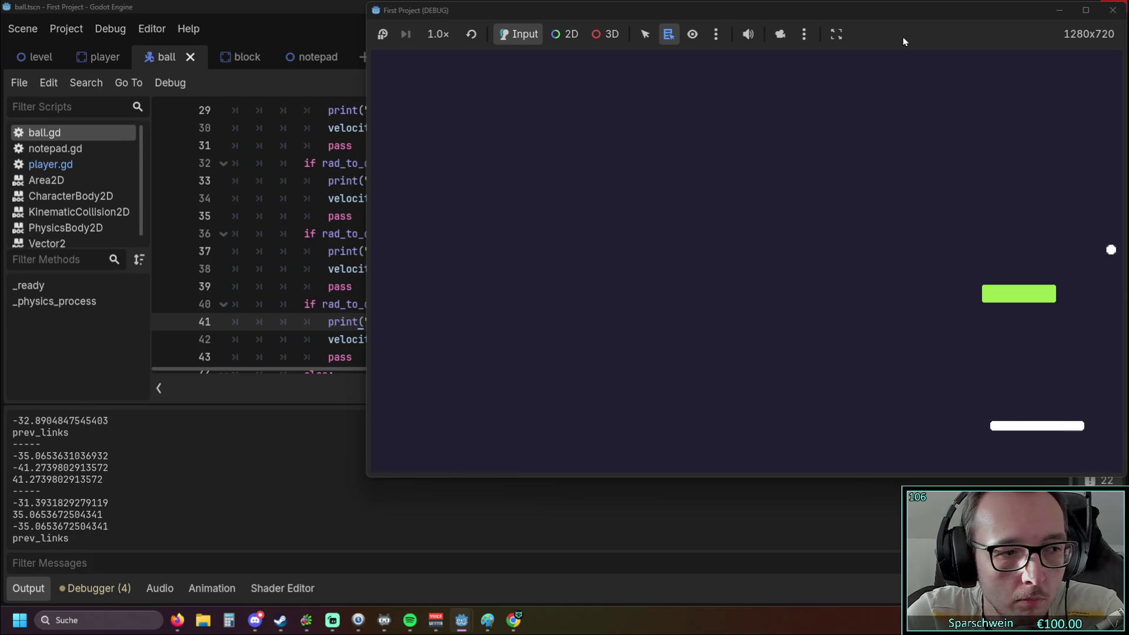
{"action": "key", "text": "Left"}
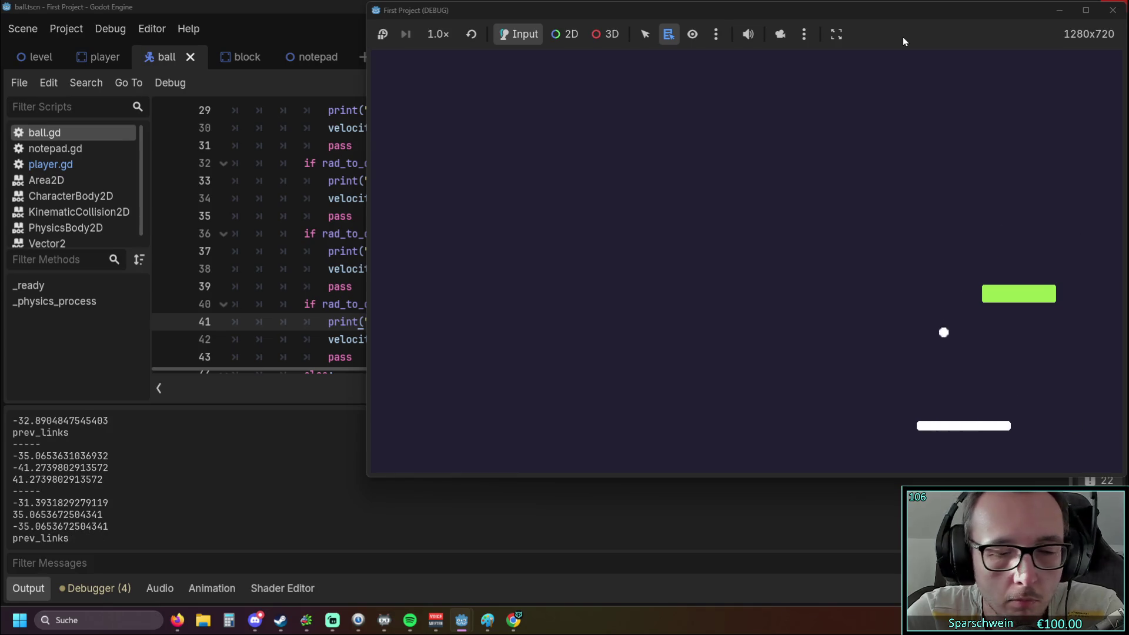
{"action": "key", "text": "Right"}
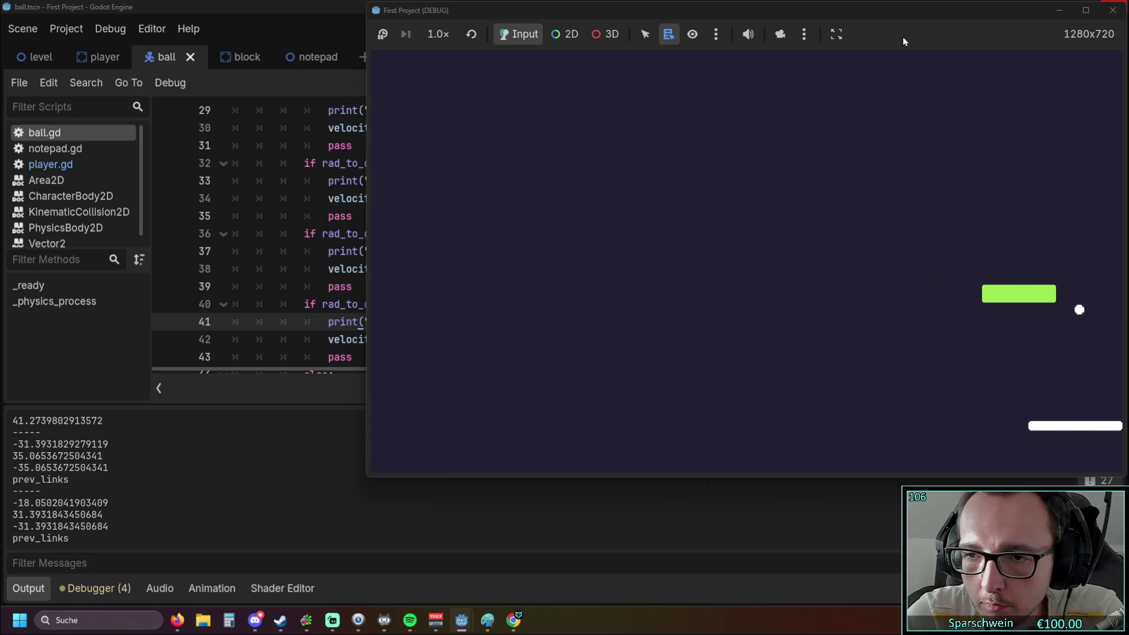
{"action": "key", "text": "Left"}
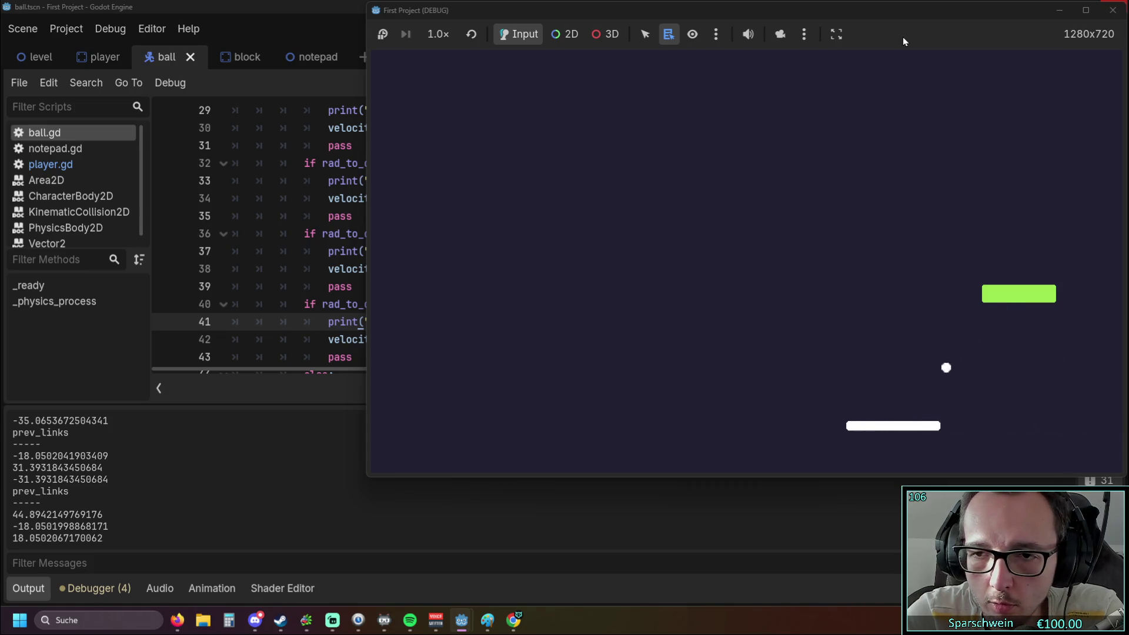
{"action": "key", "text": "Left"}
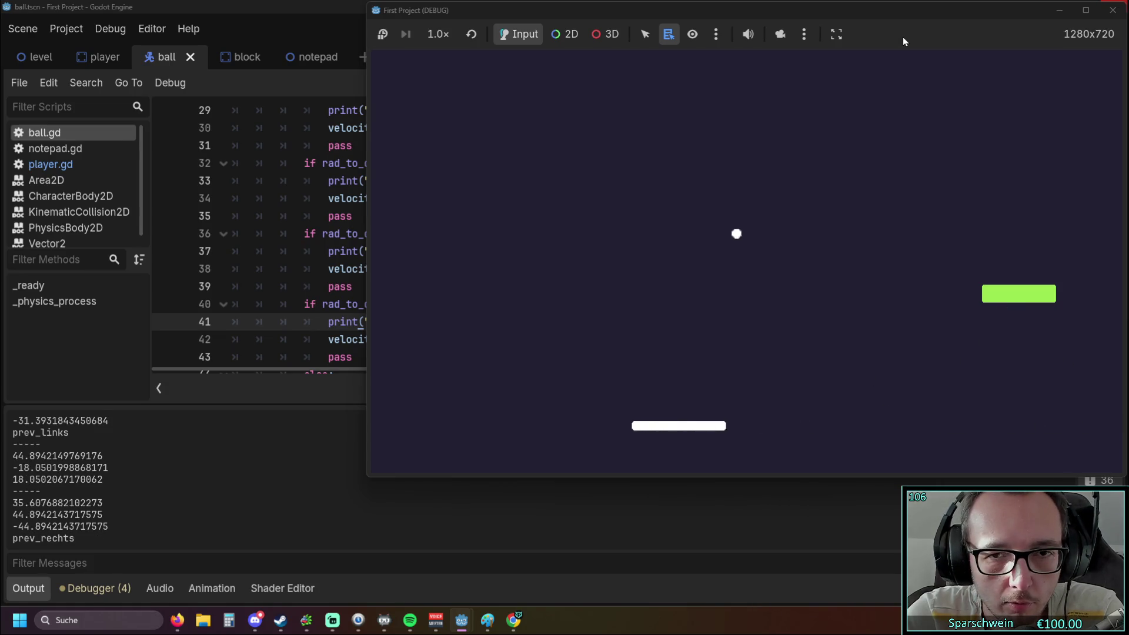
{"action": "key", "text": "Left"}
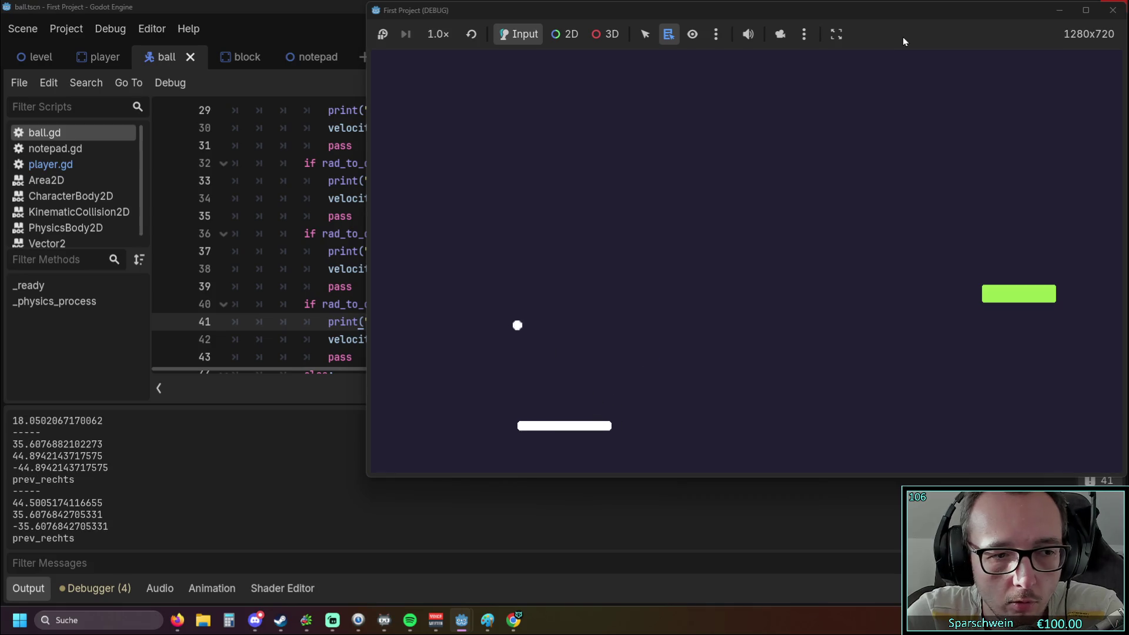
{"action": "left_click", "coordinate": [1113, 10]}
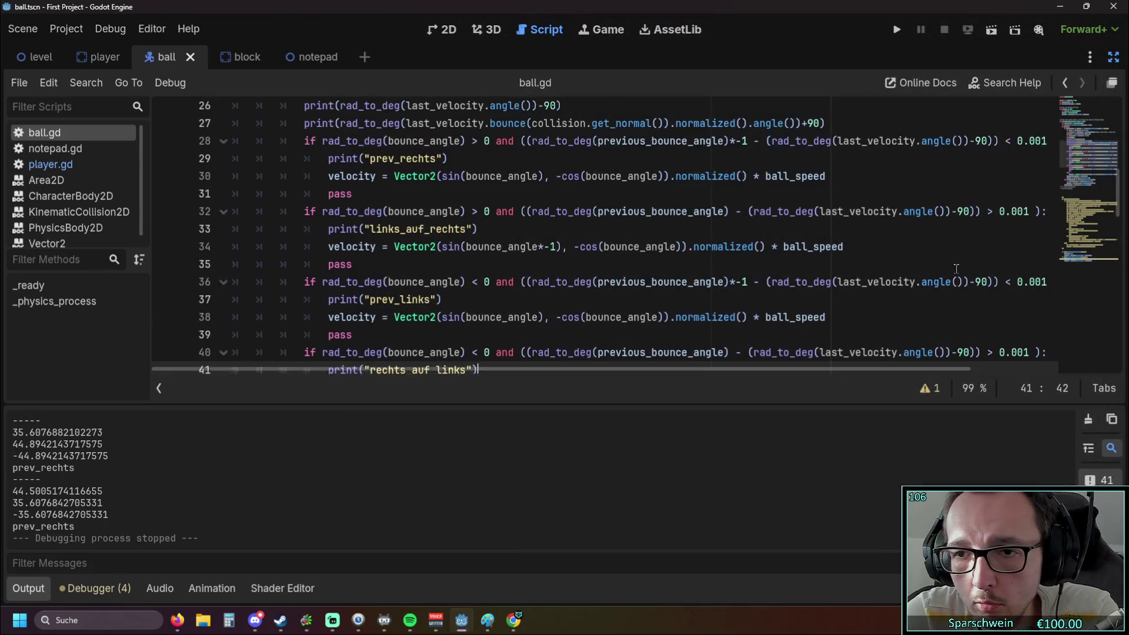
Switch the 0.001 checks on lines 36 and 28 to greater-than comparisons.
{"action": "left_click", "coordinate": [1008, 235]}
{"action": "type", "text": ">"}
{"action": "scroll", "coordinate": [1000, 251], "scroll_direction": "up", "scroll_amount": 2}
{"action": "left_click", "coordinate": [1009, 199]}
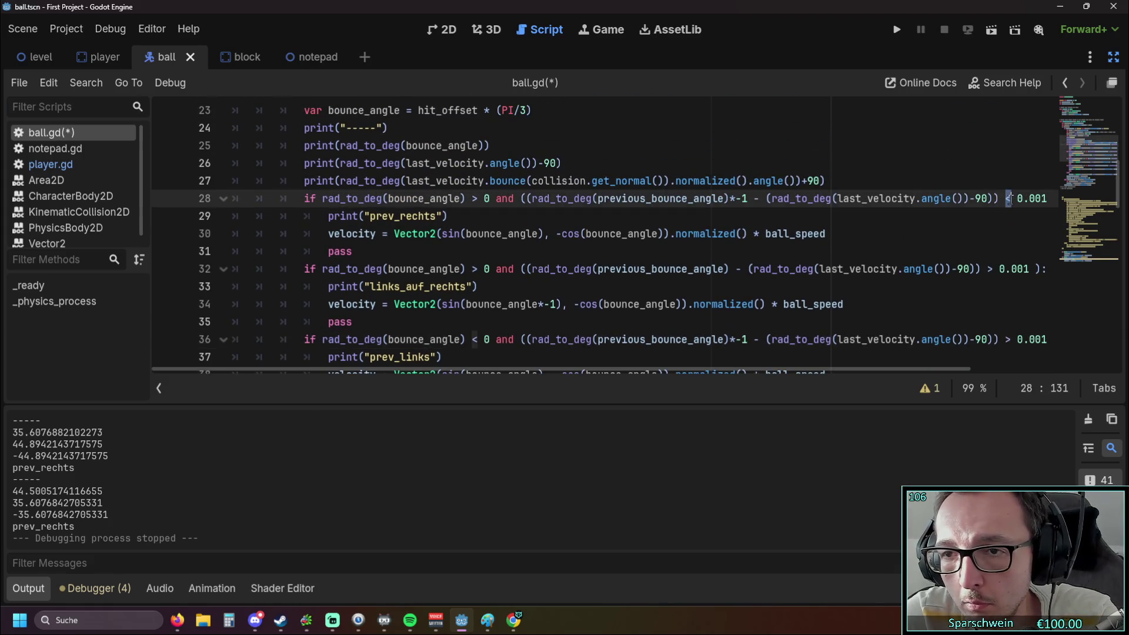
{"action": "type", "text": ">"}
Save and run the game, bounce the ball several times, then stop it with F8.
{"action": "left_click", "coordinate": [895, 32]}
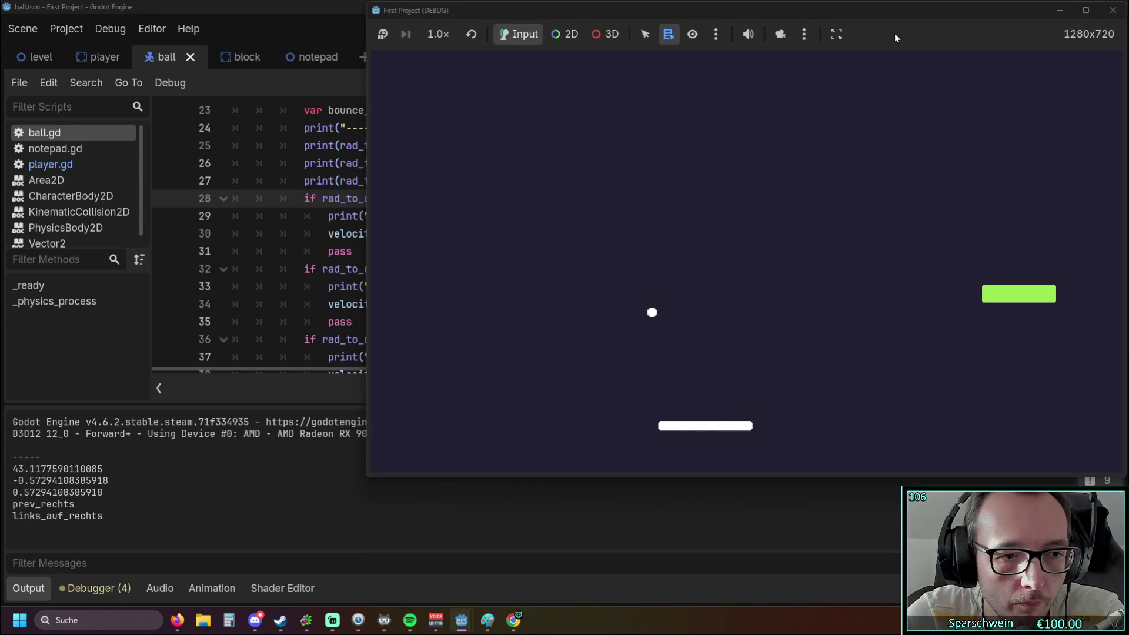
{"action": "key", "text": "Left"}
{"action": "key", "text": "Left"}
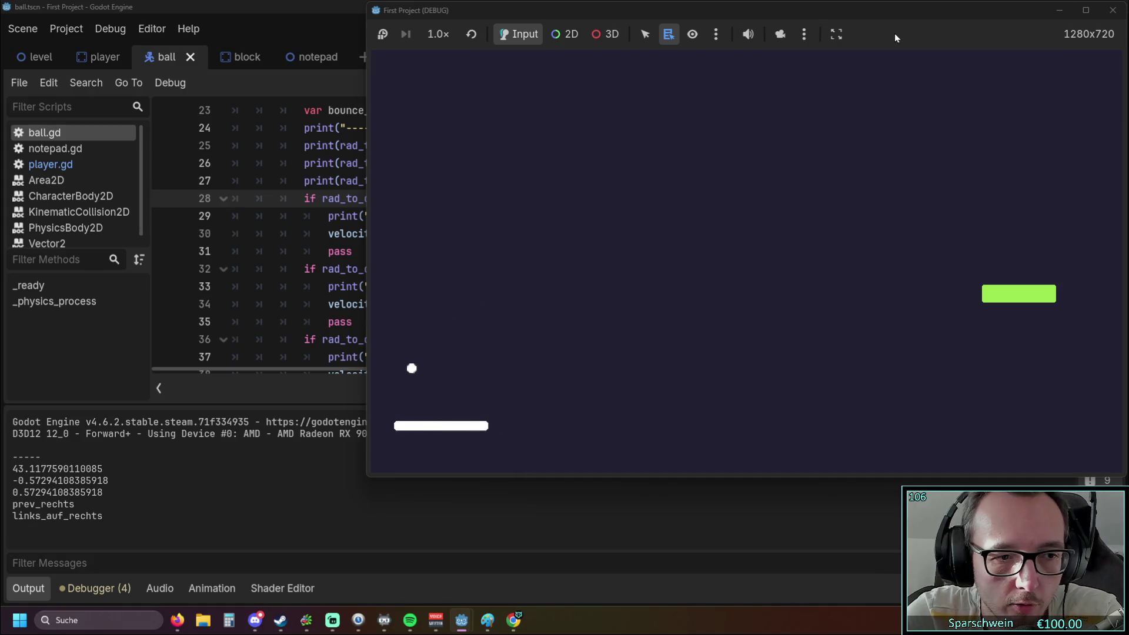
{"action": "key", "text": "Right"}
{"action": "key", "text": "Right"}
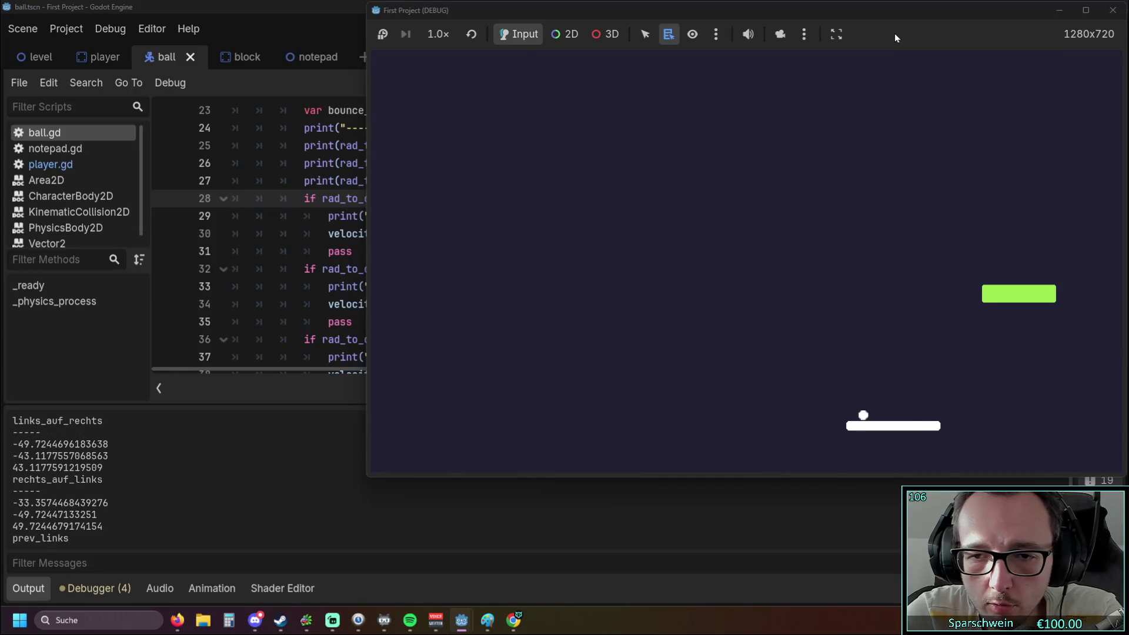
{"action": "key", "text": "Right"}
{"action": "key", "text": "Right"}
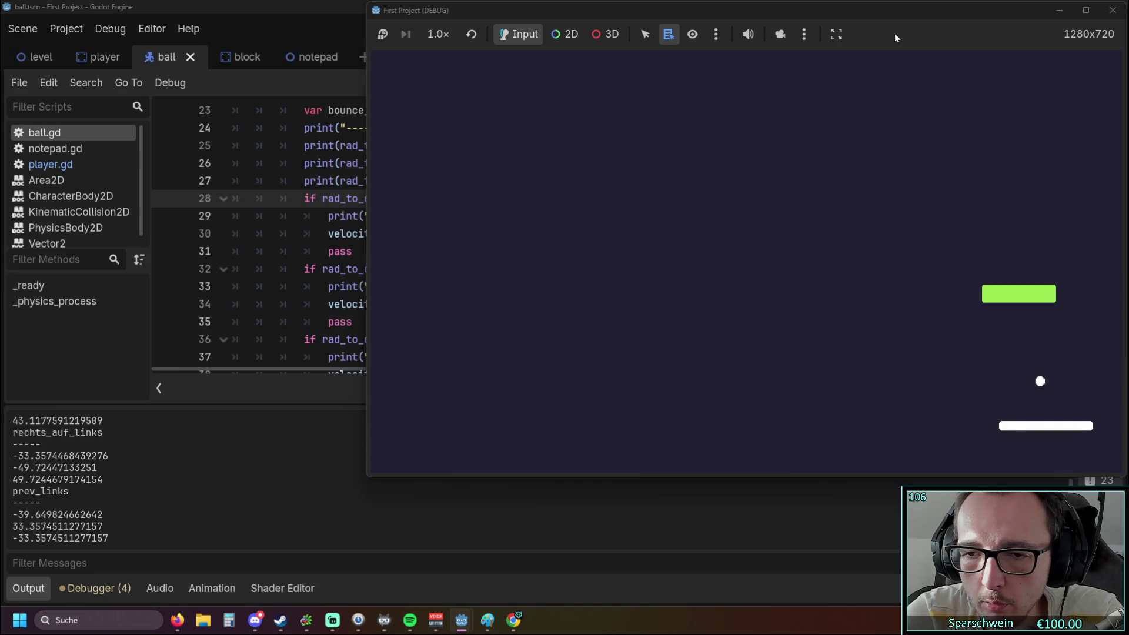
{"action": "key", "text": "Left"}
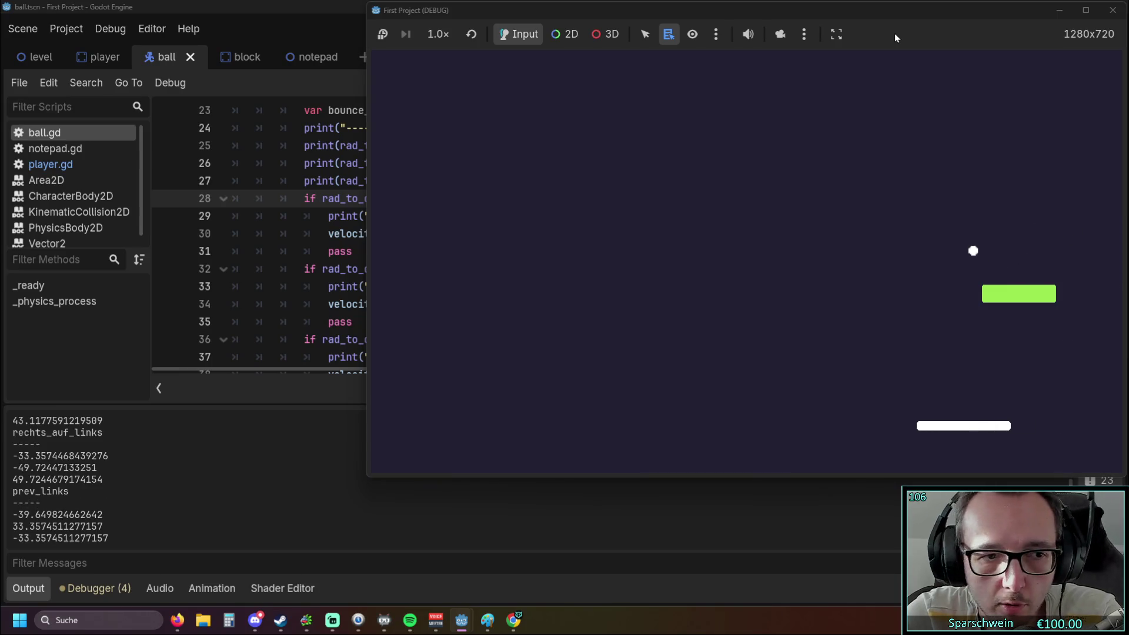
{"action": "key", "text": "Left"}
{"action": "key", "text": "Left"}
{"action": "key", "text": "Left"}
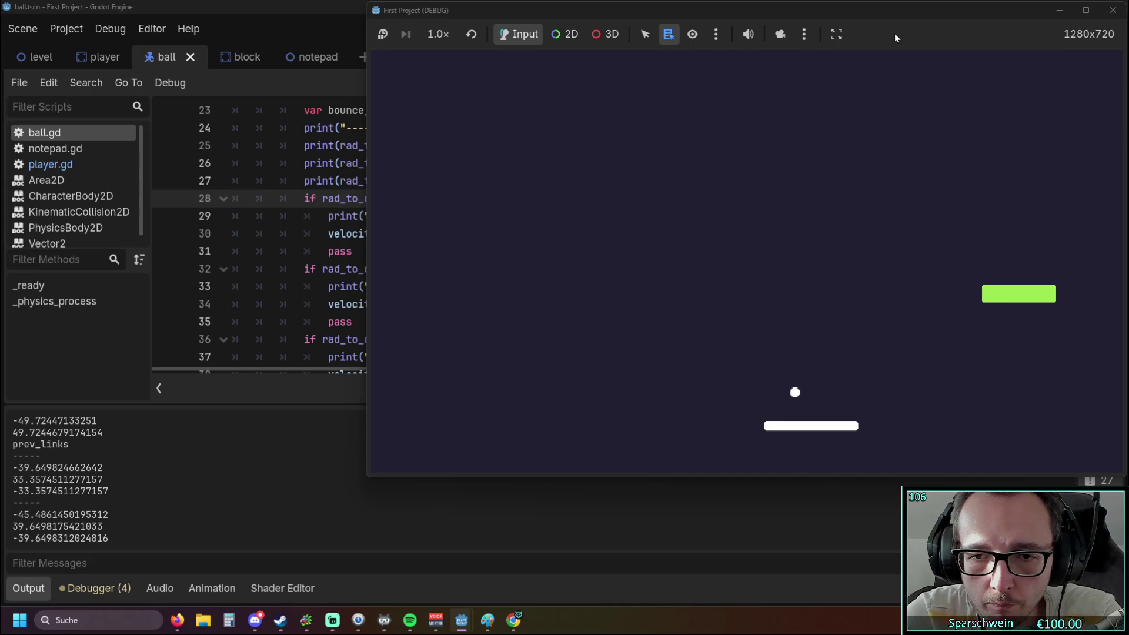
{"action": "key", "text": "Right"}
{"action": "key", "text": "Left"}
{"action": "key", "text": "Left"}
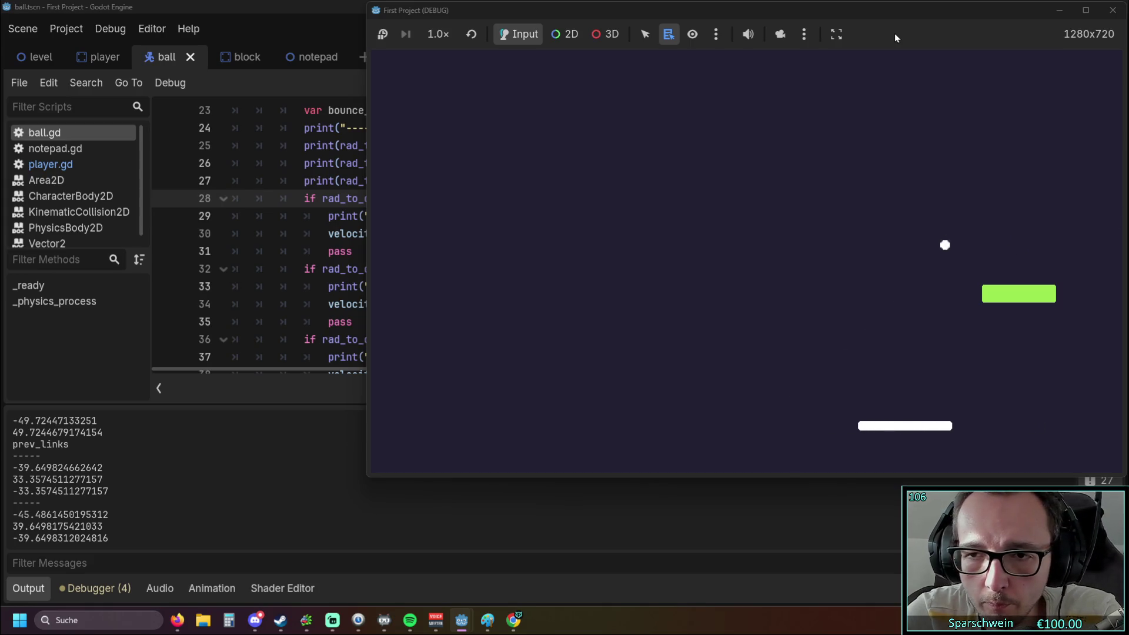
{"action": "key", "text": "Left"}
{"action": "key", "text": "Right"}
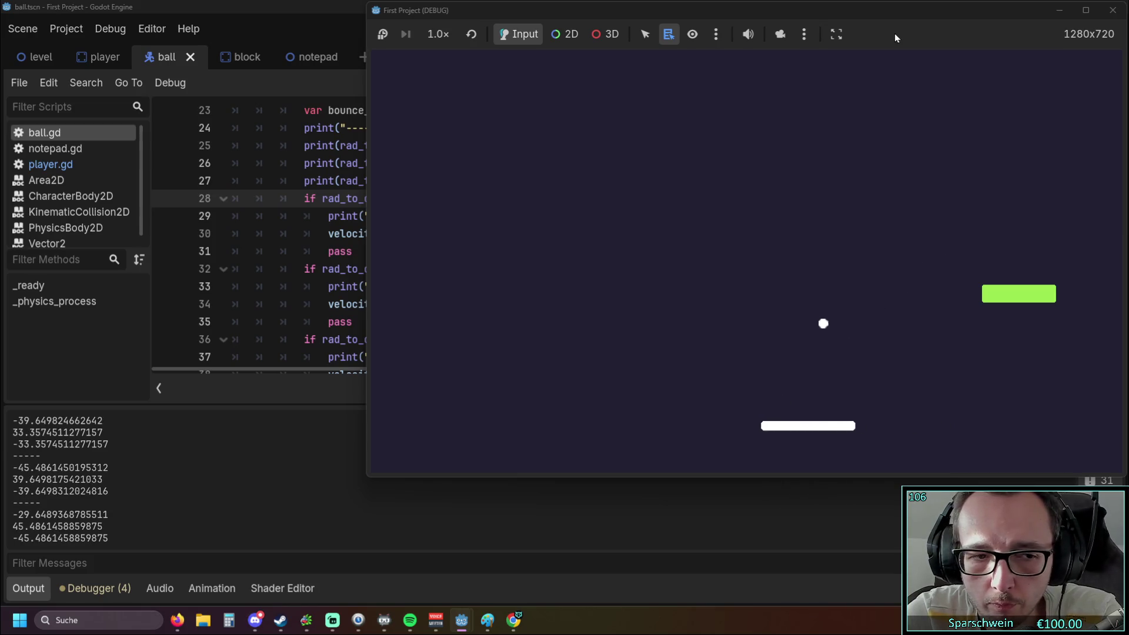
{"action": "key", "text": "Right"}
{"action": "key", "text": "Right"}
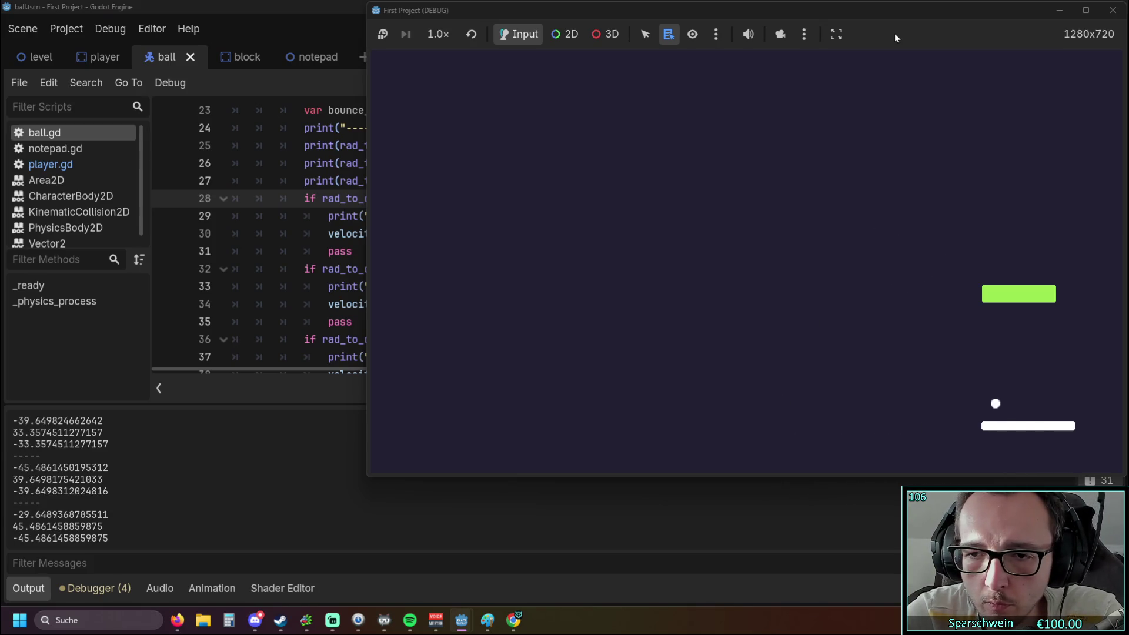
{"action": "key", "text": "Left"}
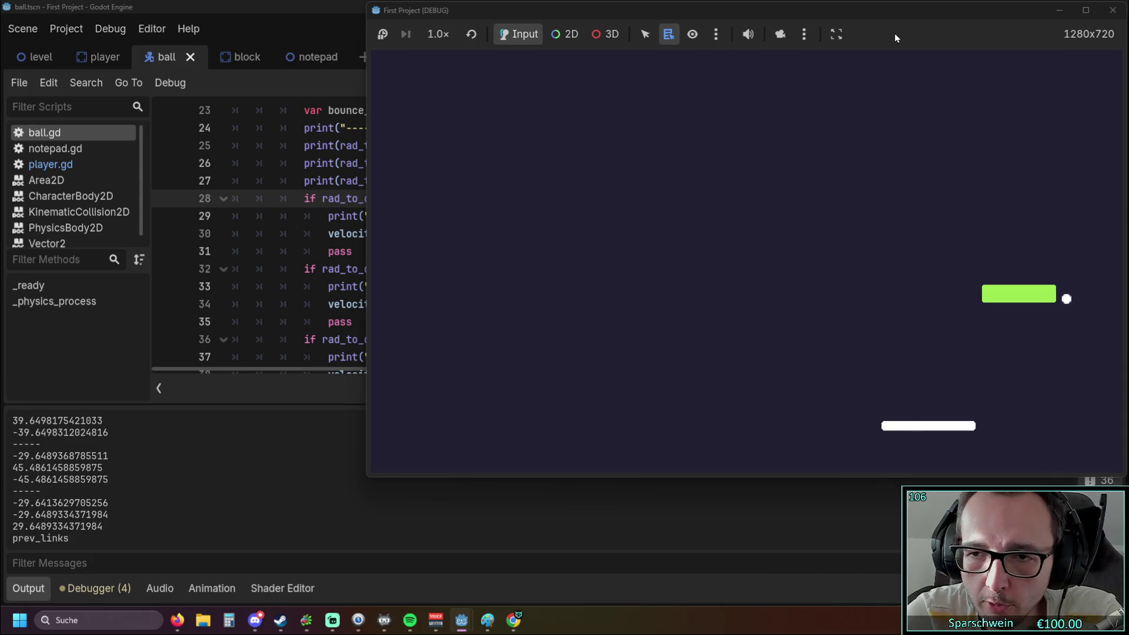
{"action": "key", "text": "Right"}
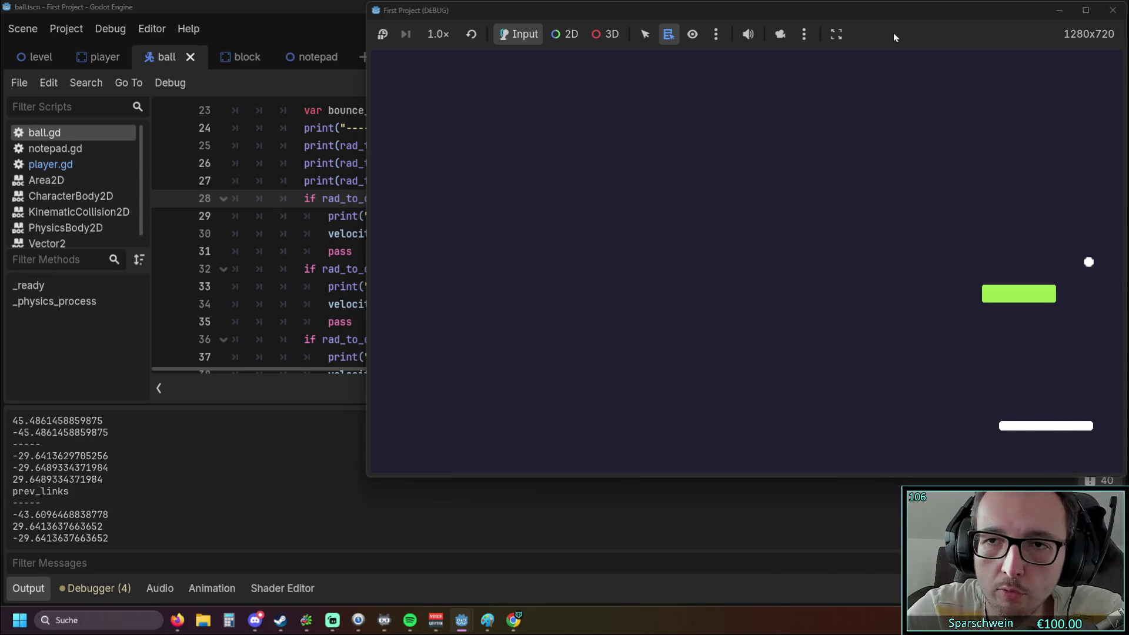
{"action": "key", "text": "F8"}
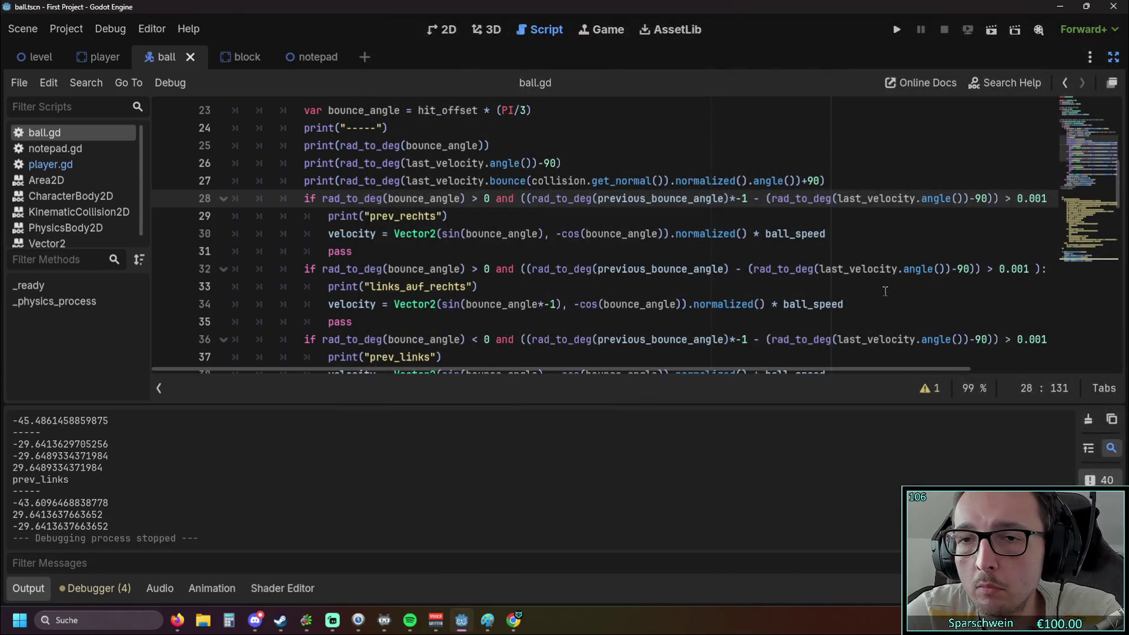
Edit line 32's condition so it compares against 0.01 or -0.01.
{"action": "scroll", "coordinate": [903, 284], "scroll_direction": "up", "scroll_amount": 1}
{"action": "scroll", "coordinate": [933, 289], "scroll_direction": "down", "scroll_amount": 1}
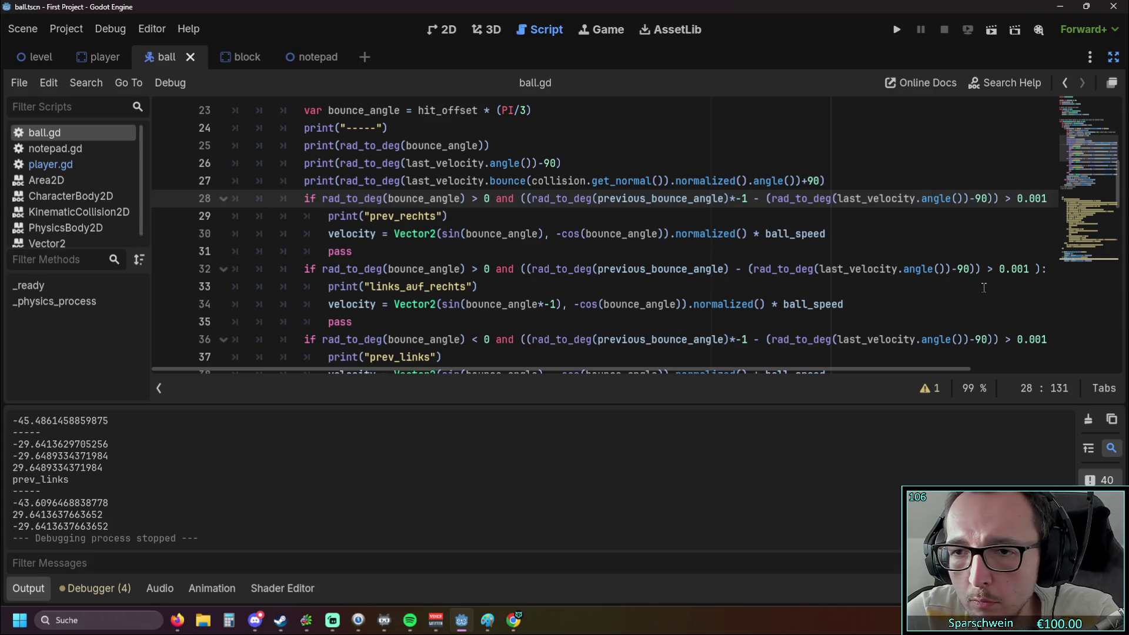
{"action": "left_click", "coordinate": [988, 267]}
{"action": "double_click", "coordinate": [1014, 269]}
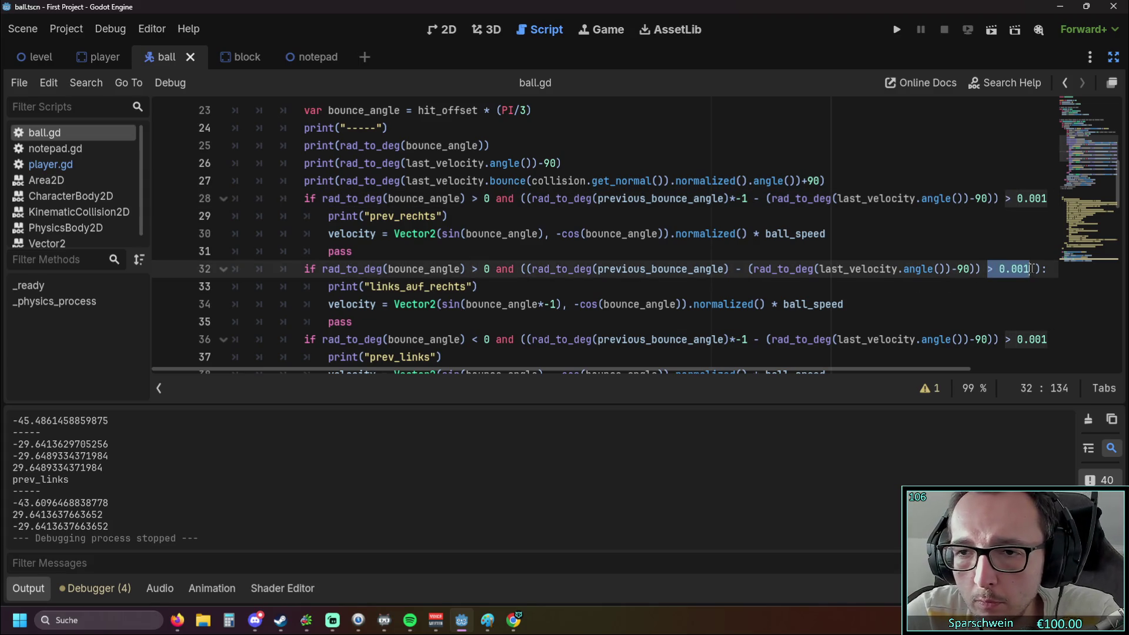
{"action": "left_click", "coordinate": [835, 304]}
{"action": "scroll", "coordinate": [801, 375], "scroll_direction": "right", "scroll_amount": 3}
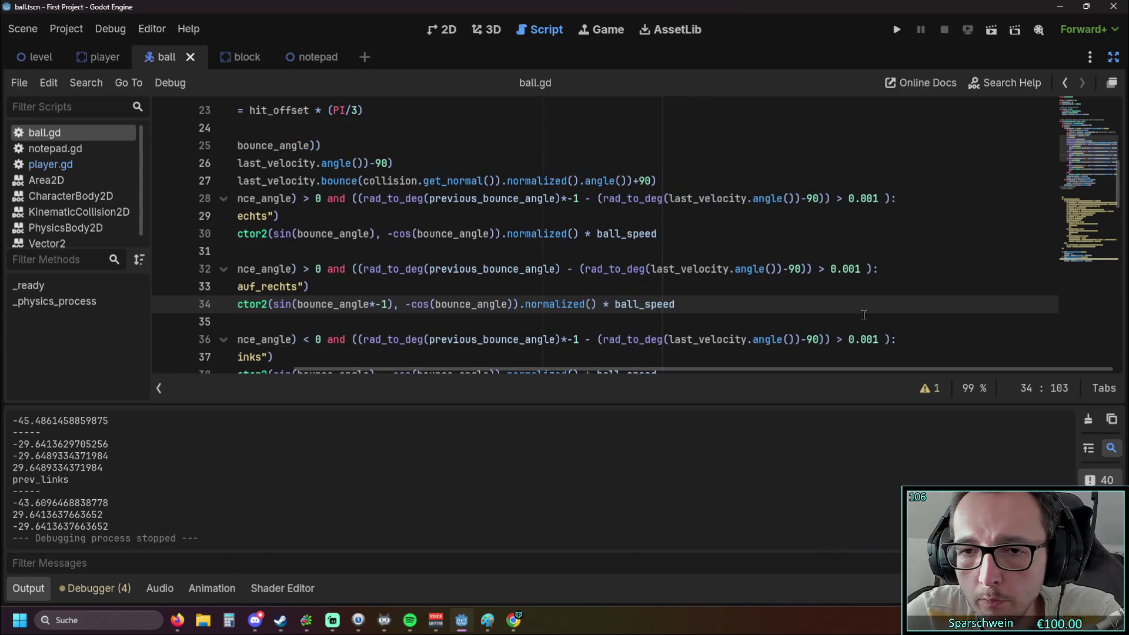
{"action": "left_click_drag", "start_coordinate": [821, 269], "coordinate": [860, 269]}
{"action": "left_click", "coordinate": [850, 294]}
{"action": "left_click", "coordinate": [846, 296]}
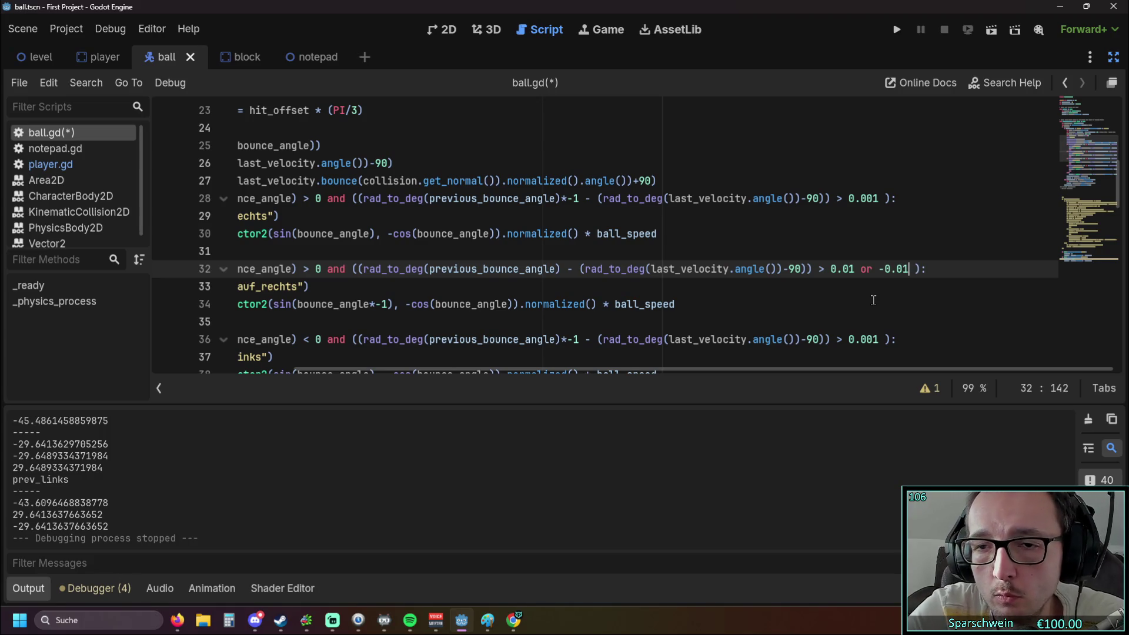
{"action": "left_click", "coordinate": [865, 298]}
Copy '0.01 or -0.01' over 0.001 on lines 28, 36 and 40, then save and run.
{"action": "left_click_drag", "start_coordinate": [832, 269], "coordinate": [910, 268]}
{"action": "key", "text": "ctrl+c"}
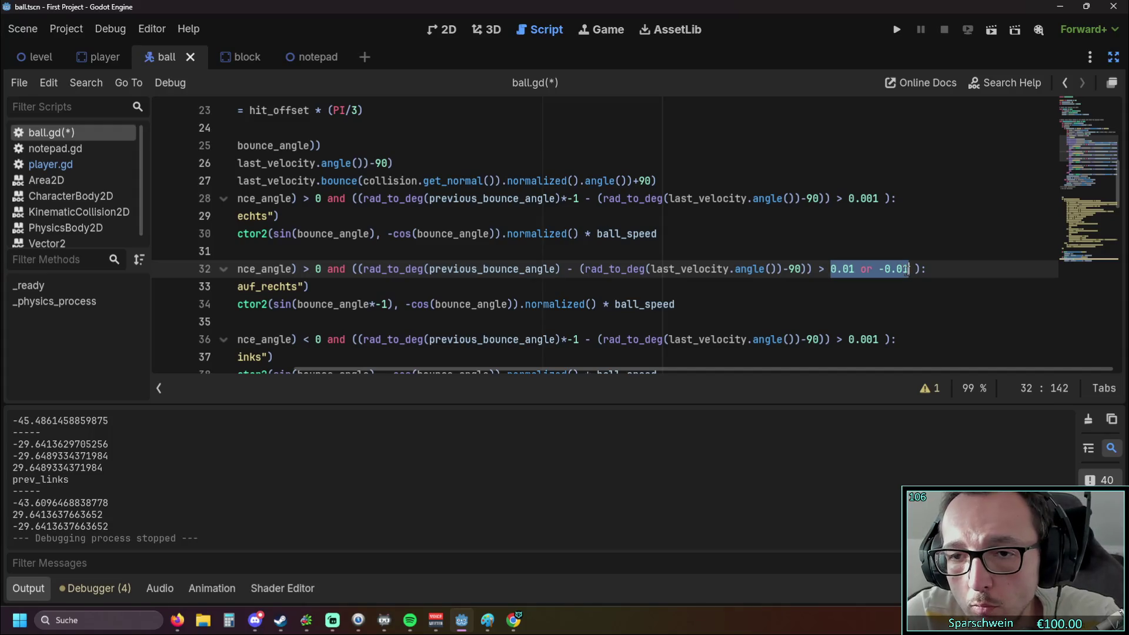
{"action": "left_click_drag", "start_coordinate": [851, 198], "coordinate": [880, 198]}
{"action": "key", "text": "ctrl+v"}
{"action": "scroll", "coordinate": [900, 244], "scroll_direction": "down", "scroll_amount": 2}
{"action": "left_click_drag", "start_coordinate": [850, 233], "coordinate": [880, 233]}
{"action": "key", "text": "ctrl+v"}
{"action": "left_click_drag", "start_coordinate": [831, 304], "coordinate": [867, 305]}
{"action": "key", "text": "ctrl+v"}
{"action": "left_click", "coordinate": [902, 233]}
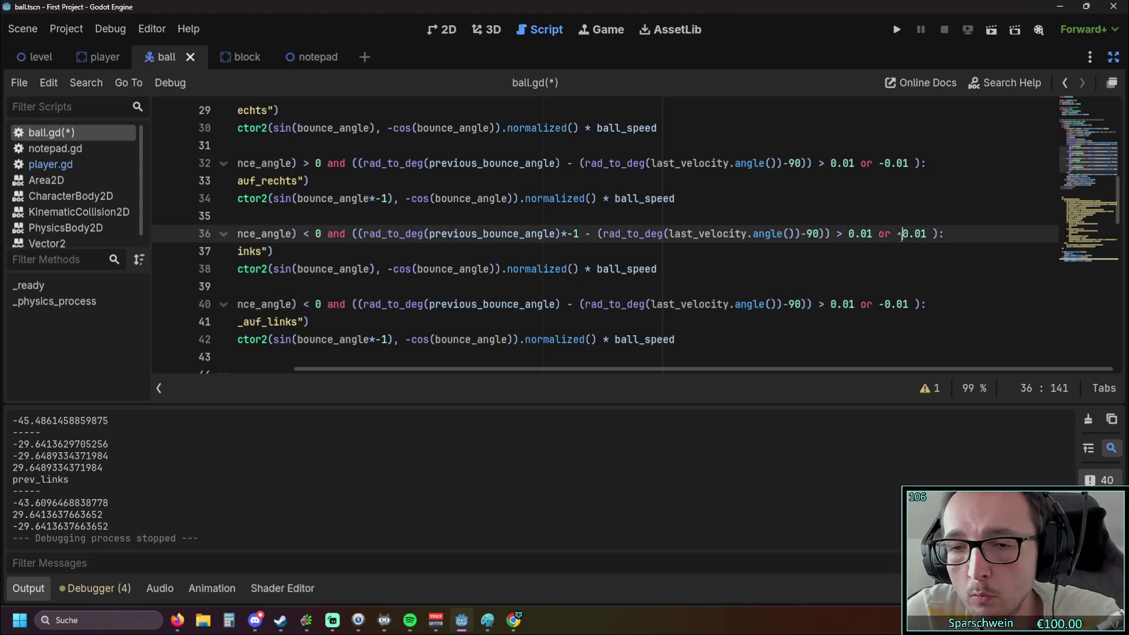
{"action": "left_click", "coordinate": [899, 32]}
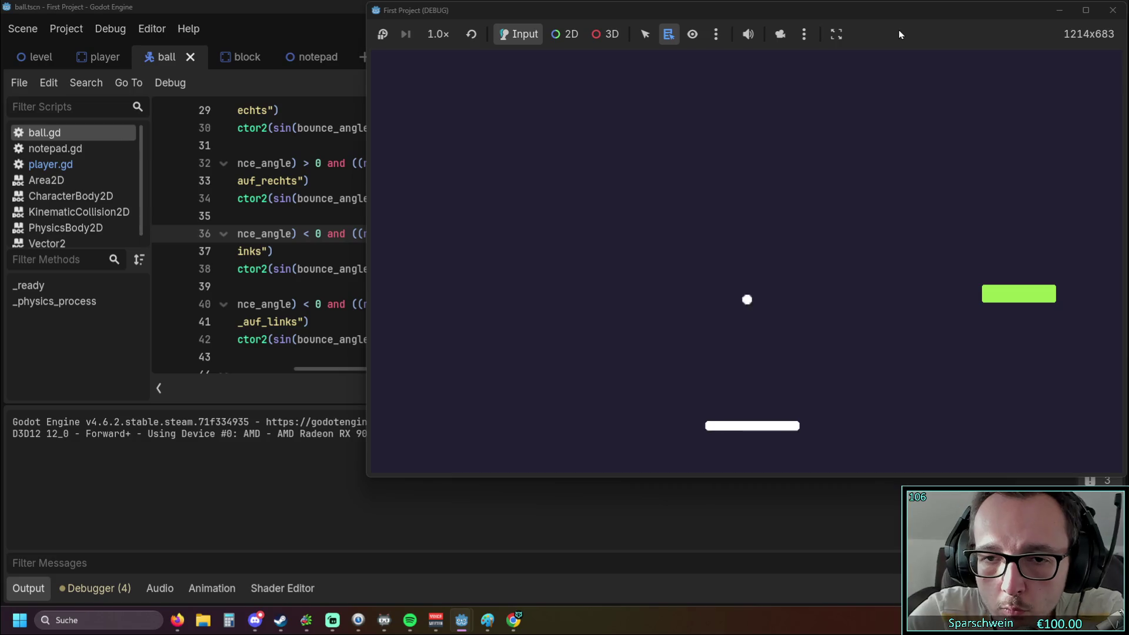
Steer the paddle left and right to bounce the ball from both sides, then stop the game.
{"action": "key", "text": "Right"}
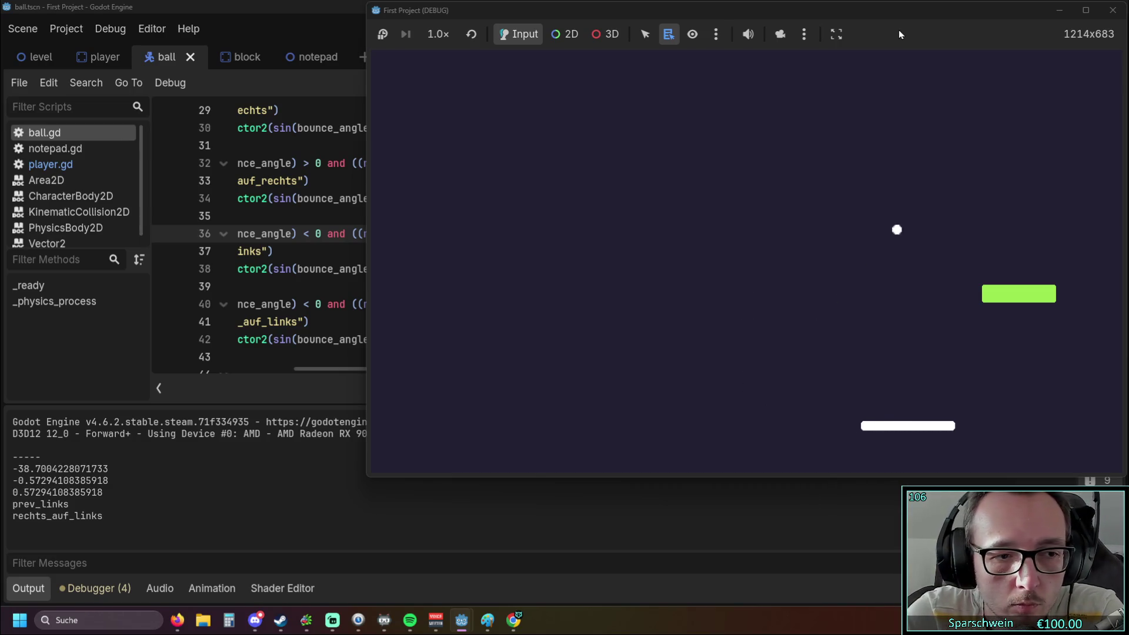
{"action": "key", "text": "Left"}
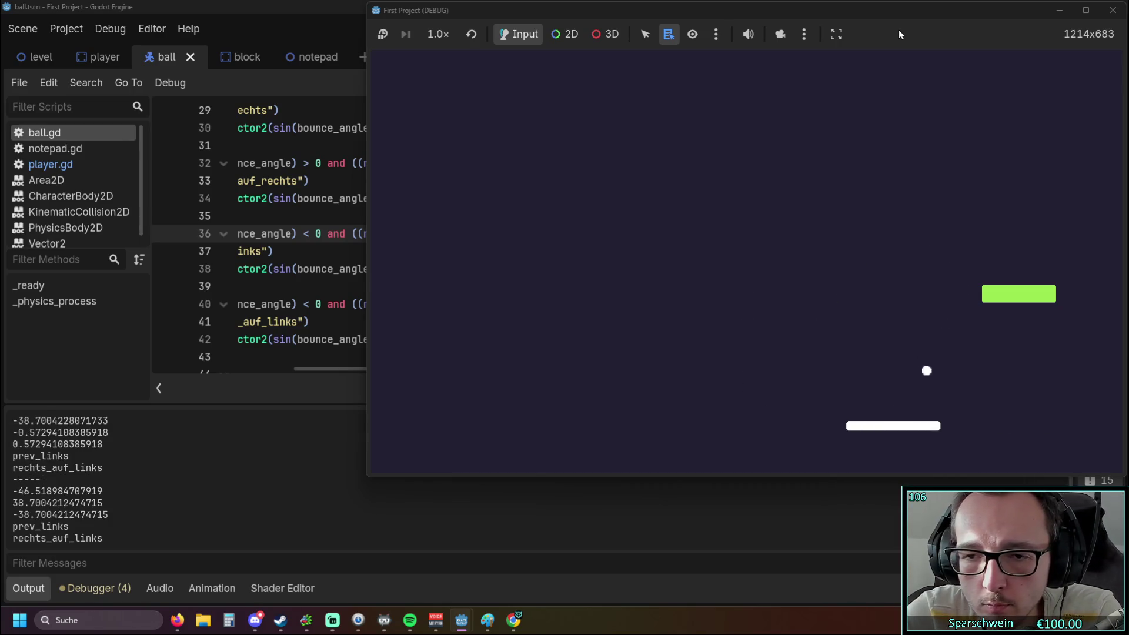
{"action": "key", "text": "Right"}
{"action": "key", "text": "Right"}
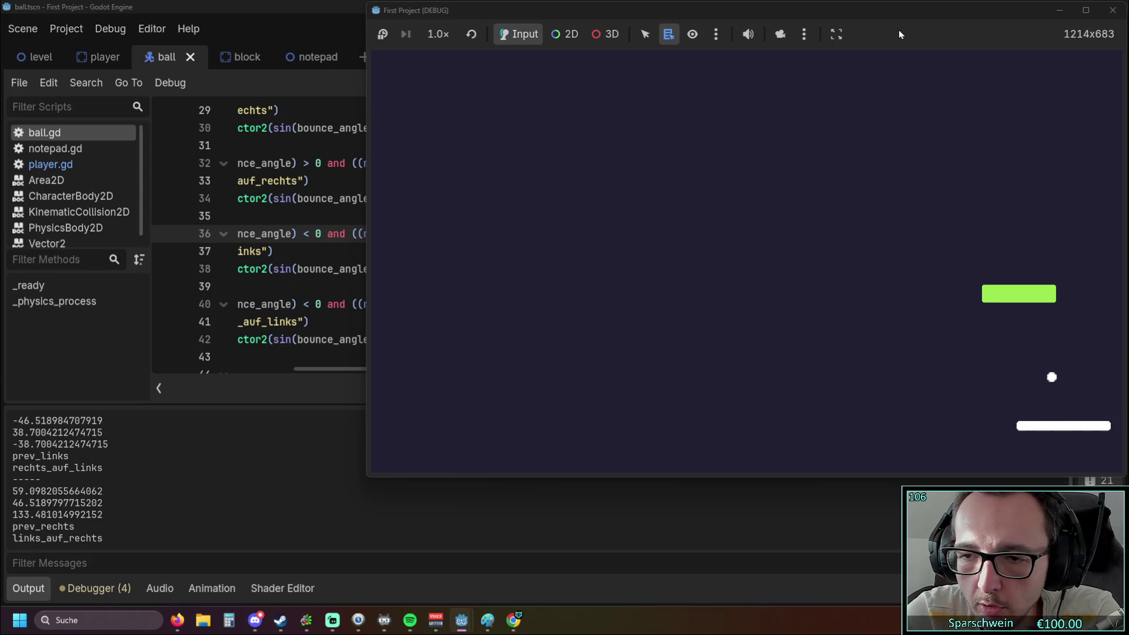
{"action": "key", "text": "Left"}
{"action": "key", "text": "Left"}
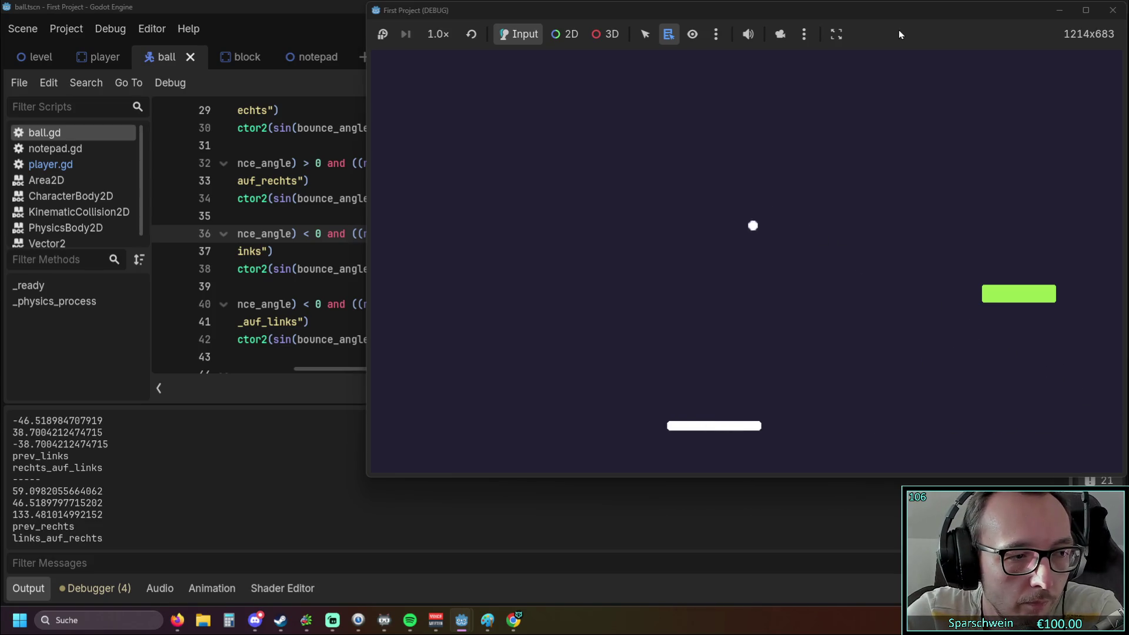
{"action": "key", "text": "Left"}
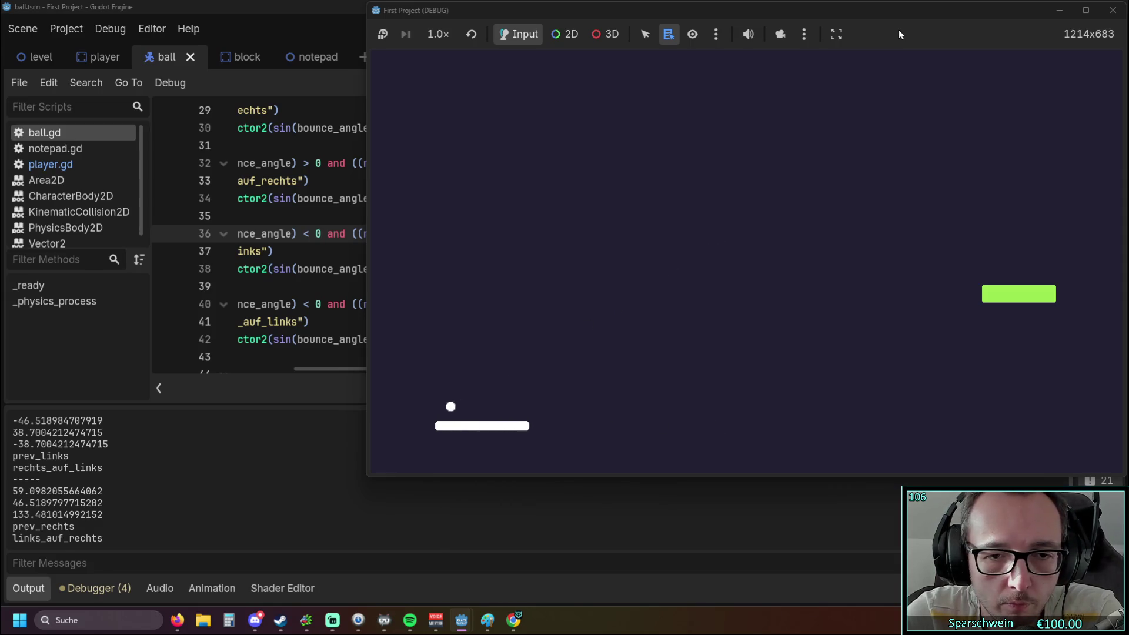
{"action": "key", "text": "Right"}
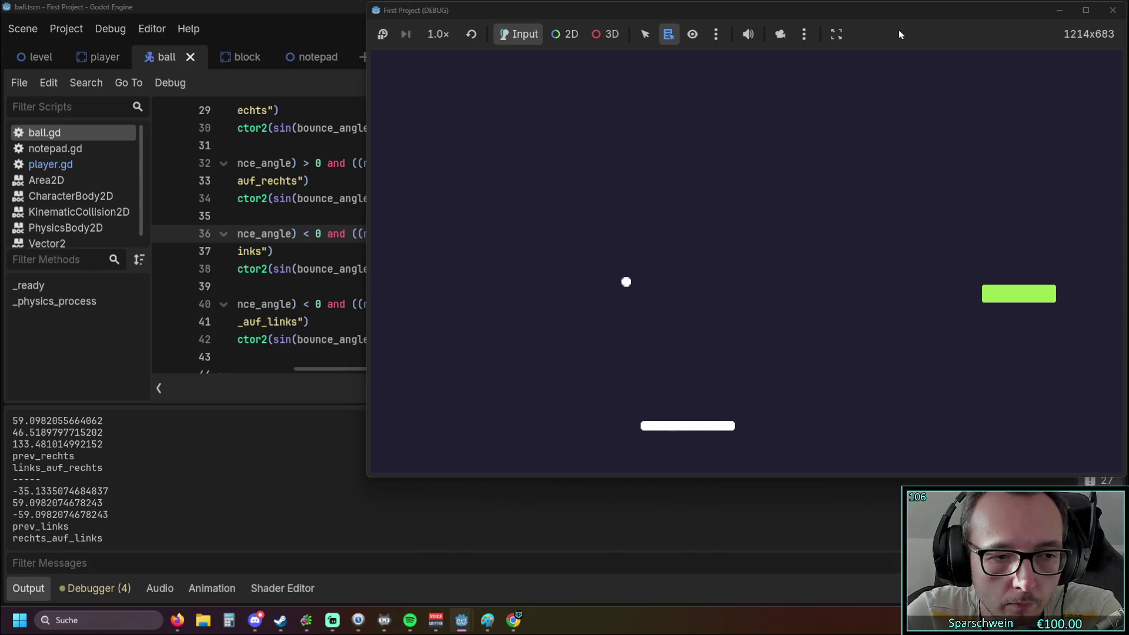
{"action": "key", "text": "Right"}
{"action": "key", "text": "Right"}
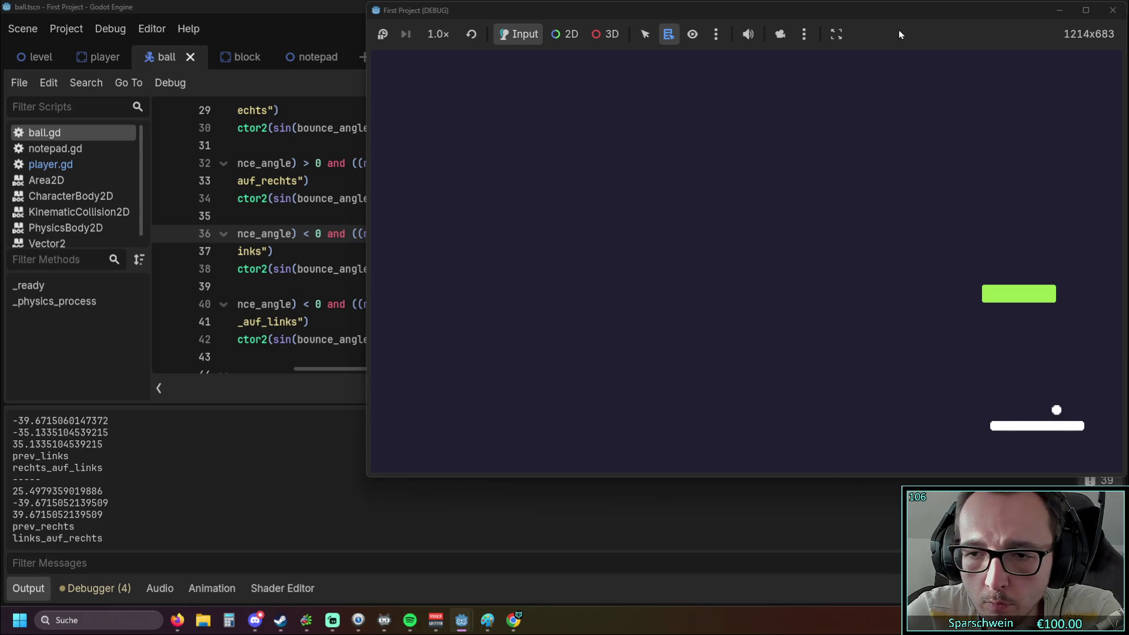
{"action": "key", "text": "Left"}
{"action": "key", "text": "Left"}
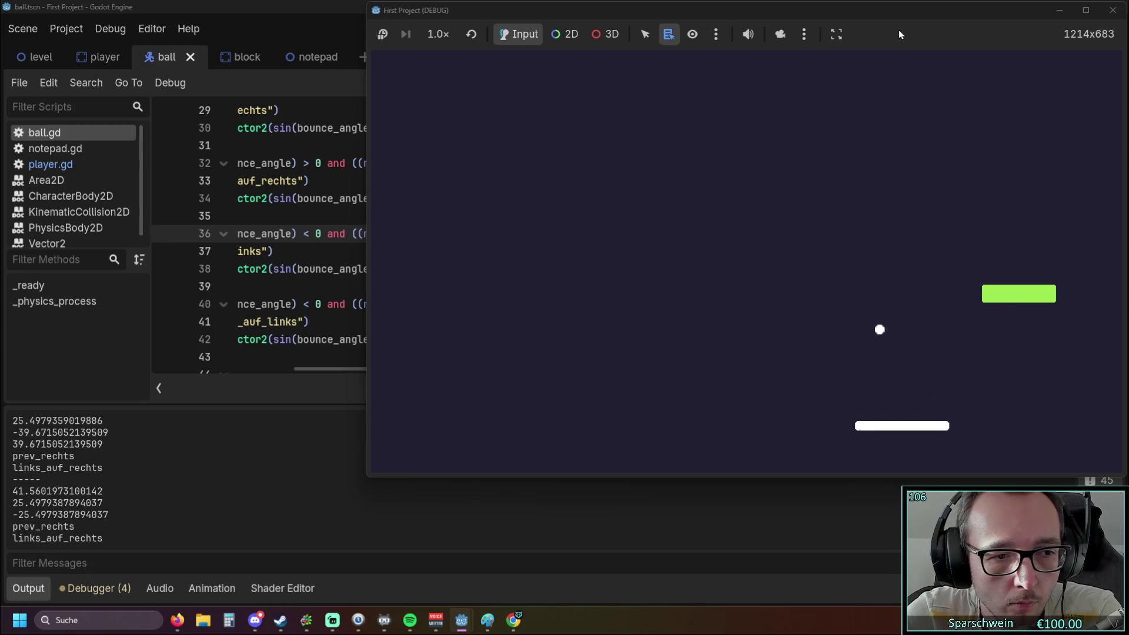
{"action": "key", "text": "Left"}
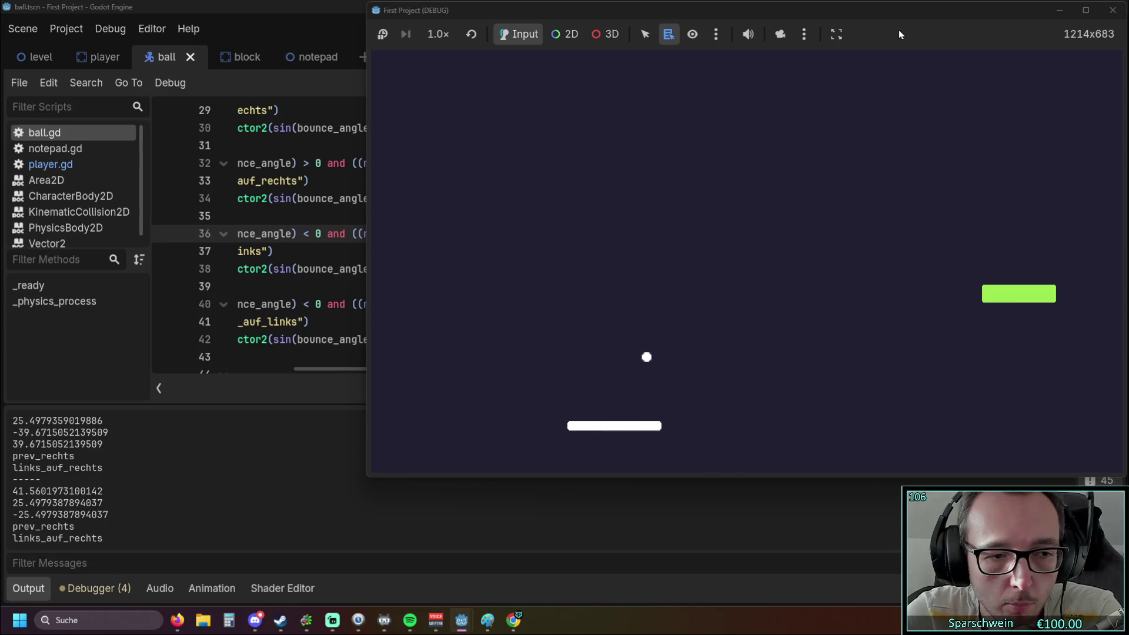
{"action": "key", "text": "Left"}
{"action": "key", "text": "Right"}
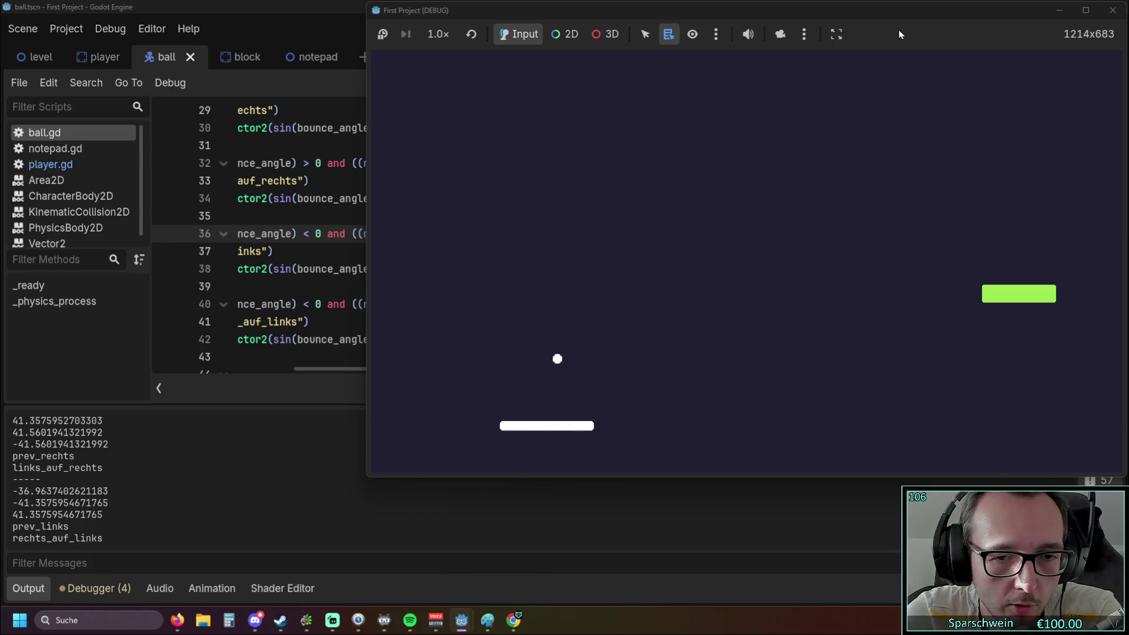
{"action": "key", "text": "Right"}
{"action": "key", "text": "Right"}
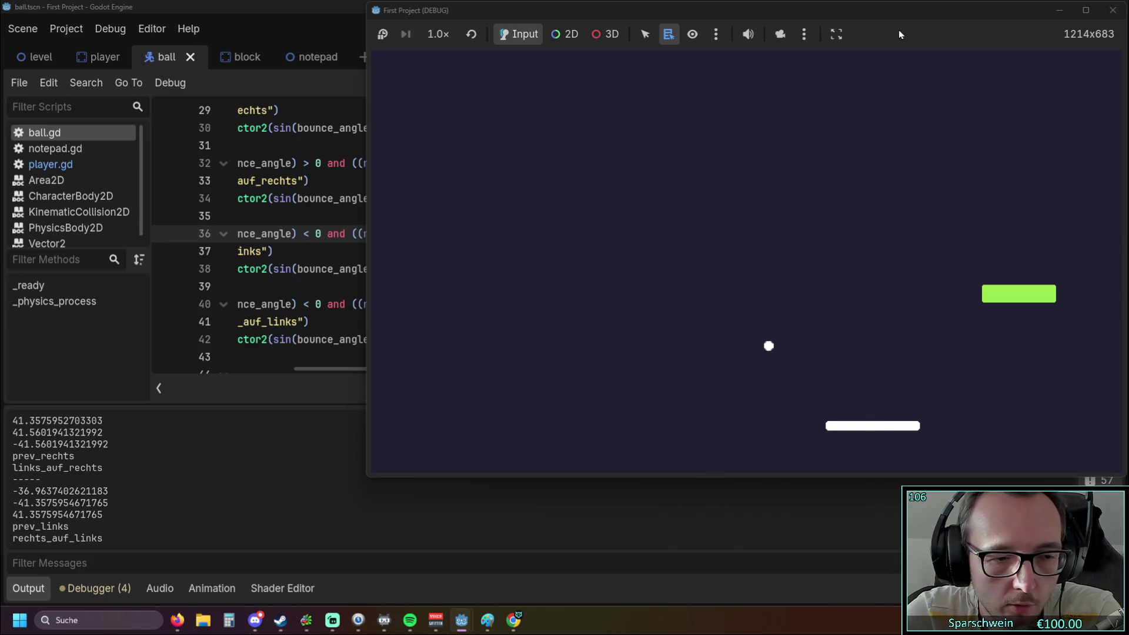
{"action": "key", "text": "Left"}
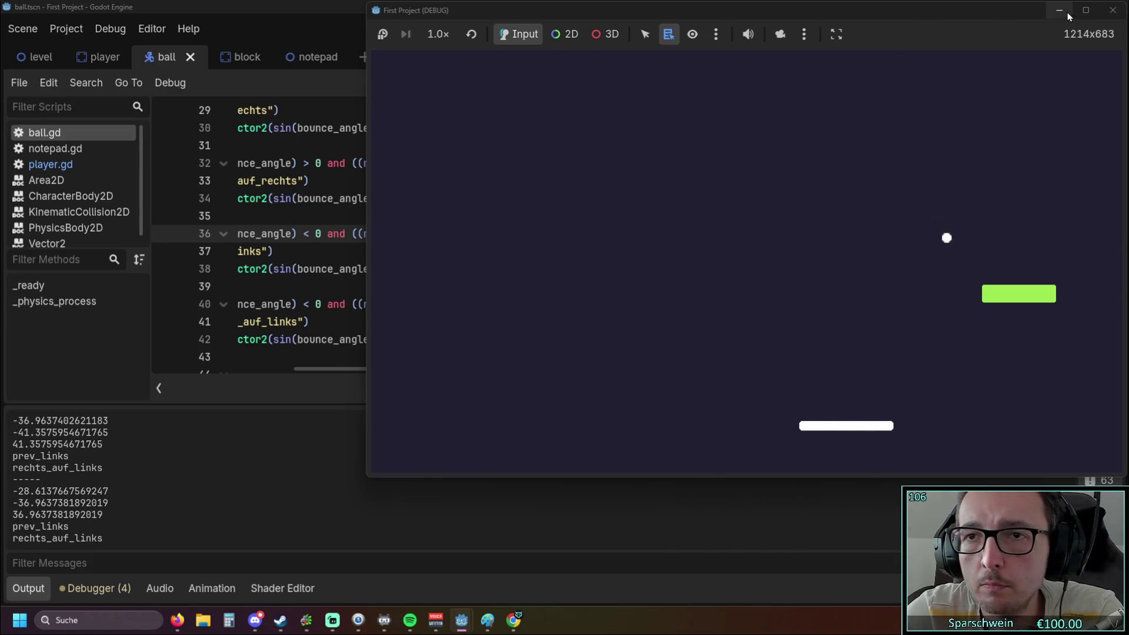
{"action": "left_click", "coordinate": [1113, 10]}
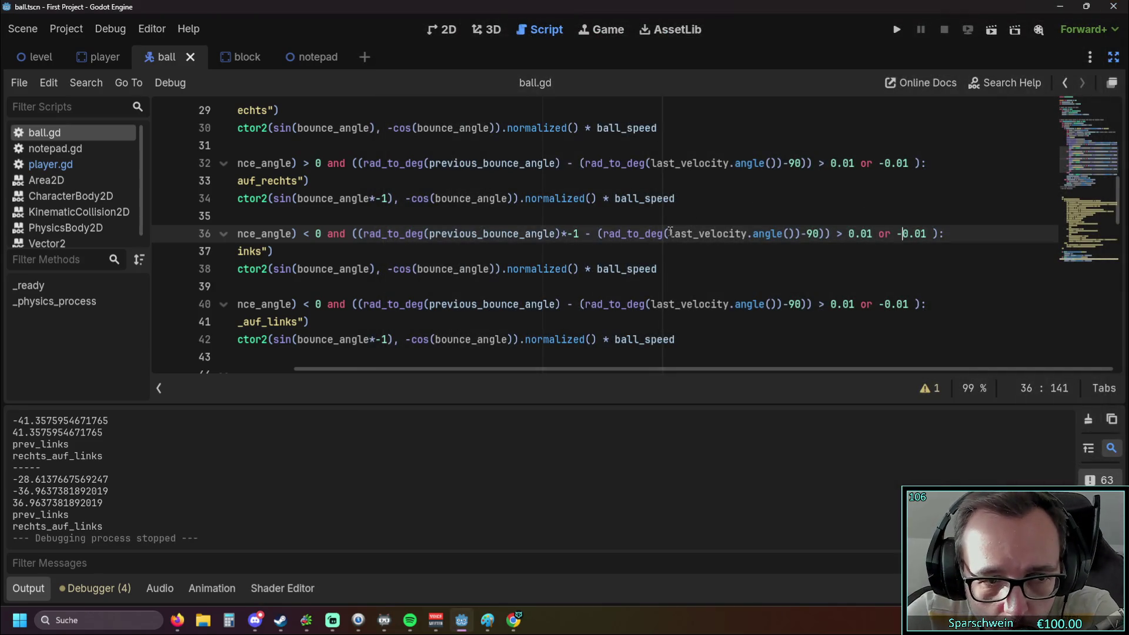
Review ball.gd and the Output panel's logged bounce messages.
{"action": "scroll", "coordinate": [647, 242], "scroll_direction": "down", "scroll_amount": 2}
{"action": "left_click_drag", "start_coordinate": [610, 370], "coordinate": [494, 369]}
{"action": "scroll", "coordinate": [581, 324], "scroll_direction": "up", "scroll_amount": 3}
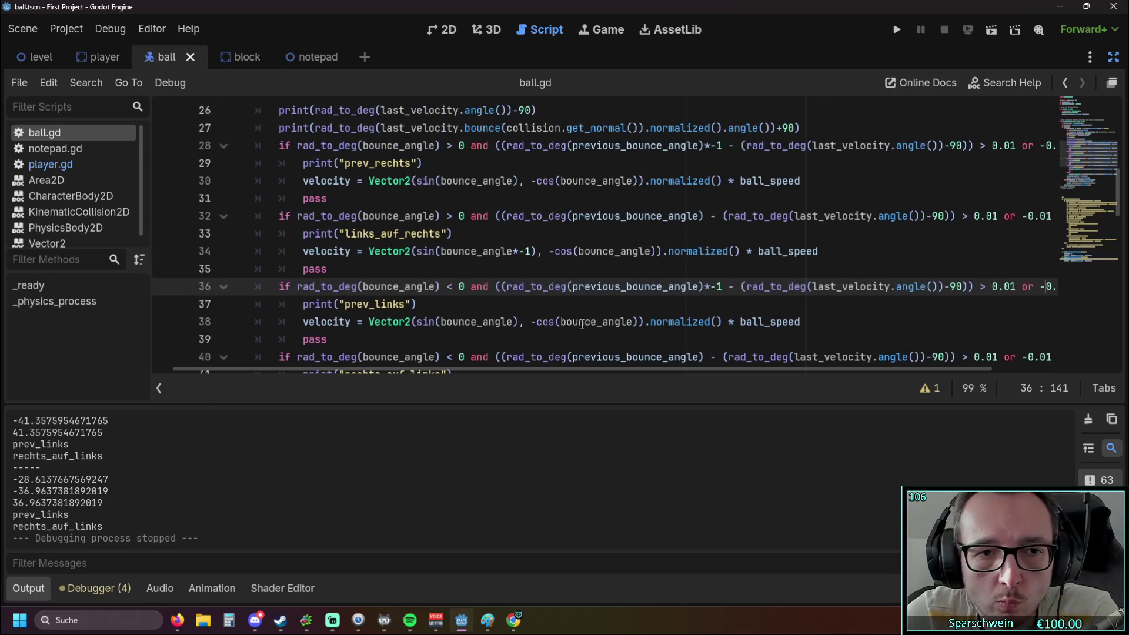
{"action": "scroll", "coordinate": [561, 263], "scroll_direction": "up", "scroll_amount": 1}
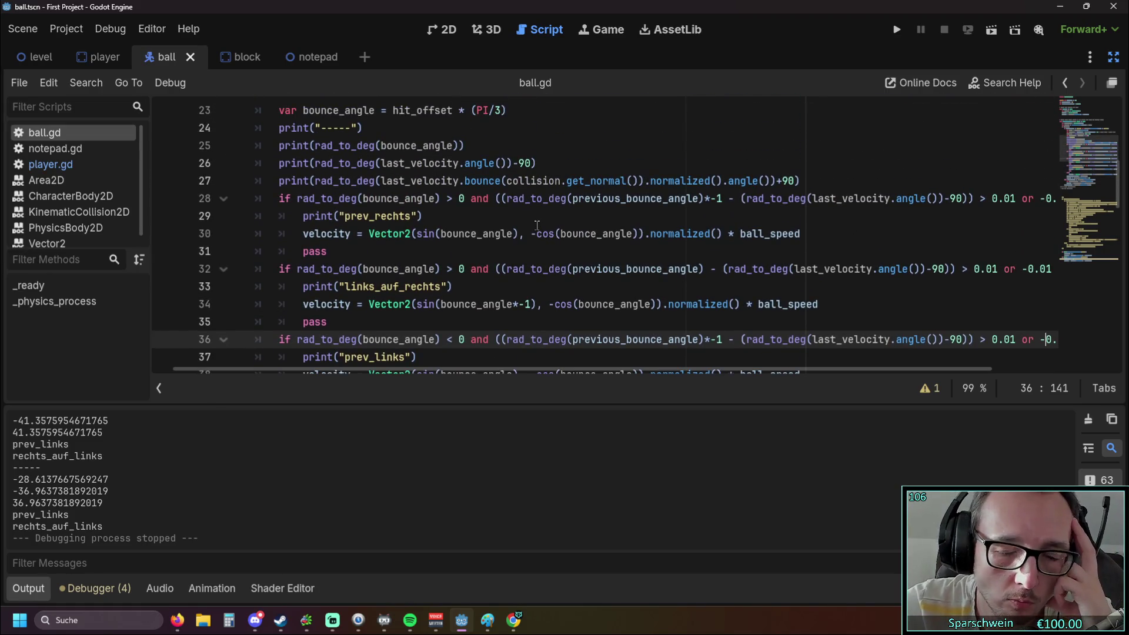
{"action": "scroll", "coordinate": [122, 469], "scroll_direction": "up", "scroll_amount": 1}
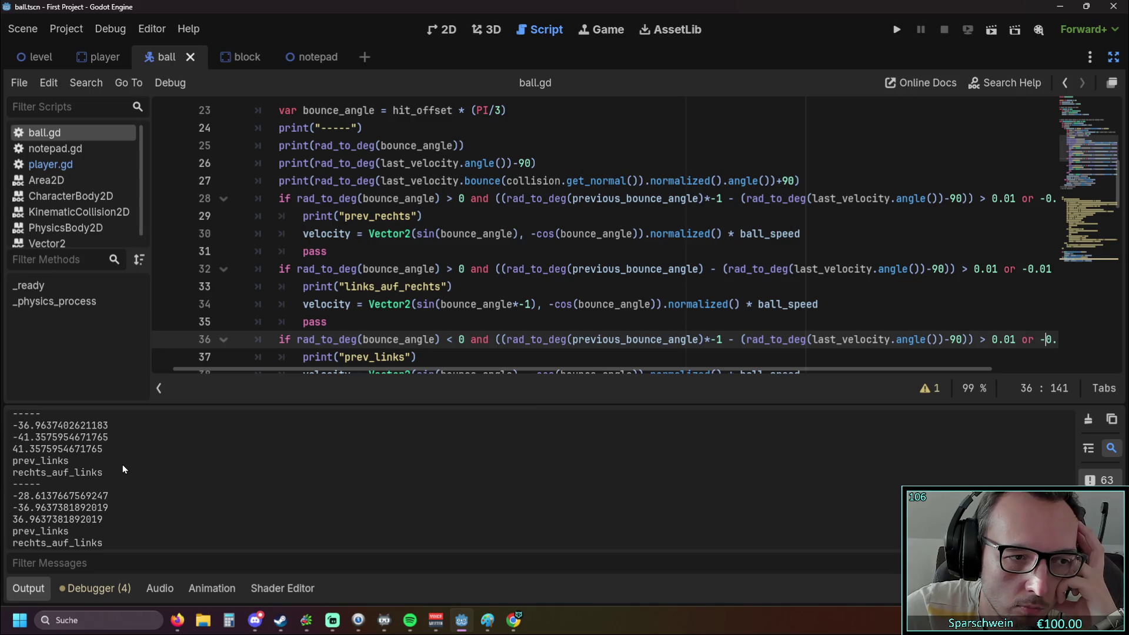
{"action": "scroll", "coordinate": [605, 206], "scroll_direction": "down", "scroll_amount": 1}
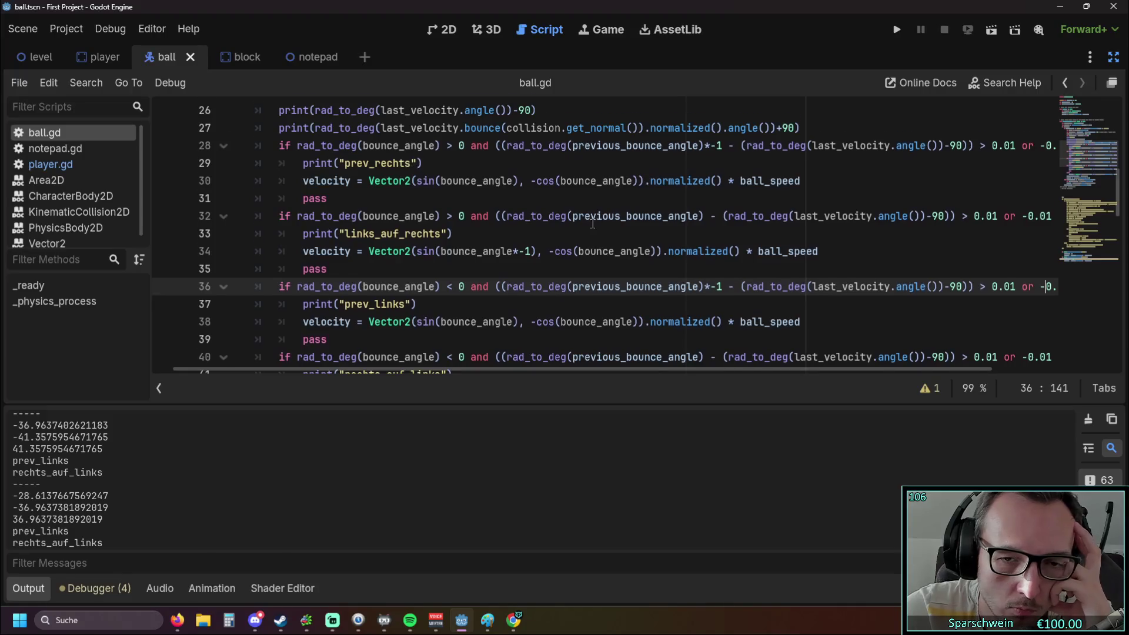
{"action": "scroll", "coordinate": [593, 224], "scroll_direction": "down", "scroll_amount": 1}
{"action": "scroll", "coordinate": [593, 224], "scroll_direction": "up", "scroll_amount": 1}
{"action": "mouse_move", "coordinate": [594, 226]}
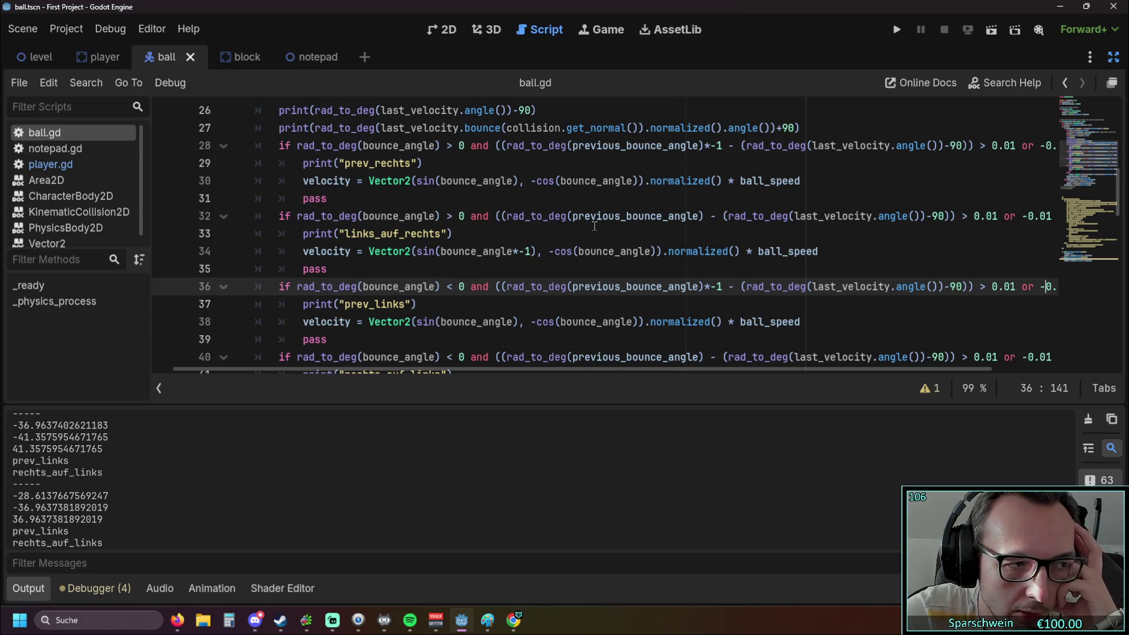
{"action": "scroll", "coordinate": [581, 218], "scroll_direction": "up", "scroll_amount": 1}
{"action": "scroll", "coordinate": [581, 218], "scroll_direction": "down", "scroll_amount": 1}
{"action": "left_click_drag", "start_coordinate": [587, 371], "coordinate": [713, 373]}
Copy line 32's angle-tolerance condition into a new print() on line 33, then save and run.
{"action": "mouse_move", "coordinate": [919, 216]}
{"action": "left_mouse_down"}
{"action": "mouse_move", "coordinate": [323, 218]}
{"action": "mouse_move", "coordinate": [515, 215]}
{"action": "left_mouse_up"}
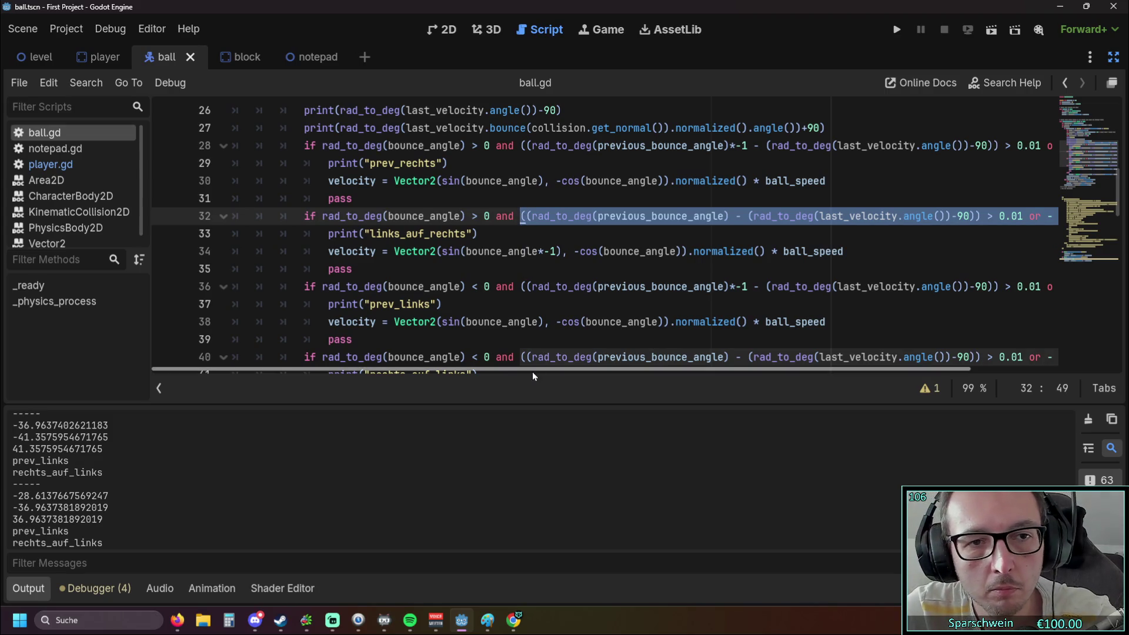
{"action": "left_click_drag", "start_coordinate": [529, 370], "coordinate": [670, 370]}
{"action": "left_click", "coordinate": [926, 216]}
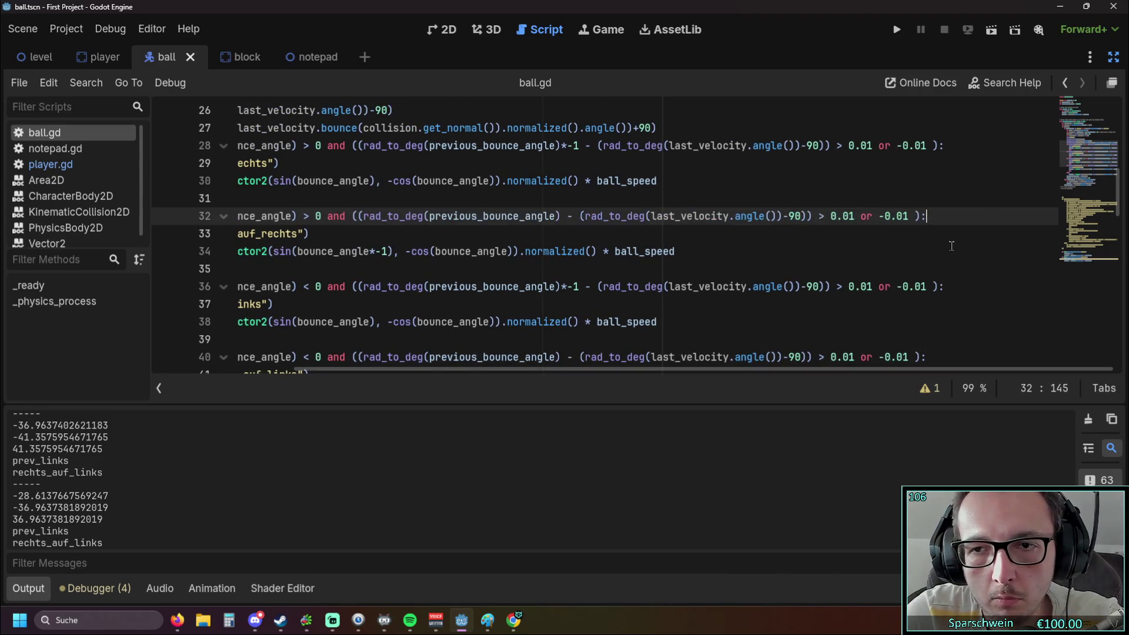
{"action": "key", "text": "Return"}
{"action": "type", "text": "print("}
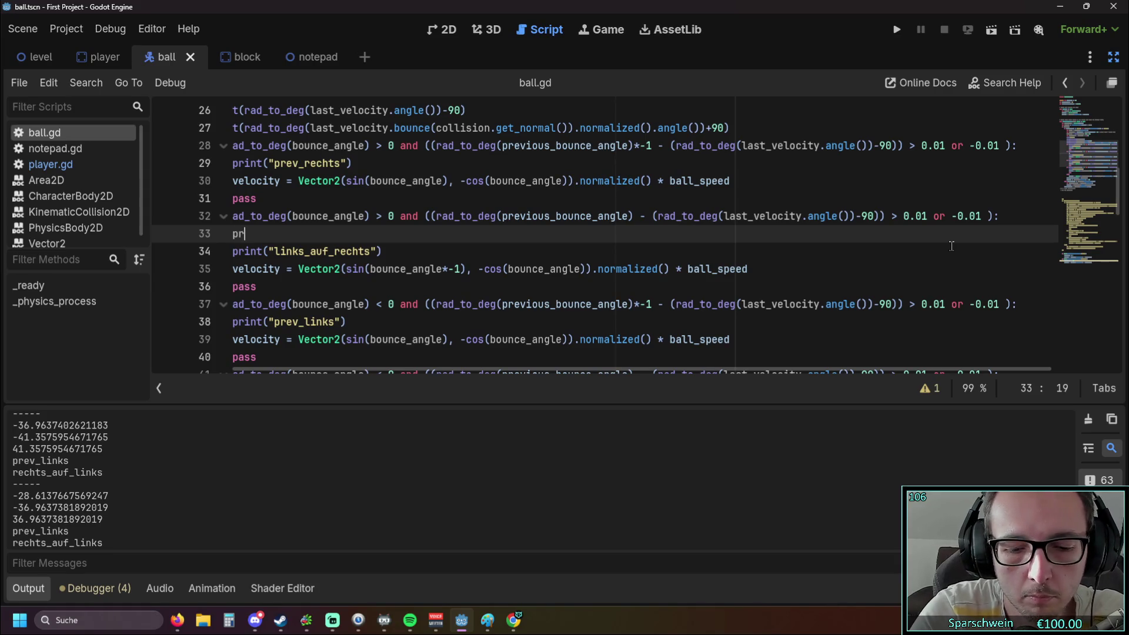
{"action": "type", "text": "((rad_to_deg(previous_bounce_angle) - (rad_to_deg(last_velocity.angle())-90)) > 0.01 or -0.01 )"}
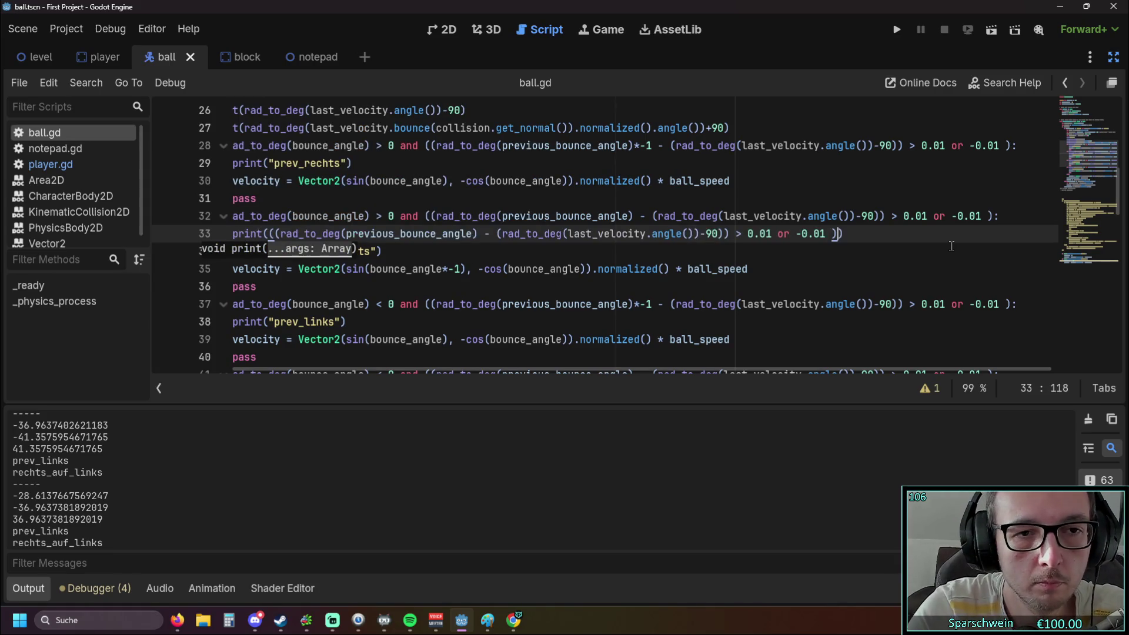
{"action": "type", "text": "("}
{"action": "left_click", "coordinate": [915, 251]}
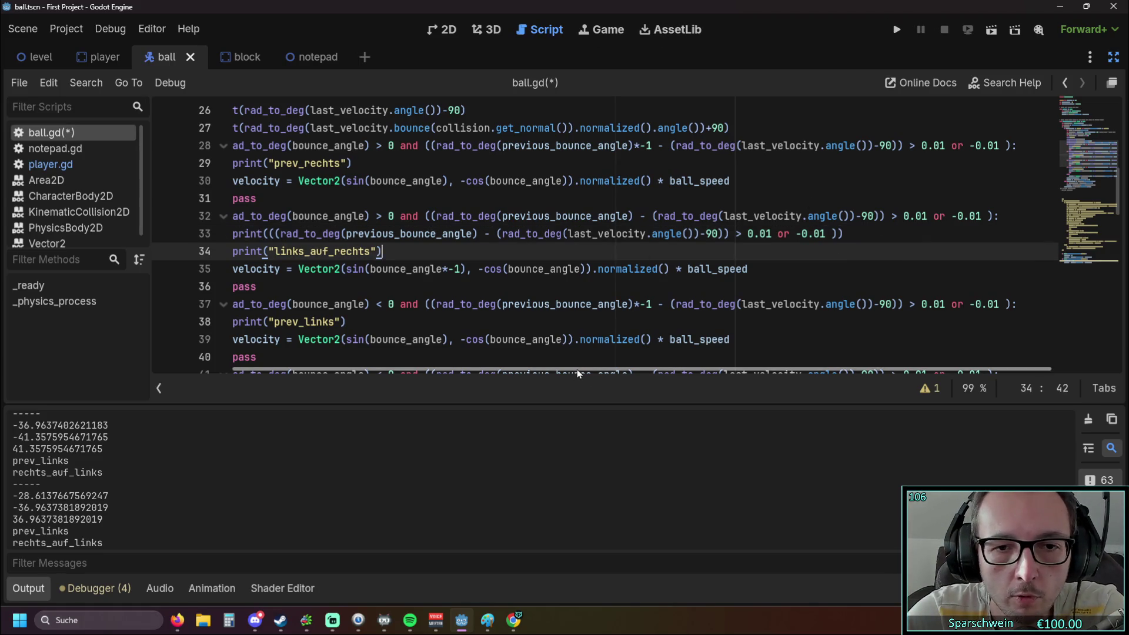
{"action": "scroll", "coordinate": [577, 369], "scroll_direction": "left", "scroll_amount": 3}
{"action": "left_click", "coordinate": [897, 30]}
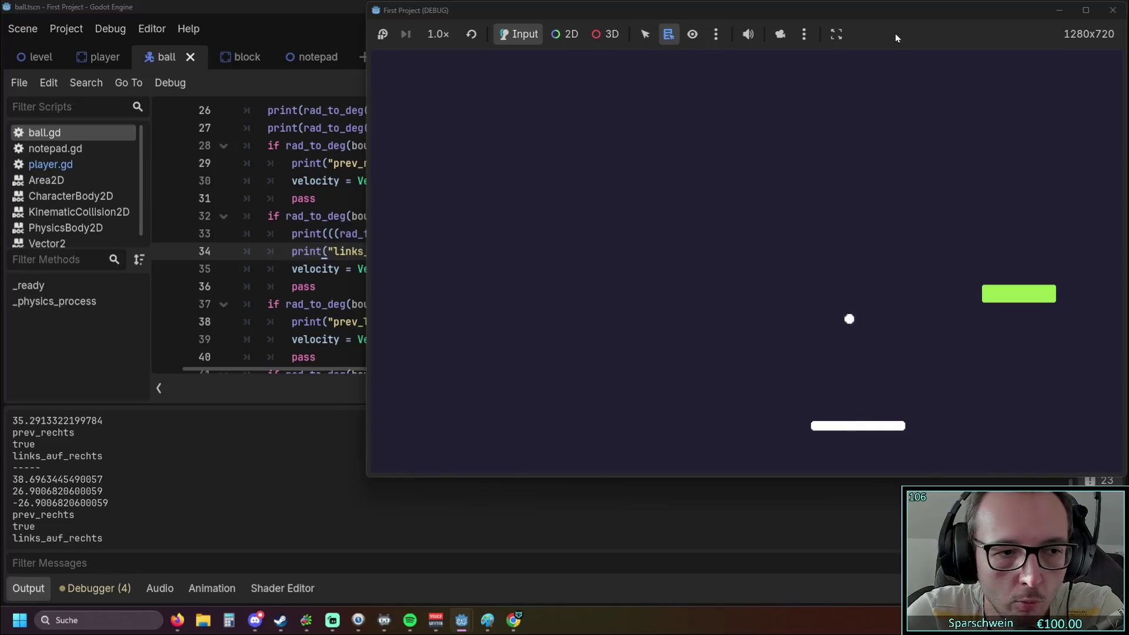
Keep the ball bouncing with left and right paddle moves while checking the printed conditions, then stop the game.
{"action": "key", "text": "Left"}
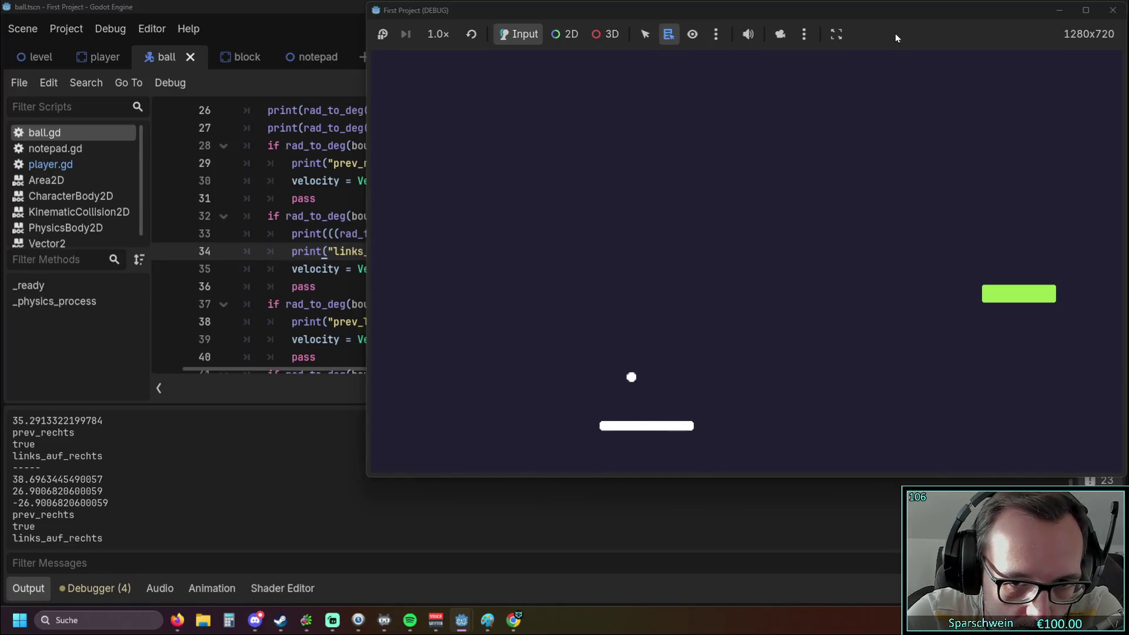
{"action": "key", "text": "Left"}
{"action": "key", "text": "Right"}
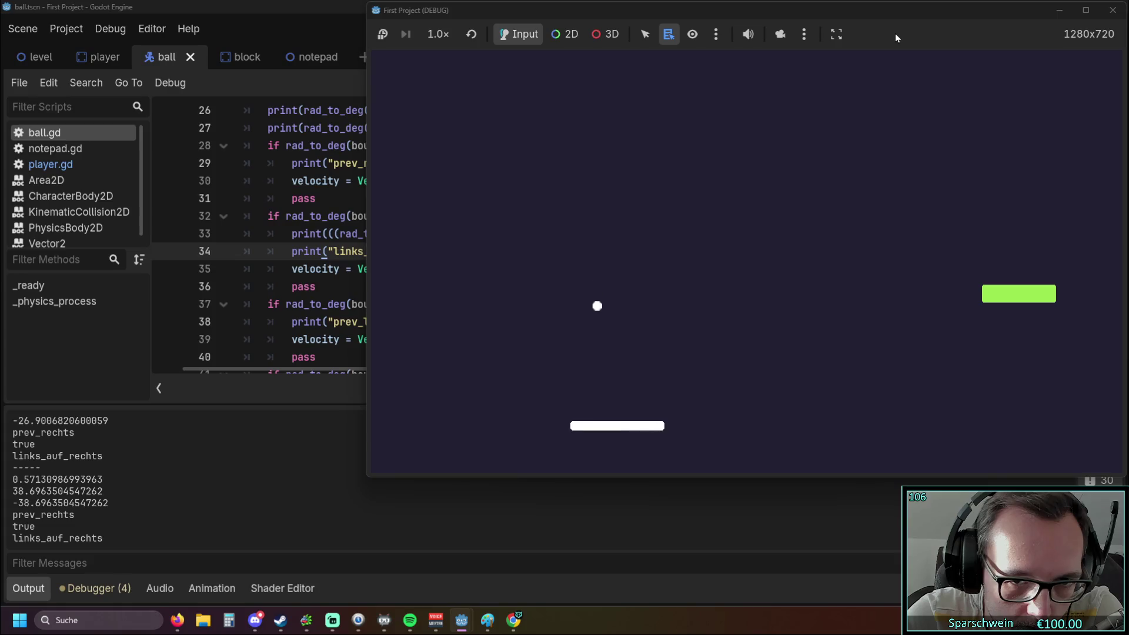
{"action": "key", "text": "Right"}
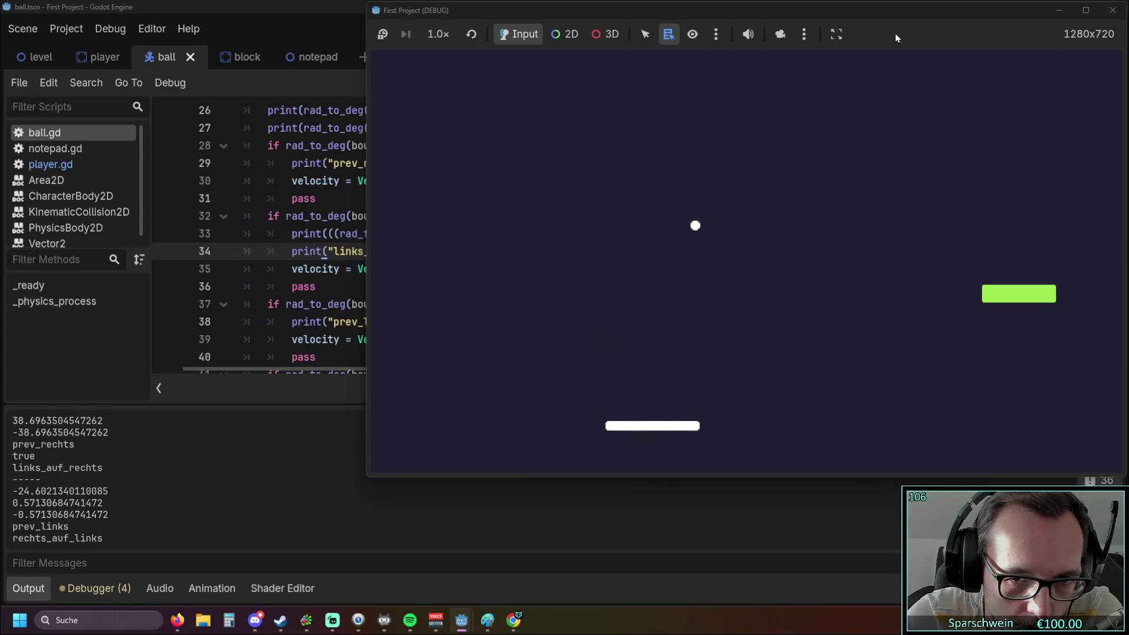
{"action": "key", "text": "Left"}
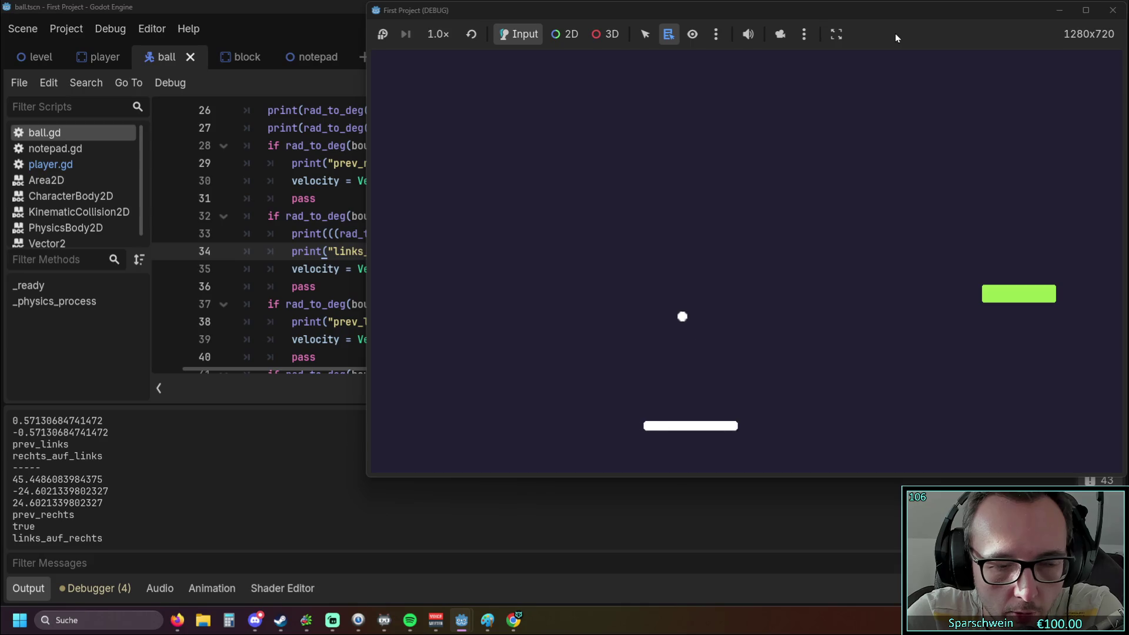
{"action": "key", "text": "Left"}
{"action": "key", "text": "Right"}
{"action": "key", "text": "Left"}
{"action": "key", "text": "Right"}
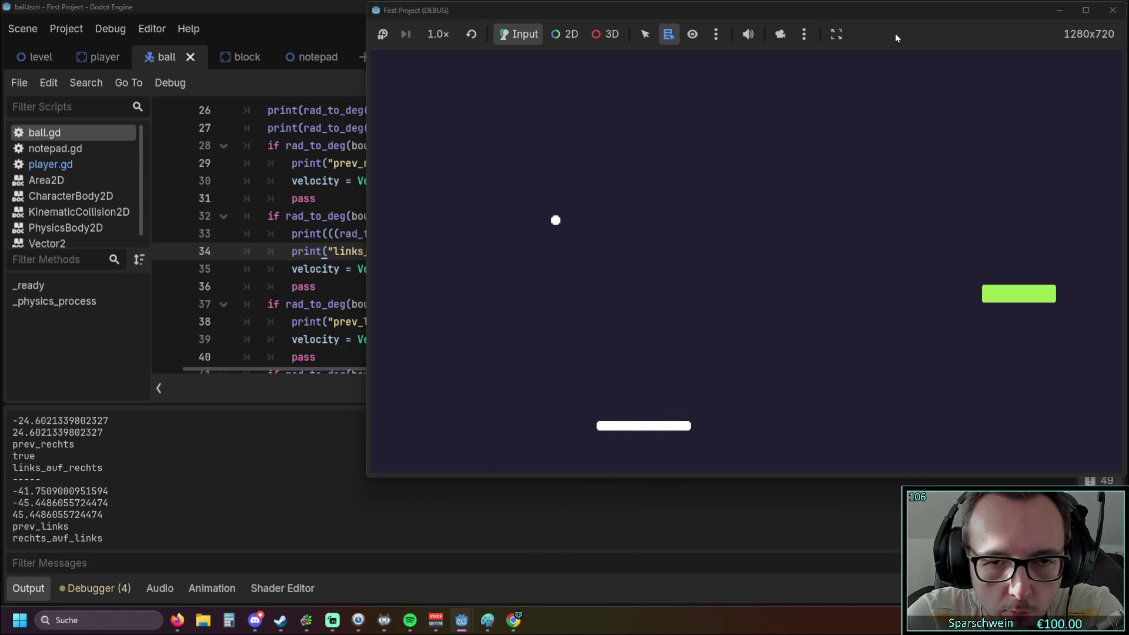
{"action": "key", "text": "Right"}
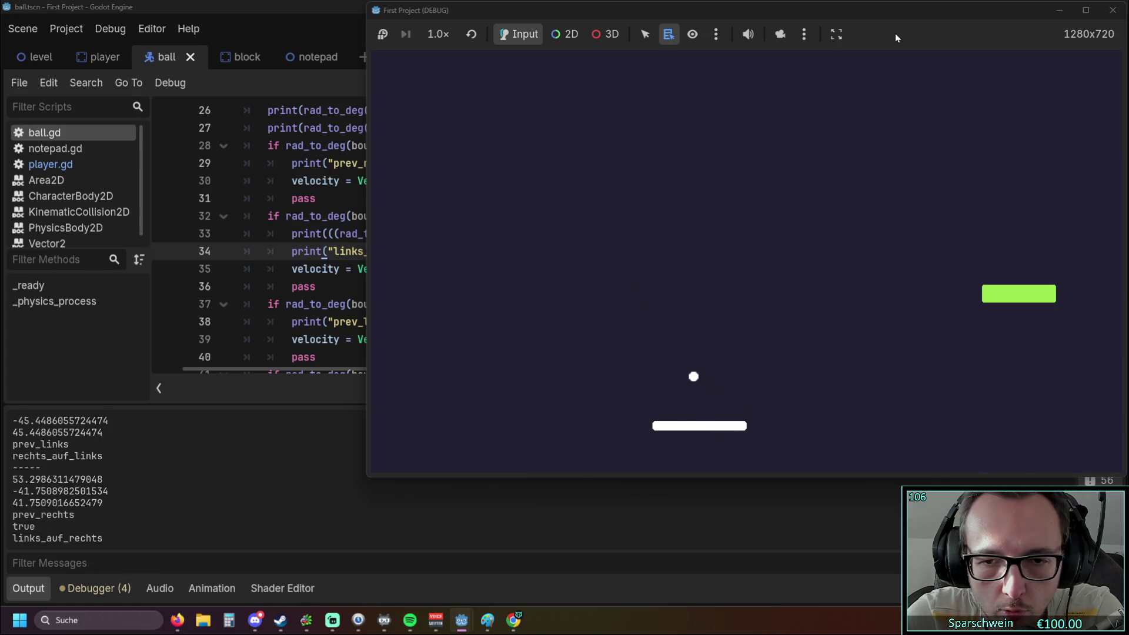
{"action": "key", "text": "Left"}
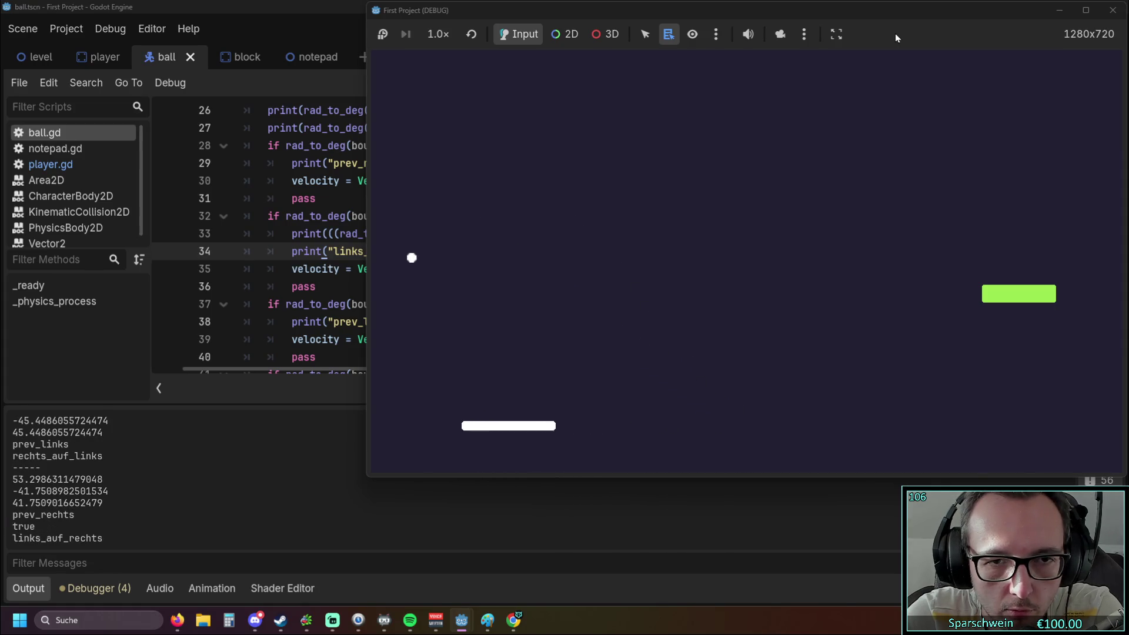
{"action": "key", "text": "Right"}
{"action": "key", "text": "Right"}
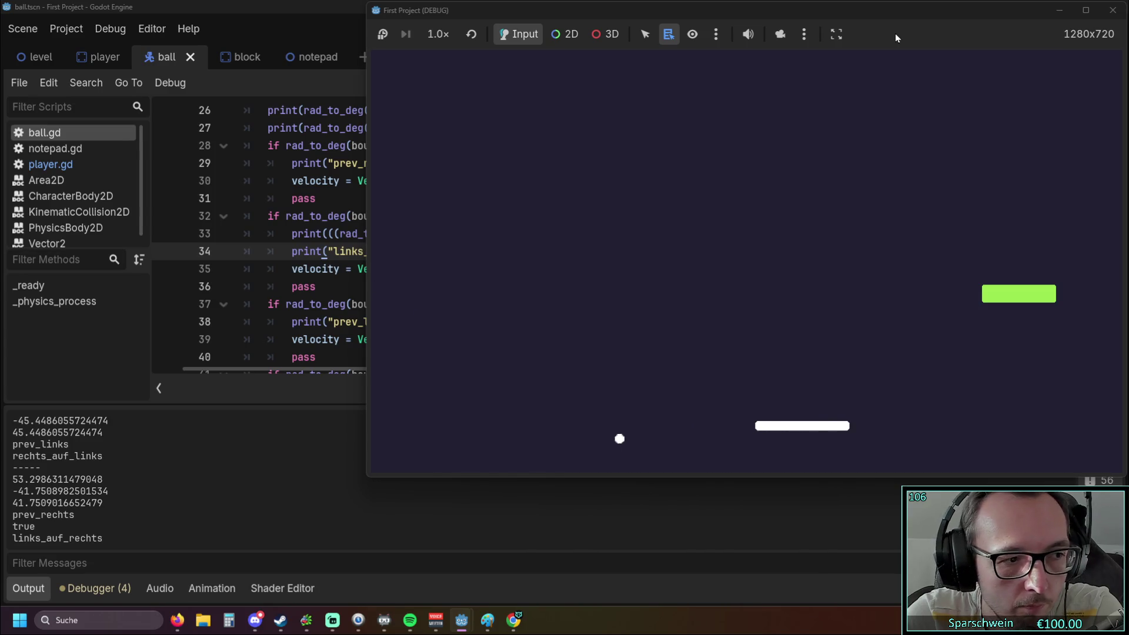
{"action": "key", "text": "Right"}
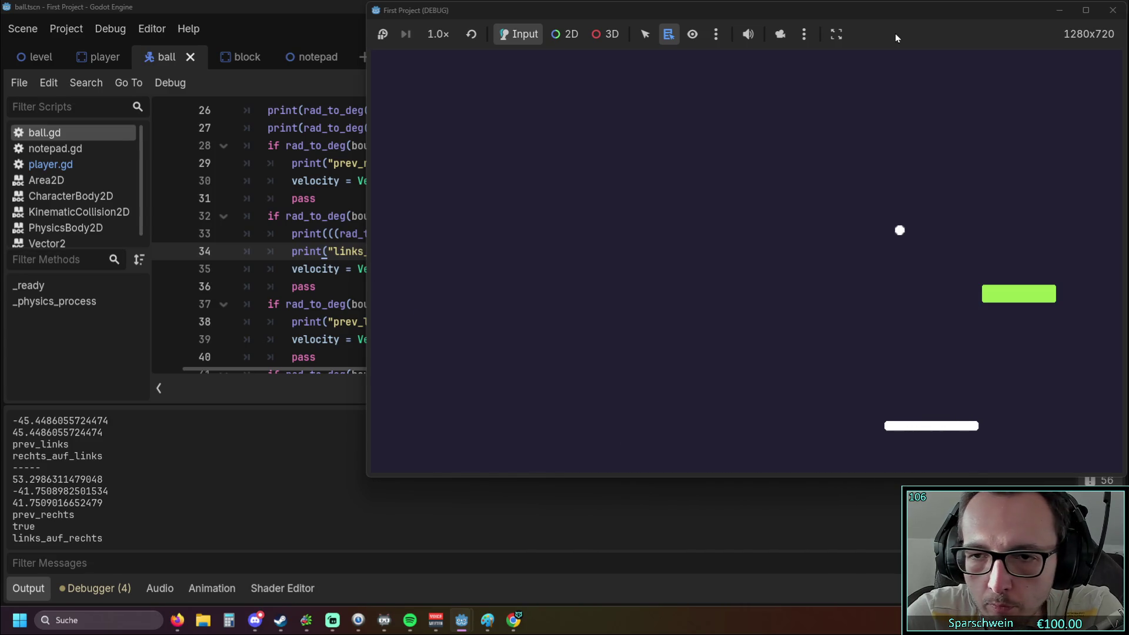
{"action": "key", "text": "Left"}
{"action": "key", "text": "Left"}
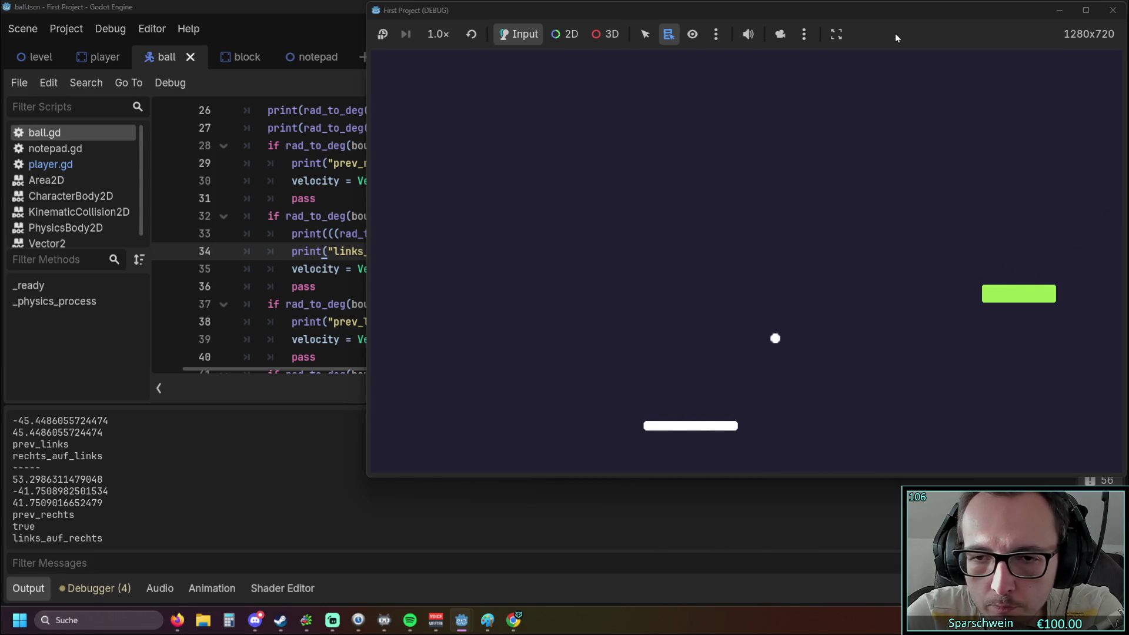
{"action": "key", "text": "Left"}
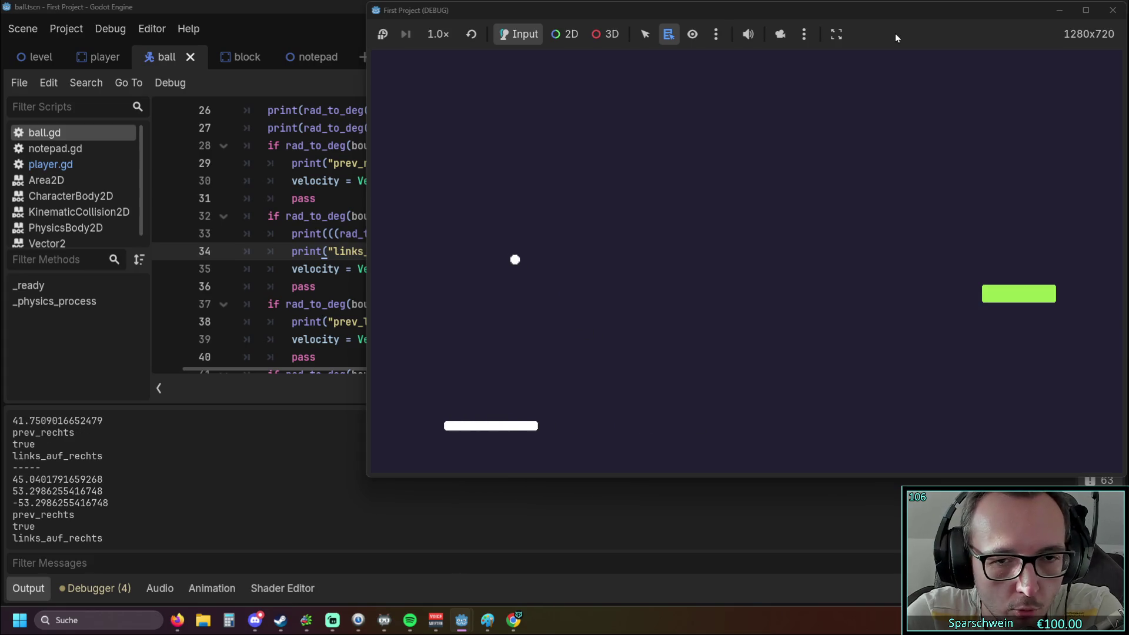
{"action": "key", "text": "Right"}
{"action": "key", "text": "Right"}
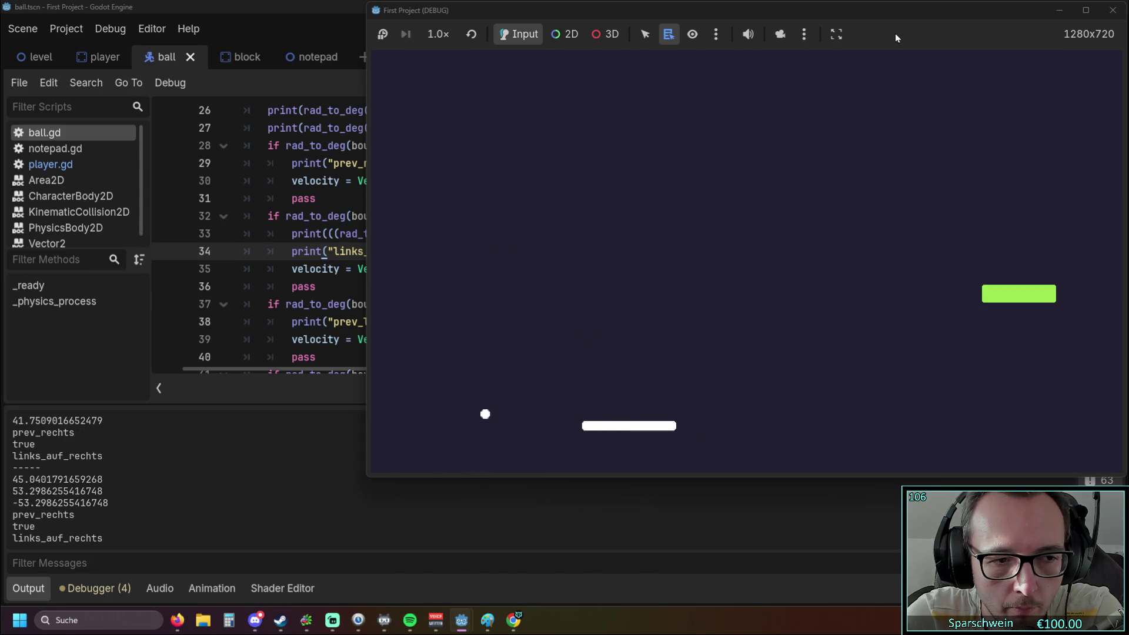
{"action": "key", "text": "Right"}
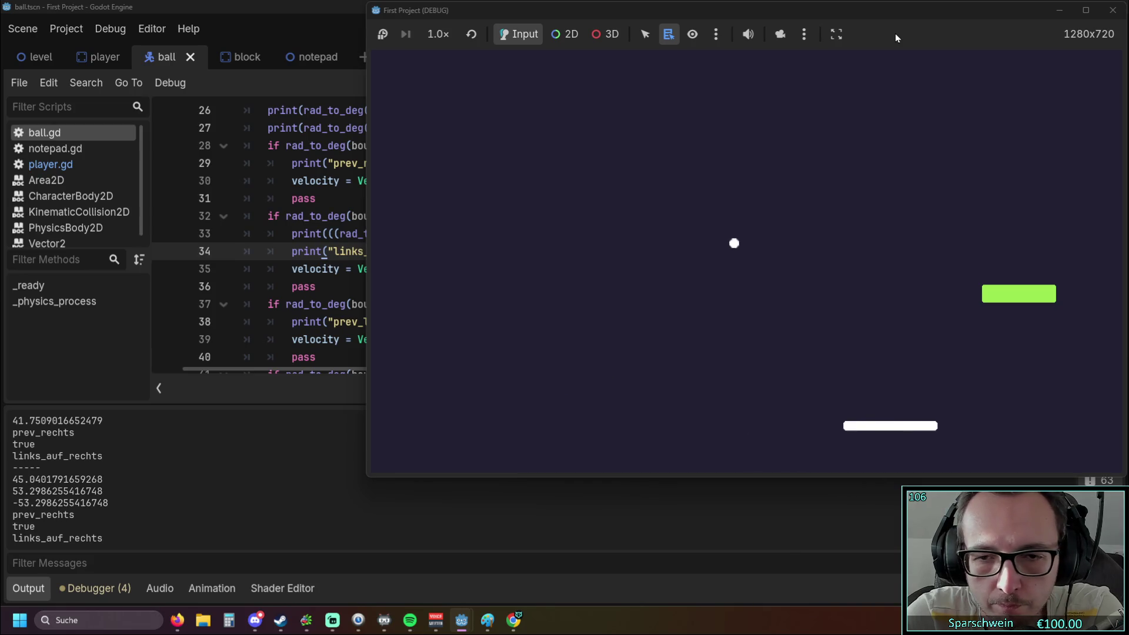
{"action": "key", "text": "Left"}
{"action": "key", "text": "Right"}
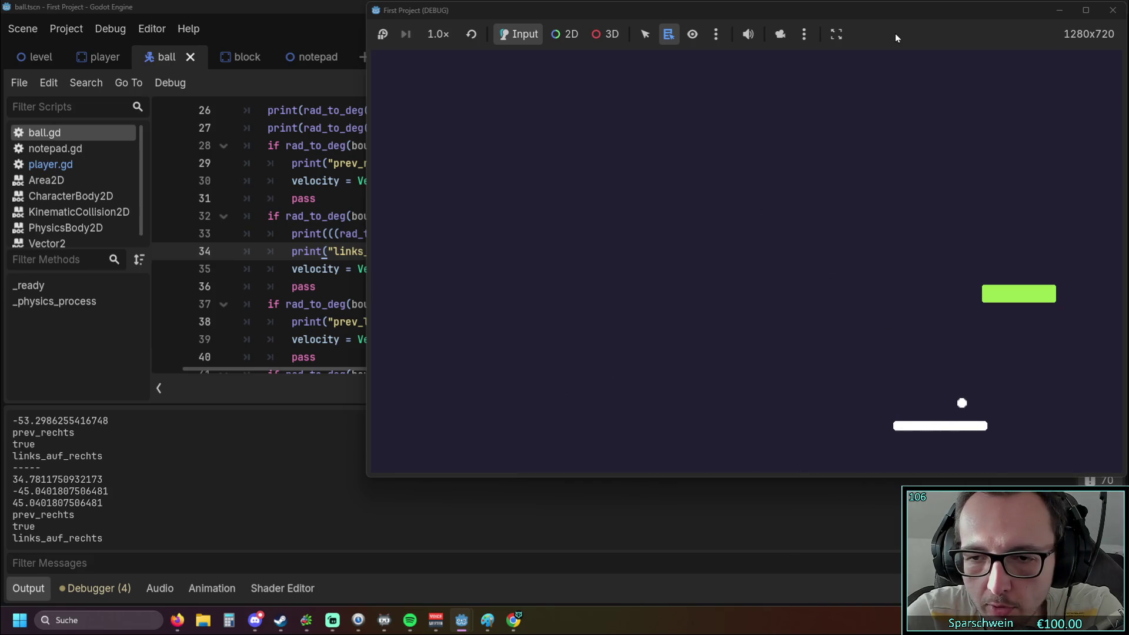
{"action": "left_click", "coordinate": [1113, 10]}
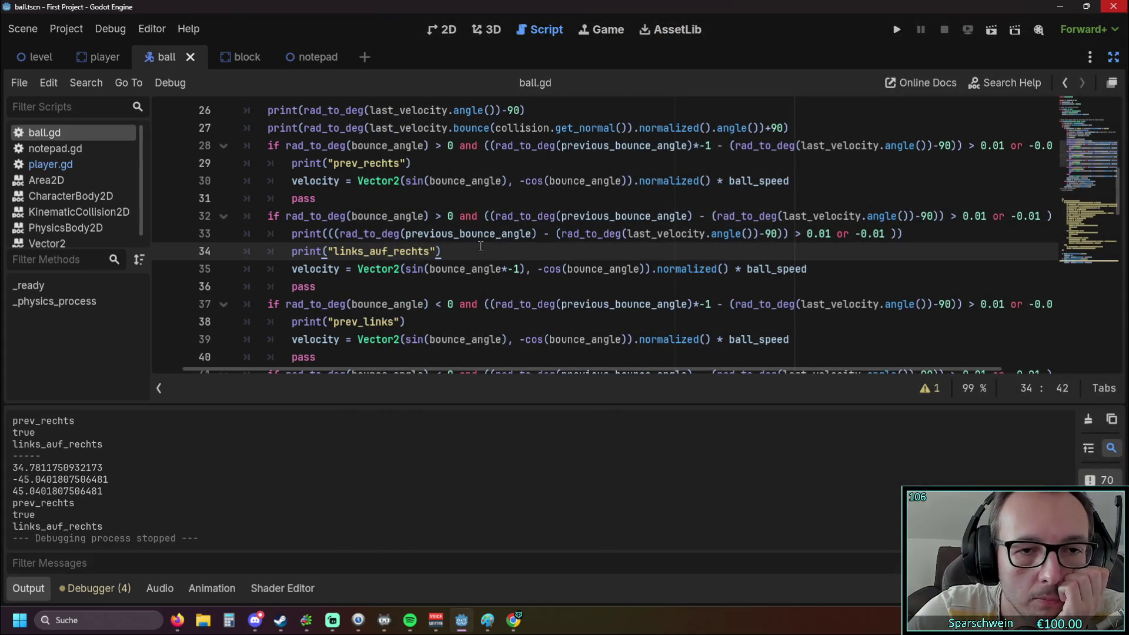
Delete the extra print line under the links_auf_rechts branch.
{"action": "key", "text": "Up"}
{"action": "key", "text": "shift+Home"}
{"action": "key", "text": "BackSpace"}
{"action": "key", "text": "BackSpace"}
{"action": "key", "text": "BackSpace"}
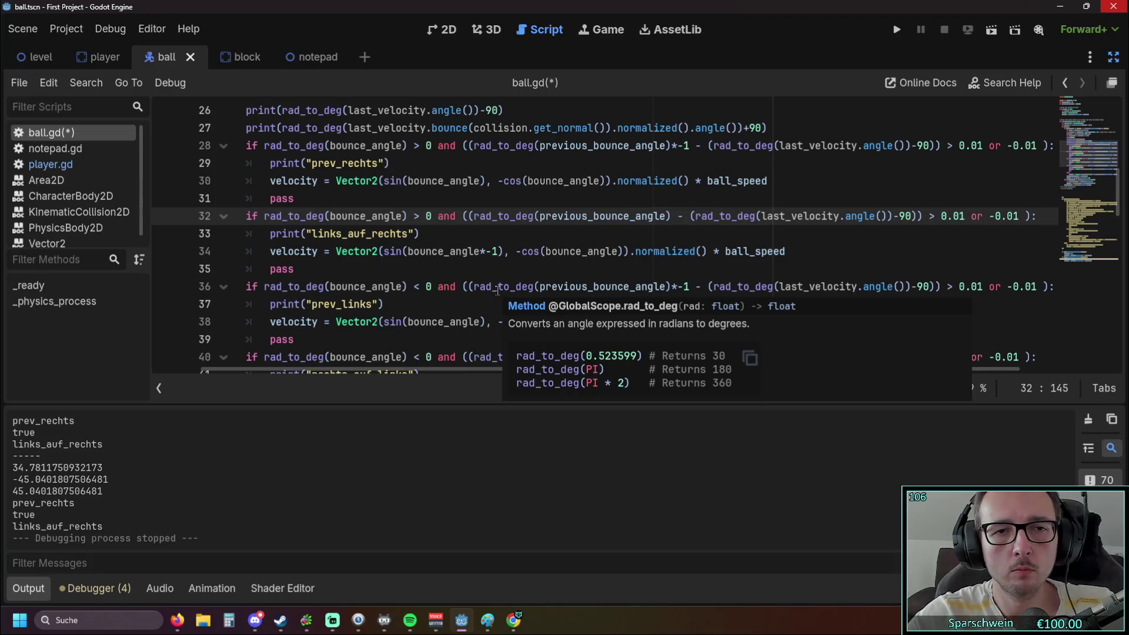
Inspect line 27's bounce print and place the caret at line 28's greater-than comparison.
{"action": "scroll", "coordinate": [498, 290], "scroll_direction": "up", "scroll_amount": 1}
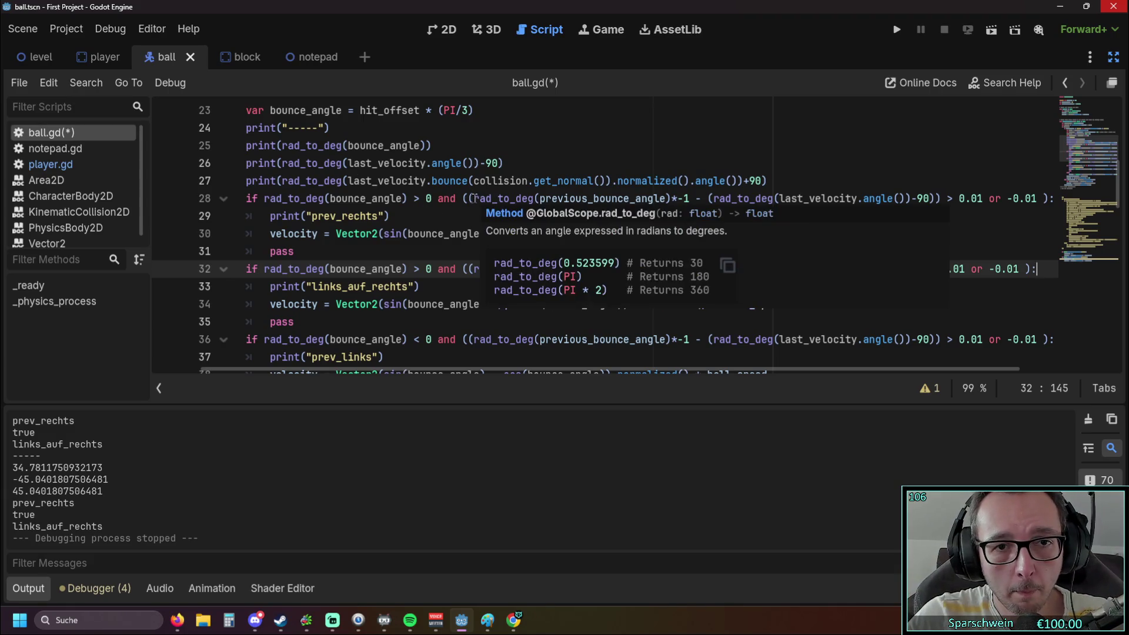
{"action": "left_click", "coordinate": [679, 181]}
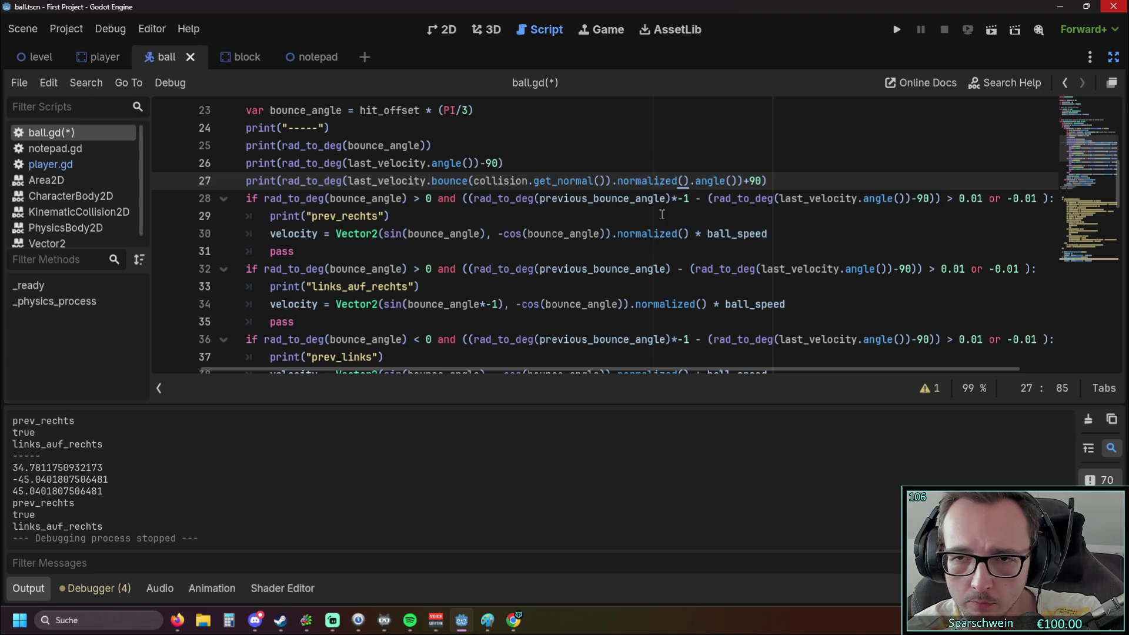
{"action": "left_click", "coordinate": [977, 198]}
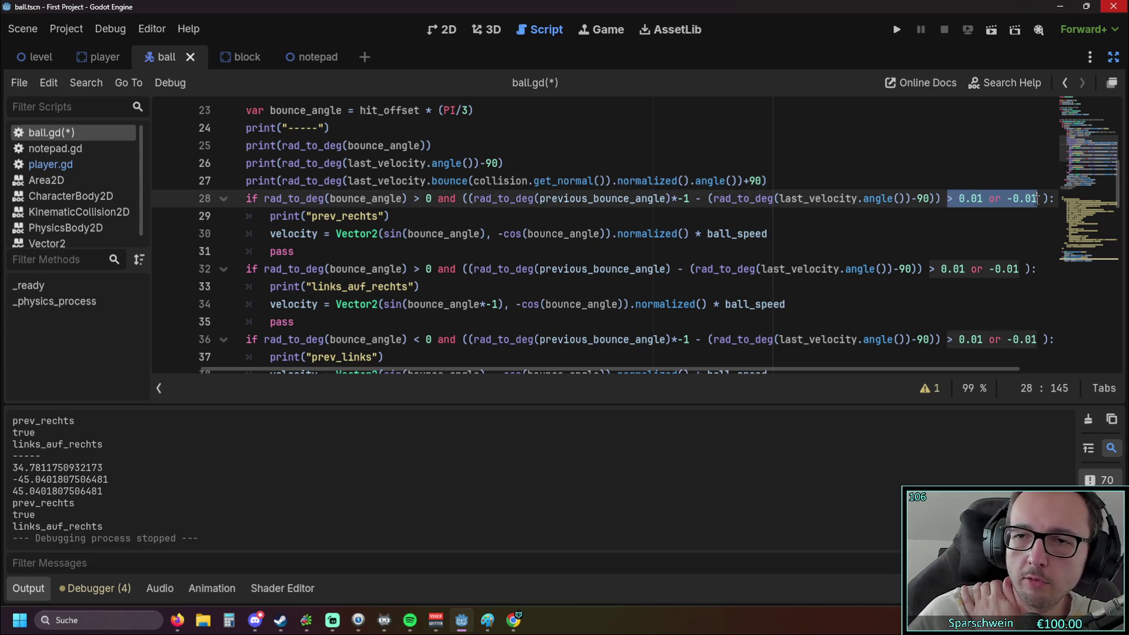
{"action": "left_click", "coordinate": [977, 222]}
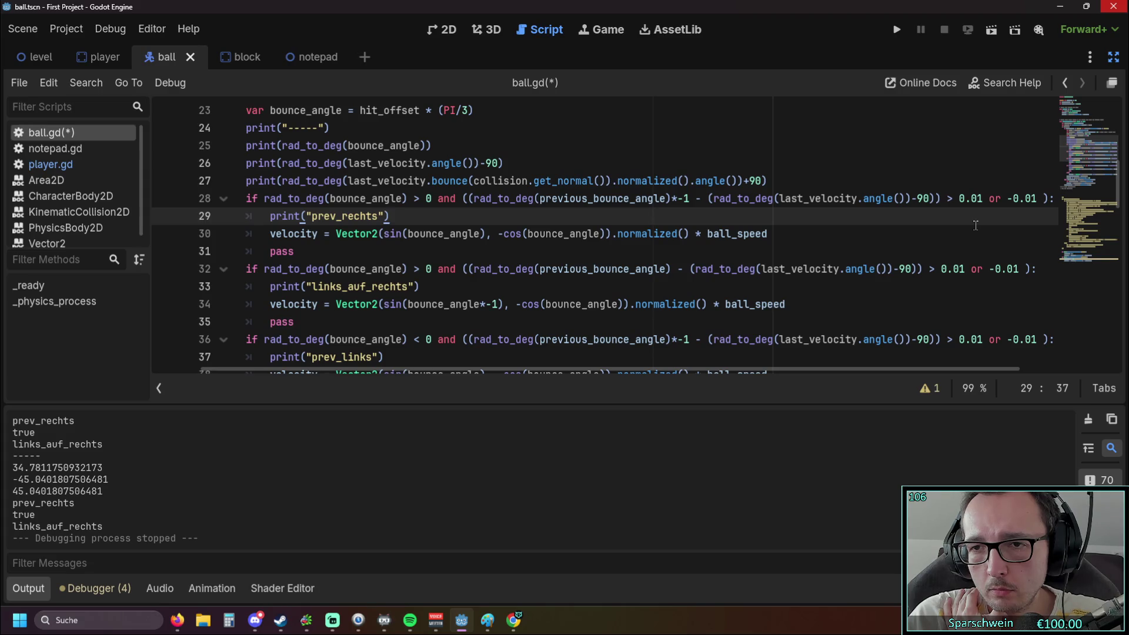
{"action": "left_click", "coordinate": [947, 199]}
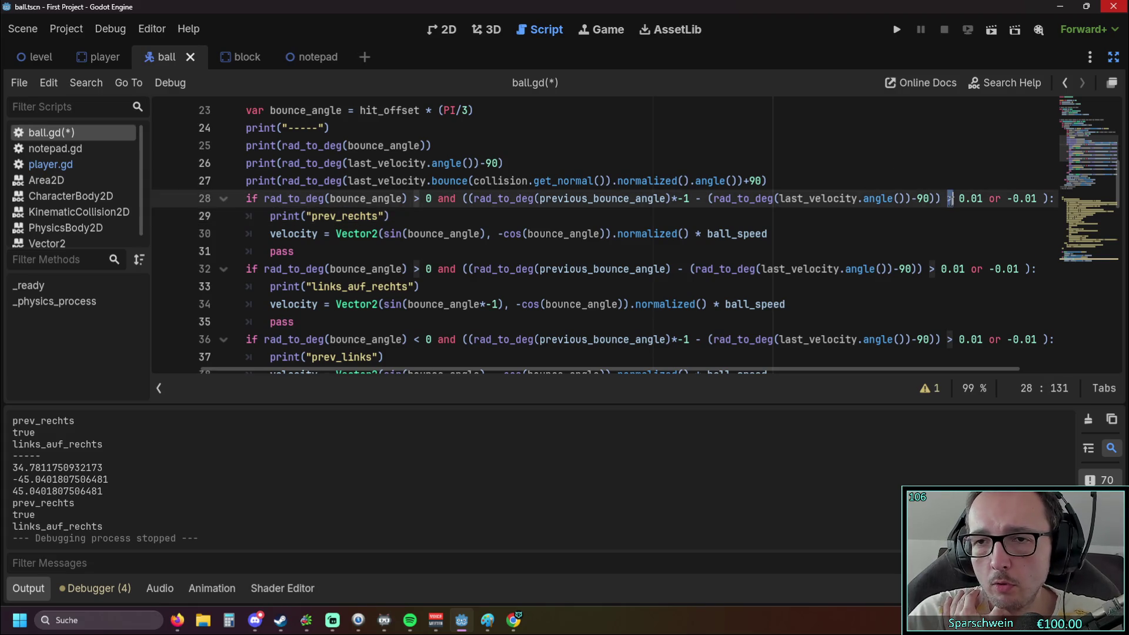
Change '>' to '<' before 0.01 on lines 28, 32, 36 and 40.
{"action": "key", "text": "Delete"}
{"action": "type", "text": "<"}
{"action": "scroll", "coordinate": [937, 200], "scroll_direction": "down", "scroll_amount": 1}
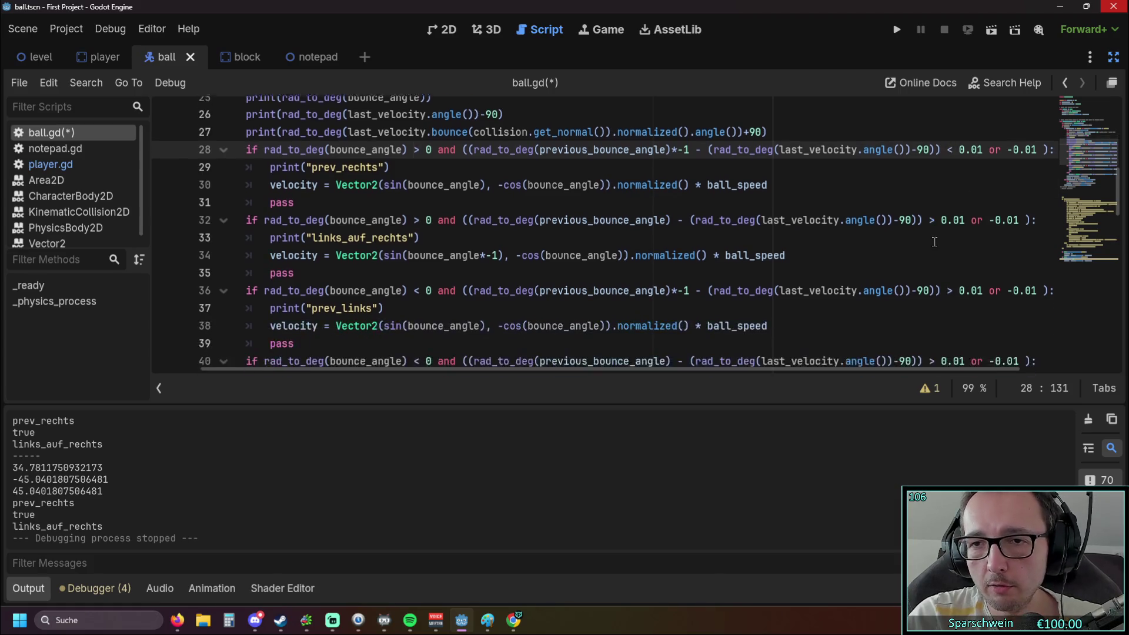
{"action": "left_click", "coordinate": [931, 216]}
{"action": "key", "text": "Delete"}
{"action": "type", "text": "<"}
{"action": "left_click", "coordinate": [948, 286]}
{"action": "key", "text": "Delete"}
{"action": "type", "text": "<"}
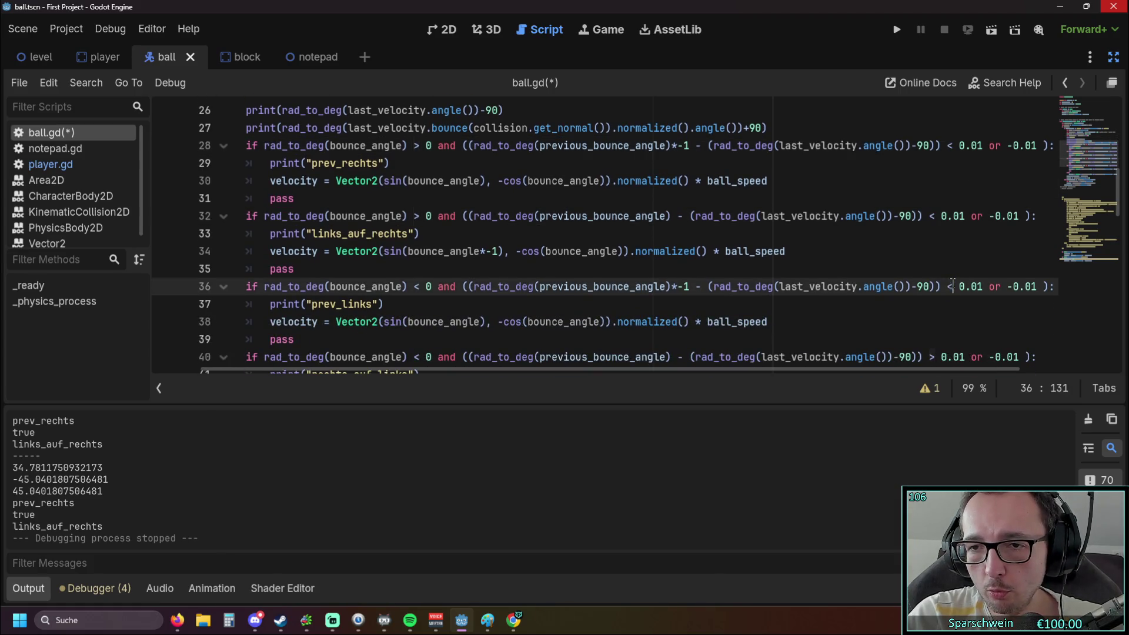
{"action": "scroll", "coordinate": [935, 289], "scroll_direction": "down", "scroll_amount": 3}
{"action": "left_click", "coordinate": [937, 306]}
{"action": "key", "text": "Delete"}
{"action": "type", "text": "<"}
Run the game, move the paddle right under the ball twice, and stop it.
{"action": "left_click", "coordinate": [896, 30]}
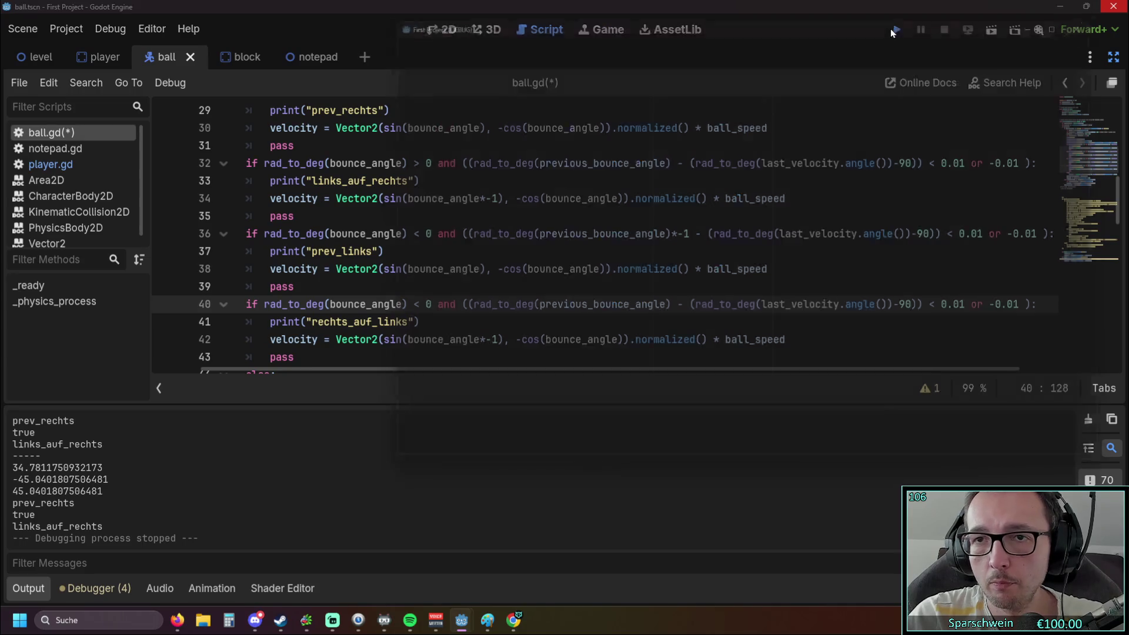
{"action": "key", "text": "Right"}
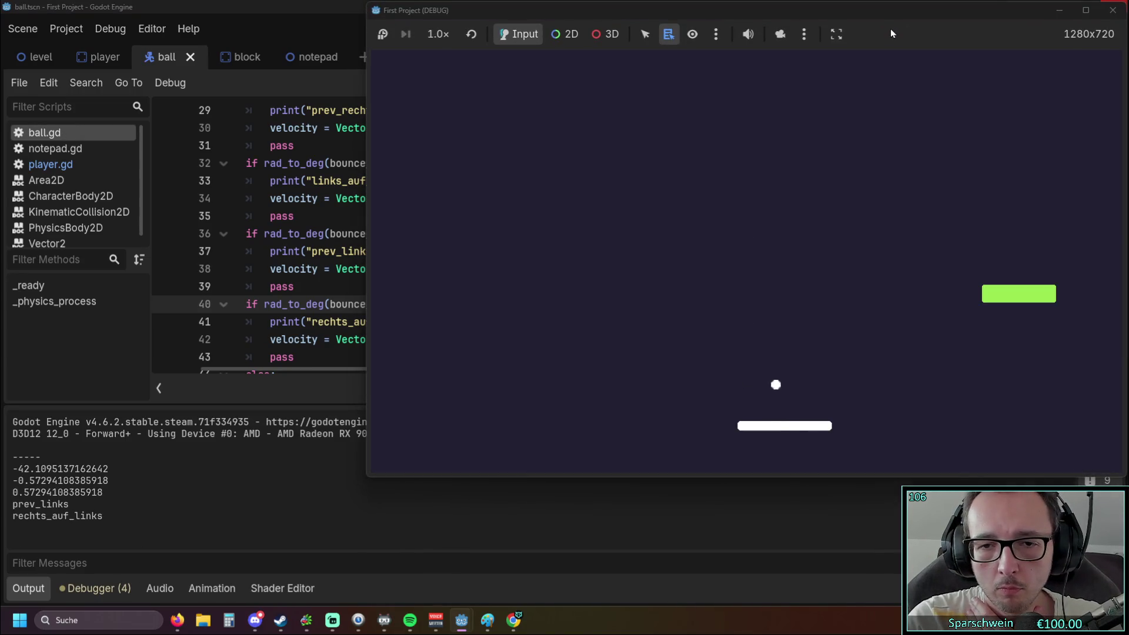
{"action": "key", "text": "Right"}
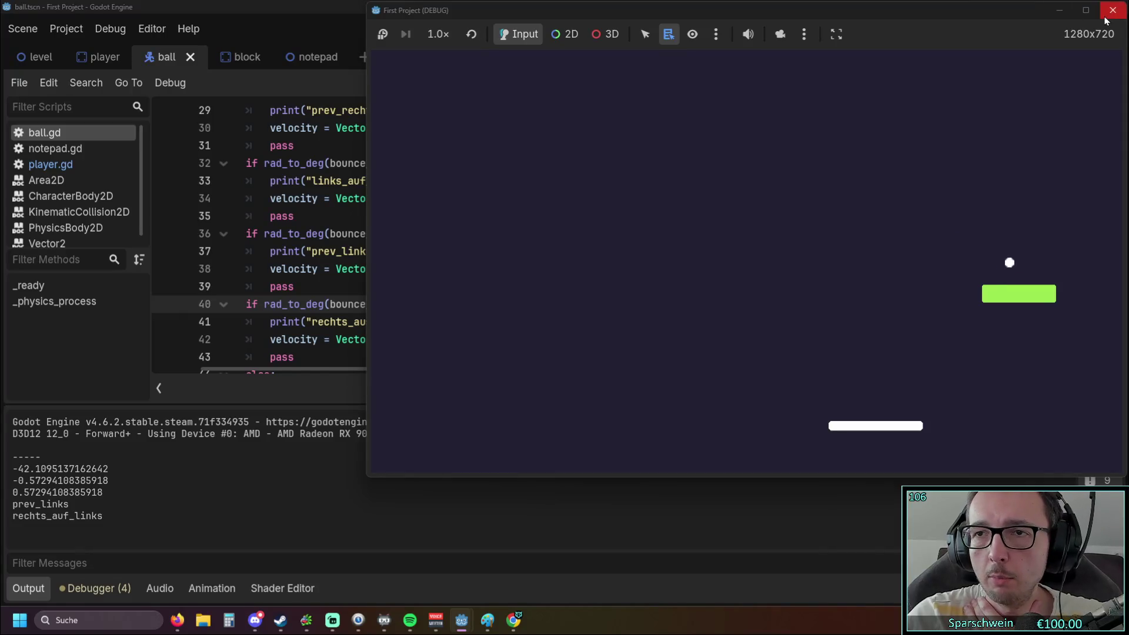
{"action": "left_click", "coordinate": [1113, 10]}
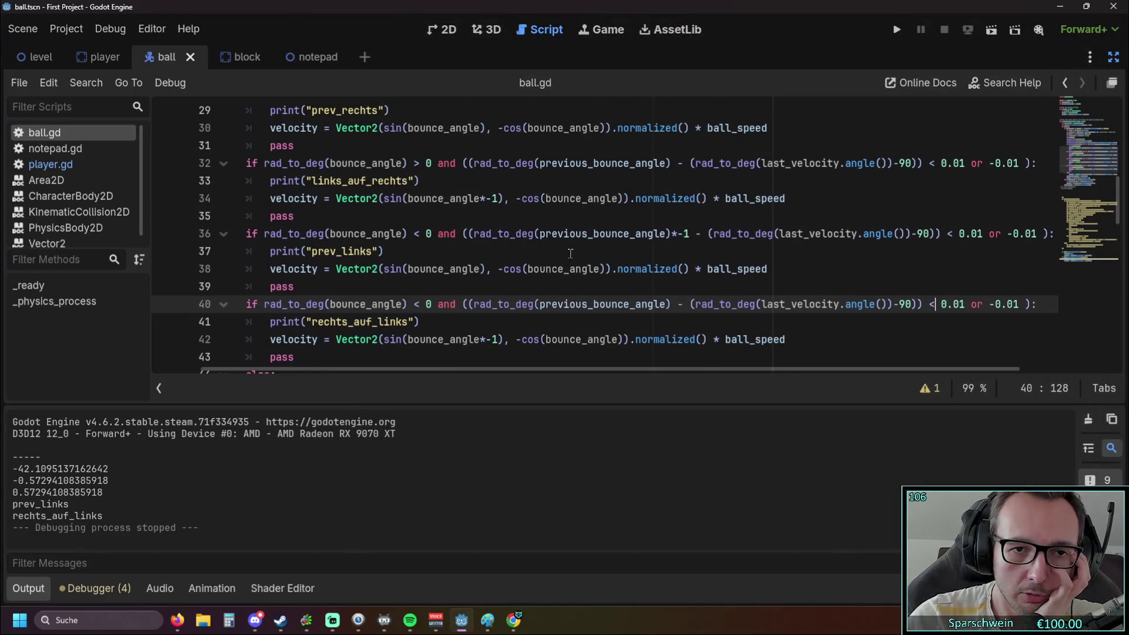
Select the negative-angle bounce branches on lines 36–42 and run the game again.
{"action": "left_click_drag", "start_coordinate": [654, 304], "coordinate": [702, 304]}
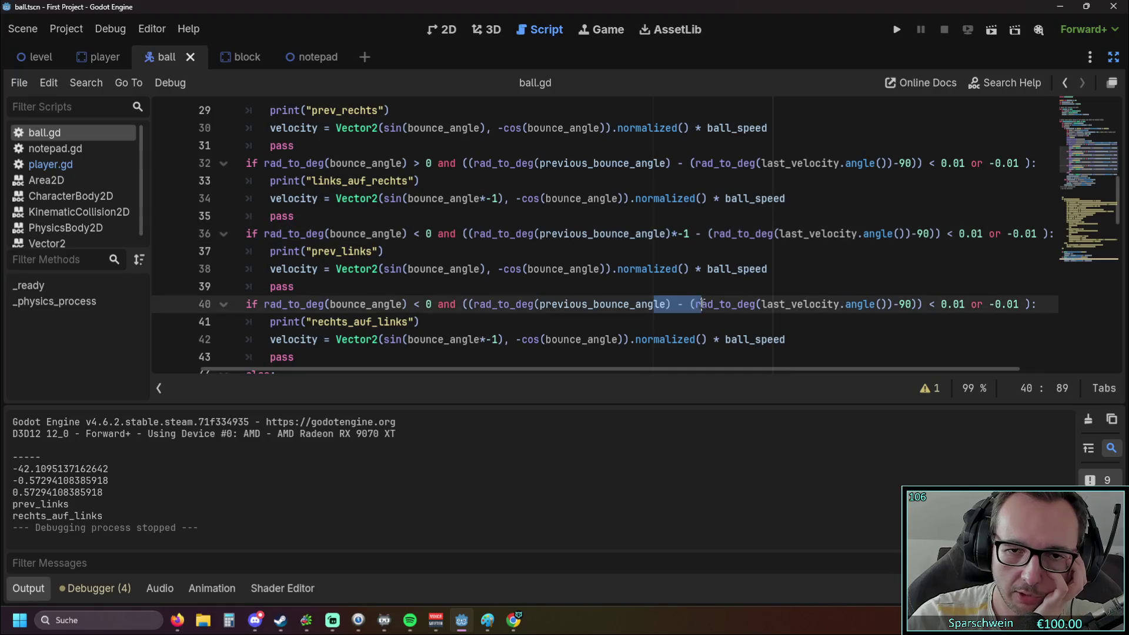
{"action": "left_click", "coordinate": [706, 321]}
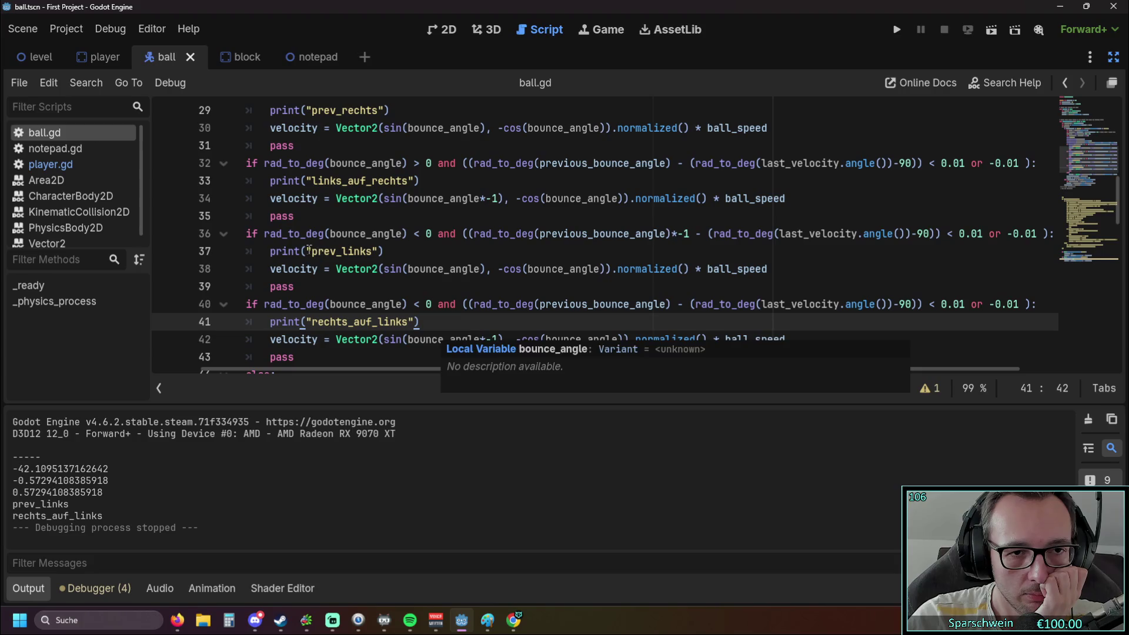
{"action": "left_click_drag", "start_coordinate": [251, 233], "coordinate": [507, 335]}
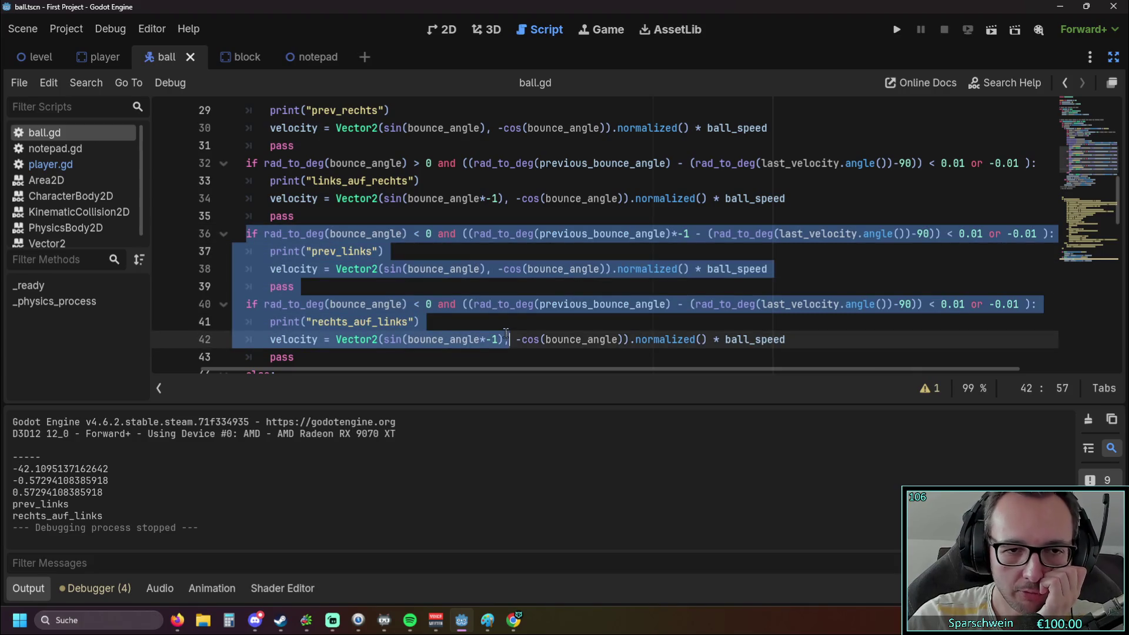
{"action": "left_click", "coordinate": [896, 29]}
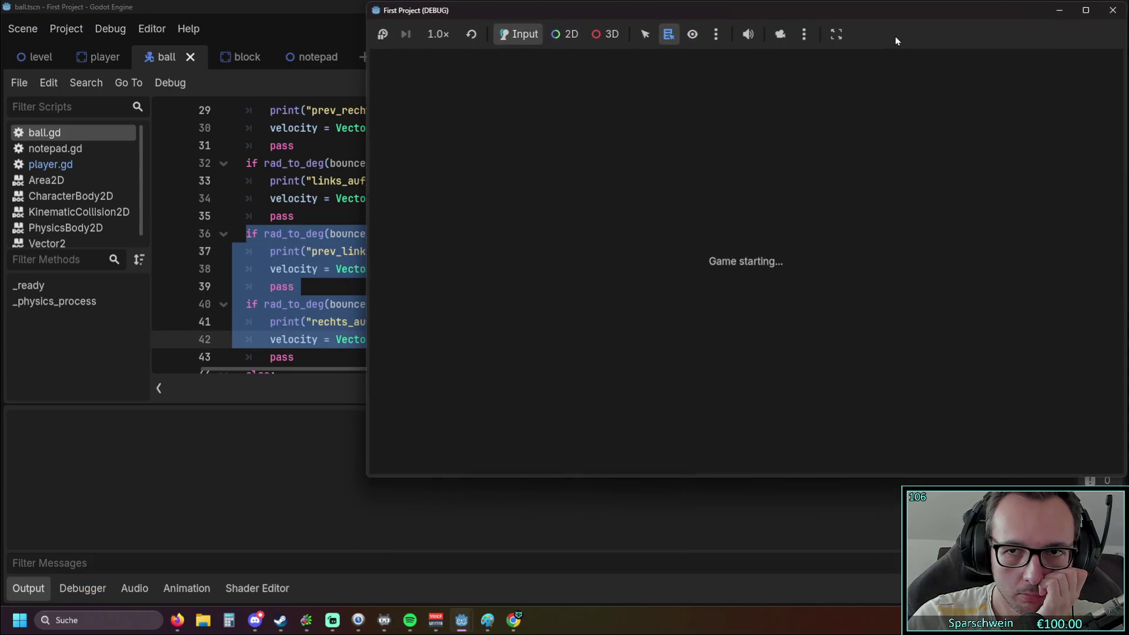
Bounce the ball with the paddle, watching the prev_rechts and links_auf_rechts prints, then stop the game.
{"action": "key", "text": "Right"}
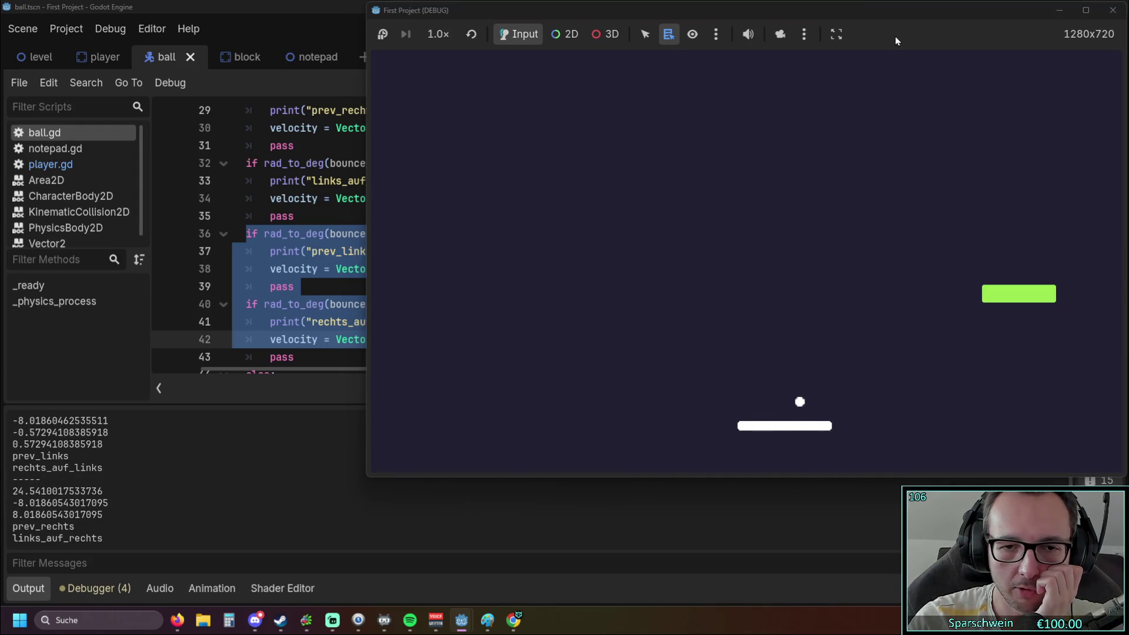
{"action": "key", "text": "Left"}
{"action": "key", "text": "Left"}
{"action": "key", "text": "Right"}
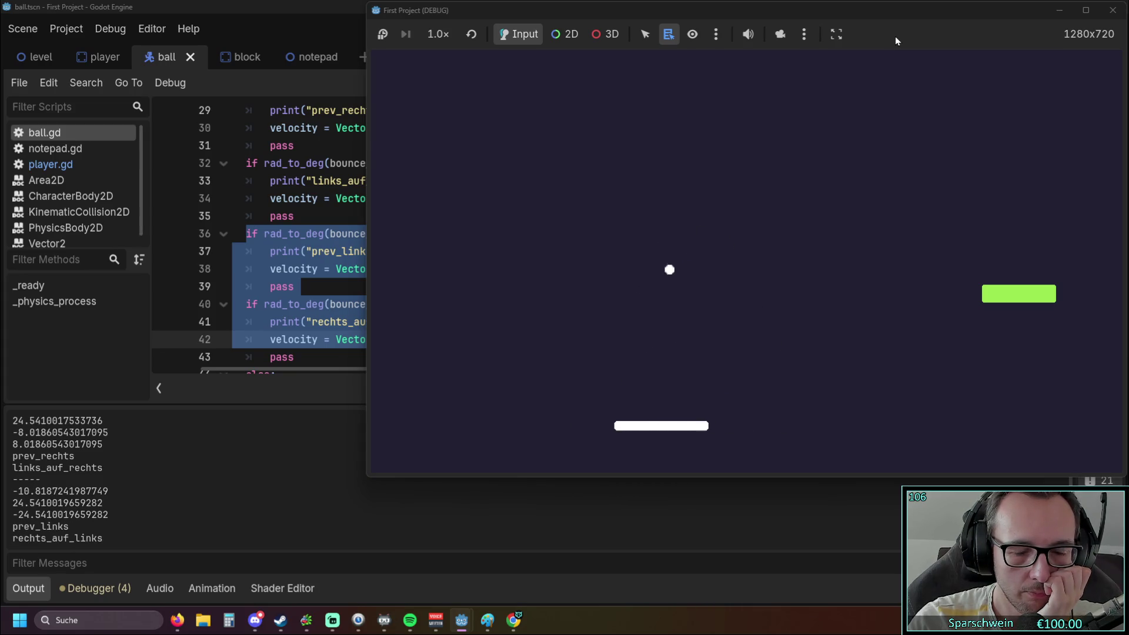
{"action": "key", "text": "Left"}
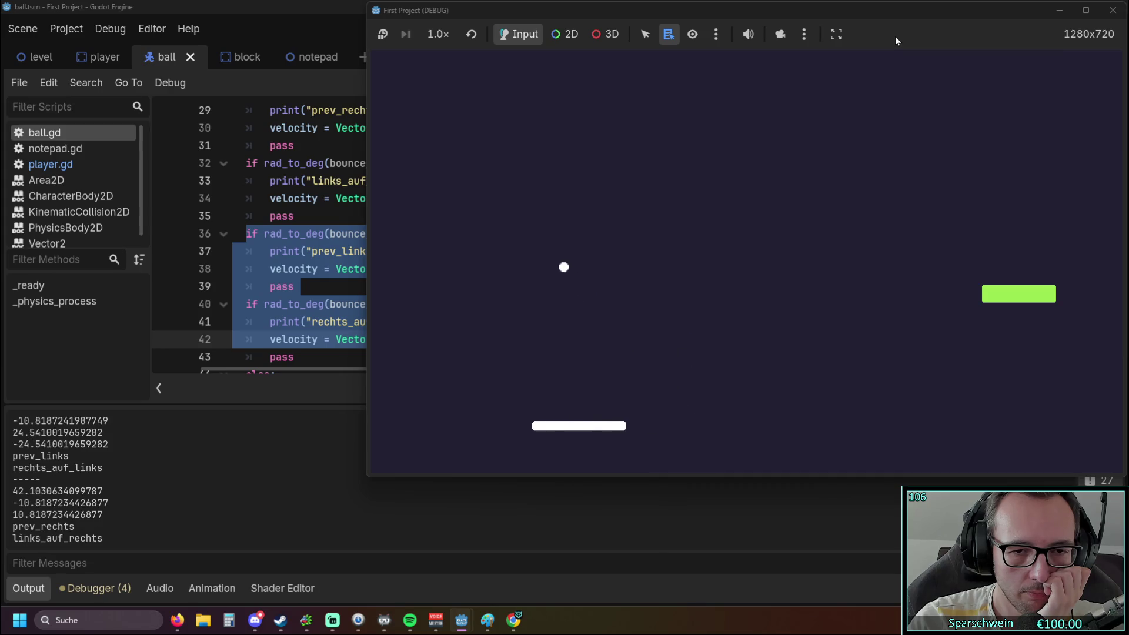
{"action": "key", "text": "Right"}
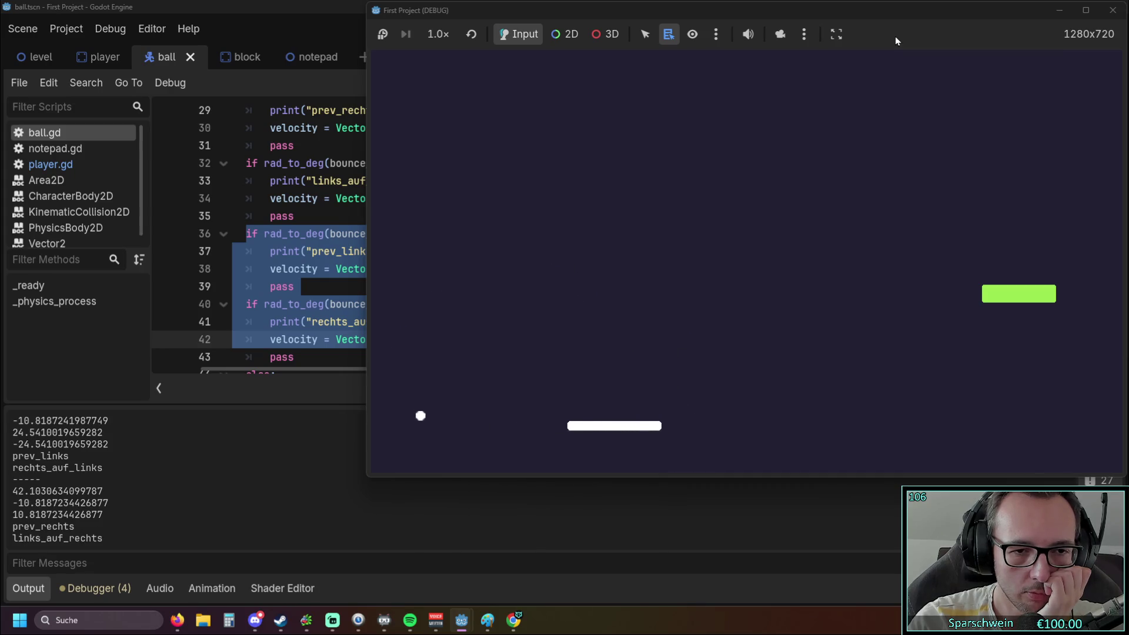
{"action": "key", "text": "Right"}
{"action": "key", "text": "Left"}
{"action": "key", "text": "Right"}
{"action": "key", "text": "Right"}
{"action": "key", "text": "Left"}
{"action": "key", "text": "Left"}
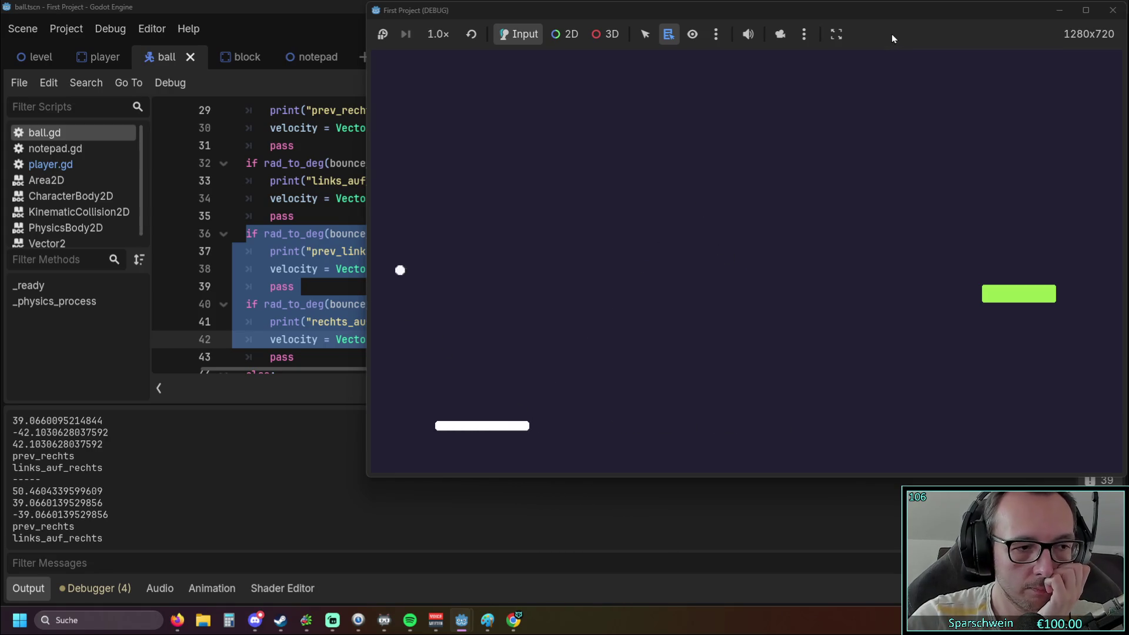
{"action": "left_click", "coordinate": [1113, 10]}
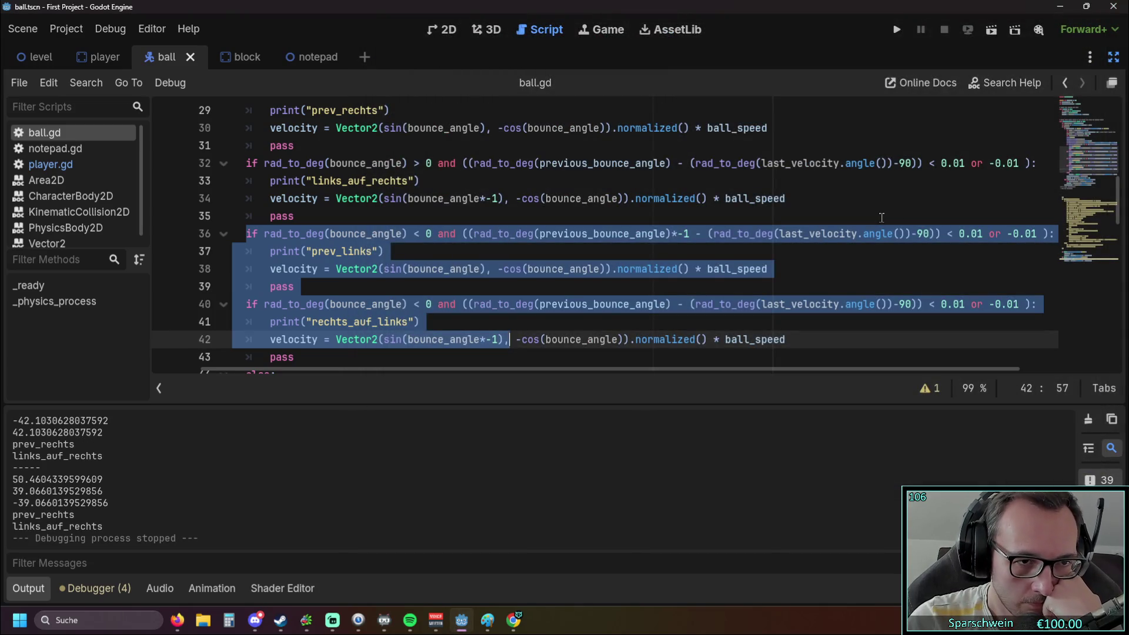
{"action": "scroll", "coordinate": [559, 282], "scroll_direction": "up", "scroll_amount": 2}
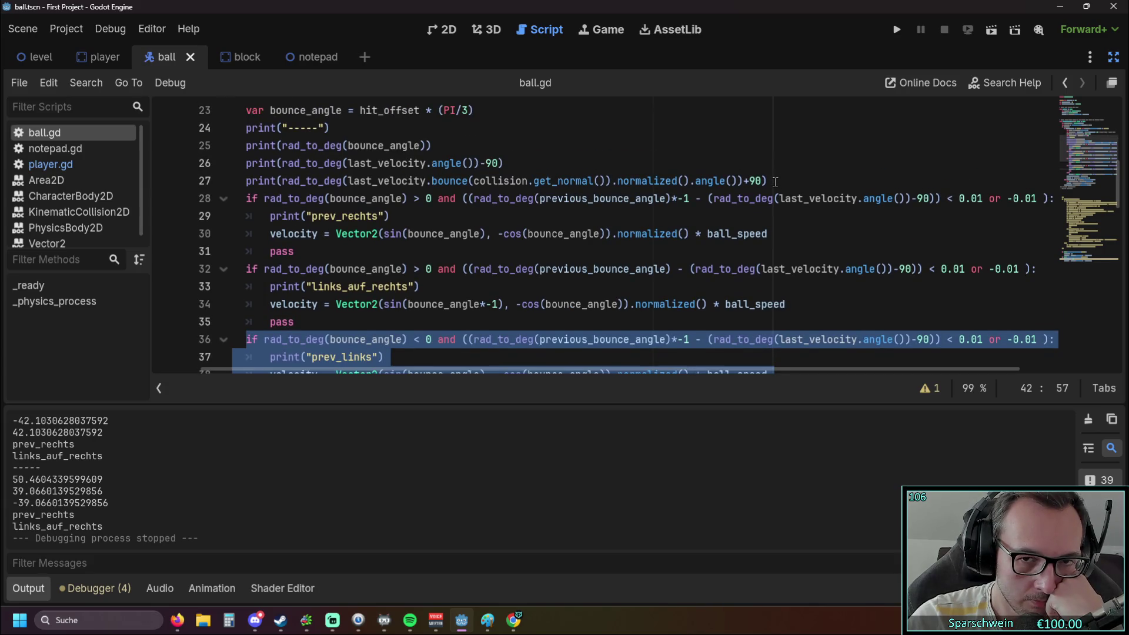
{"action": "mouse_move", "coordinate": [775, 181]}
{"action": "left_mouse_down"}
{"action": "mouse_move", "coordinate": [247, 181]}
{"action": "mouse_move", "coordinate": [247, 164]}
{"action": "mouse_move", "coordinate": [235, 183]}
{"action": "left_mouse_up"}
{"action": "left_click", "coordinate": [261, 184]}
{"action": "left_click", "coordinate": [257, 182]}
{"action": "type", "text": "#"}
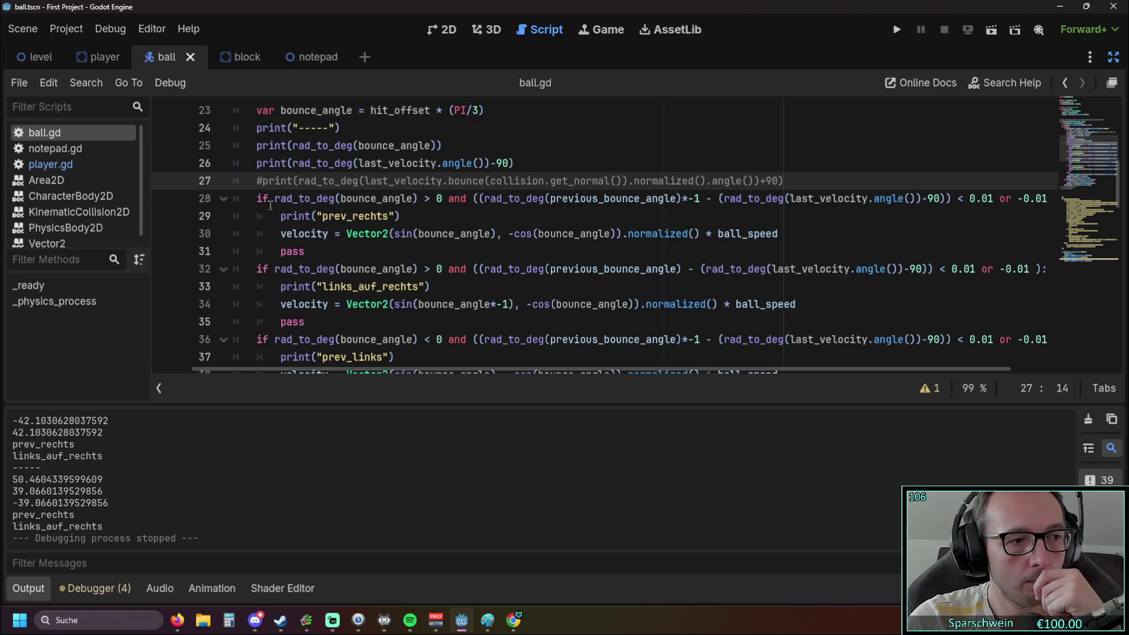
{"action": "scroll", "coordinate": [300, 204], "scroll_direction": "down", "scroll_amount": 4}
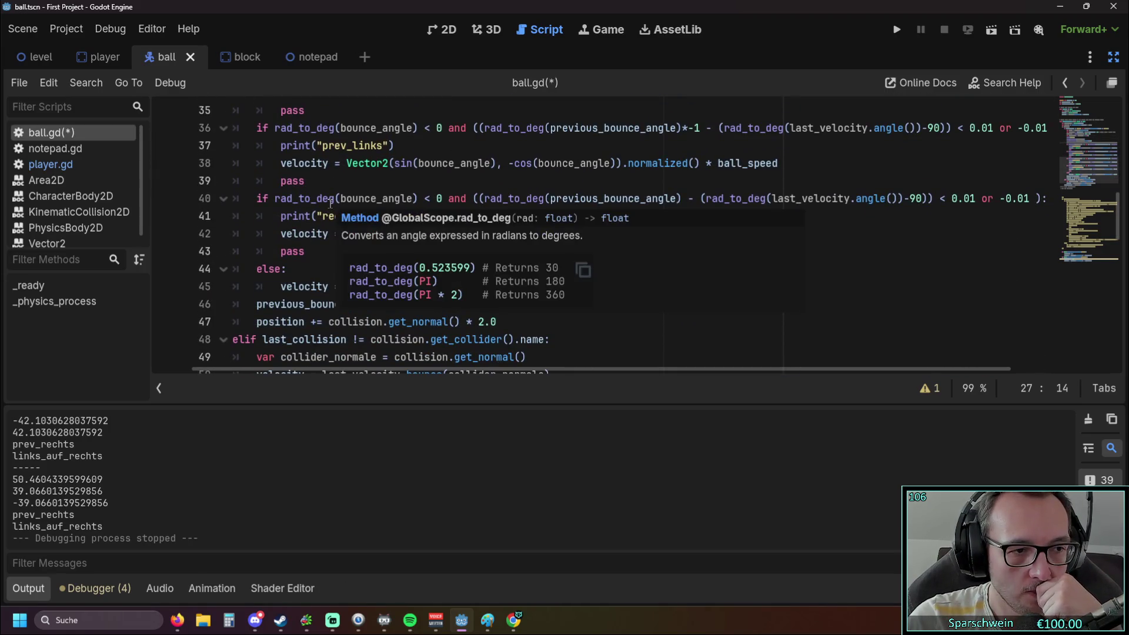
{"action": "scroll", "coordinate": [327, 204], "scroll_direction": "up", "scroll_amount": 3}
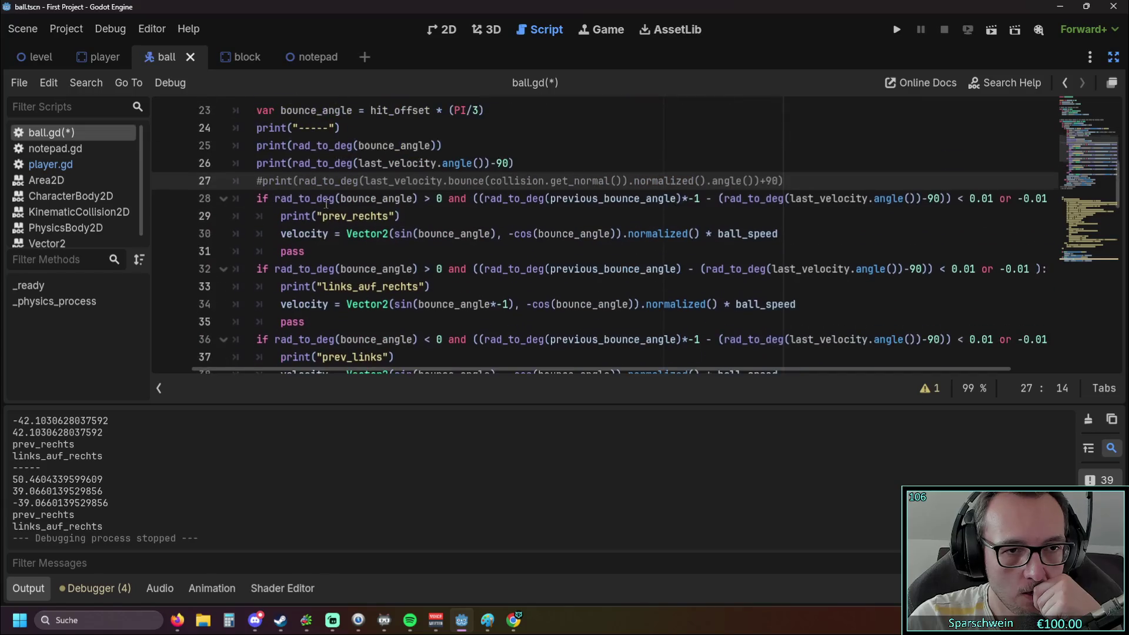
{"action": "scroll", "coordinate": [325, 204], "scroll_direction": "down", "scroll_amount": 3}
{"action": "scroll", "coordinate": [325, 204], "scroll_direction": "up", "scroll_amount": 2}
{"action": "scroll", "coordinate": [325, 202], "scroll_direction": "down", "scroll_amount": 1}
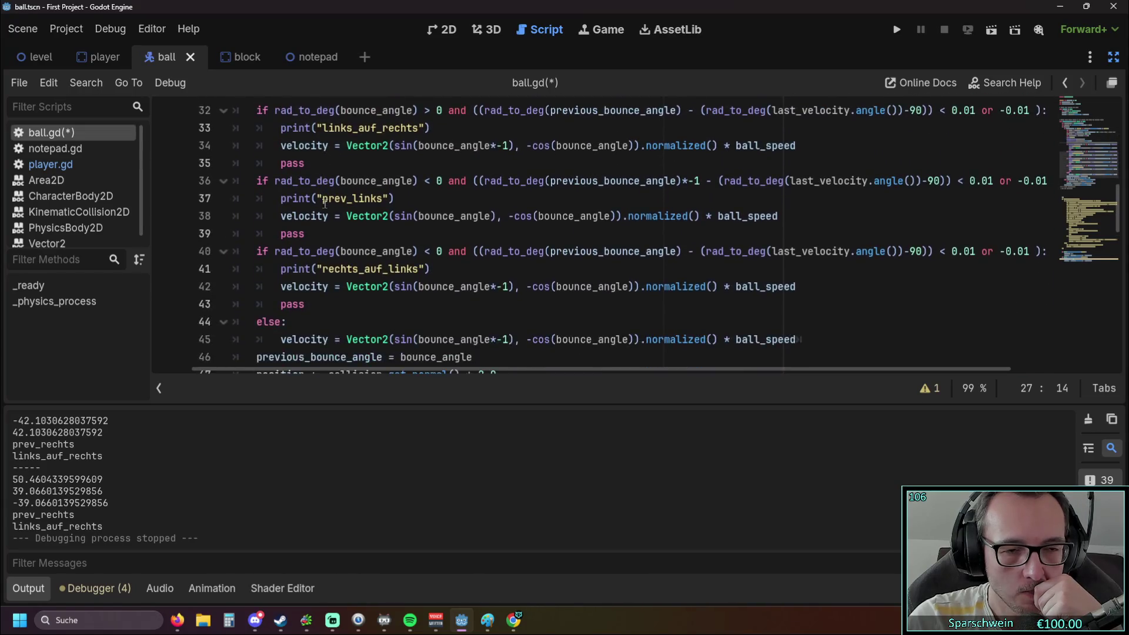
{"action": "scroll", "coordinate": [327, 200], "scroll_direction": "up", "scroll_amount": 1}
{"action": "scroll", "coordinate": [326, 201], "scroll_direction": "up", "scroll_amount": 1}
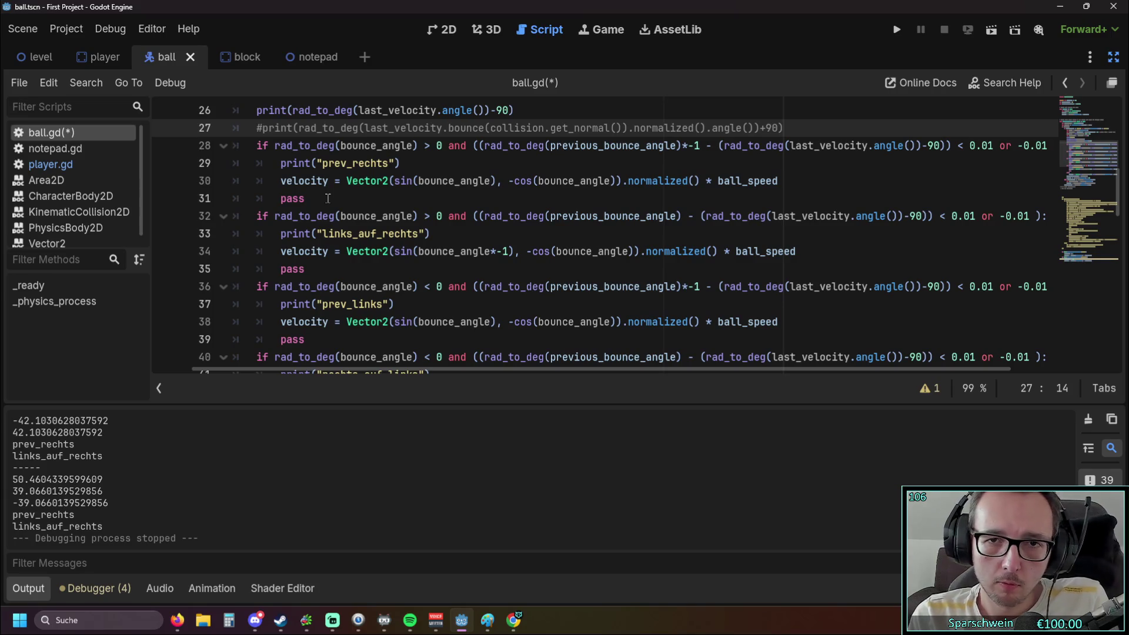
{"action": "scroll", "coordinate": [411, 194], "scroll_direction": "up", "scroll_amount": 1}
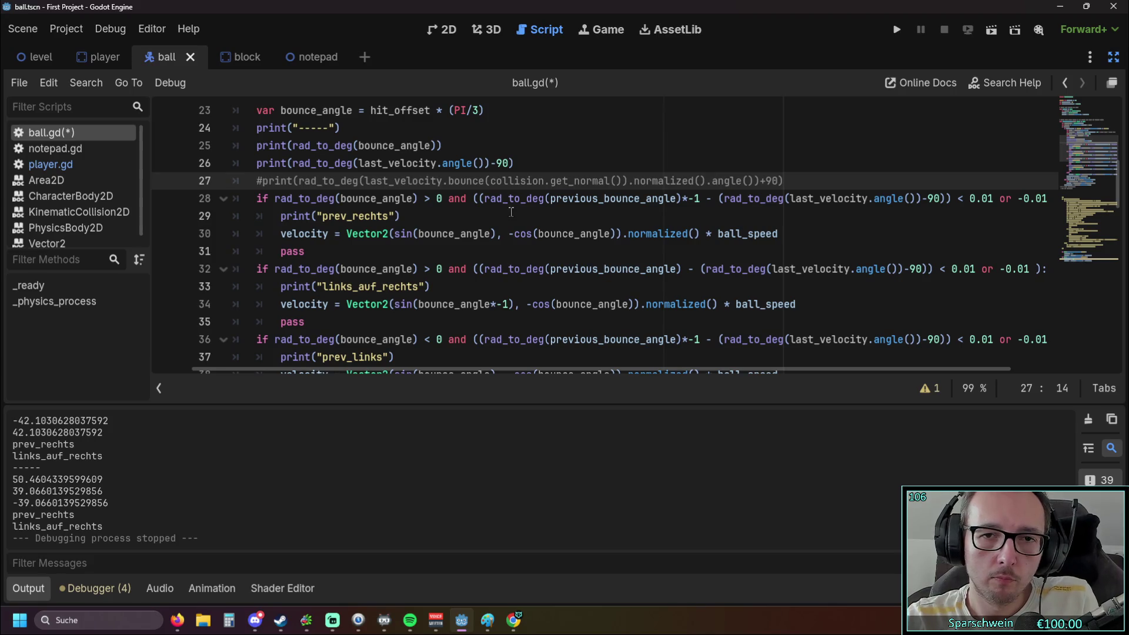
{"action": "scroll", "coordinate": [512, 212], "scroll_direction": "down", "scroll_amount": 2}
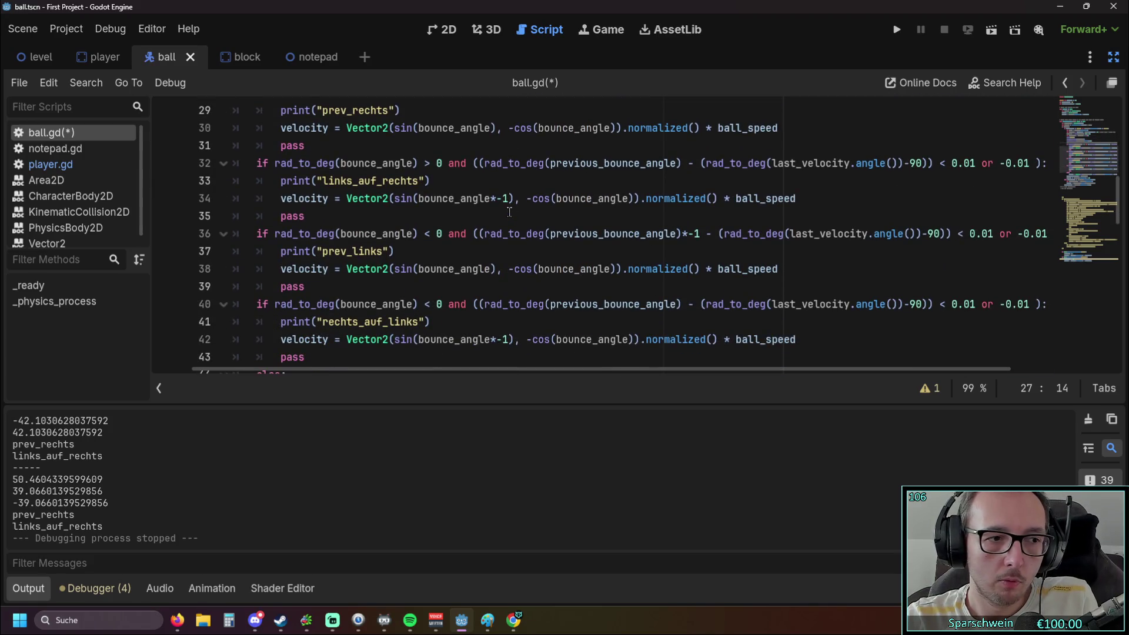
{"action": "scroll", "coordinate": [510, 212], "scroll_direction": "up", "scroll_amount": 2}
{"action": "scroll", "coordinate": [509, 212], "scroll_direction": "down", "scroll_amount": 1}
{"action": "scroll", "coordinate": [509, 212], "scroll_direction": "up", "scroll_amount": 1}
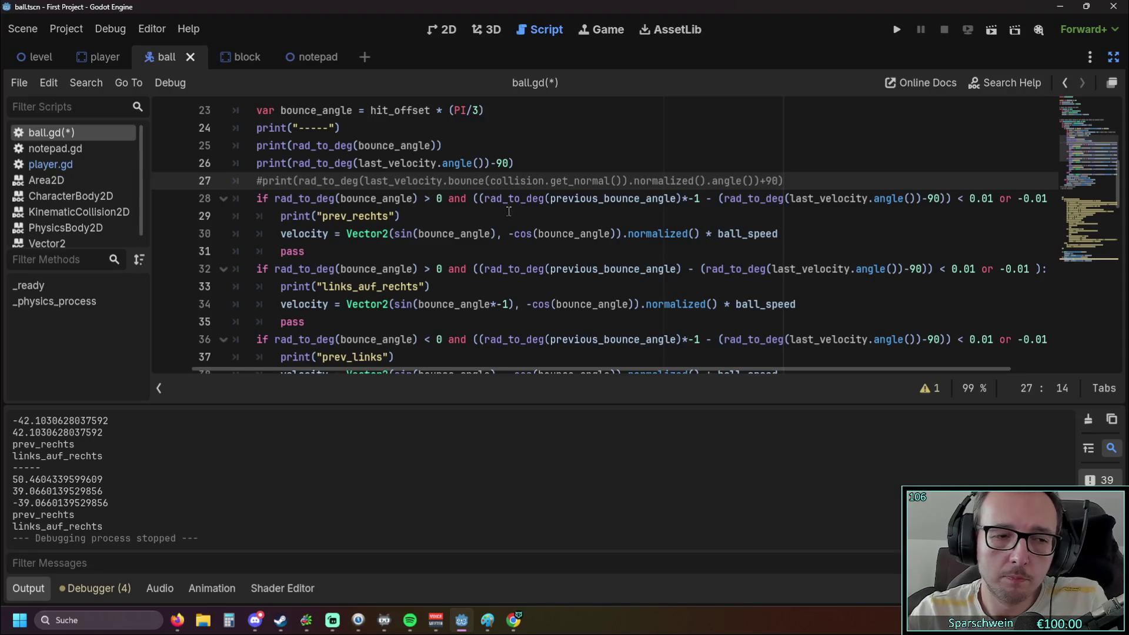
{"action": "scroll", "coordinate": [510, 211], "scroll_direction": "up", "scroll_amount": 1}
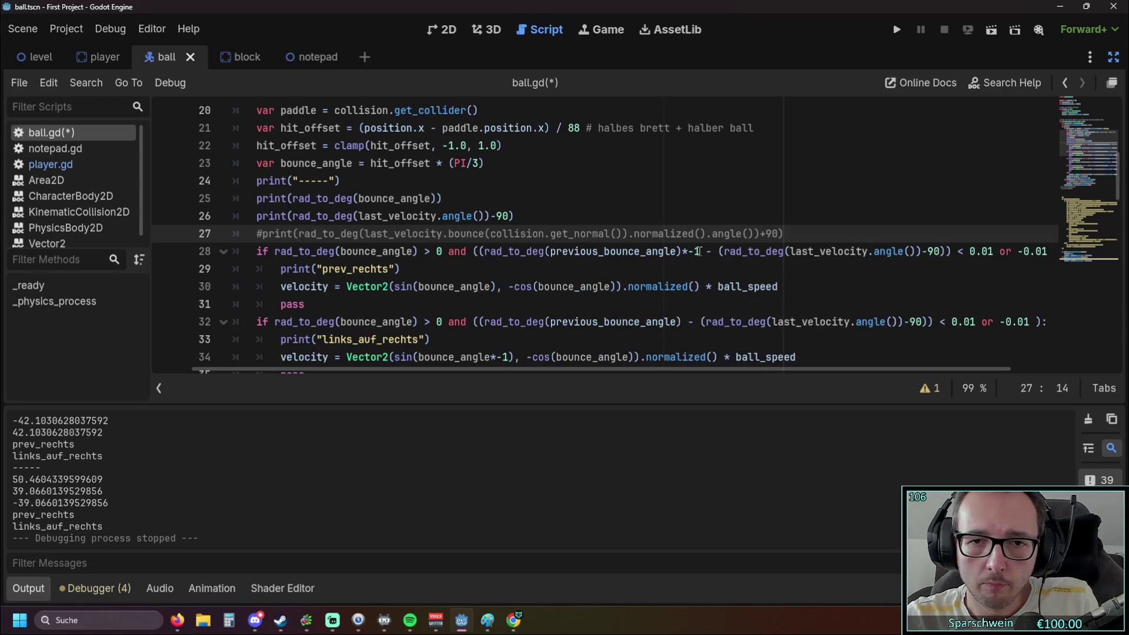
Wrap the line 26 print expression in parentheses and append *-1.
{"action": "left_click_drag", "start_coordinate": [699, 251], "coordinate": [480, 253]}
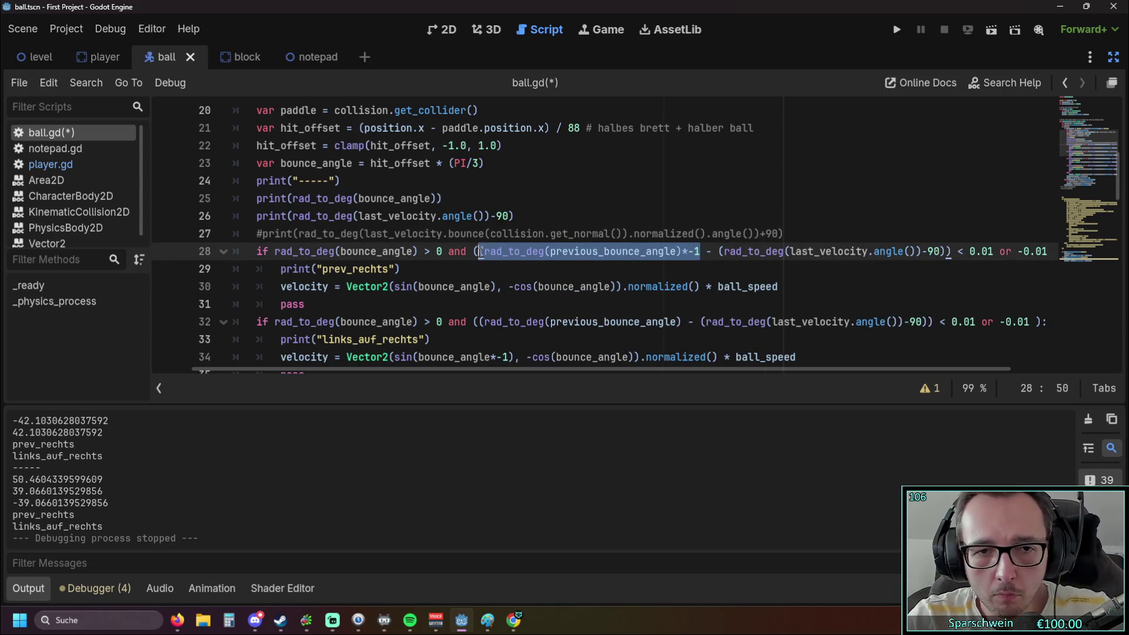
{"action": "left_click_drag", "start_coordinate": [509, 216], "coordinate": [292, 217]}
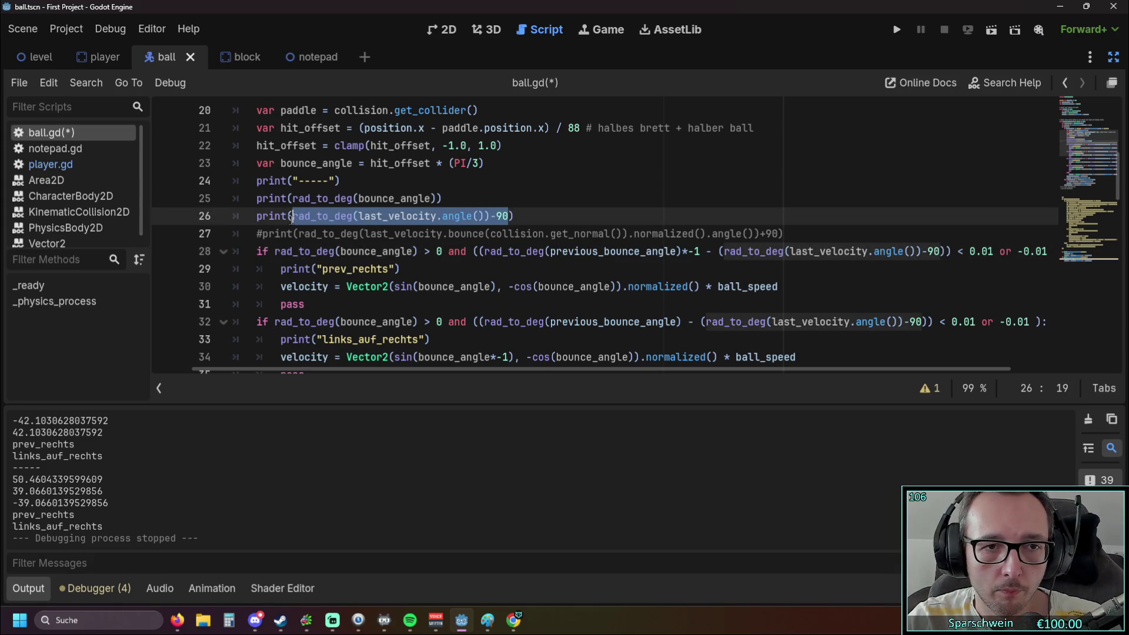
{"action": "left_click", "coordinate": [520, 217]}
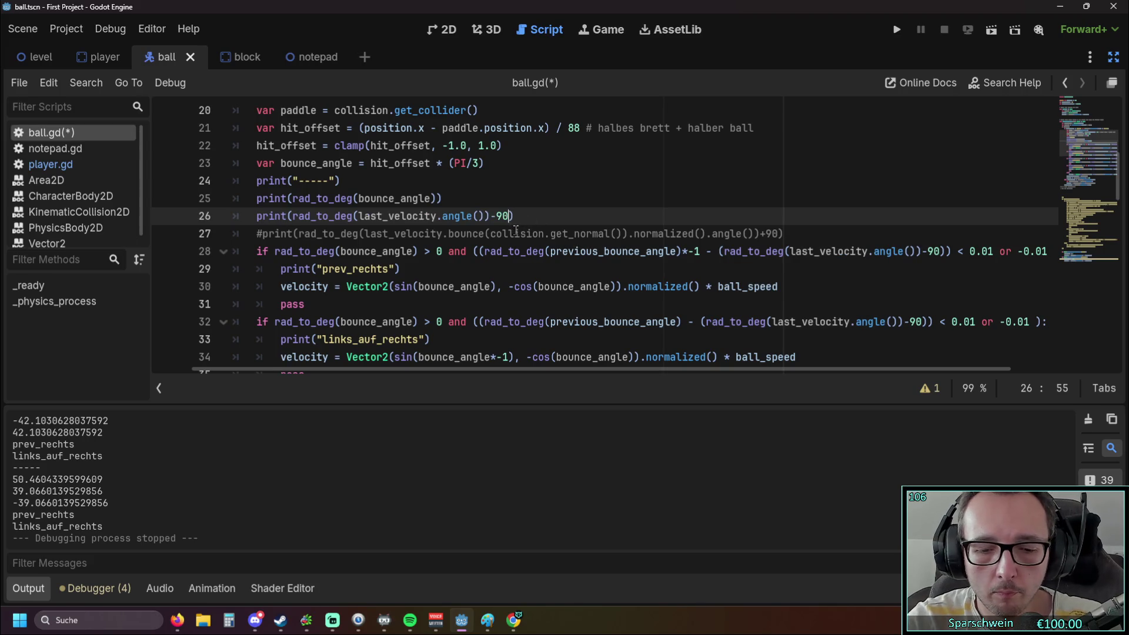
{"action": "left_click", "coordinate": [360, 216]}
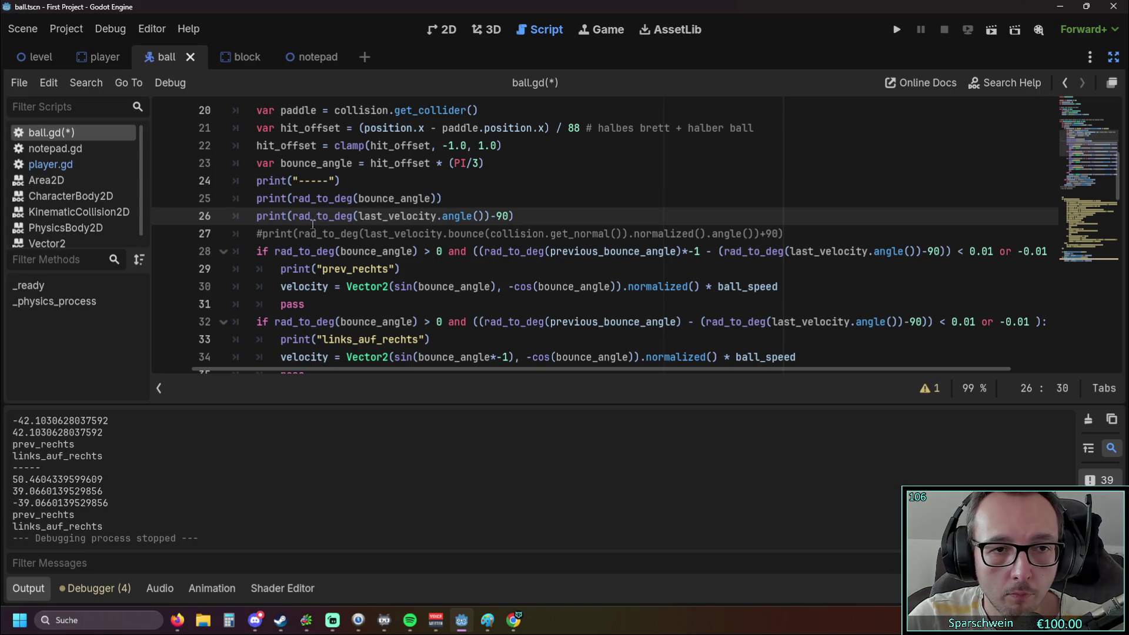
{"action": "left_click", "coordinate": [293, 217]}
{"action": "type", "text": ")"}
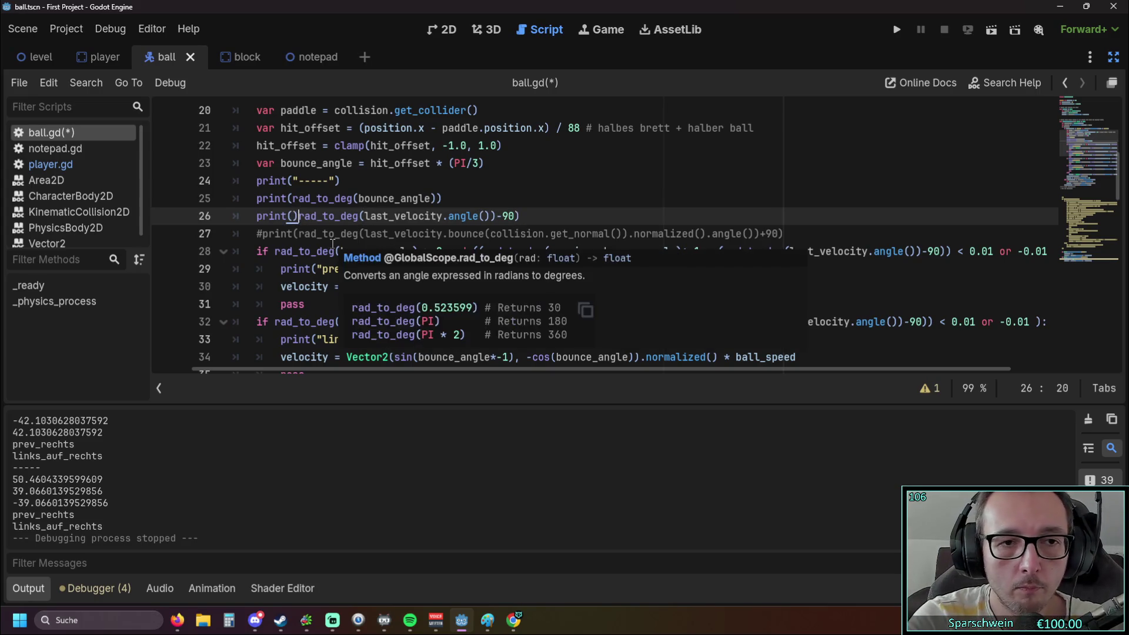
{"action": "key", "text": "BackSpace"}
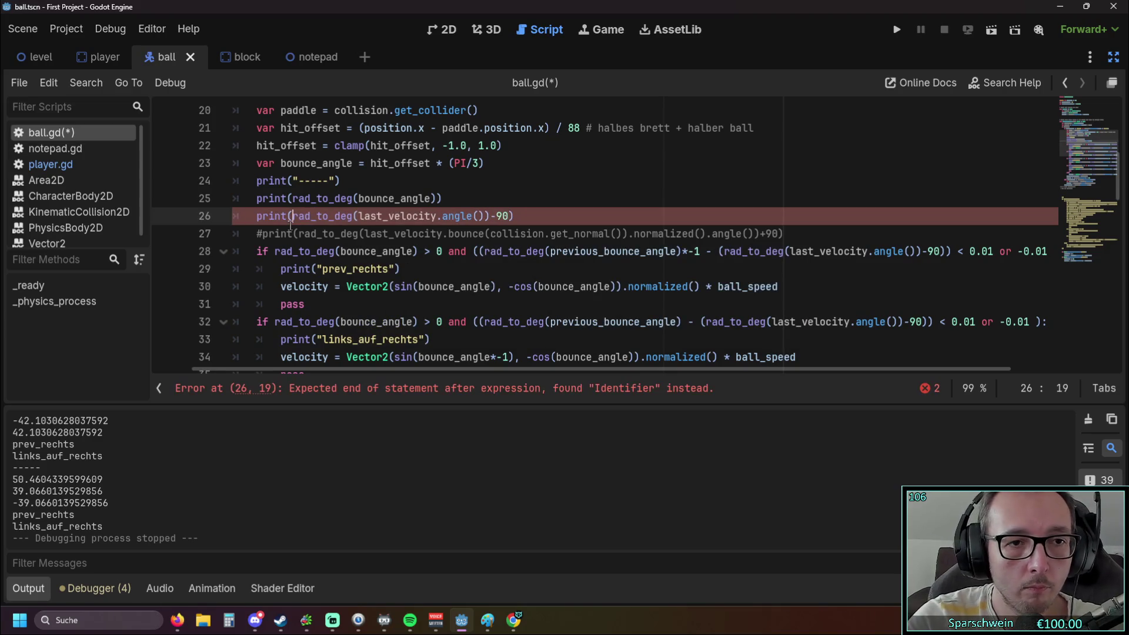
{"action": "type", "text": "("}
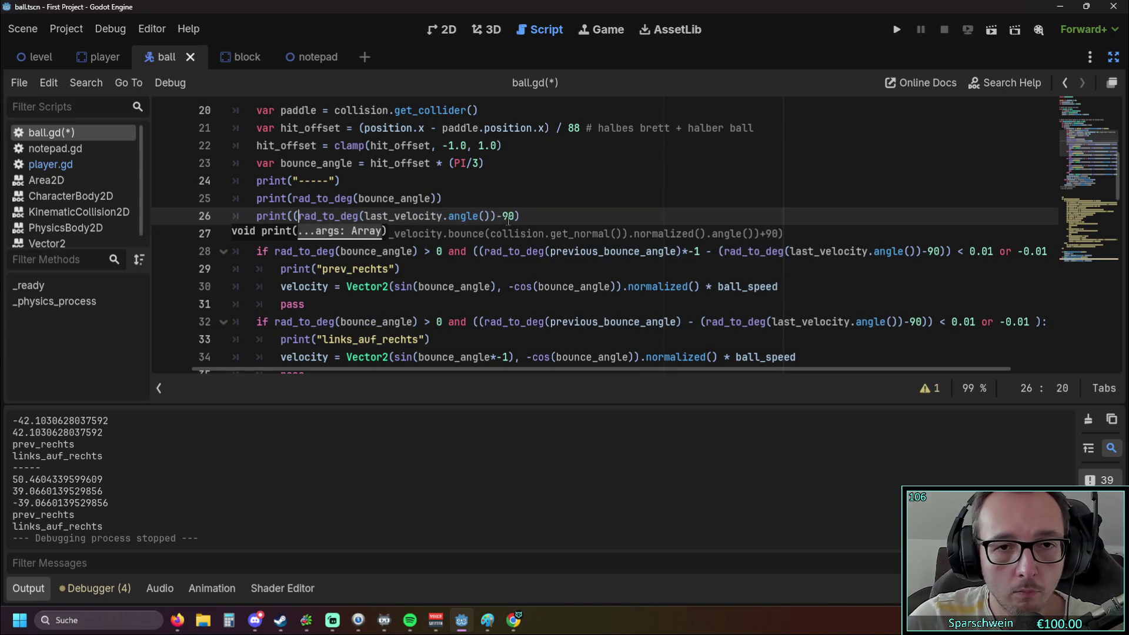
{"action": "left_click", "coordinate": [515, 219]}
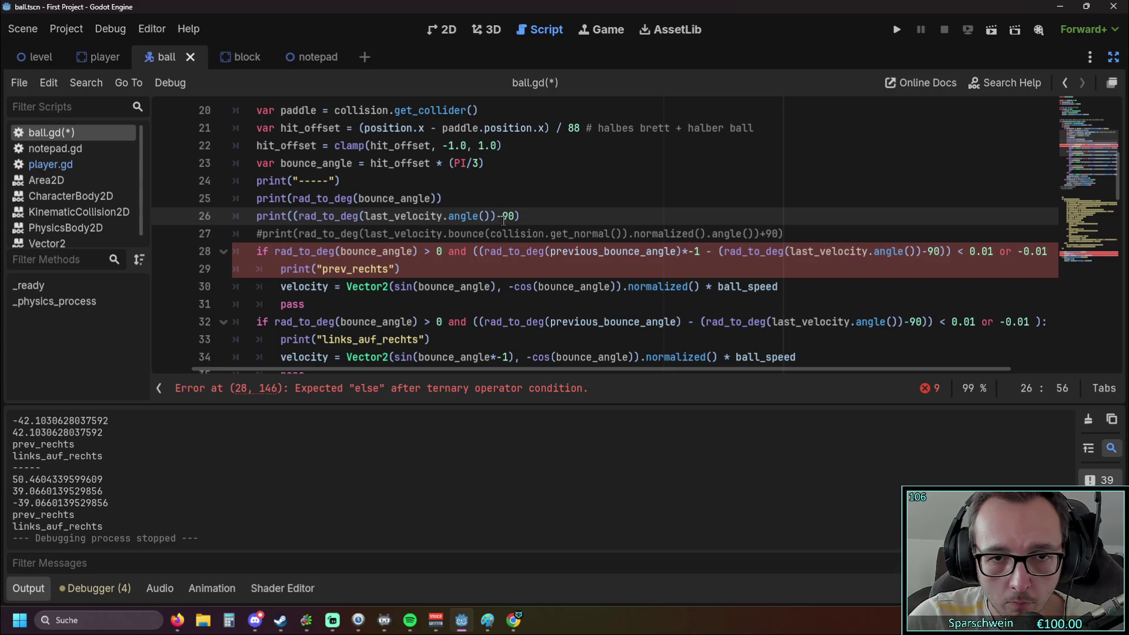
{"action": "key", "text": "Right"}
{"action": "type", "text": ")"}
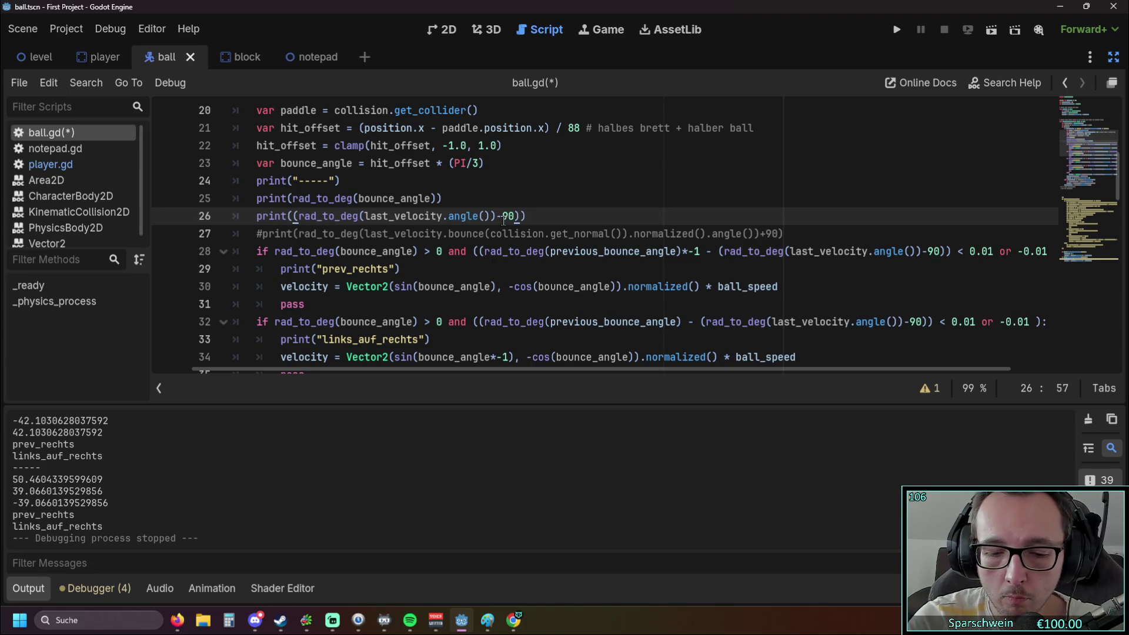
{"action": "type", "text": "*-1"}
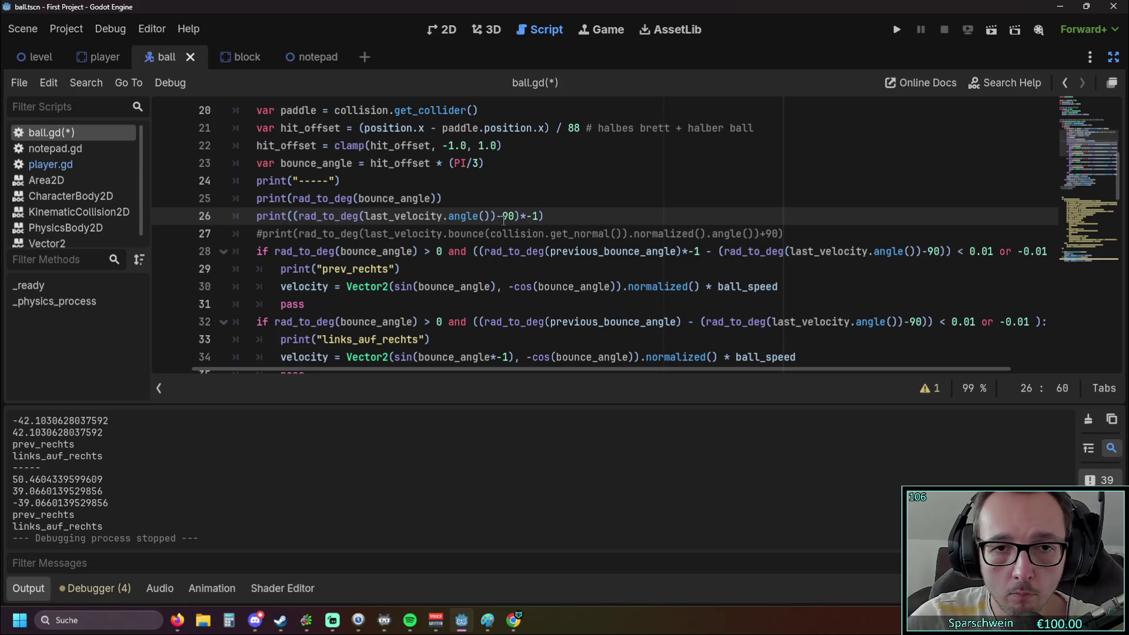
{"action": "left_click", "coordinate": [486, 216]}
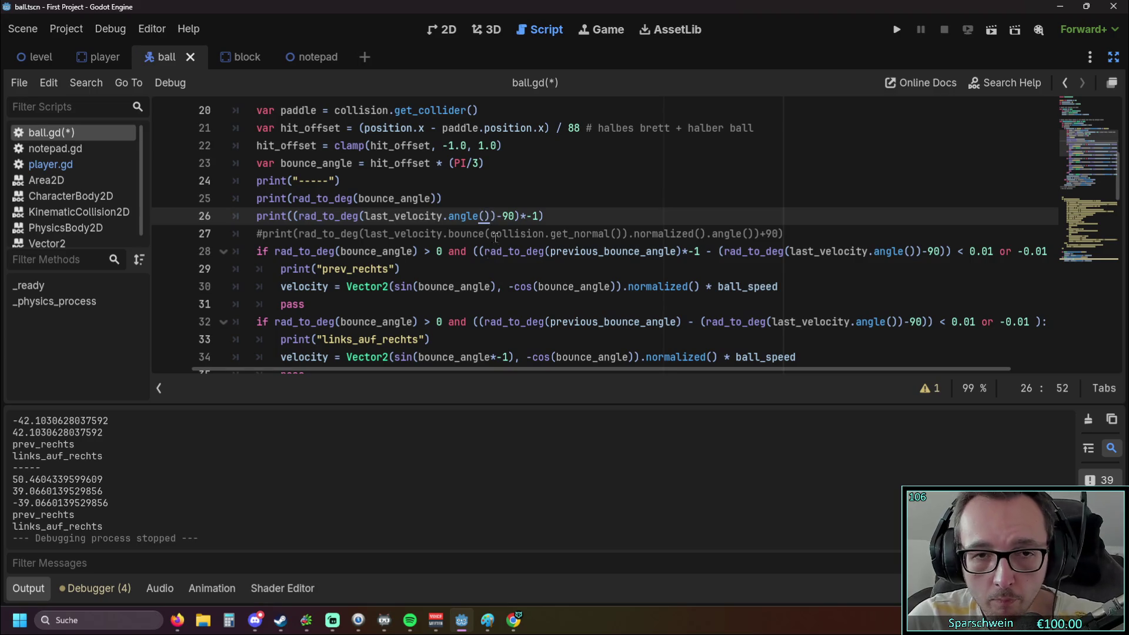
{"action": "key", "text": "Delete"}
Strip the *-1 and the extra parentheses back out of line 26.
{"action": "left_click", "coordinate": [492, 252]}
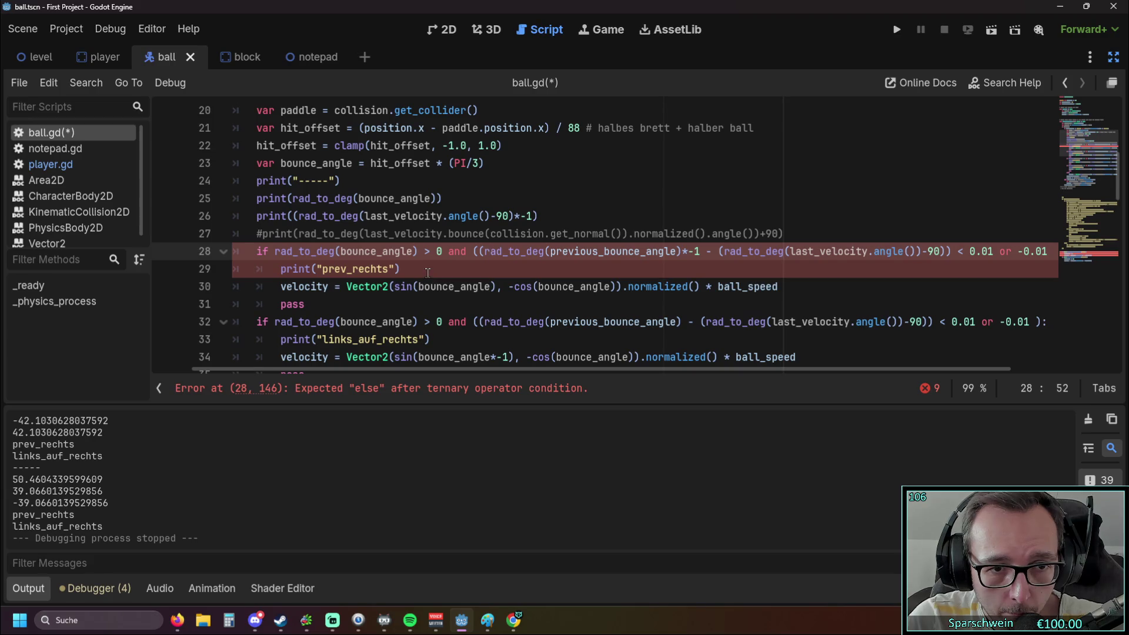
{"action": "scroll", "coordinate": [424, 272], "scroll_direction": "down", "scroll_amount": 1}
{"action": "scroll", "coordinate": [423, 271], "scroll_direction": "up", "scroll_amount": 1}
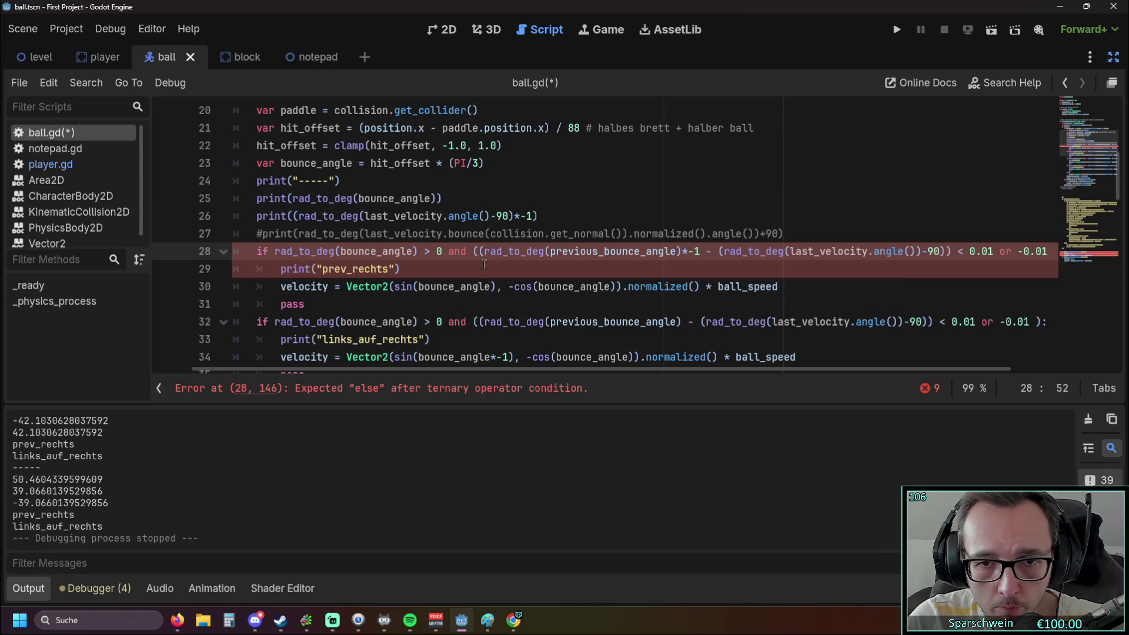
{"action": "key", "text": "Up"}
{"action": "key", "text": "Up"}
{"action": "key", "text": "Left"}
{"action": "key", "text": "BackSpace"}
{"action": "key", "text": "BackSpace"}
{"action": "key", "text": "BackSpace"}
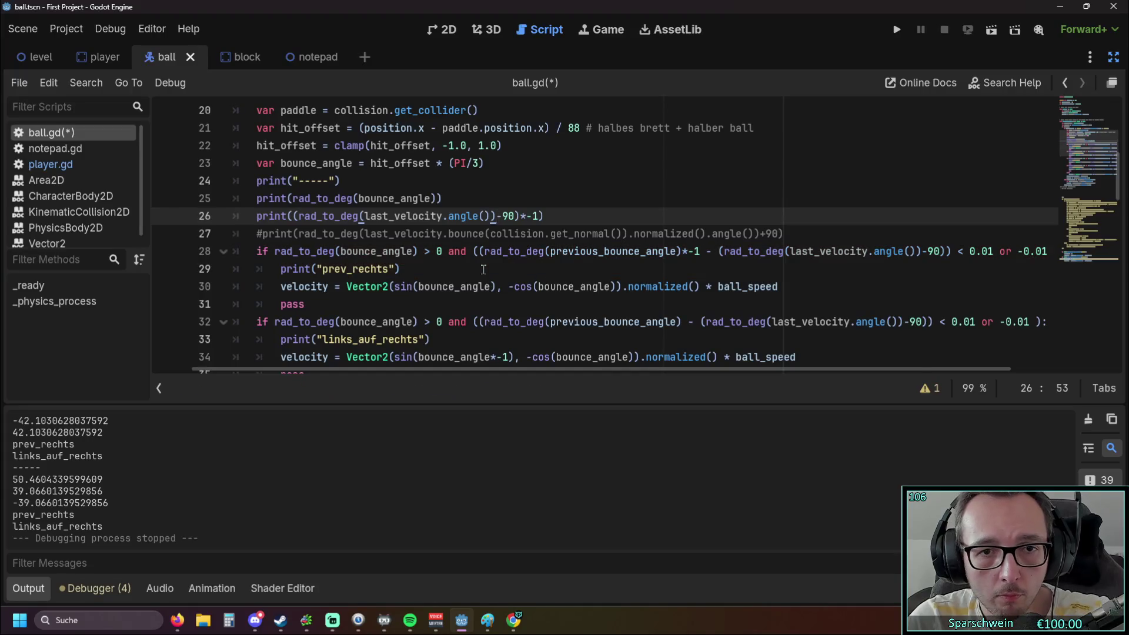
{"action": "key", "text": "Delete"}
{"action": "key", "text": "ctrl+Left"}
{"action": "key", "text": "ctrl+Left"}
{"action": "key", "text": "ctrl+Left"}
{"action": "key", "text": "BackSpace"}
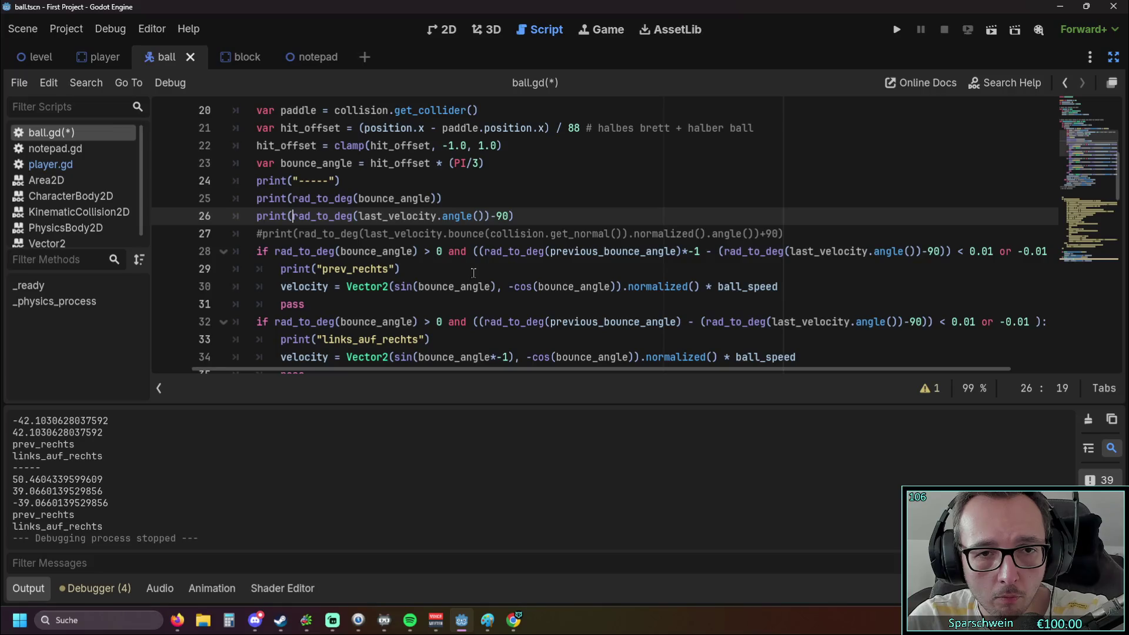
{"action": "key", "text": "Down"}
{"action": "key", "text": "Down"}
{"action": "key", "text": "Down"}
{"action": "key", "text": "Down"}
{"action": "key", "text": "Down"}
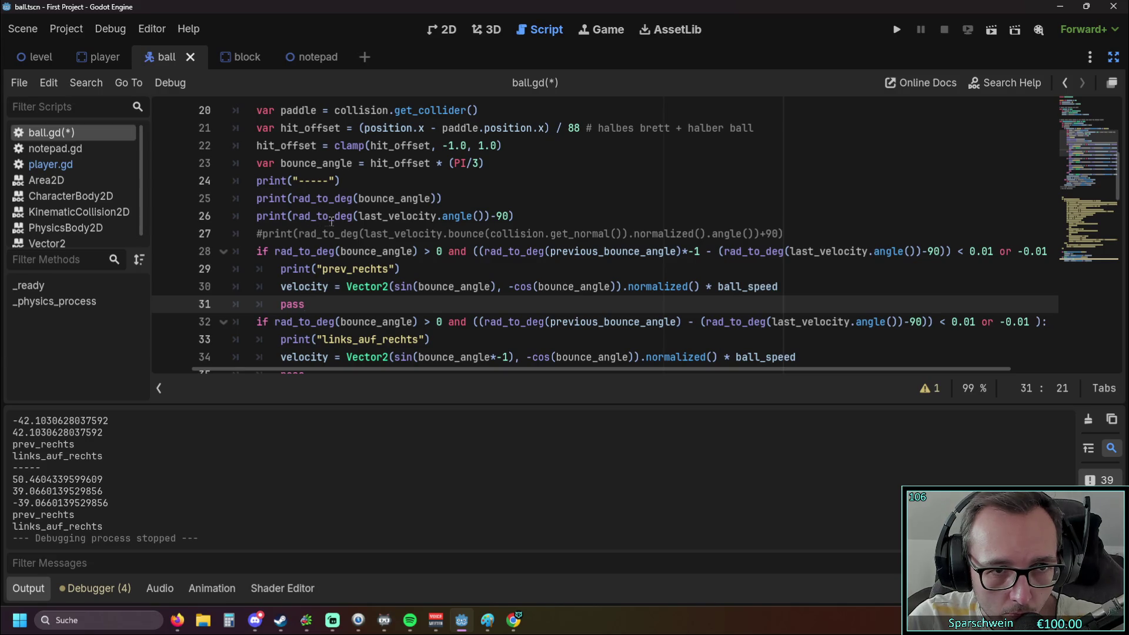
Rewrite line 26 to print (rad_to_deg(last_velocity.angle())-90)*-1.
{"action": "left_click", "coordinate": [288, 216]}
{"action": "type", "text": "("}
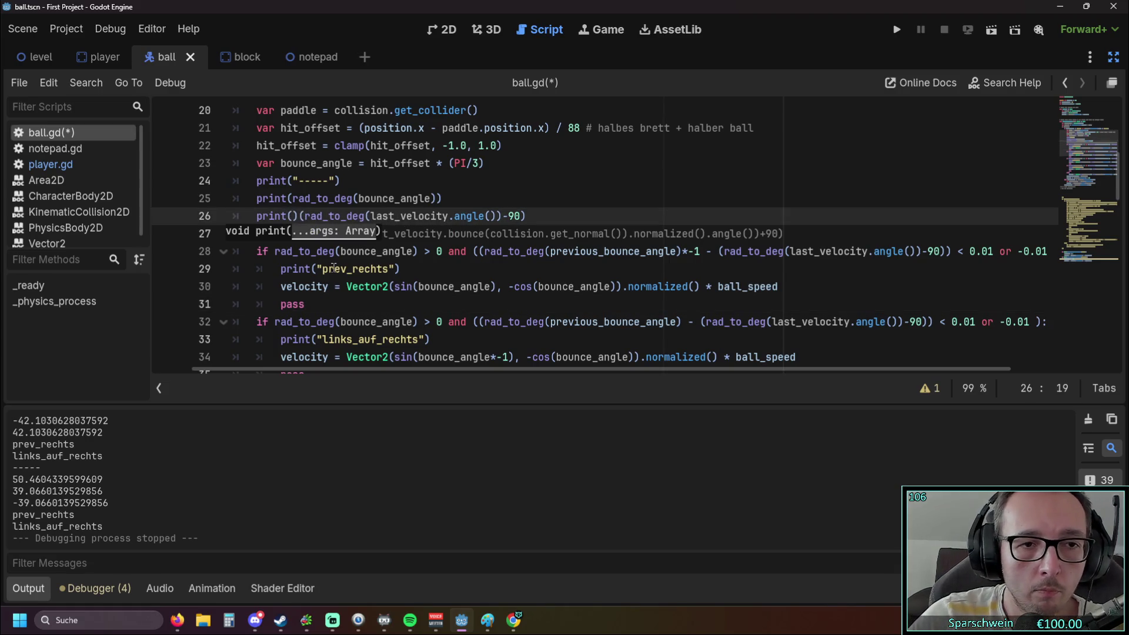
{"action": "left_click", "coordinate": [535, 218]}
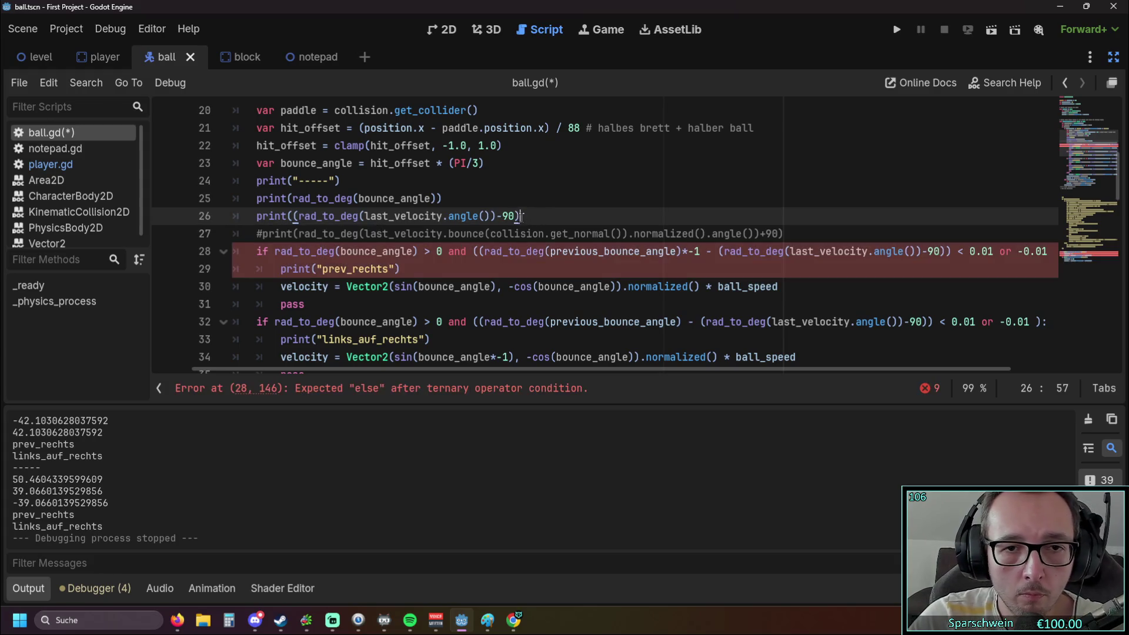
{"action": "type", "text": "*-1)"}
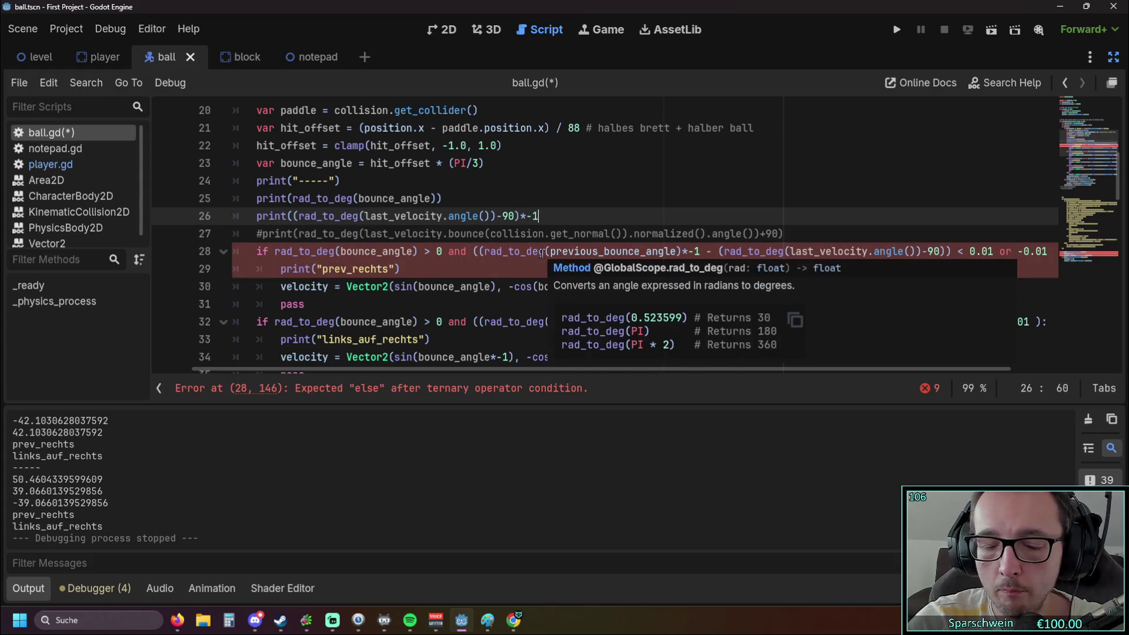
{"action": "left_click", "coordinate": [509, 251]}
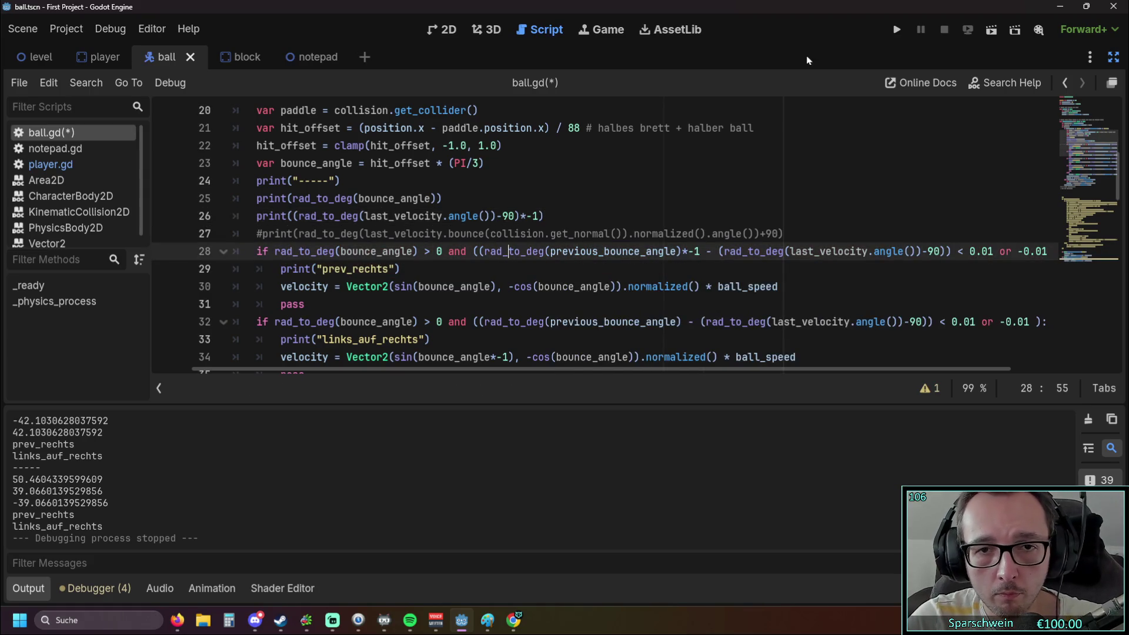
Test-run the game, close it, and find where previous_bounce_angle is used in ball.gd.
{"action": "left_click", "coordinate": [897, 30]}
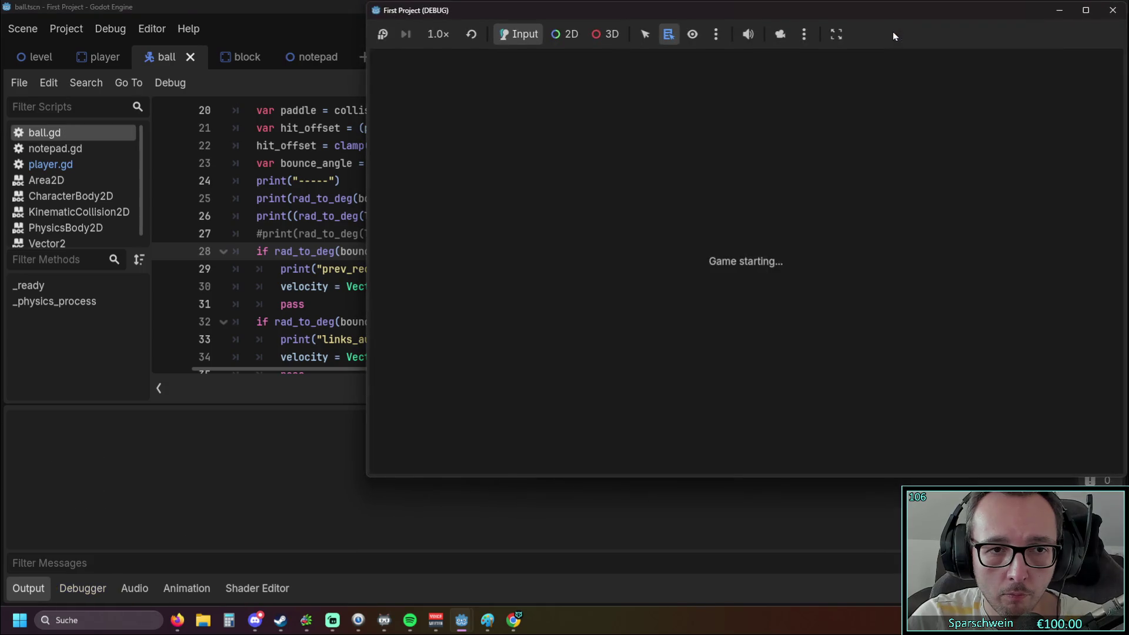
{"action": "left_click", "coordinate": [1113, 12]}
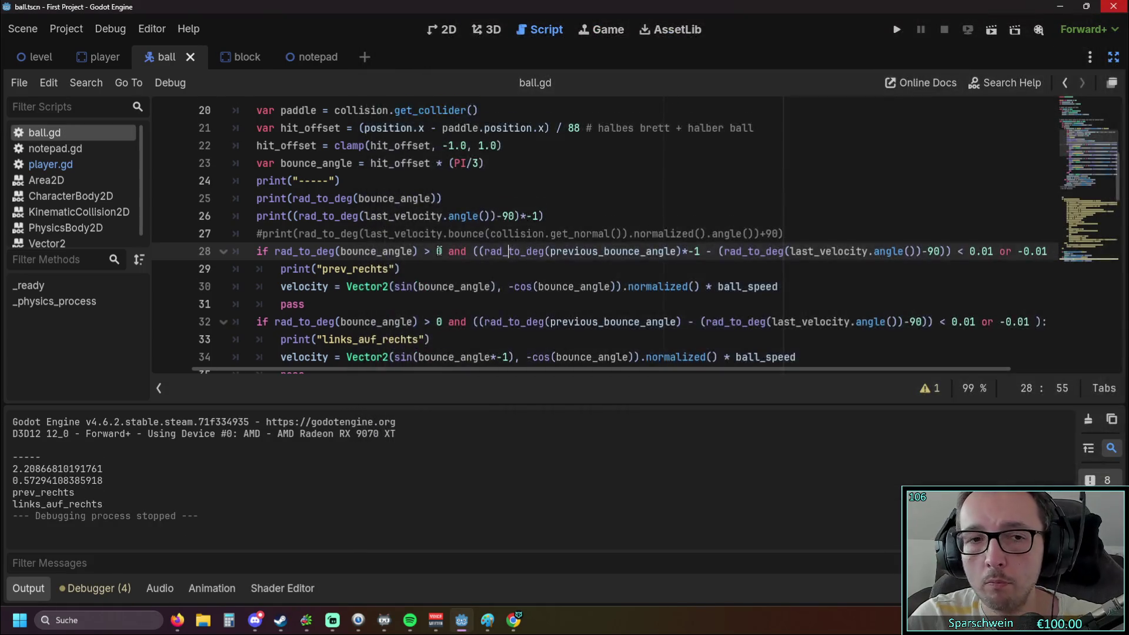
{"action": "scroll", "coordinate": [389, 278], "scroll_direction": "down", "scroll_amount": 7}
{"action": "scroll", "coordinate": [390, 277], "scroll_direction": "up", "scroll_amount": 1}
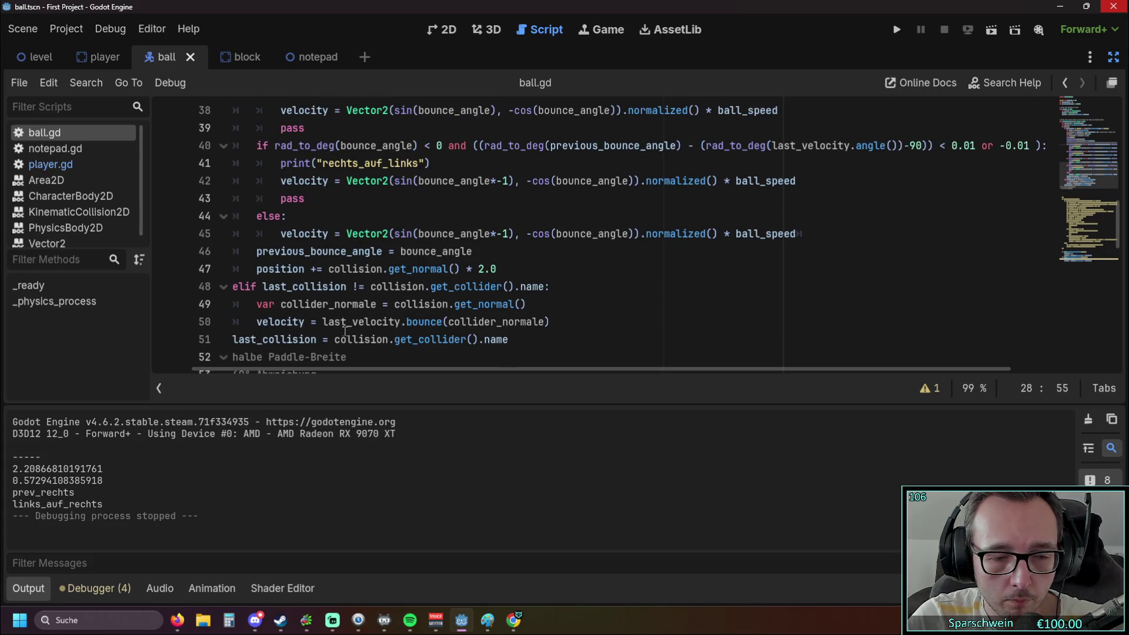
{"action": "scroll", "coordinate": [335, 311], "scroll_direction": "up", "scroll_amount": 1}
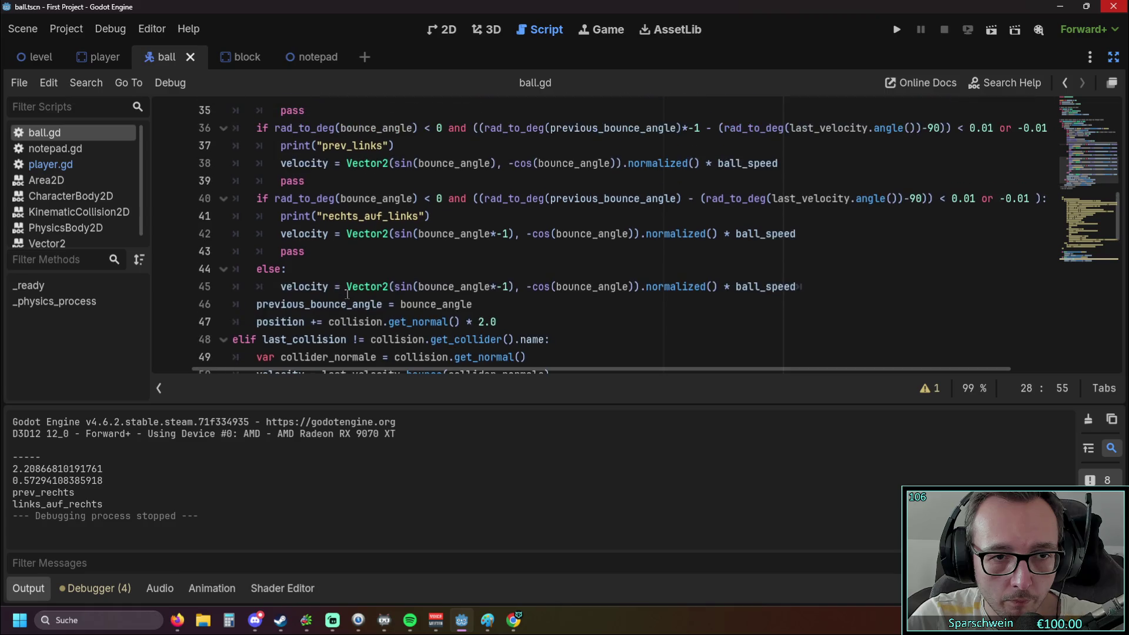
{"action": "double_click", "coordinate": [263, 308]}
{"action": "key", "text": "ctrl+c"}
{"action": "scroll", "coordinate": [441, 237], "scroll_direction": "up", "scroll_amount": 6}
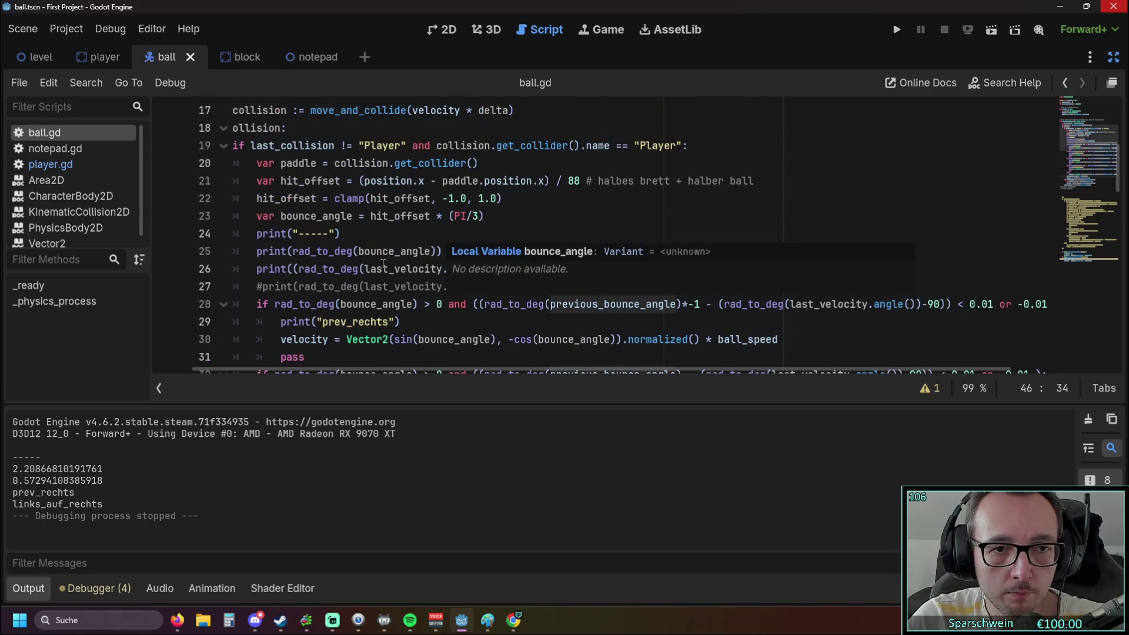
Change line 26 to print rad_to_deg(previous_bounce_angle)*-1 without the -90, then run the game.
{"action": "left_click_drag", "start_coordinate": [365, 269], "coordinate": [441, 271]}
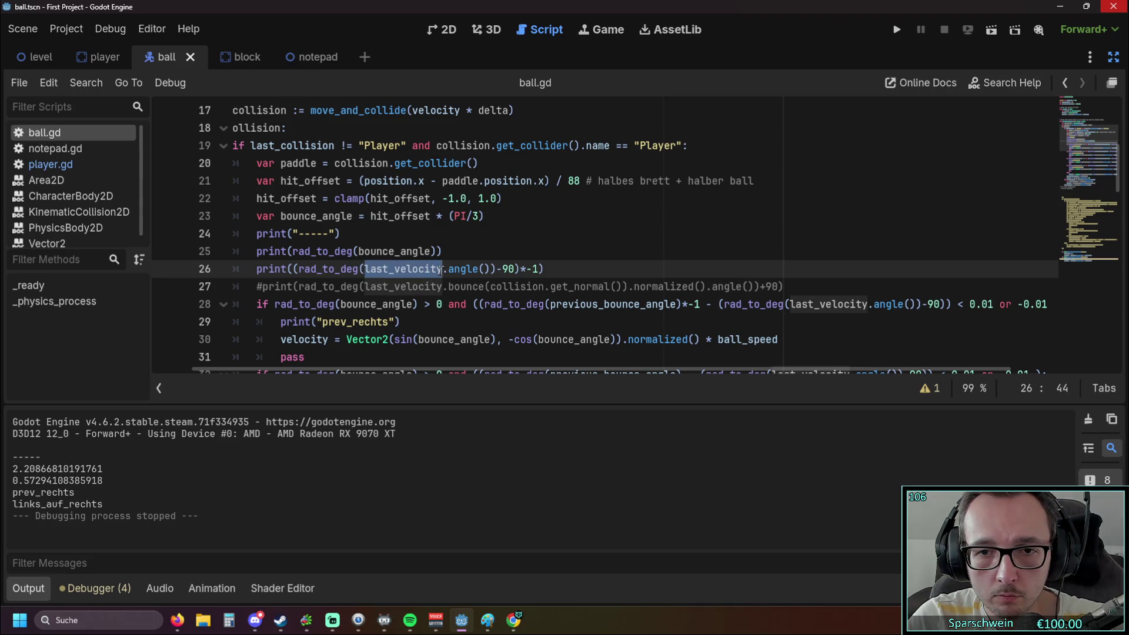
{"action": "left_click_drag", "start_coordinate": [442, 270], "coordinate": [494, 269]}
{"action": "key", "text": "ctrl+v"}
{"action": "left_click", "coordinate": [588, 235]}
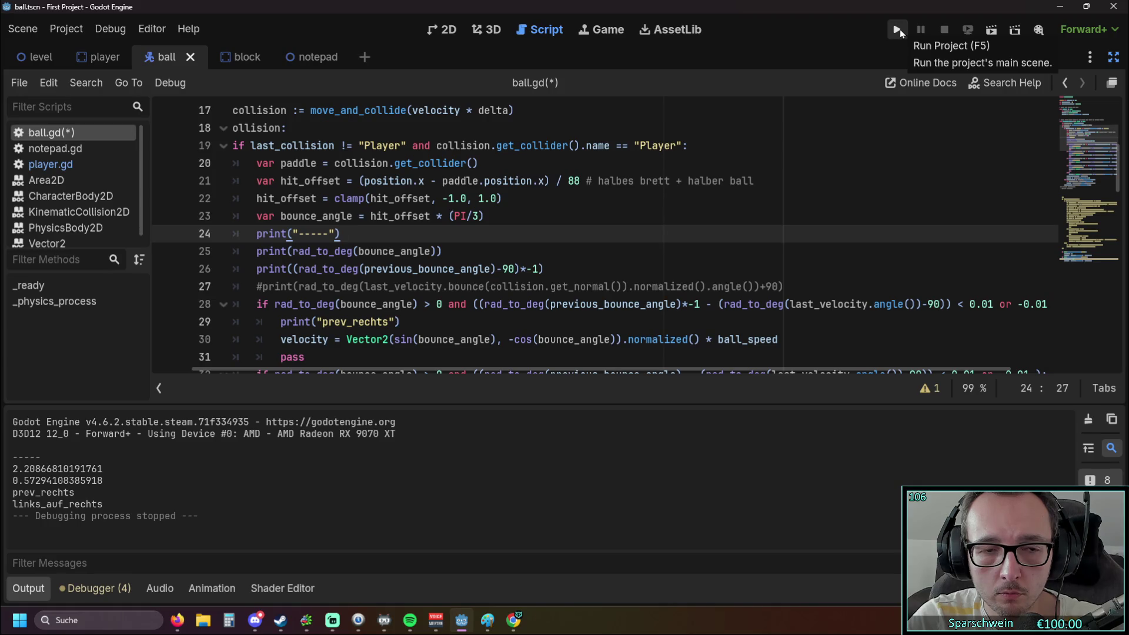
{"action": "left_click", "coordinate": [520, 269]}
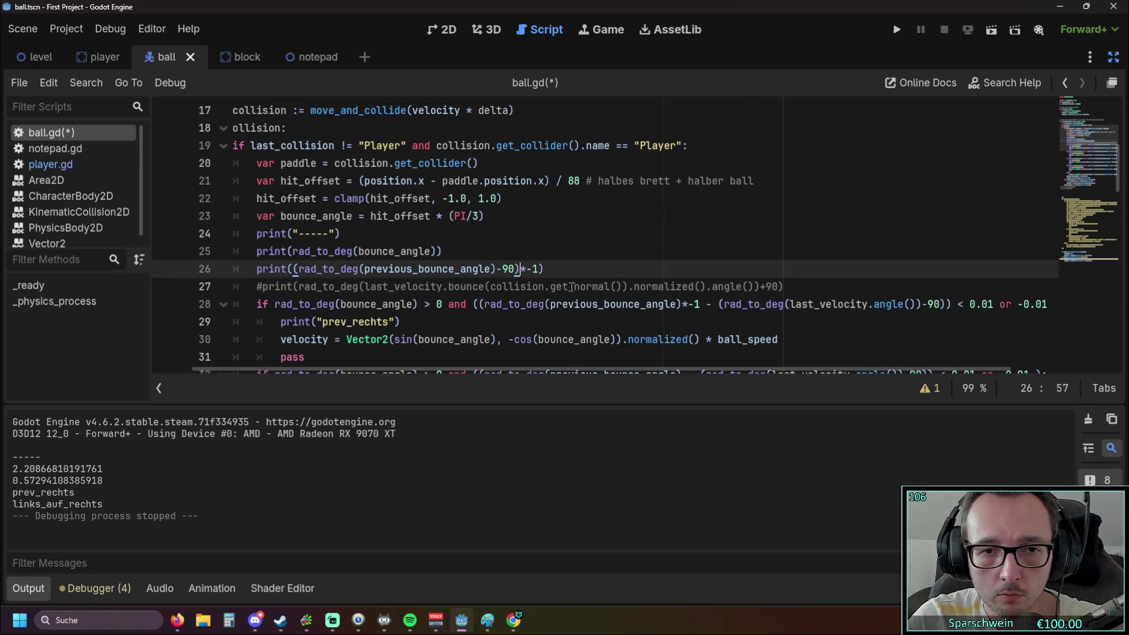
{"action": "key", "text": "BackSpace"}
{"action": "key", "text": "BackSpace"}
{"action": "key", "text": "BackSpace"}
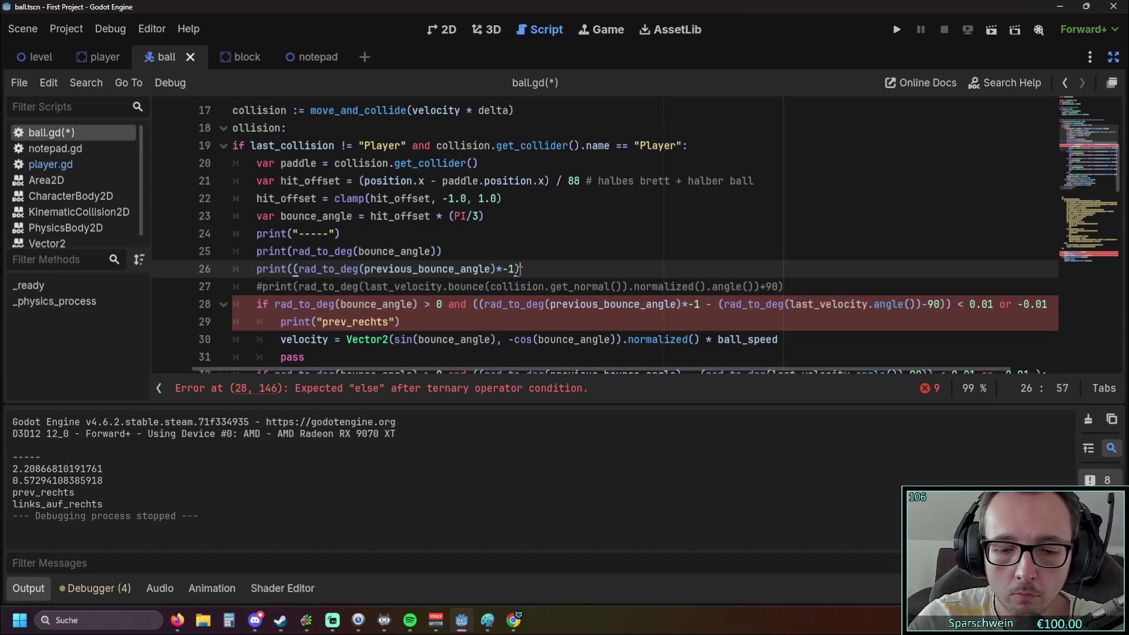
{"action": "type", "text": ")"}
{"action": "left_click", "coordinate": [560, 218]}
{"action": "left_click", "coordinate": [897, 31]}
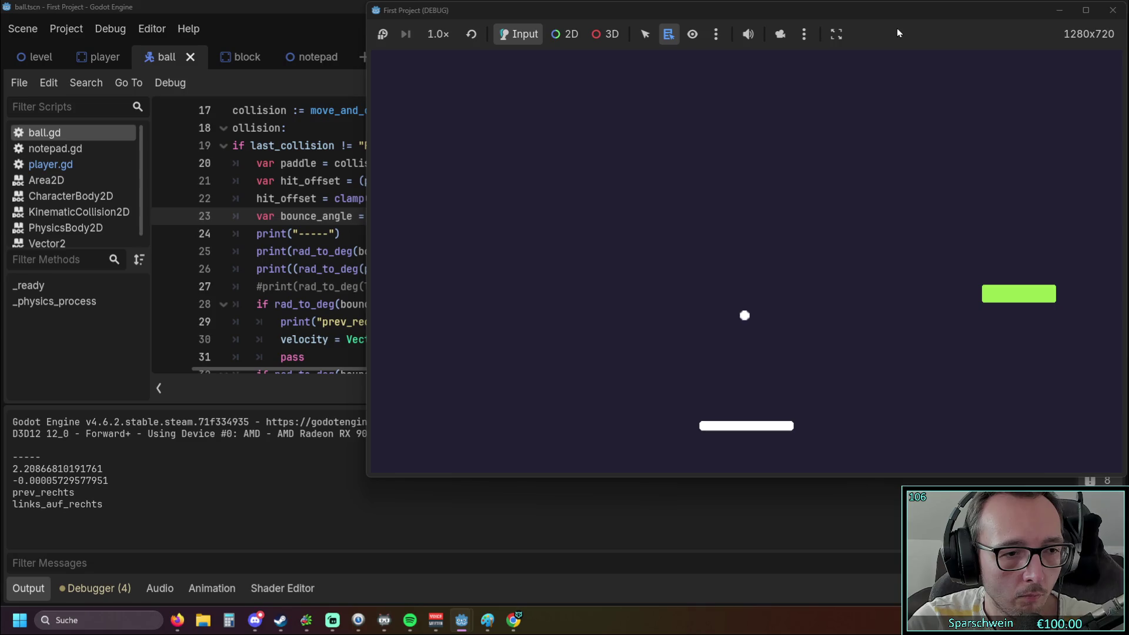
Bounce the ball off the paddle a few times with the arrow keys, then stop the game.
{"action": "key", "text": "Left"}
{"action": "key", "text": "Left"}
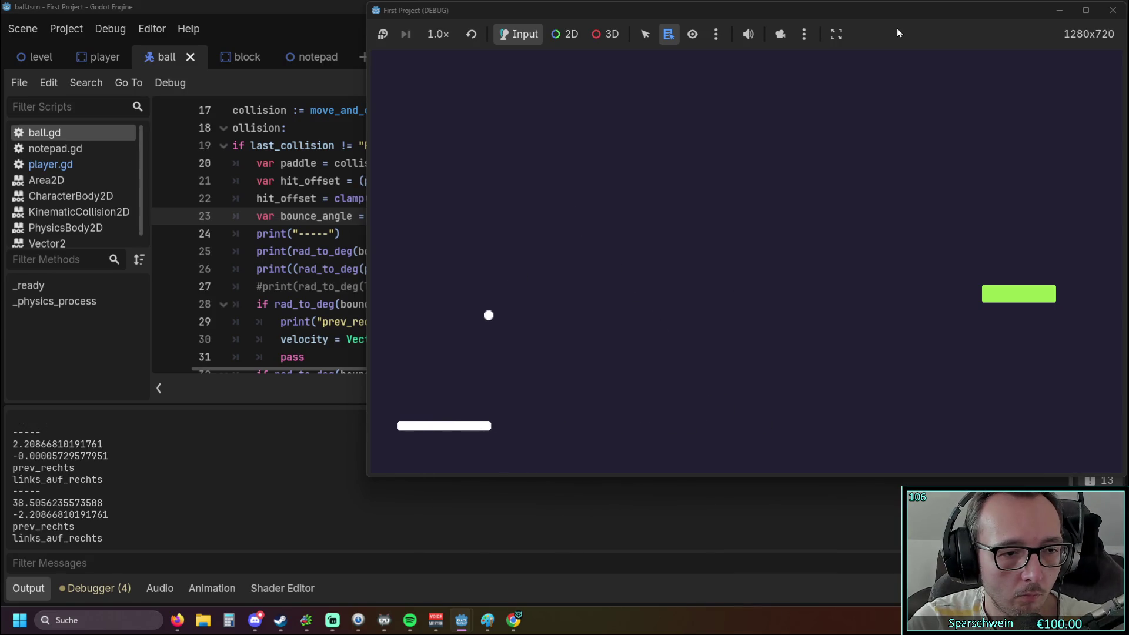
{"action": "key", "text": "Right"}
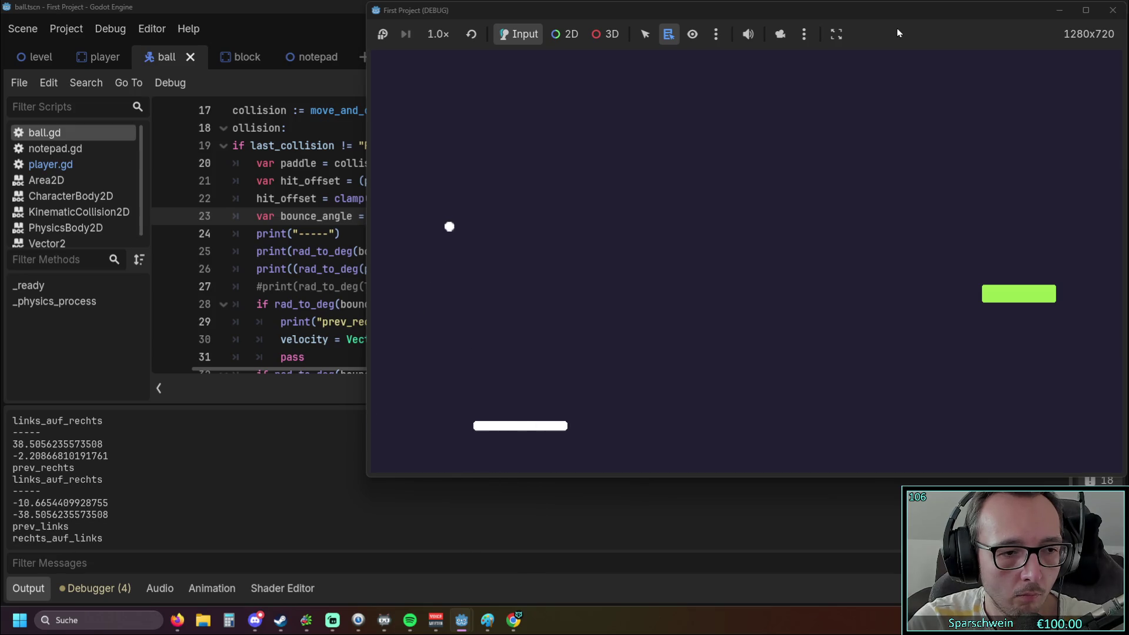
{"action": "key", "text": "Left"}
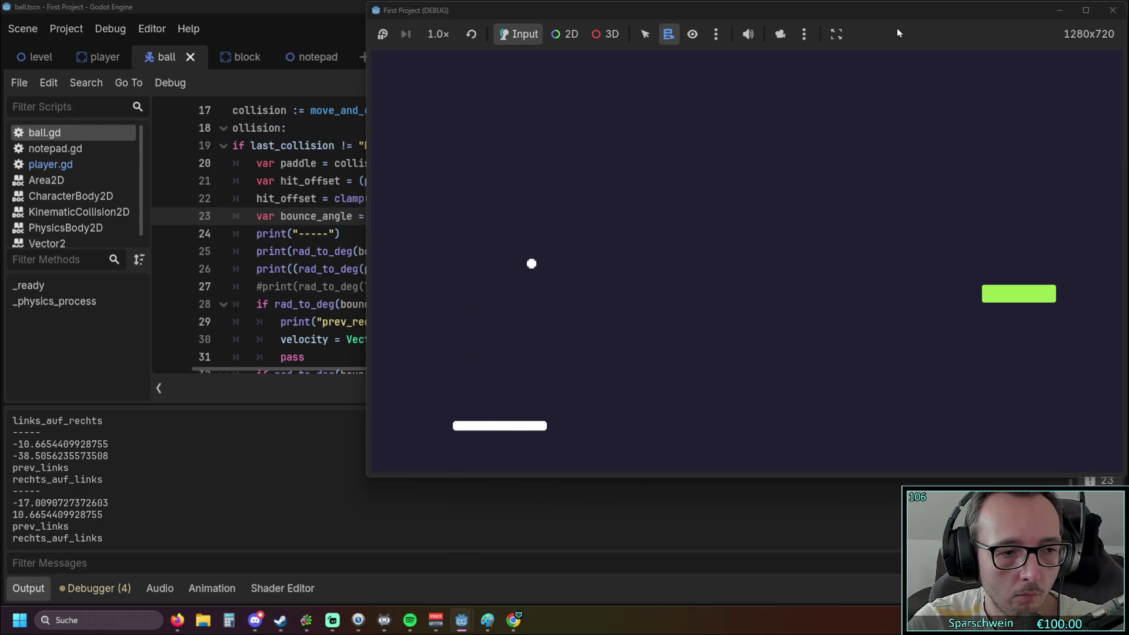
{"action": "key", "text": "Right"}
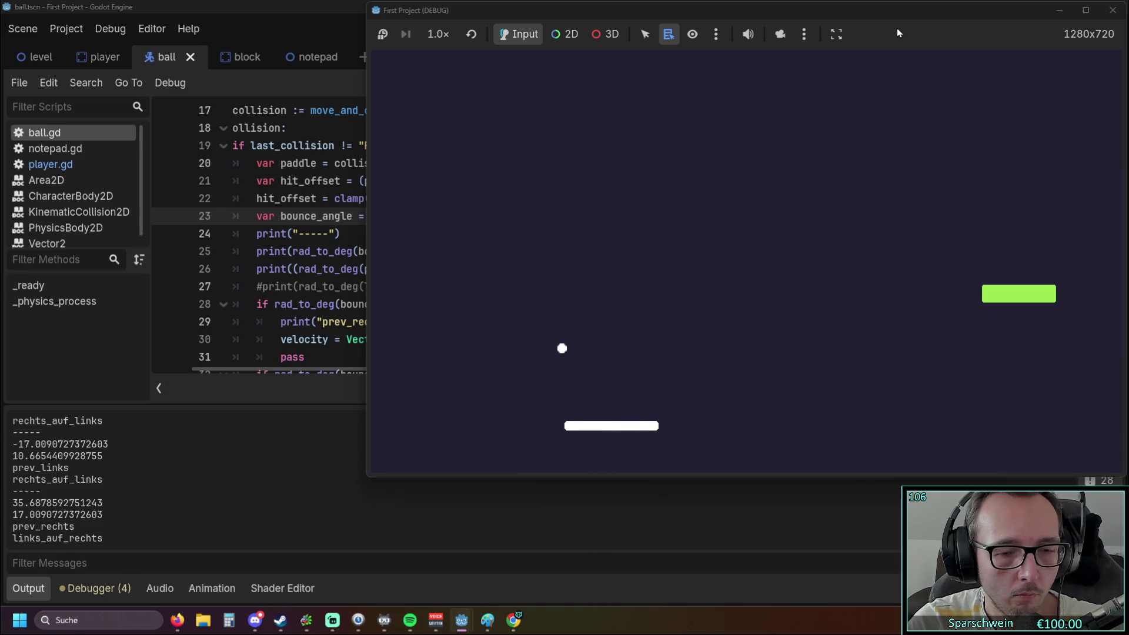
{"action": "key", "text": "Left"}
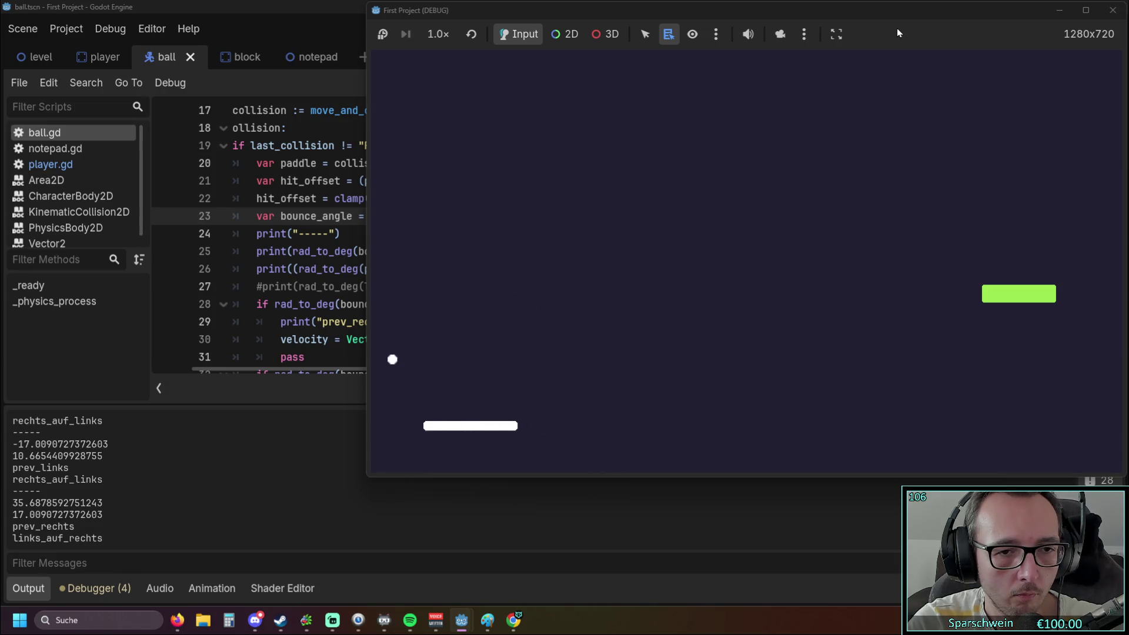
{"action": "key", "text": "Right"}
{"action": "key", "text": "Right"}
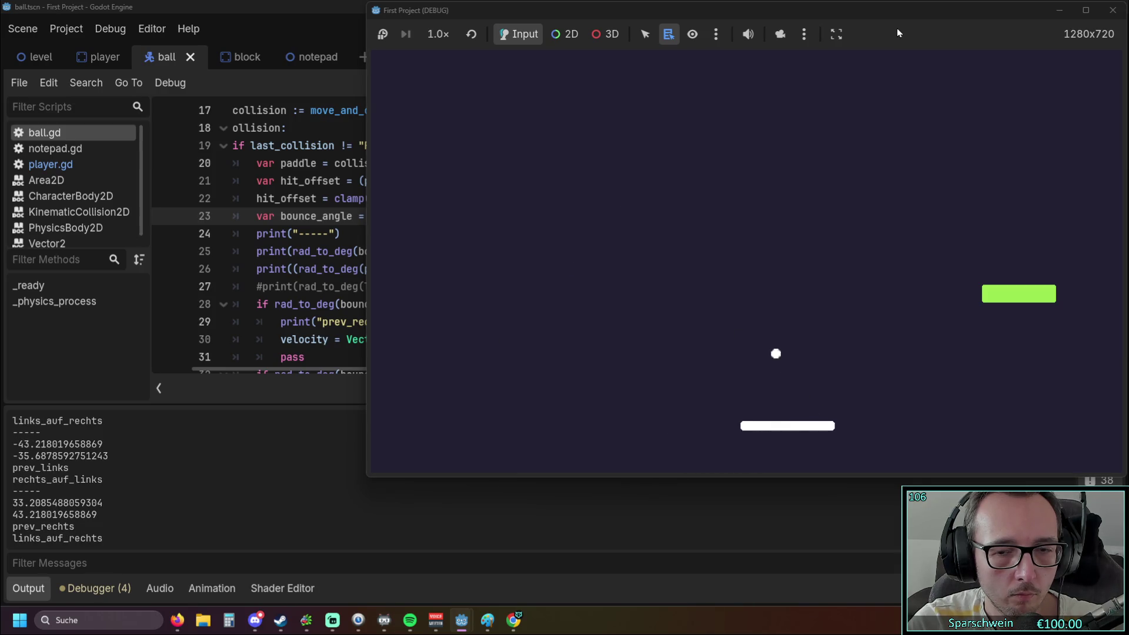
{"action": "key", "text": "Left"}
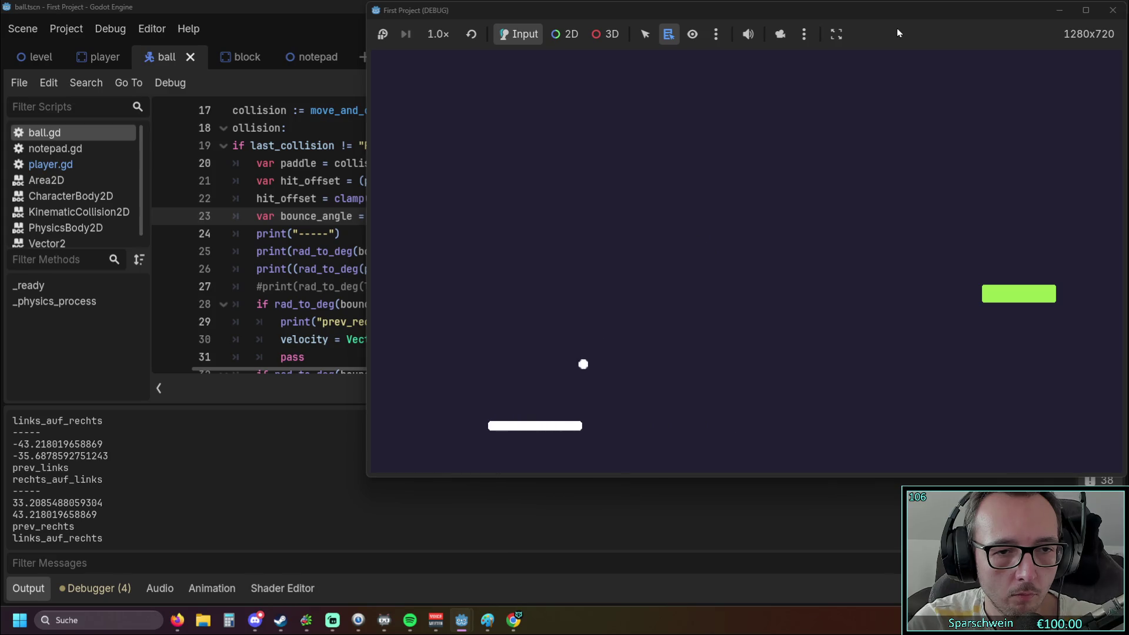
{"action": "key", "text": "Left"}
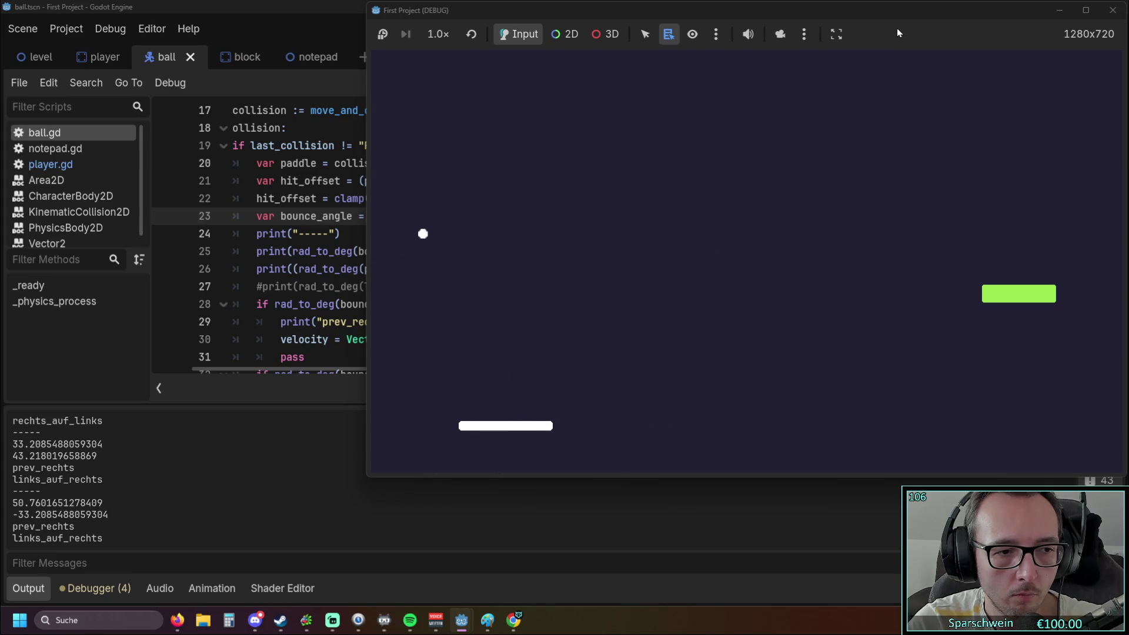
{"action": "key", "text": "Right"}
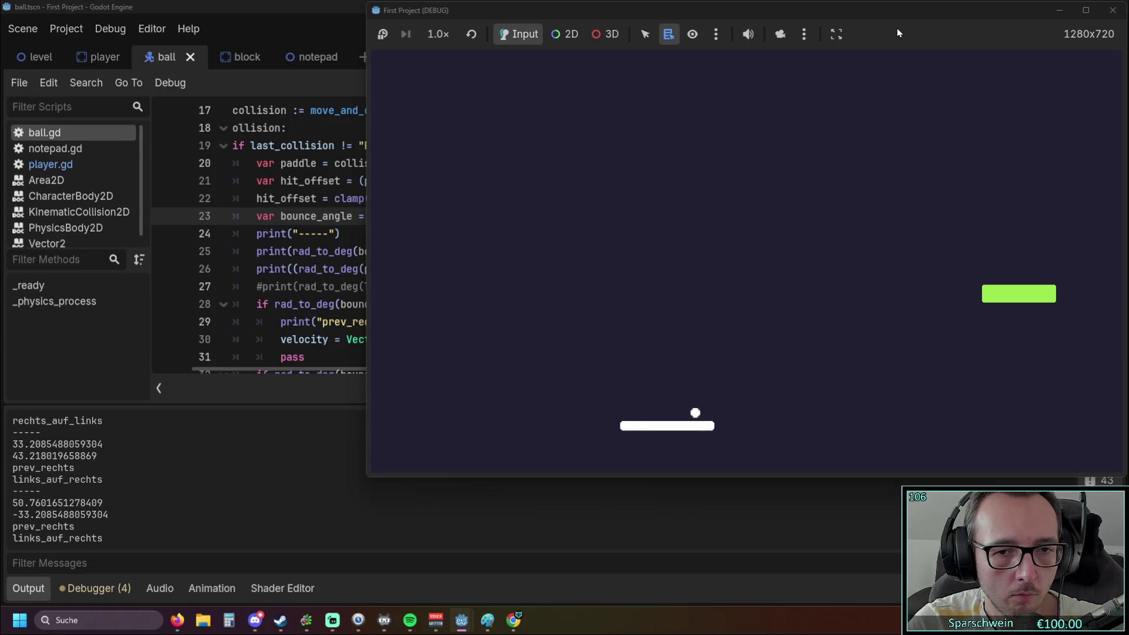
{"action": "left_click", "coordinate": [1113, 10]}
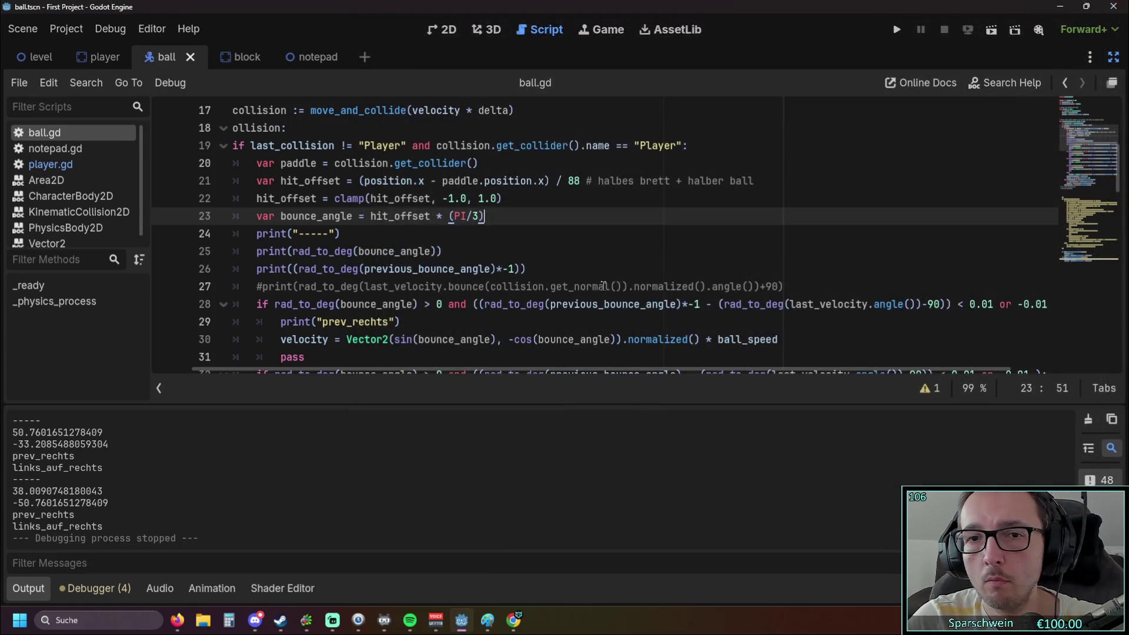
Move *-1 from line 28's condition to after previous_bounce_angle) on line 32, then rerun.
{"action": "scroll", "coordinate": [604, 285], "scroll_direction": "down", "scroll_amount": 1}
{"action": "left_click_drag", "start_coordinate": [682, 251], "coordinate": [700, 251]}
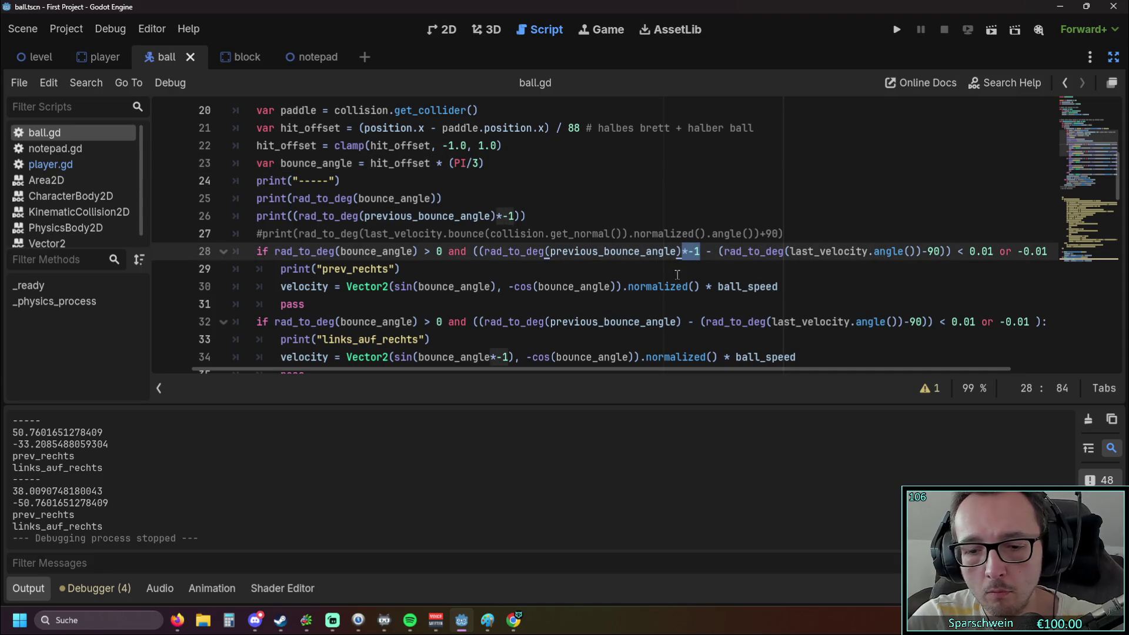
{"action": "scroll", "coordinate": [678, 275], "scroll_direction": "down", "scroll_amount": 1}
{"action": "key", "text": "ctrl+x"}
{"action": "left_click", "coordinate": [679, 268]}
{"action": "key", "text": "ctrl+v"}
{"action": "left_click", "coordinate": [890, 32]}
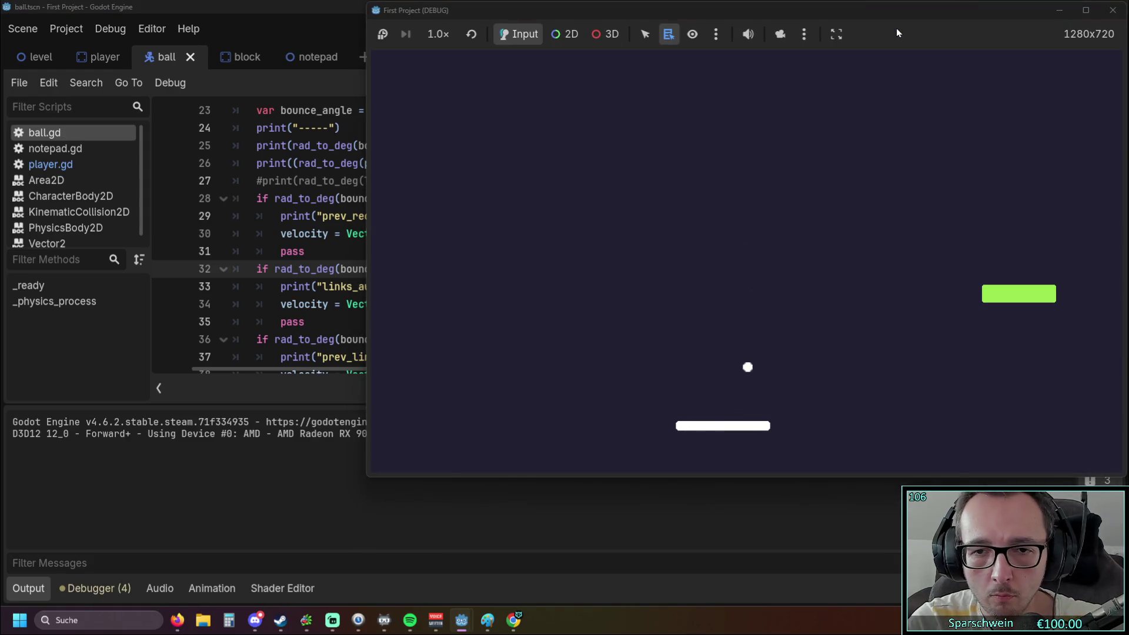
Bounce the ball repeatedly with the paddle, watching the prev_links and prev_rechts logs, then stop the game.
{"action": "key", "text": "Left"}
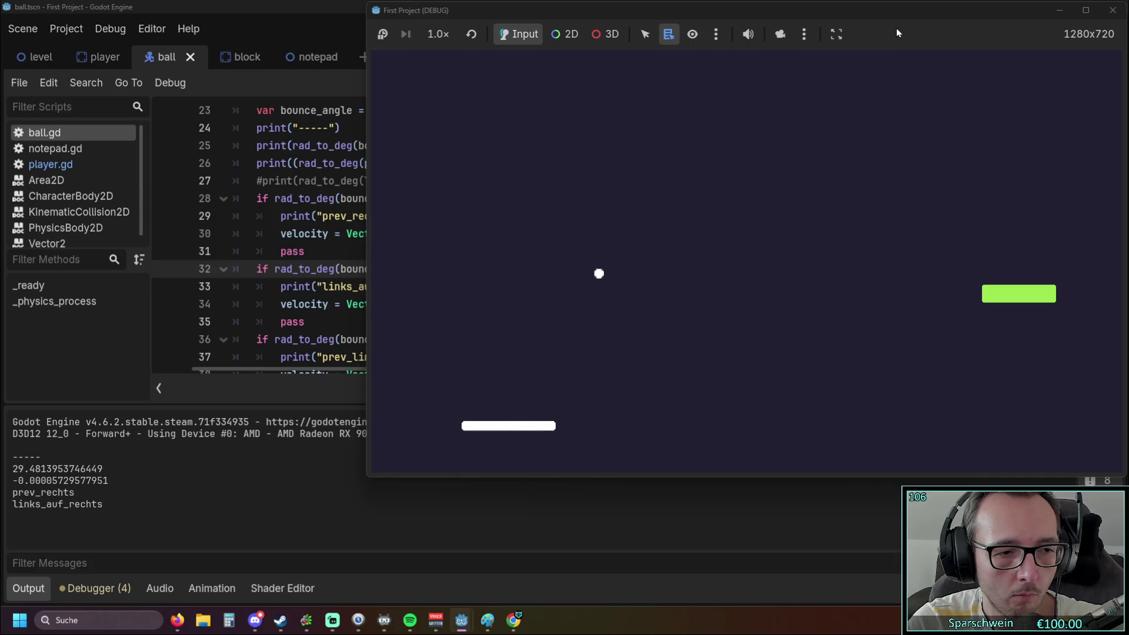
{"action": "key", "text": "Left"}
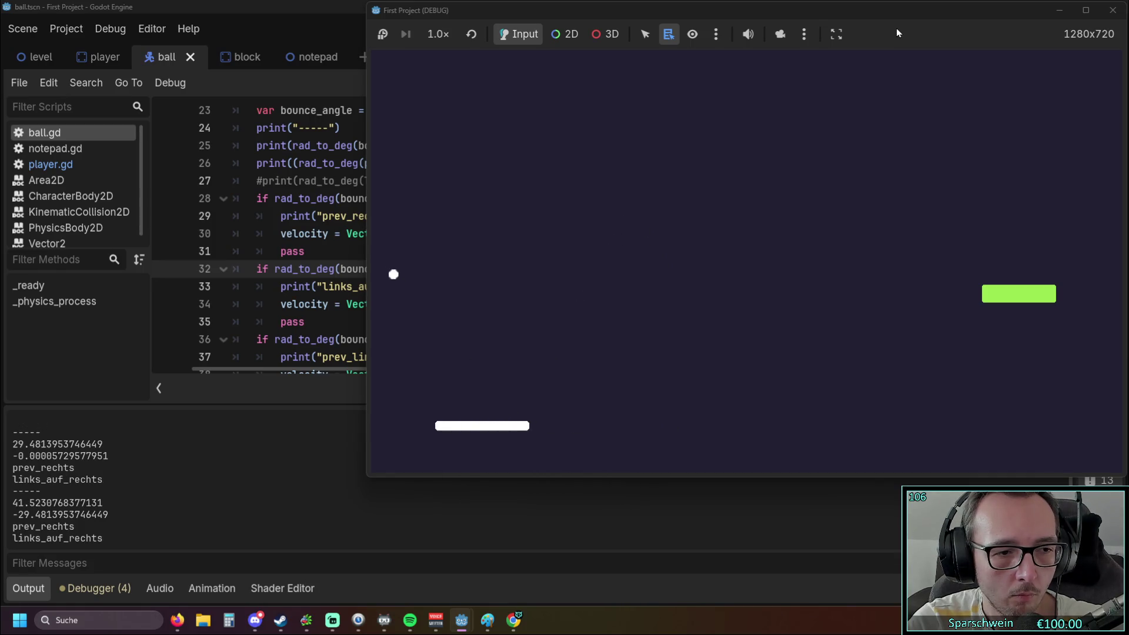
{"action": "key", "text": "Right"}
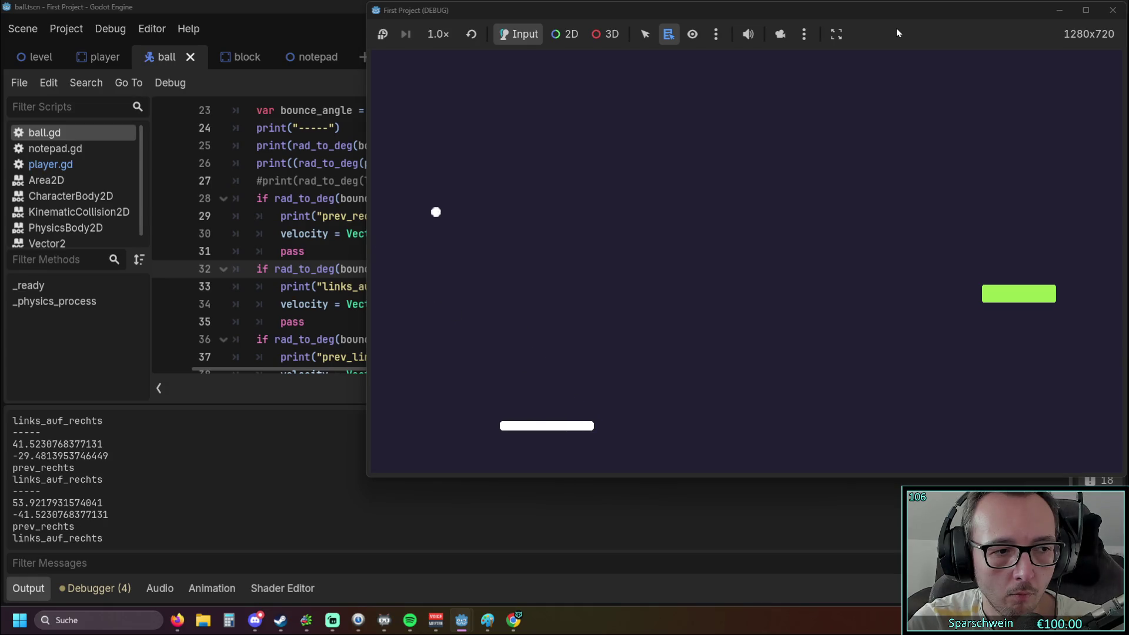
{"action": "key", "text": "Right"}
{"action": "key", "text": "Right"}
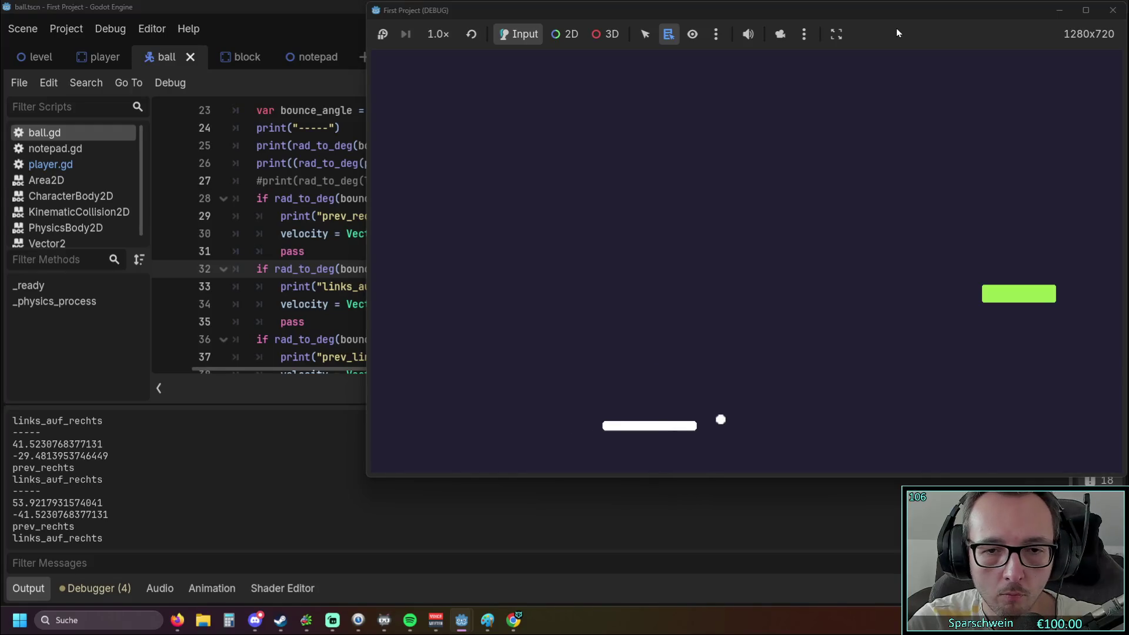
{"action": "key", "text": "Right"}
{"action": "key", "text": "Left"}
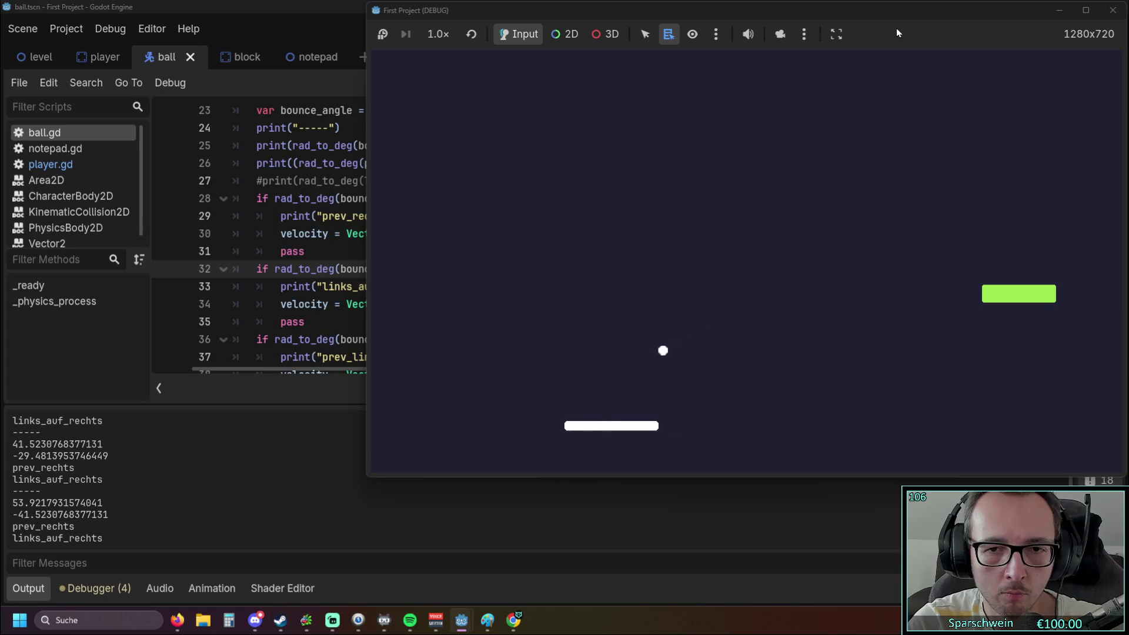
{"action": "key", "text": "Right"}
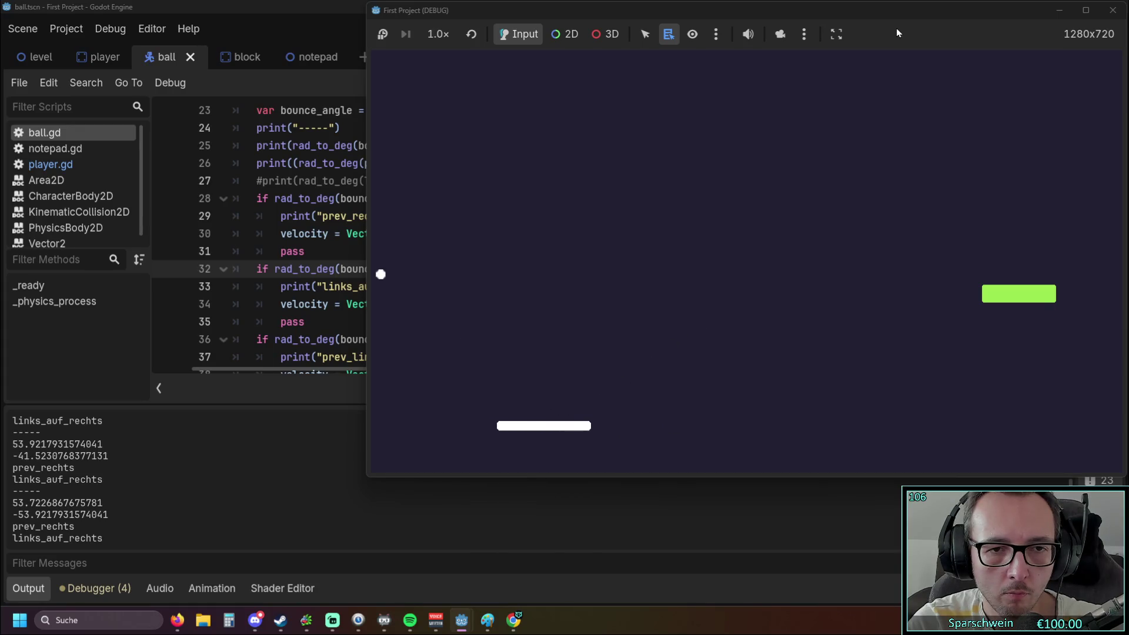
{"action": "key", "text": "Right"}
{"action": "key", "text": "Left"}
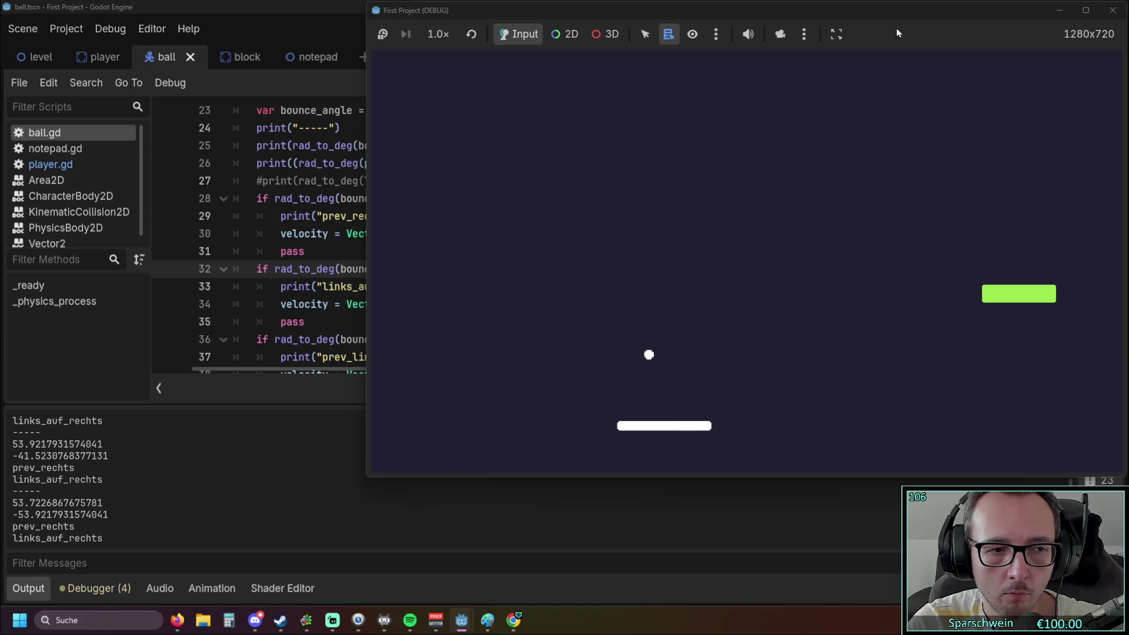
{"action": "key", "text": "Right"}
{"action": "key", "text": "Left"}
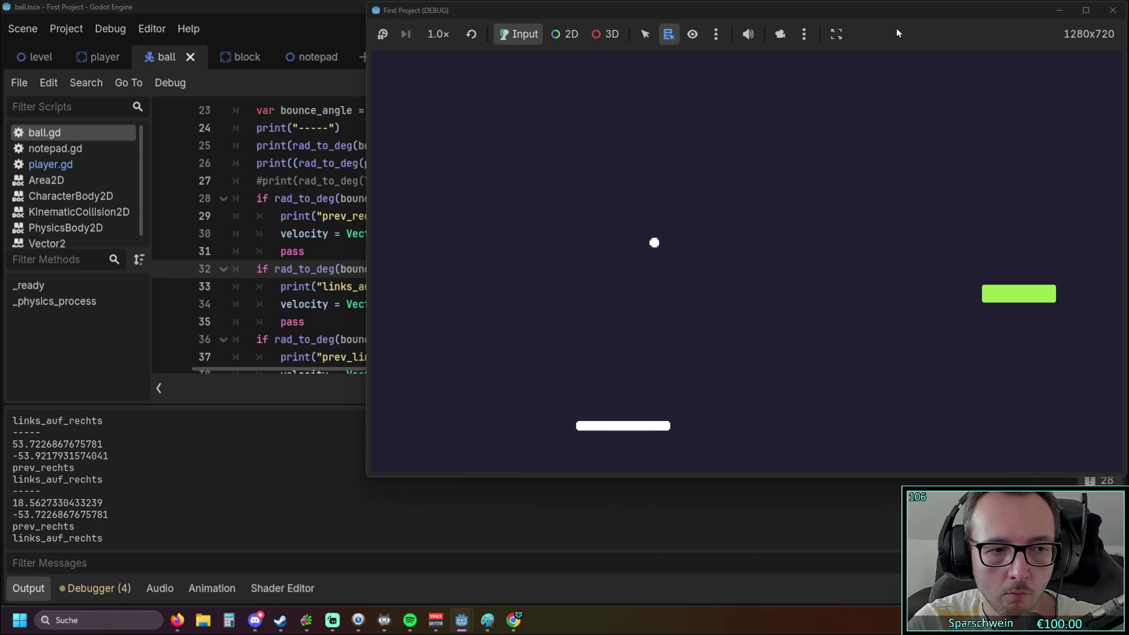
{"action": "key", "text": "Left"}
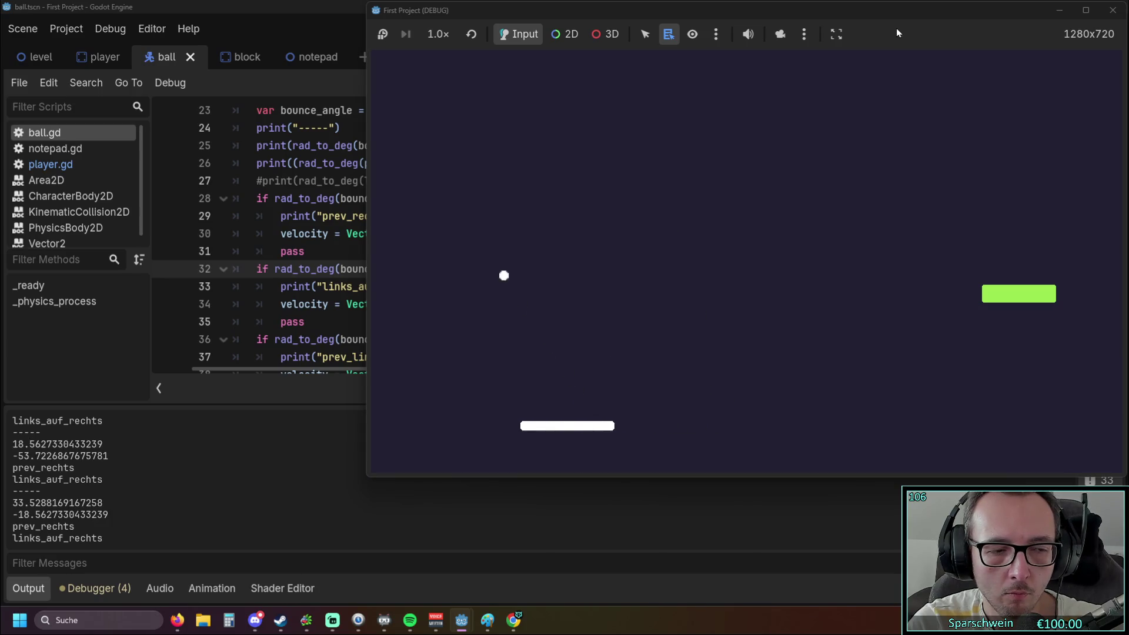
{"action": "key", "text": "Left"}
{"action": "key", "text": "Right"}
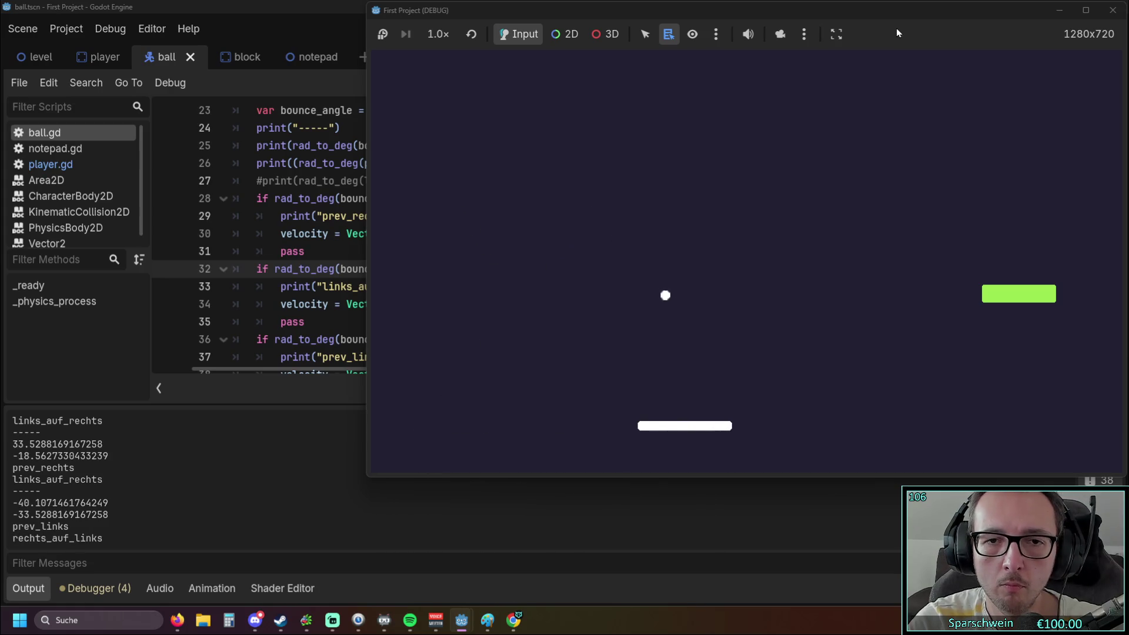
{"action": "key", "text": "Right"}
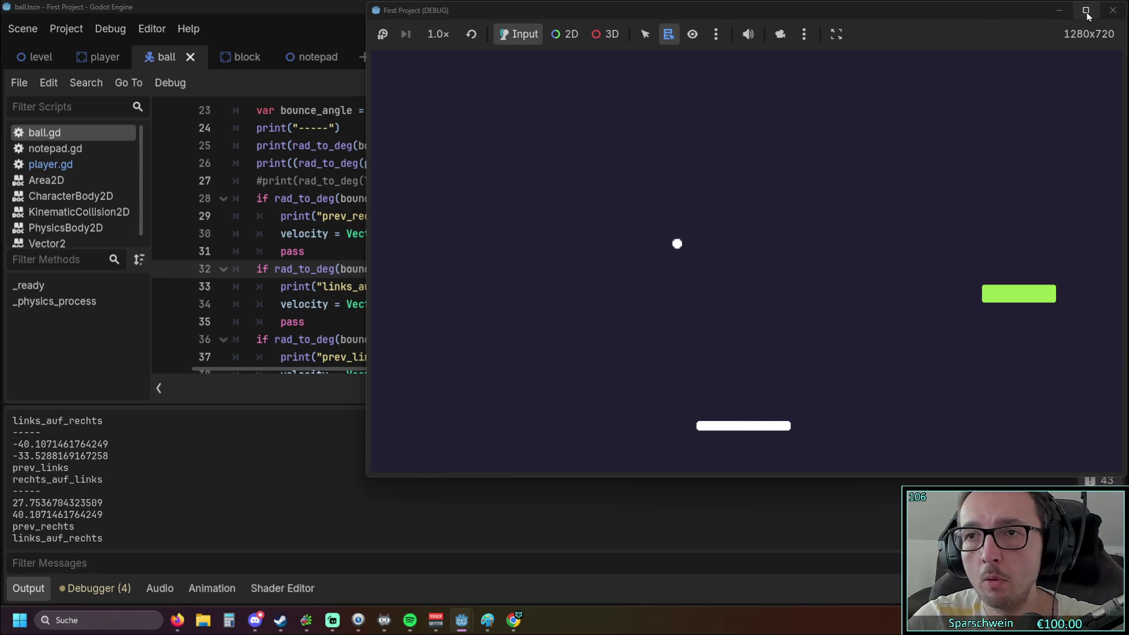
{"action": "left_click", "coordinate": [1114, 10]}
Review the bounce conditions, select the bounce_angle > 0 check on line 32, and launch the game.
{"action": "scroll", "coordinate": [570, 254], "scroll_direction": "down", "scroll_amount": 4}
{"action": "scroll", "coordinate": [570, 255], "scroll_direction": "down", "scroll_amount": 1}
{"action": "scroll", "coordinate": [455, 272], "scroll_direction": "up", "scroll_amount": 5}
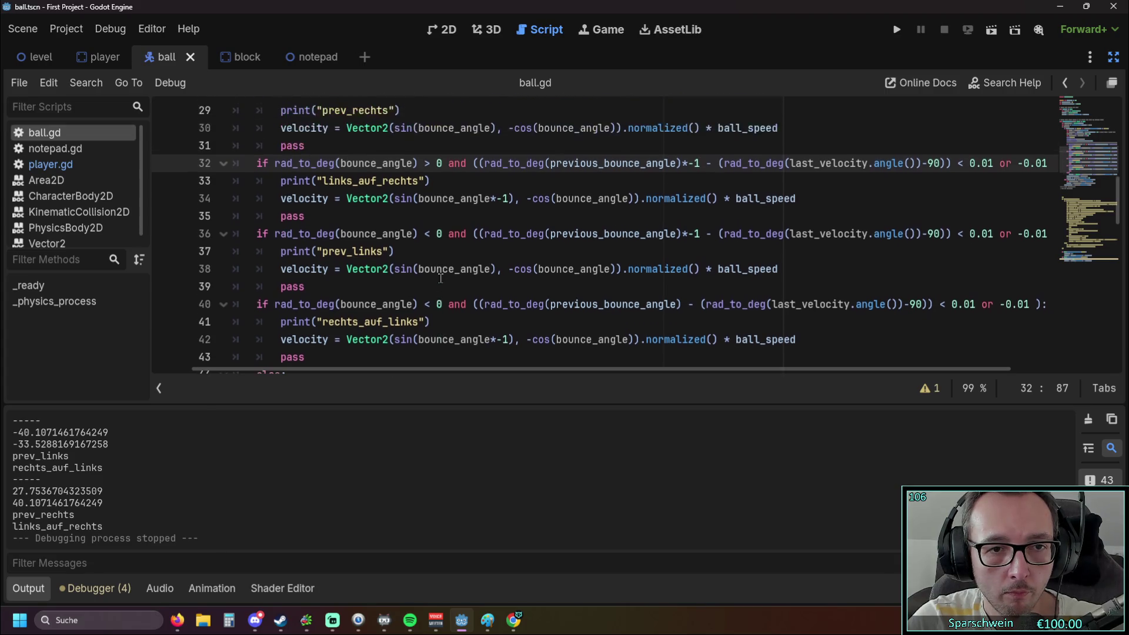
{"action": "scroll", "coordinate": [418, 288], "scroll_direction": "down", "scroll_amount": 5}
{"action": "scroll", "coordinate": [420, 290], "scroll_direction": "up", "scroll_amount": 3}
{"action": "left_click", "coordinate": [427, 304]}
{"action": "scroll", "coordinate": [469, 288], "scroll_direction": "up", "scroll_amount": 2}
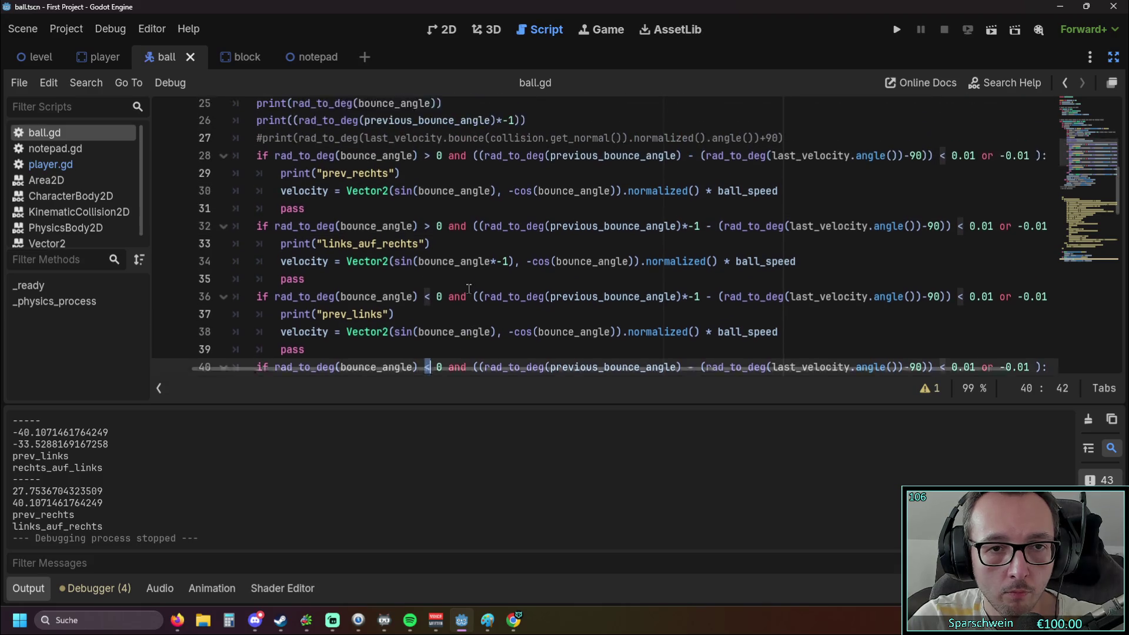
{"action": "scroll", "coordinate": [469, 288], "scroll_direction": "down", "scroll_amount": 1}
{"action": "scroll", "coordinate": [469, 288], "scroll_direction": "up", "scroll_amount": 1}
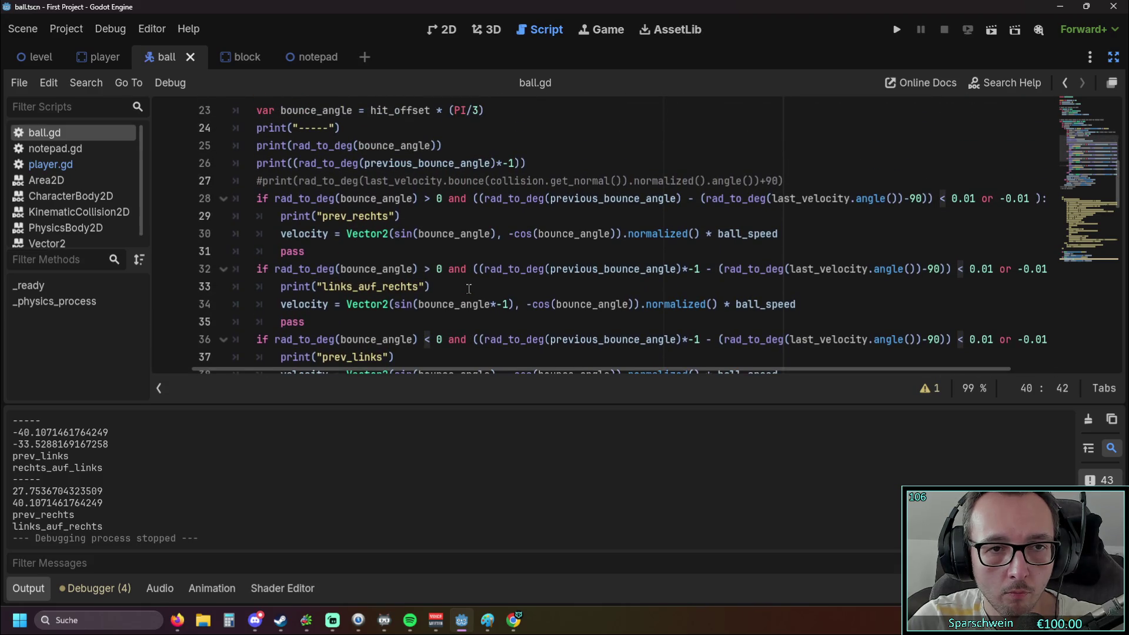
{"action": "scroll", "coordinate": [469, 288], "scroll_direction": "down", "scroll_amount": 2}
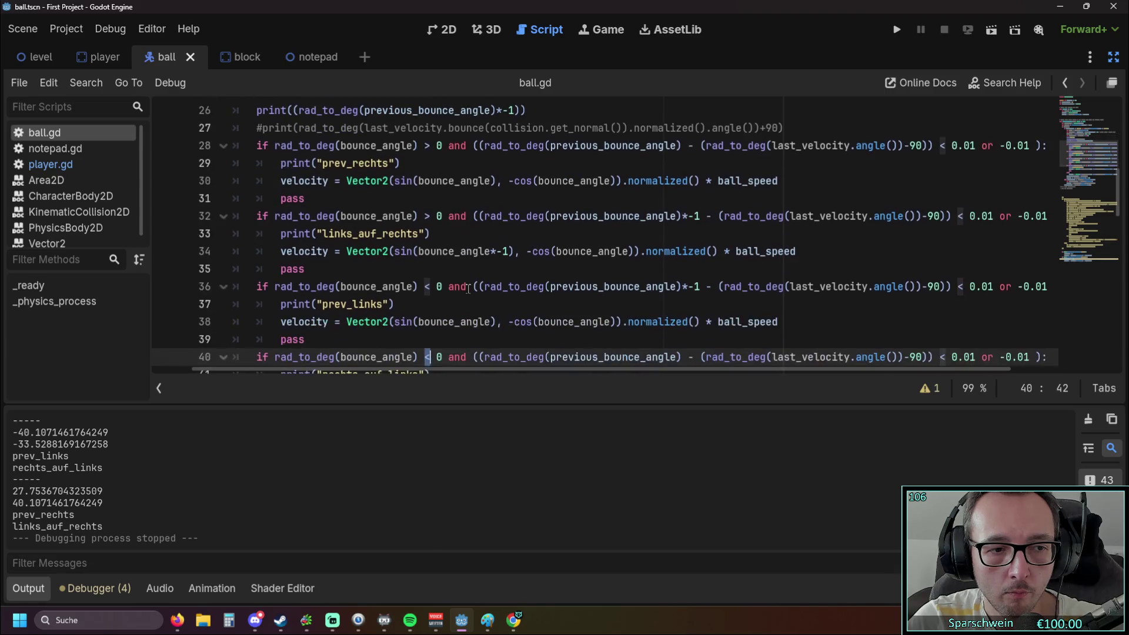
{"action": "scroll", "coordinate": [465, 289], "scroll_direction": "up", "scroll_amount": 2}
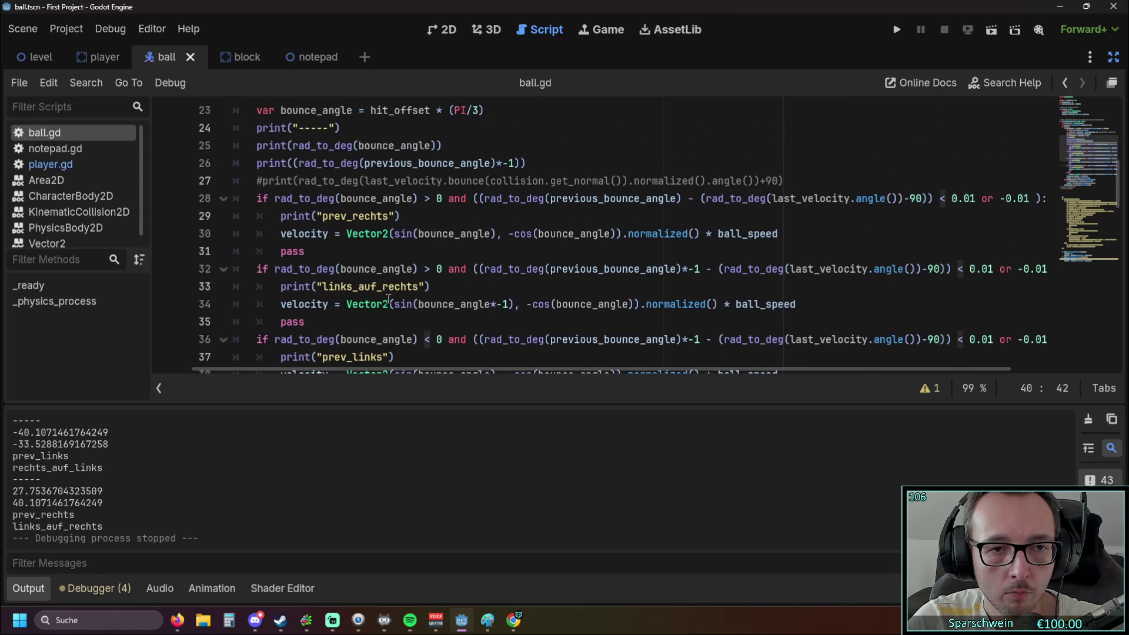
{"action": "left_click_drag", "start_coordinate": [448, 270], "coordinate": [276, 270]}
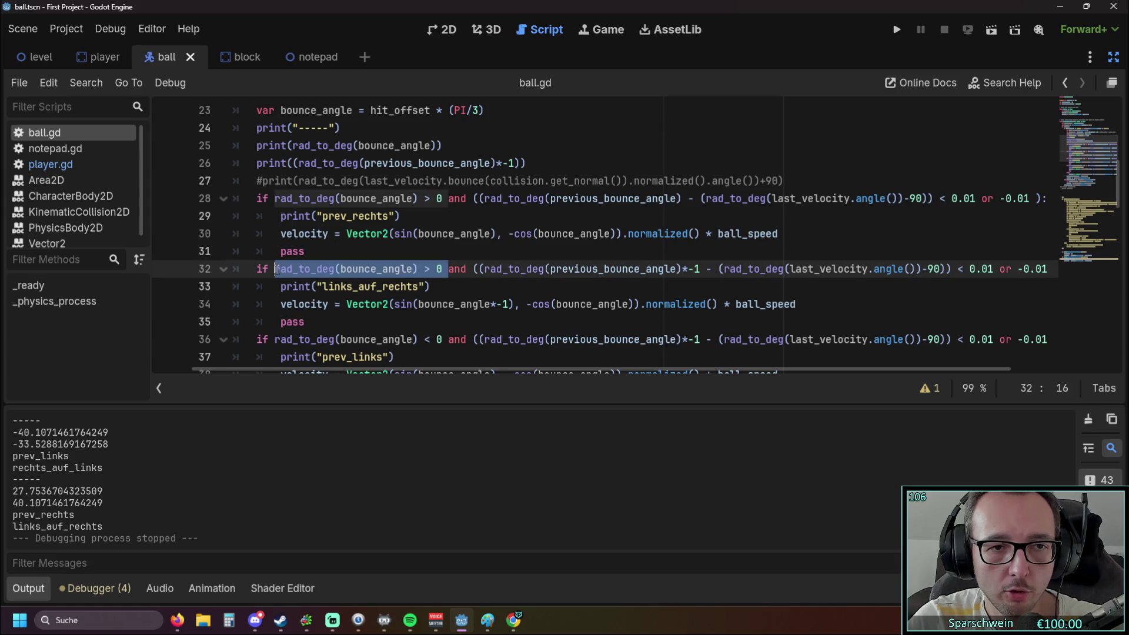
{"action": "scroll", "coordinate": [385, 362], "scroll_direction": "right", "scroll_amount": 3}
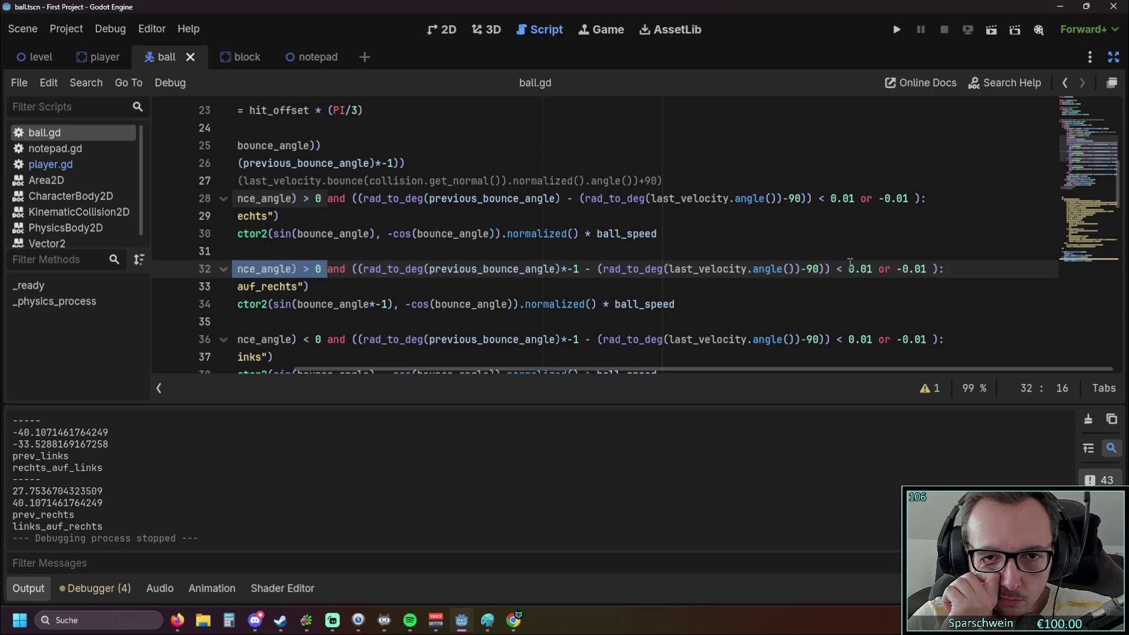
{"action": "scroll", "coordinate": [683, 268], "scroll_direction": "up", "scroll_amount": 1}
{"action": "scroll", "coordinate": [682, 268], "scroll_direction": "down", "scroll_amount": 1}
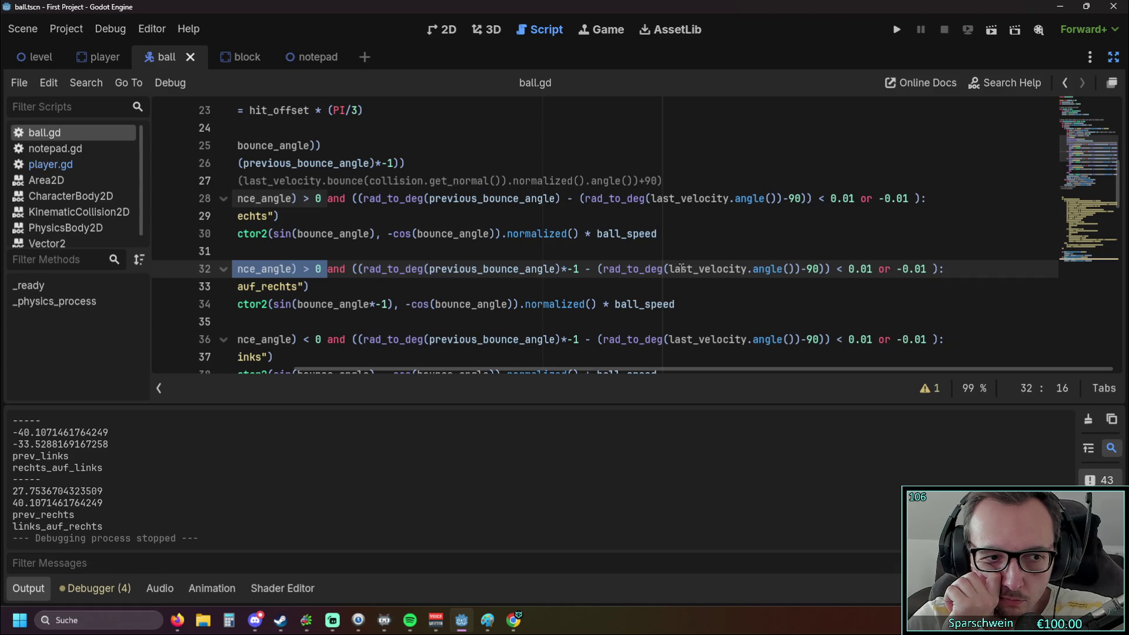
{"action": "left_click", "coordinate": [892, 35]}
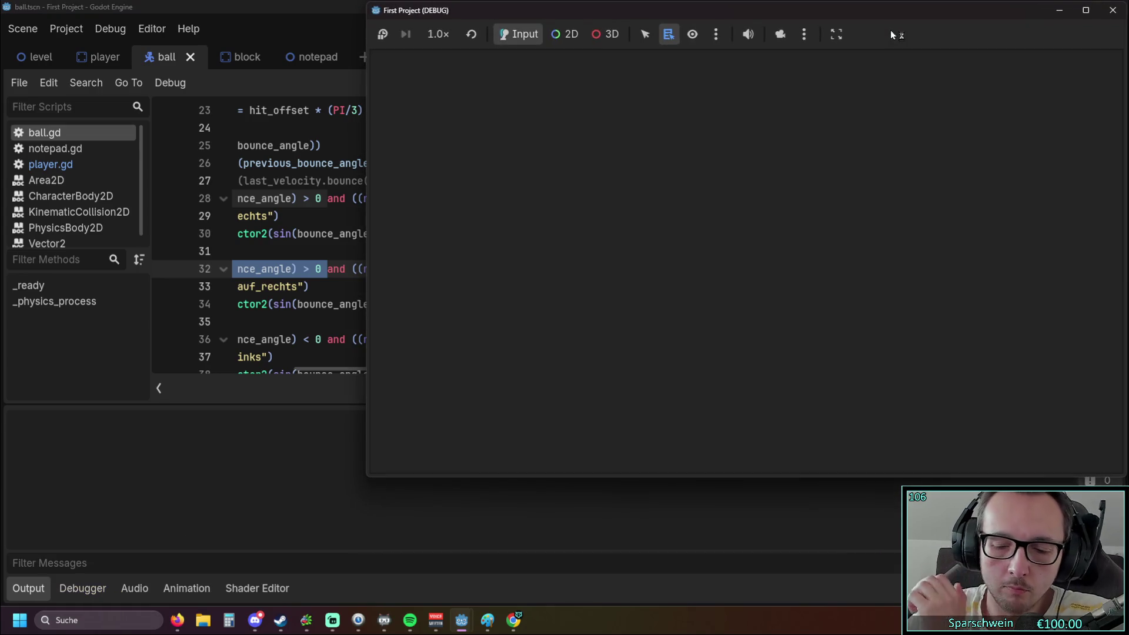
Play two paddle bounces (logged 39.71 and 54.53) and stop the game.
{"action": "key", "text": "Left"}
{"action": "key", "text": "Left"}
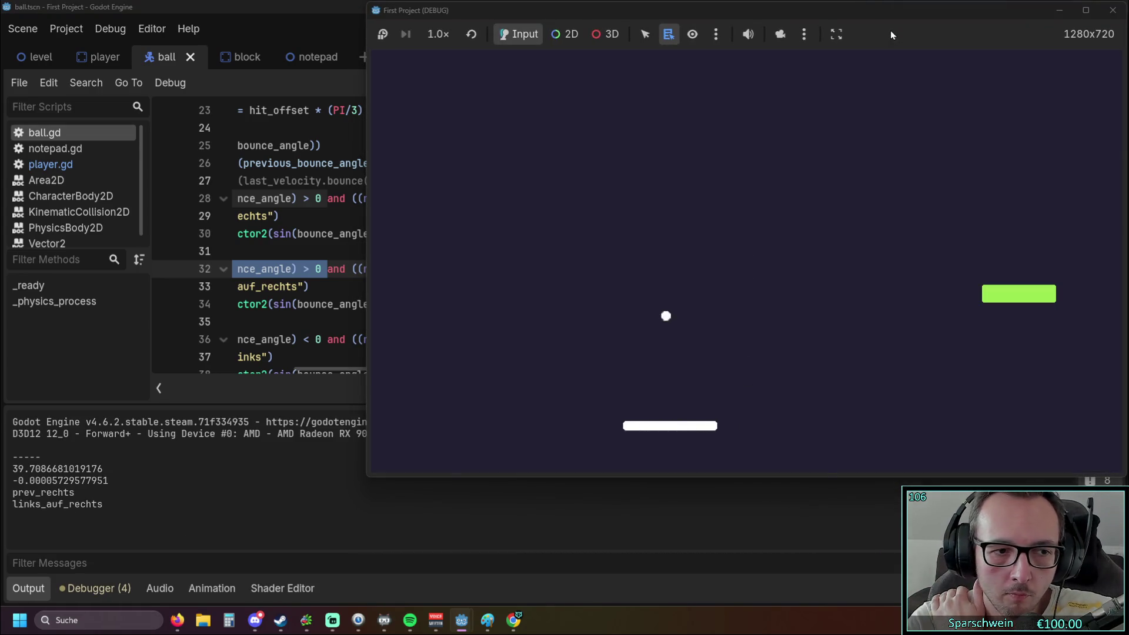
{"action": "key", "text": "Right"}
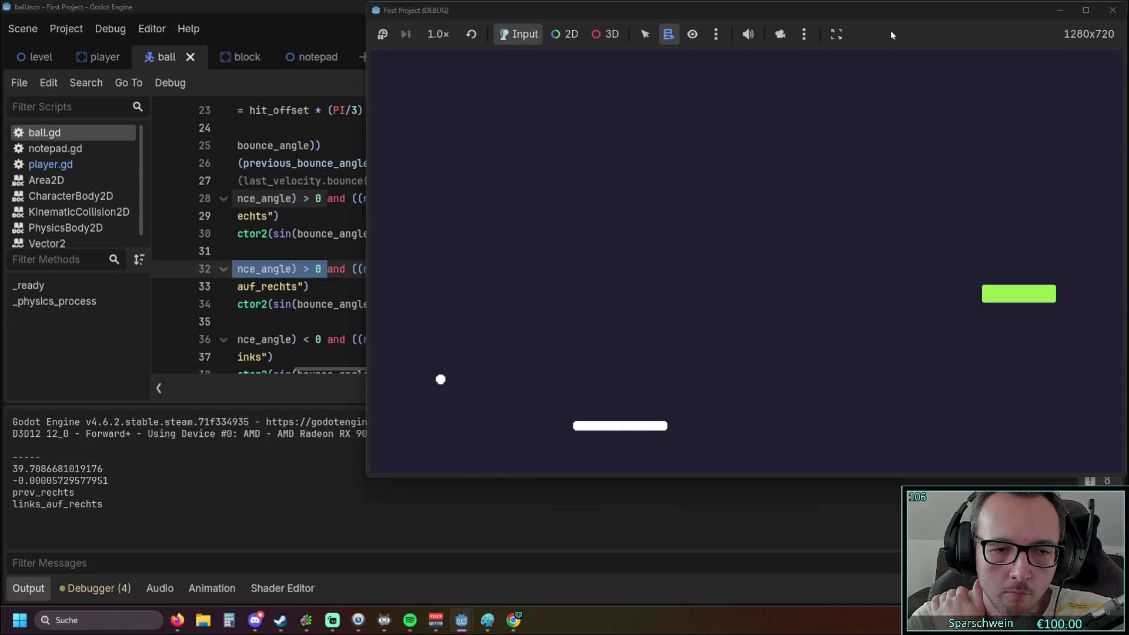
{"action": "key", "text": "Right"}
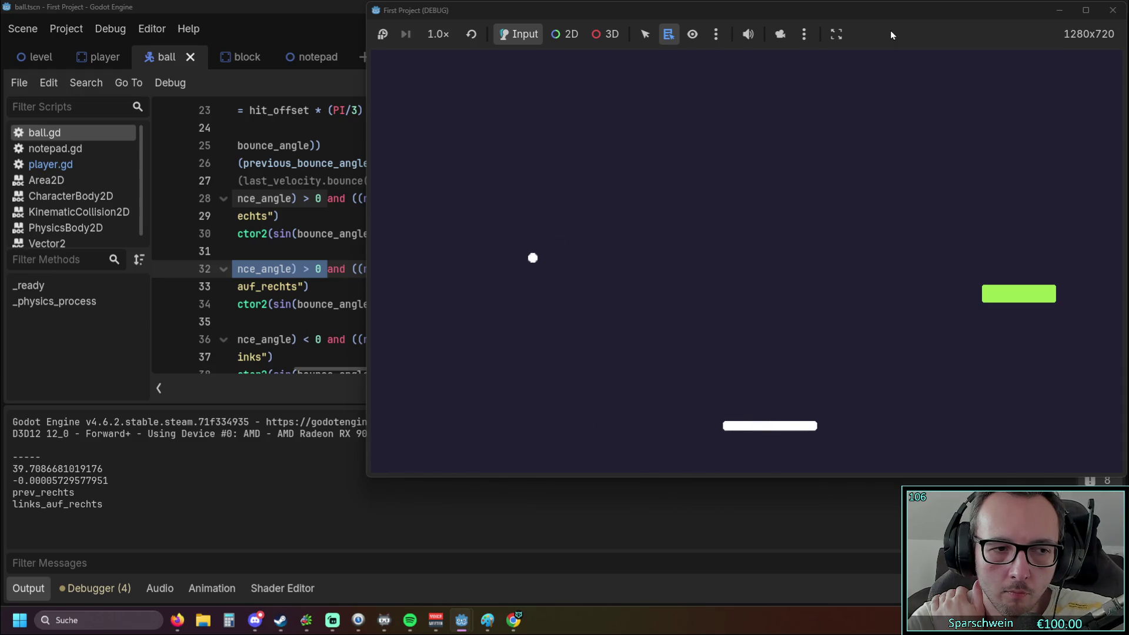
{"action": "key", "text": "Left"}
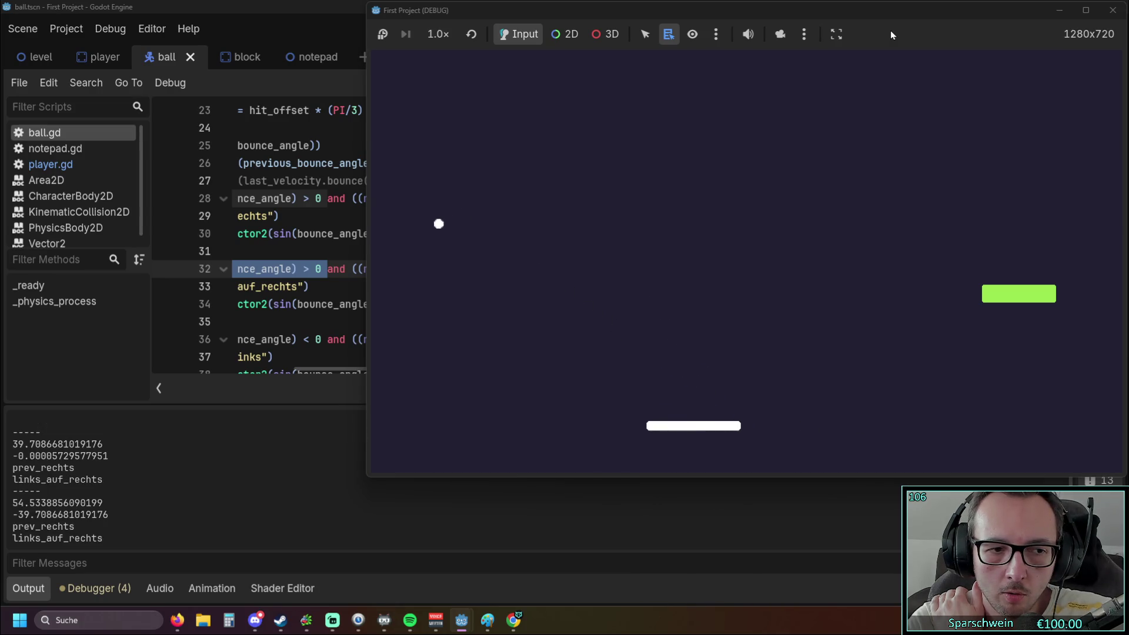
{"action": "key", "text": "Left"}
{"action": "key", "text": "Right"}
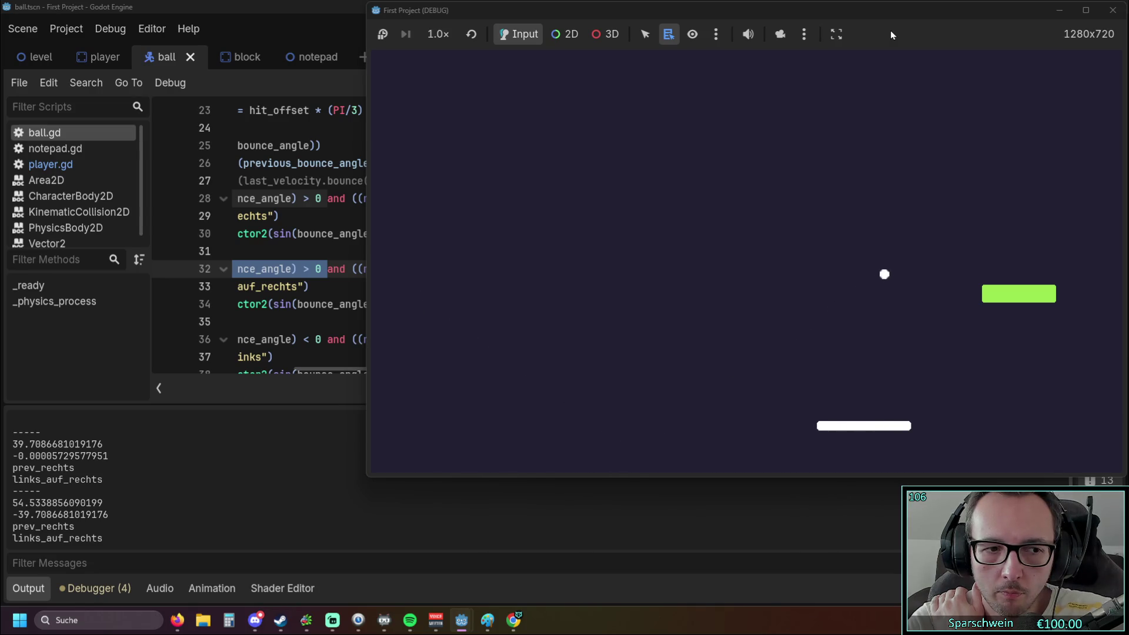
{"action": "left_click", "coordinate": [1113, 10]}
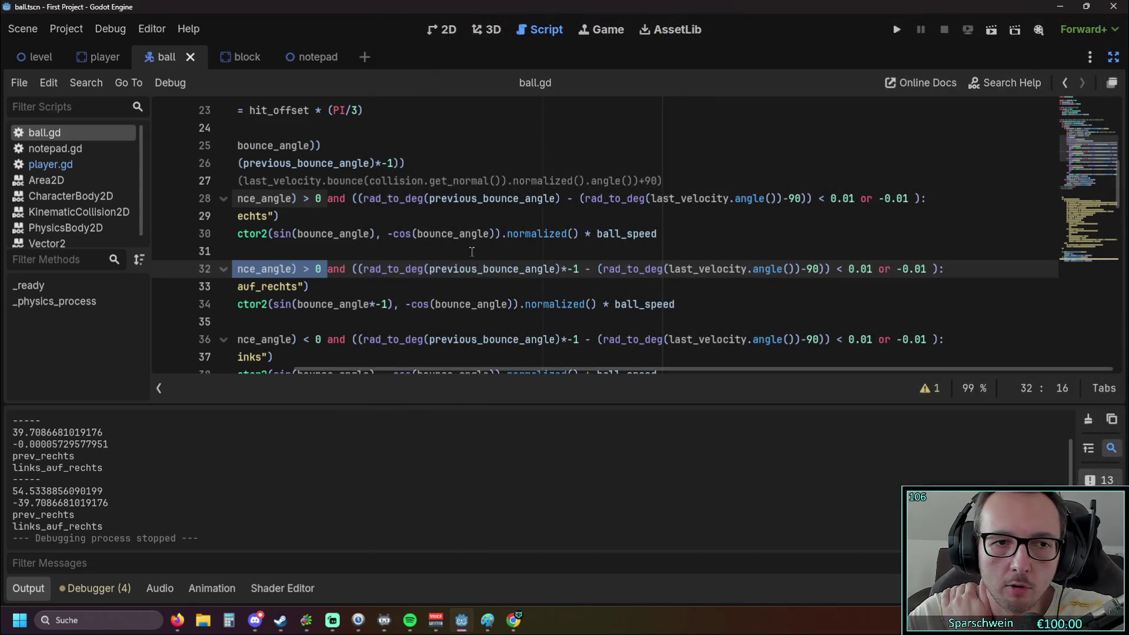
{"action": "mouse_move", "coordinate": [462, 371]}
{"action": "left_mouse_down"}
{"action": "mouse_move", "coordinate": [349, 363]}
{"action": "mouse_move", "coordinate": [475, 366]}
{"action": "left_mouse_up"}
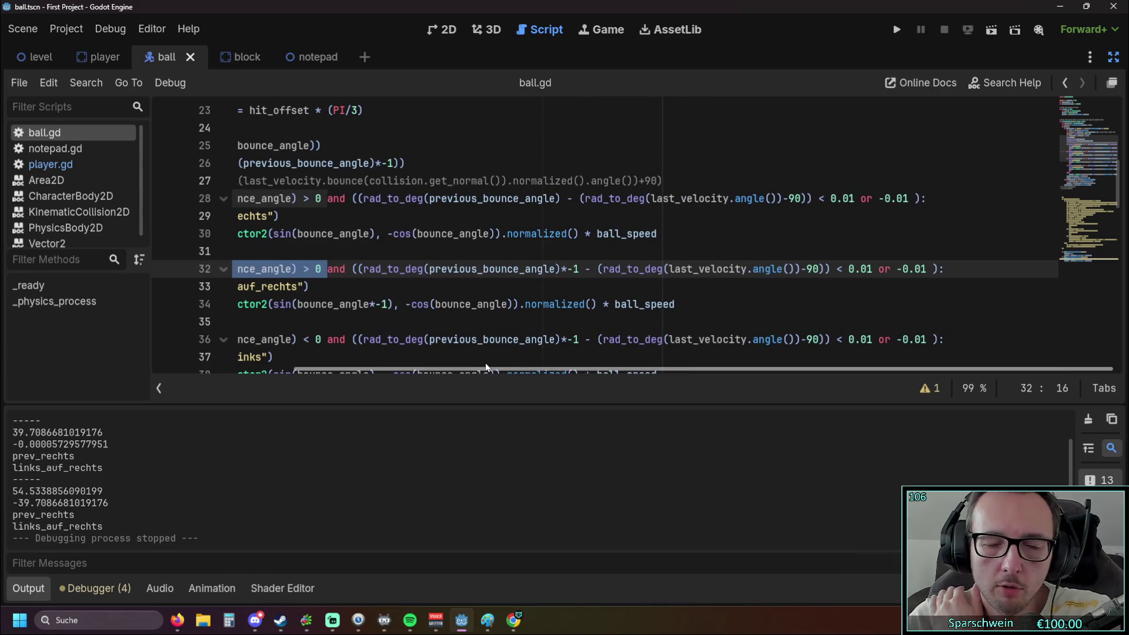
{"action": "left_click_drag", "start_coordinate": [486, 367], "coordinate": [339, 368]}
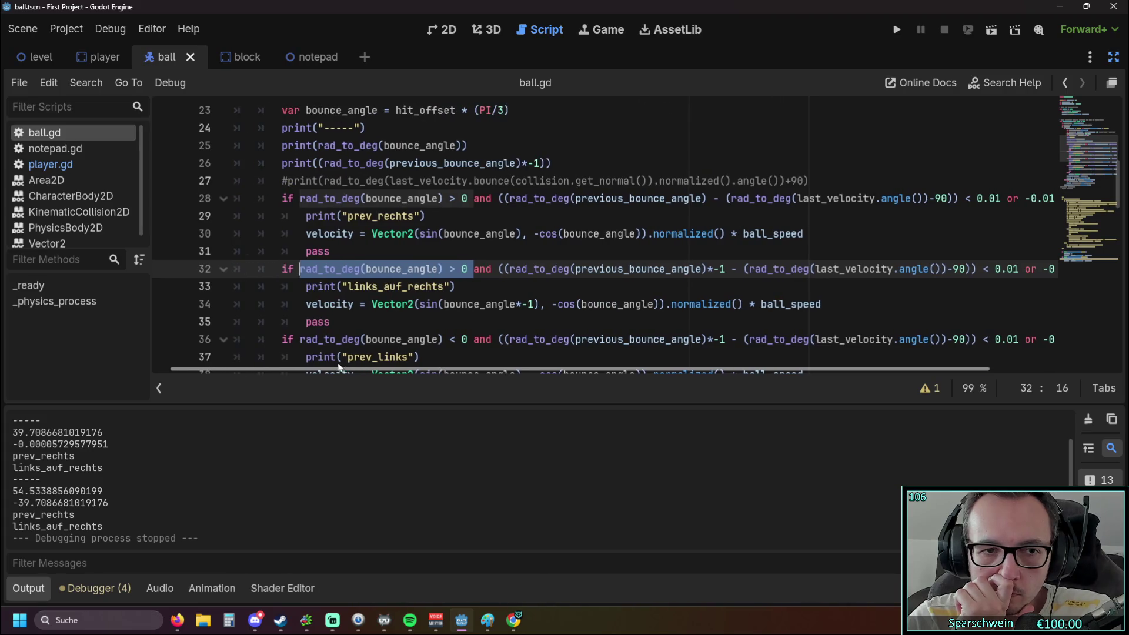
{"action": "left_click_drag", "start_coordinate": [332, 322], "coordinate": [259, 199]}
{"action": "left_click_drag", "start_coordinate": [464, 369], "coordinate": [634, 374]}
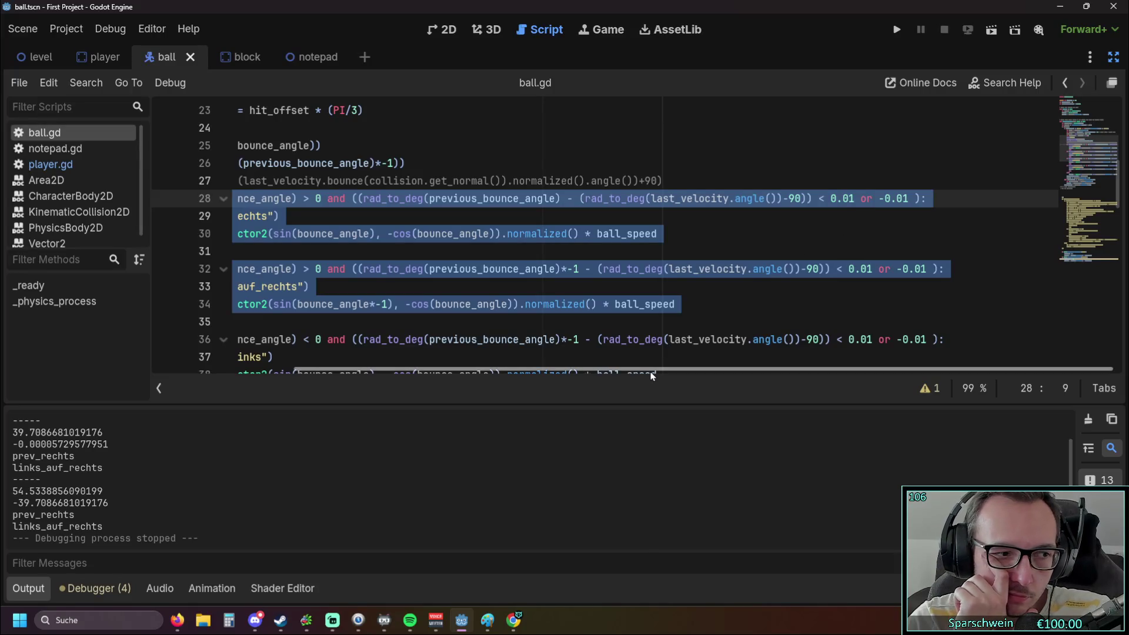
{"action": "left_click_drag", "start_coordinate": [651, 375], "coordinate": [625, 373]}
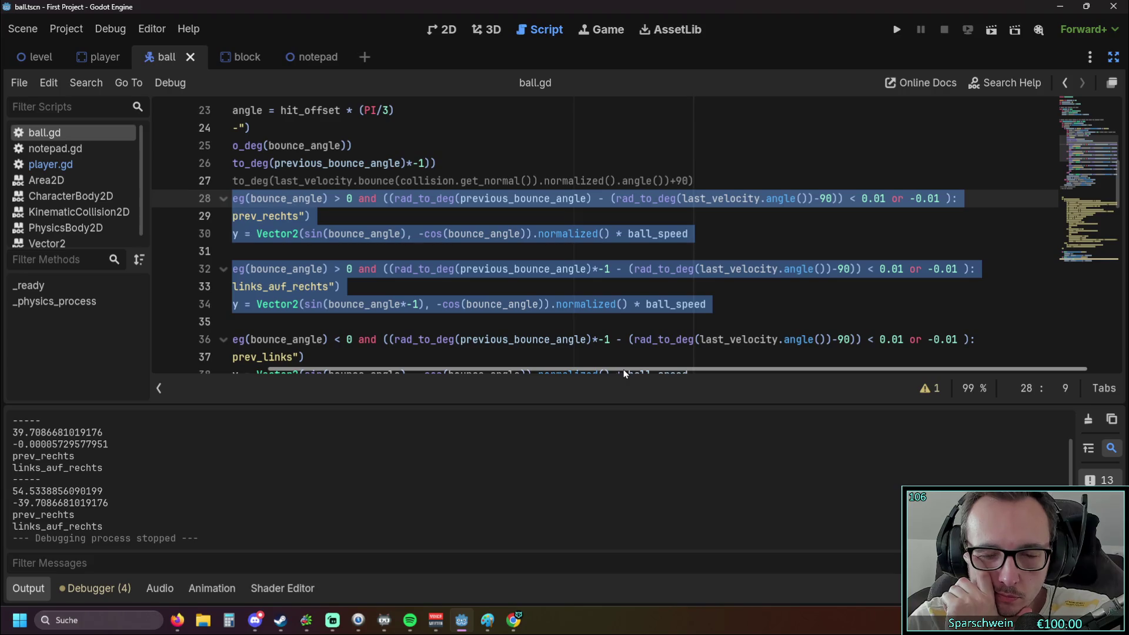
{"action": "left_click_drag", "start_coordinate": [625, 373], "coordinate": [624, 373]}
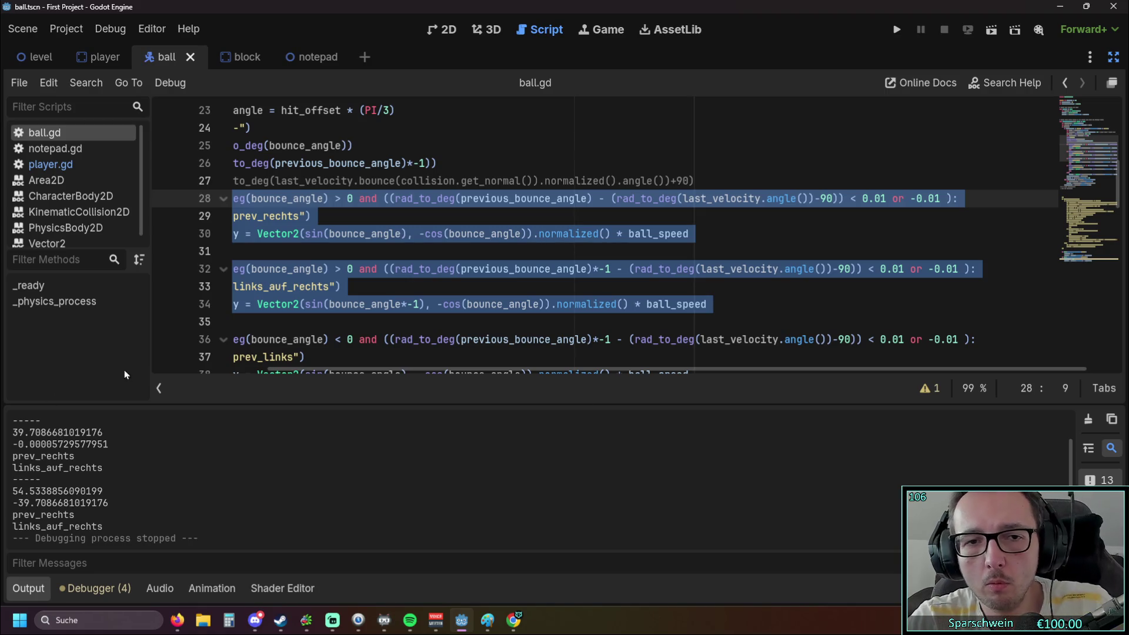
{"action": "left_click", "coordinate": [385, 269]}
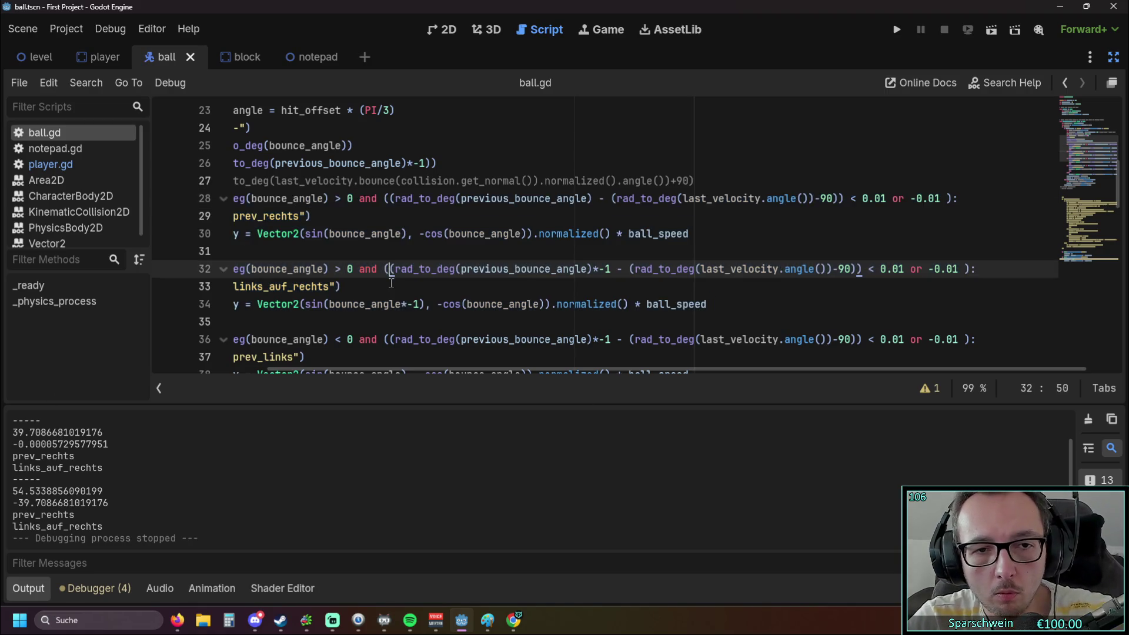
Delete the extra '(' after 'and' on line 28 and insert '(' before 0.01 on lines 28 and 32.
{"action": "left_click", "coordinate": [392, 201]}
{"action": "key", "text": "BackSpace"}
{"action": "left_click", "coordinate": [850, 203]}
{"action": "type", "text": "("}
{"action": "key", "text": "Left"}
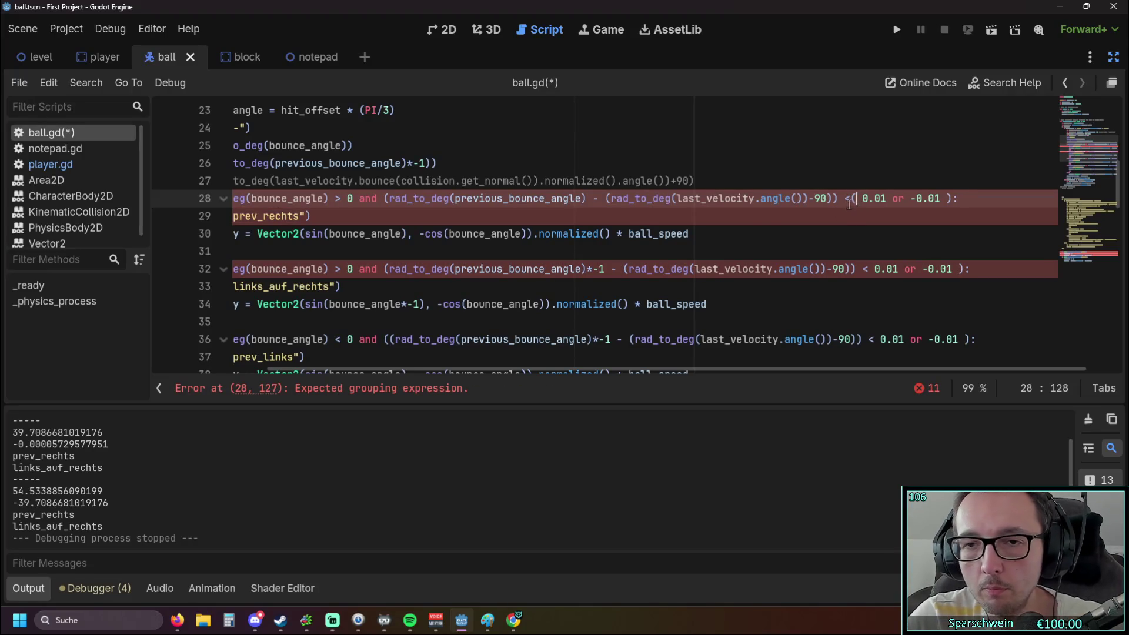
{"action": "left_click", "coordinate": [862, 269]}
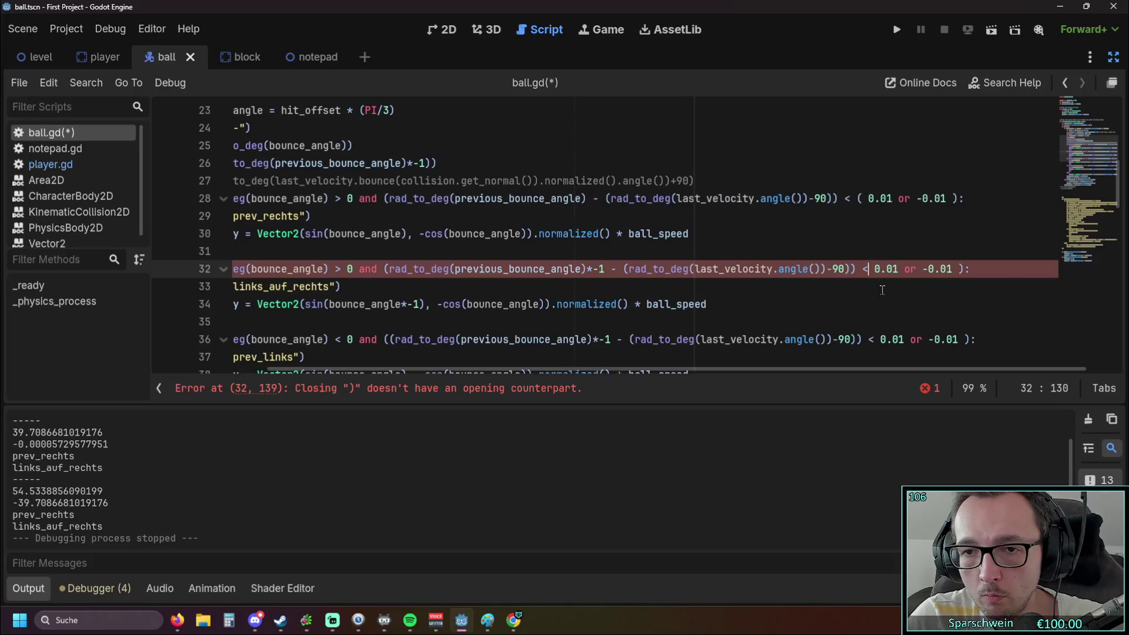
{"action": "type", "text": "("}
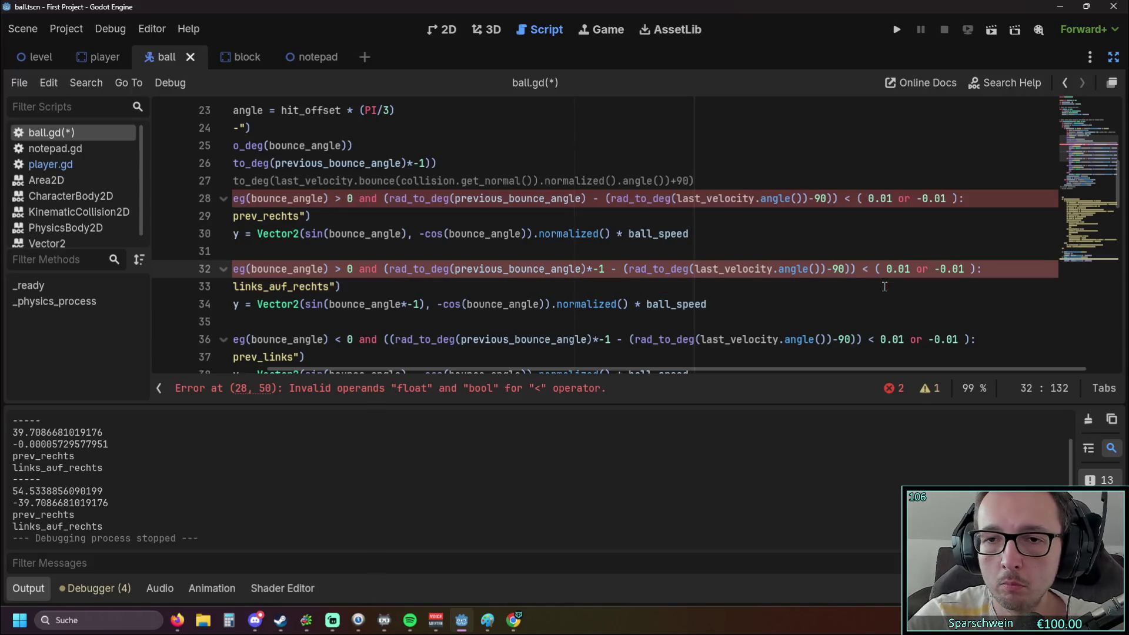
{"action": "left_click", "coordinate": [796, 297]}
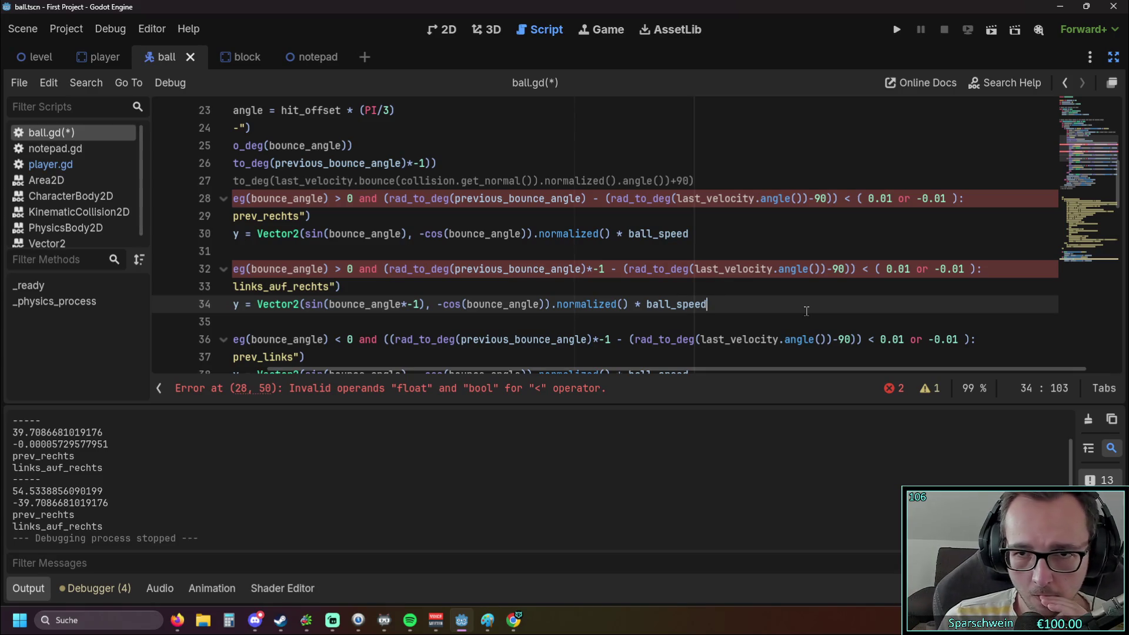
Try wrapping line 28's angle subtraction in parentheses, then undo the last parenthesis edit.
{"action": "left_click", "coordinate": [607, 198]}
{"action": "type", "text": "("}
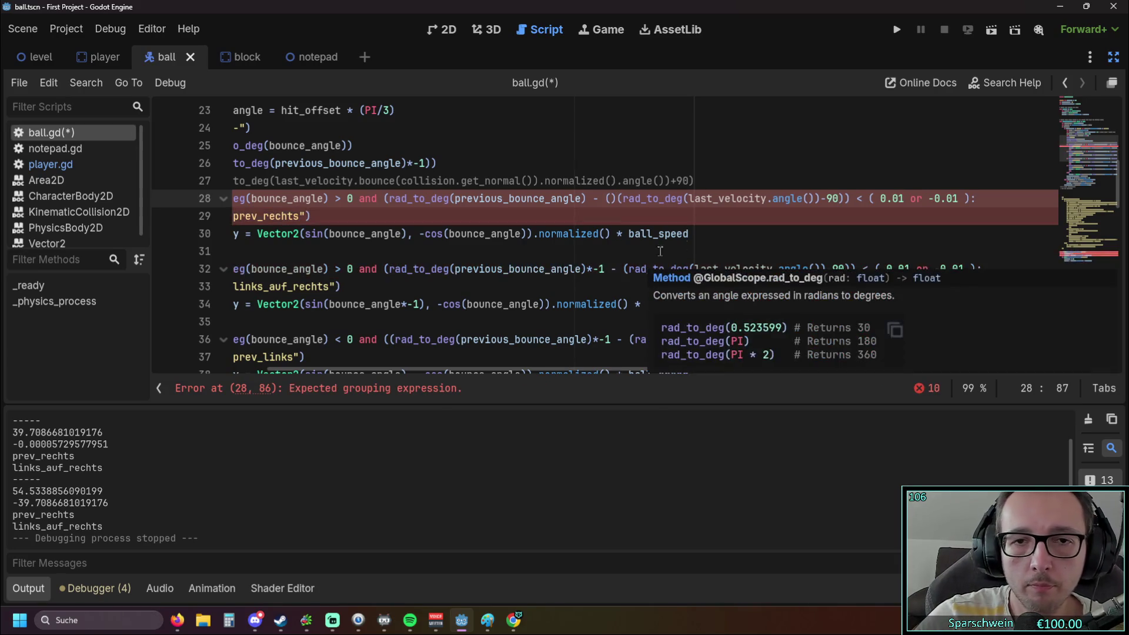
{"action": "key", "text": "Delete"}
{"action": "left_click", "coordinate": [963, 198]}
{"action": "type", "text": ")"}
{"action": "left_click", "coordinate": [743, 307]}
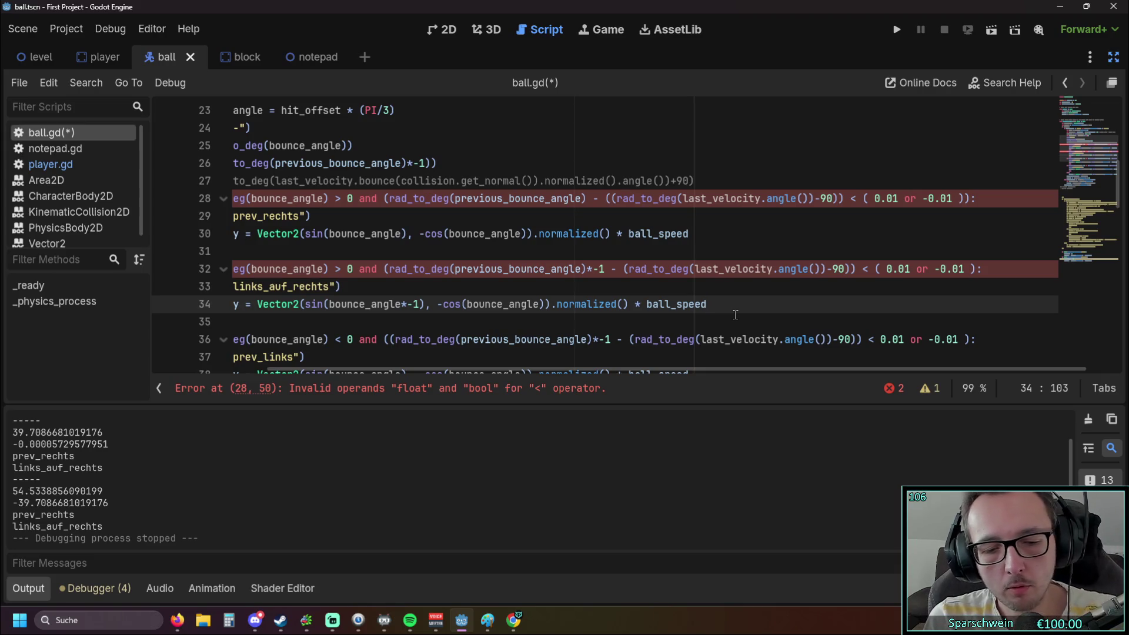
{"action": "key", "text": "ctrl+z"}
{"action": "key", "text": "ctrl+z"}
{"action": "key", "text": "ctrl+z"}
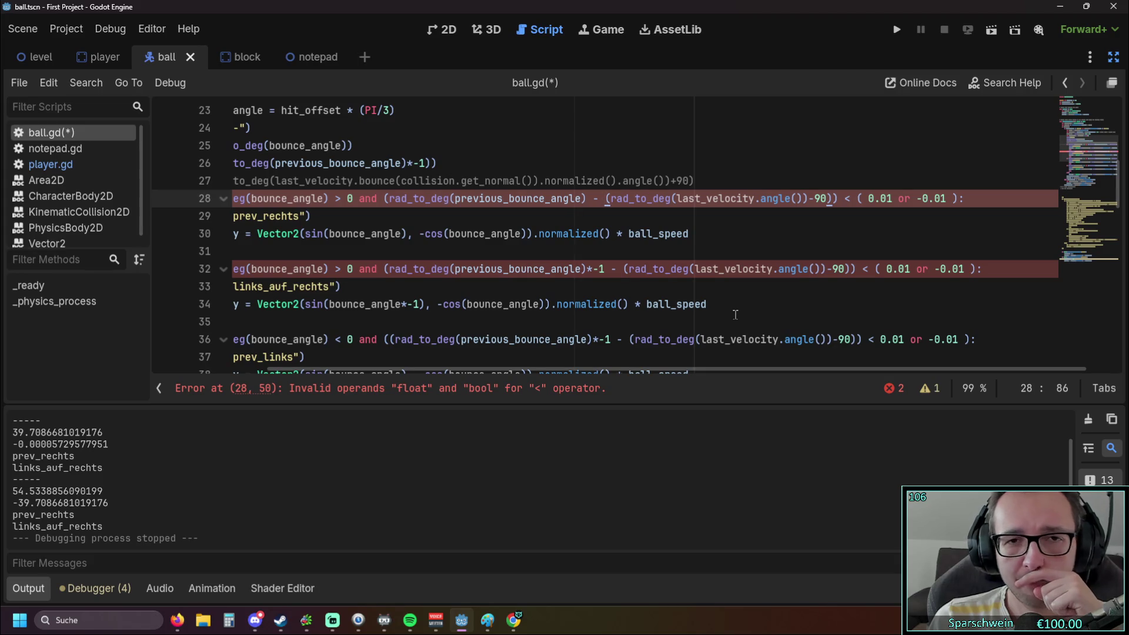
Remove the '( ', ' or -0.01' and trailing ')' so line 28 ends with '< 0.01:'.
{"action": "left_click", "coordinate": [871, 198]}
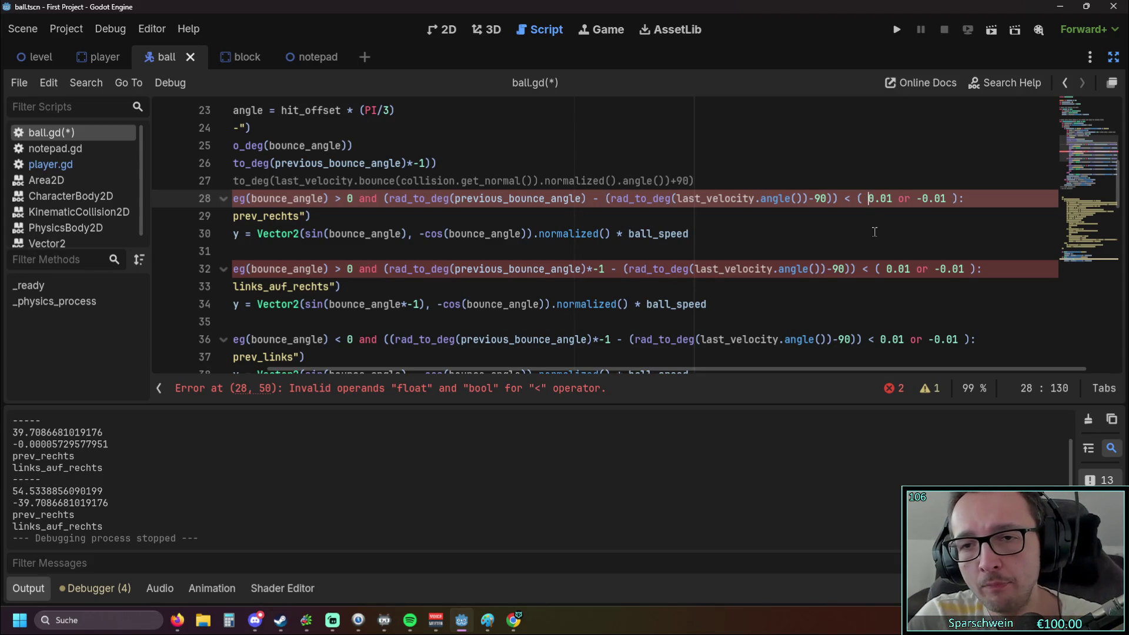
{"action": "key", "text": "BackSpace"}
{"action": "key", "text": "Right"}
{"action": "key", "text": "Right"}
{"action": "key", "text": "Right"}
{"action": "key", "text": "BackSpace"}
{"action": "key", "text": "BackSpace"}
{"action": "key", "text": "BackSpace"}
{"action": "key", "text": "BackSpace"}
{"action": "key", "text": "BackSpace"}
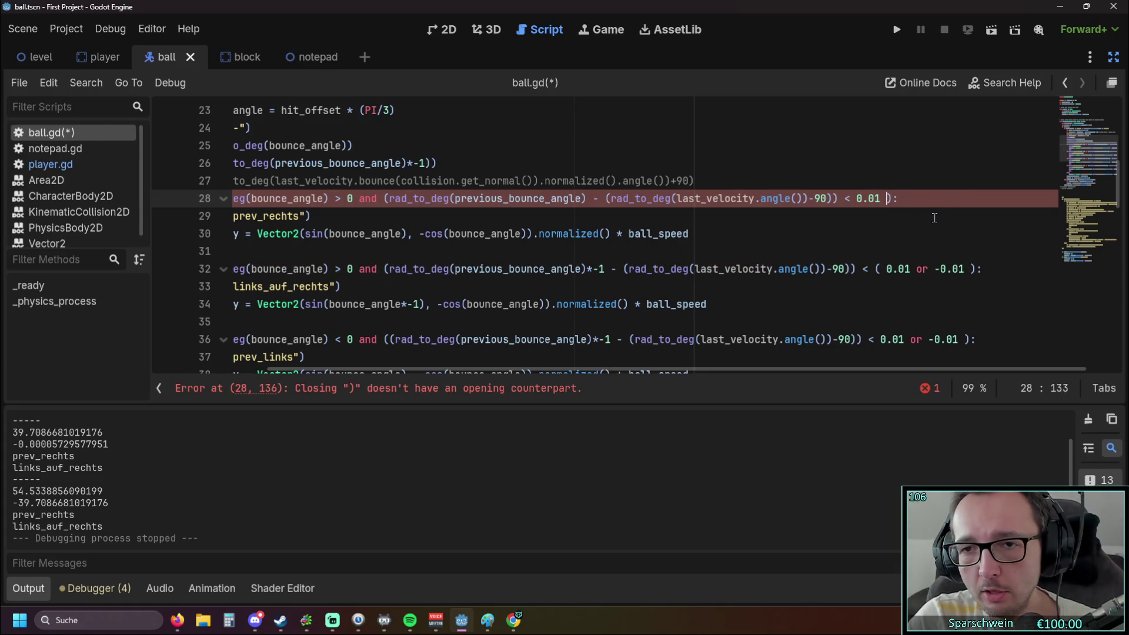
{"action": "key", "text": "Delete"}
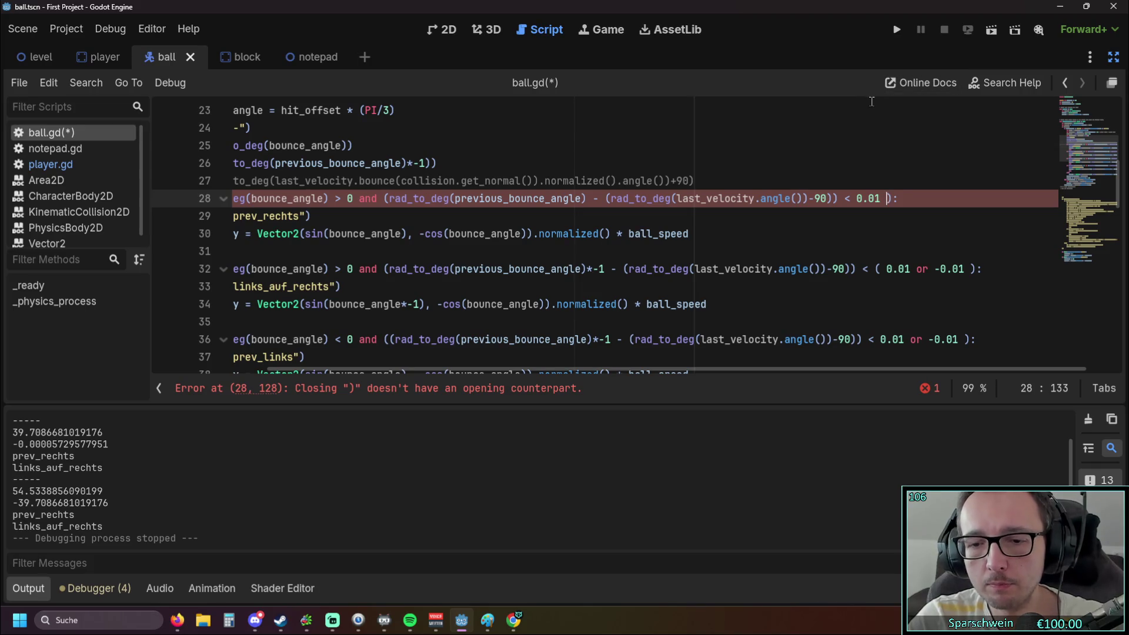
{"action": "left_click", "coordinate": [901, 236]}
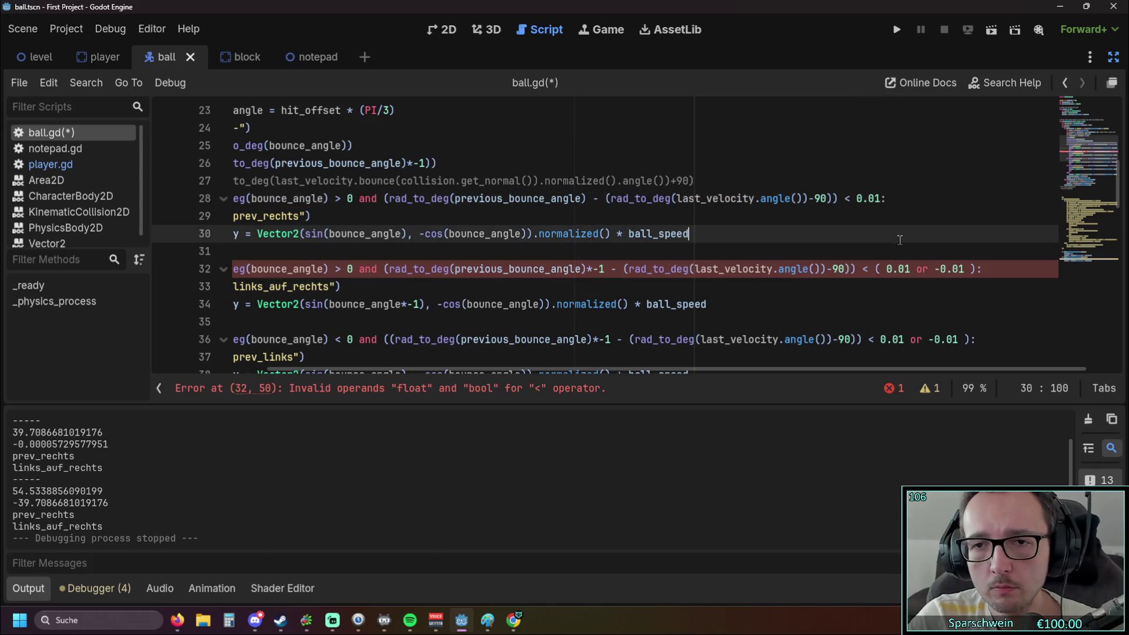
Cut line 32 down to '< 0.01' by deleting '(' and 'or -0.01', then relaunch the game.
{"action": "left_click", "coordinate": [896, 31]}
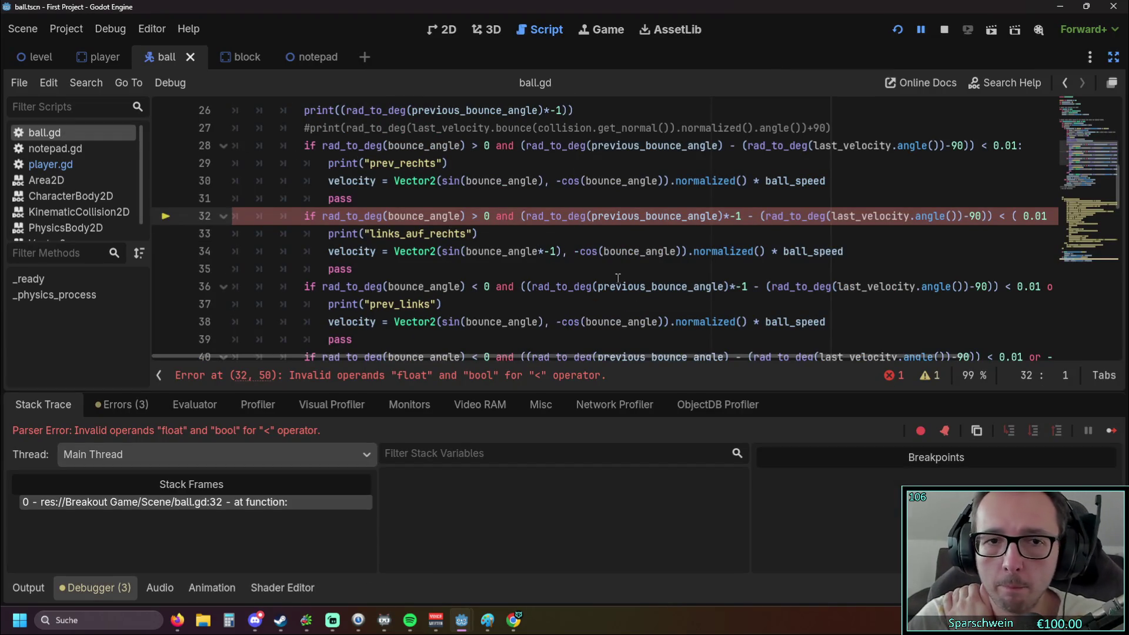
{"action": "mouse_move", "coordinate": [566, 357]}
{"action": "left_mouse_down"}
{"action": "mouse_move", "coordinate": [726, 360]}
{"action": "mouse_move", "coordinate": [579, 354]}
{"action": "mouse_move", "coordinate": [678, 360]}
{"action": "left_mouse_up"}
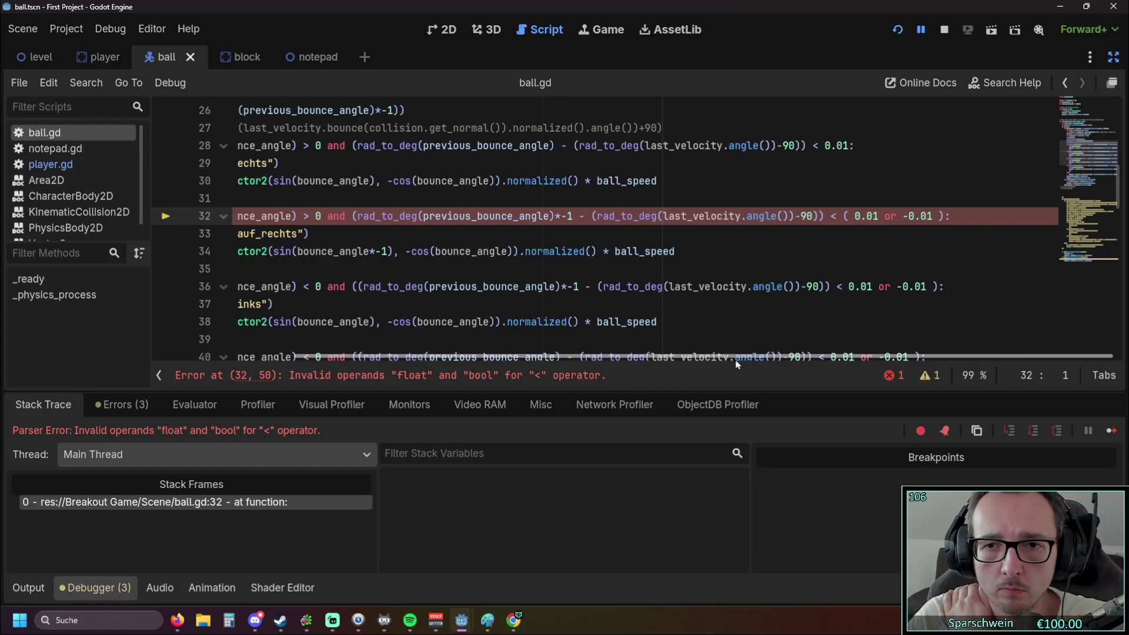
{"action": "left_click", "coordinate": [852, 217]}
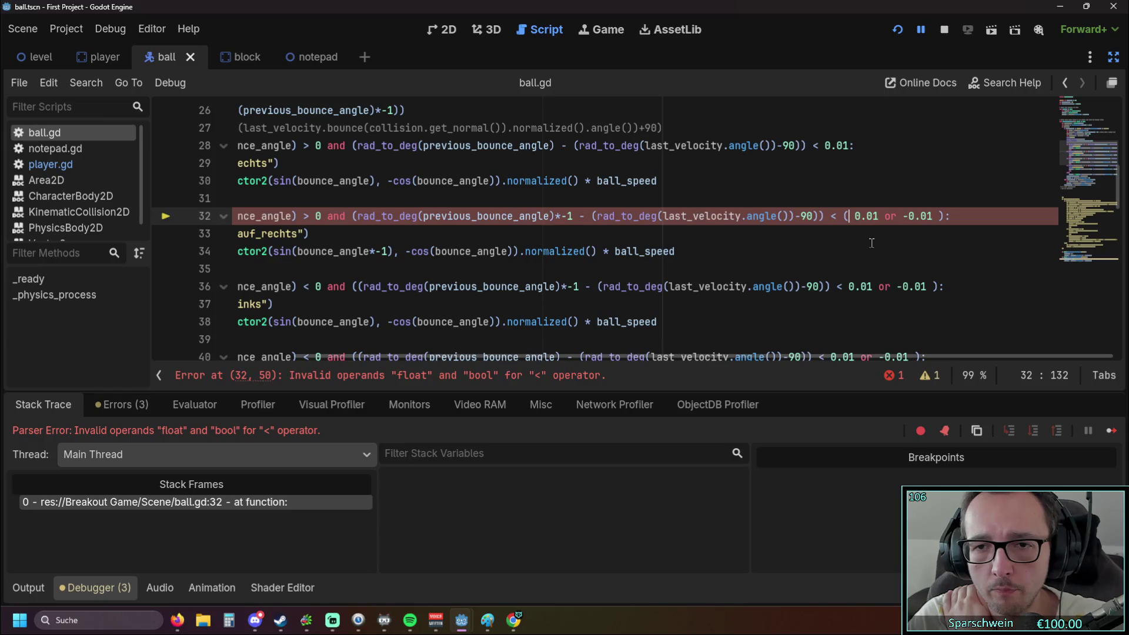
{"action": "key", "text": "BackSpace"}
{"action": "key", "text": "BackSpace"}
{"action": "left_click_drag", "start_coordinate": [926, 216], "coordinate": [870, 216]}
{"action": "key", "text": "BackSpace"}
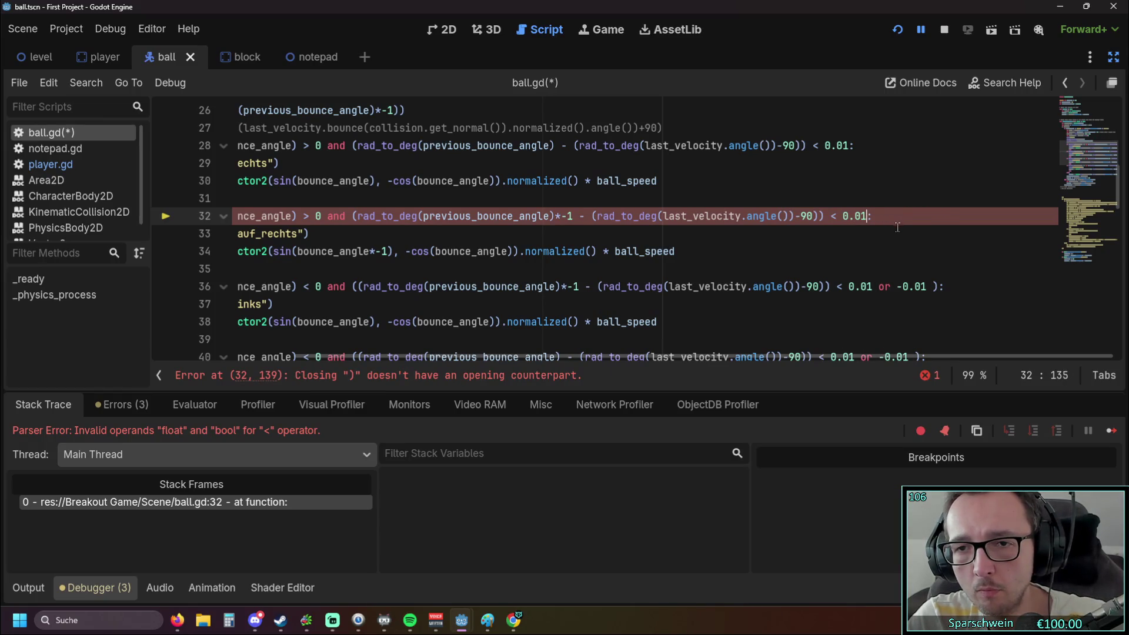
{"action": "left_click", "coordinate": [900, 31]}
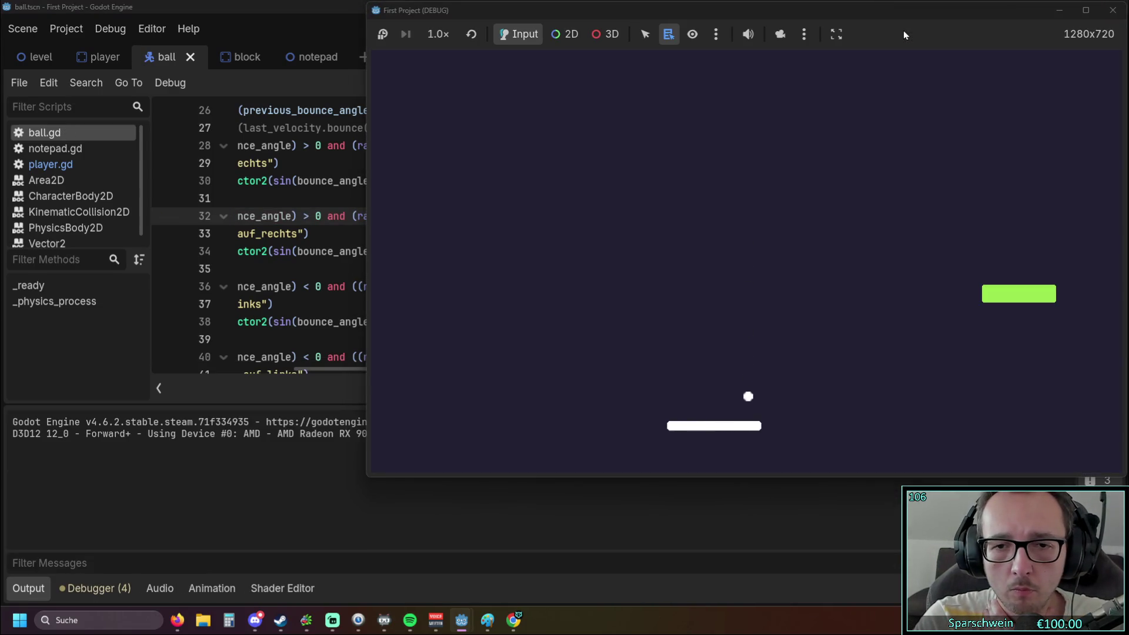
Steer the paddle for several links_auf_rechts bounces (32.26, 37.01, 50.71), then stop the game.
{"action": "key", "text": "Left"}
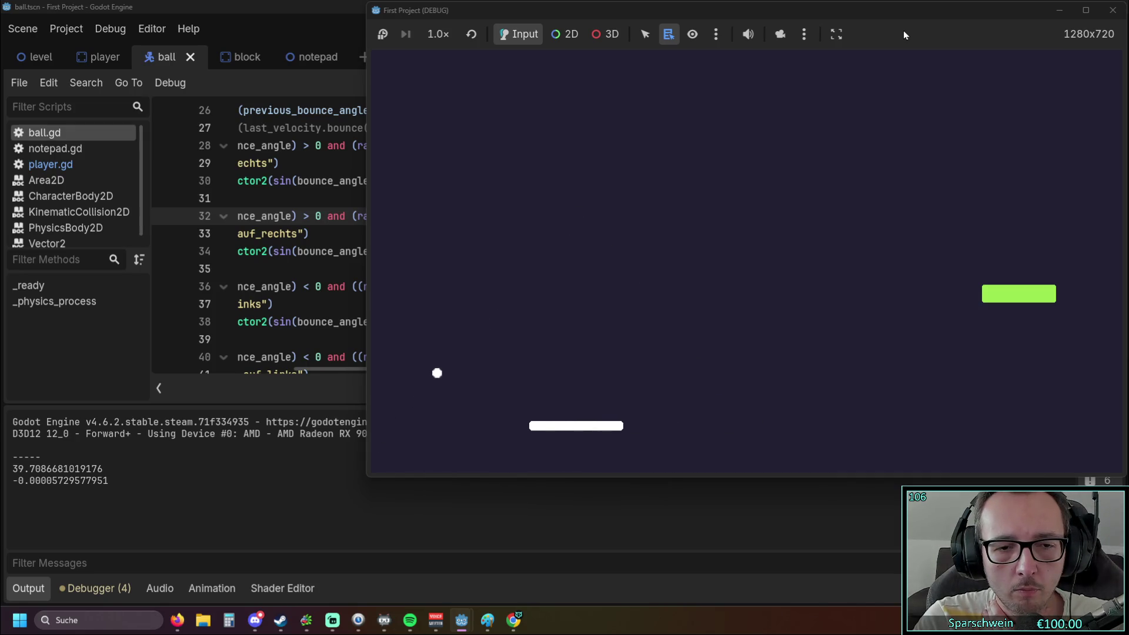
{"action": "key", "text": "Right"}
{"action": "key", "text": "Left"}
{"action": "key", "text": "Left"}
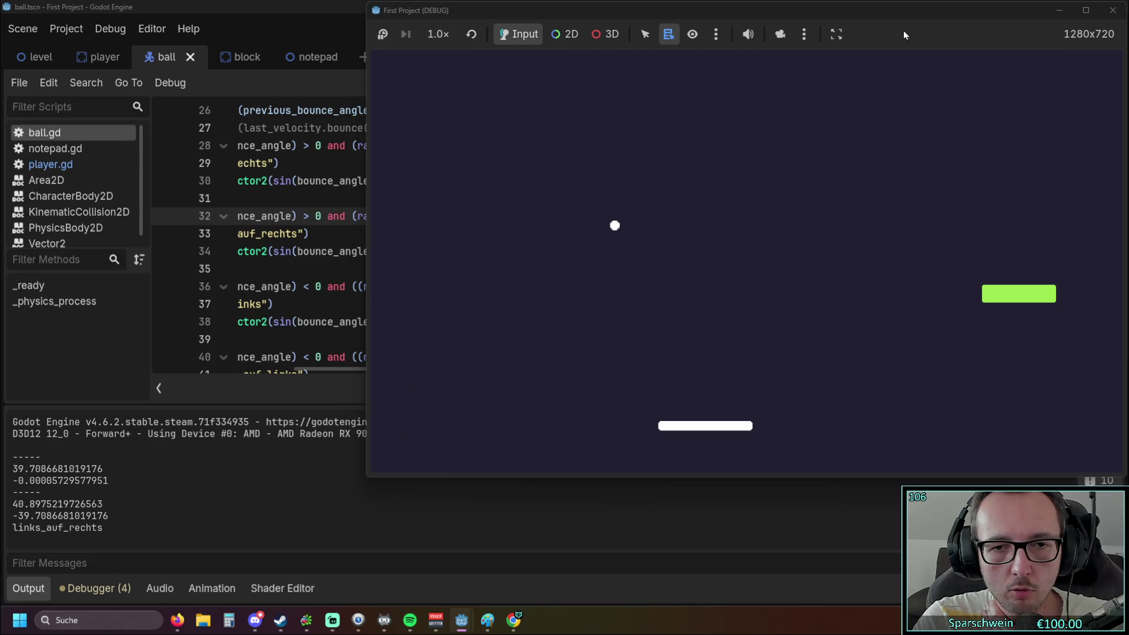
{"action": "key", "text": "Right"}
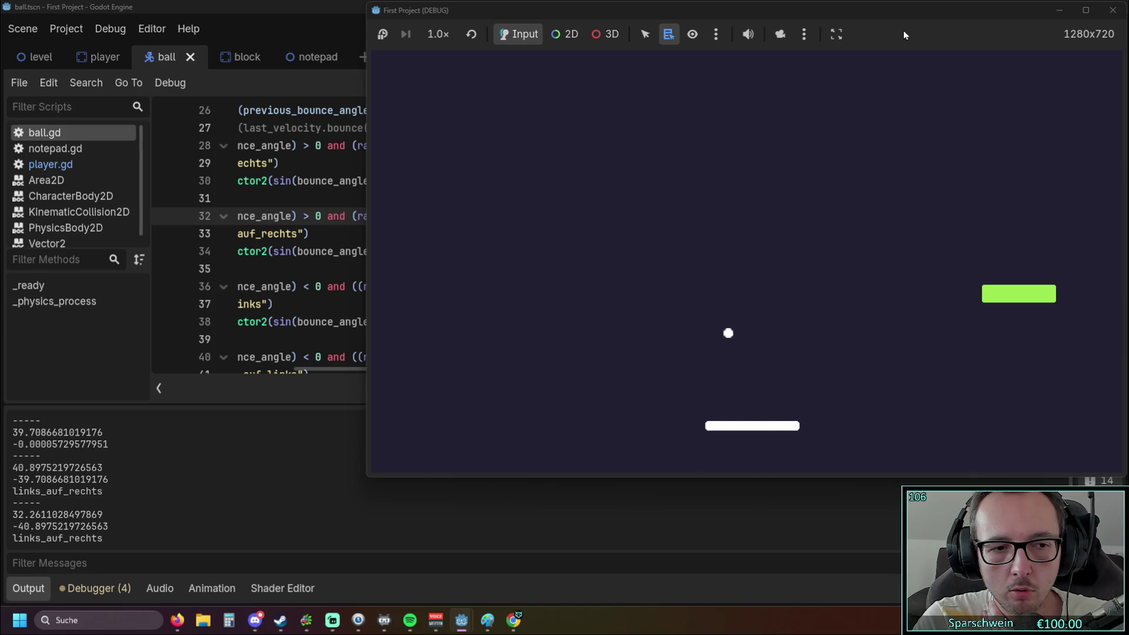
{"action": "key", "text": "Left"}
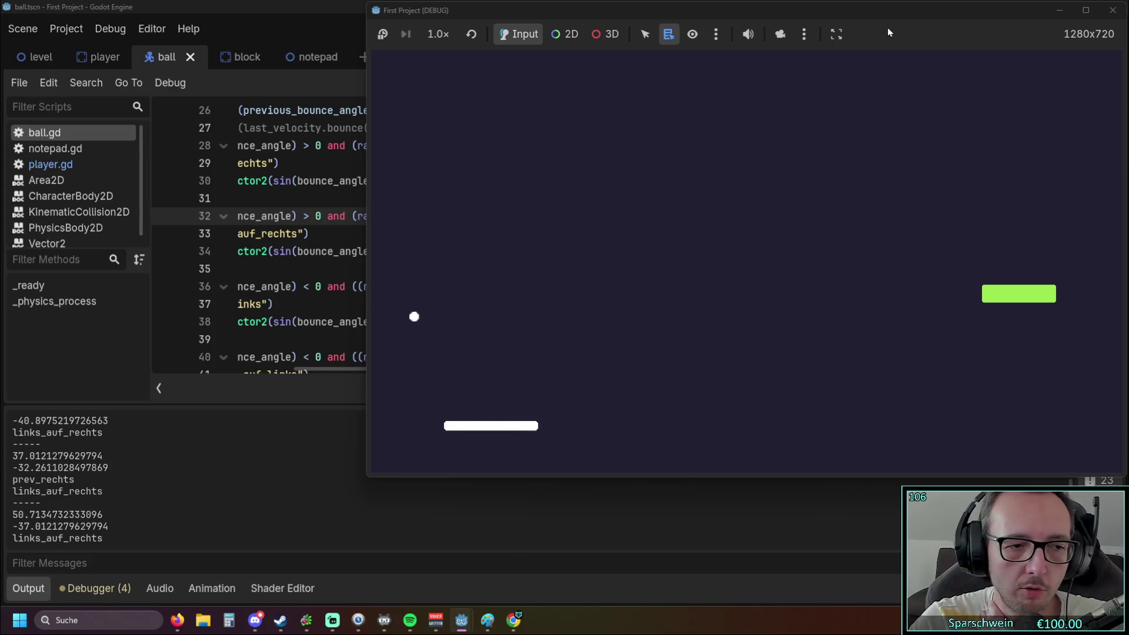
{"action": "left_click", "coordinate": [1113, 10]}
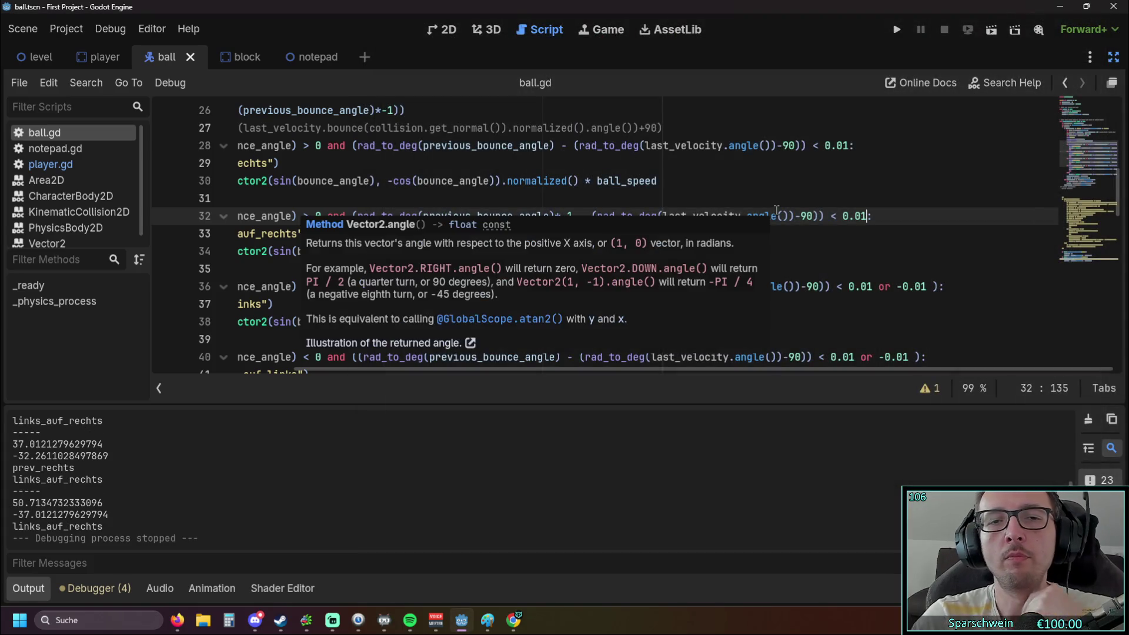
{"action": "left_click", "coordinate": [767, 199]}
{"action": "scroll", "coordinate": [706, 212], "scroll_direction": "up", "scroll_amount": 1}
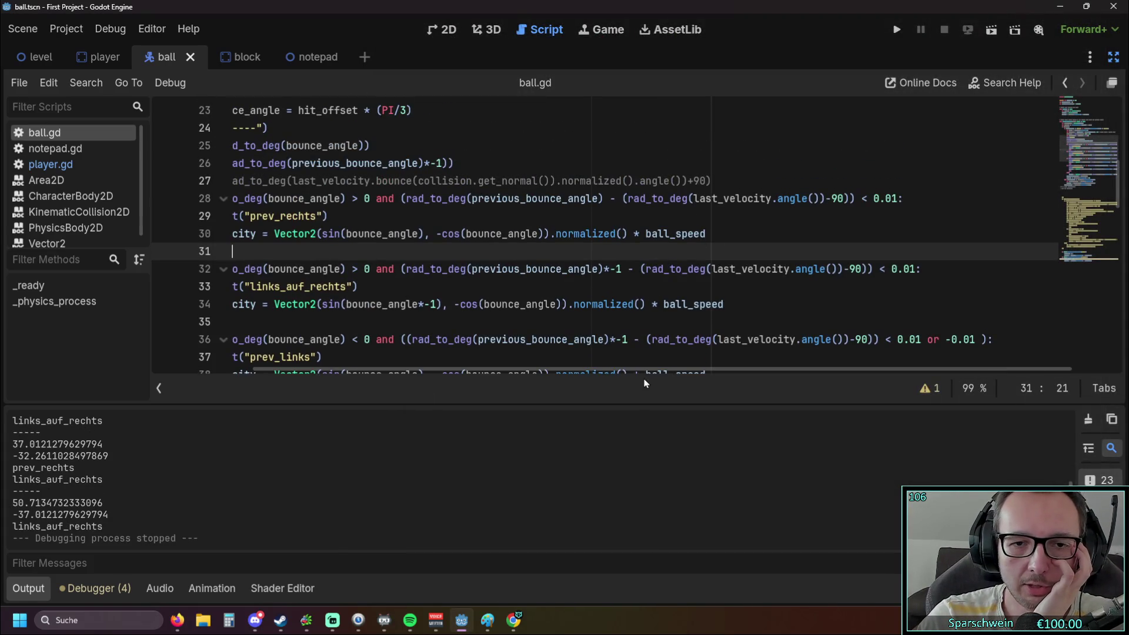
{"action": "left_click_drag", "start_coordinate": [629, 372], "coordinate": [597, 370]}
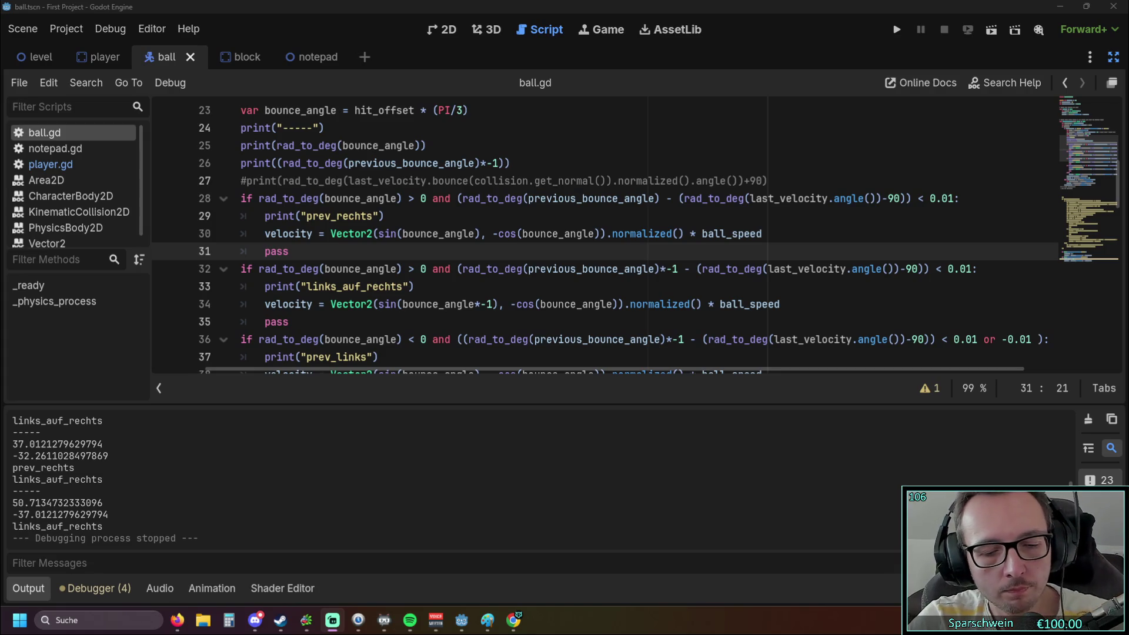
After pass, add line 32: if bounce_angle > 0 and (last_velocity-(PI/2)) < 0.
{"action": "left_click", "coordinate": [310, 252]}
{"action": "key", "text": "Return"}
{"action": "type", "text": "willst: if bounce_angle > 0 and (last_velocity-(PI/2)) < 0:"}
{"action": "left_click_drag", "start_coordinate": [312, 269], "coordinate": [264, 269]}
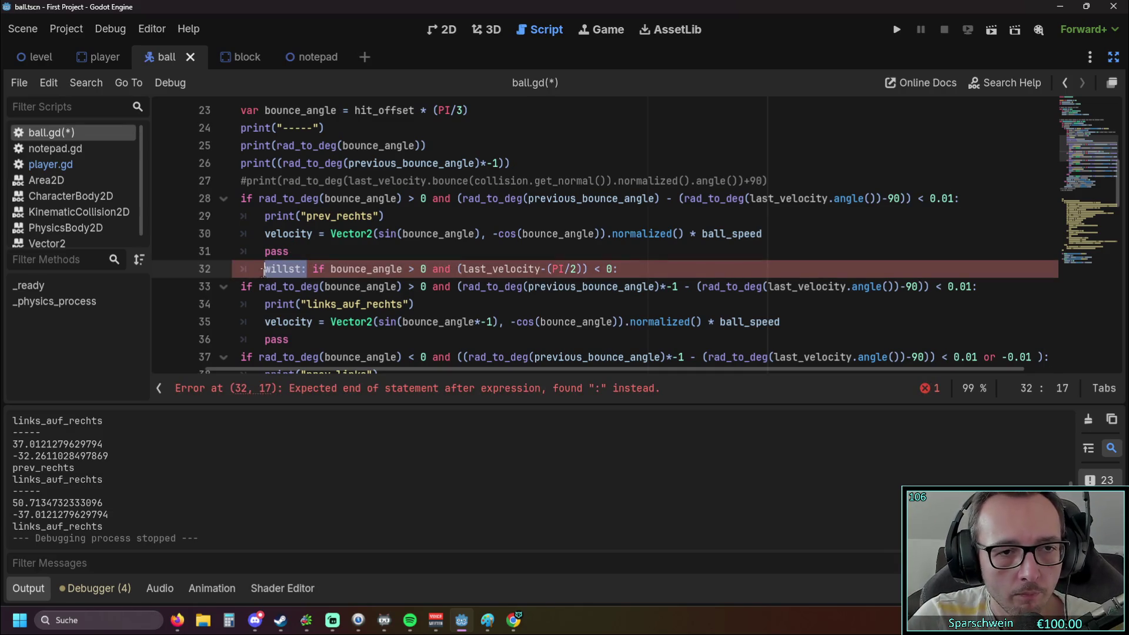
{"action": "key", "text": "BackSpace"}
{"action": "key", "text": "BackSpace"}
{"action": "key", "text": "Delete"}
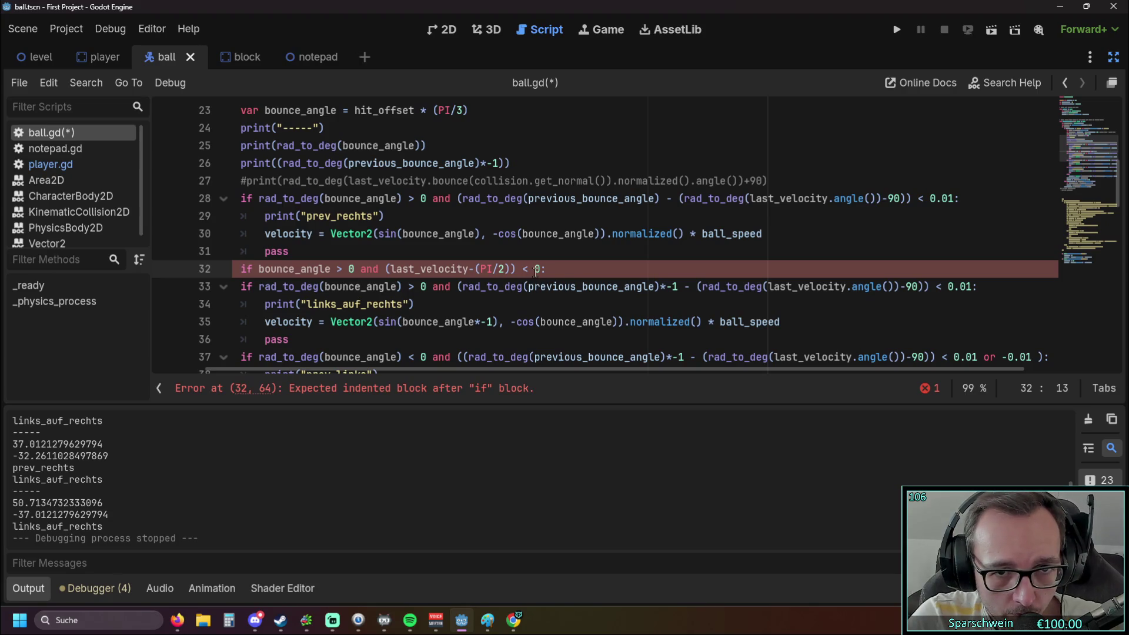
Inside the new branch, print "ball auf rechts von links kommend".
{"action": "mouse_move", "coordinate": [522, 290]}
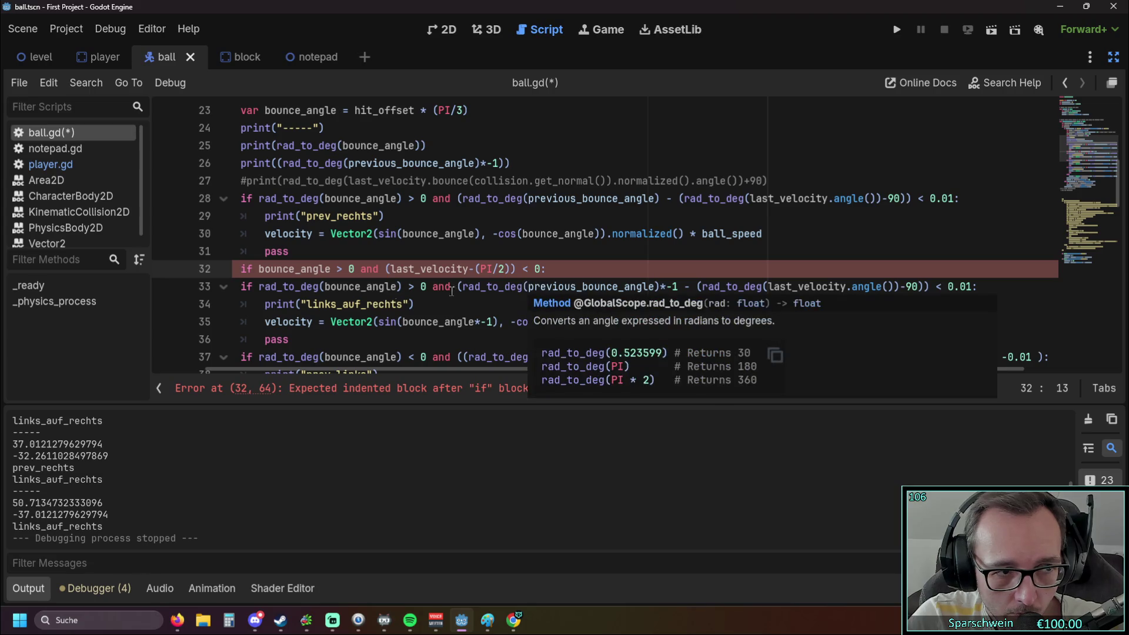
{"action": "key", "text": "alt+Tab"}
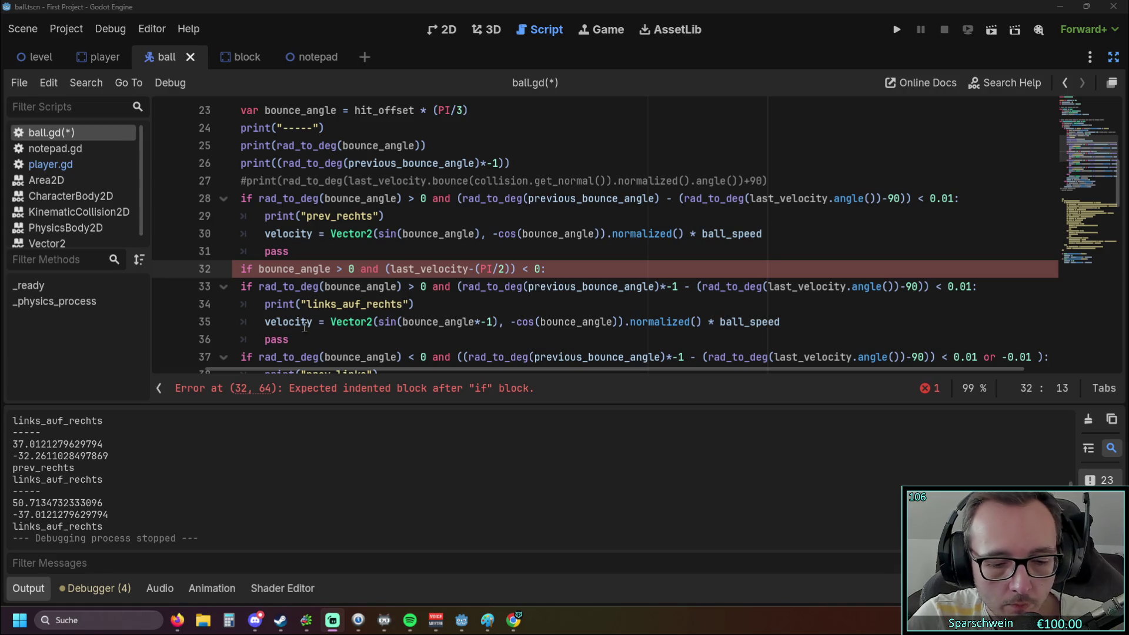
{"action": "left_click", "coordinate": [575, 275]}
{"action": "key", "text": "Return"}
{"action": "type", "text": "print(\"ball auf rechts von links kommend\")"}
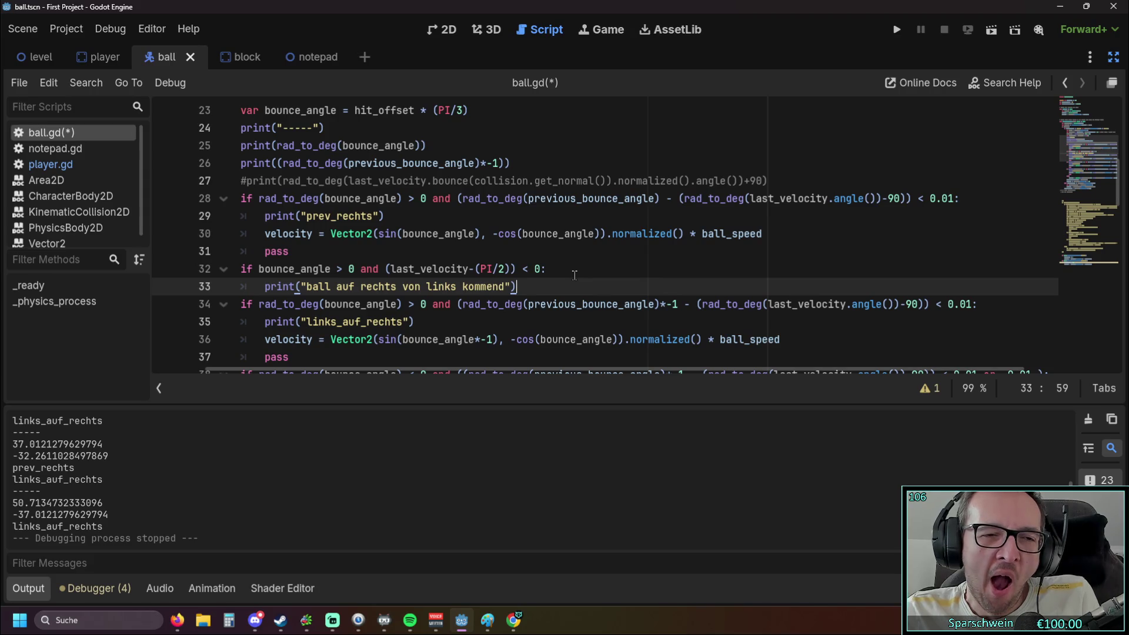
{"action": "double_click", "coordinate": [296, 269]}
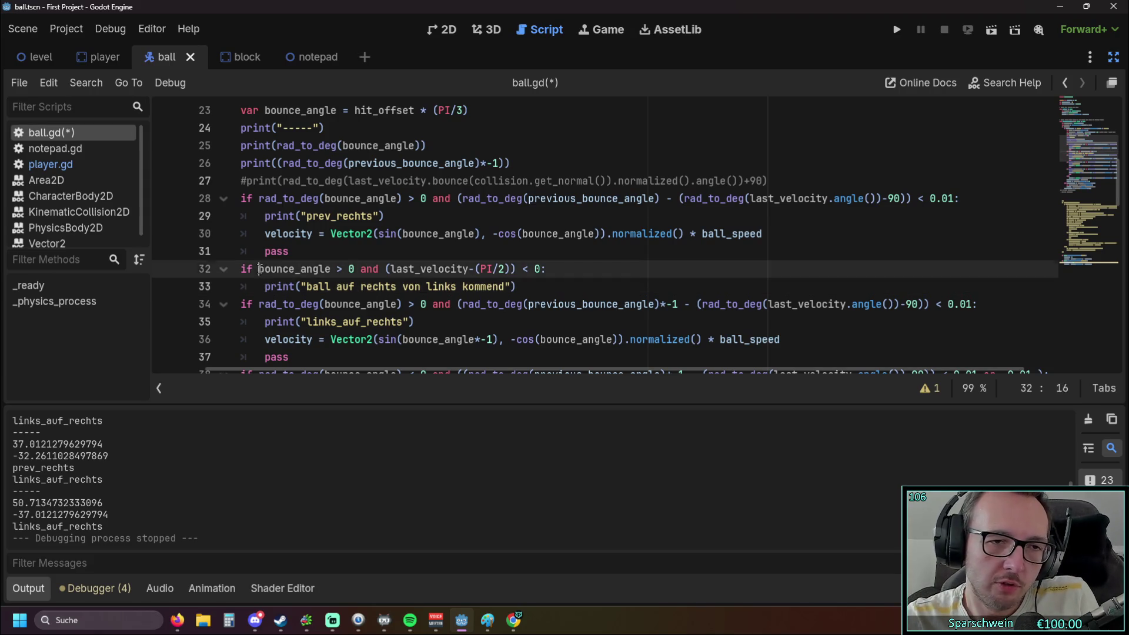
{"action": "left_click_drag", "start_coordinate": [260, 198], "coordinate": [309, 198]}
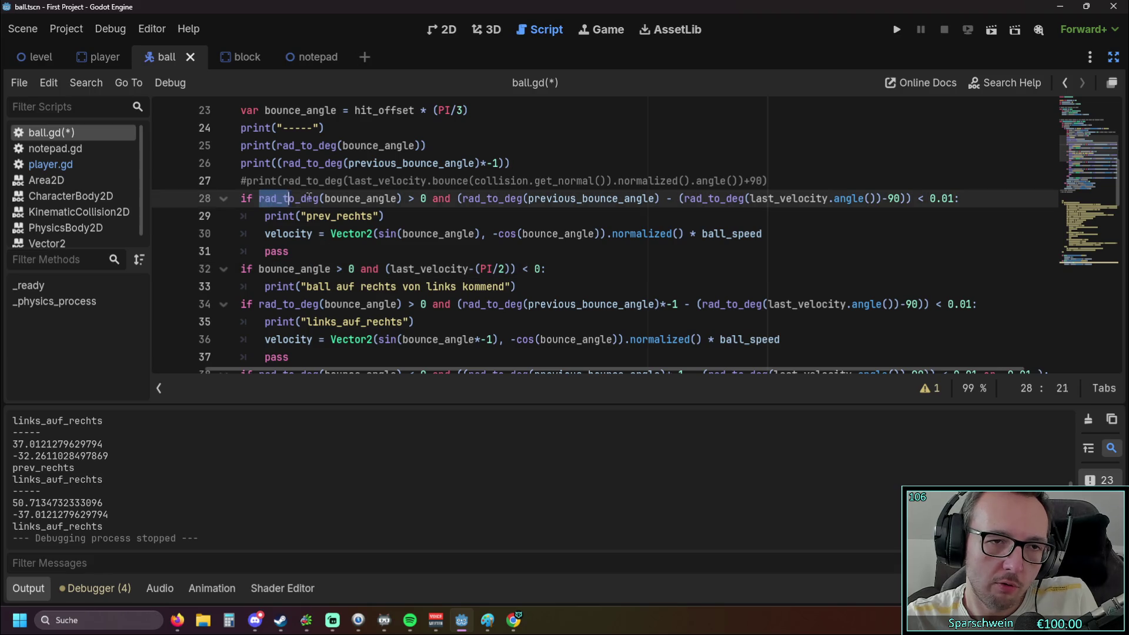
{"action": "left_click", "coordinate": [369, 235]}
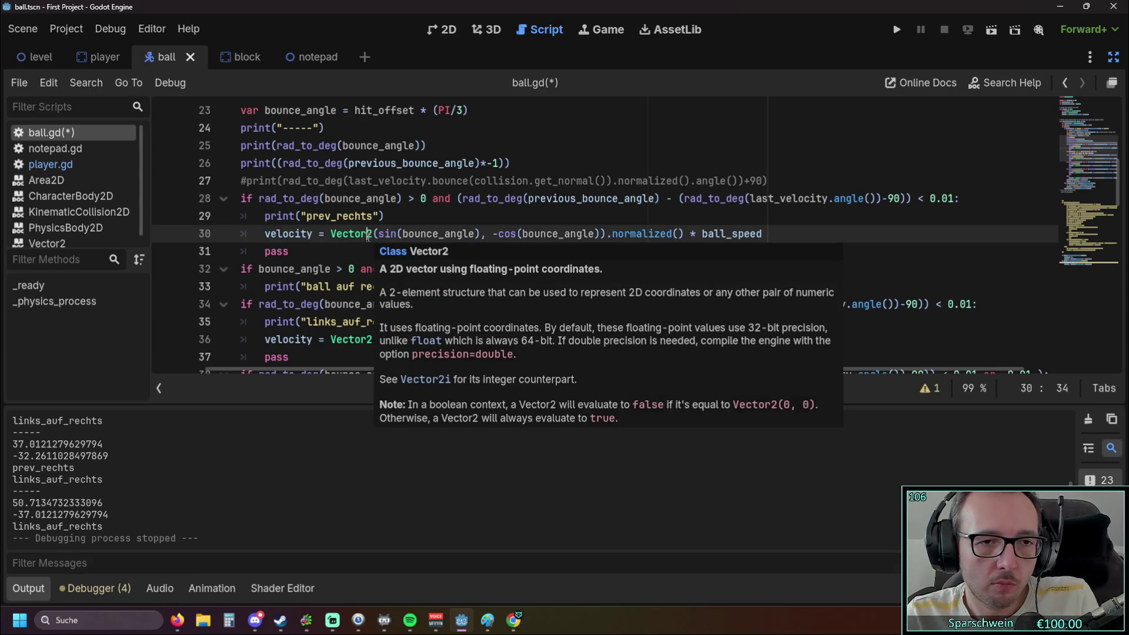
{"action": "left_click", "coordinate": [438, 211]}
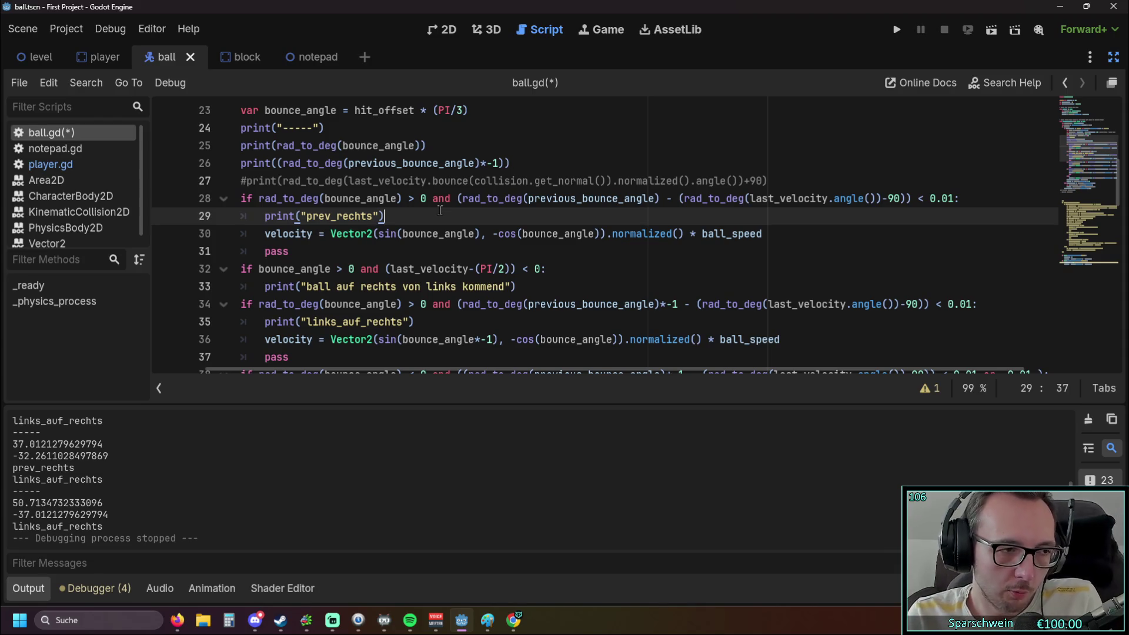
{"action": "left_click", "coordinate": [487, 621]}
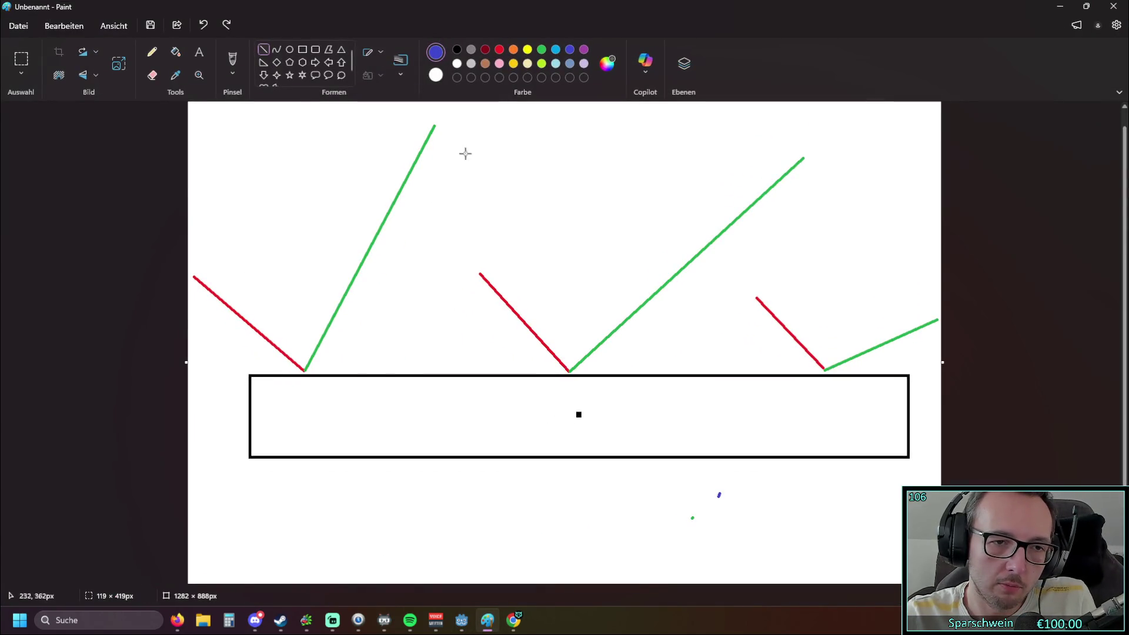
{"action": "left_click_drag", "start_coordinate": [305, 370], "coordinate": [287, 179]}
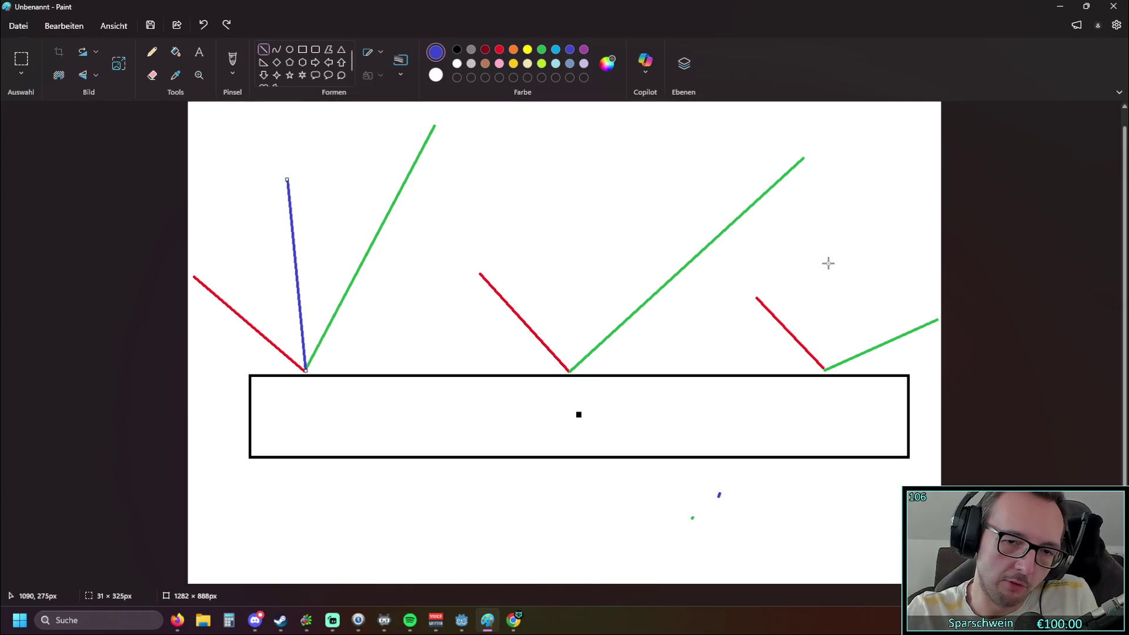
{"action": "left_click", "coordinate": [1113, 6]}
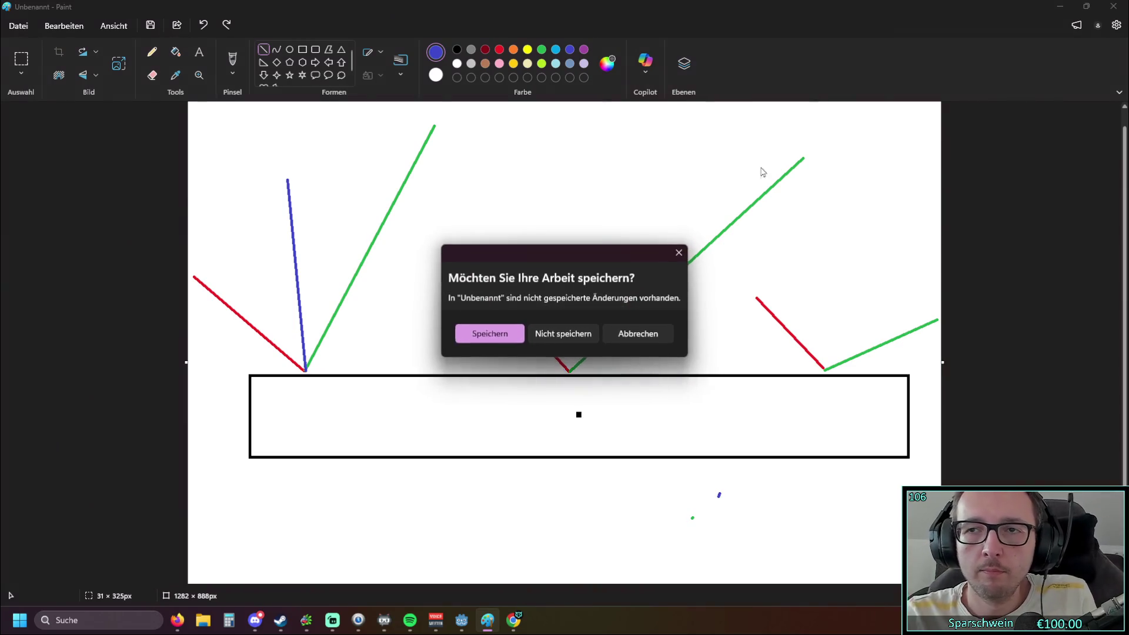
{"action": "left_click", "coordinate": [679, 252]}
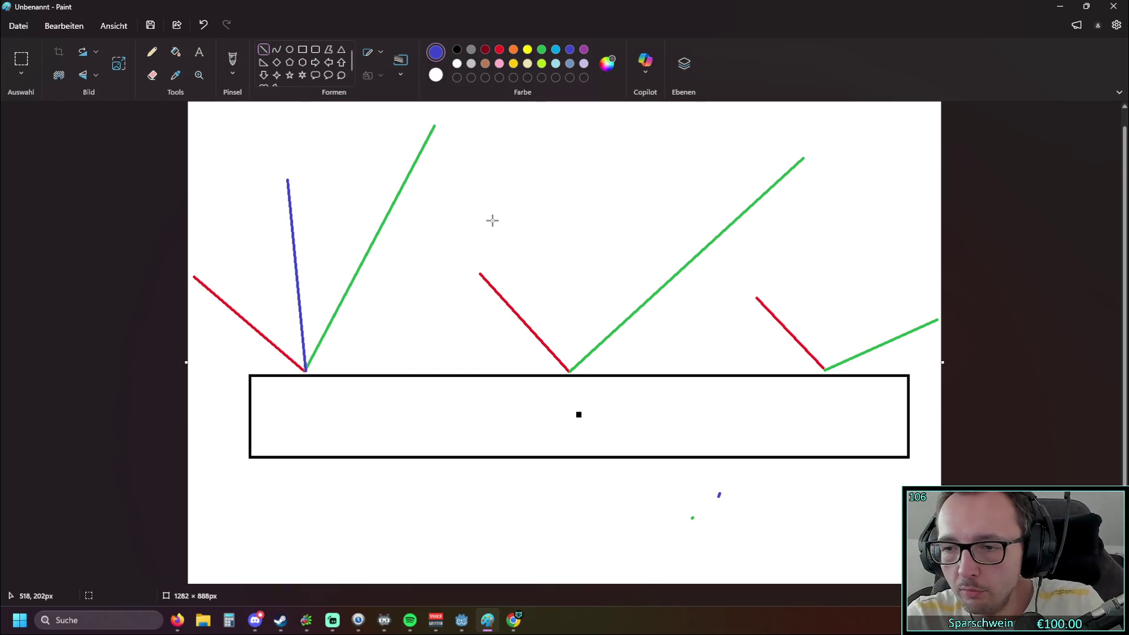
{"action": "key", "text": "ctrl+z"}
{"action": "left_click", "coordinate": [1061, 6]}
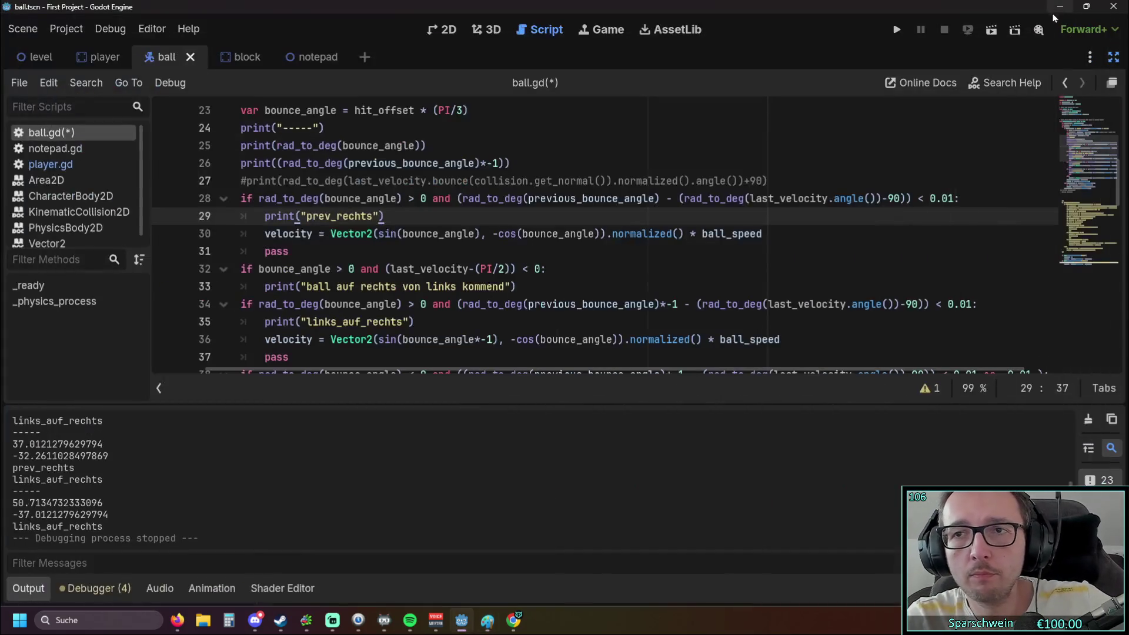